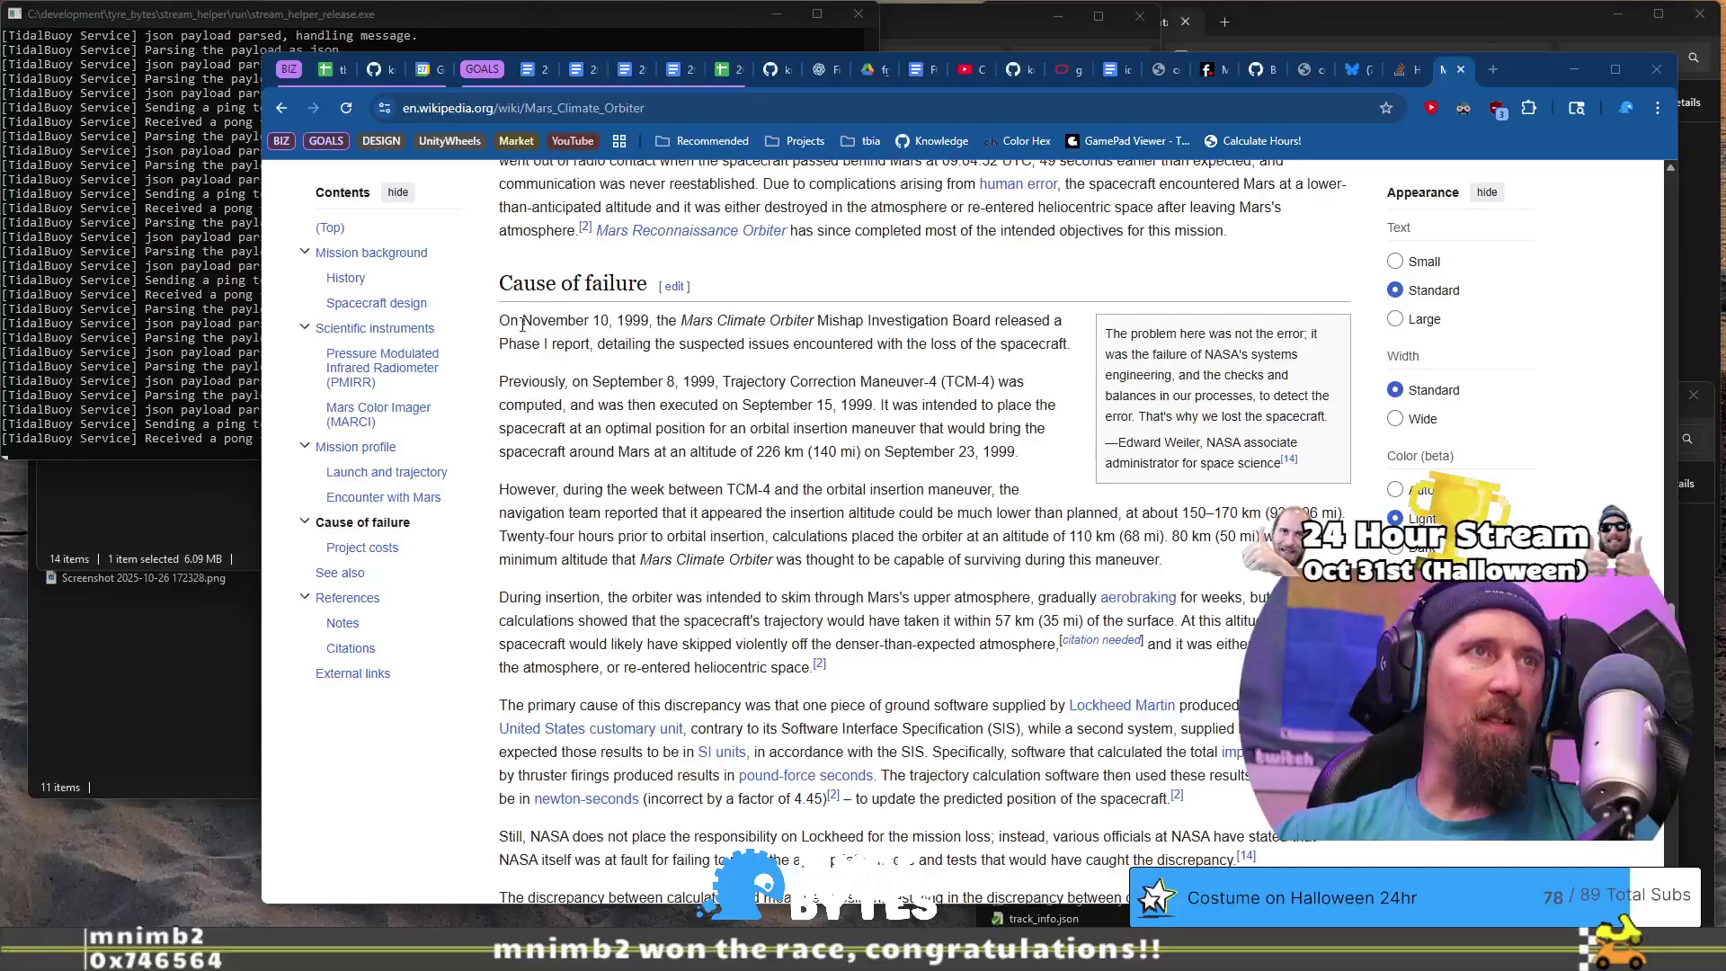
Step: Read the Mars Climate Orbiter failure section, select the trajectory software sentence, then return to VS Code
scroll(582, 441, "down", 3)
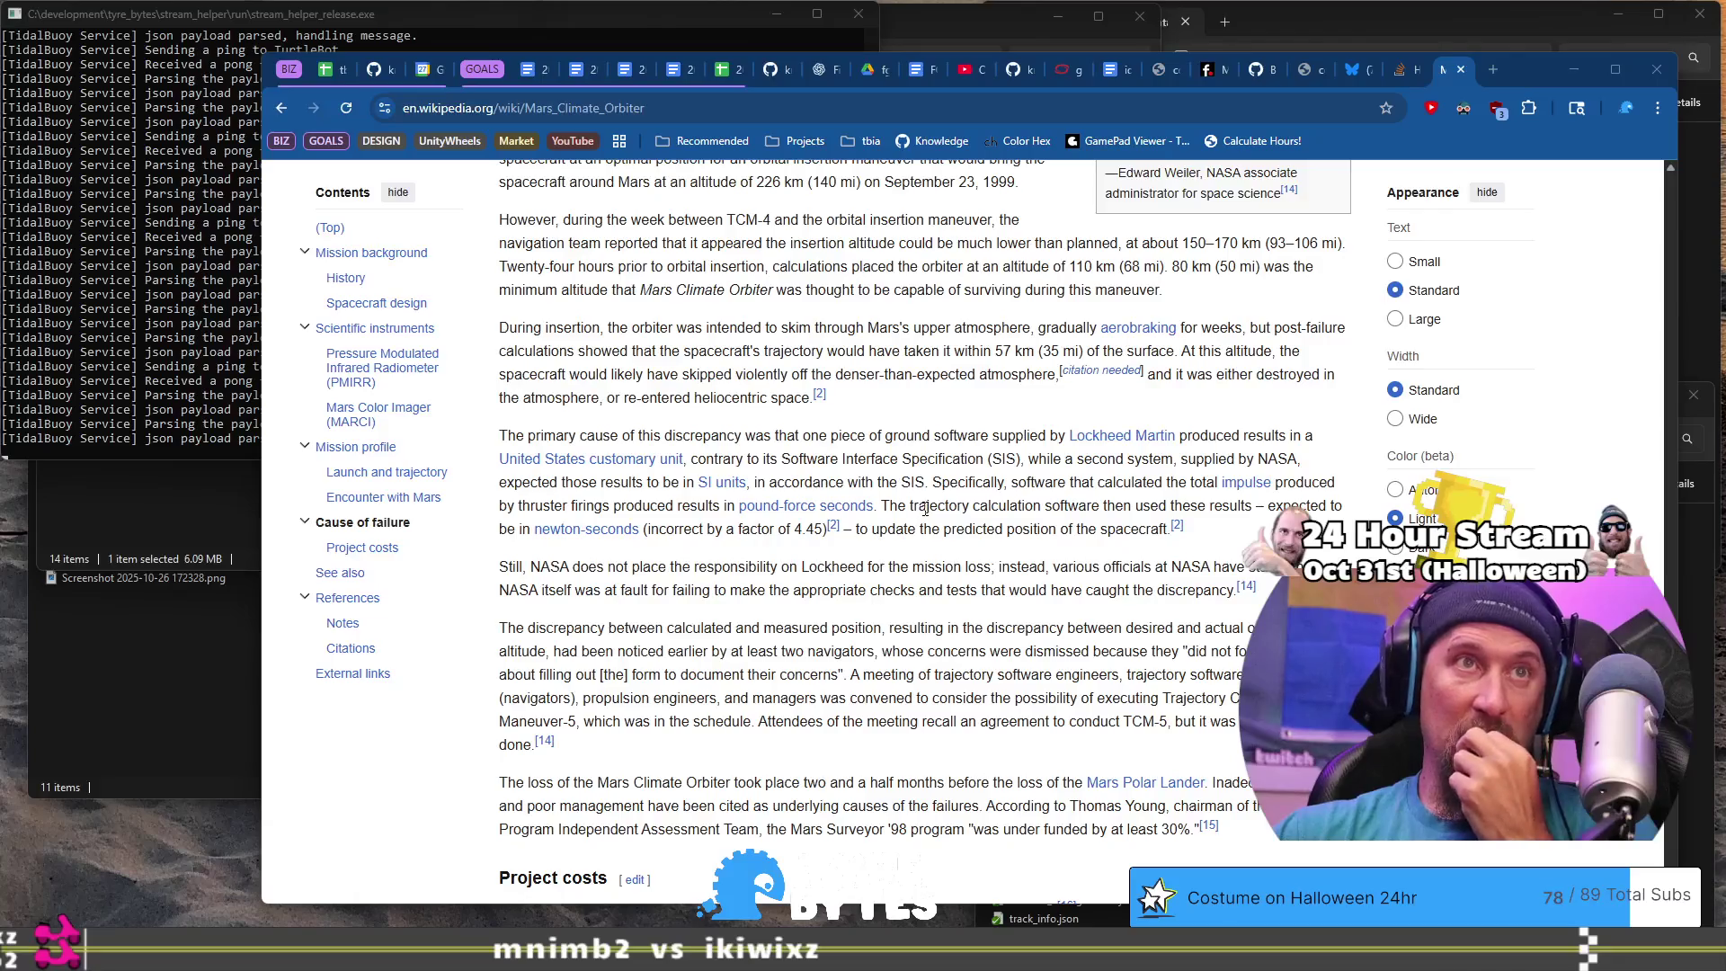
left_click_drag(924, 506, 1226, 506)
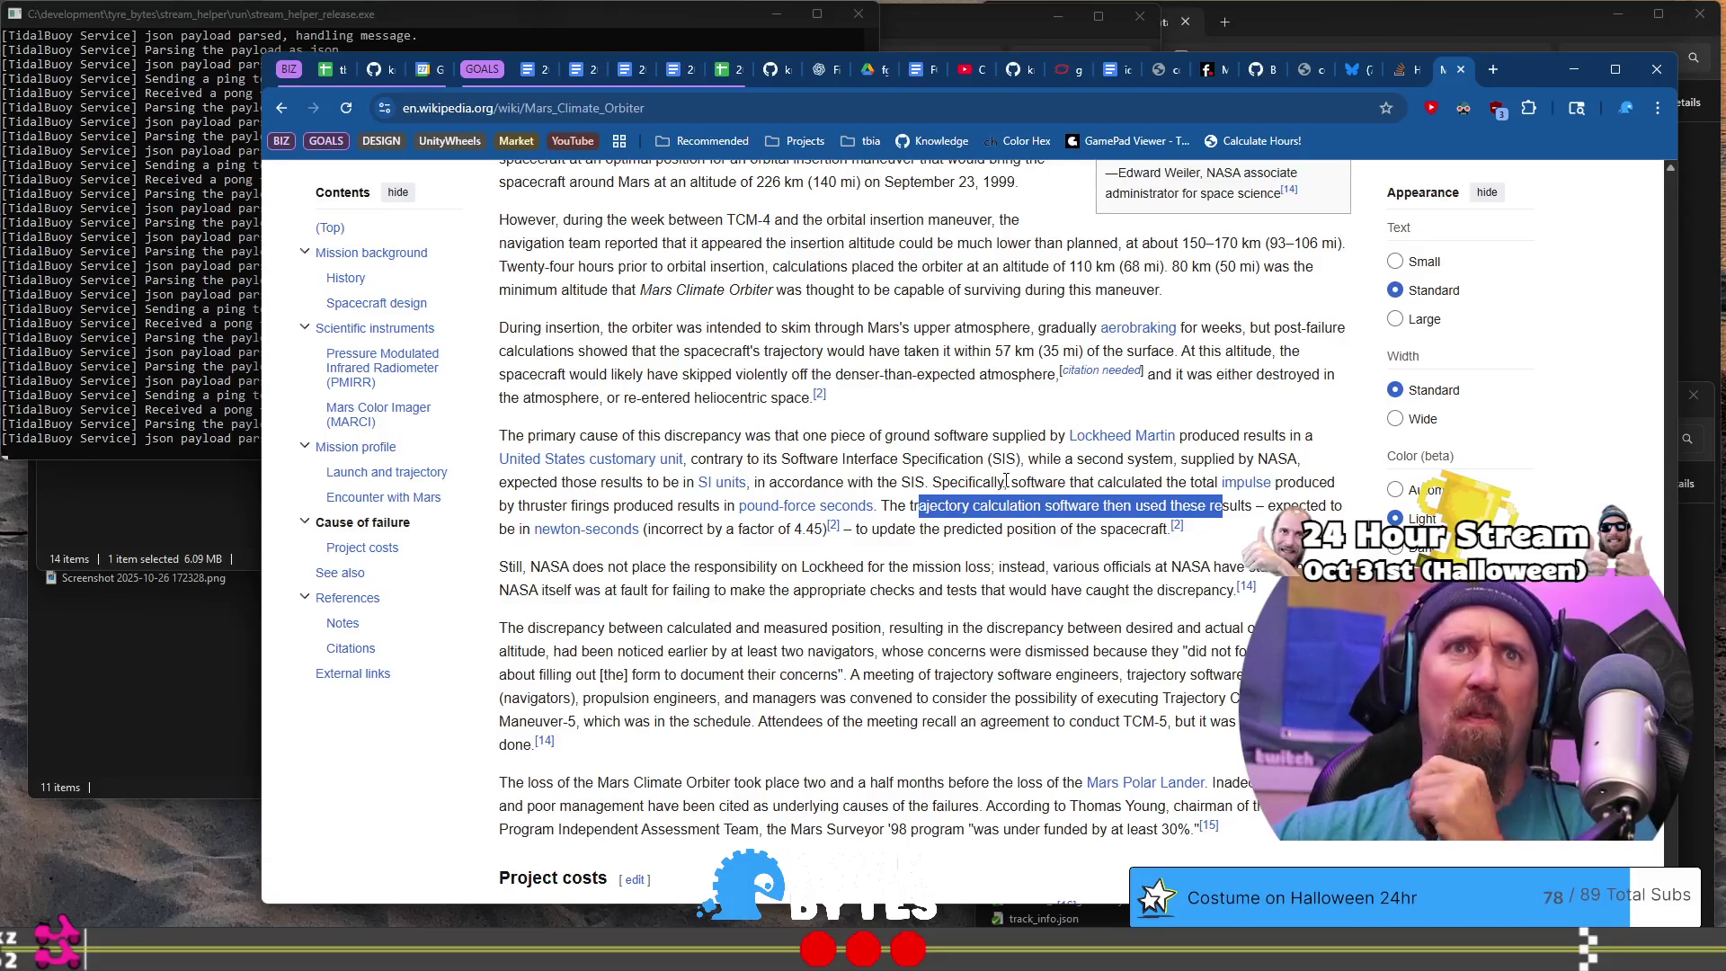
key("alt+Tab")
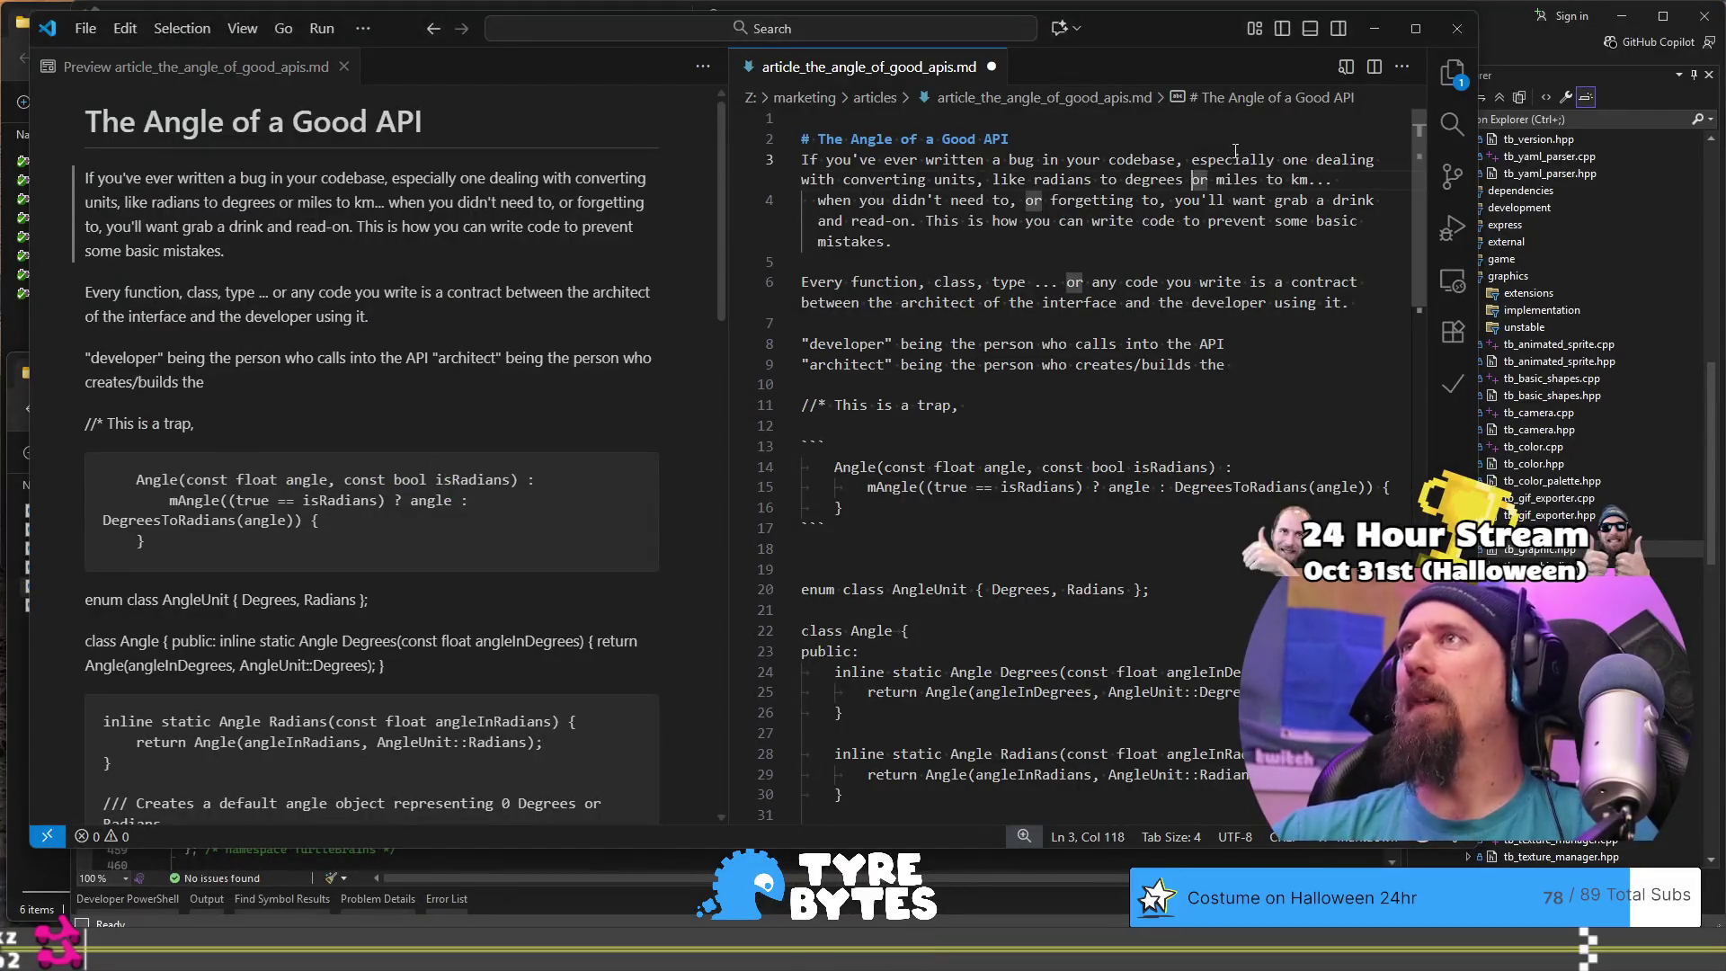
Step: Replace 'like radians to degrees or miles to km' on line 3 with 'and some big names have'
left_click(992, 180)
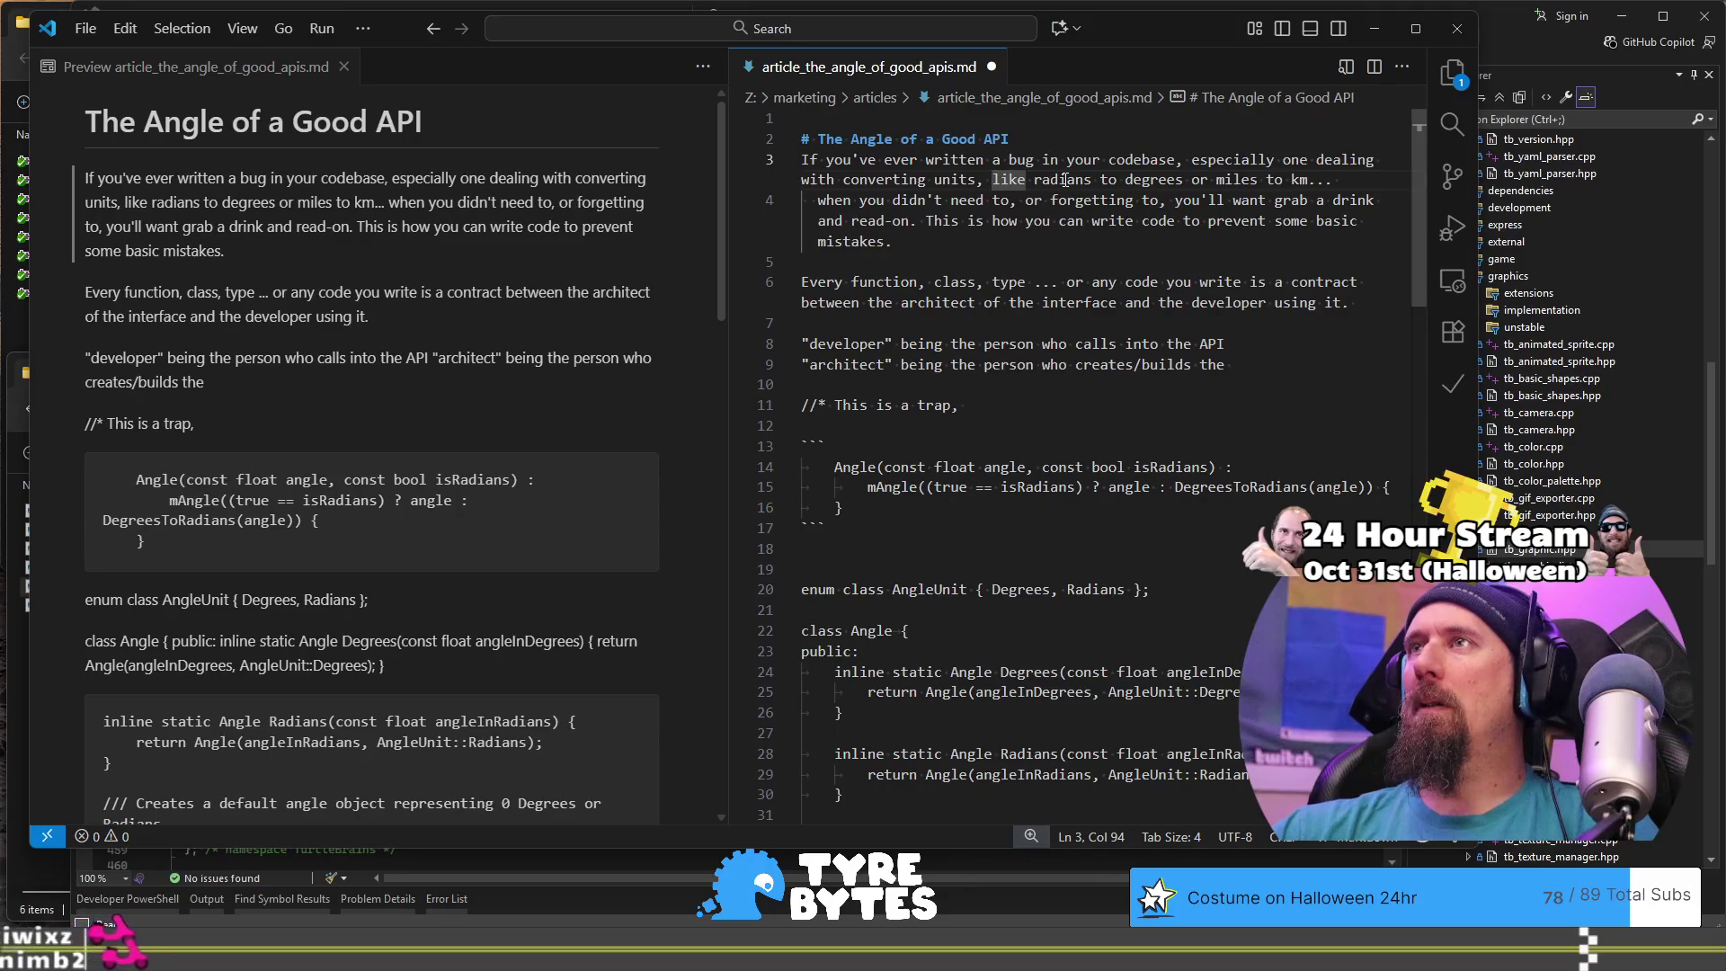
left_click(1206, 180)
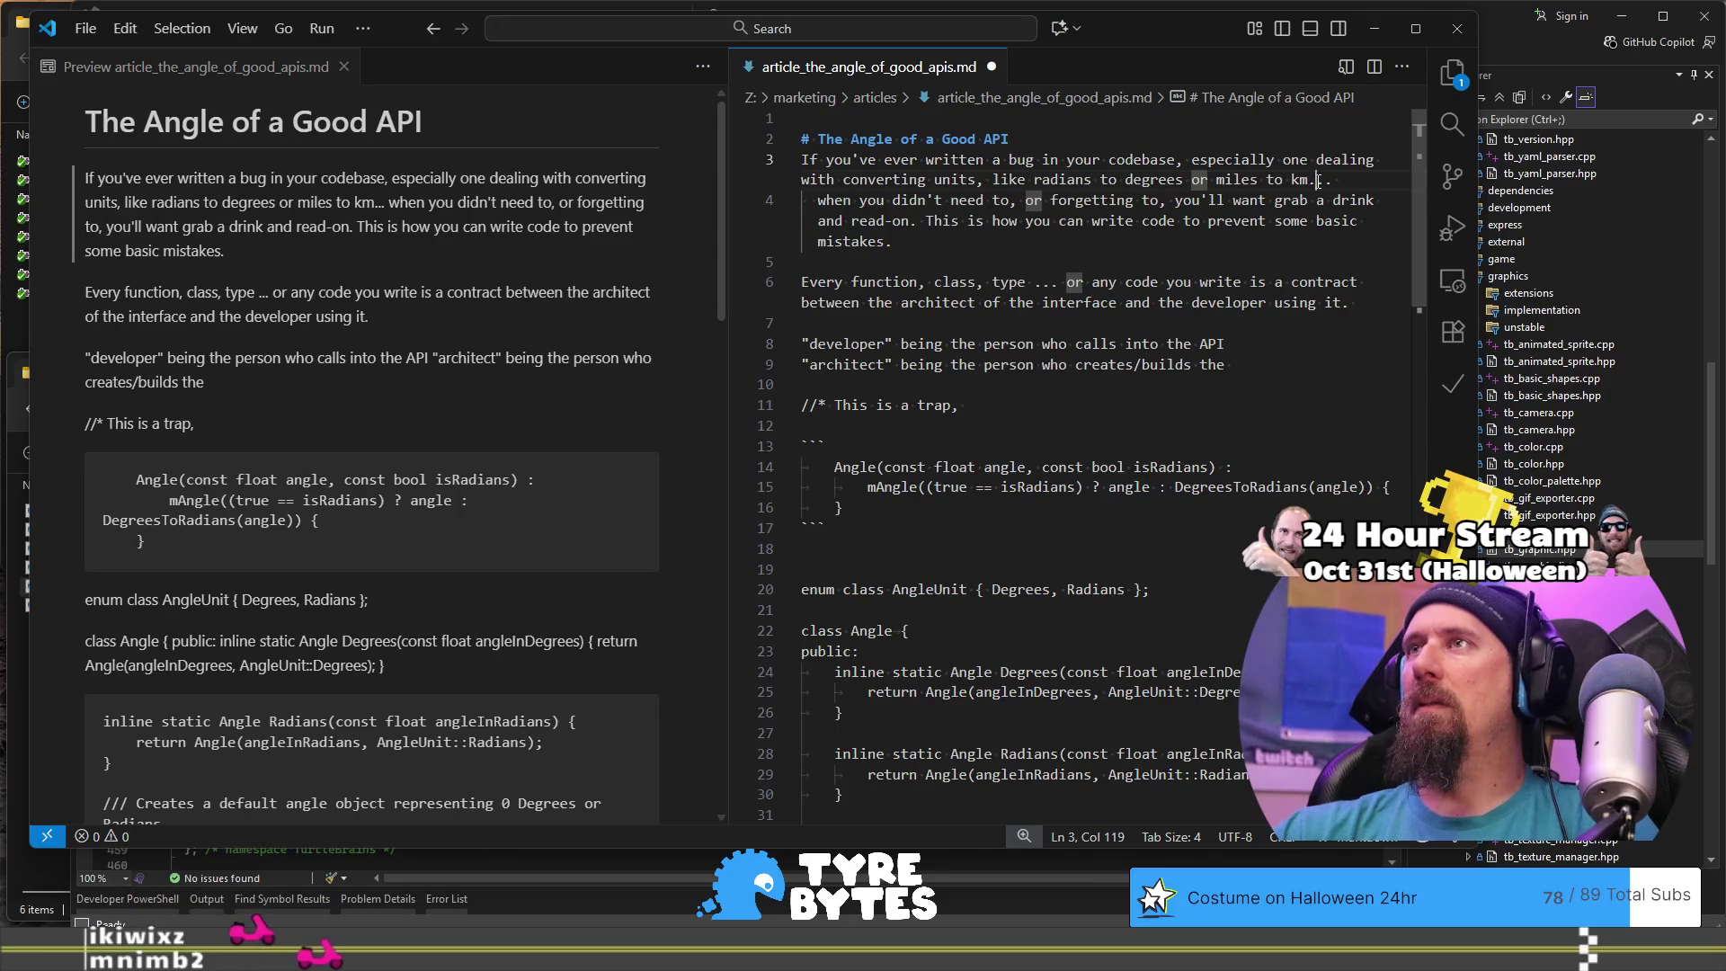
left_click(1353, 176)
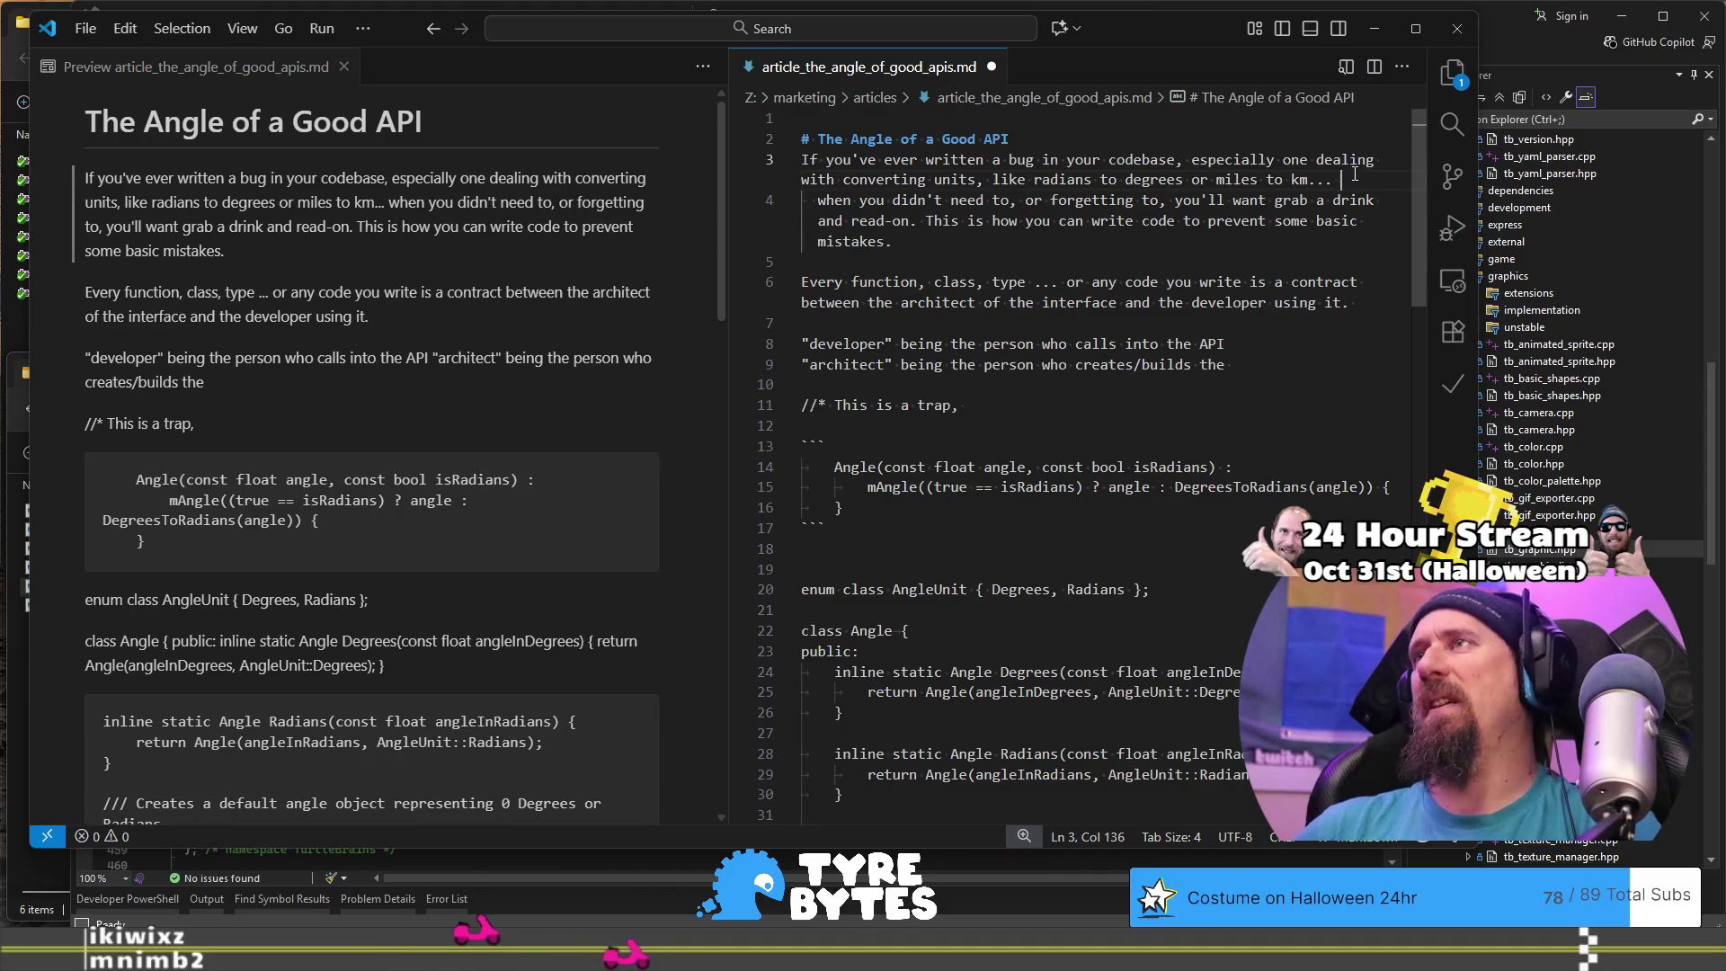
key("ctrl+Left")
key("ctrl+shift+Left")
key("ctrl+shift+Left")
key("ctrl+shift+Left")
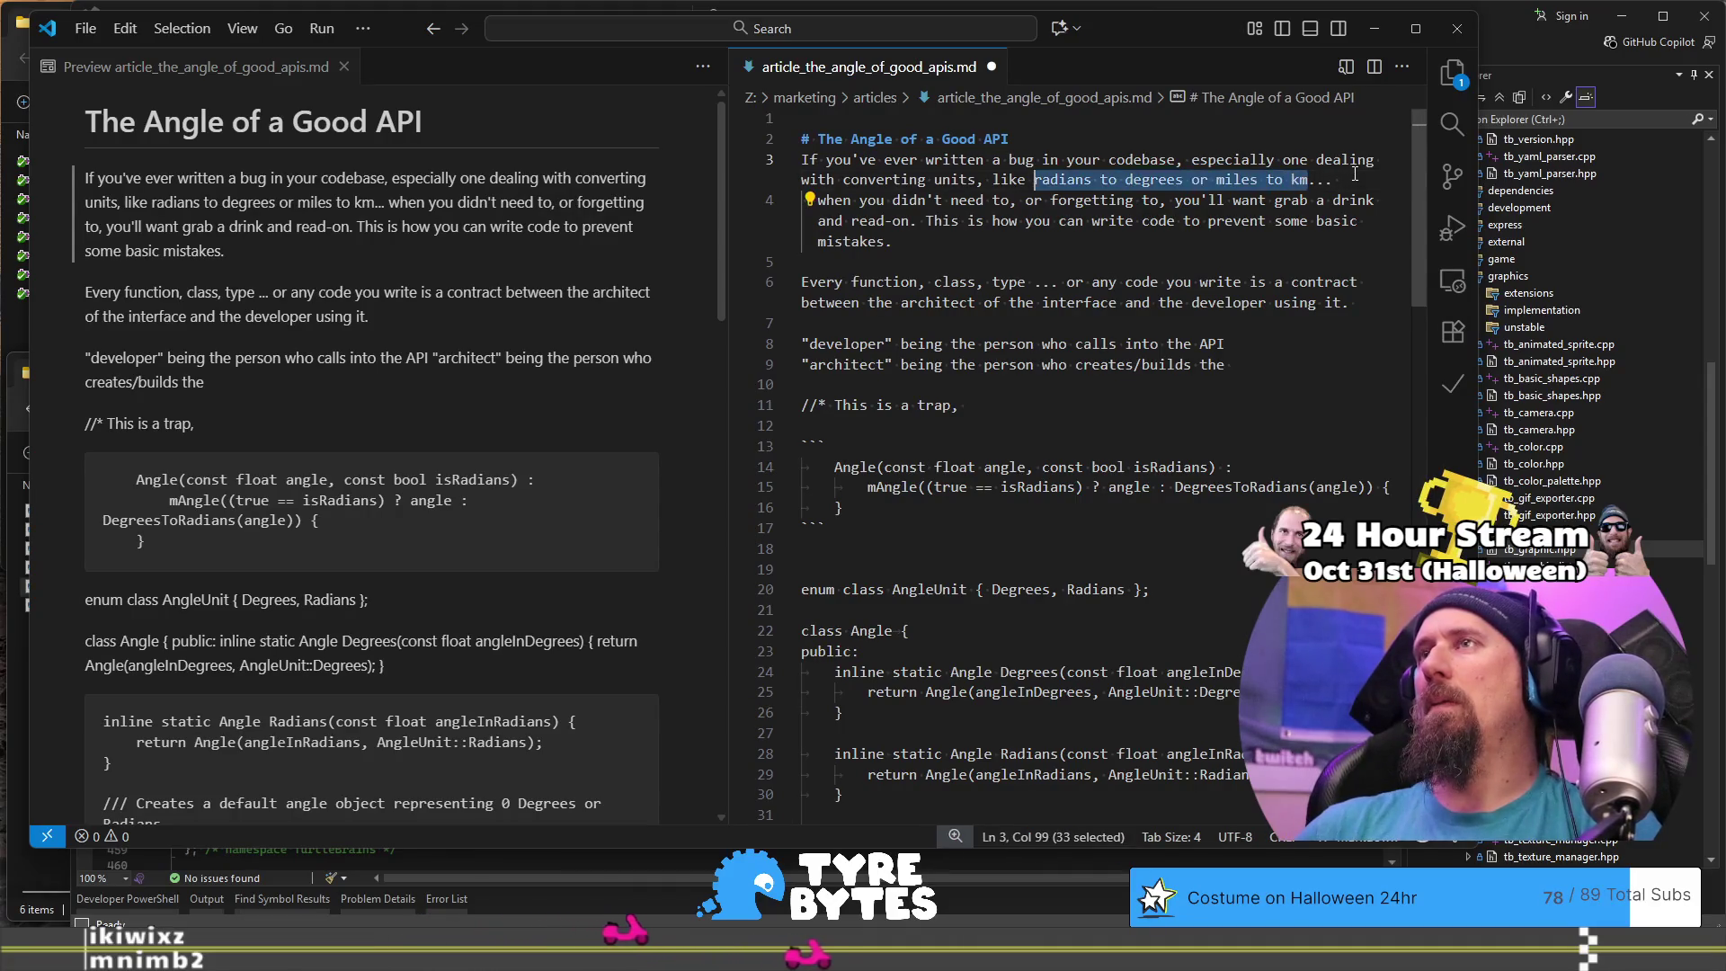
key("BackSpace")
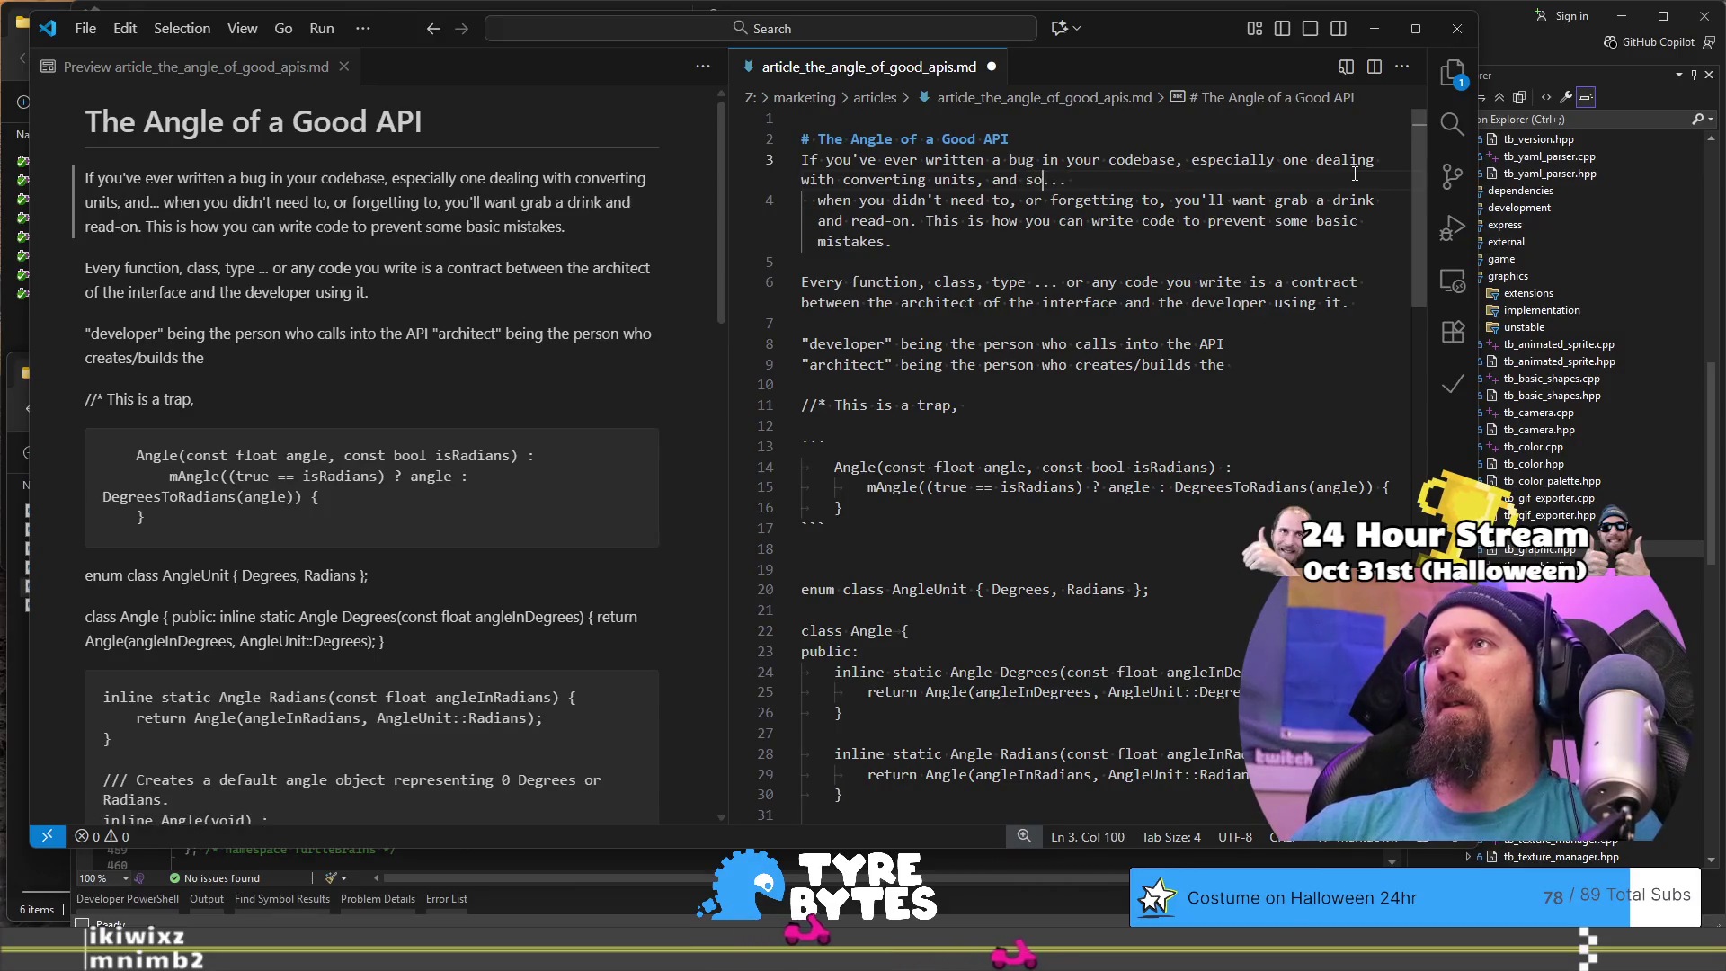
type("and some big names ha")
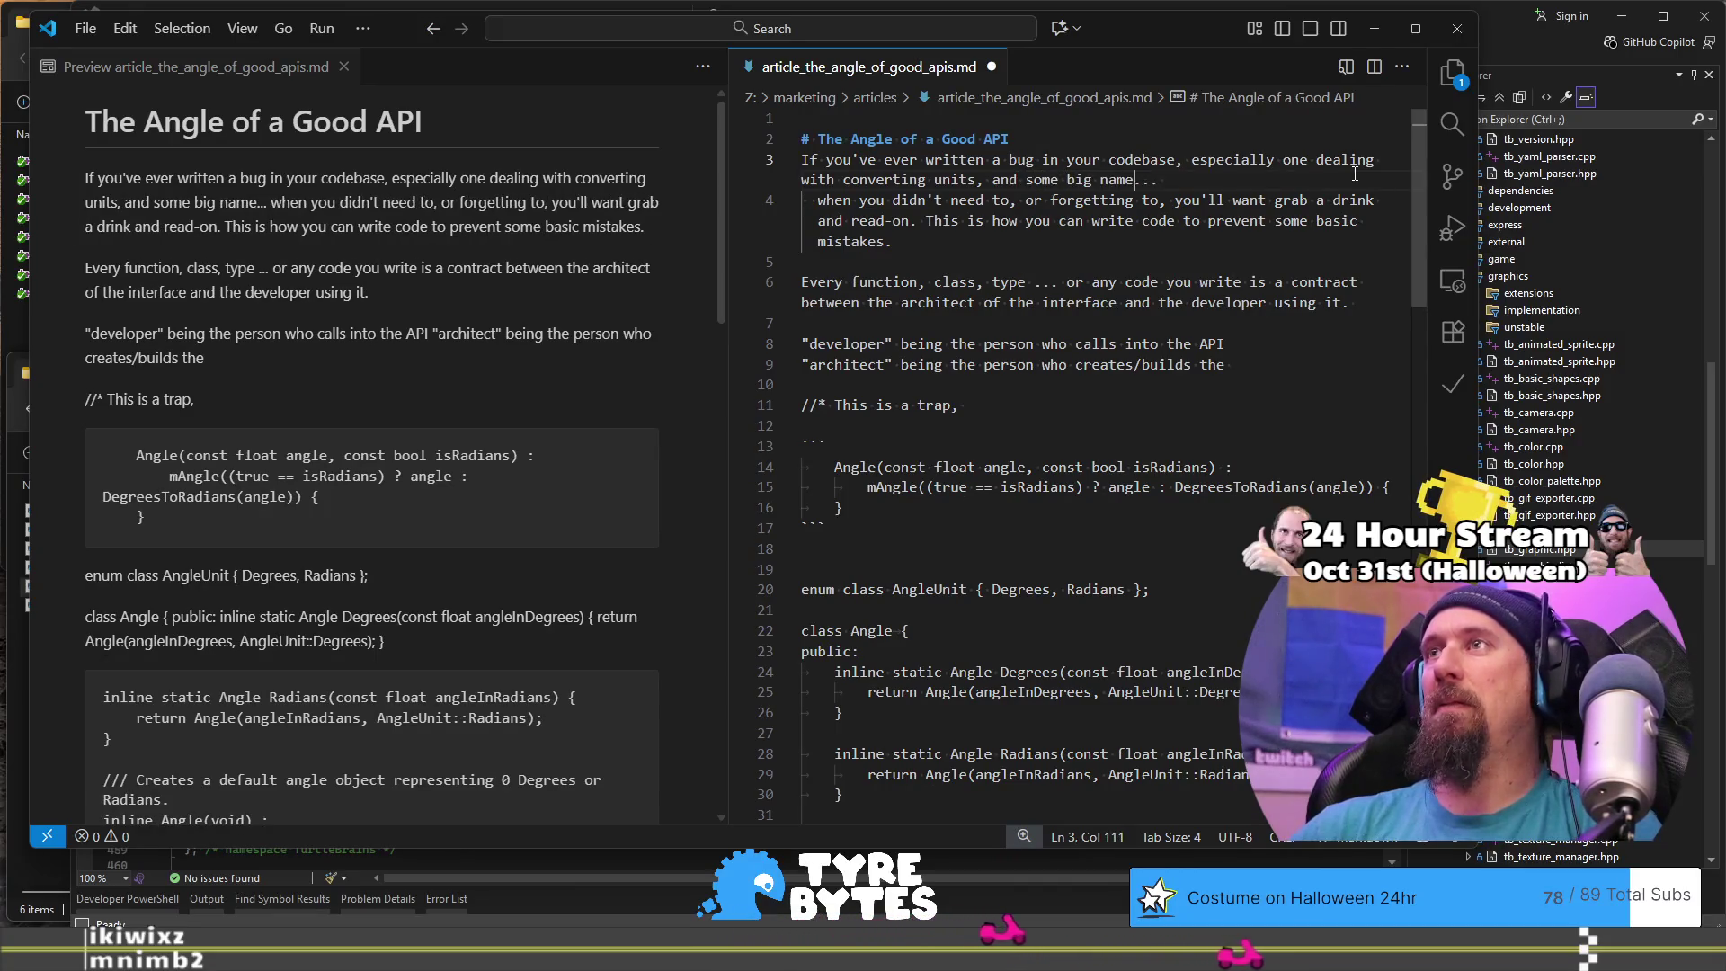
type("ve")
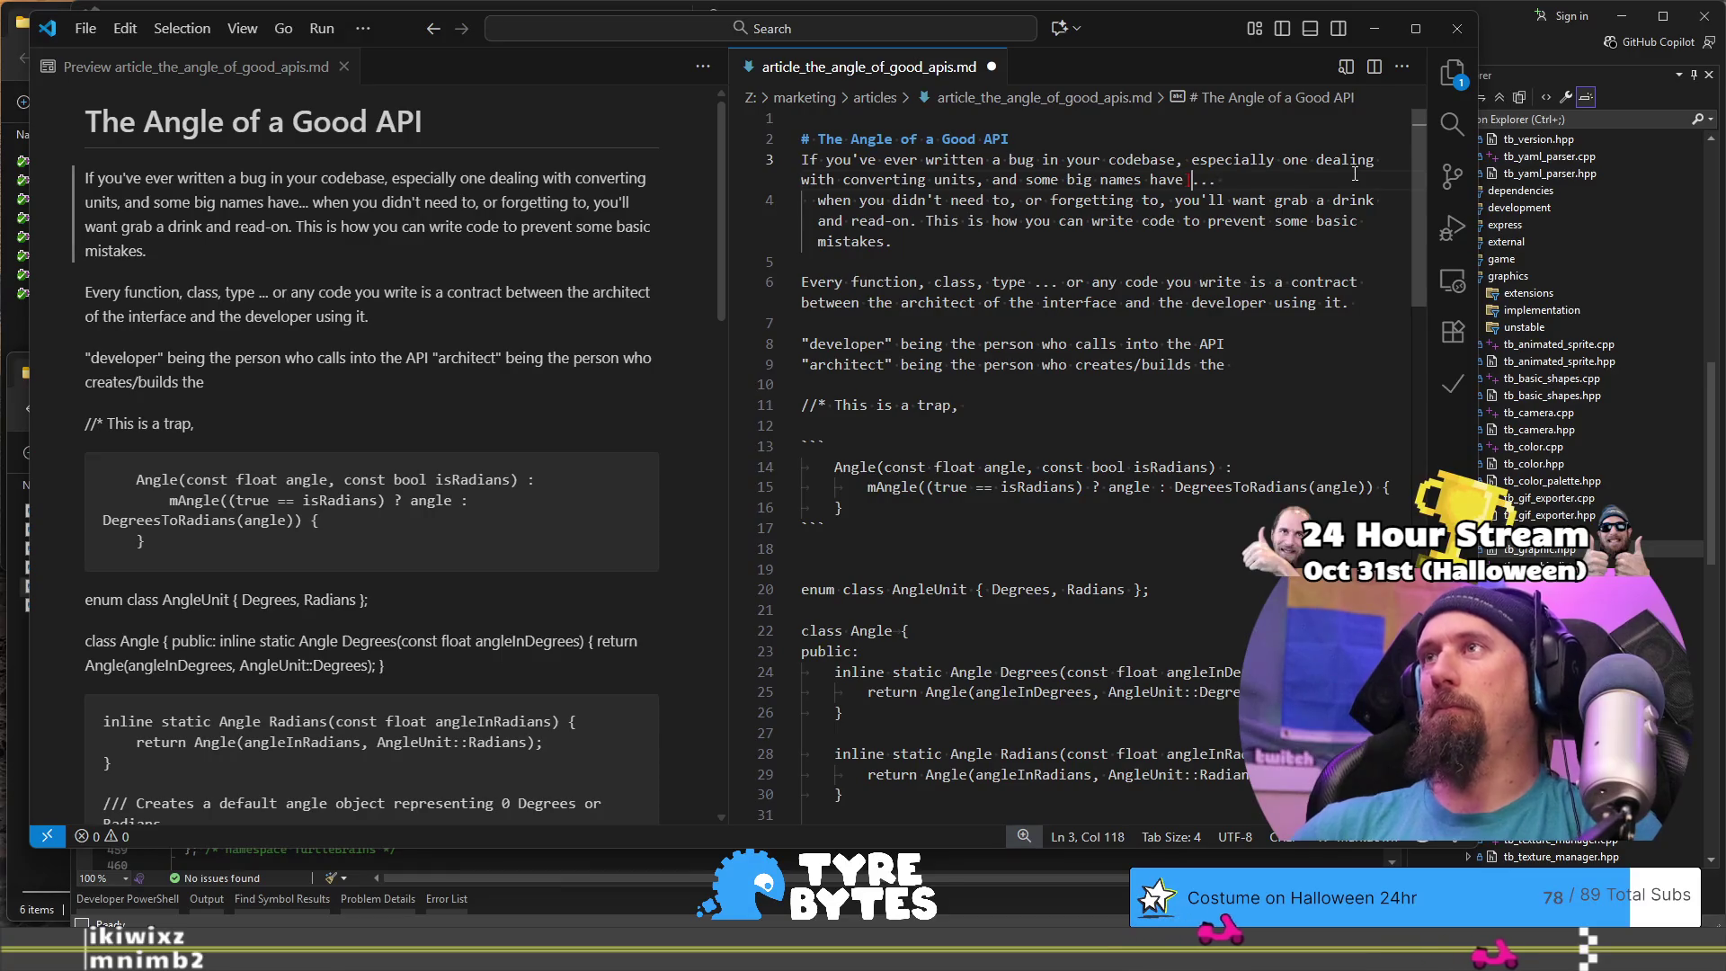
Step: Turn 'big names have' into a Markdown link pointing to 'Mars Climate Orbiter'
key("ctrl+Left")
key("ctrl+Left")
key("ctrl+Left")
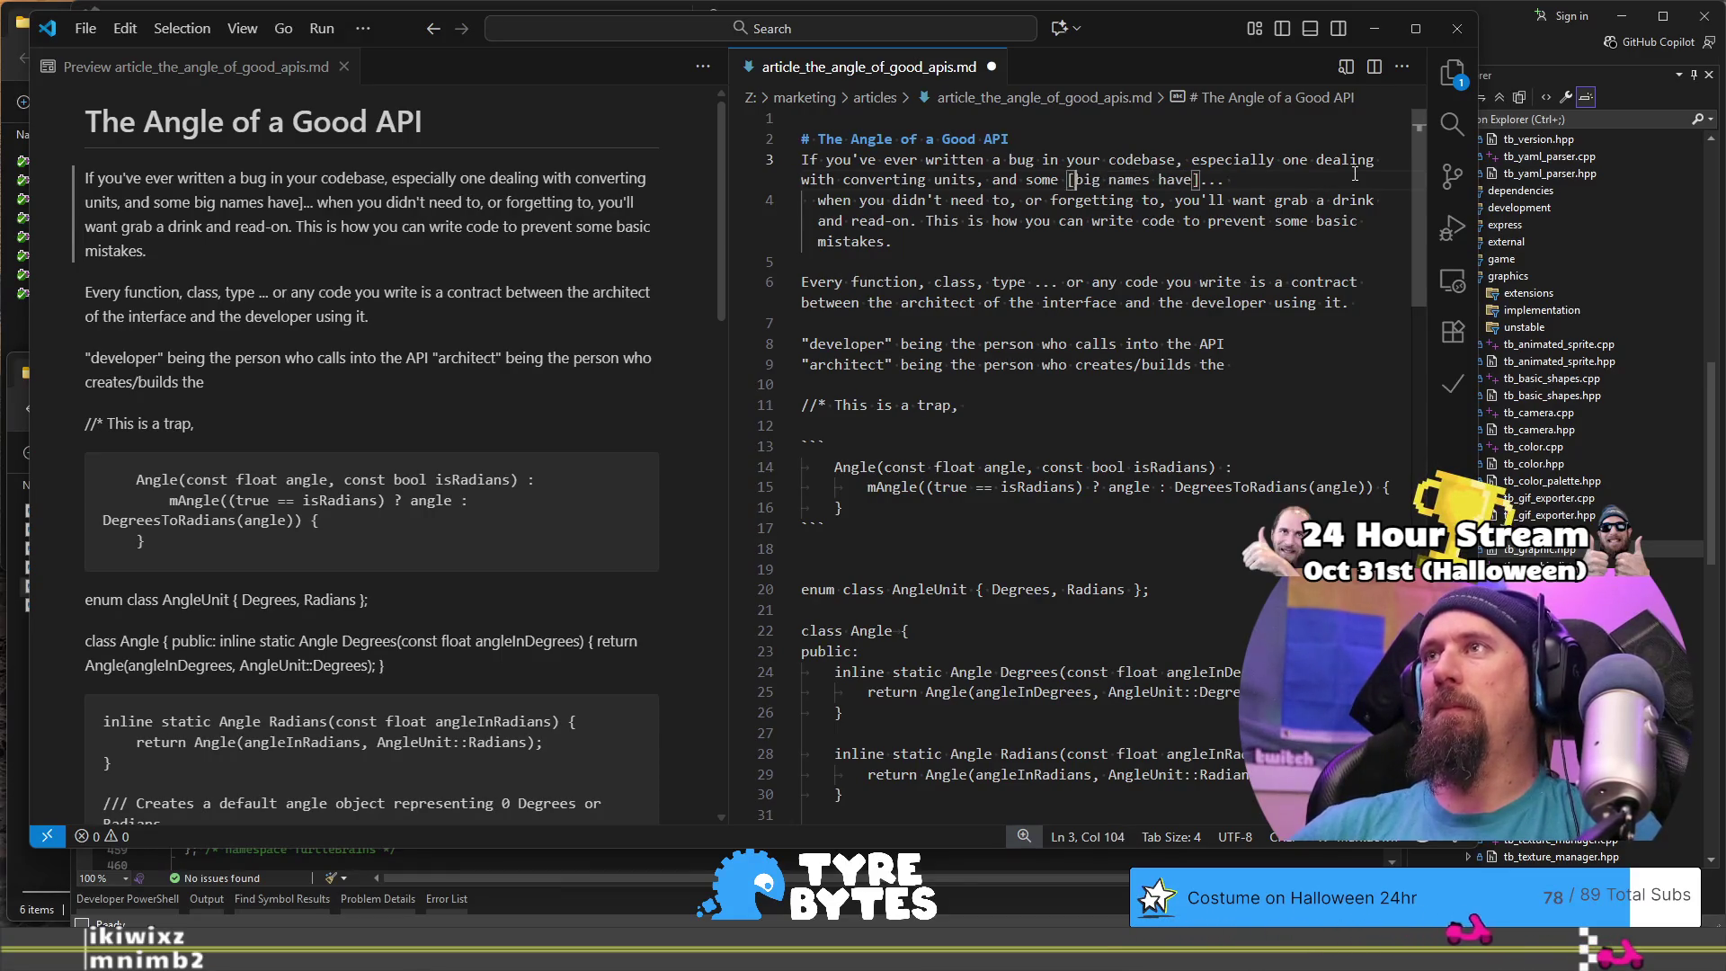
type("[")
key("ctrl+Right")
key("ctrl+Right")
key("ctrl+Right")
type("]")
key("End")
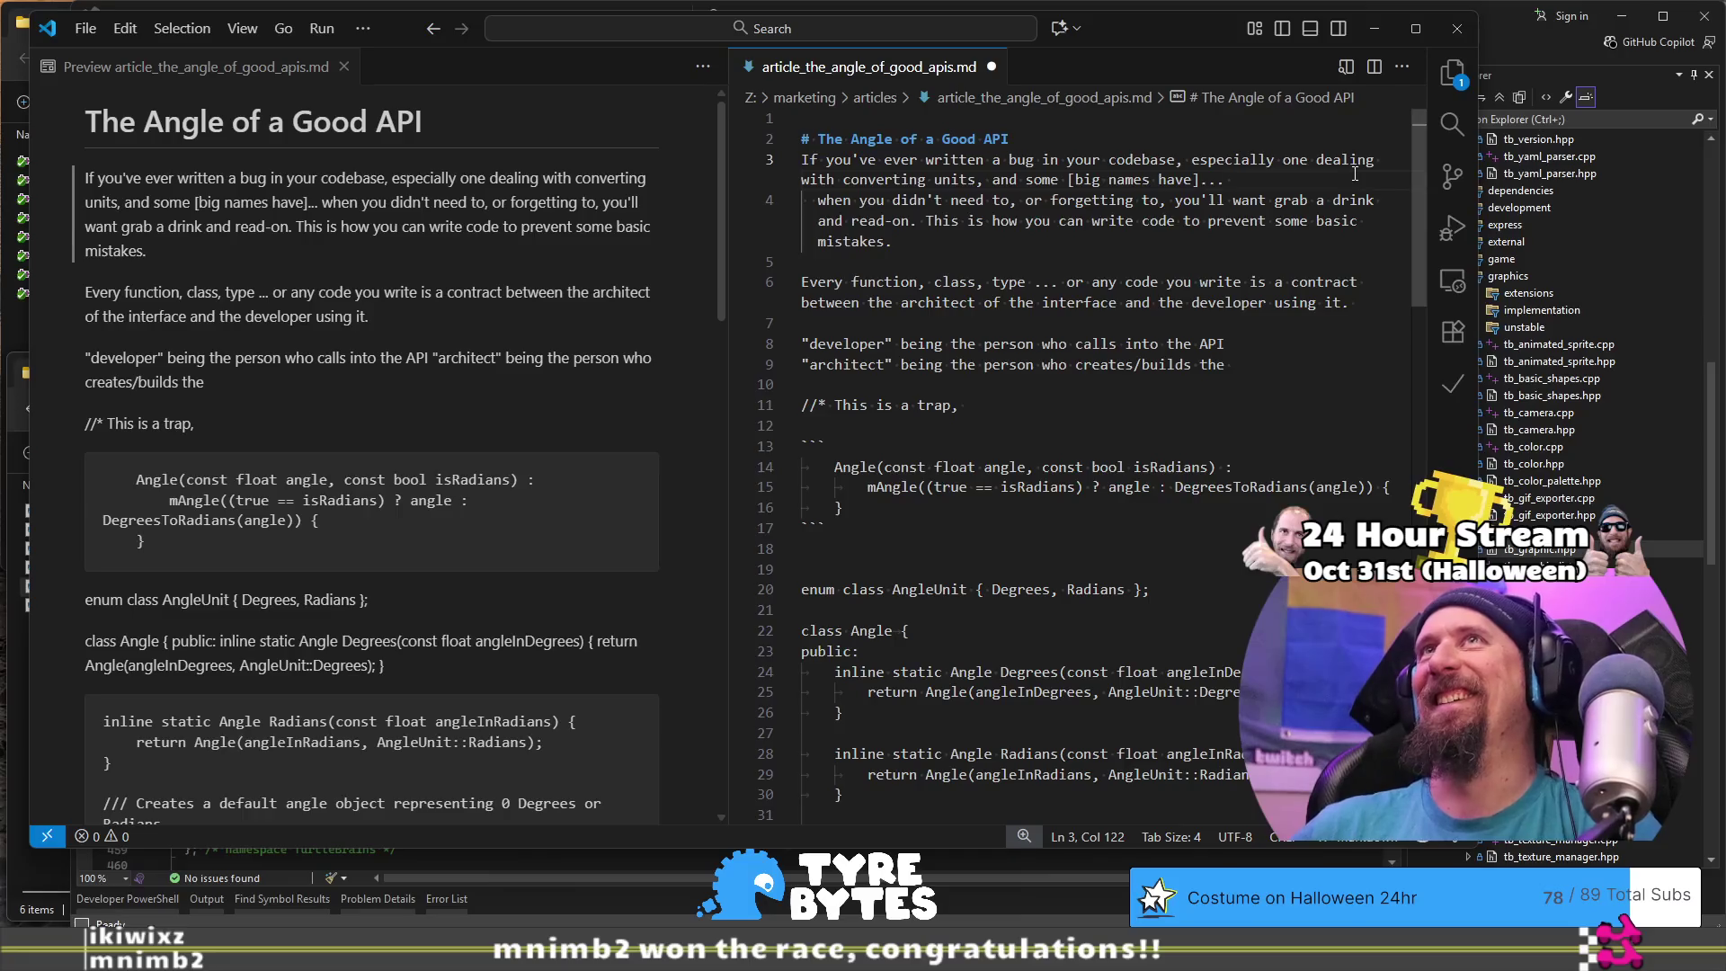
type("Mars Climate Orbiter)")
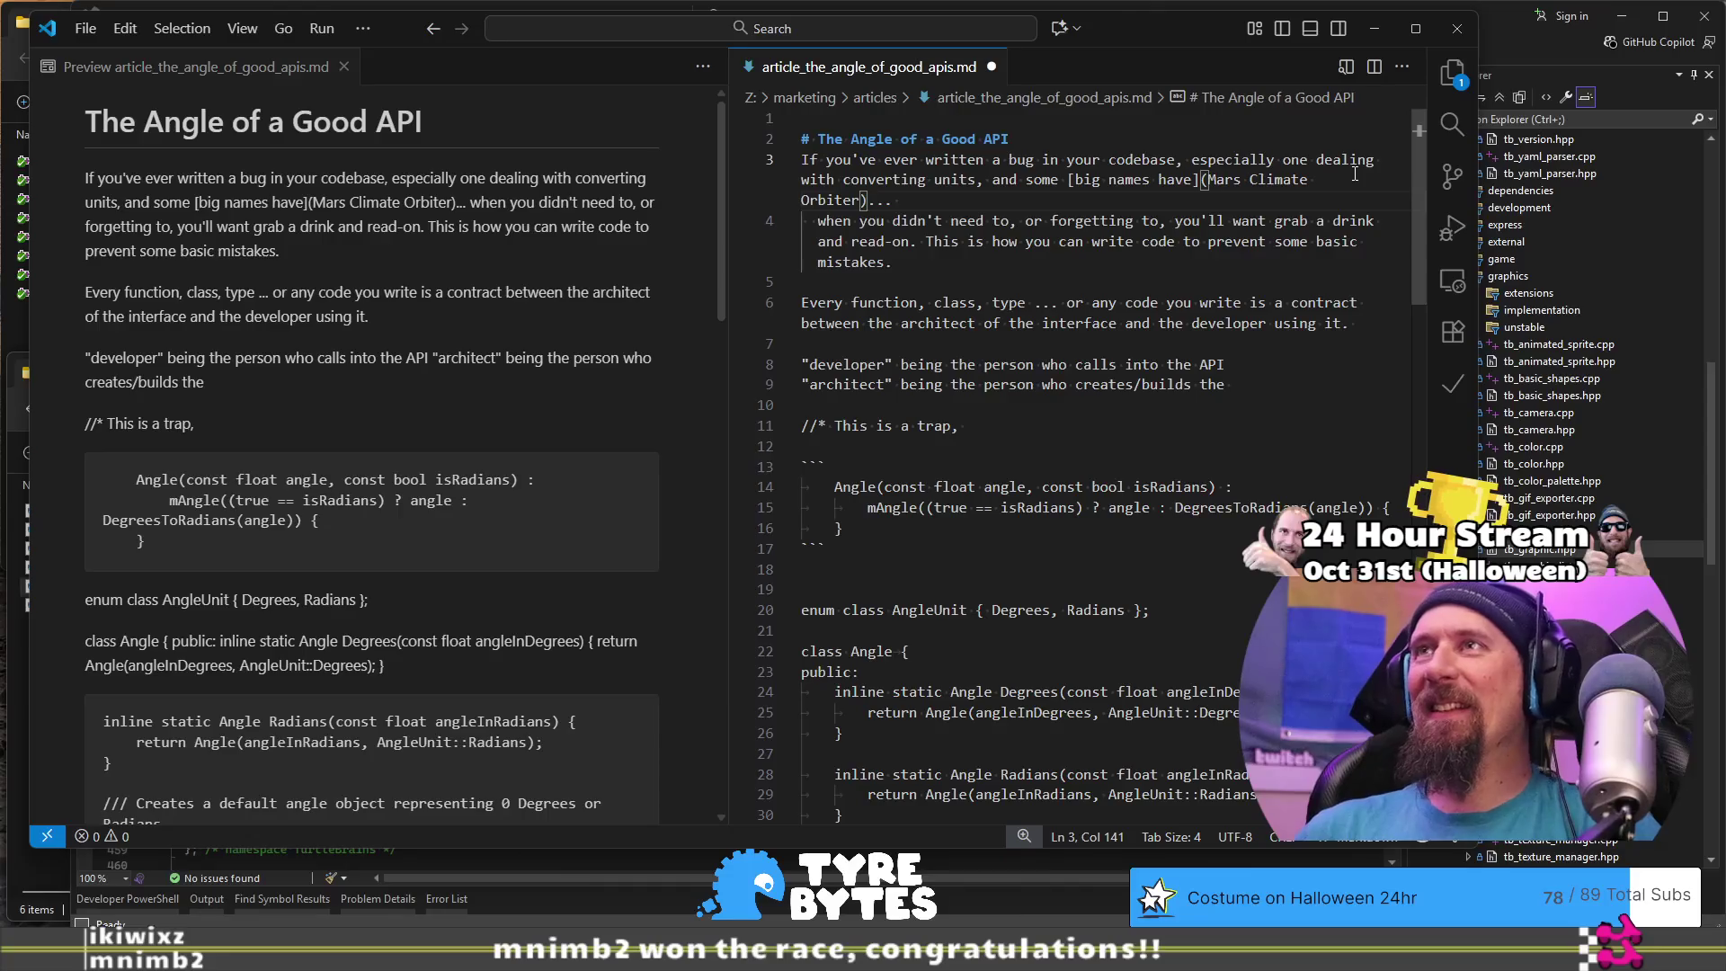
Step: Add 'then' after the ellipsis and delete the clause 'when you didn't need to, or forgetting to,'
key("shift+End")
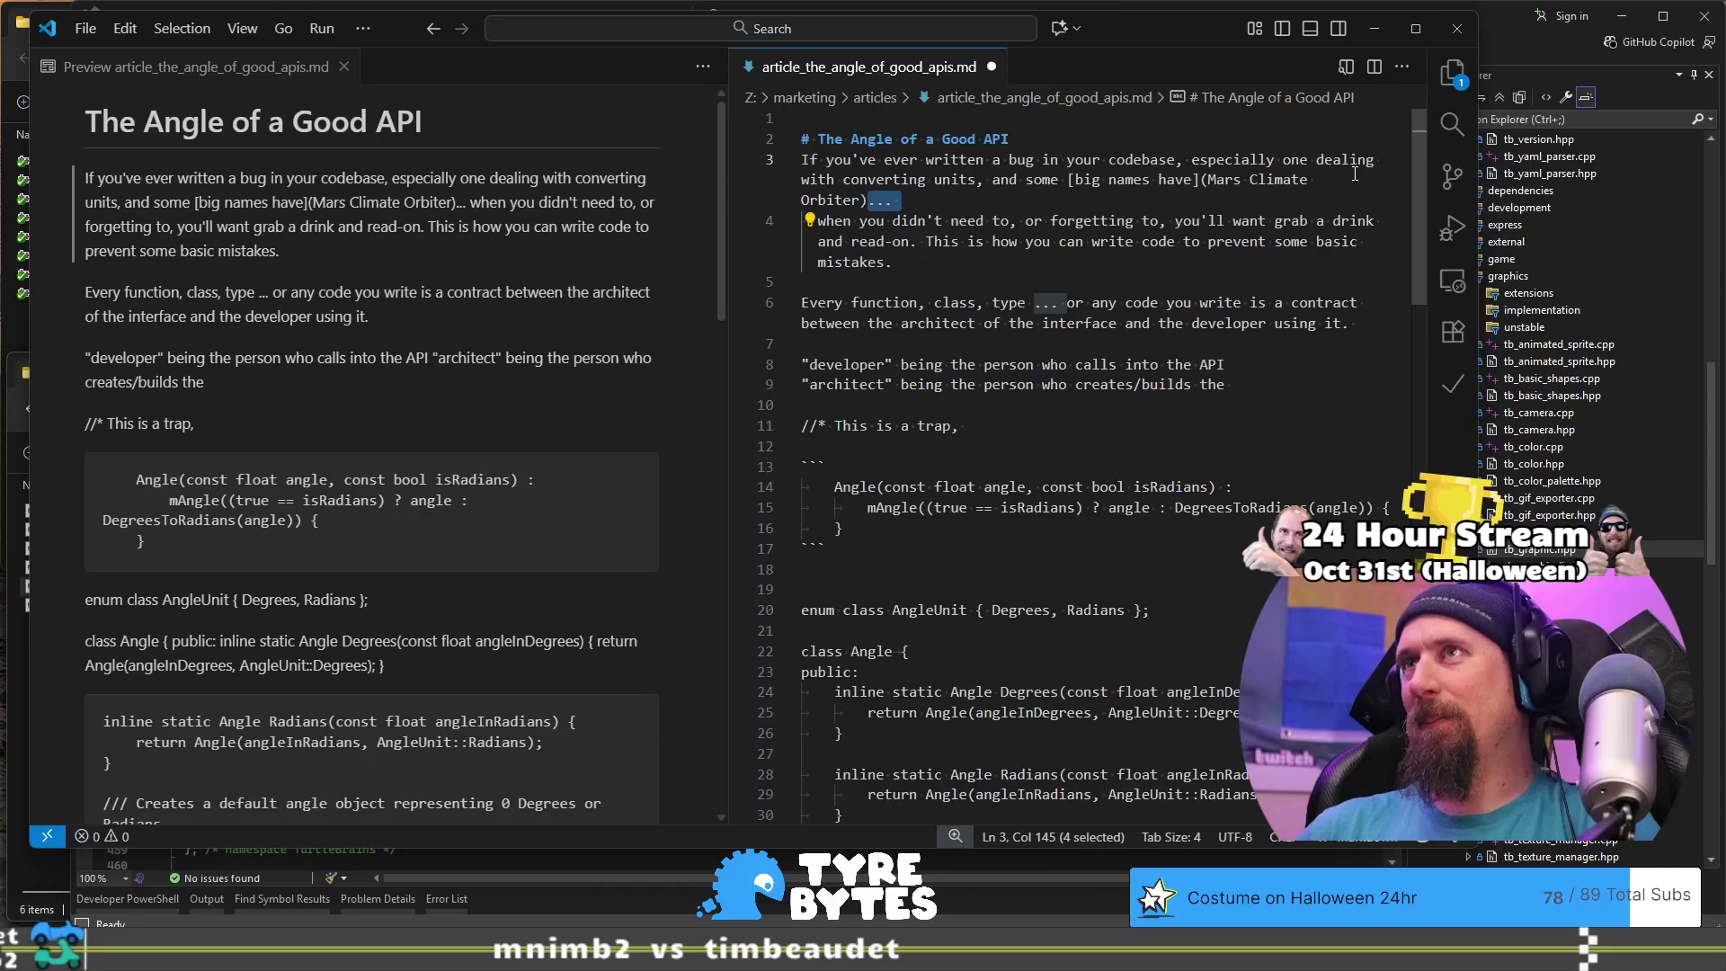
key("Escape")
type("the")
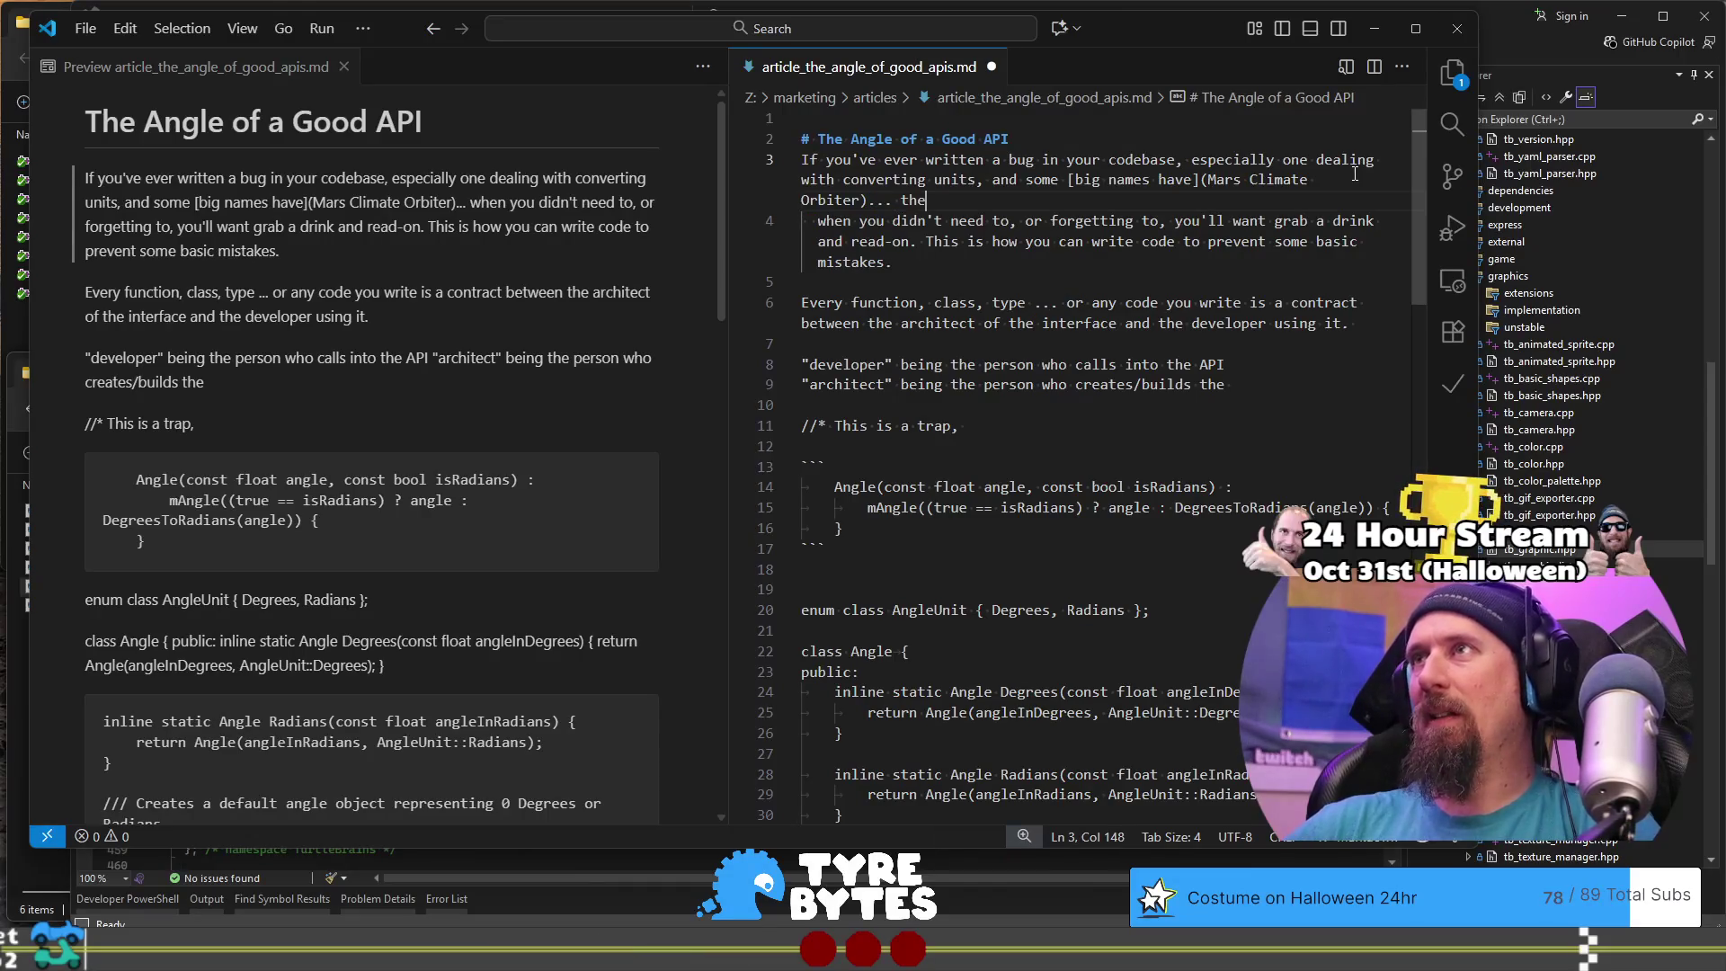
type("n")
key("shift+Down")
key("ctrl+shift+Right")
key("ctrl+shift+Right")
key("ctrl+shift+Right")
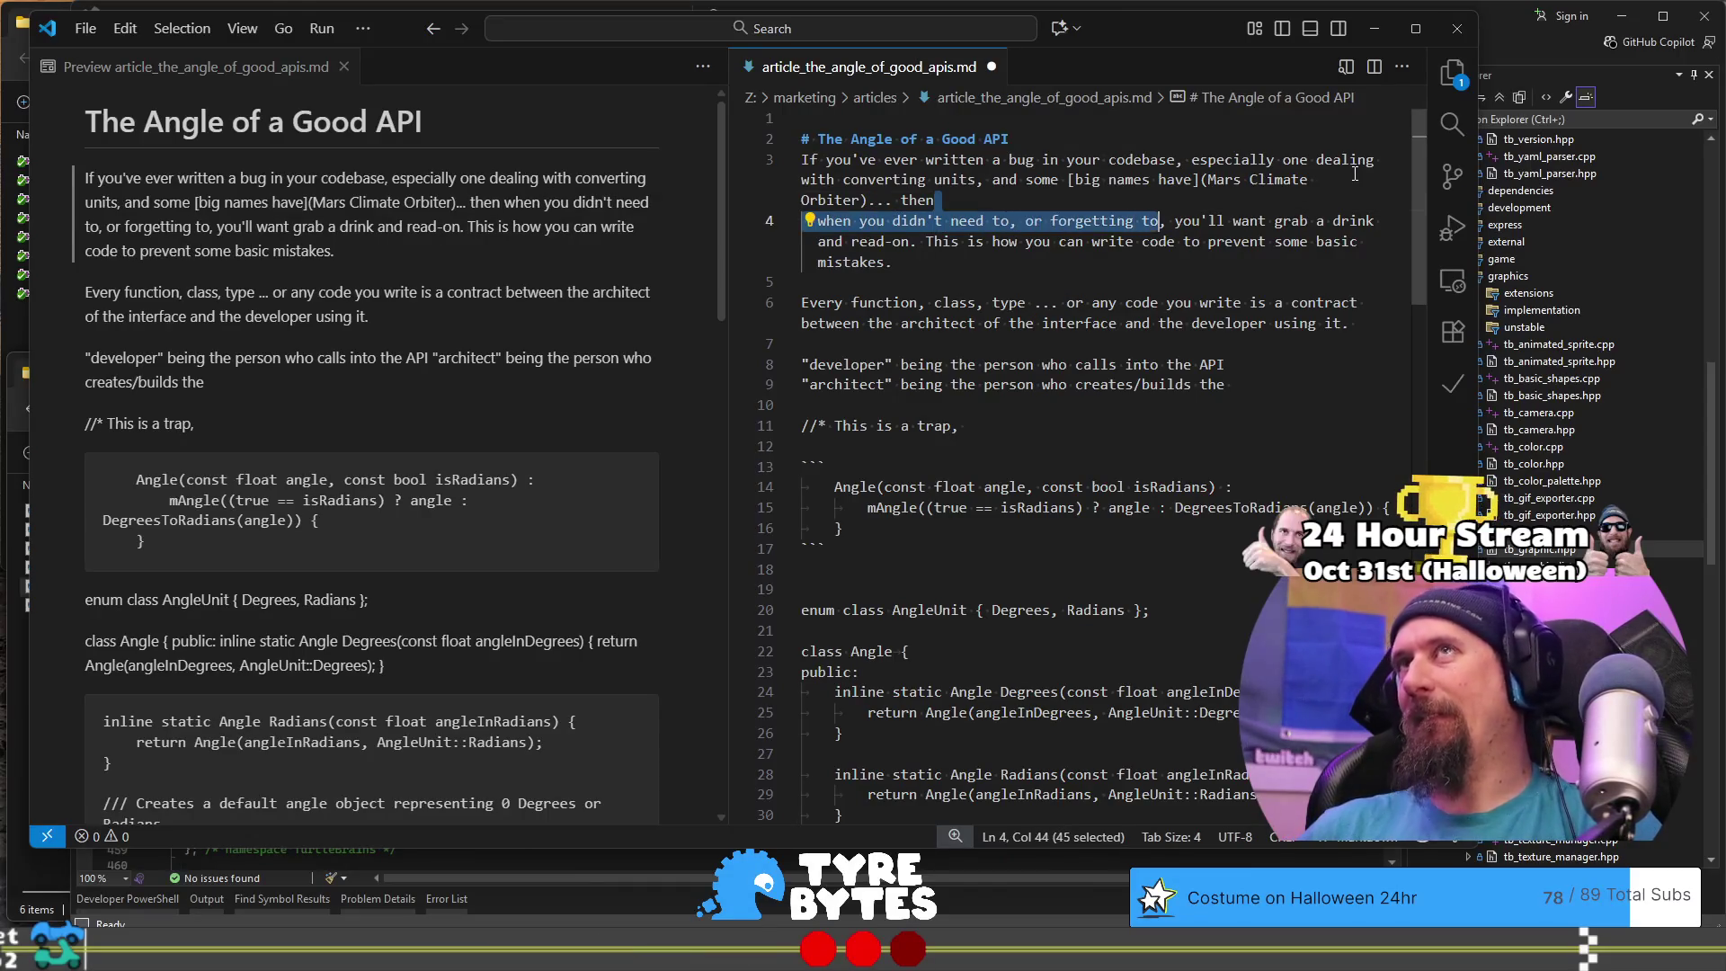
key("Delete")
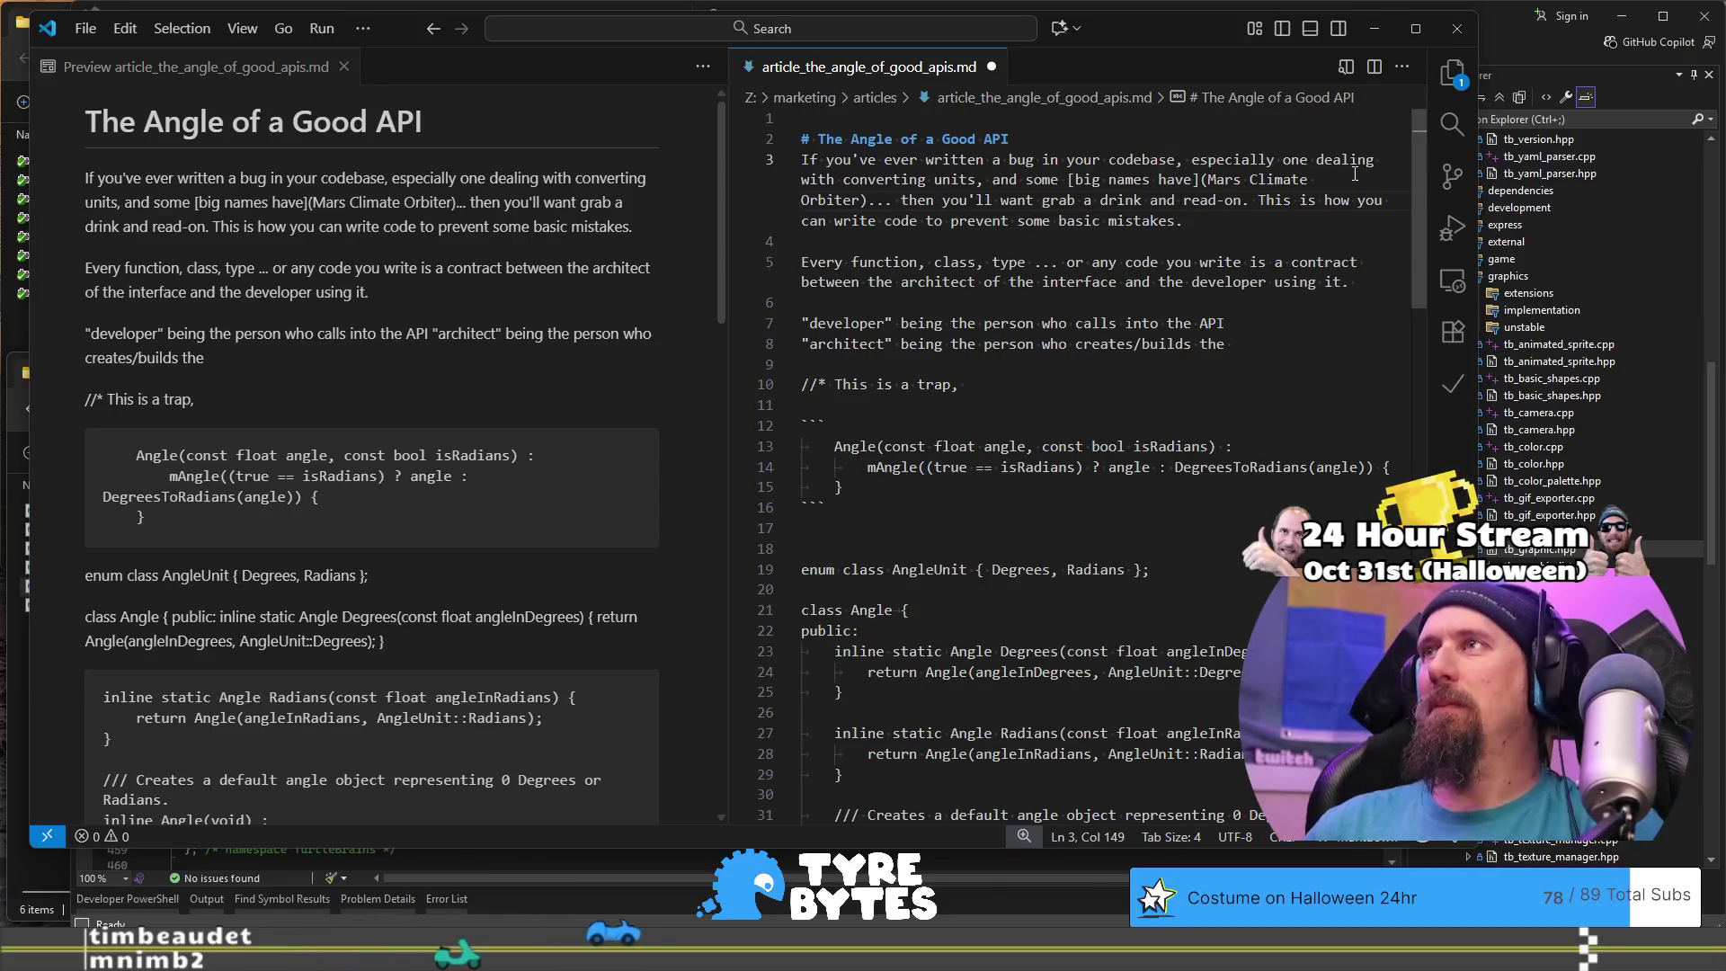
key("Down")
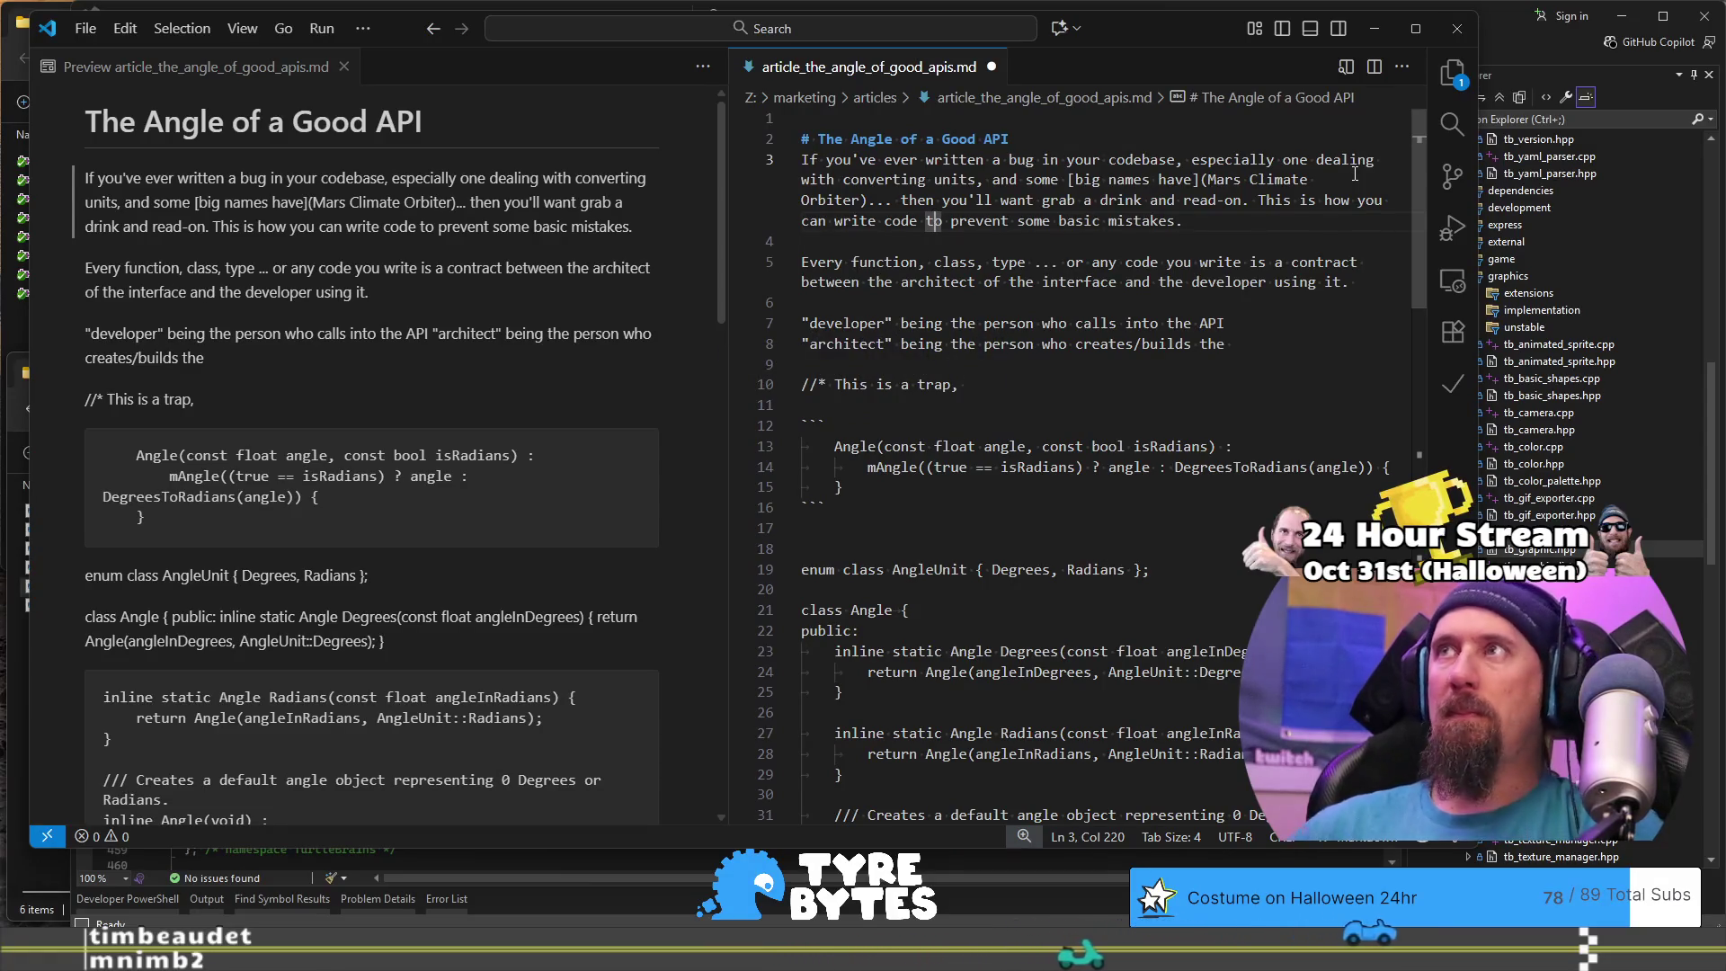
left_click(1077, 179)
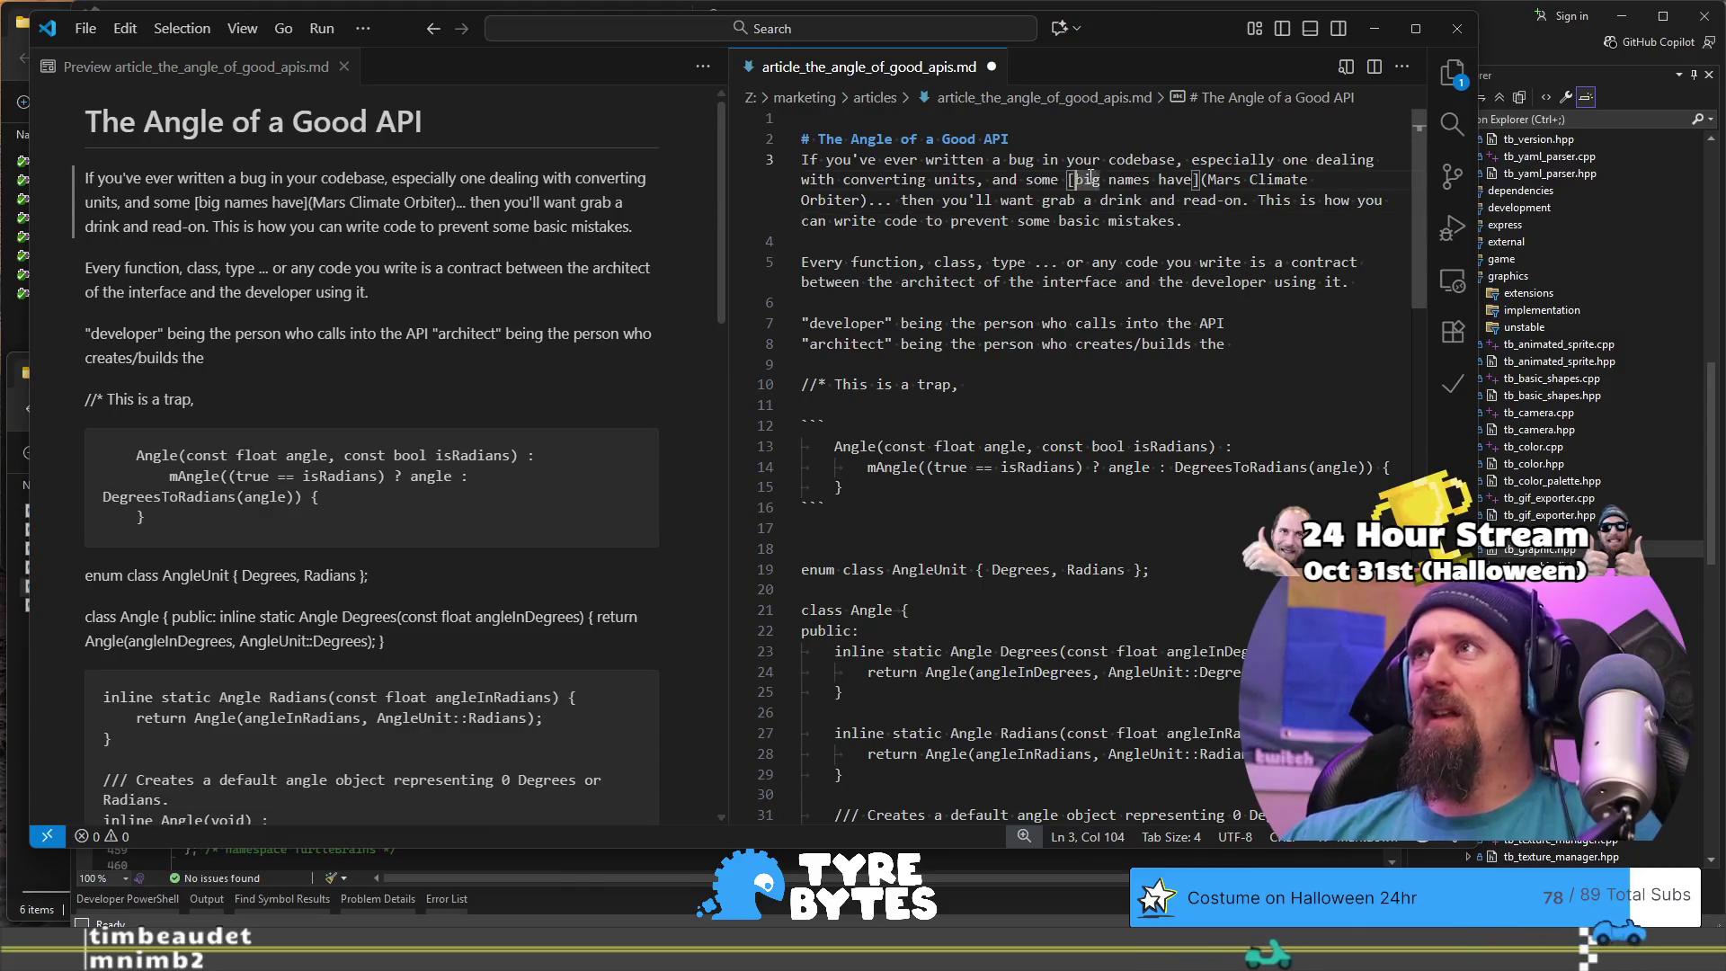
double_click(1128, 179)
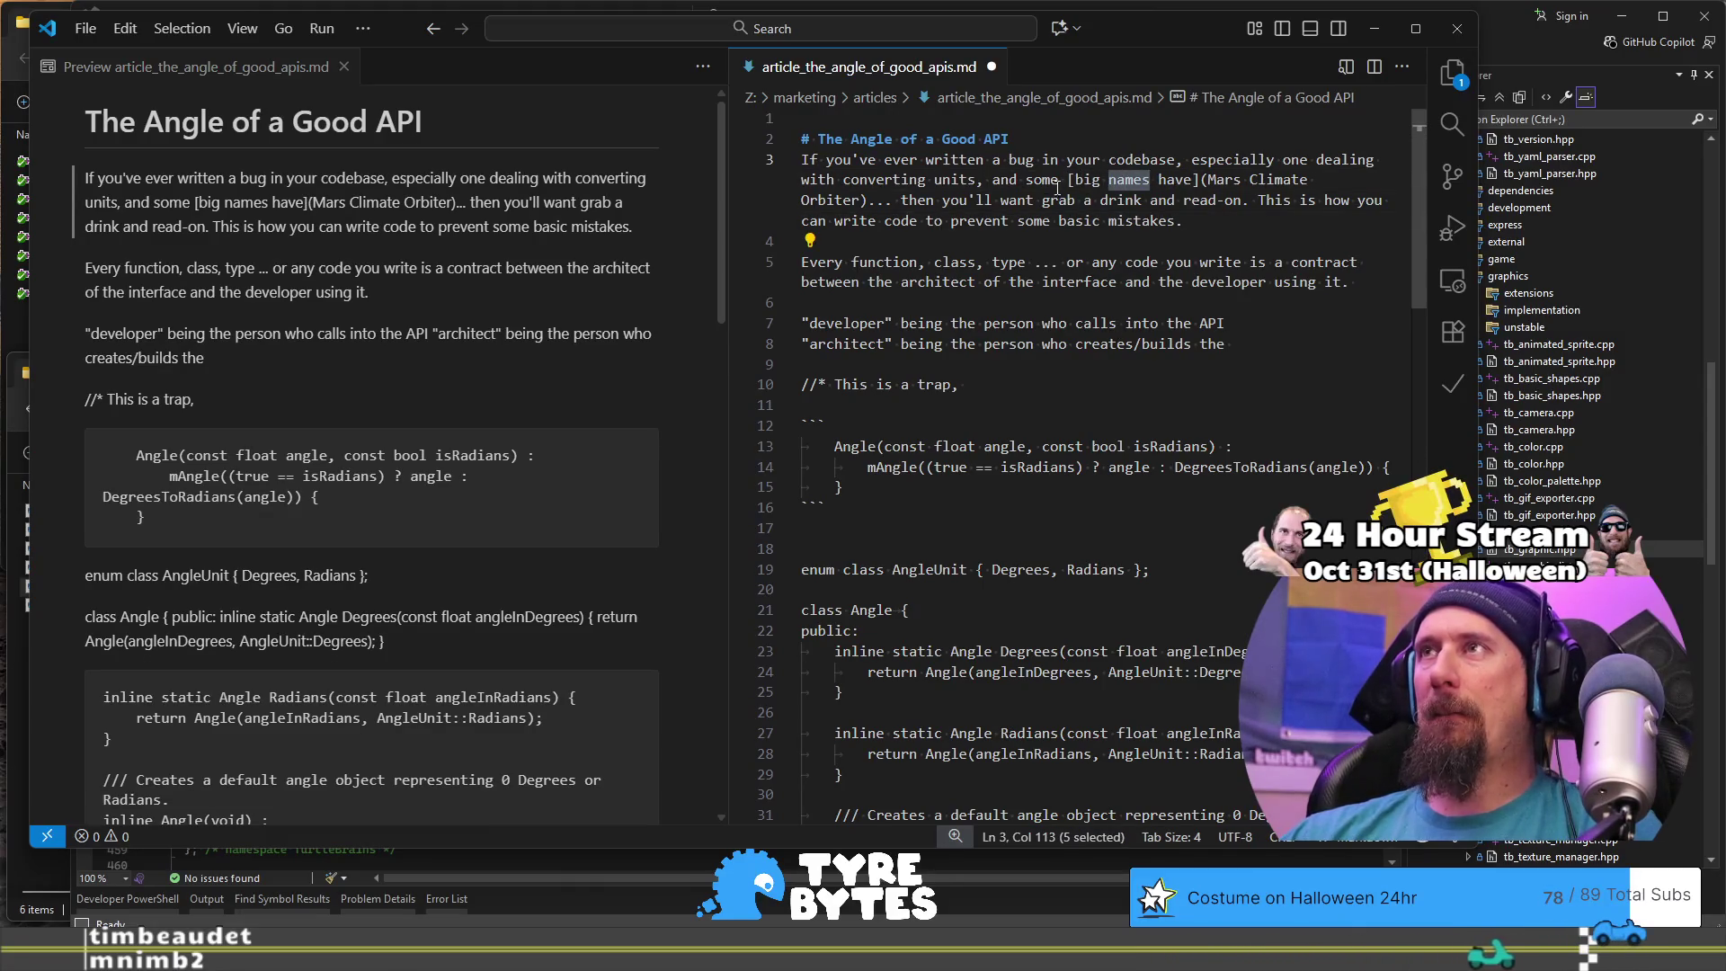
left_click_drag(1067, 180, 1078, 179)
key("Left")
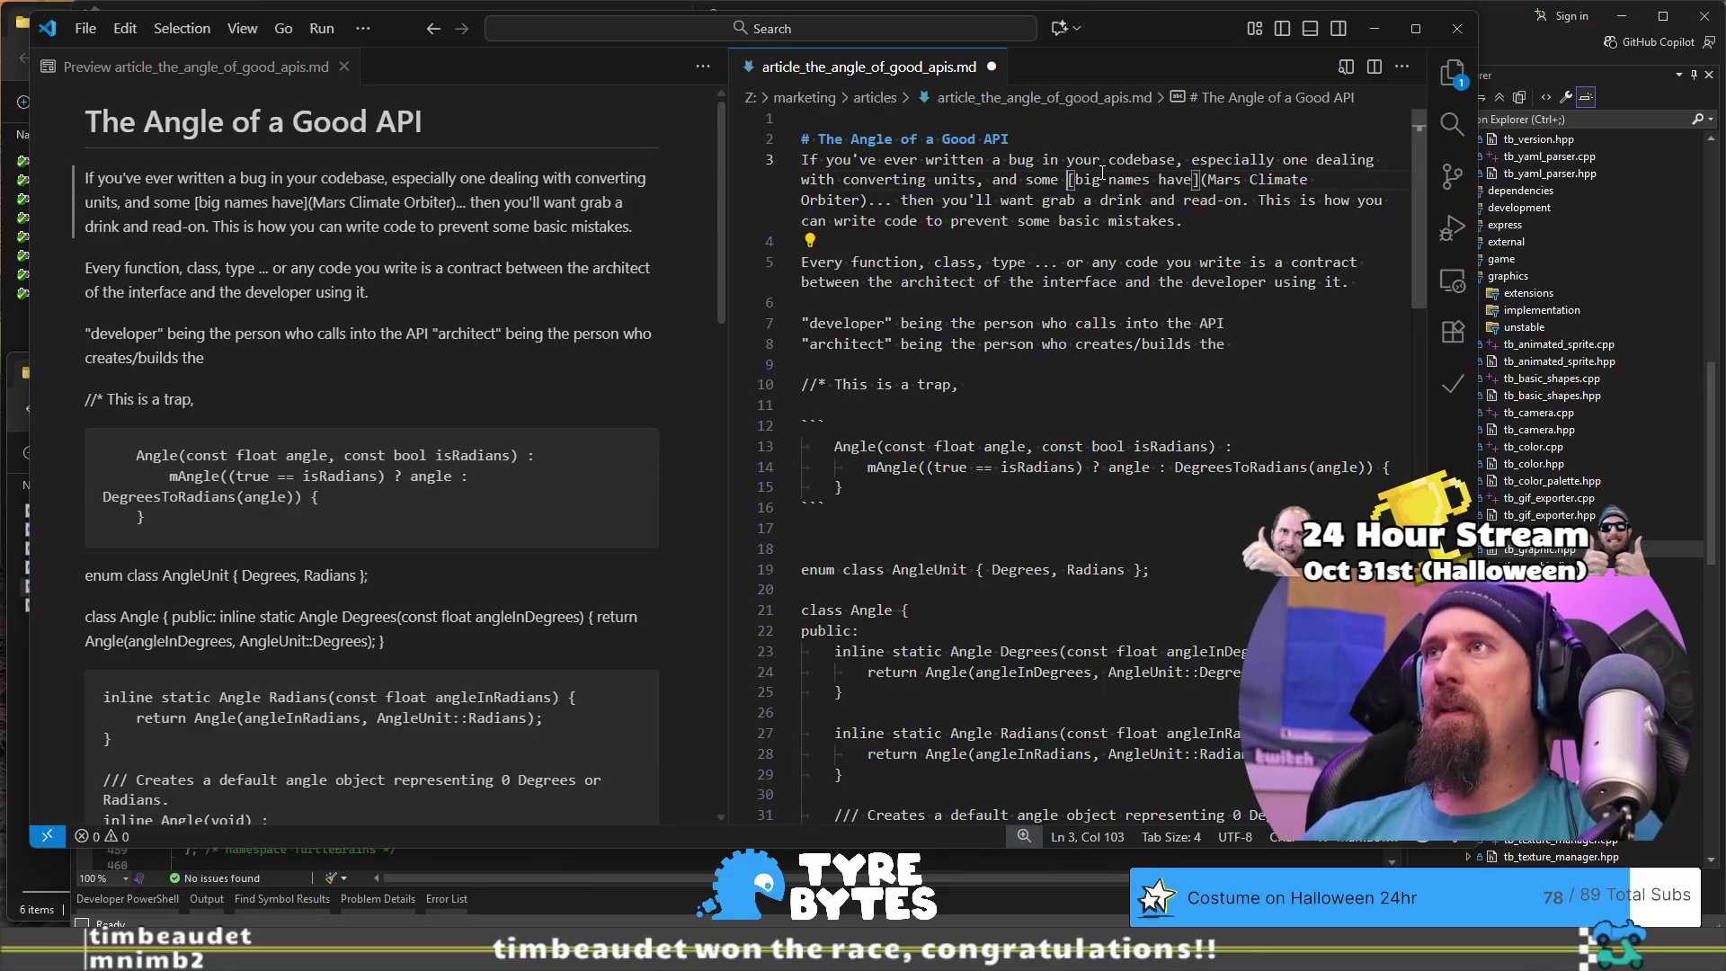
key("ctrl+shift+Left")
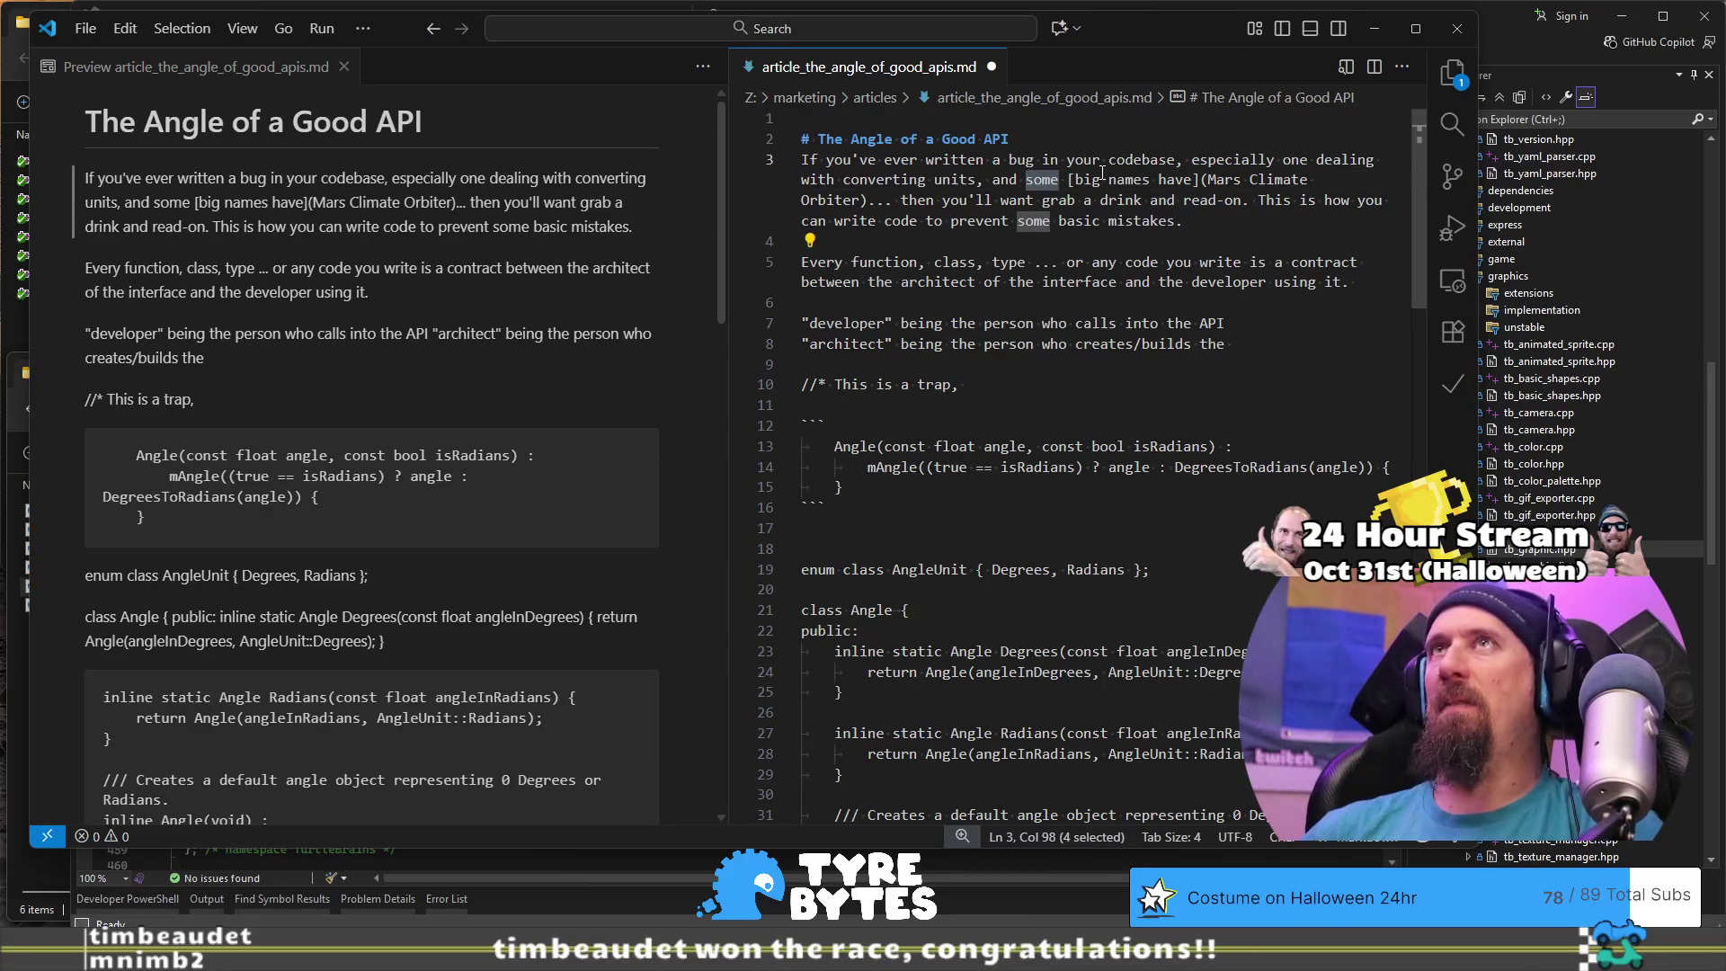
key("BackSpace")
key("BackSpace")
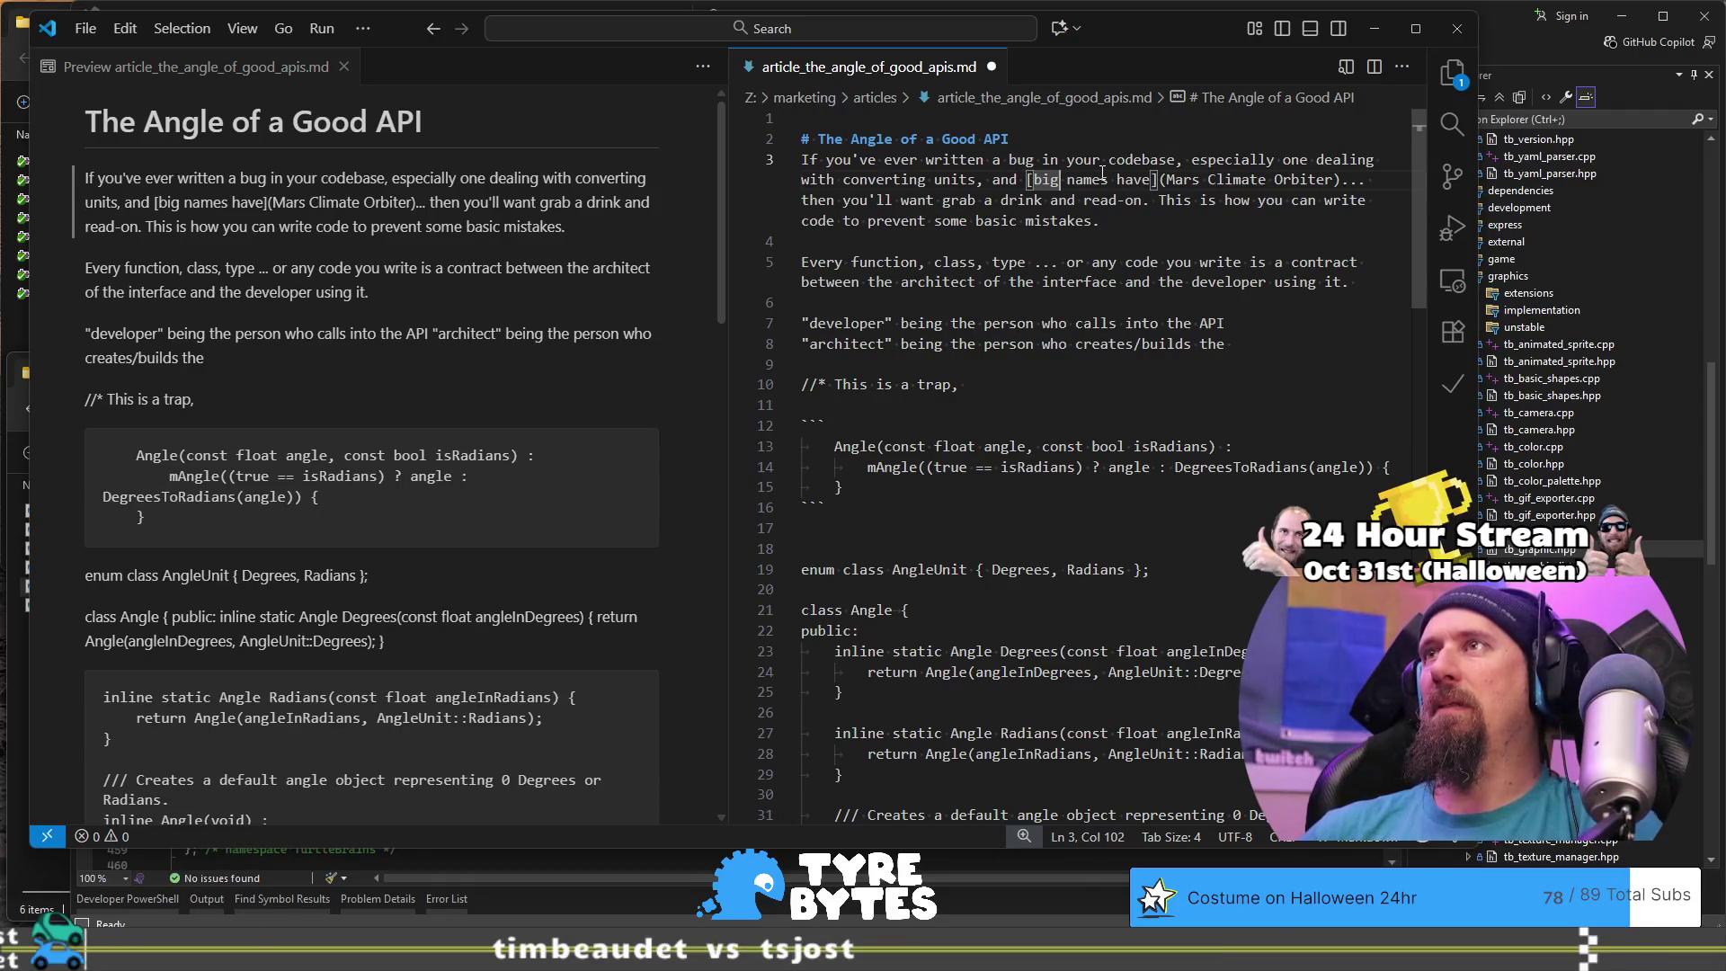
key("ctrl+z")
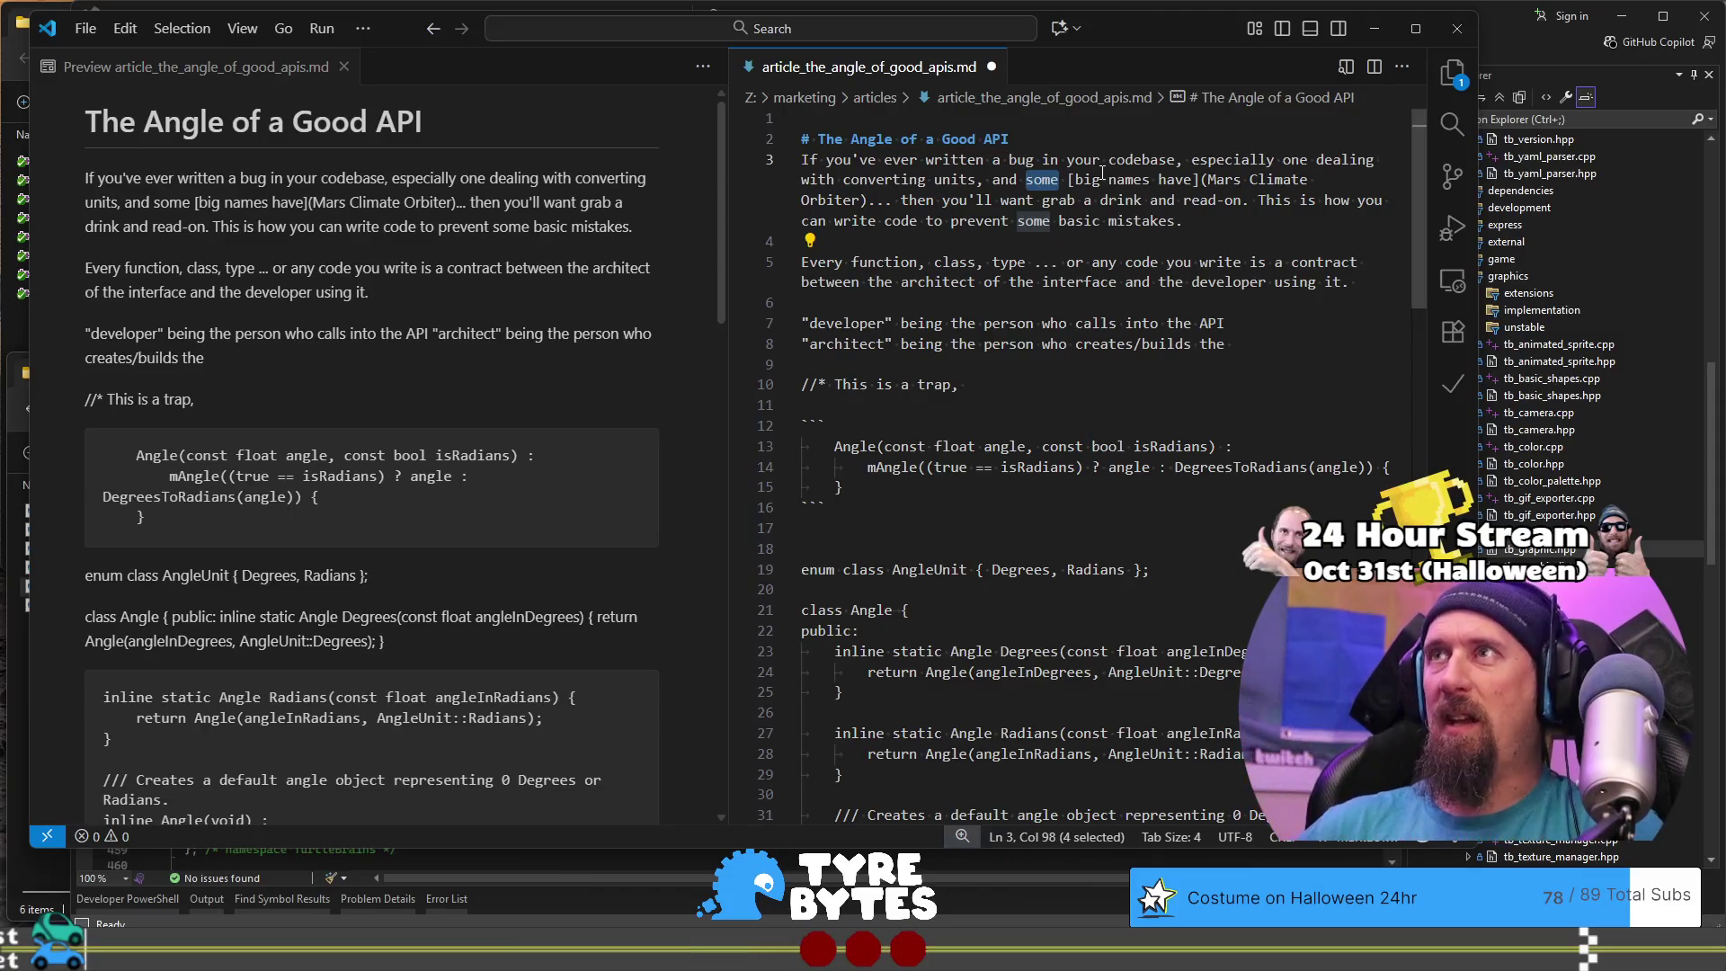
key("Down")
key("ctrl+Right")
key("ctrl+Right")
key("ctrl+Right")
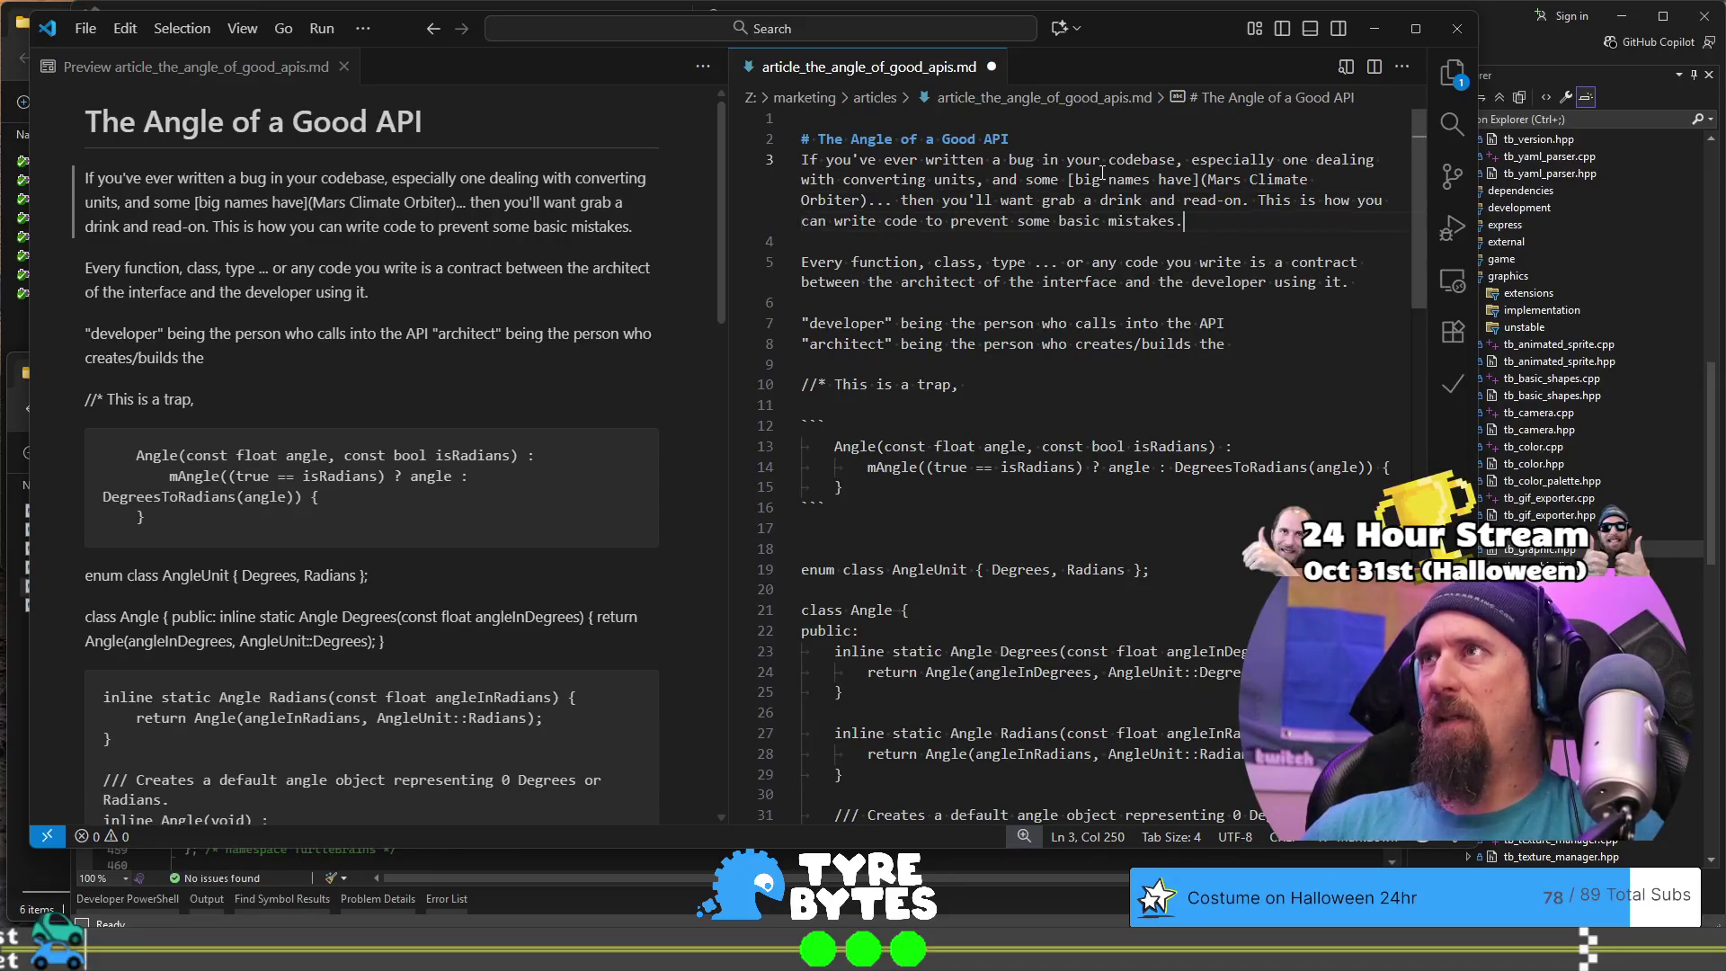
key("ctrl+Left")
key("ctrl+Left")
key("ctrl+Left")
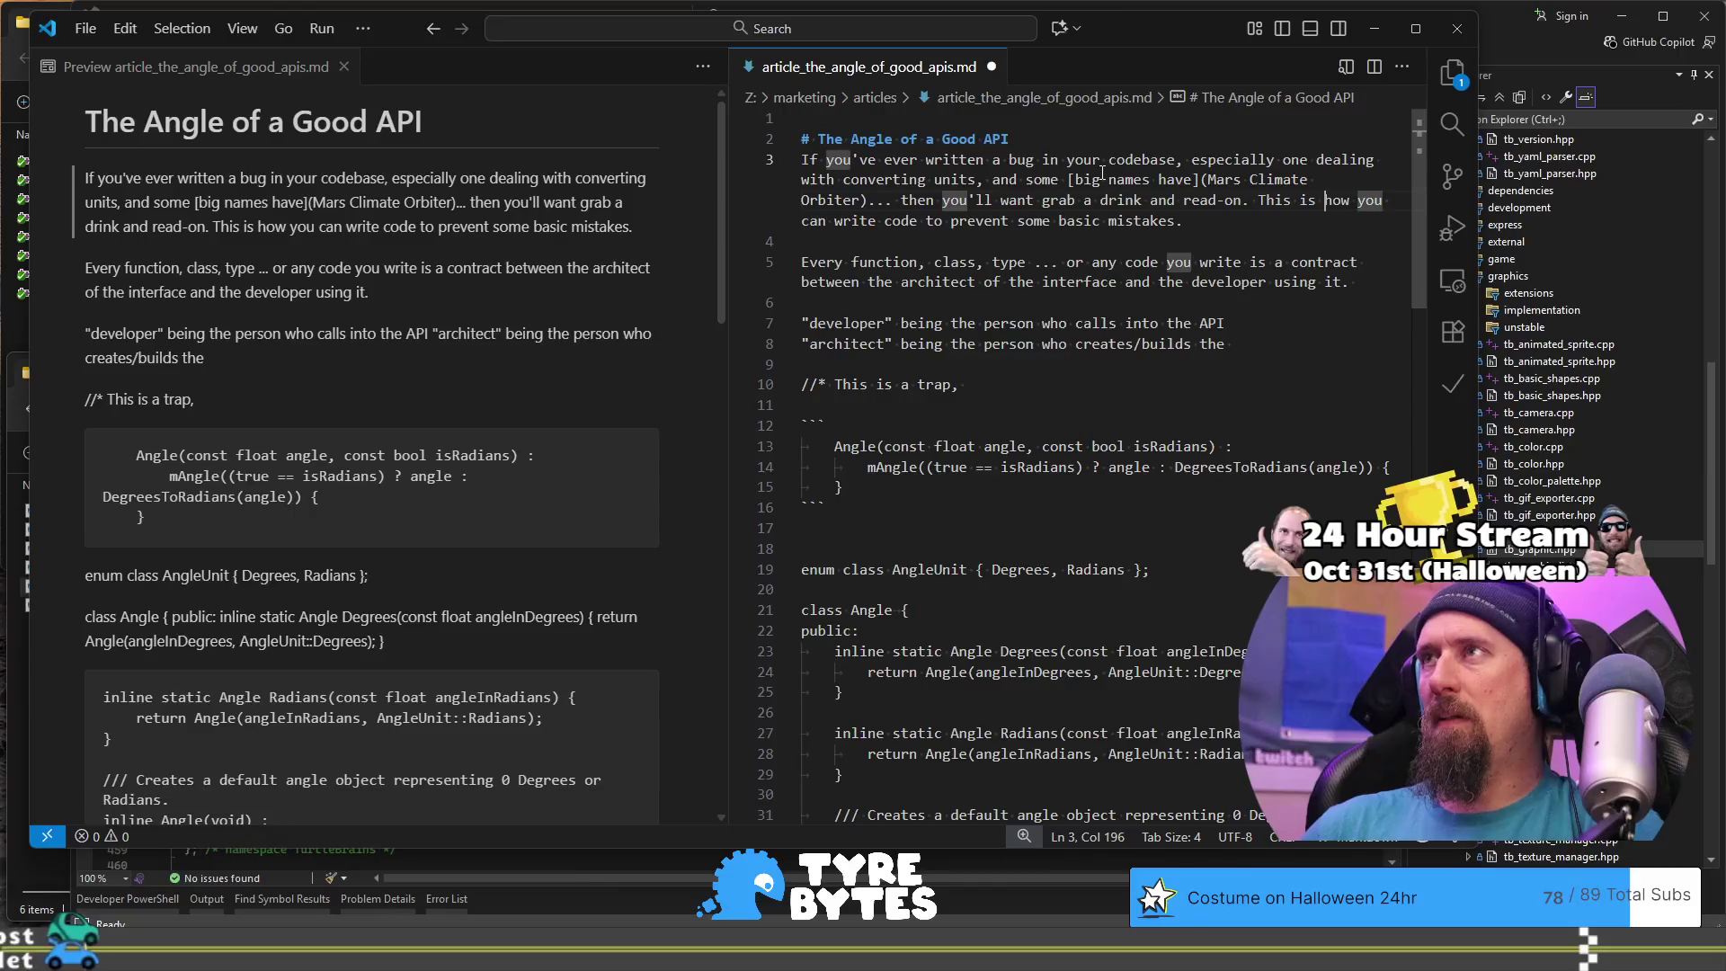
key("End")
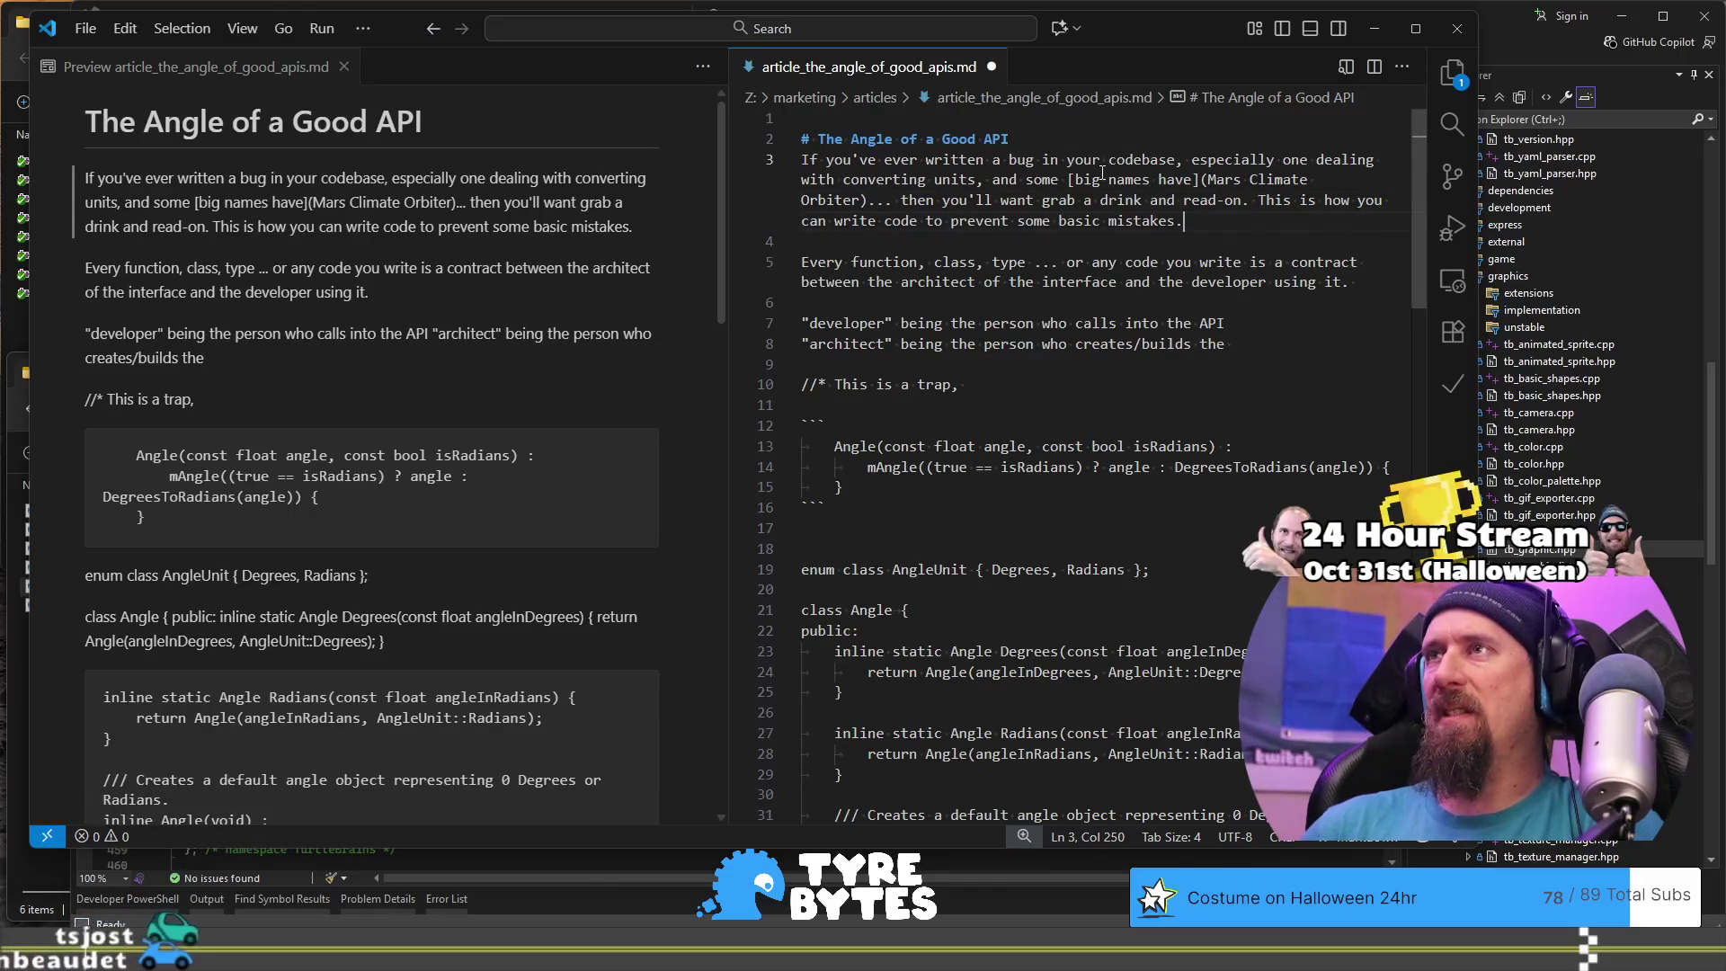
key("ctrl+Left")
key("ctrl+Left")
key("ctrl+Left")
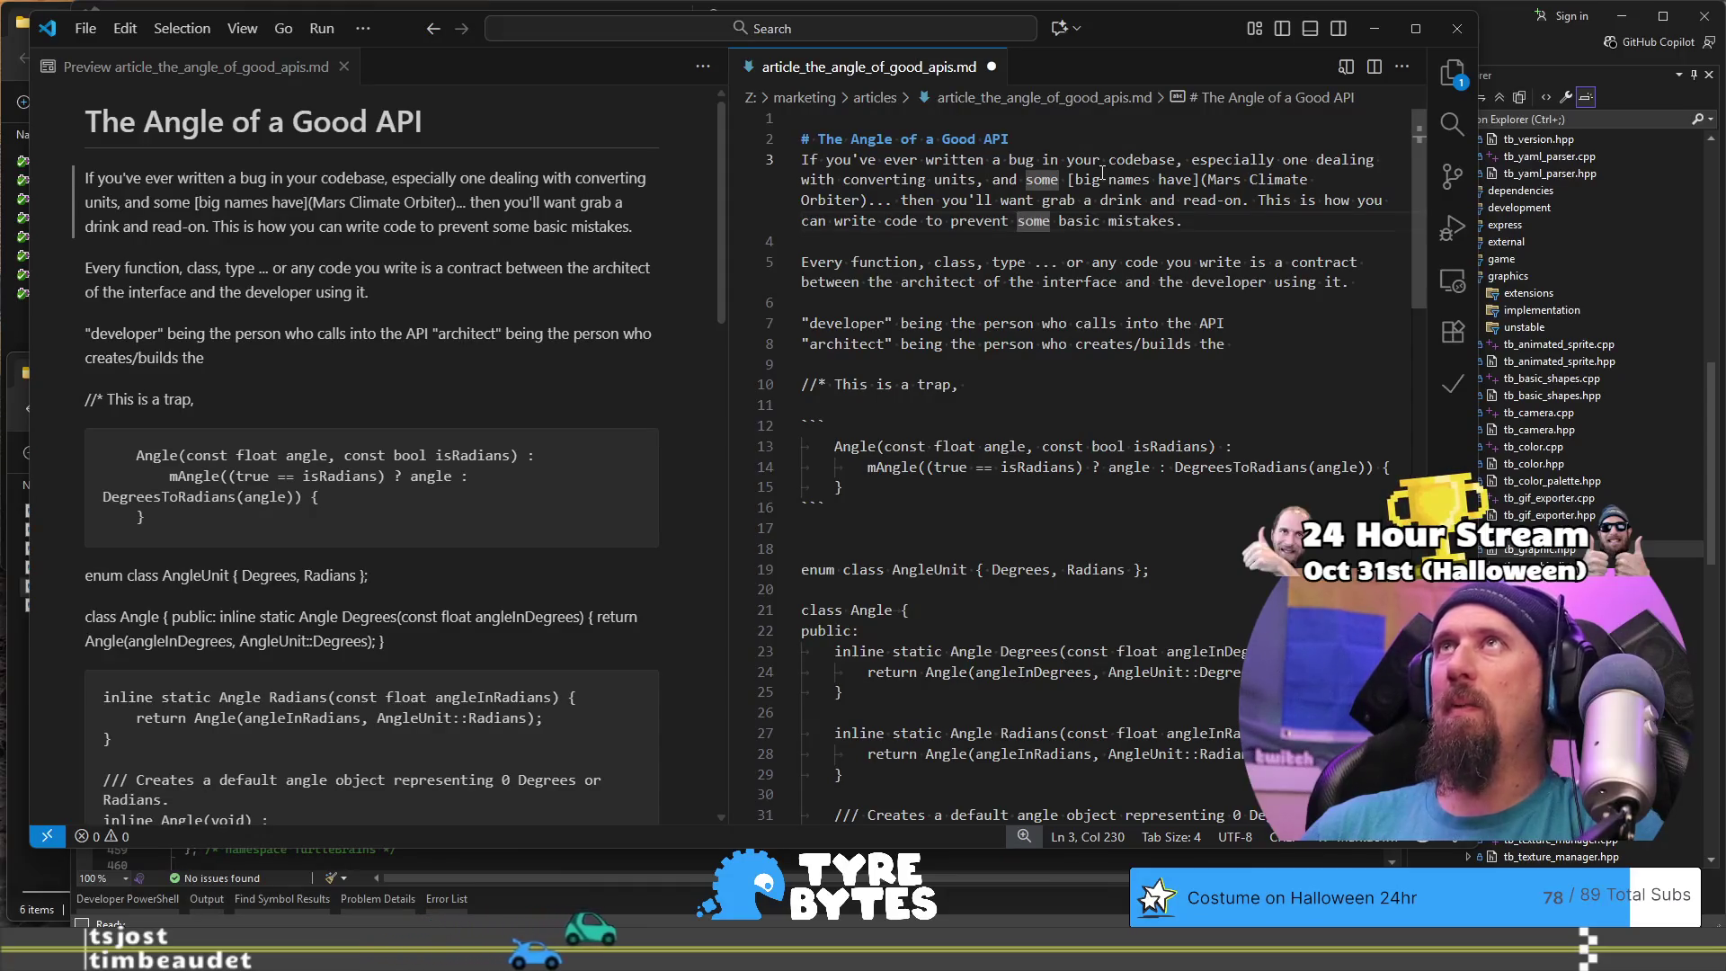
key("ctrl+Down")
scroll(1102, 173, "down", 1)
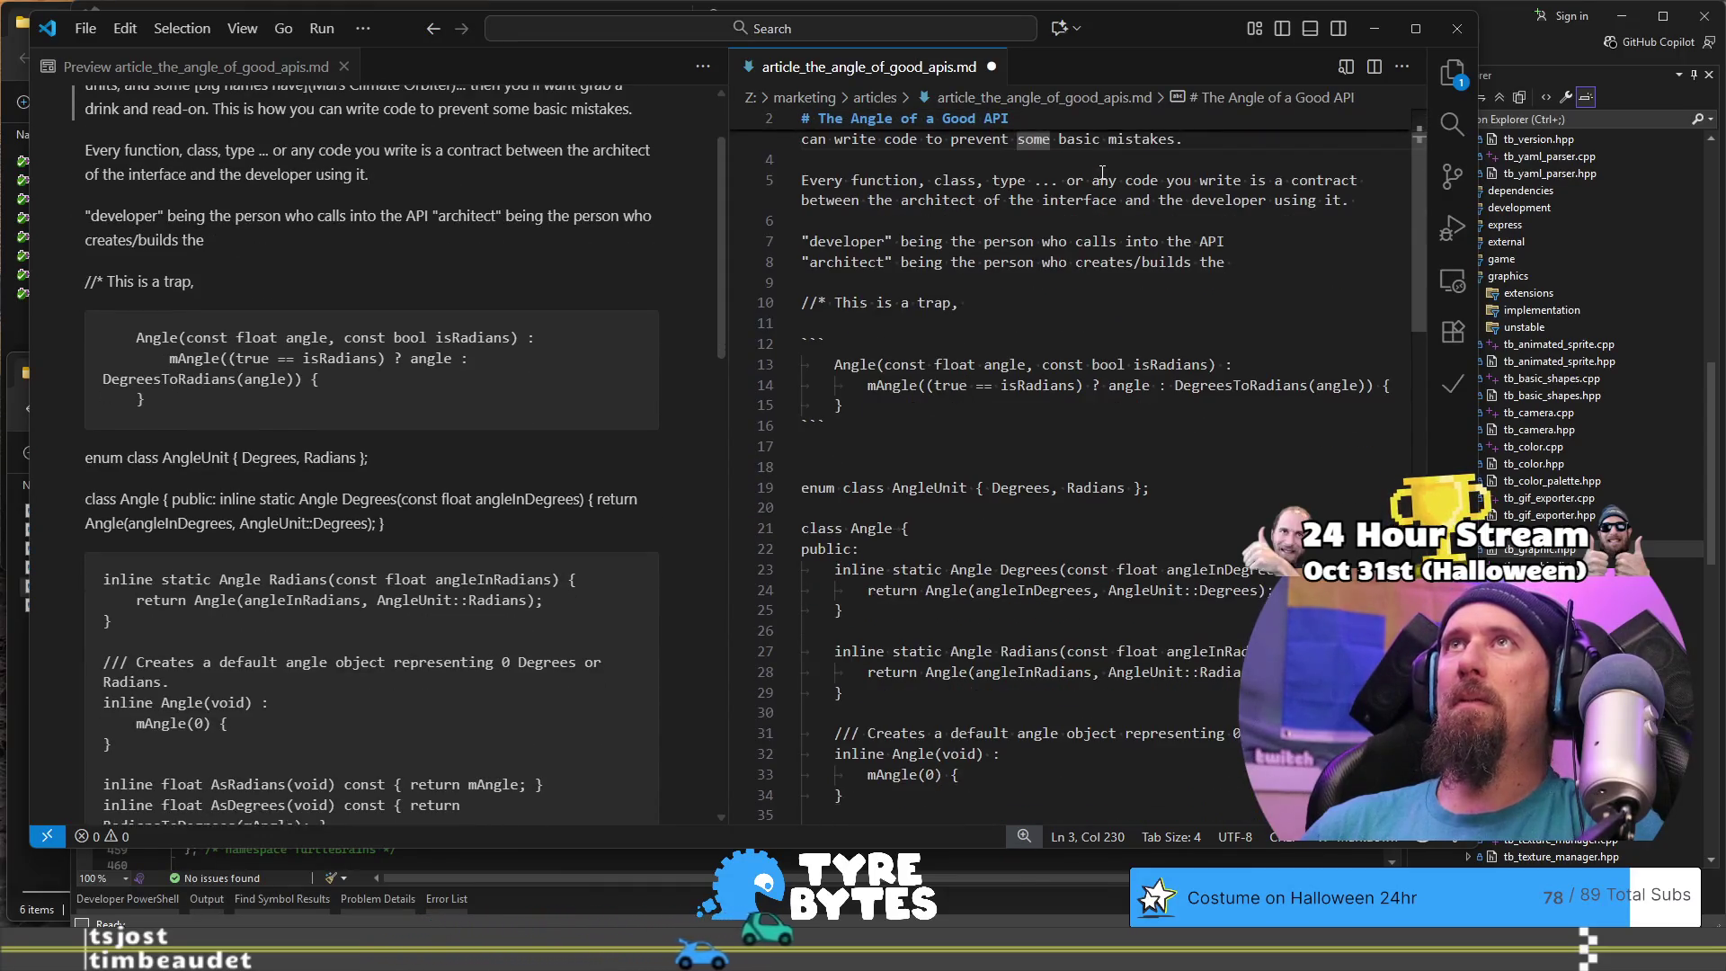
scroll(1102, 172, "up", 2)
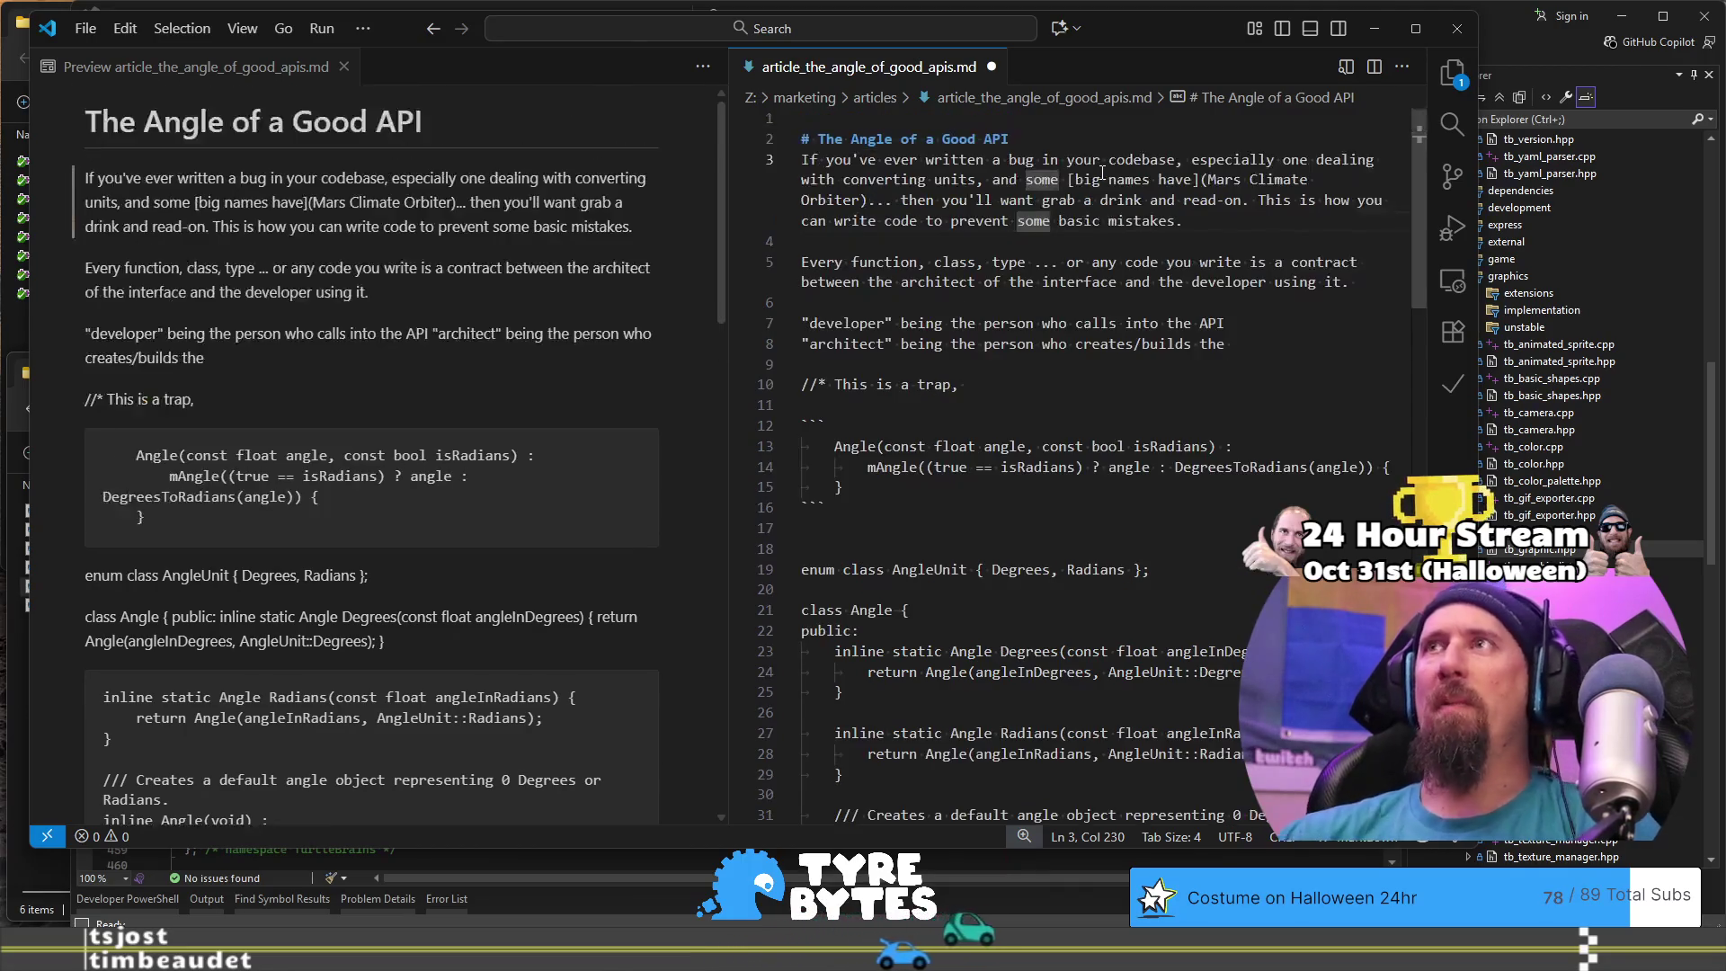
left_click(1192, 261)
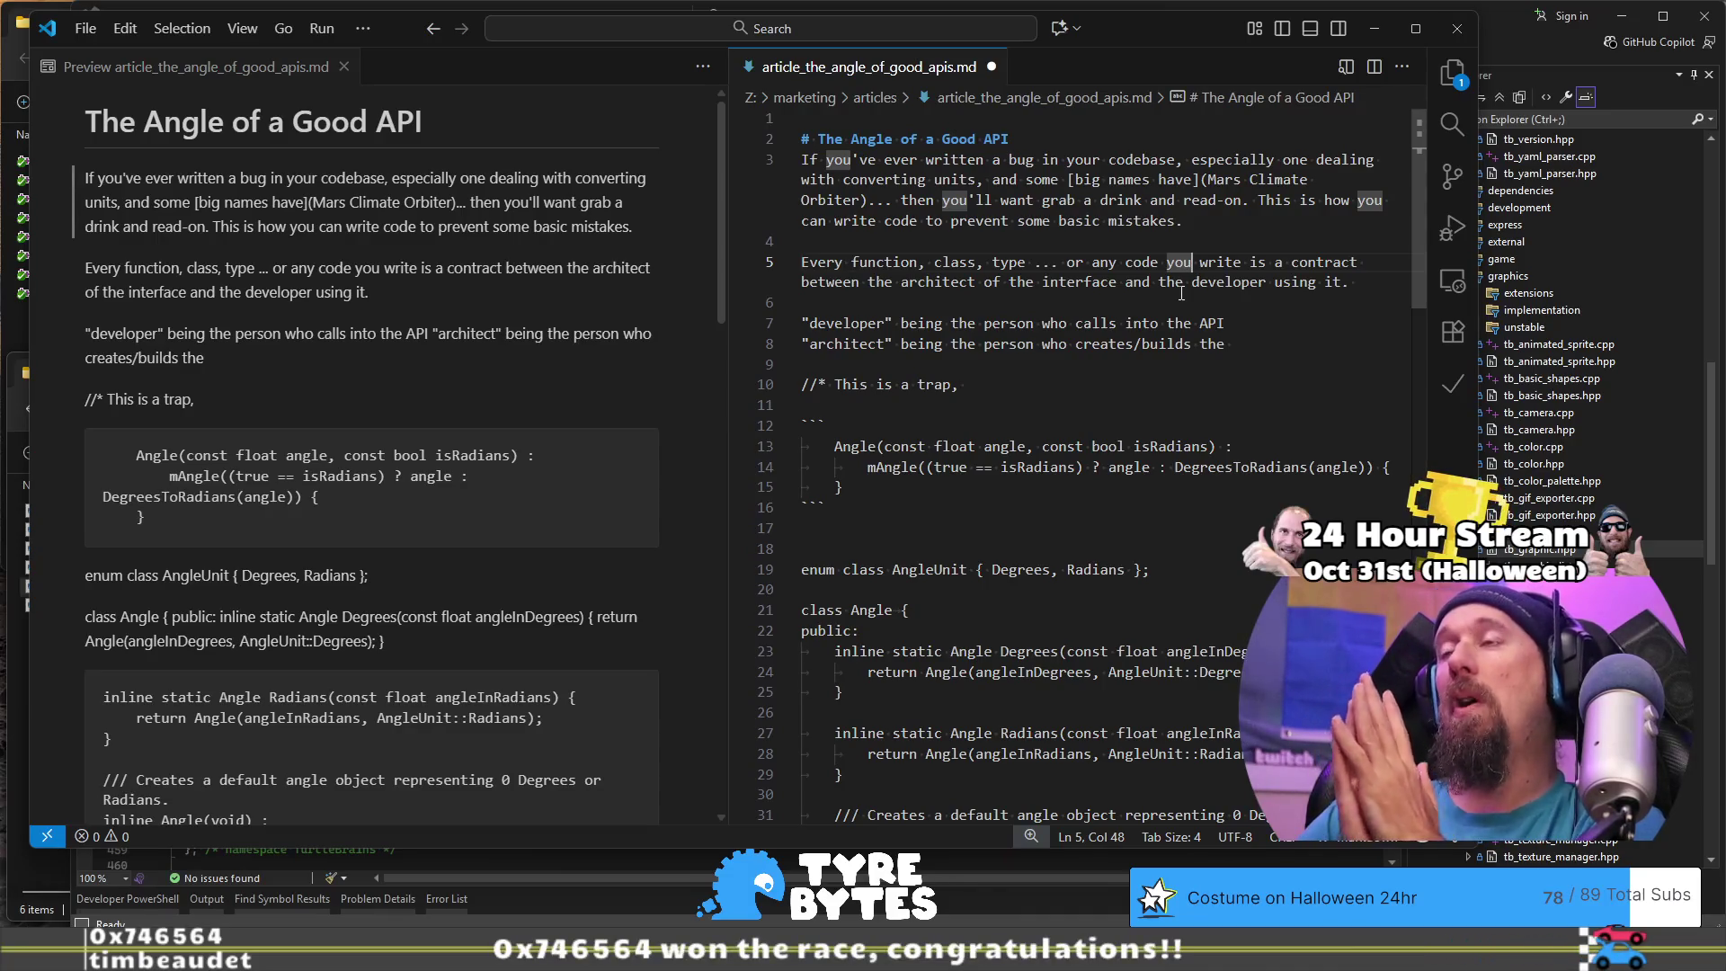
double_click(908, 160)
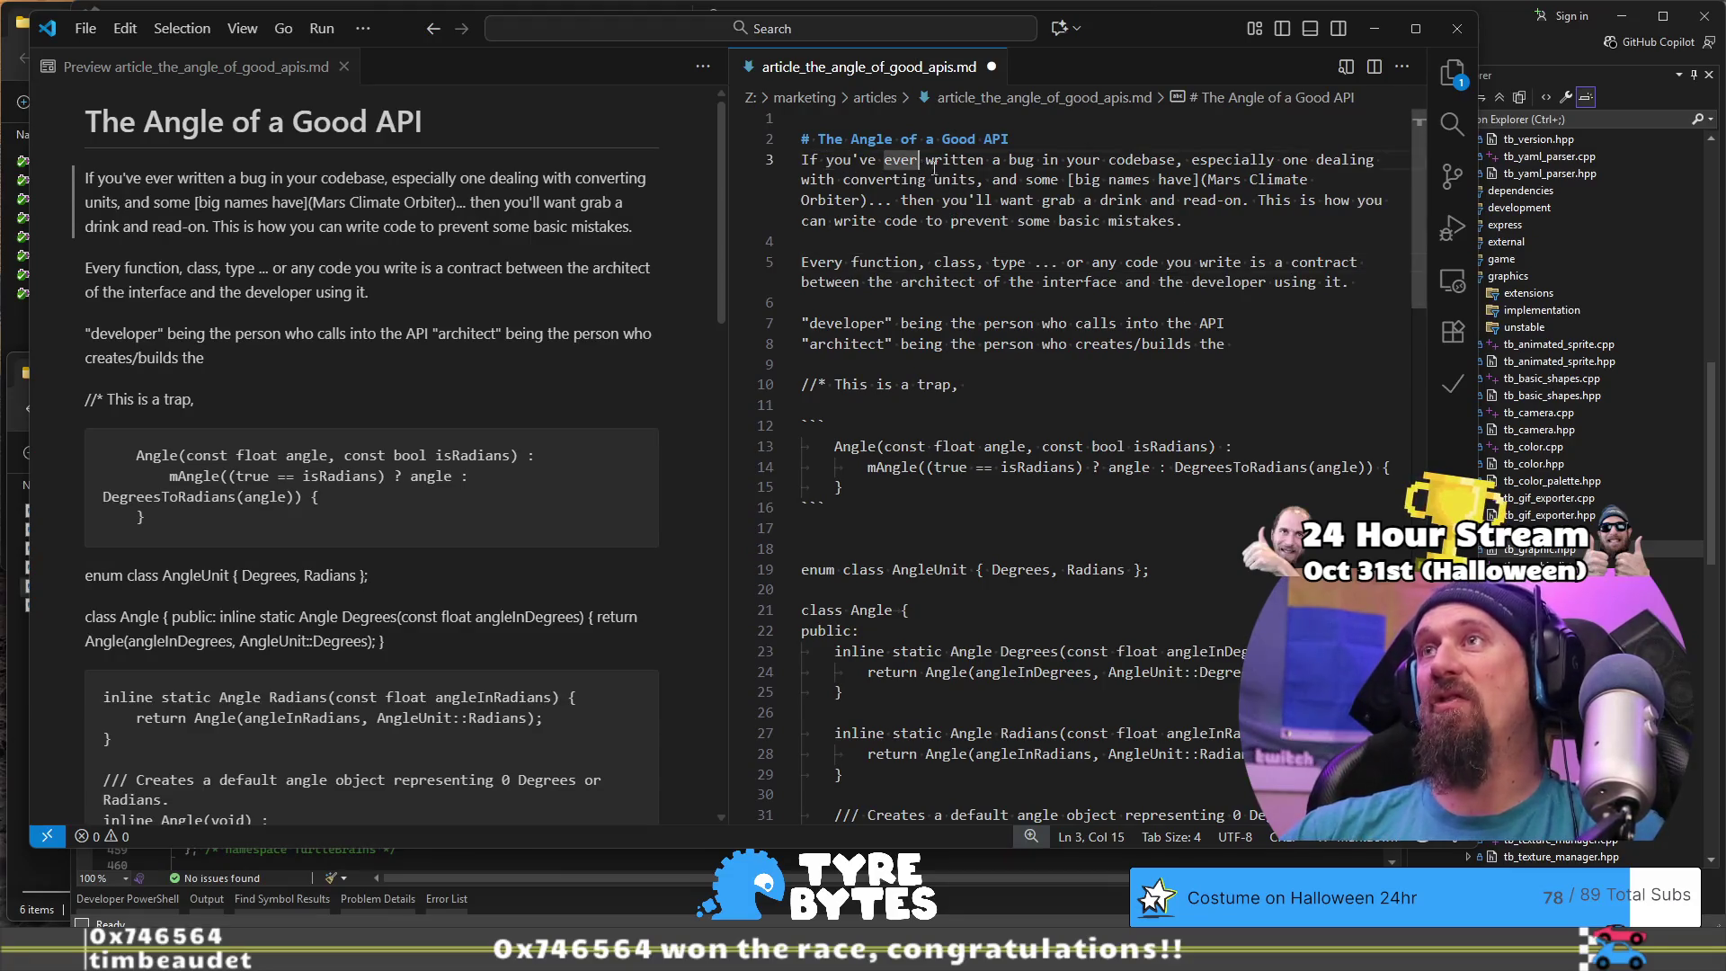
Step: Append 'You are probably of those.' to the end of the contract paragraph after 'using it.'
left_click(1253, 231)
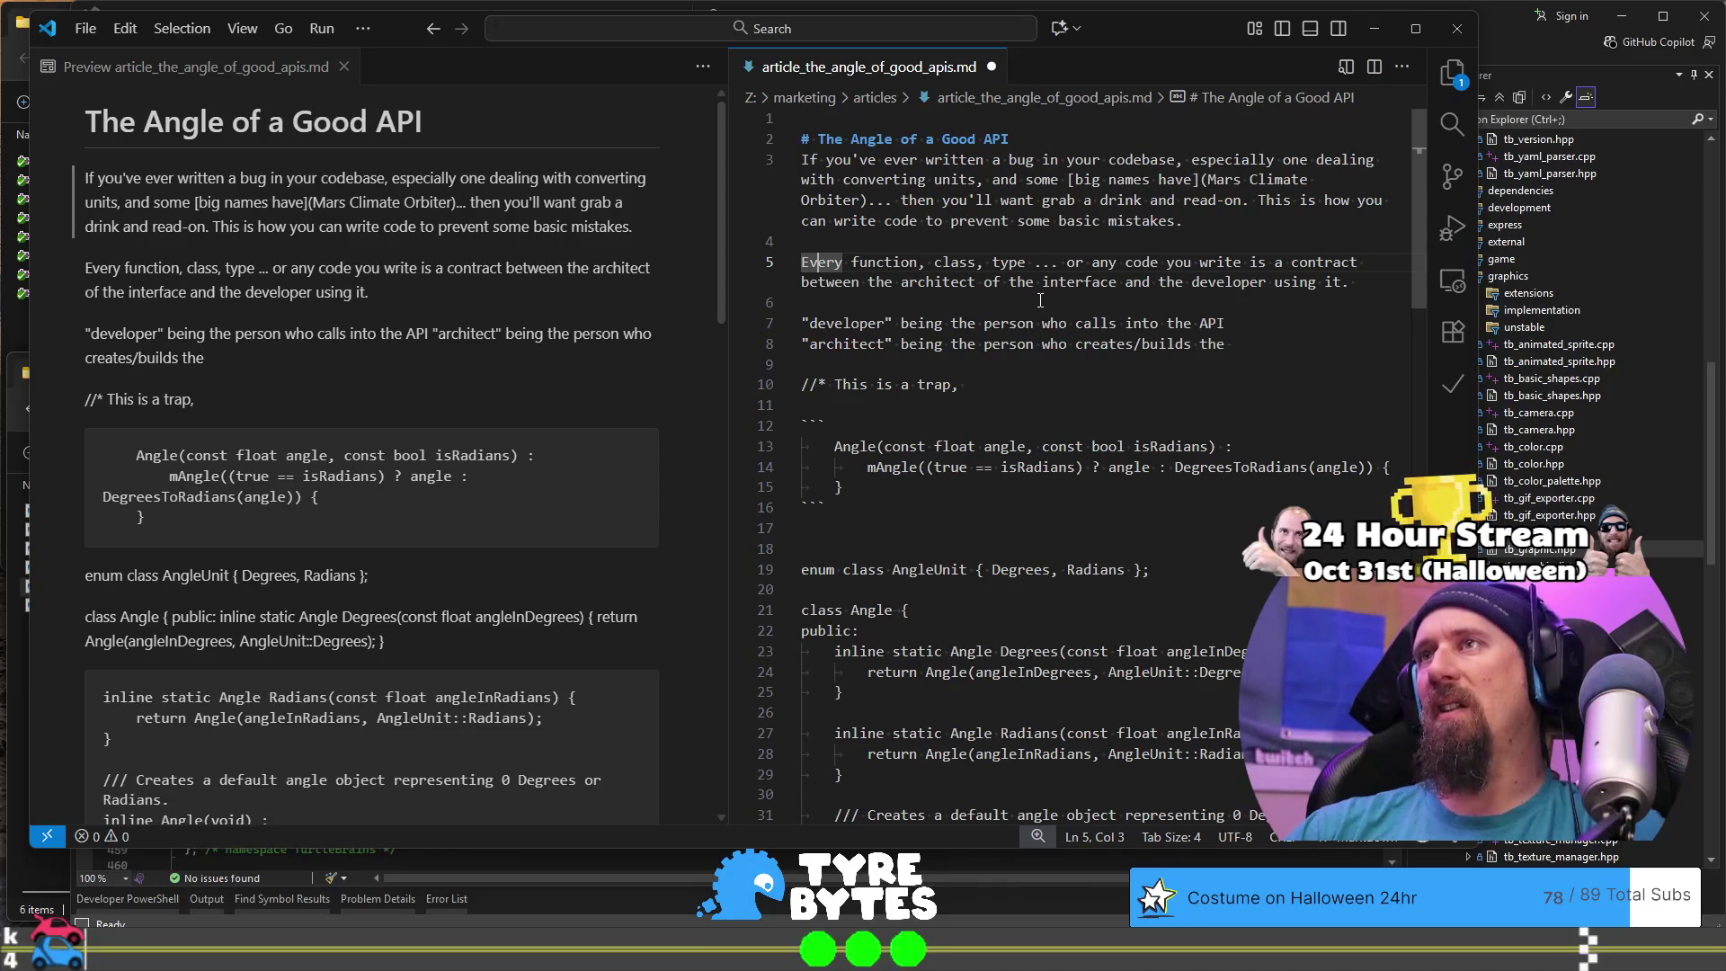
left_click(1203, 266)
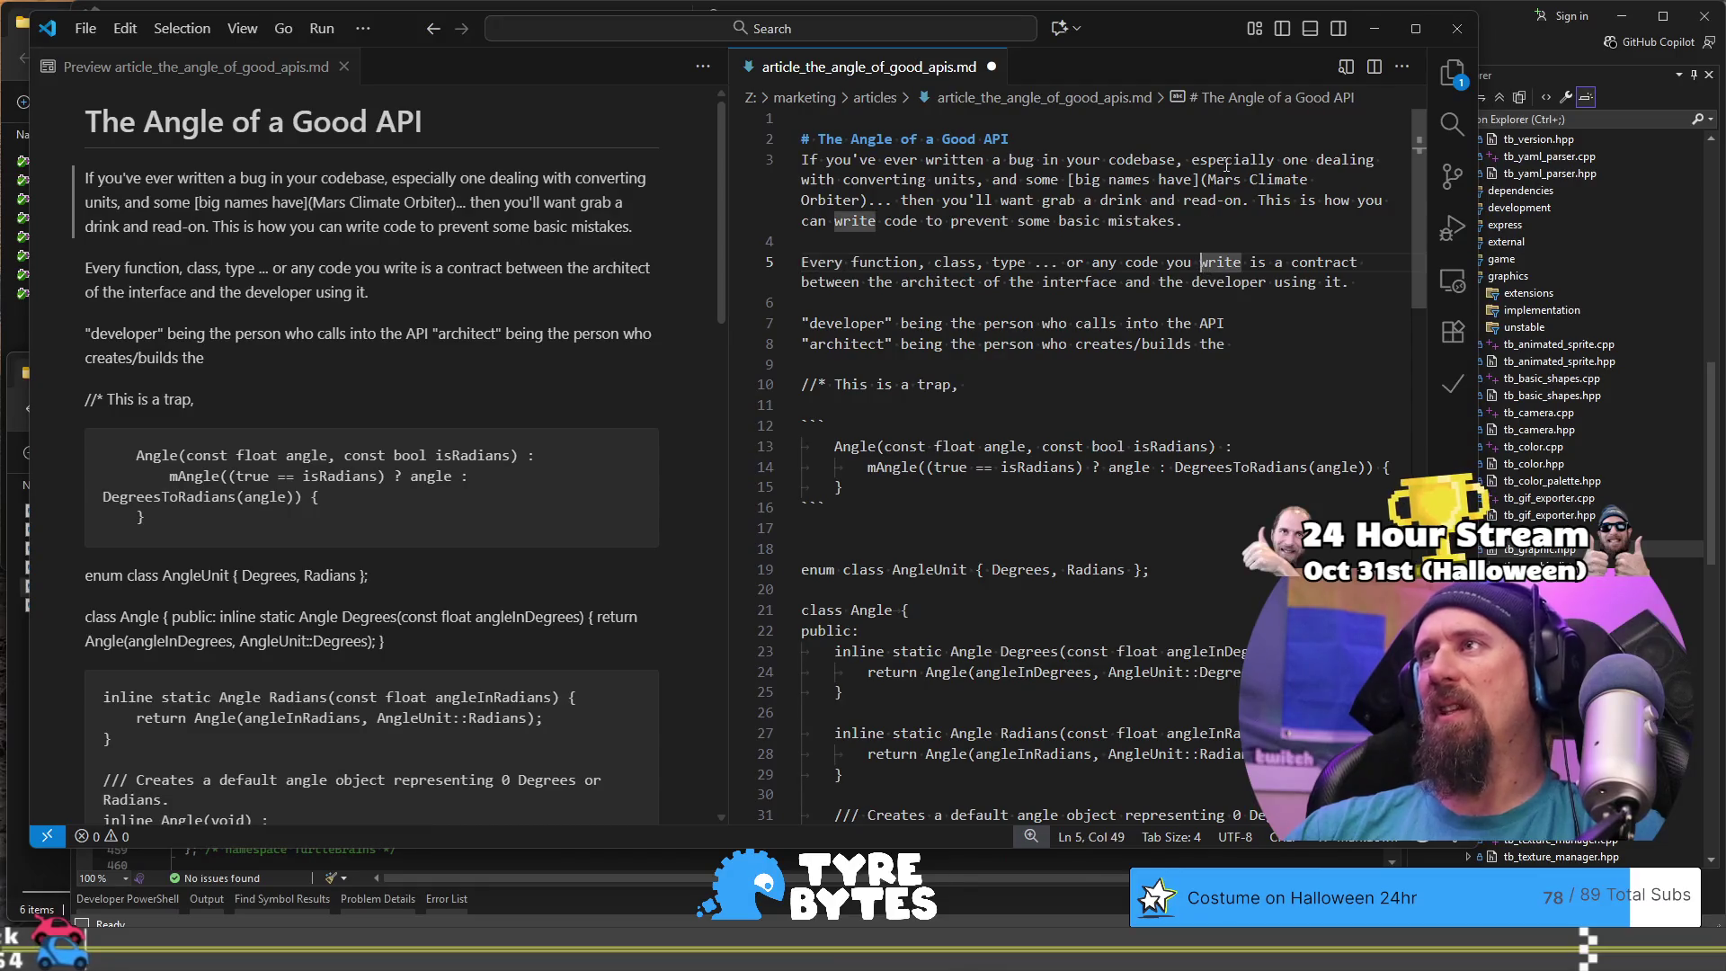
key("End")
key("End")
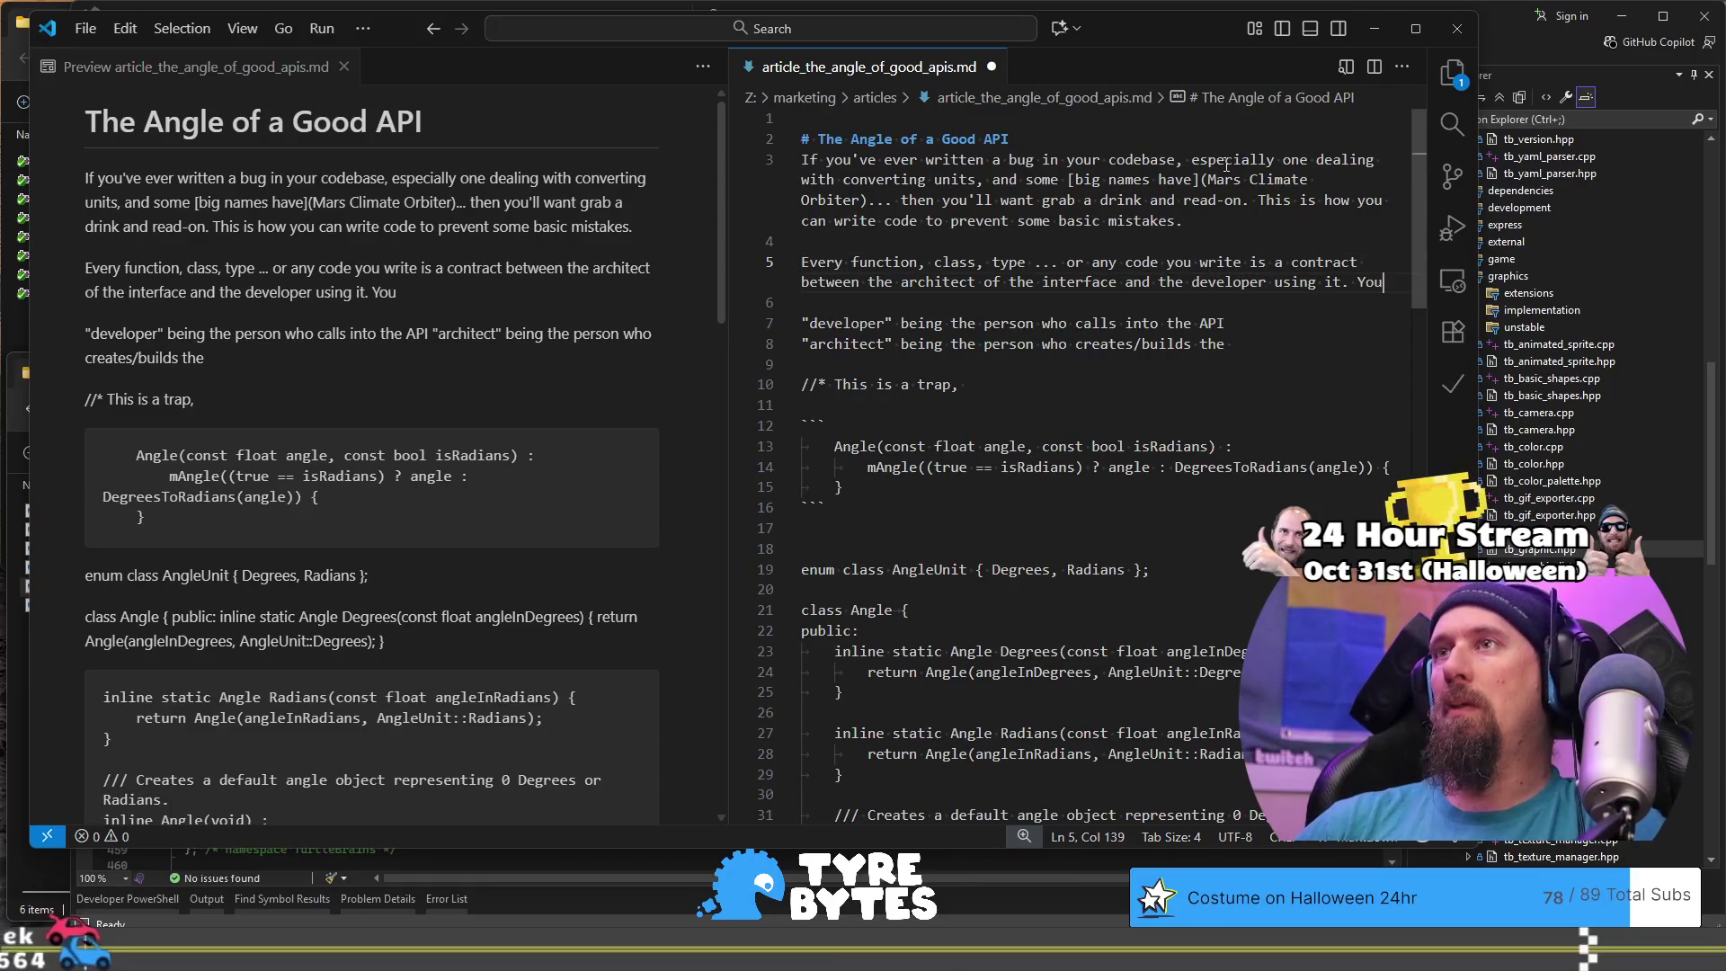
type("You are probably of ")
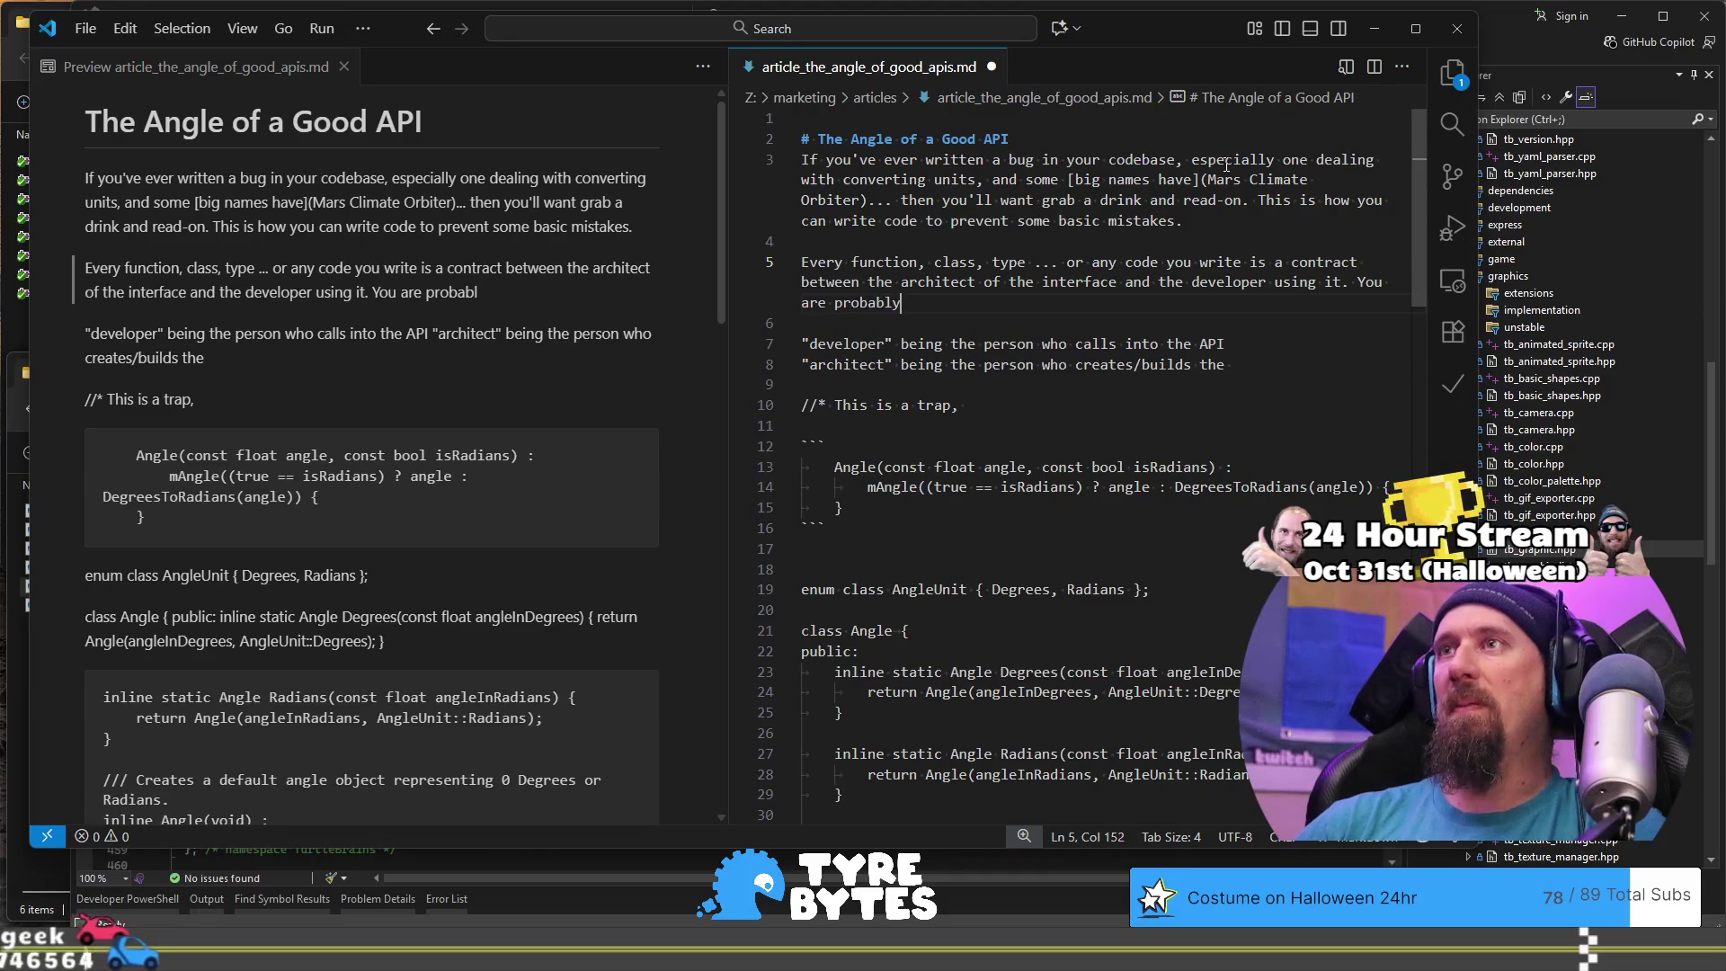
type("those")
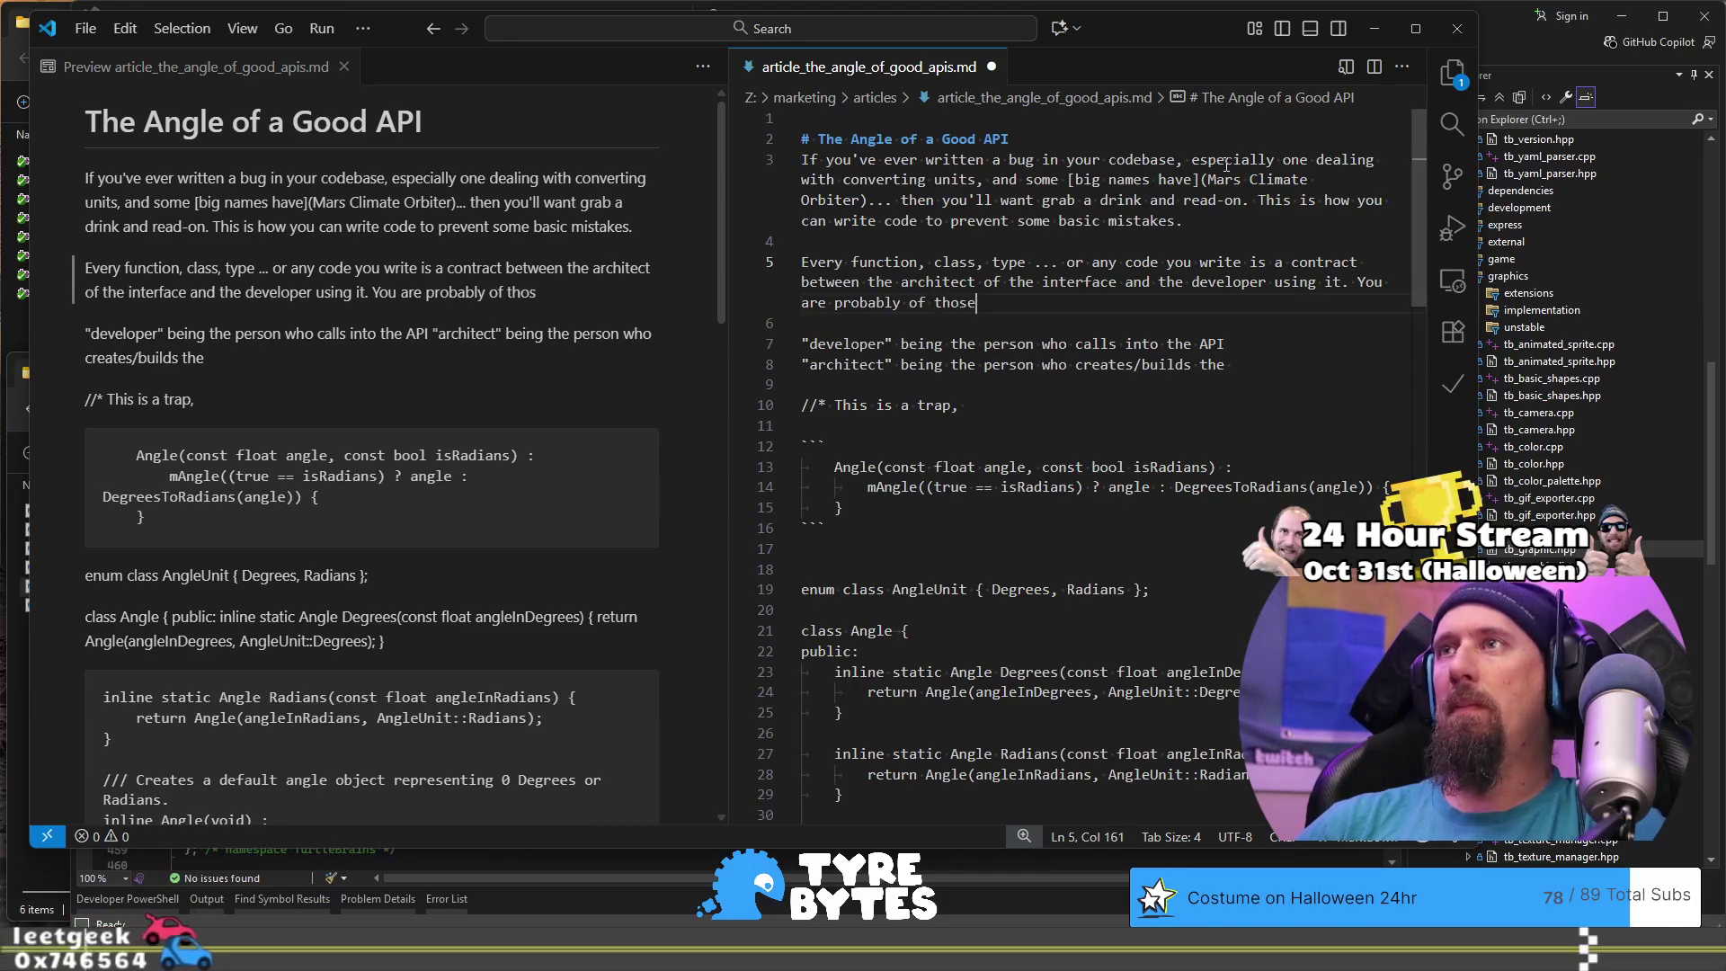
type(".")
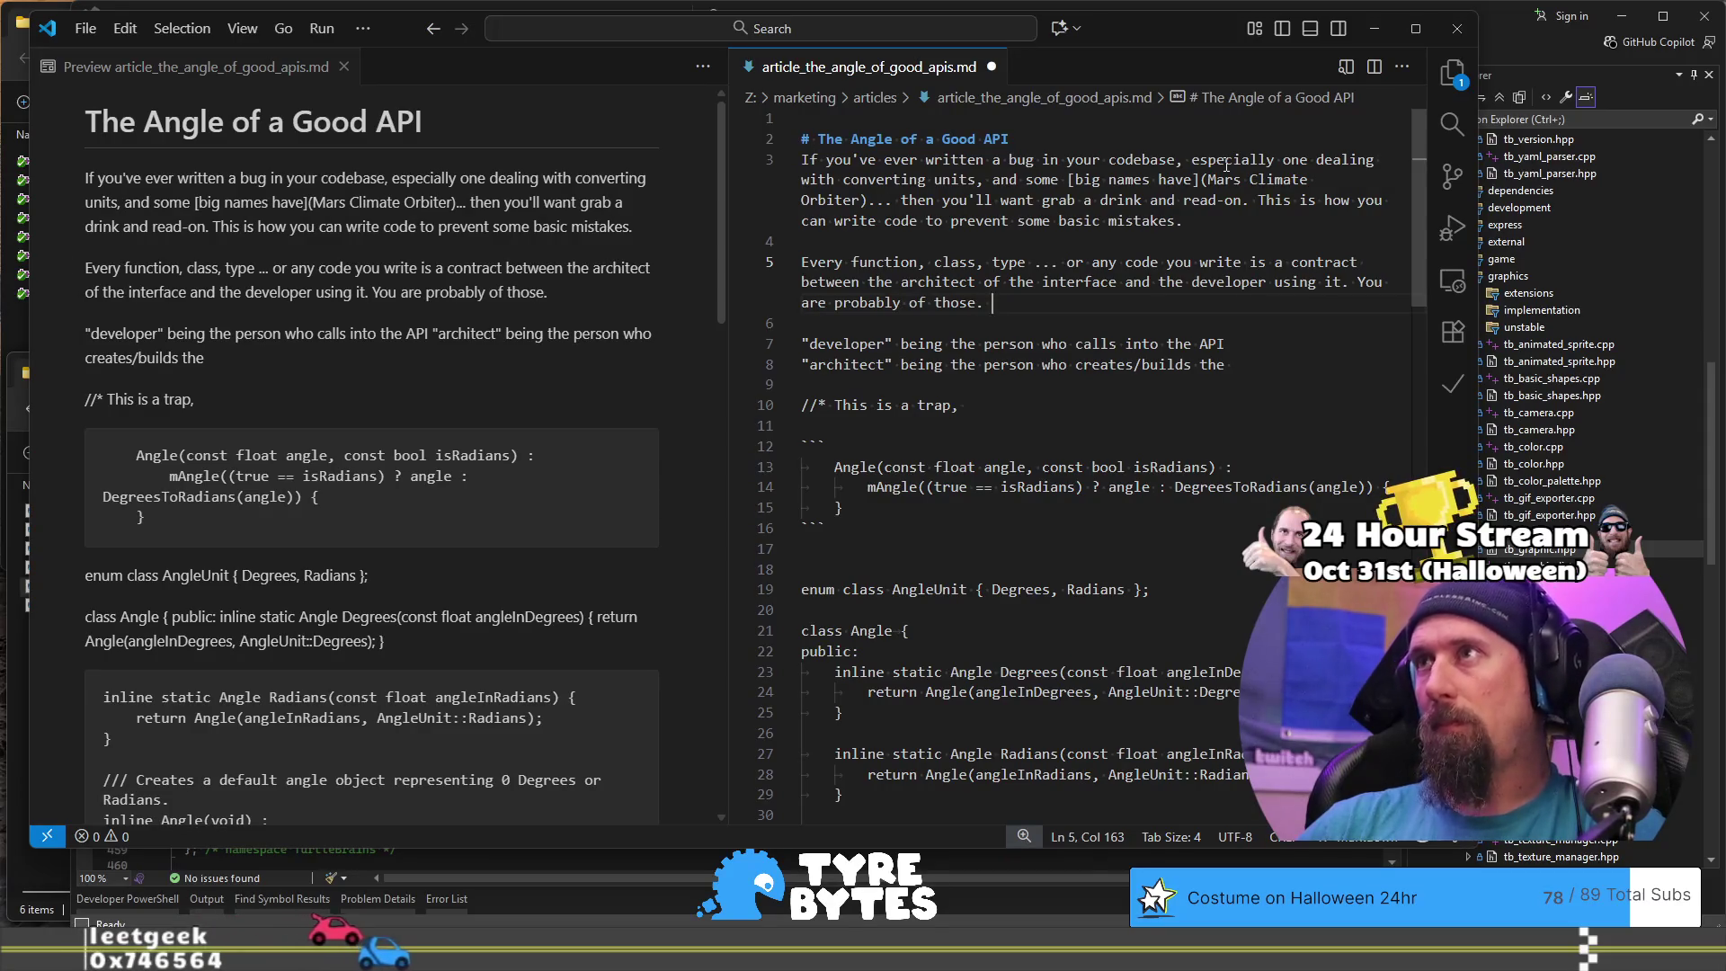
key("shift+Down")
key("shift+Down")
key("shift+Down")
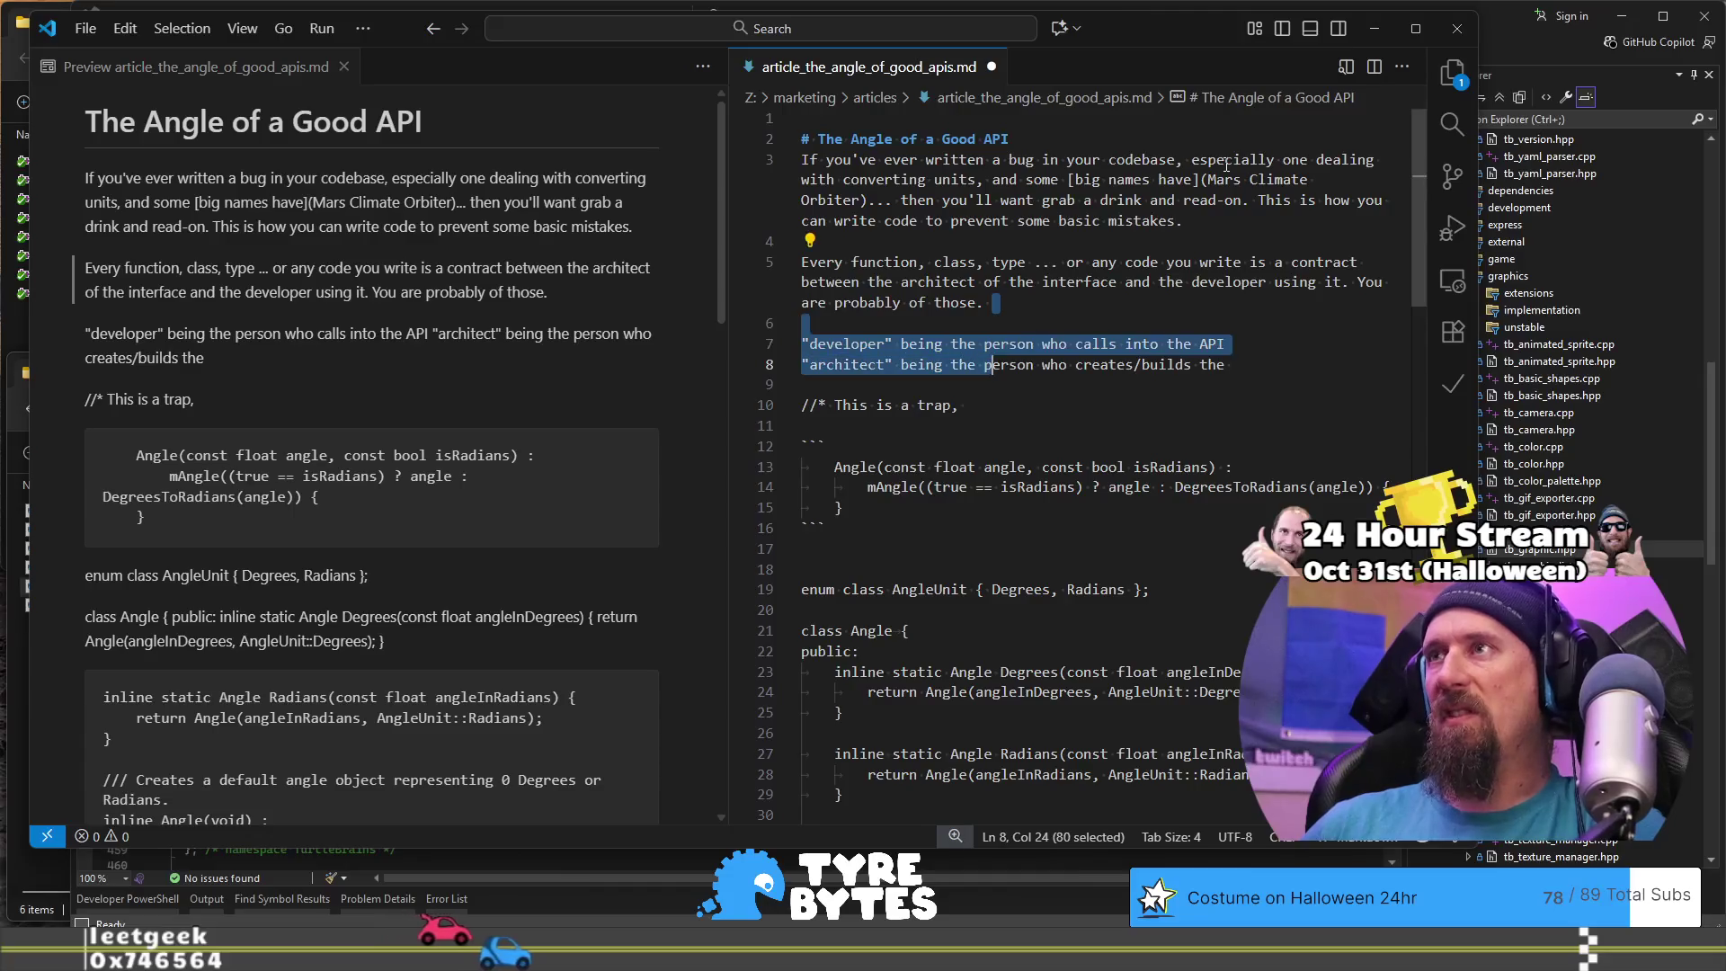
Step: Delete the 'developer' and 'architect' definition lines, placing the cursor before 'of those'
key("shift+End")
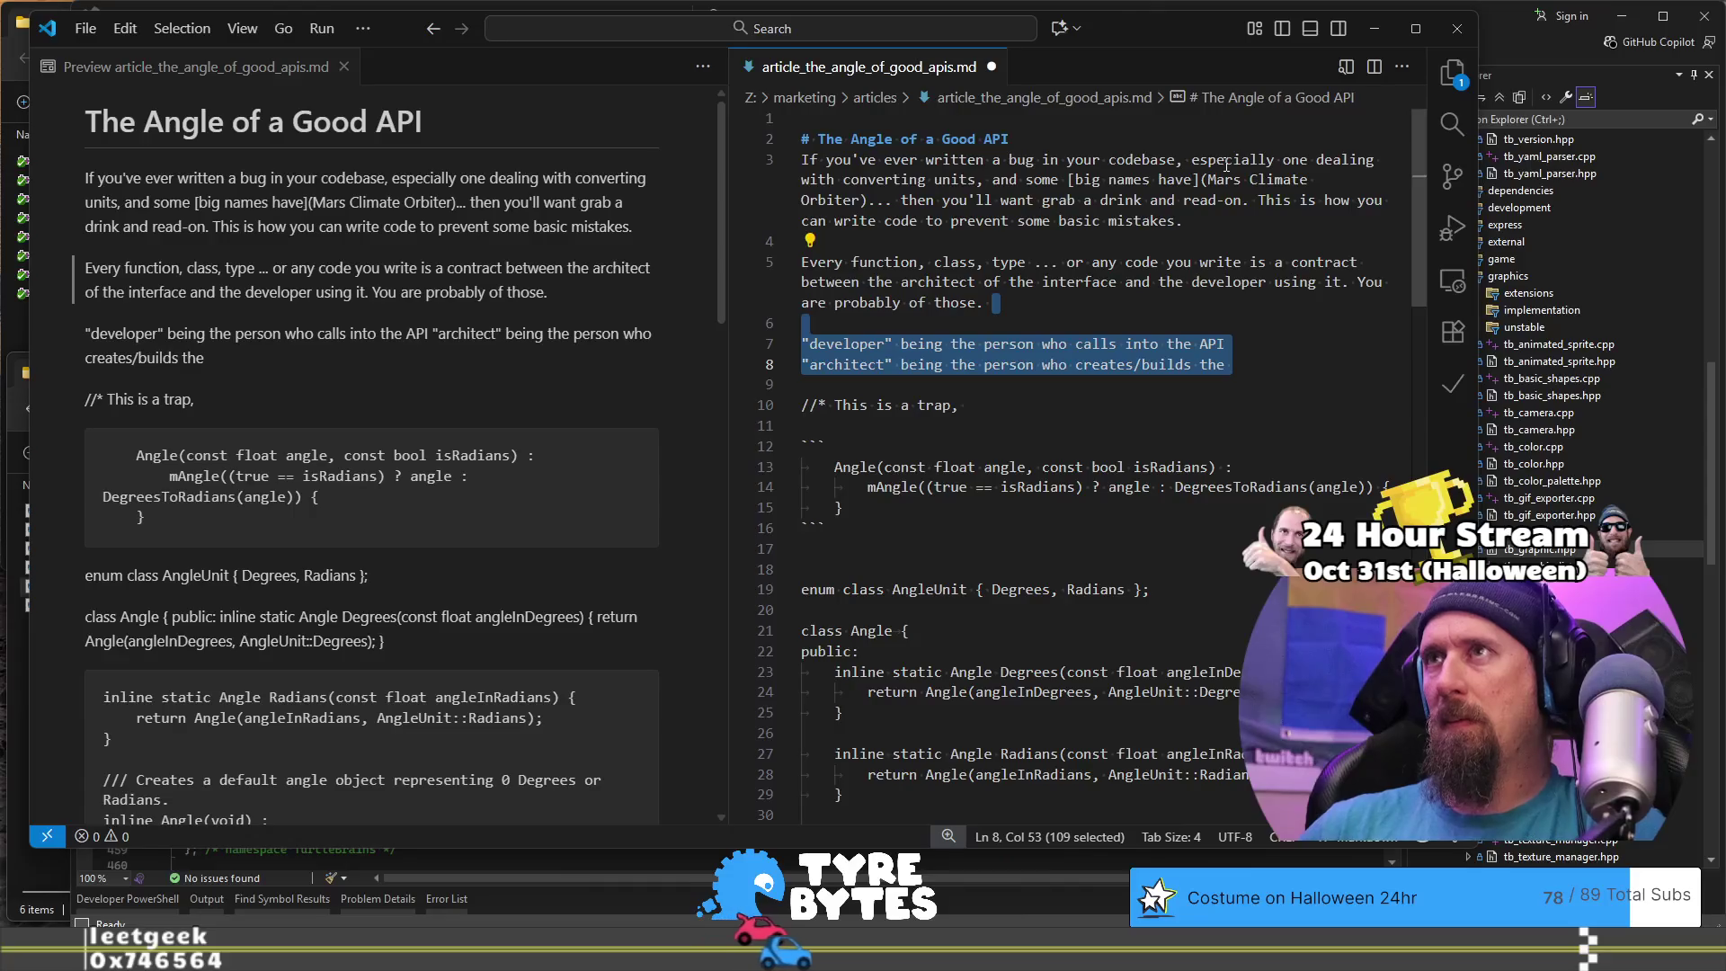
key("End")
key("shift+Up")
key("shift+Up")
key("shift+Down")
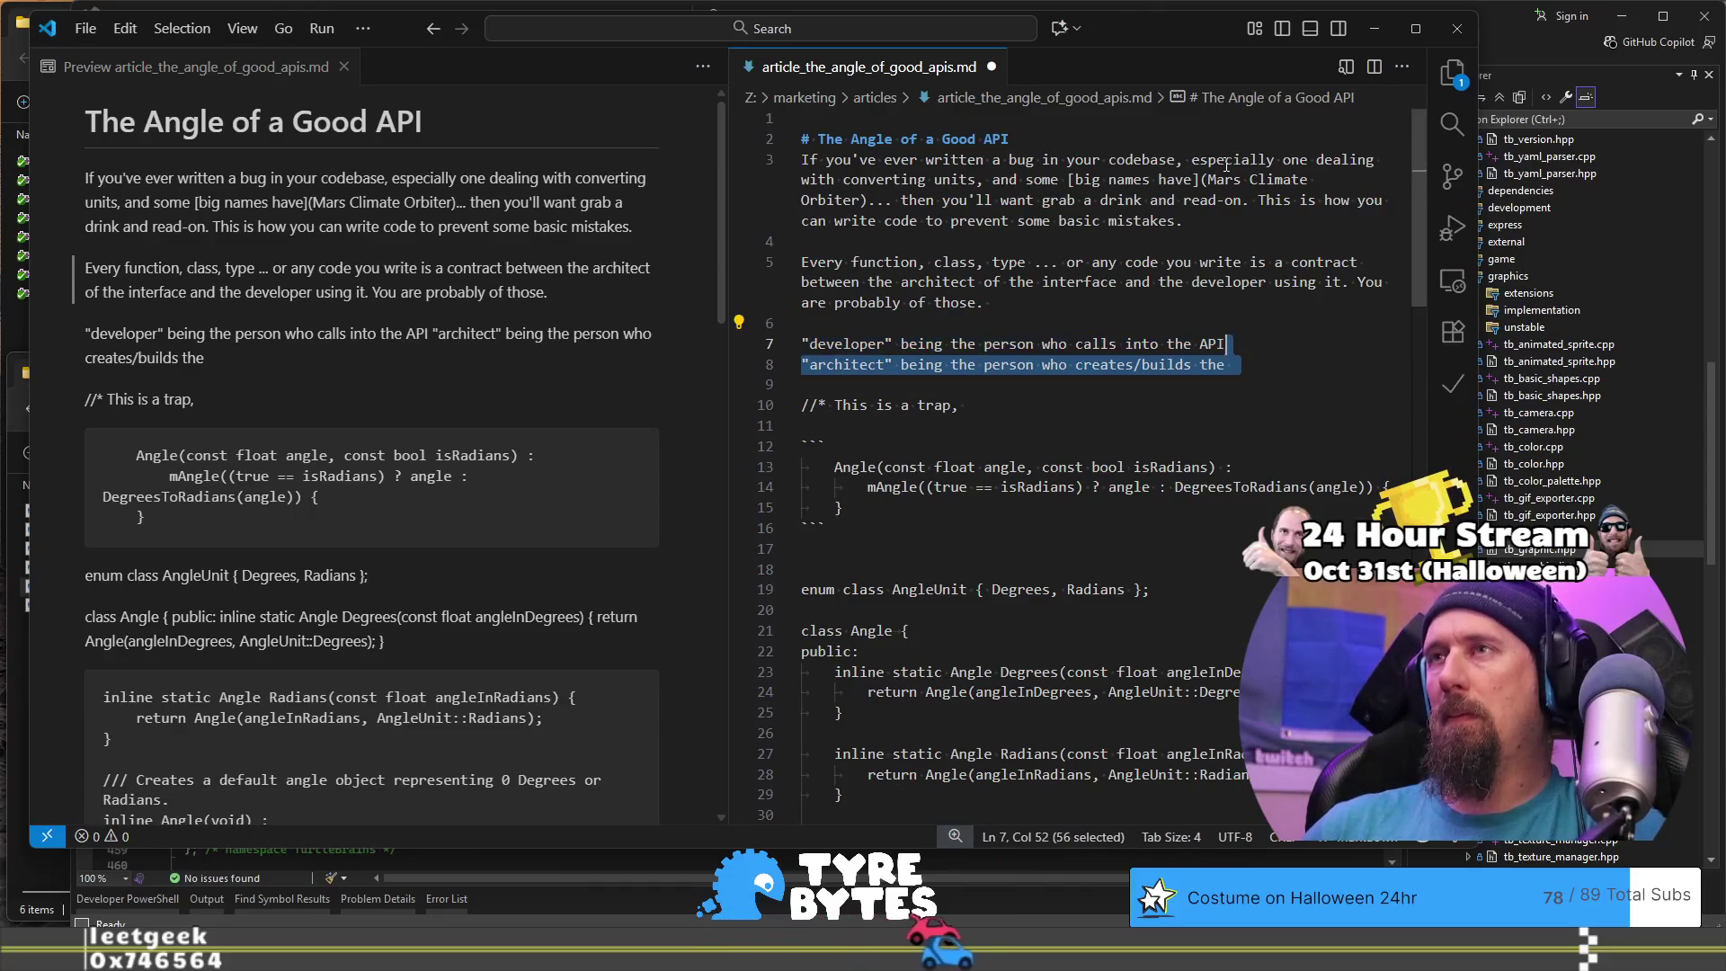
key("shift+Home")
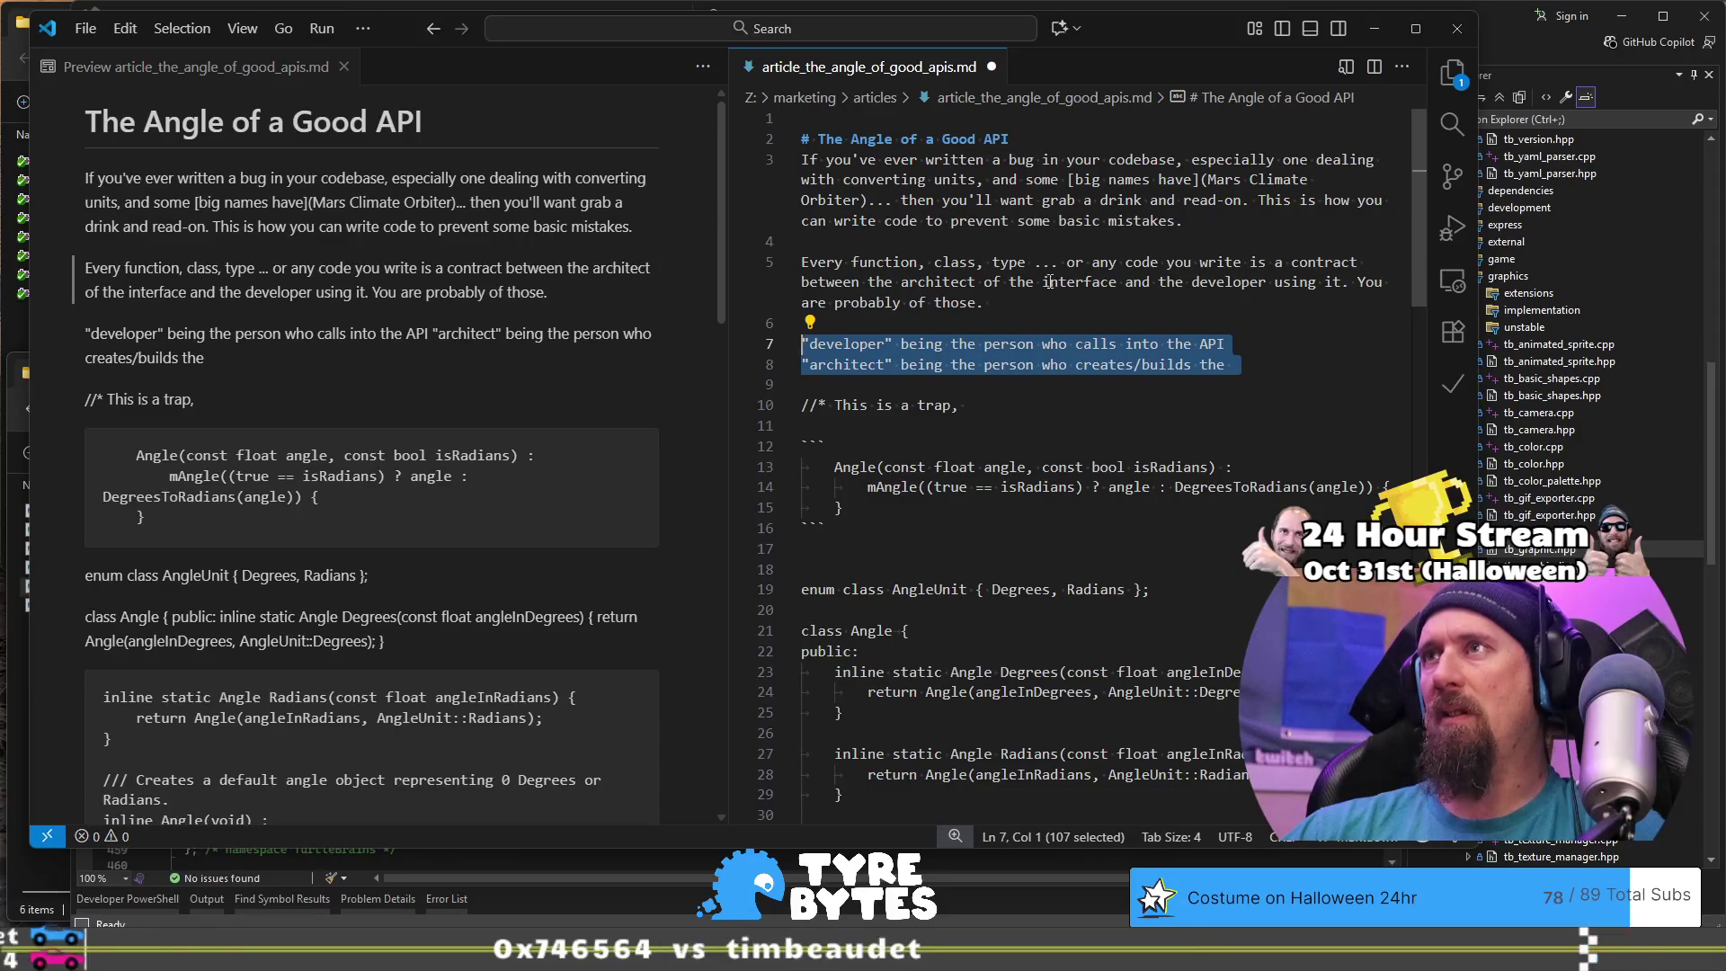
double_click(935, 285)
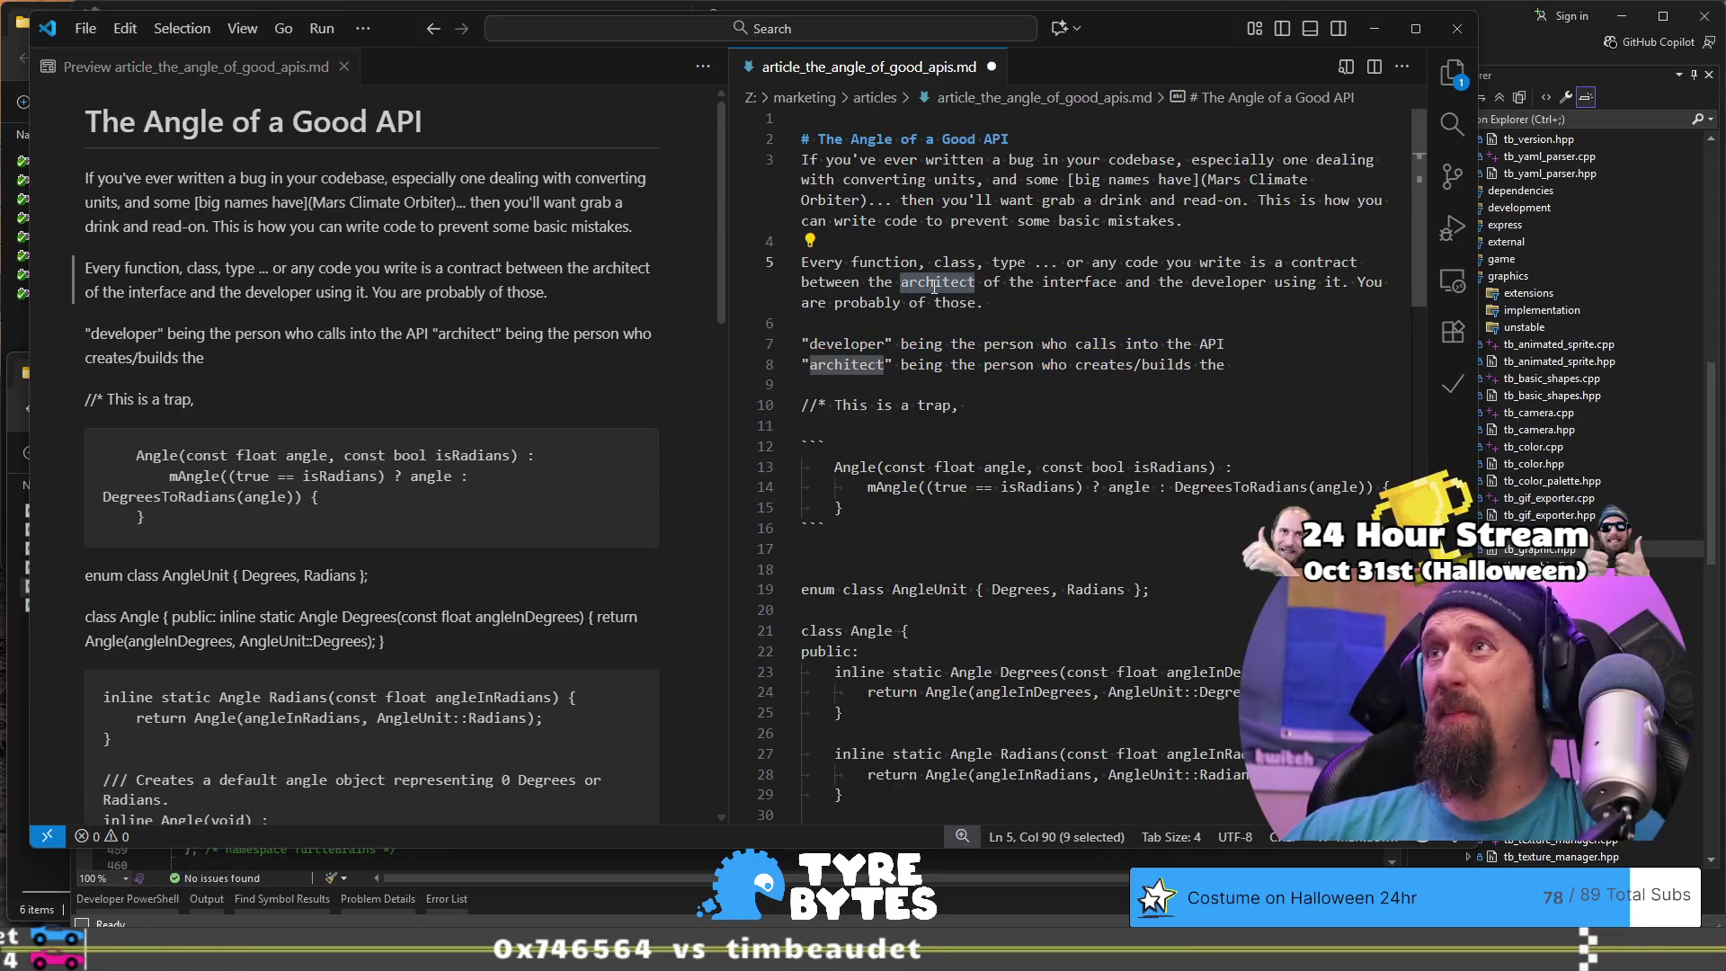
left_click_drag(1254, 377, 1276, 323)
key("BackSpace")
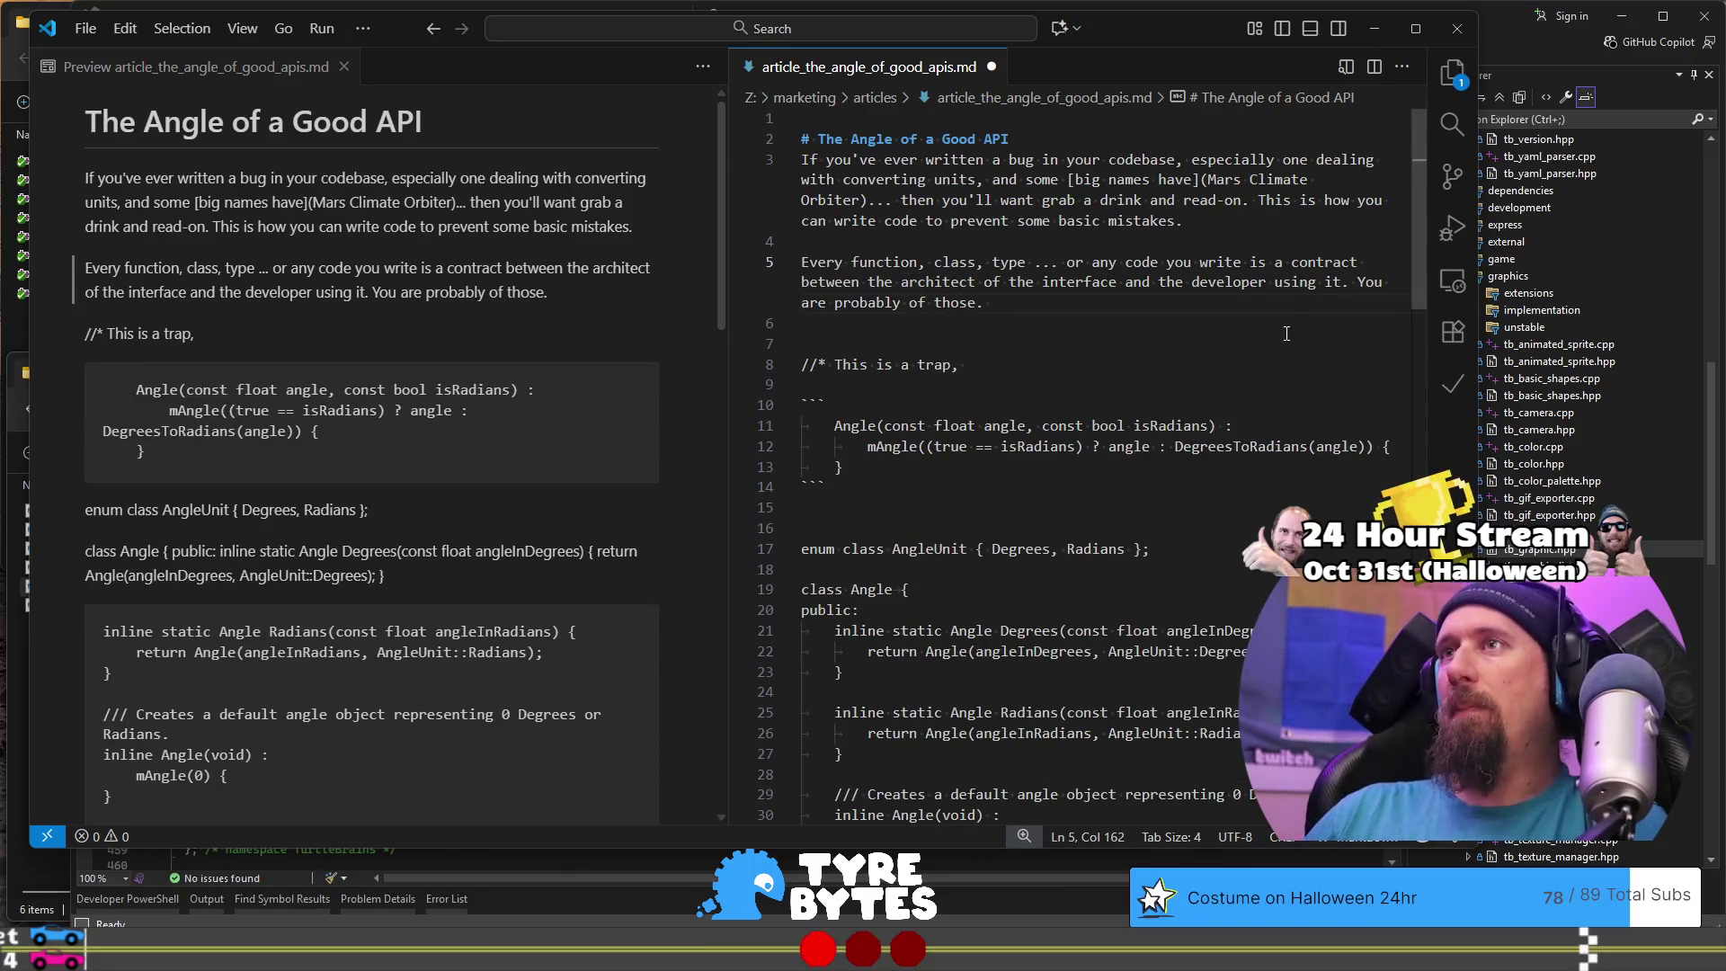
key("Left")
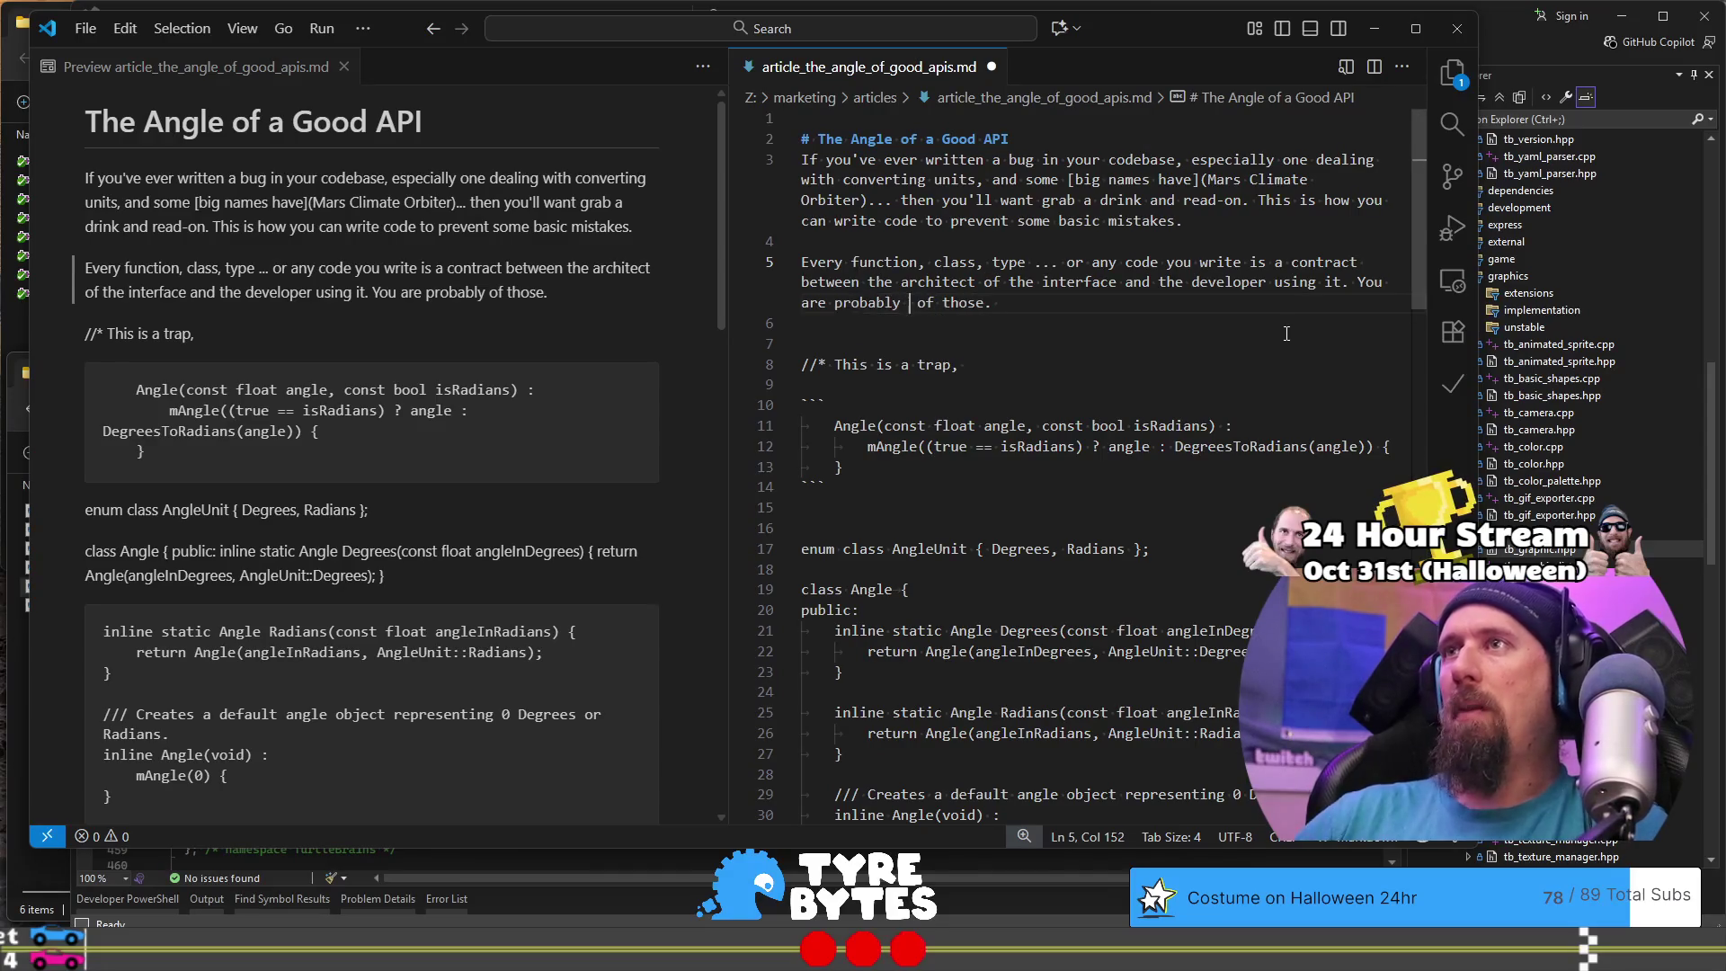
key("ctrl+b")
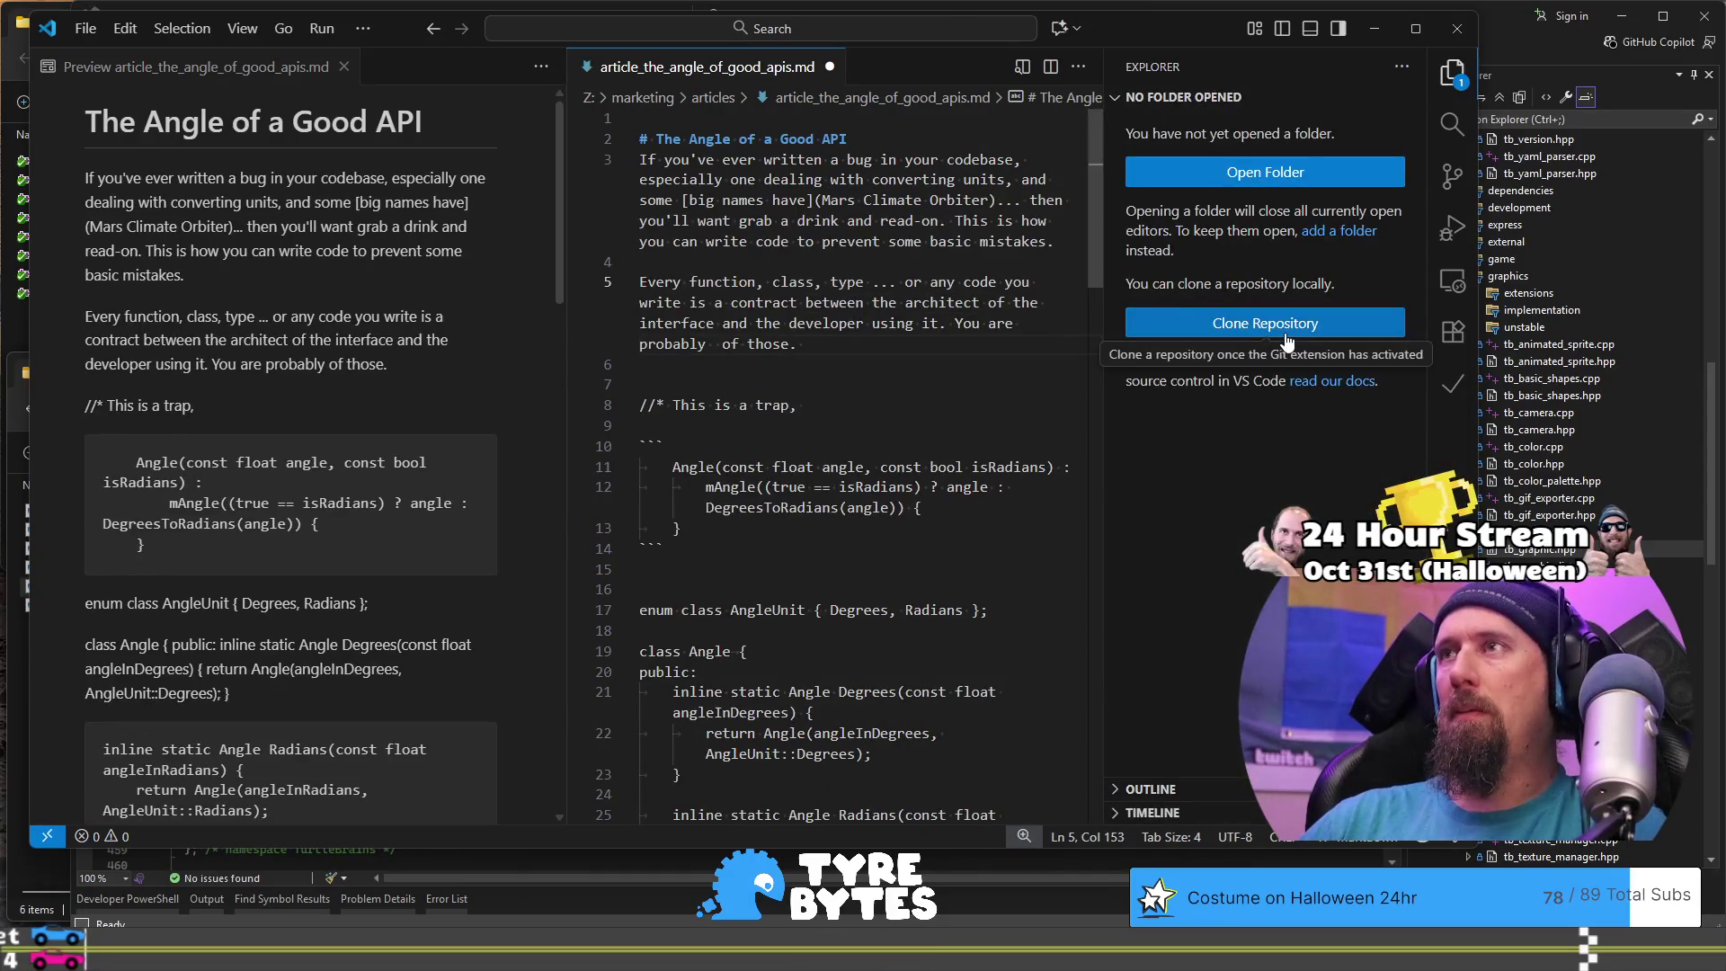
Step: Insert a bold **both** so the sentence reads 'You are probably both of those.', closing the Explorer
type("both")
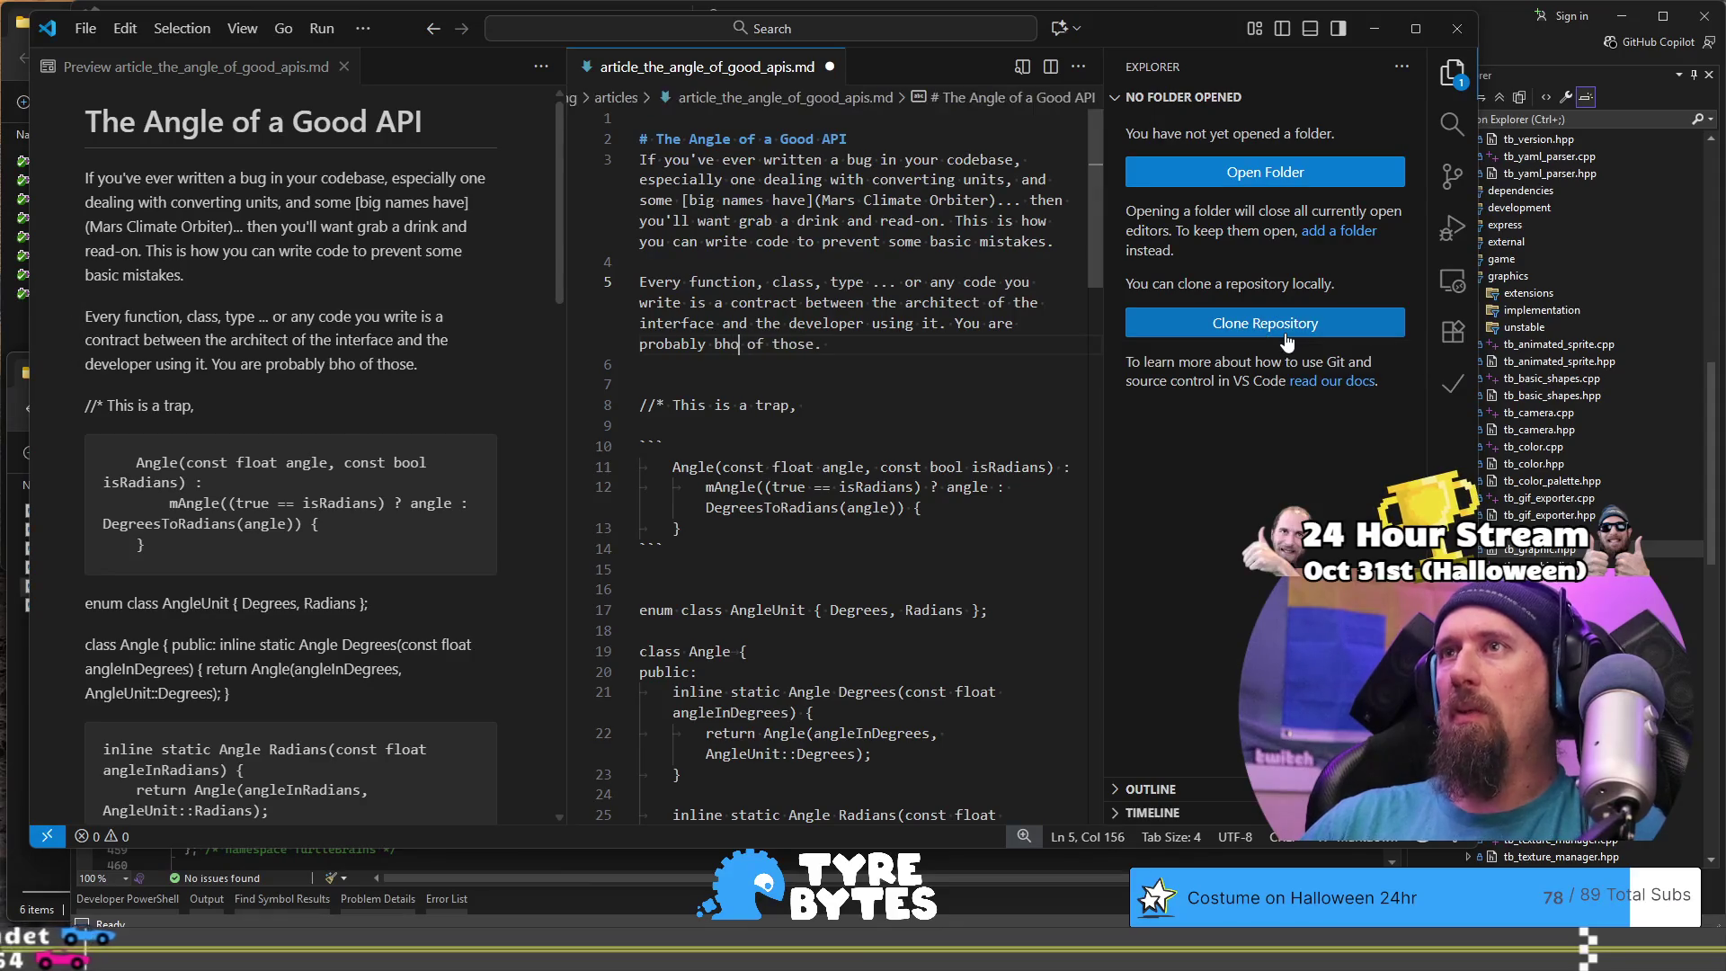
type("**")
key("ctrl+Left")
key("ctrl+Left")
type("**")
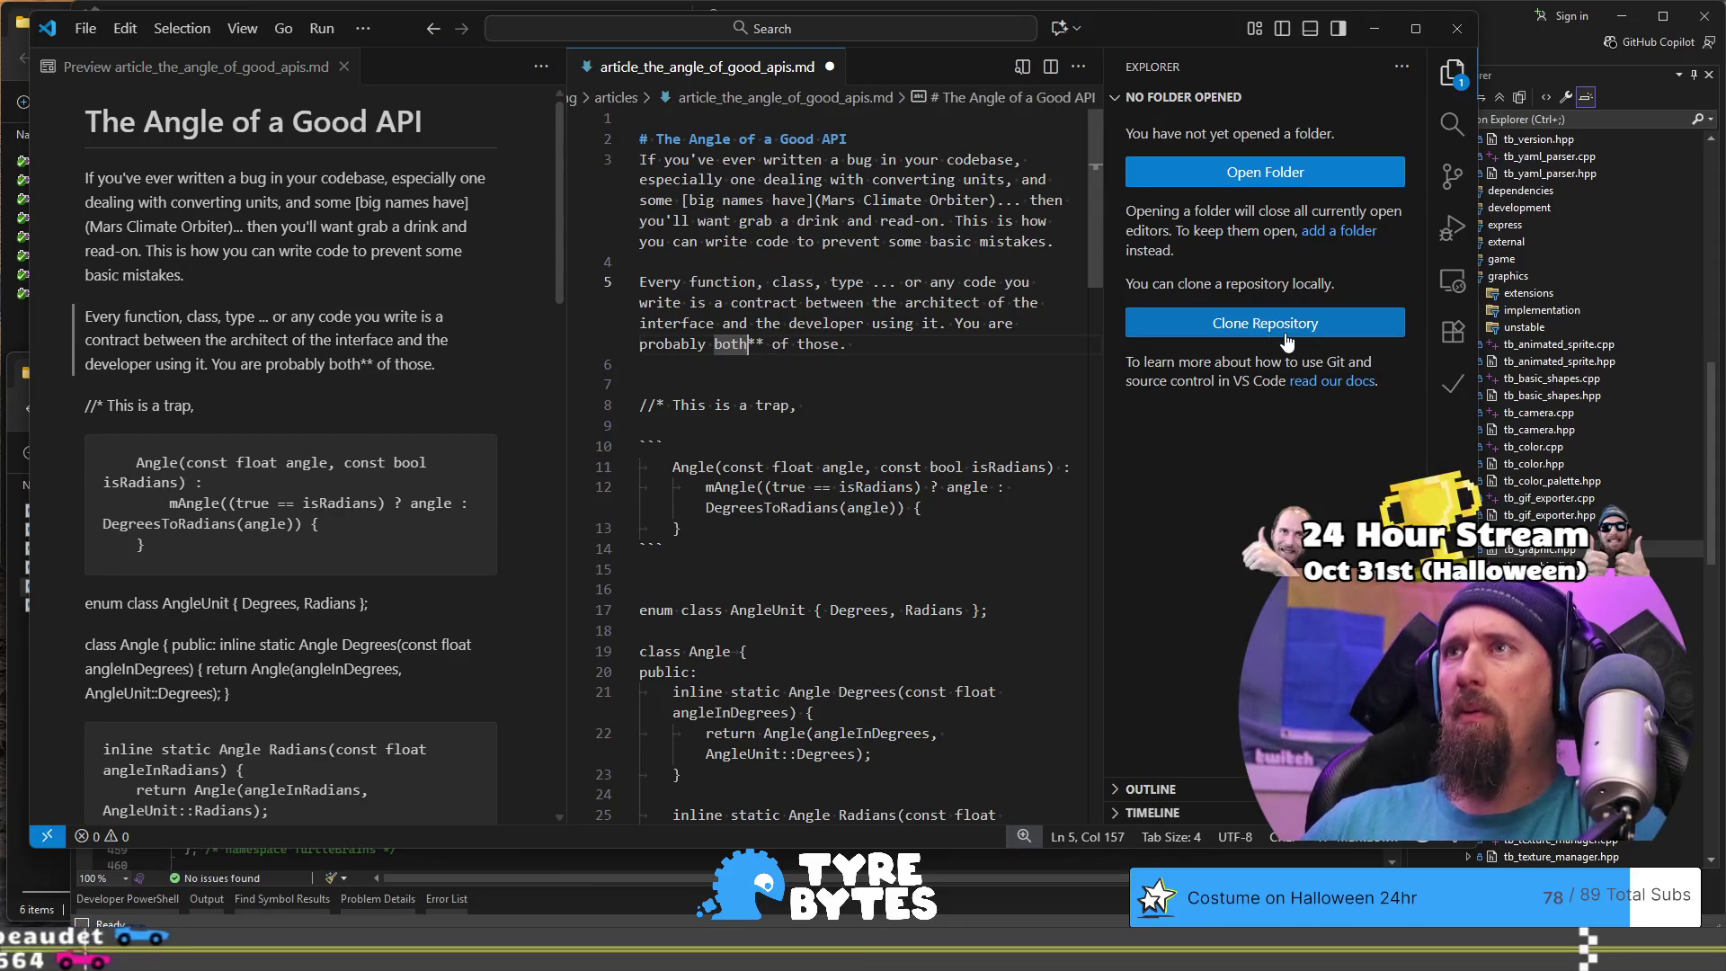
key("BackSpace")
key("BackSpace")
type("**")
key("End")
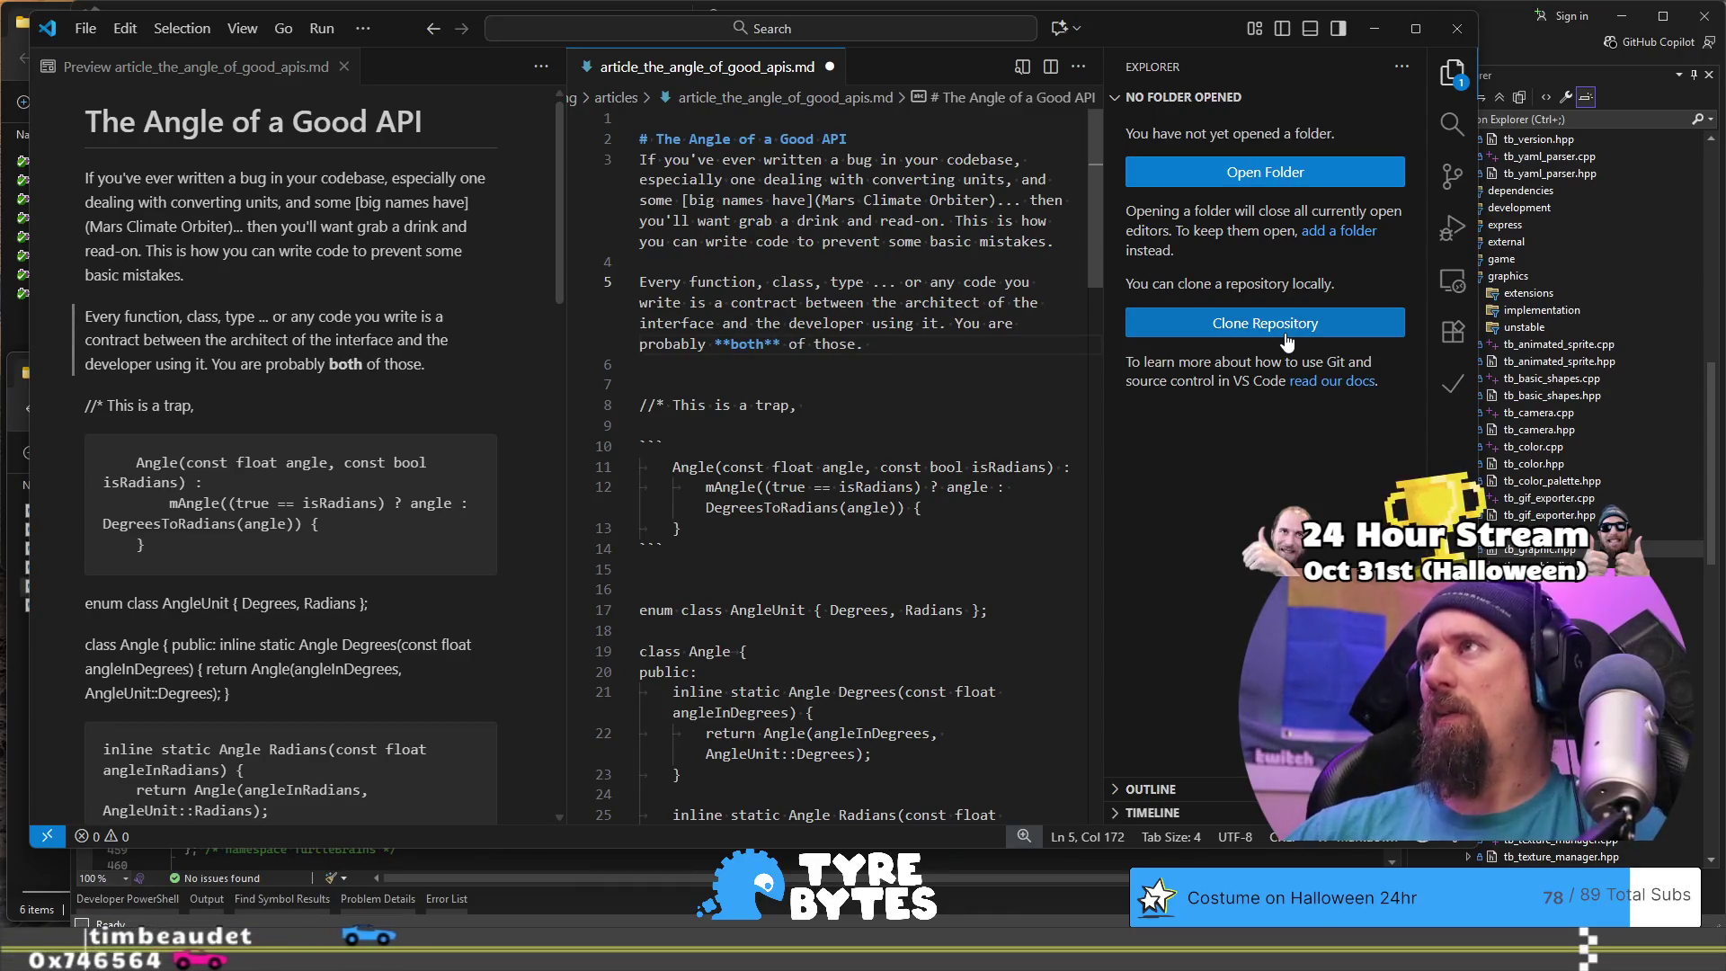
key("ctrl+b")
key("Down")
key("Down")
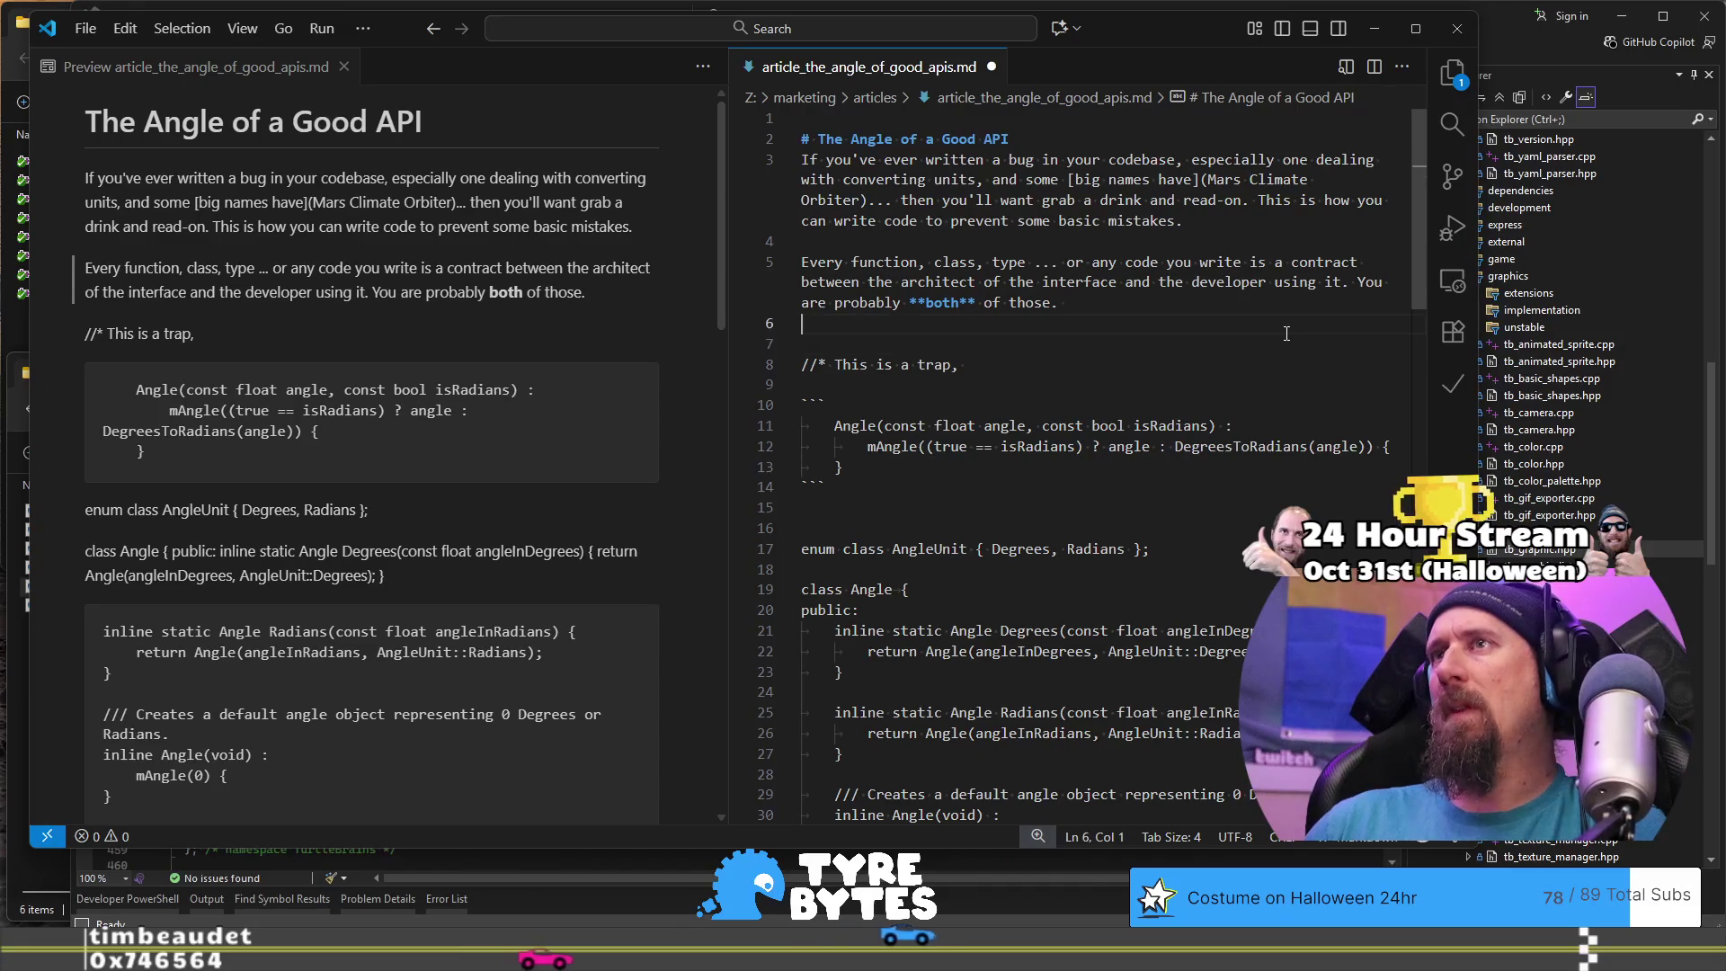
Step: Remove the blank line, end the paragraph with 'Checkout this interface;' and add empty lines around the trap comment
key("BackSpace")
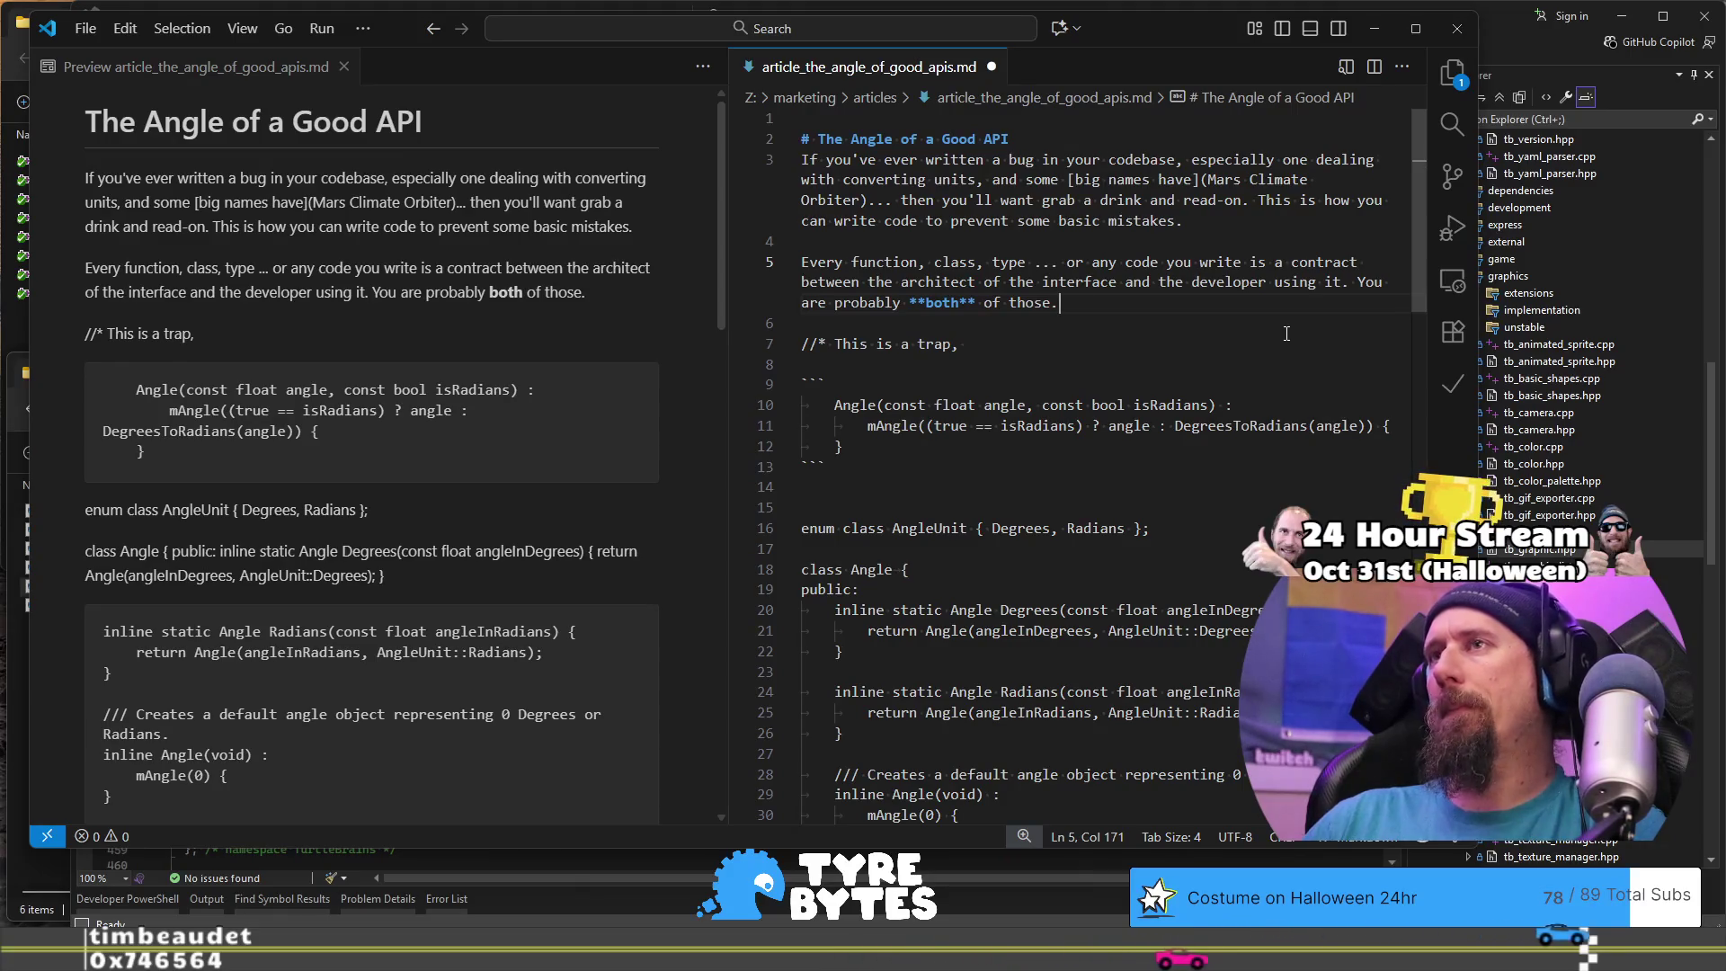
left_click(1287, 333)
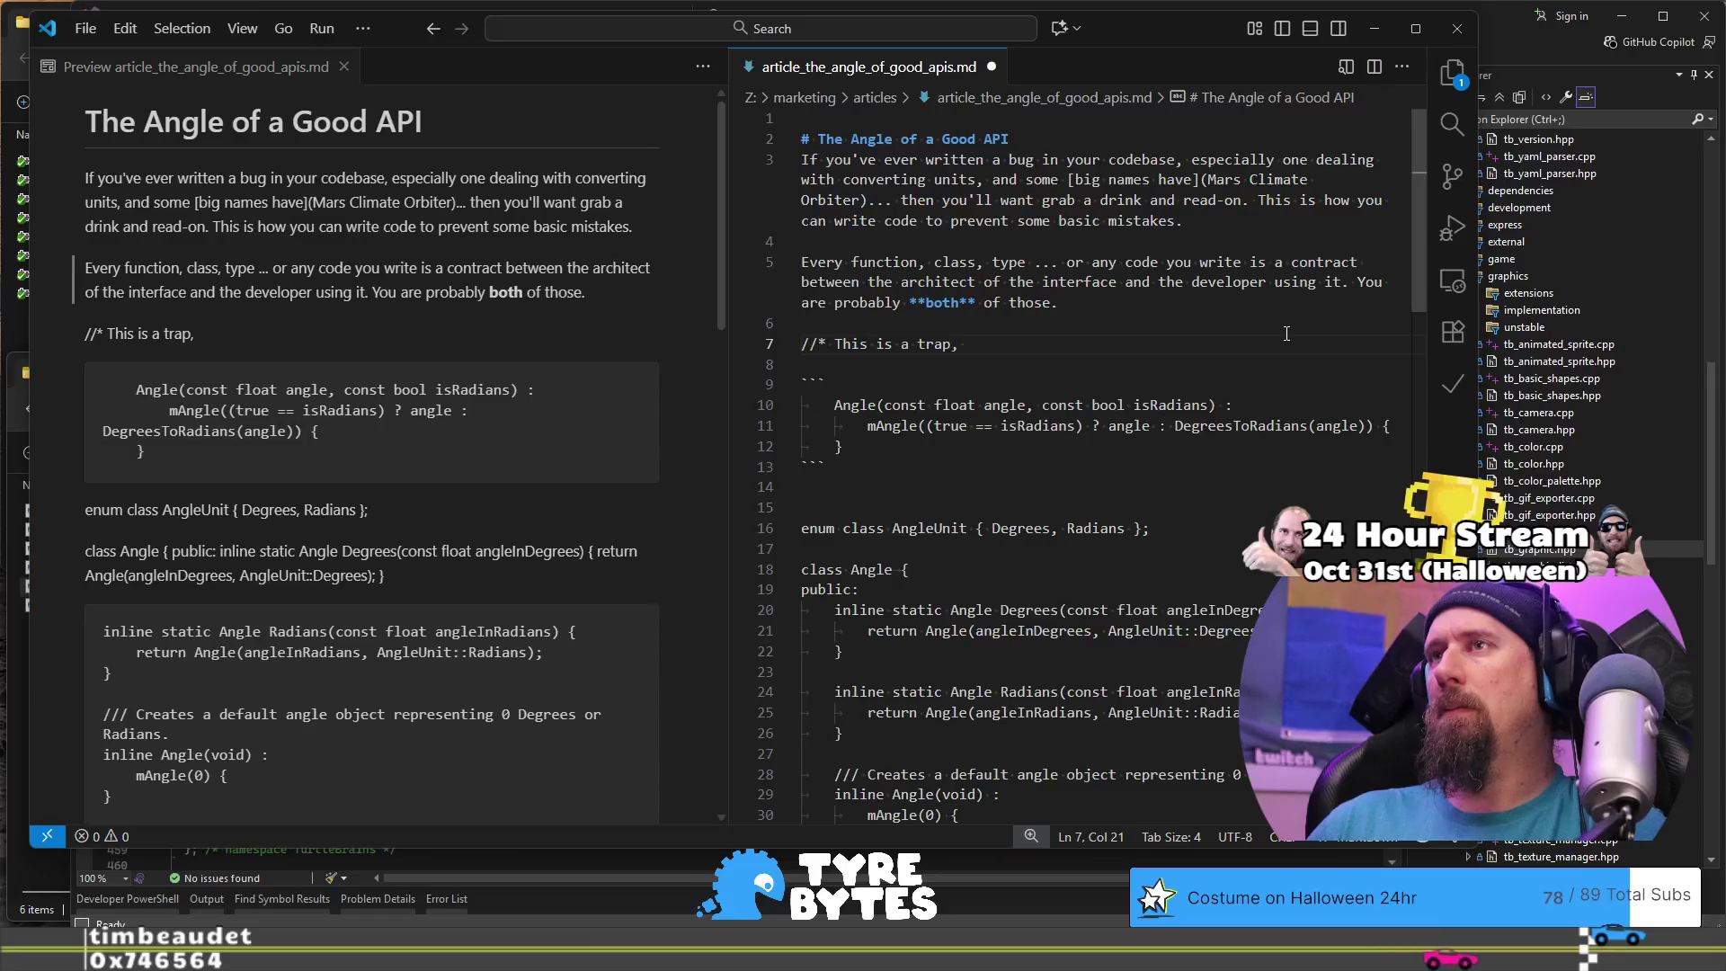
key("Up")
key("Up")
key("End")
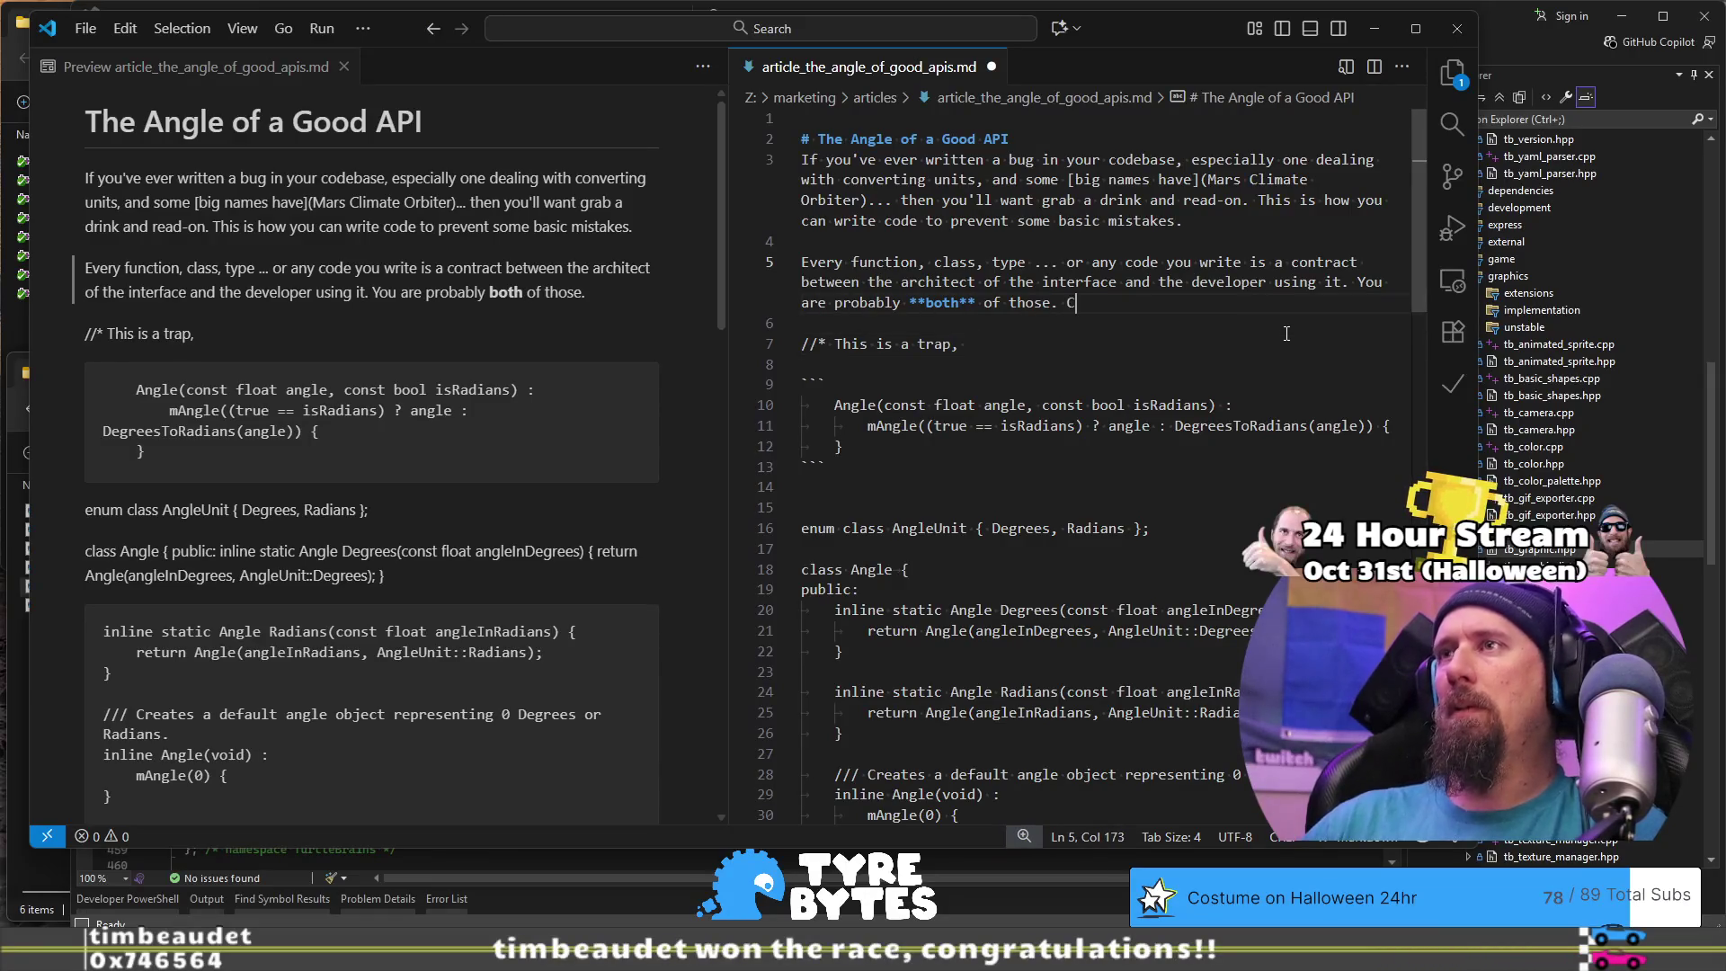
type("heckout this int")
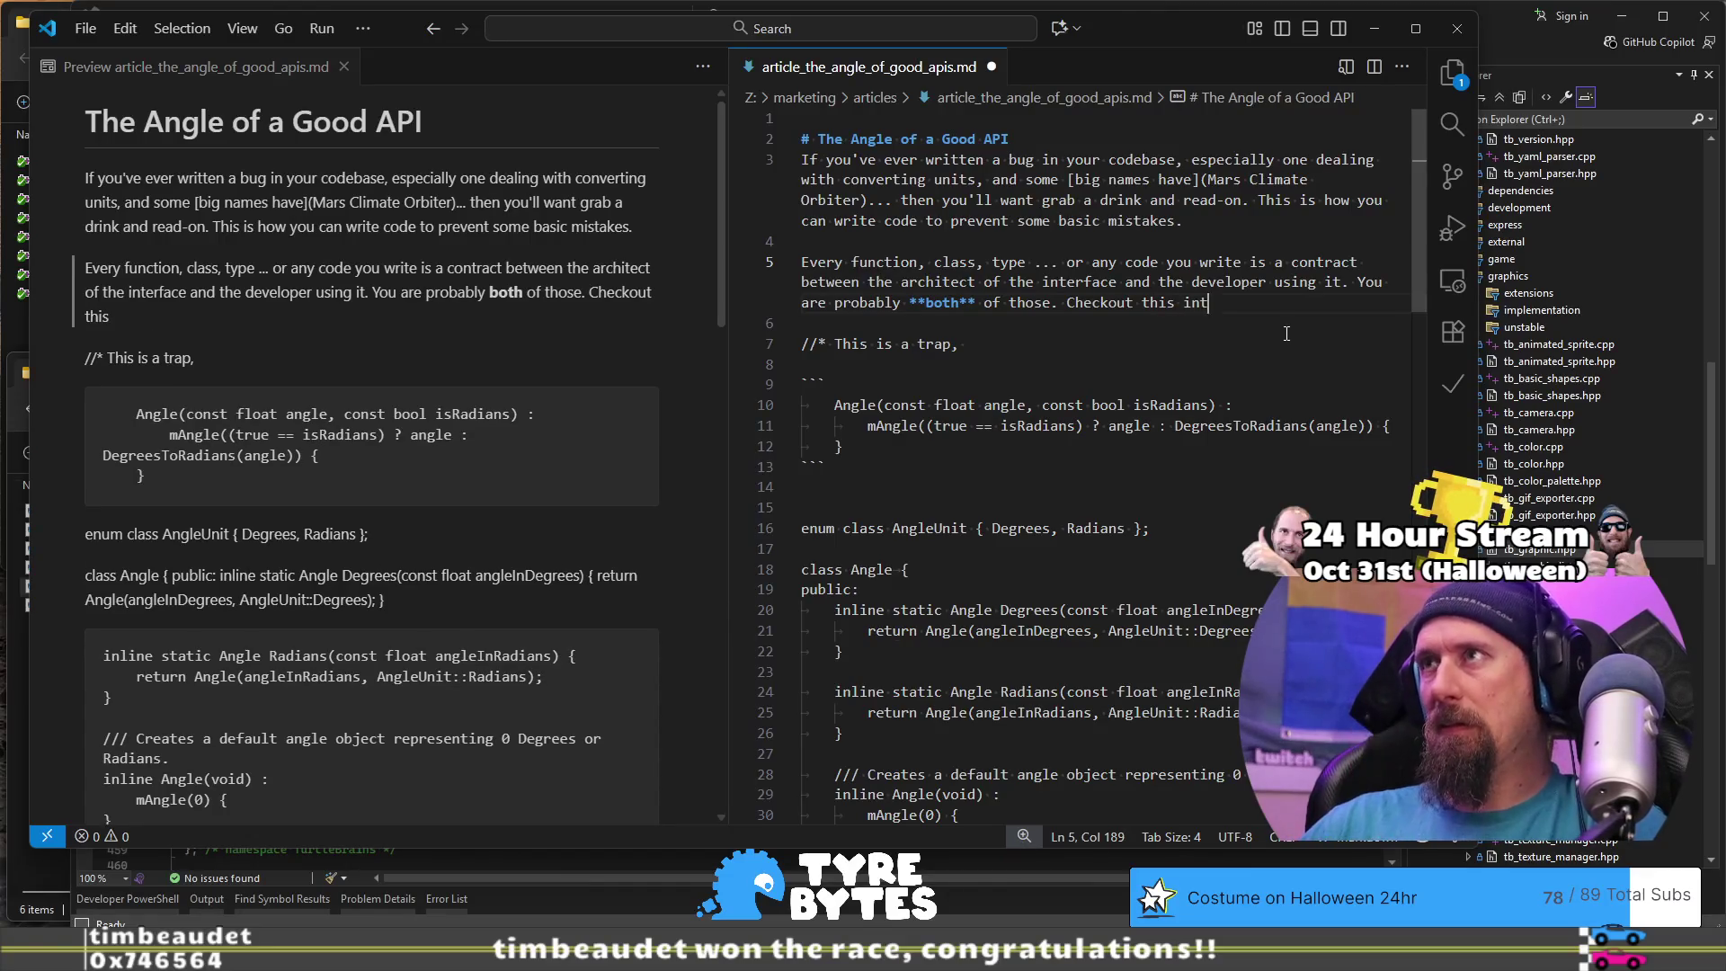
type("erface;")
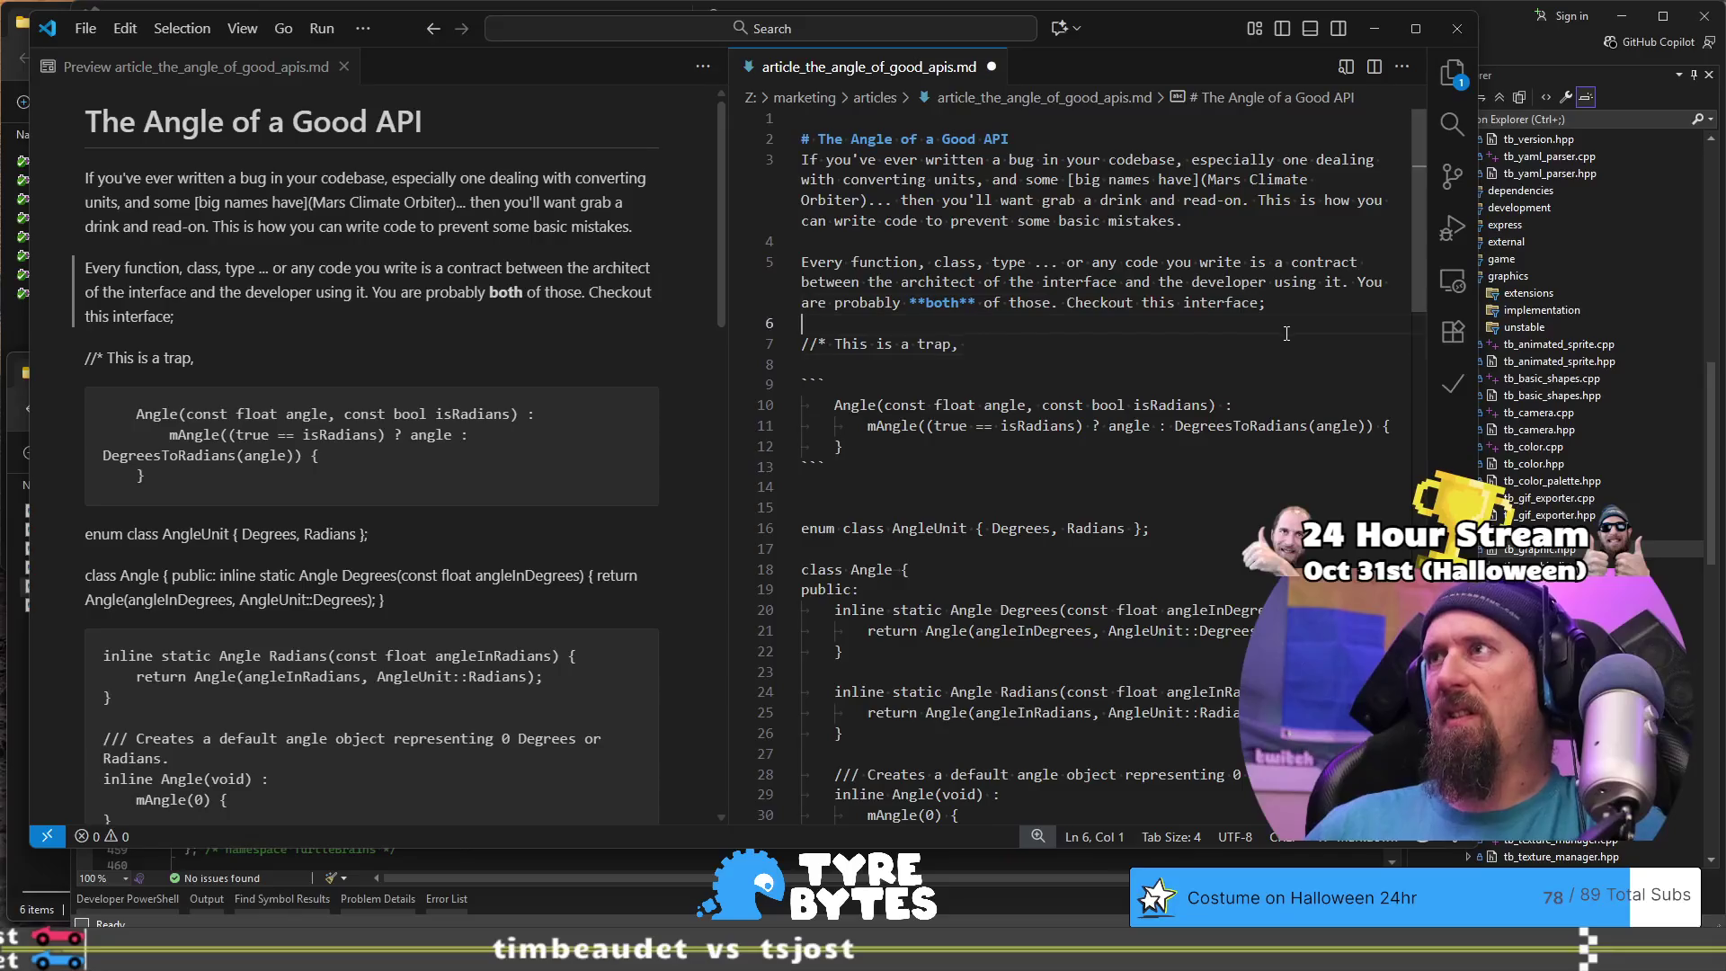
key("Return")
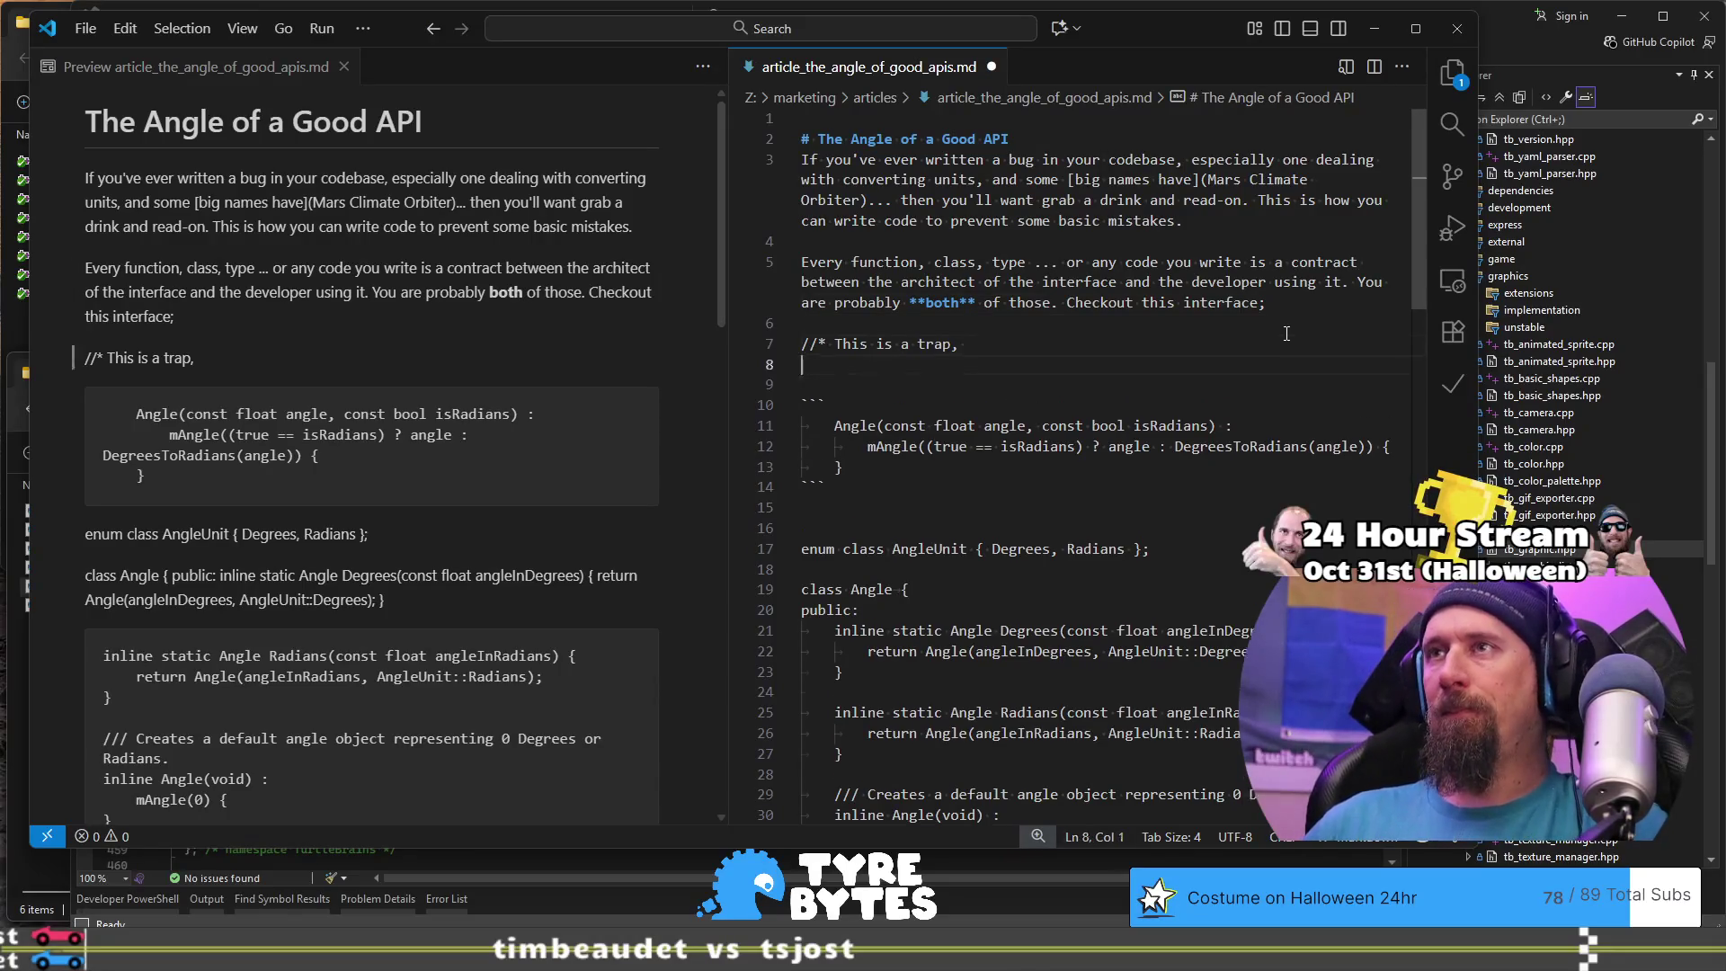
key("Return")
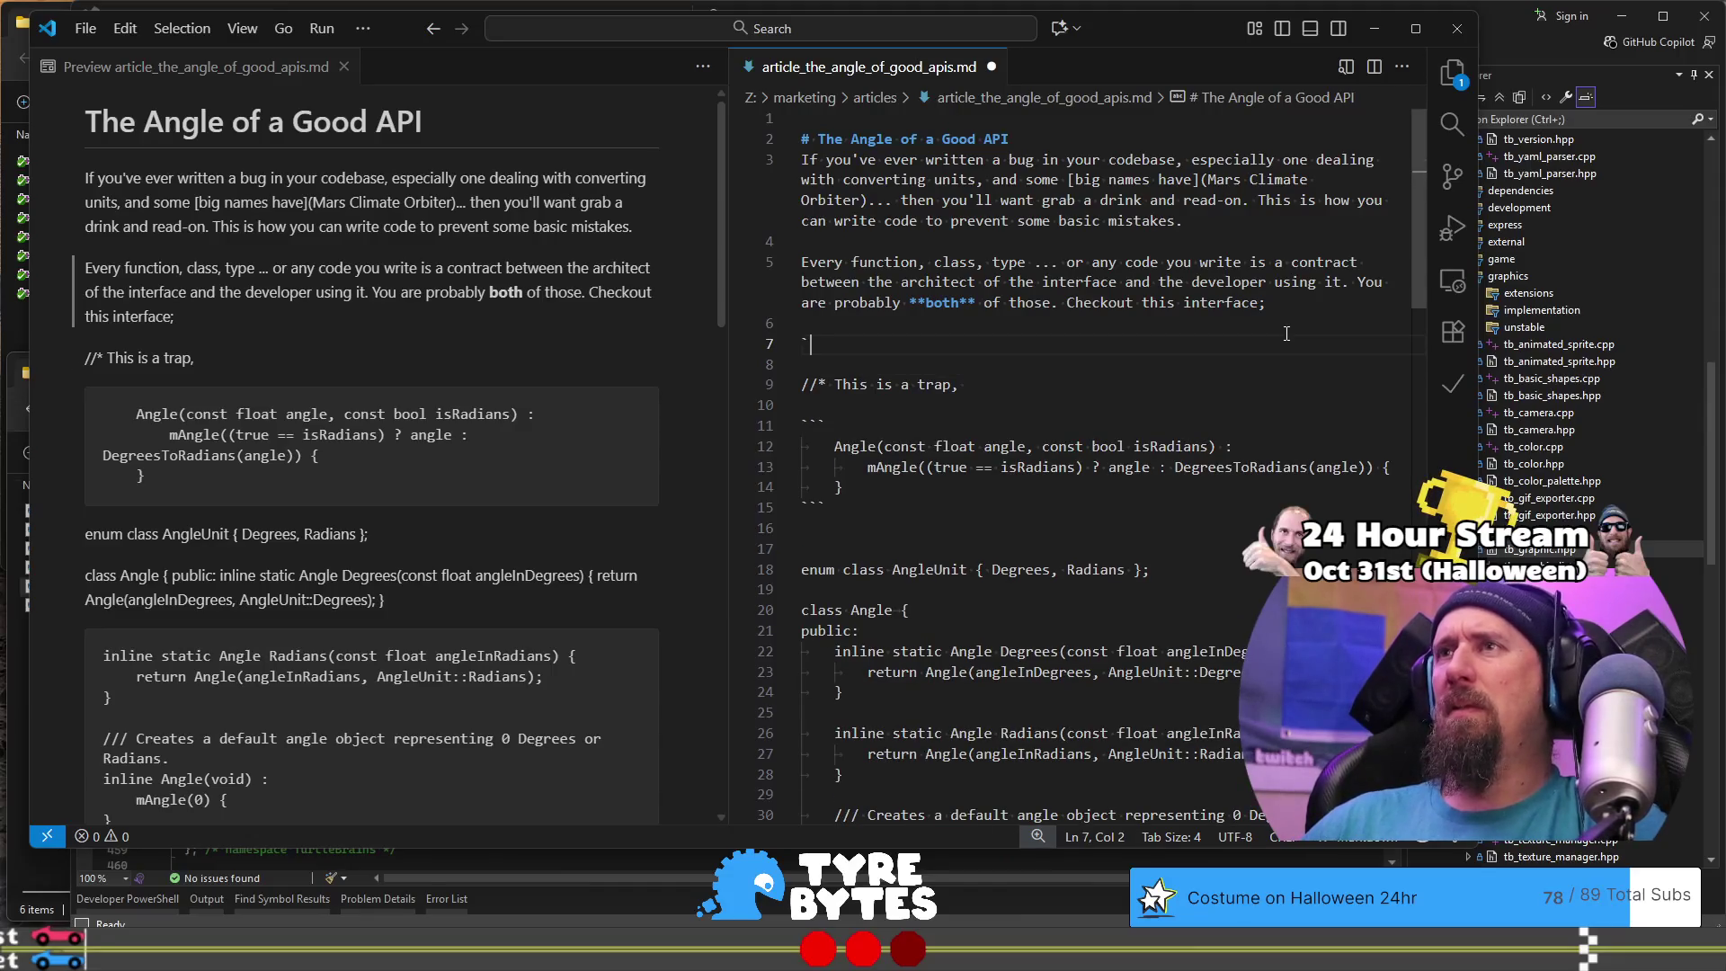
Step: Create a fenced code block and type 'void Sprite::Rotate(float angle, bo' inside it
type("``")
key("Return")
key("Return")
type("```")
key("Up")
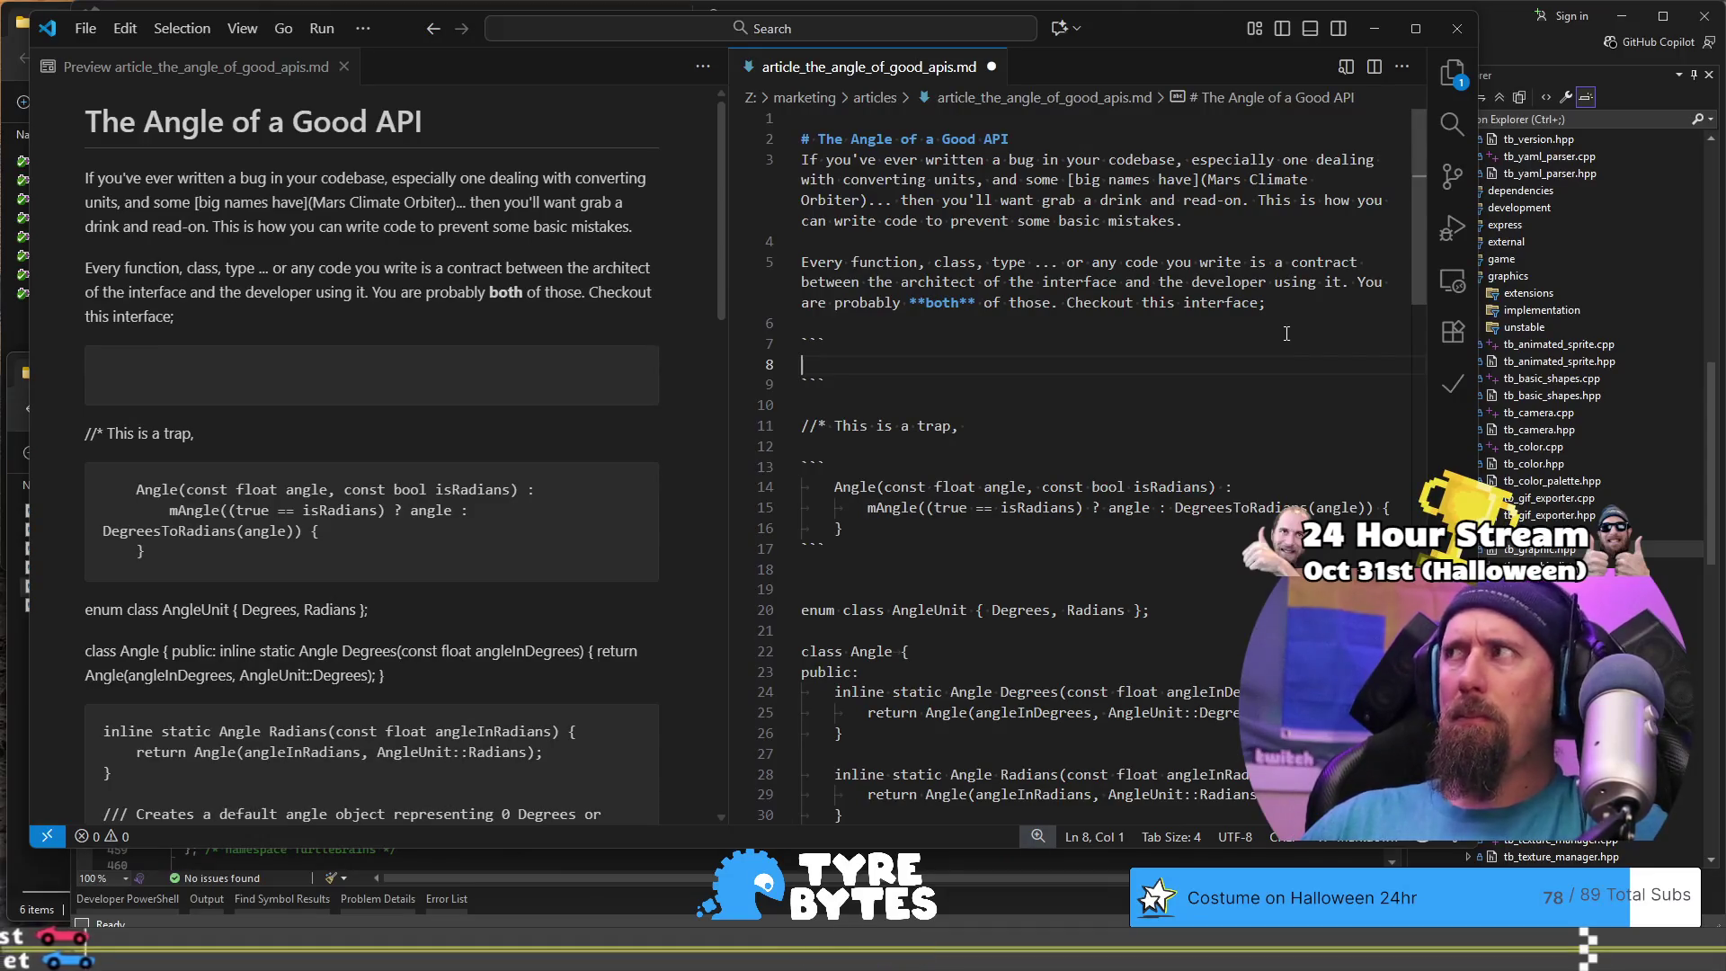
type("void S")
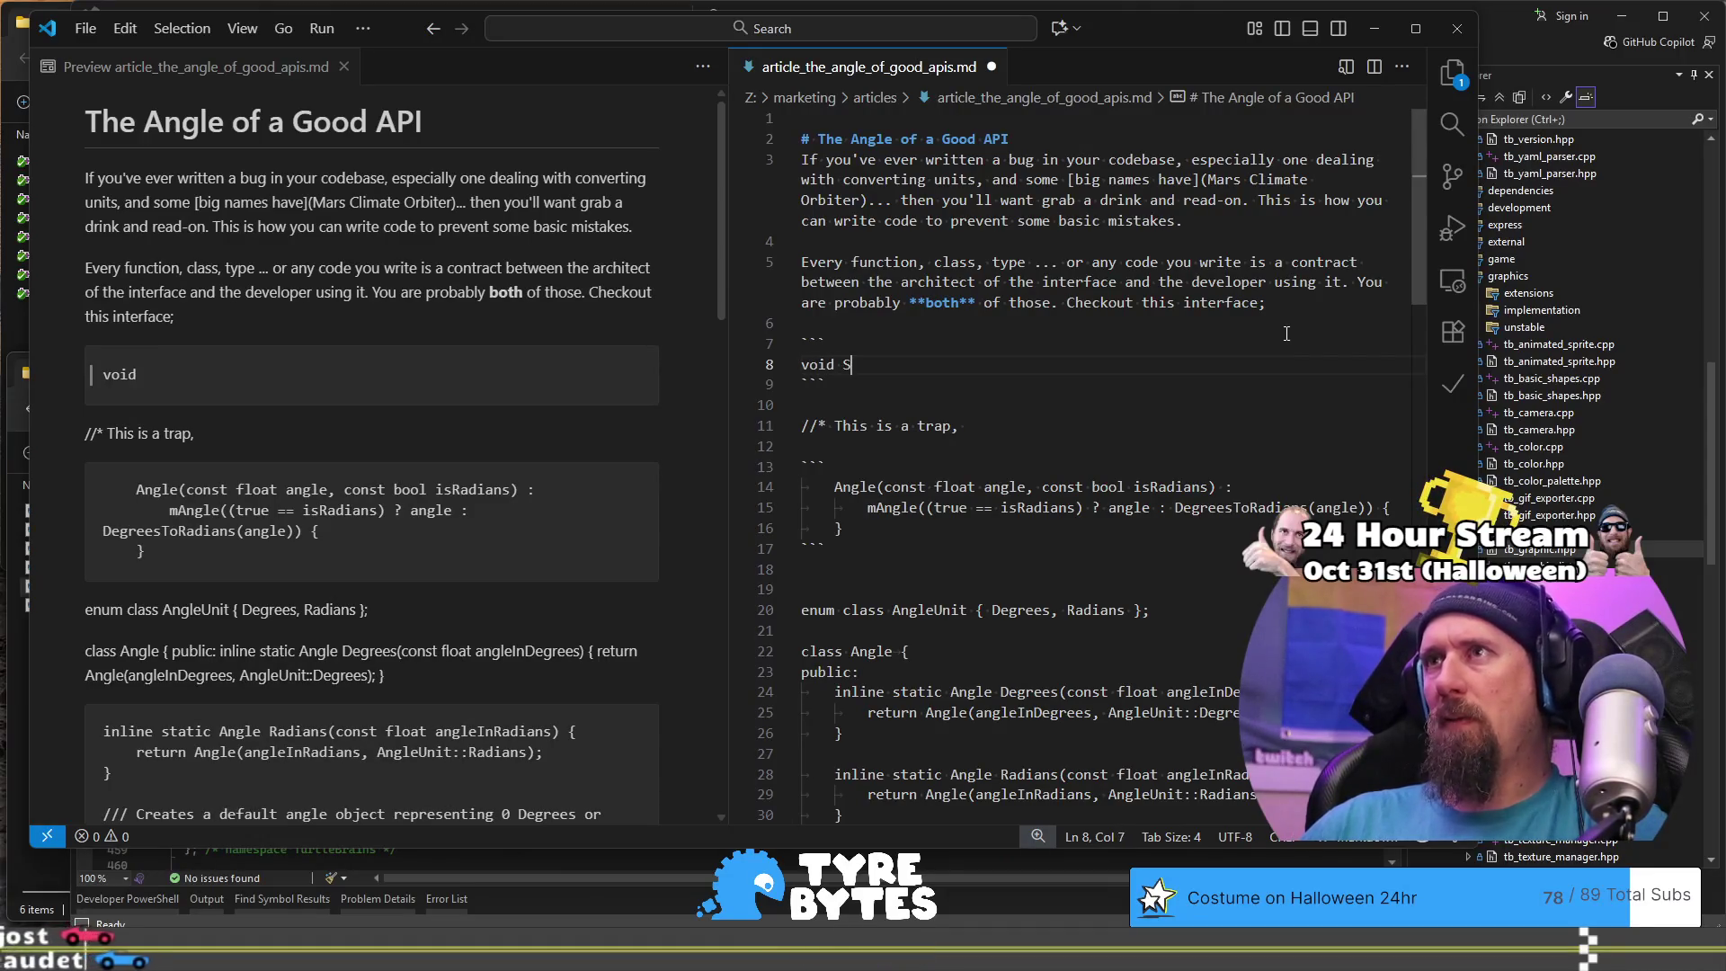
type("prite::Rotate(")
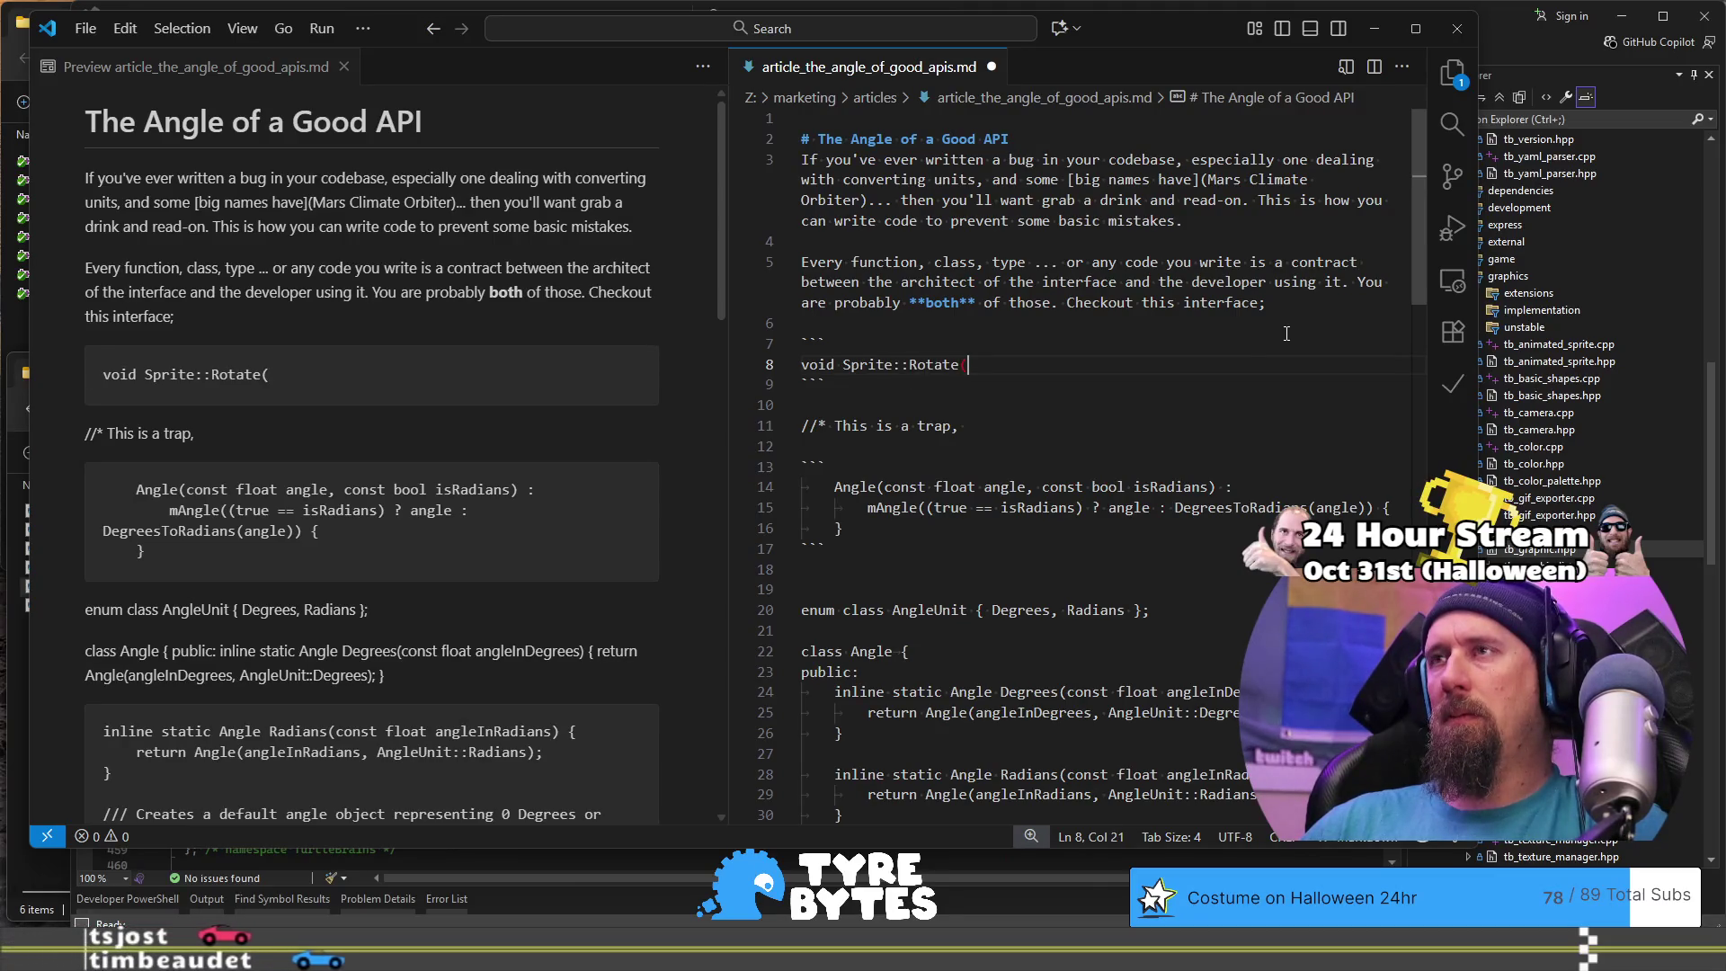
type("float ")
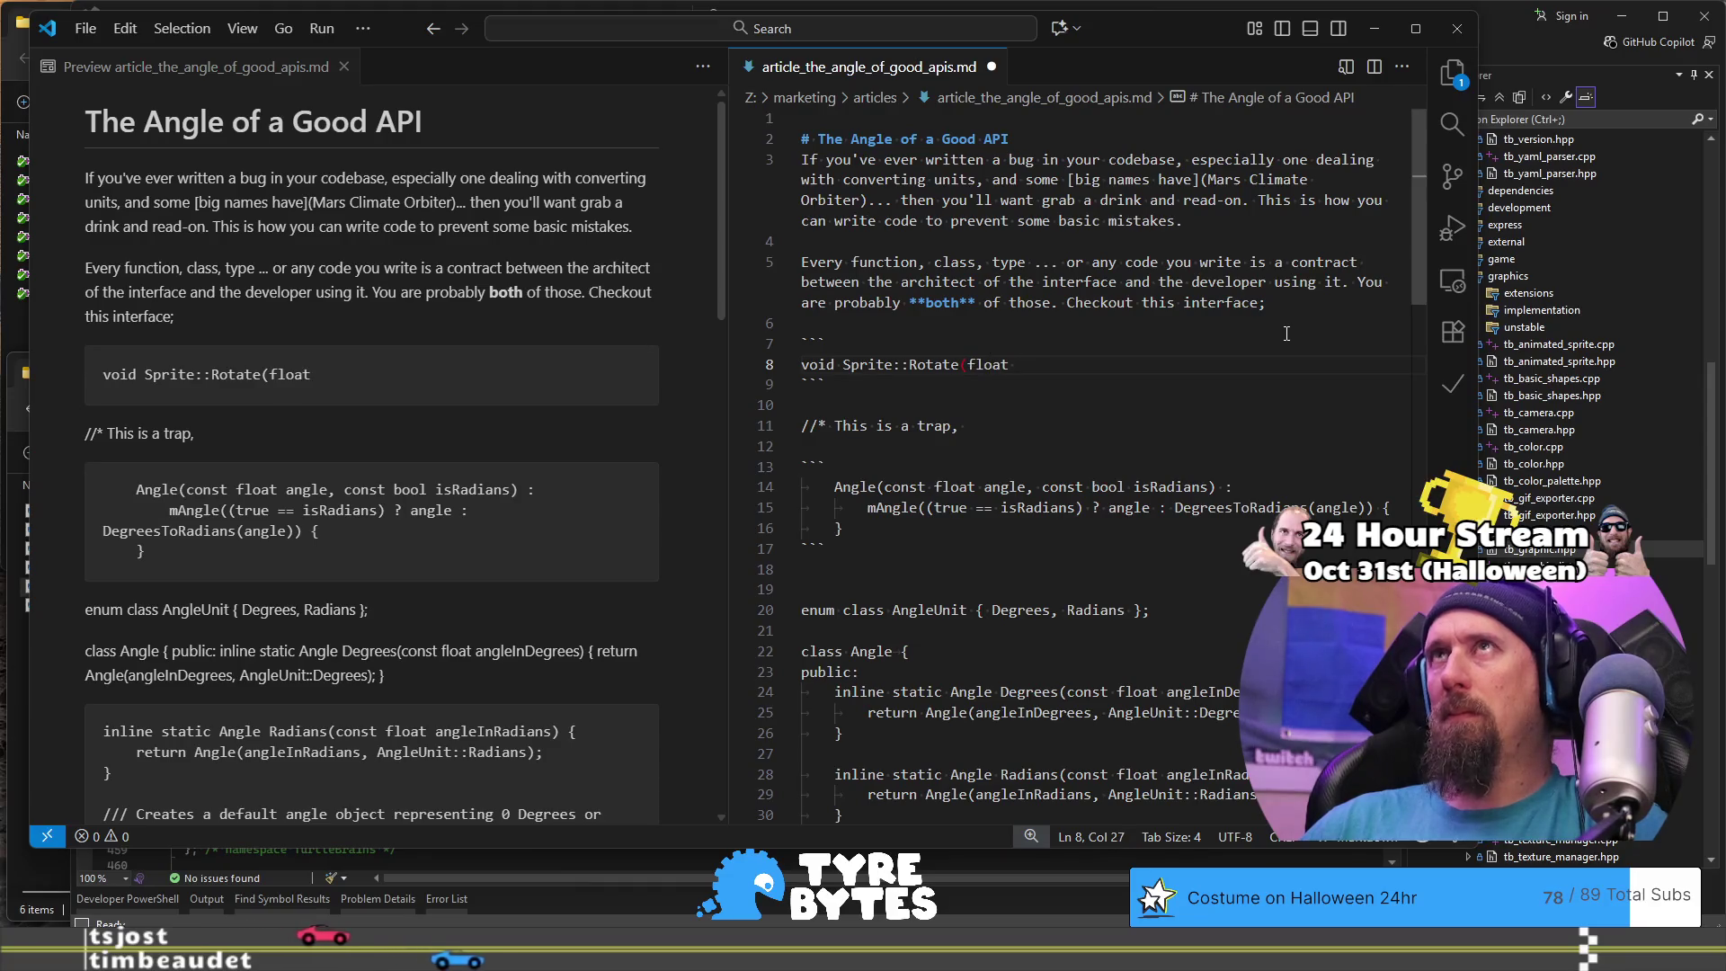
type("angle,")
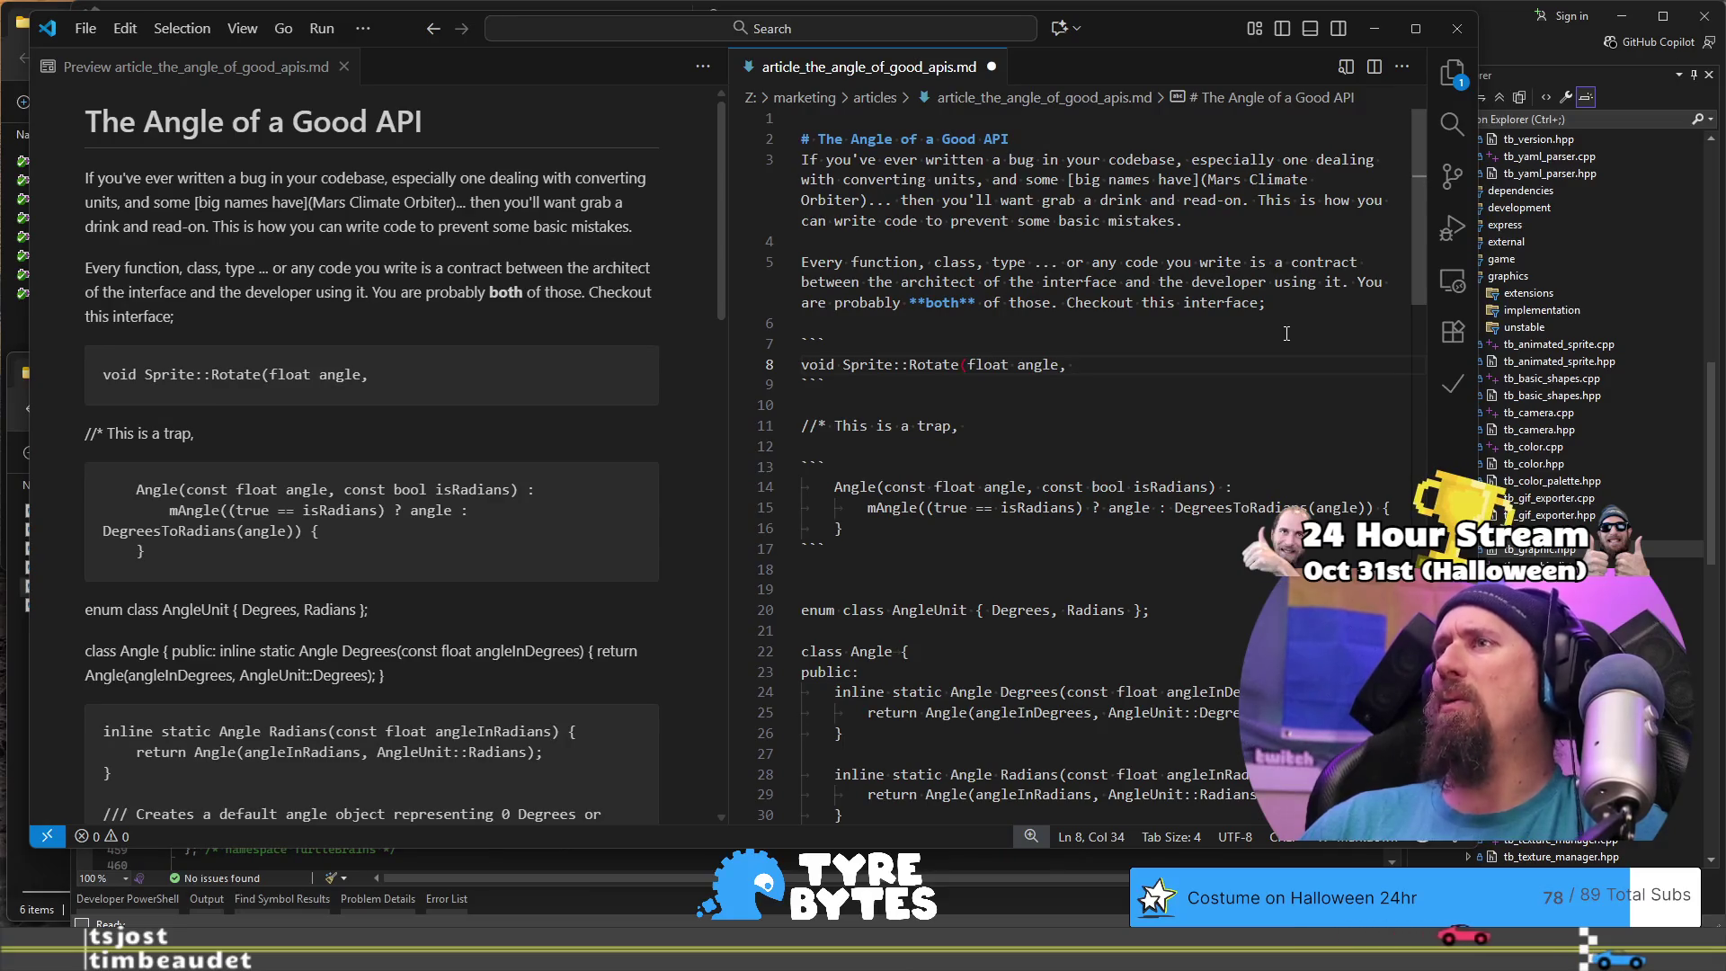
type("bool")
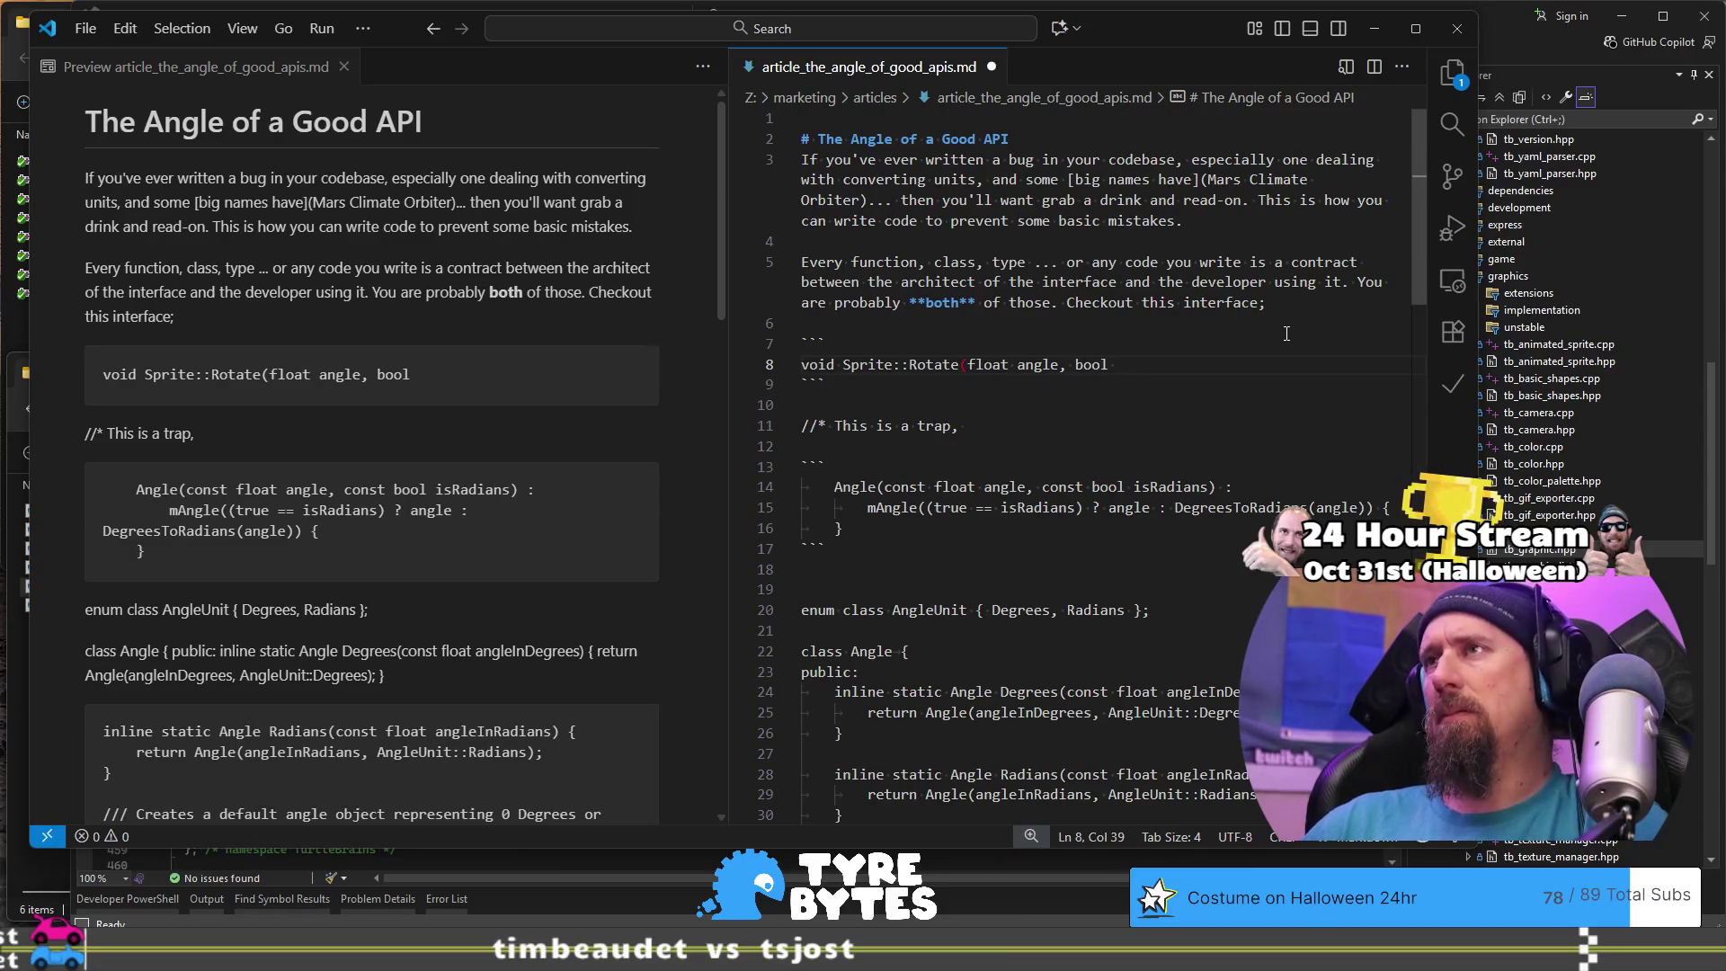
Step: Drop 'Sprite::', rename to RotateMyThing, and finish the signature with 'bool degrees) { ... }'
key("Home")
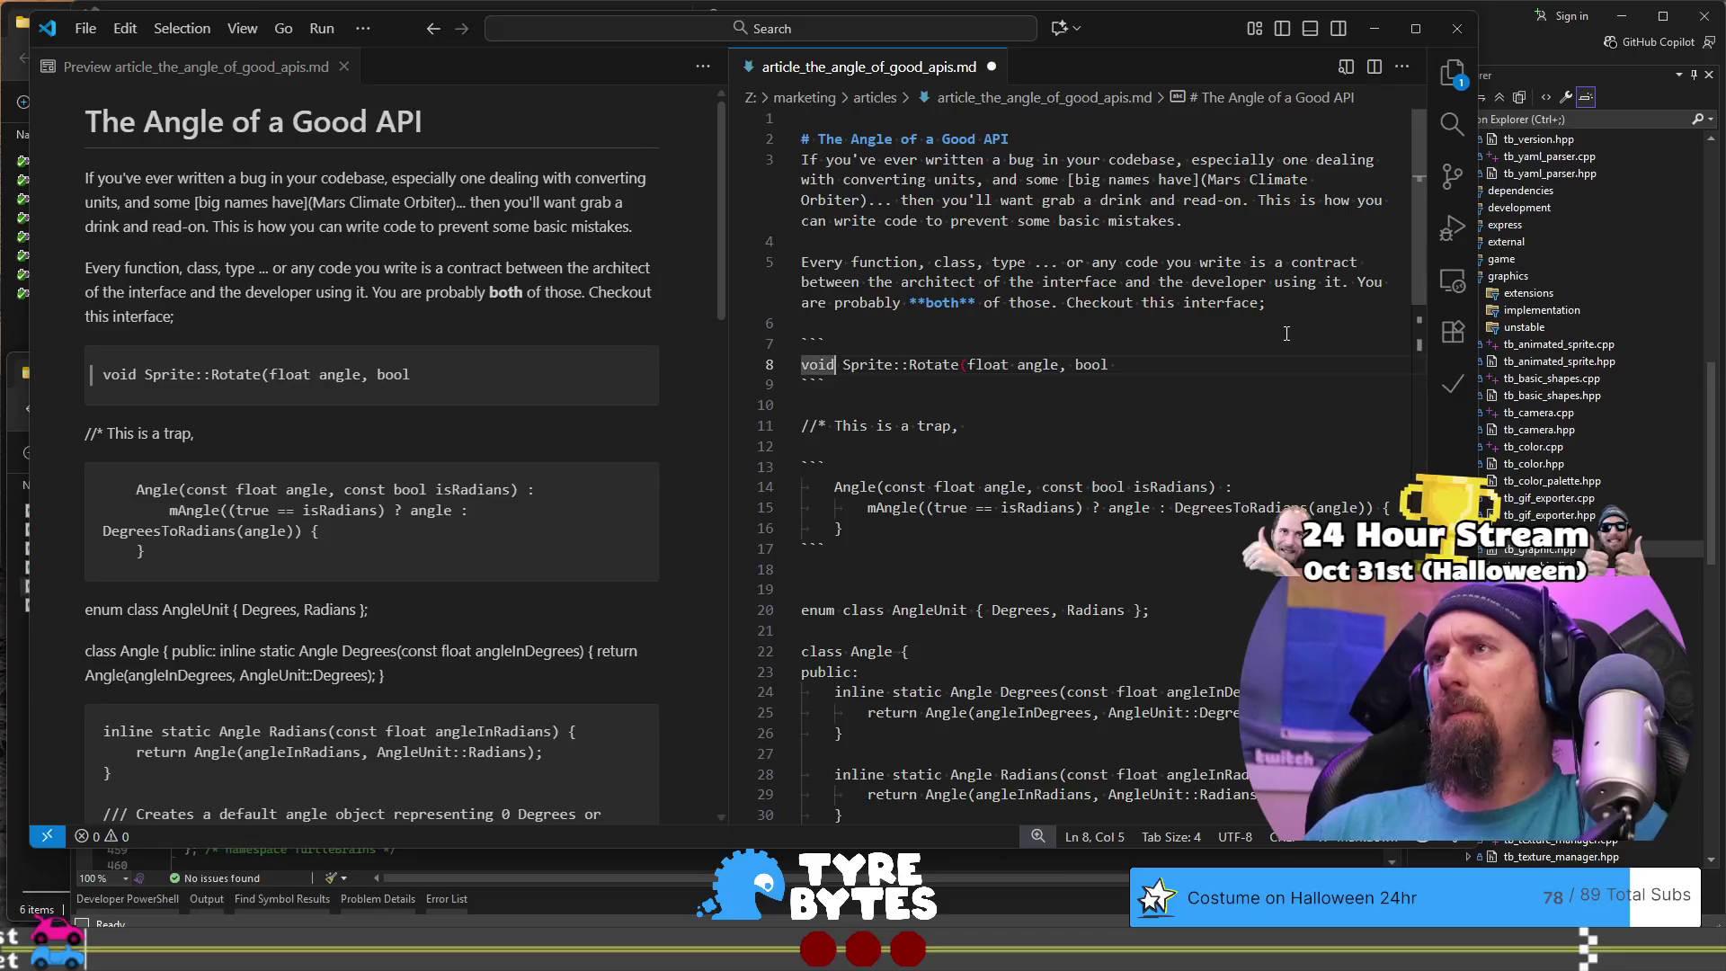
key("ctrl+shift+Right")
key("ctrl+shift+Right")
key("BackSpace")
key("End")
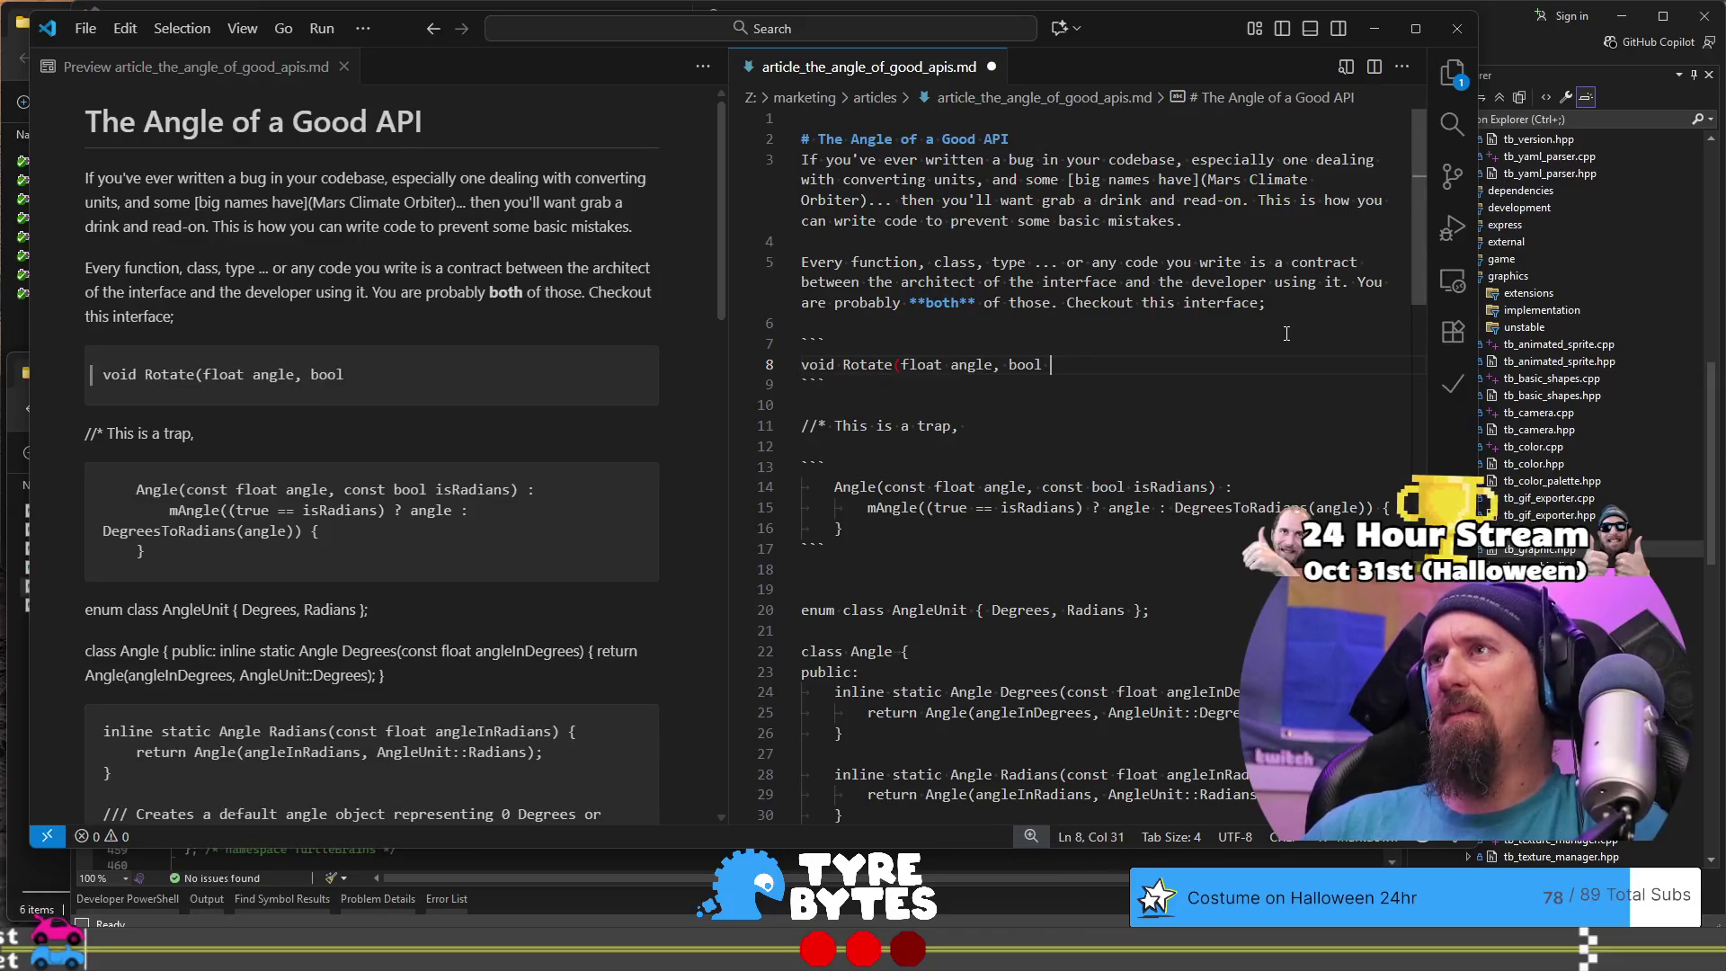
key("Home")
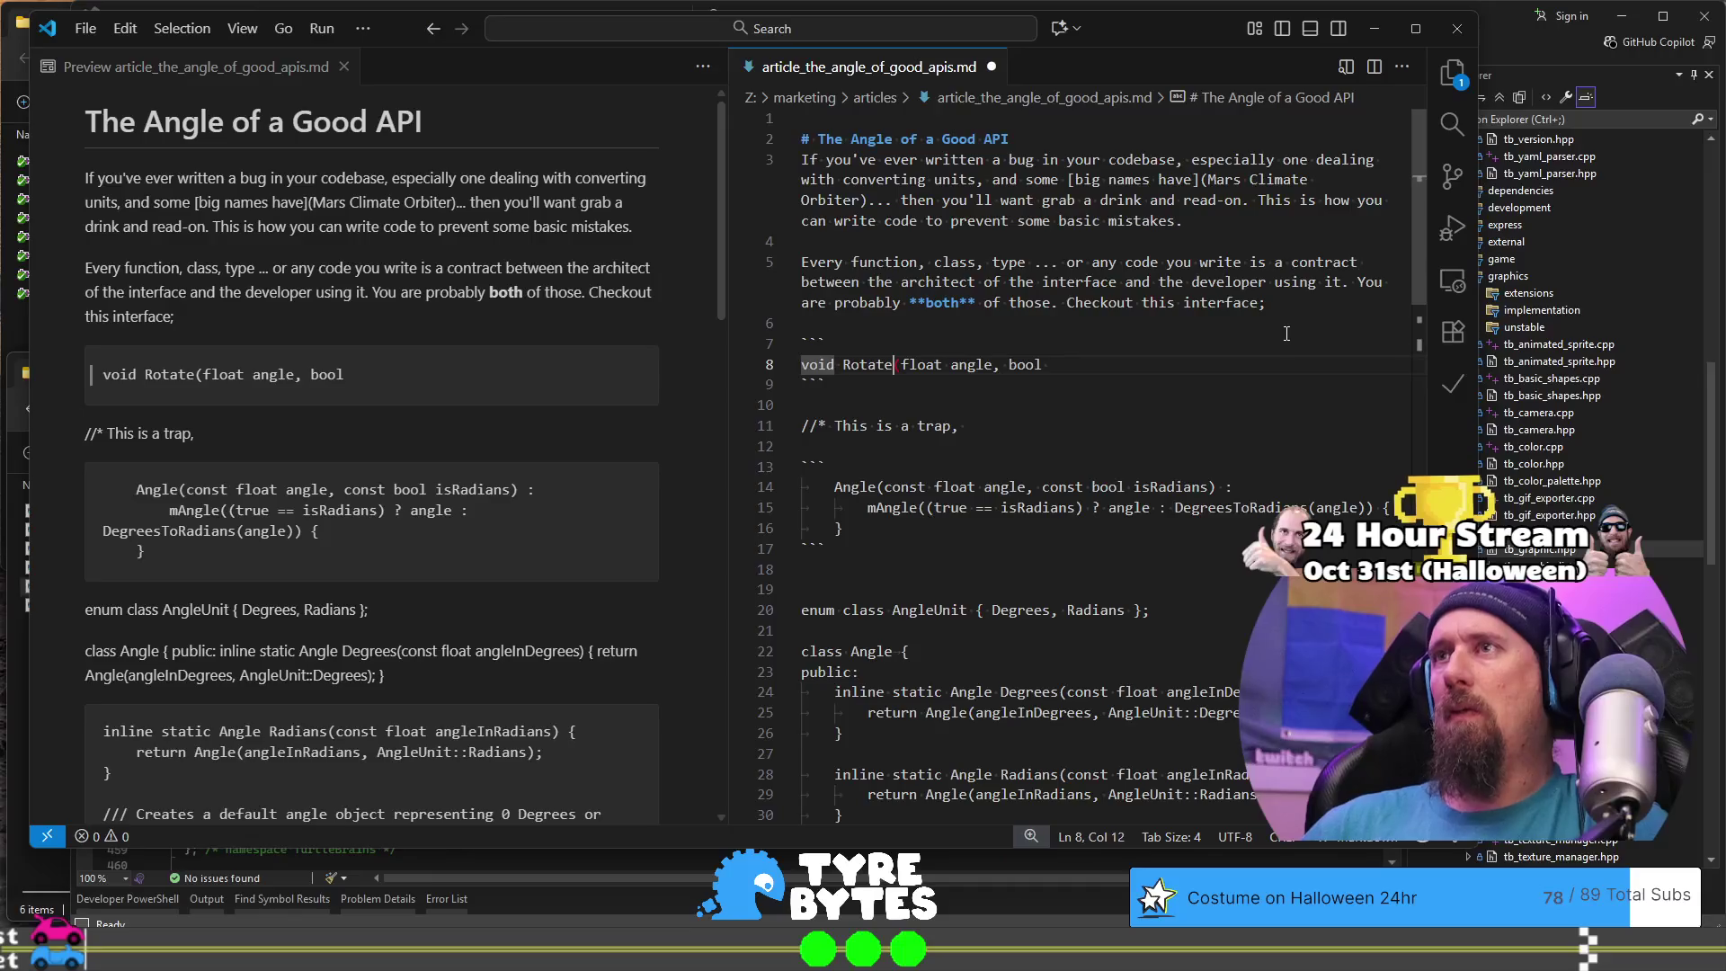
type("MyThing")
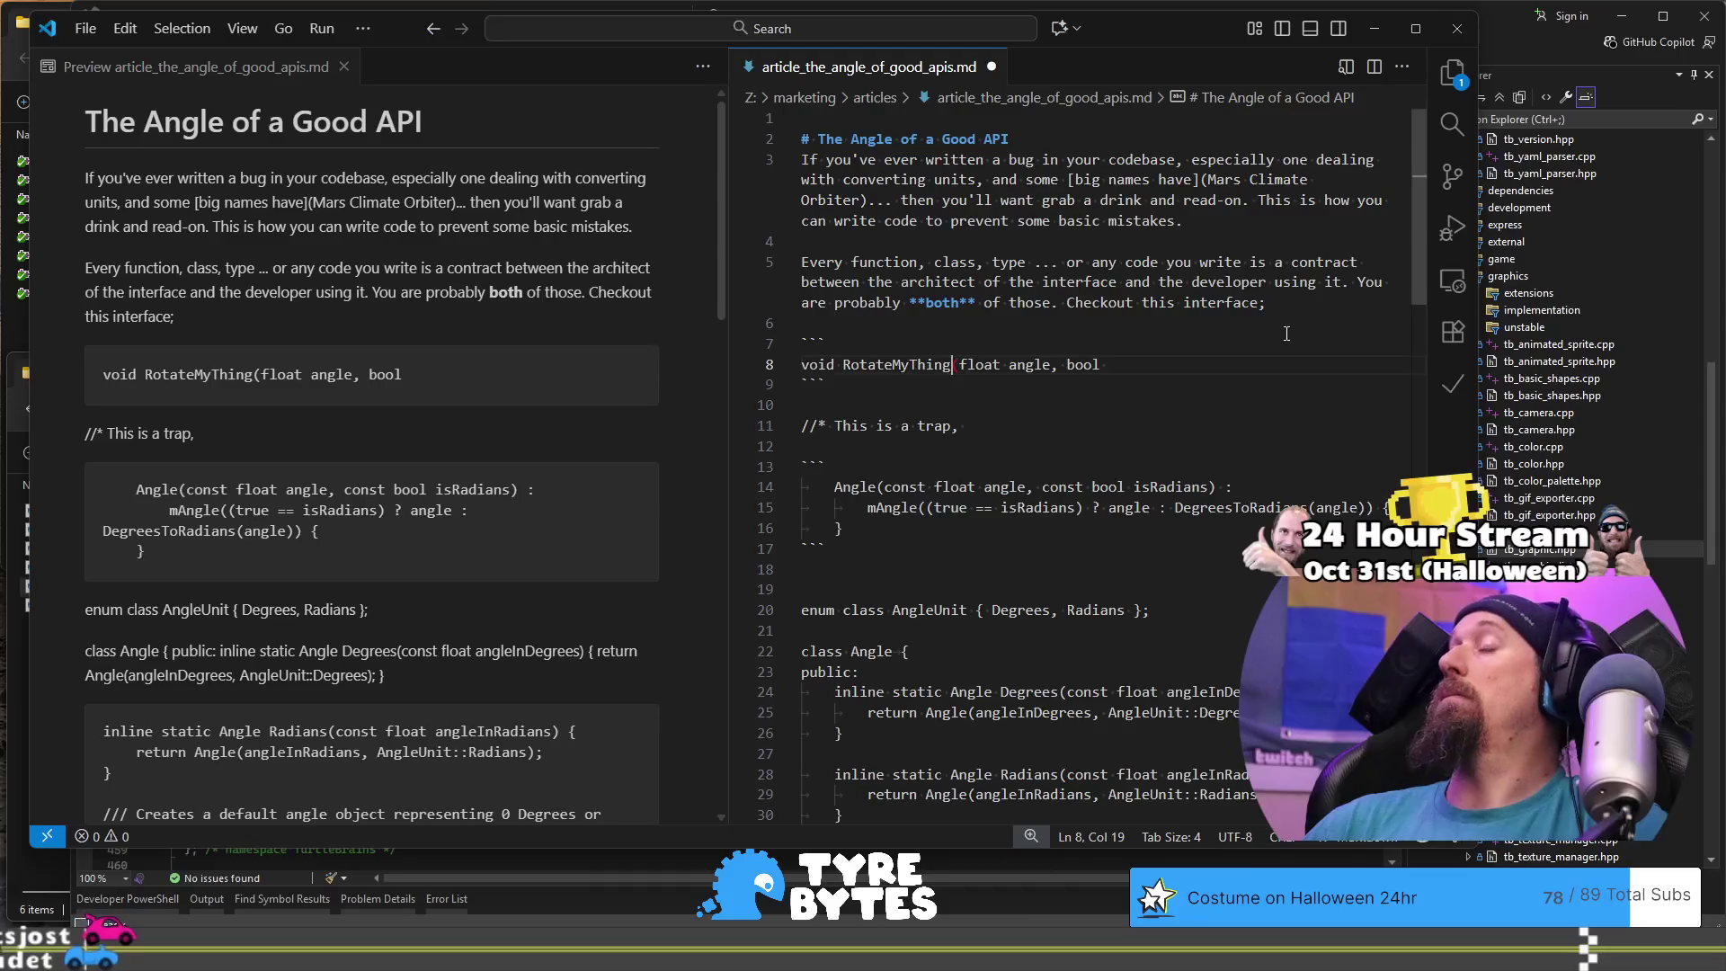
key("End")
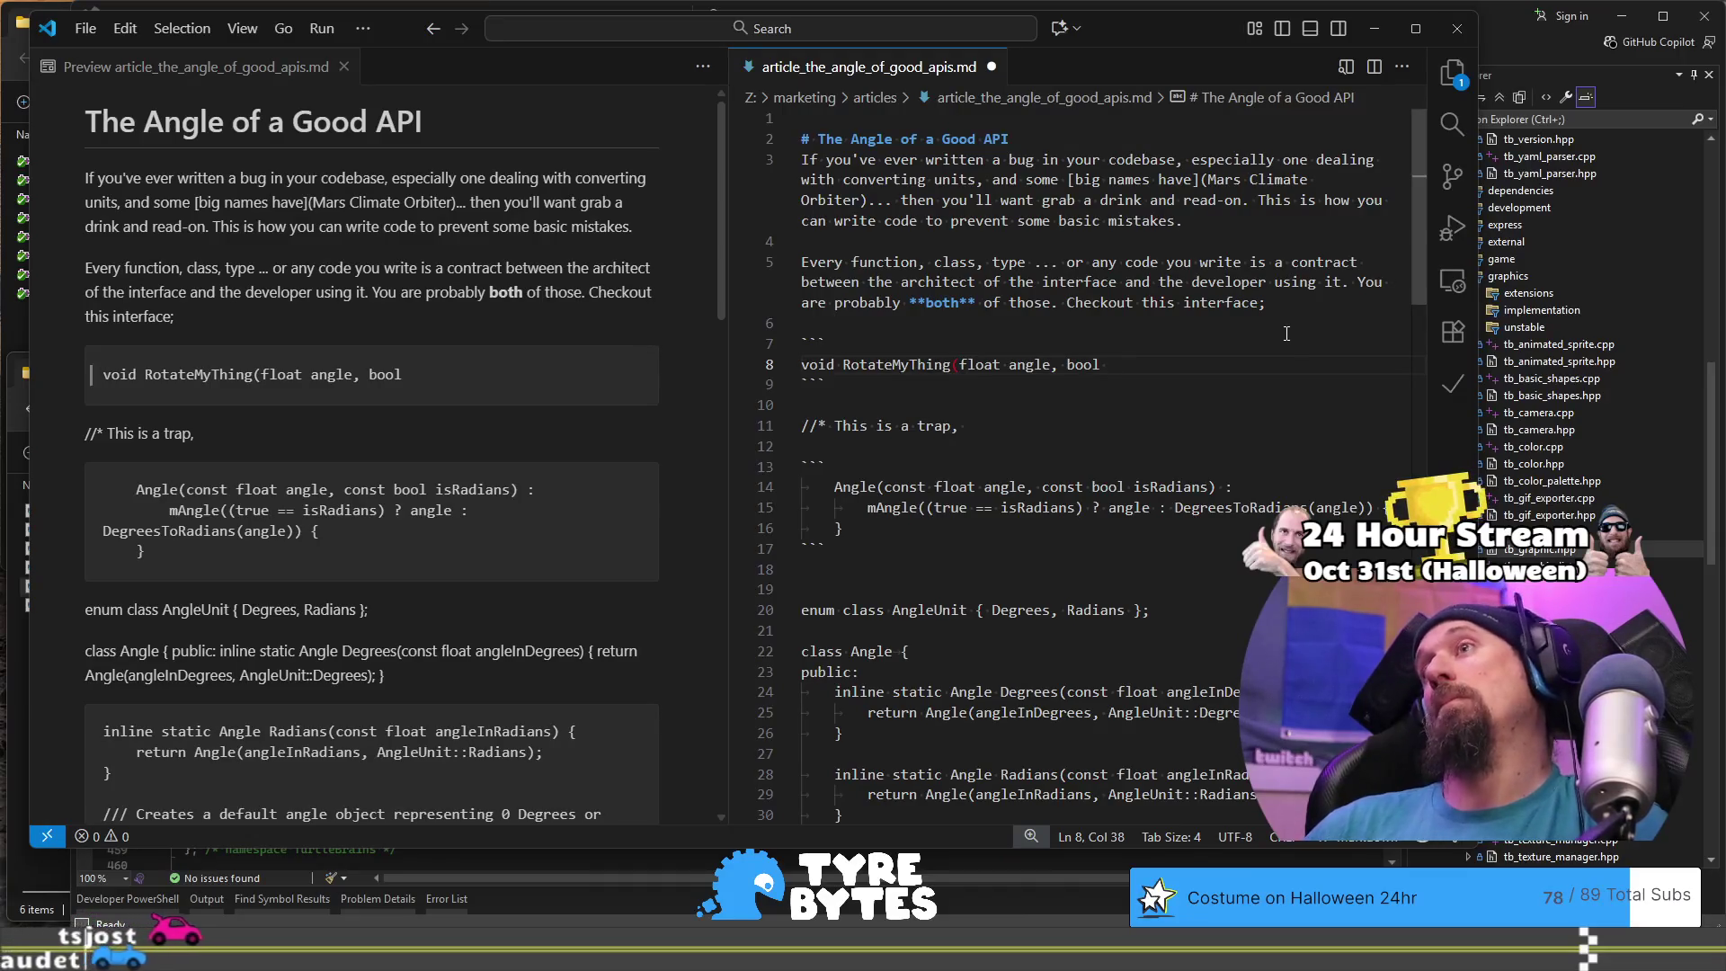
type("in")
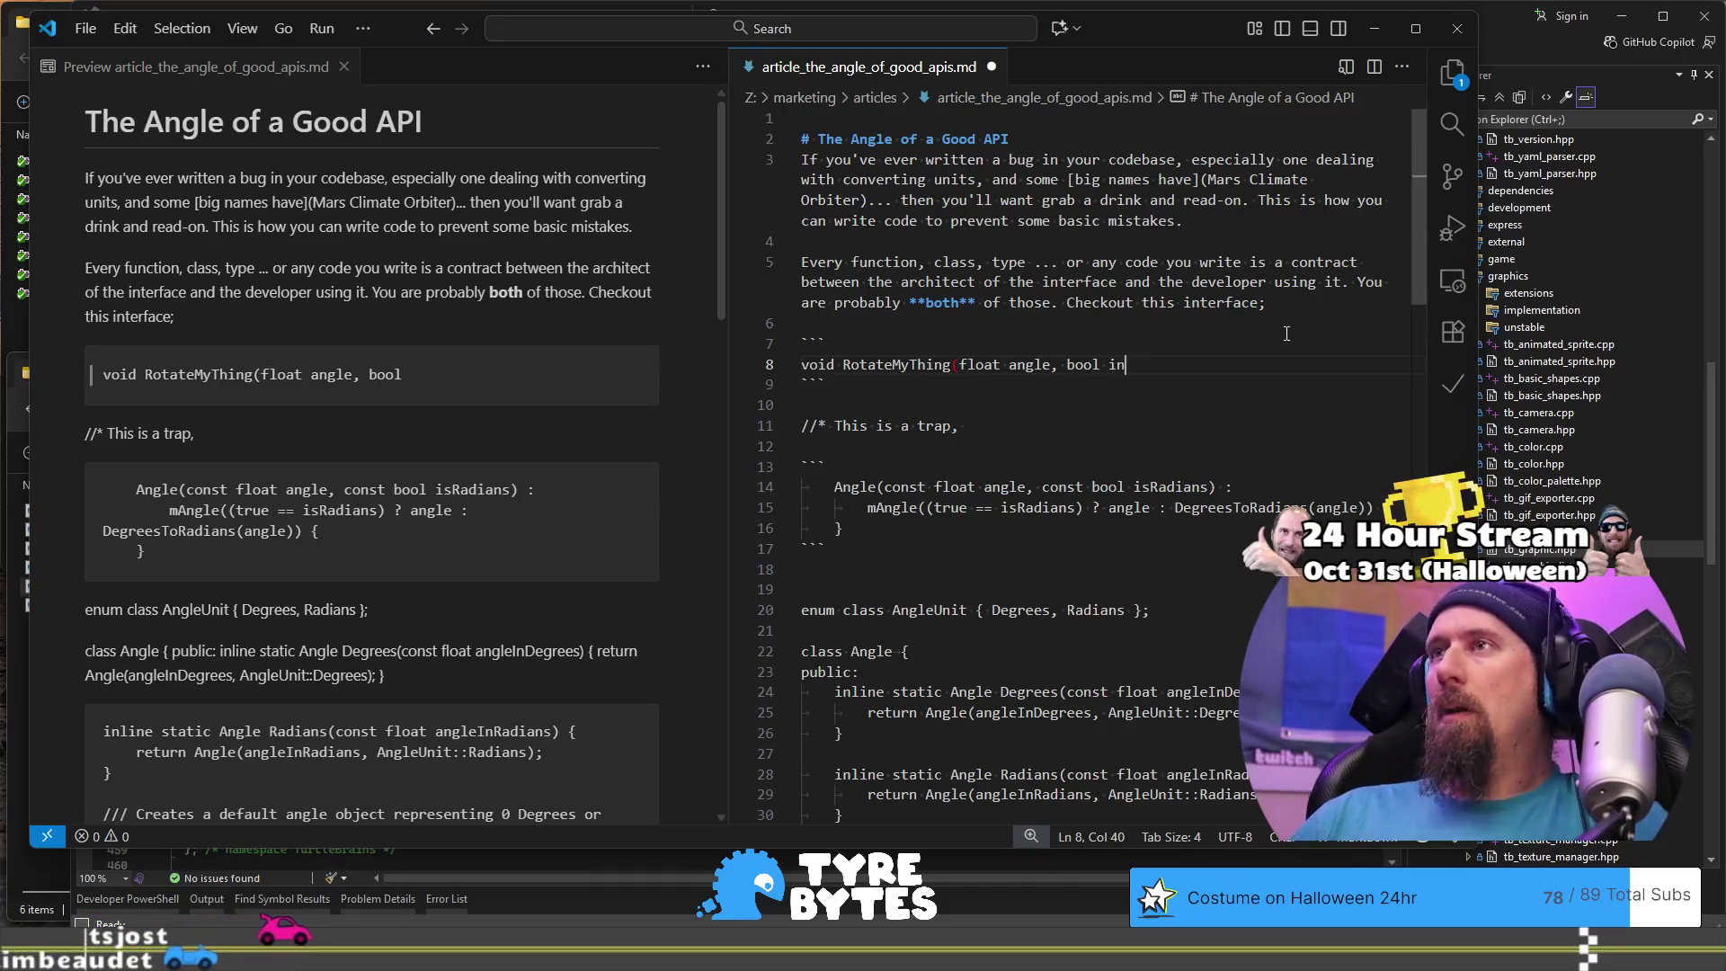
key("BackSpace")
key("BackSpace")
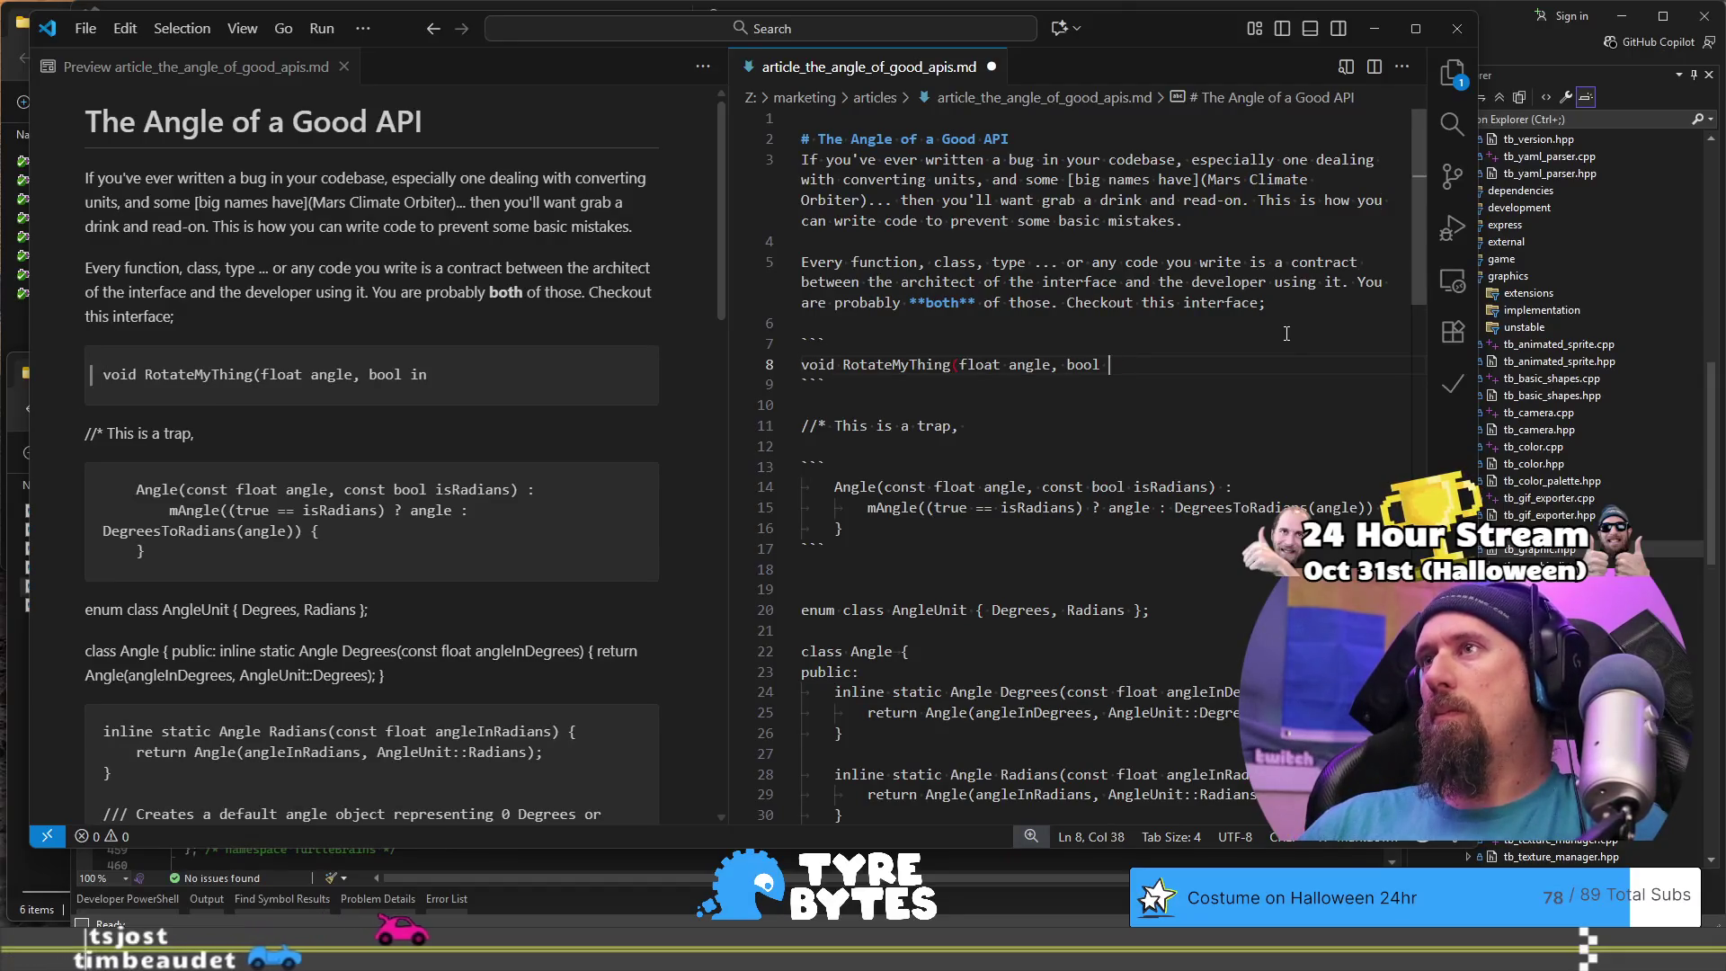
type("degrees)")
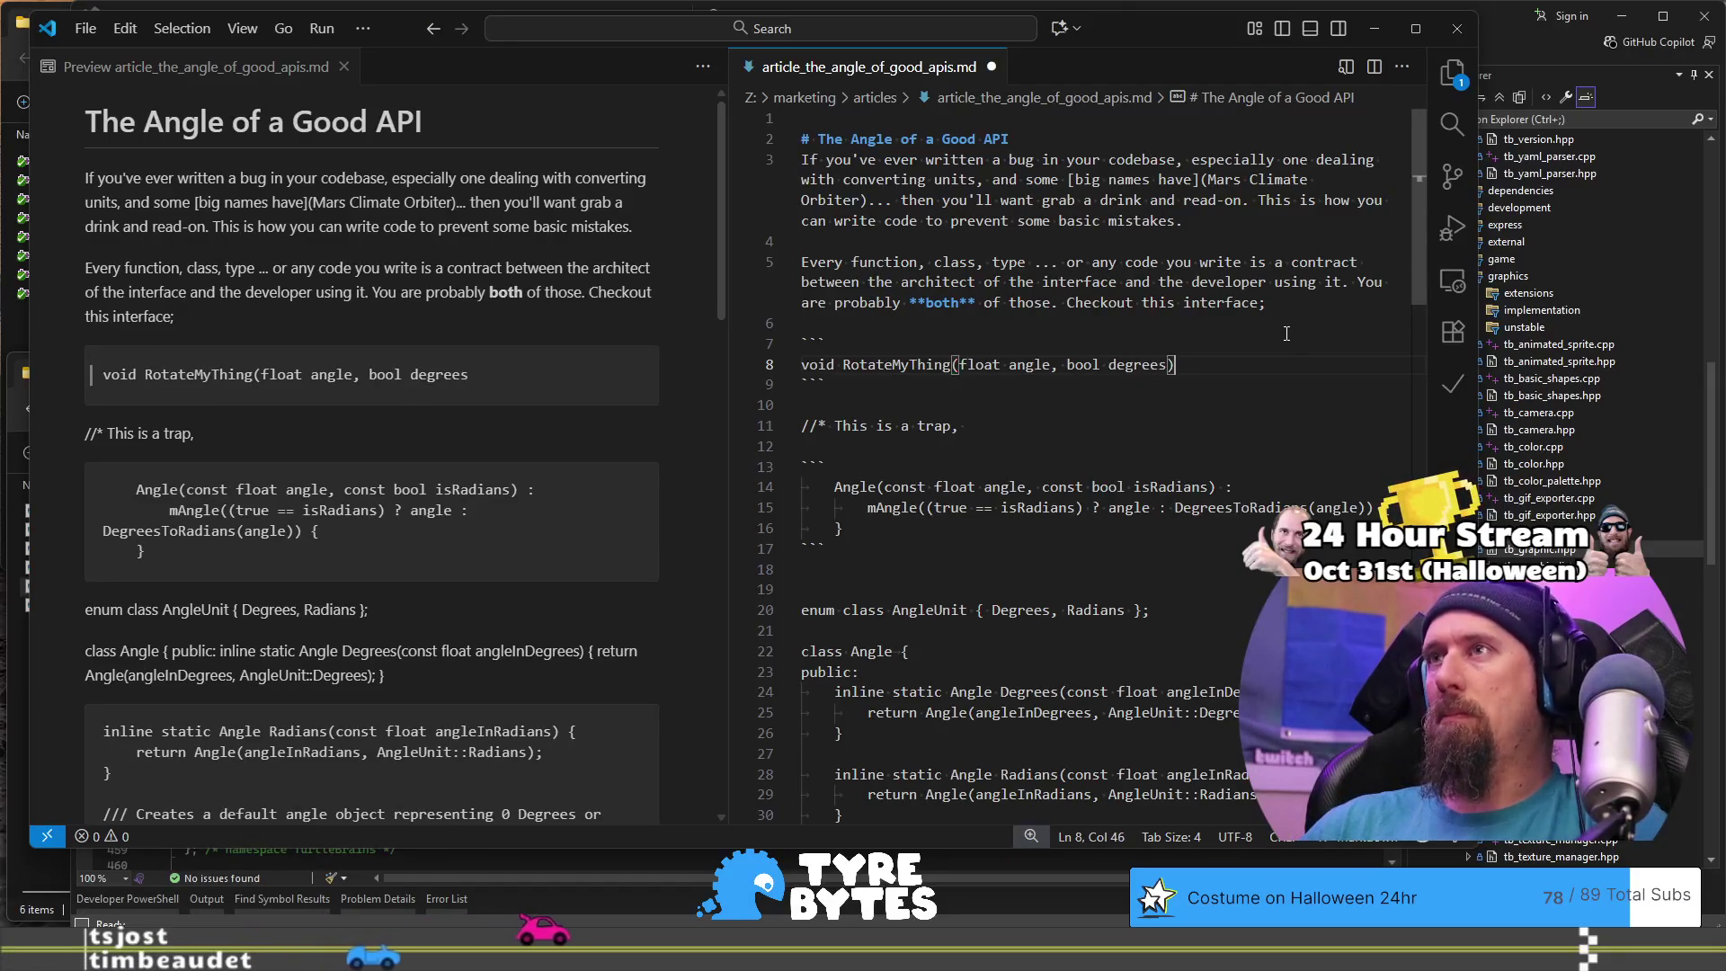
type(";")
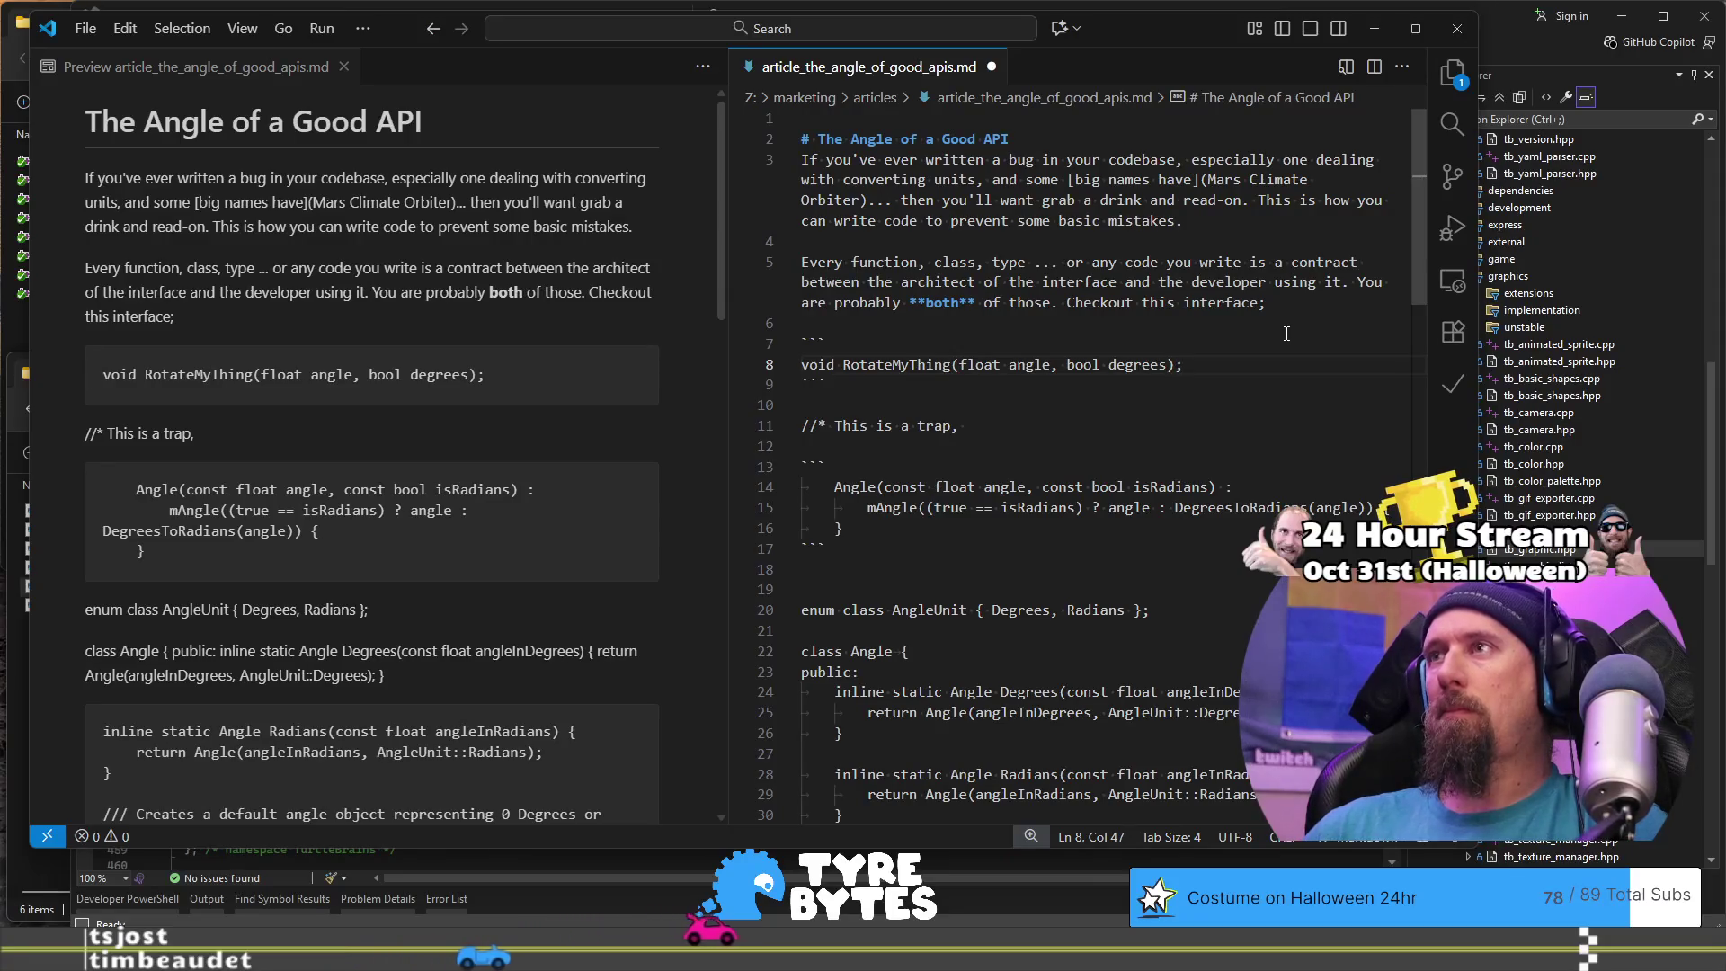
key("BackSpace")
type("{ ... }")
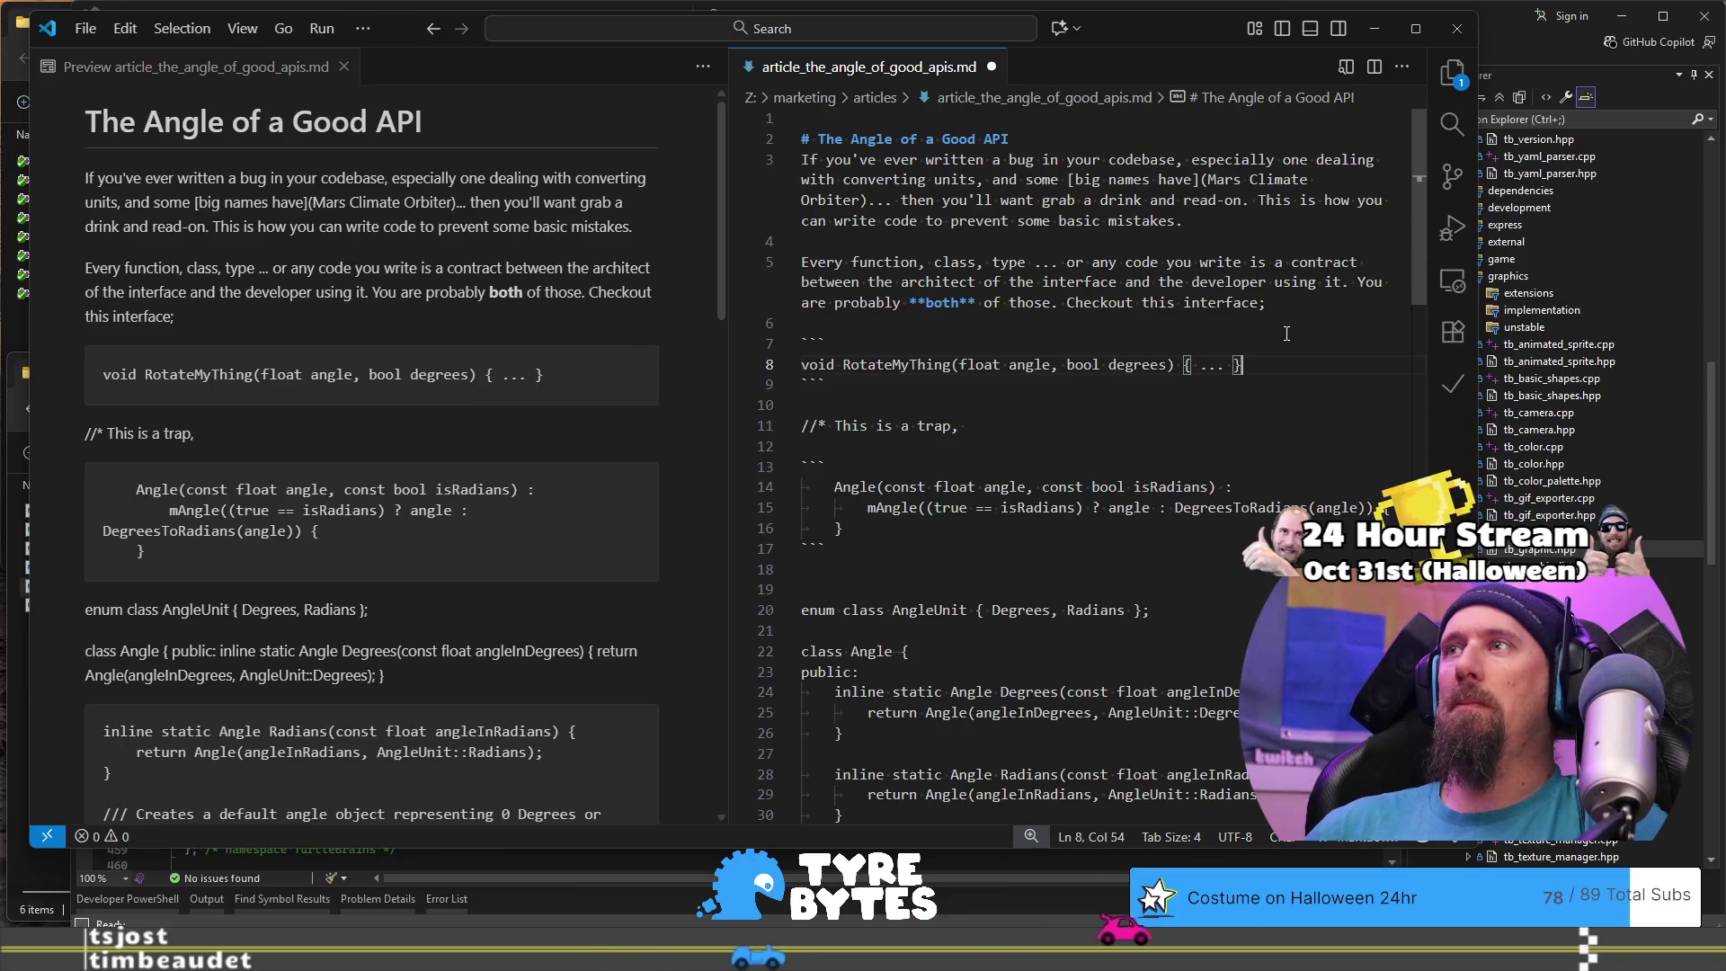
Step: Add two blank lines below the code block, above the trap comment
key("Down")
key("Return")
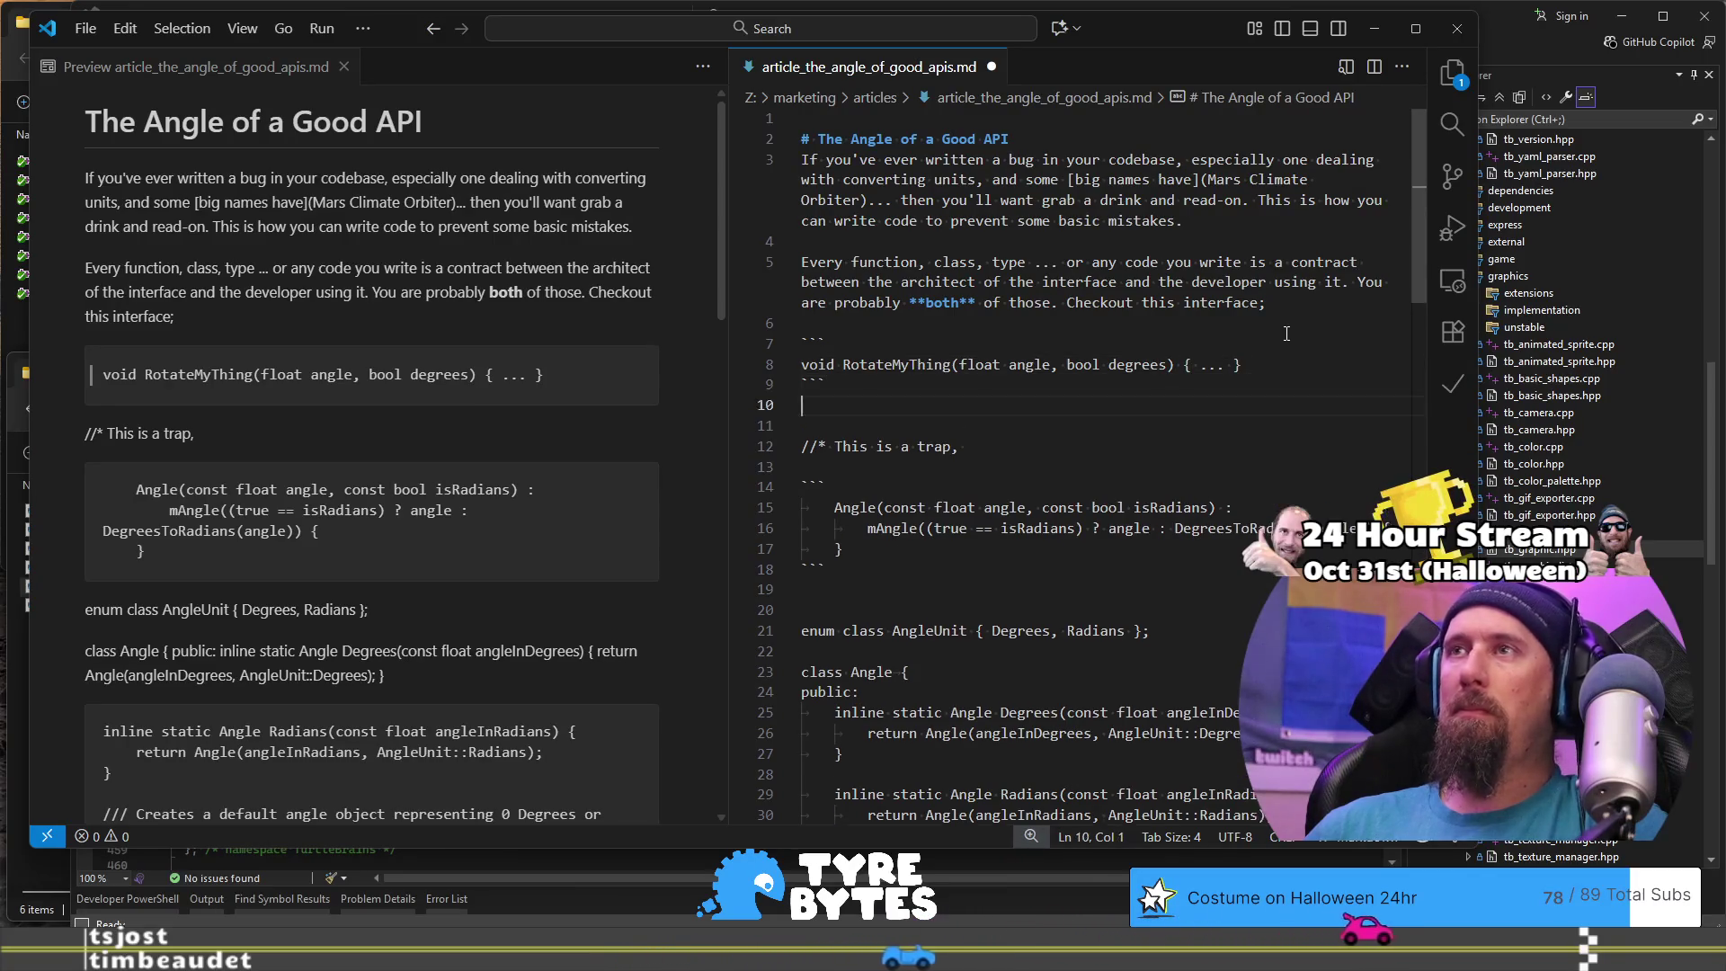
key("Return")
key("Up")
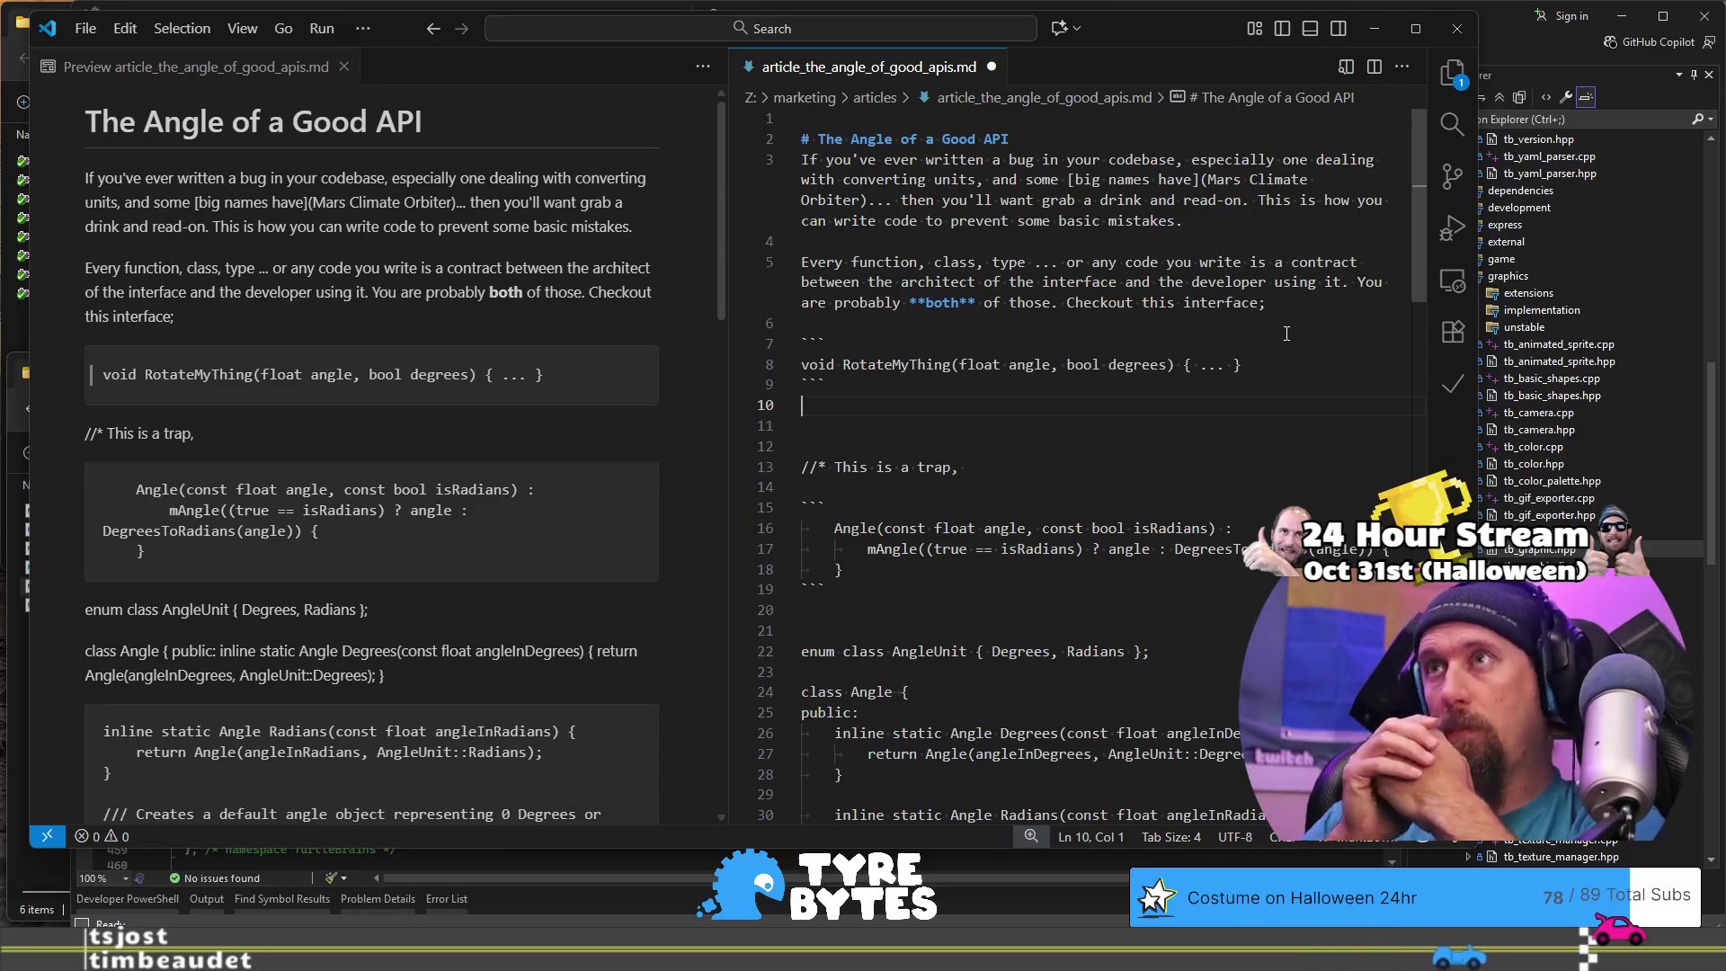
key("Up")
key("Right")
key("Right")
key("Right")
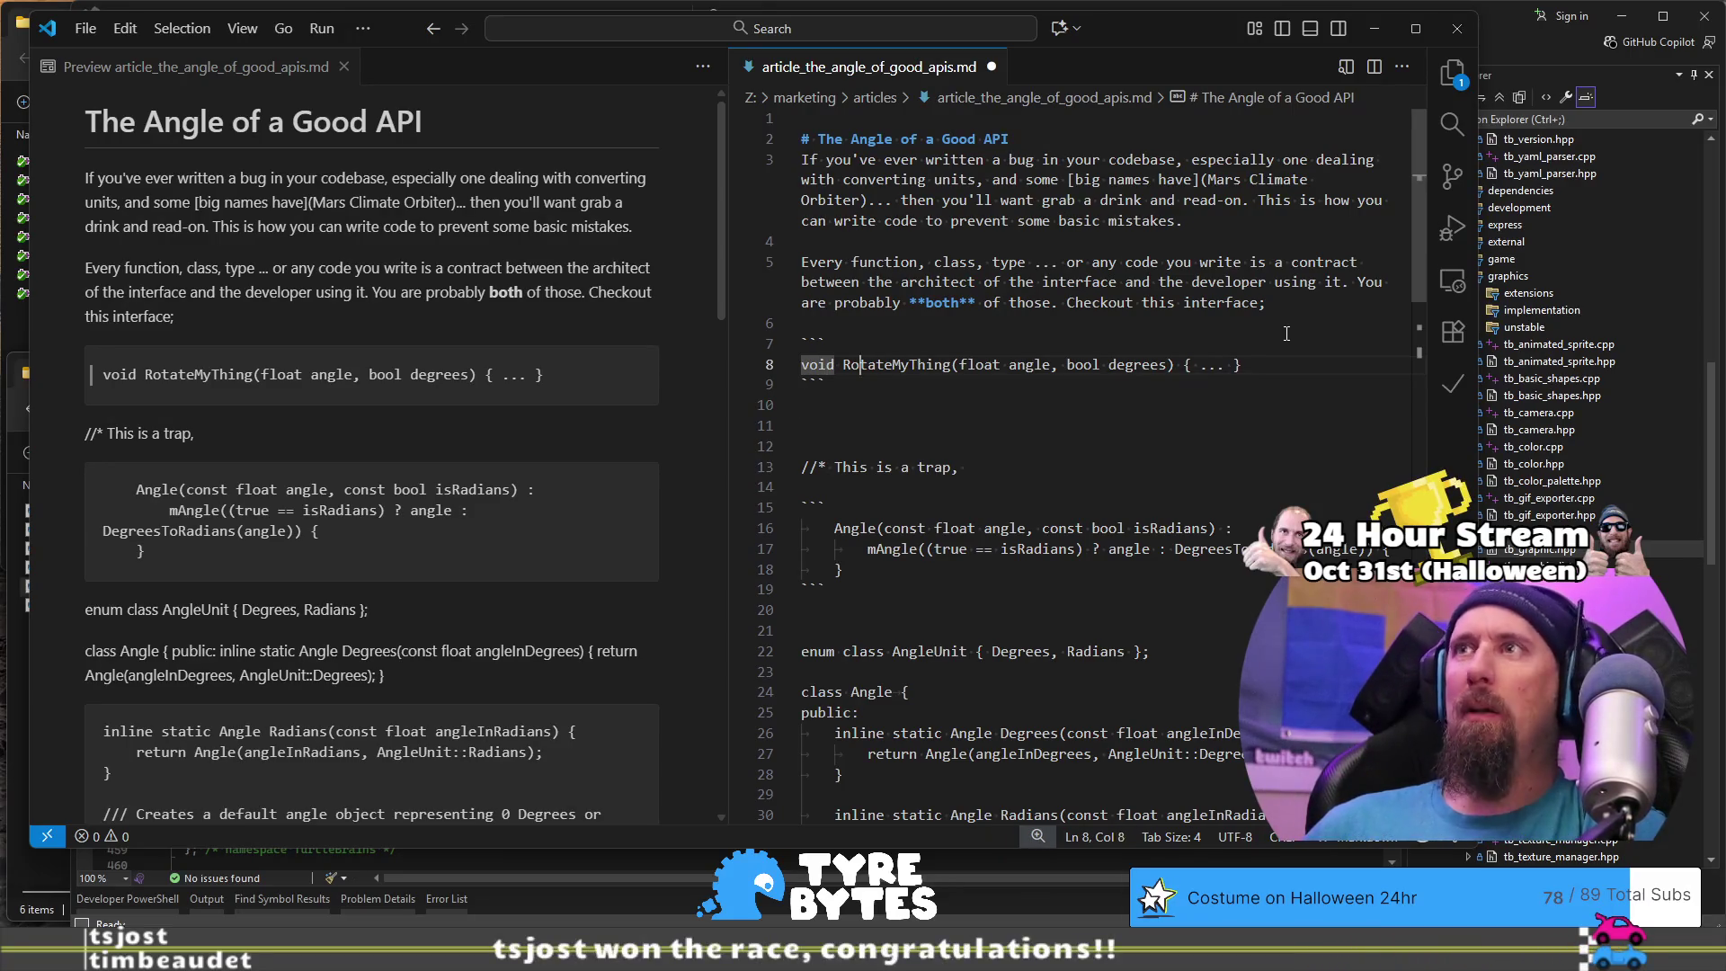
Step: Rename the function from RotateMyThing to RotateWheel and add a blank line after the block
key("Right")
key("Right")
key("Right")
key("ctrl+Delete")
type("Wheel")
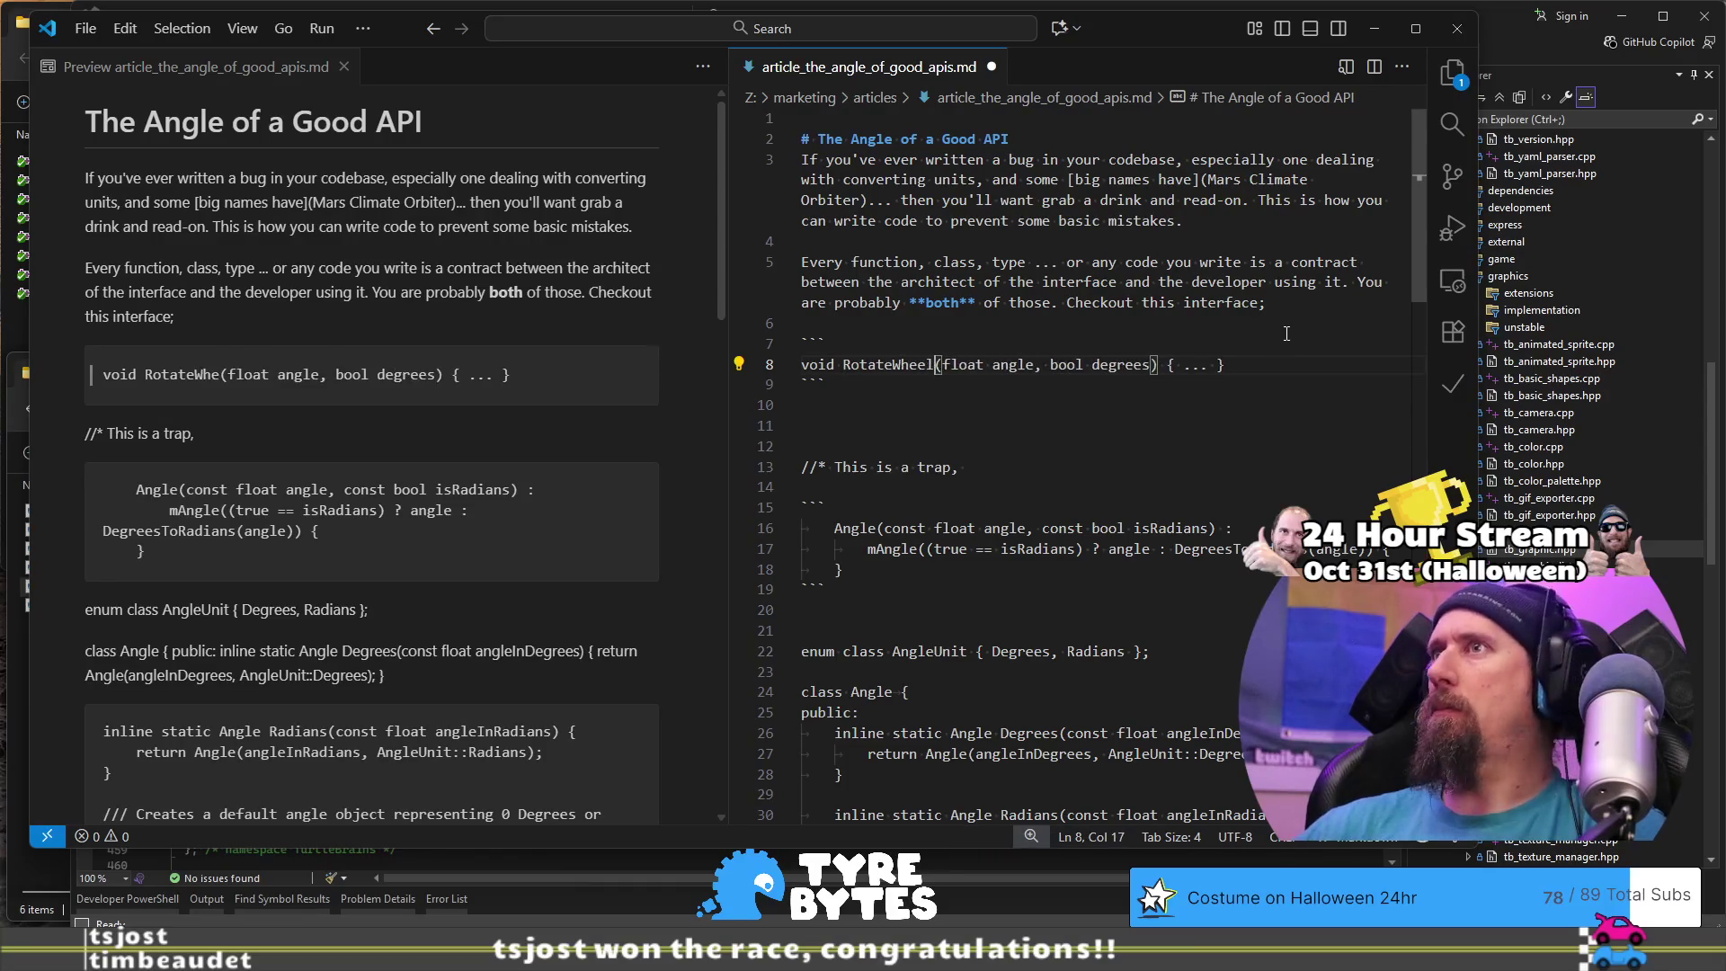
key("Down")
key("Return")
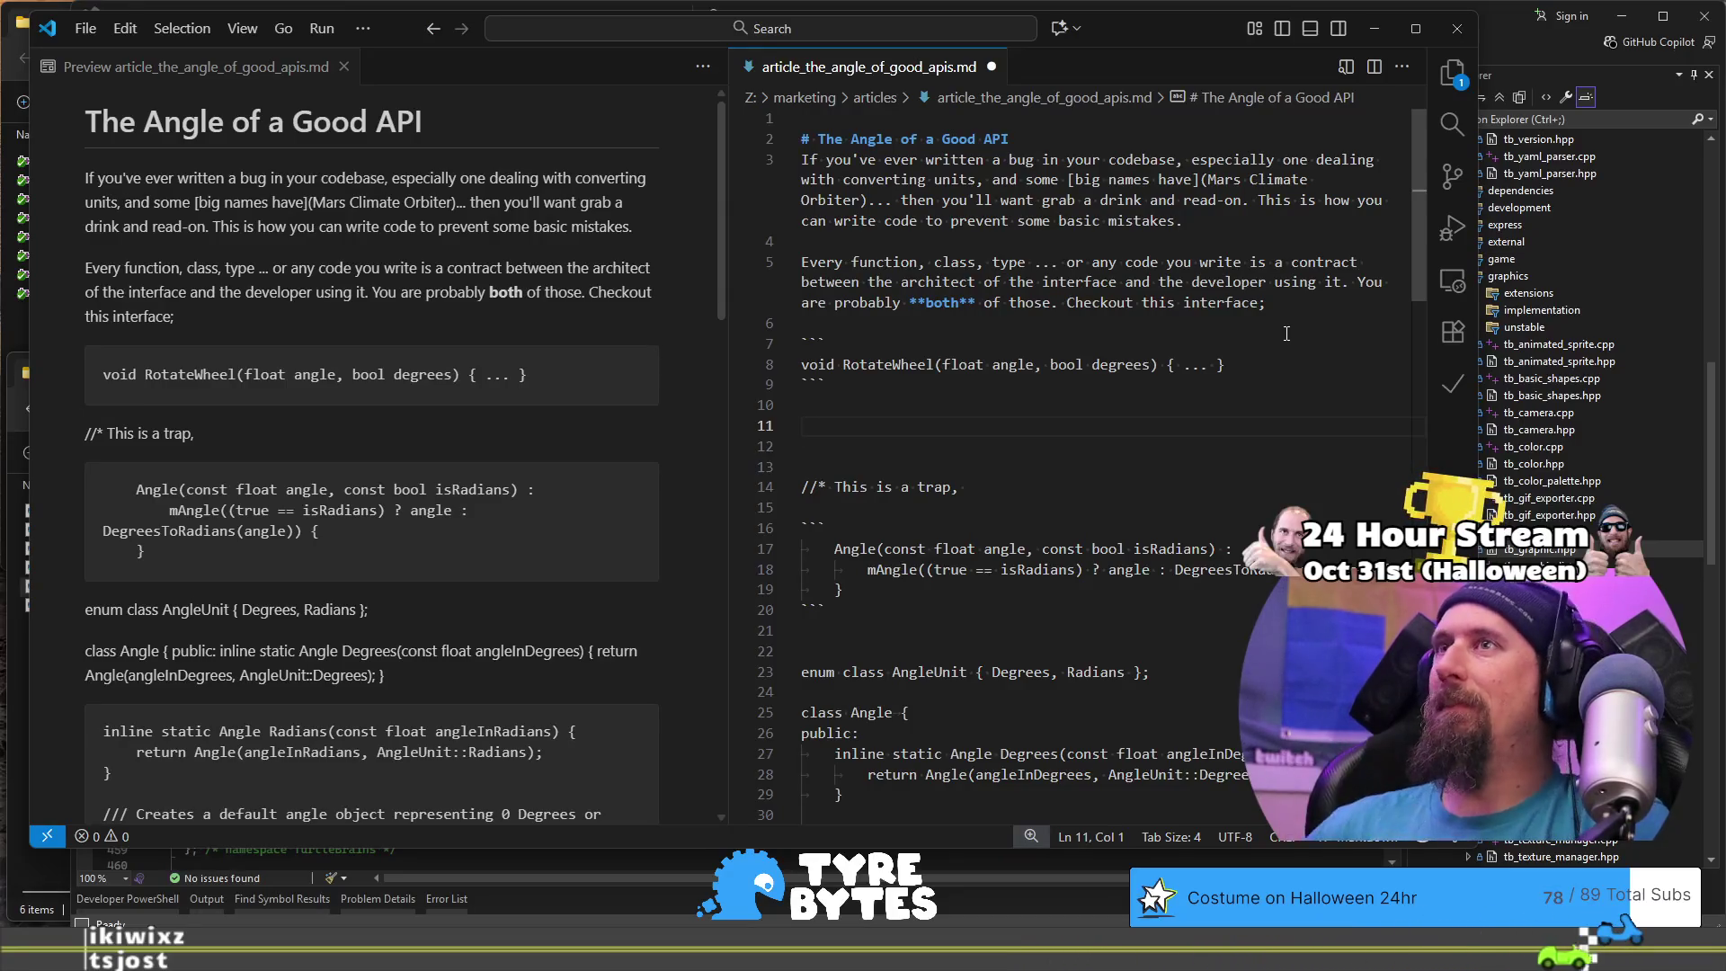
Step: Fix the blank lines around the code fence and start a new sentence 'This is' below it
key("Up")
key("Up")
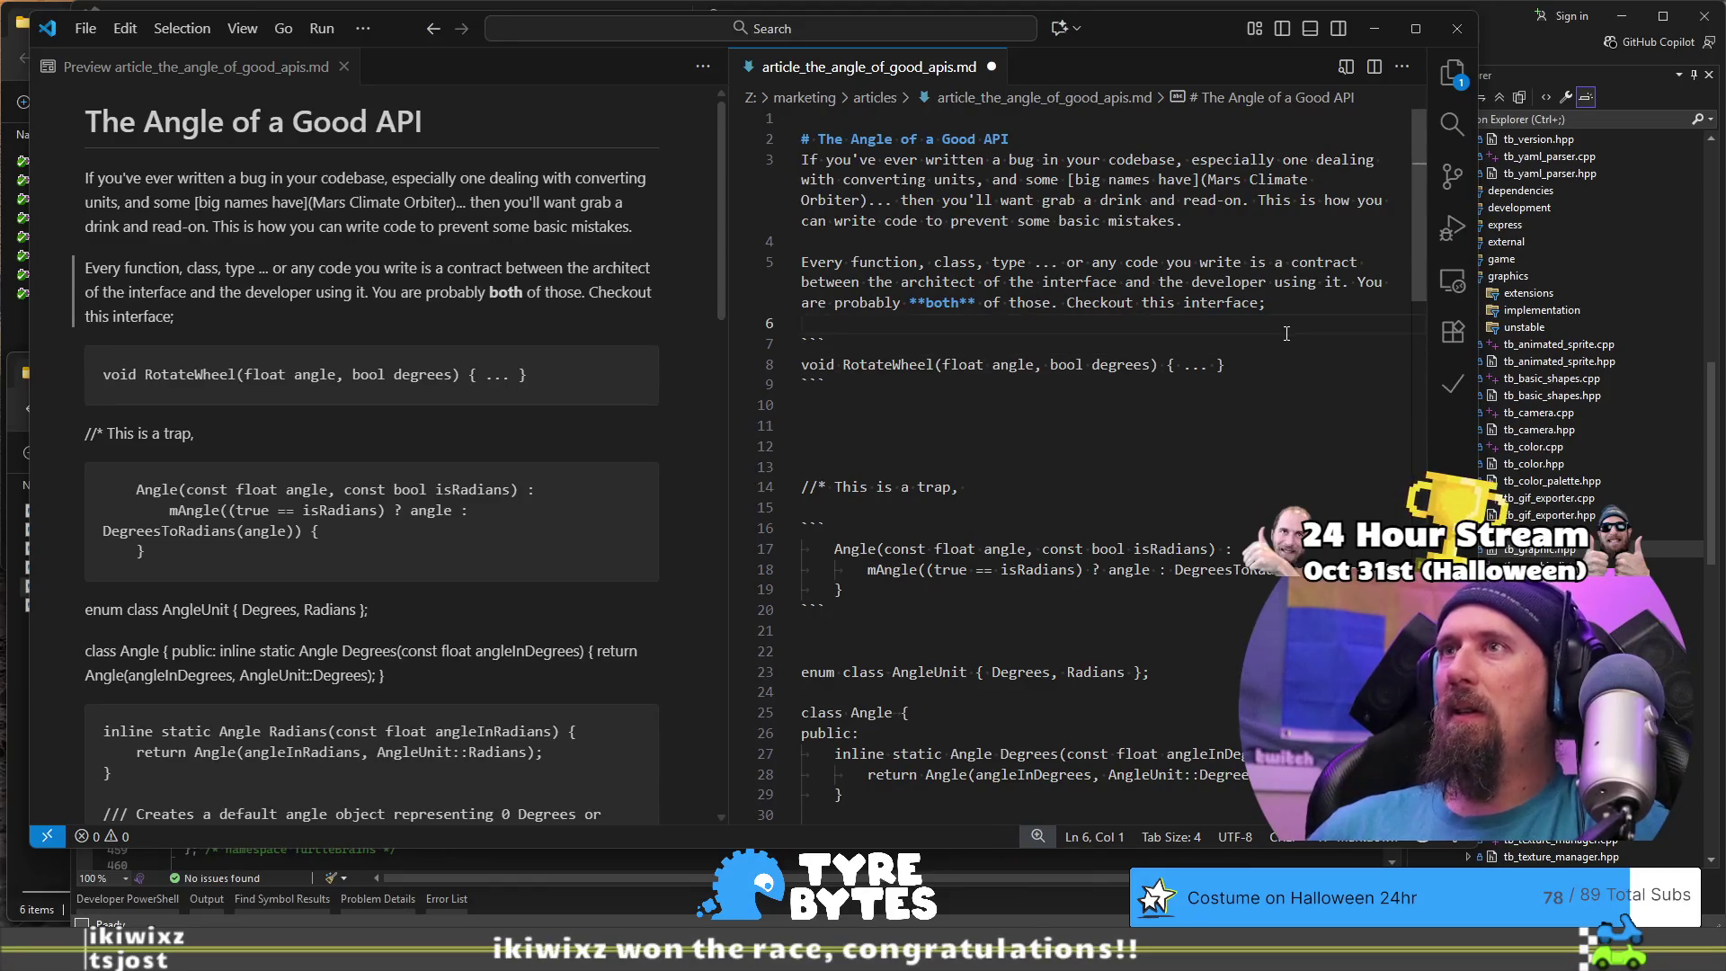
key("BackSpace")
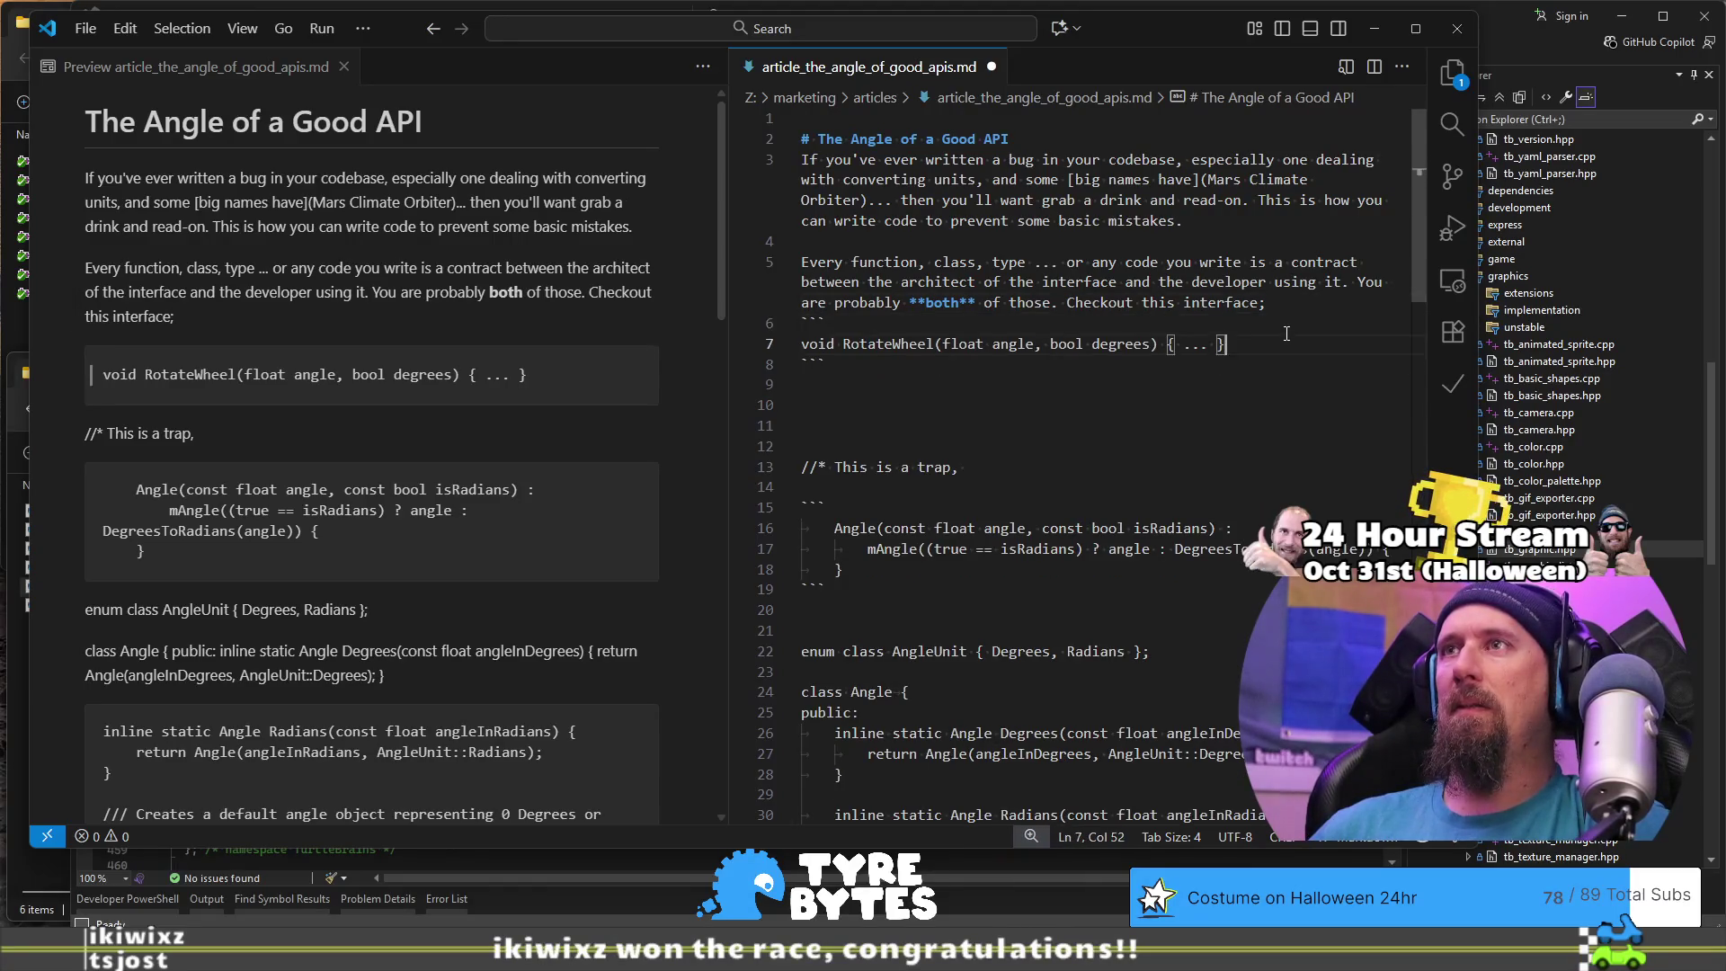
key("Right")
key("Return")
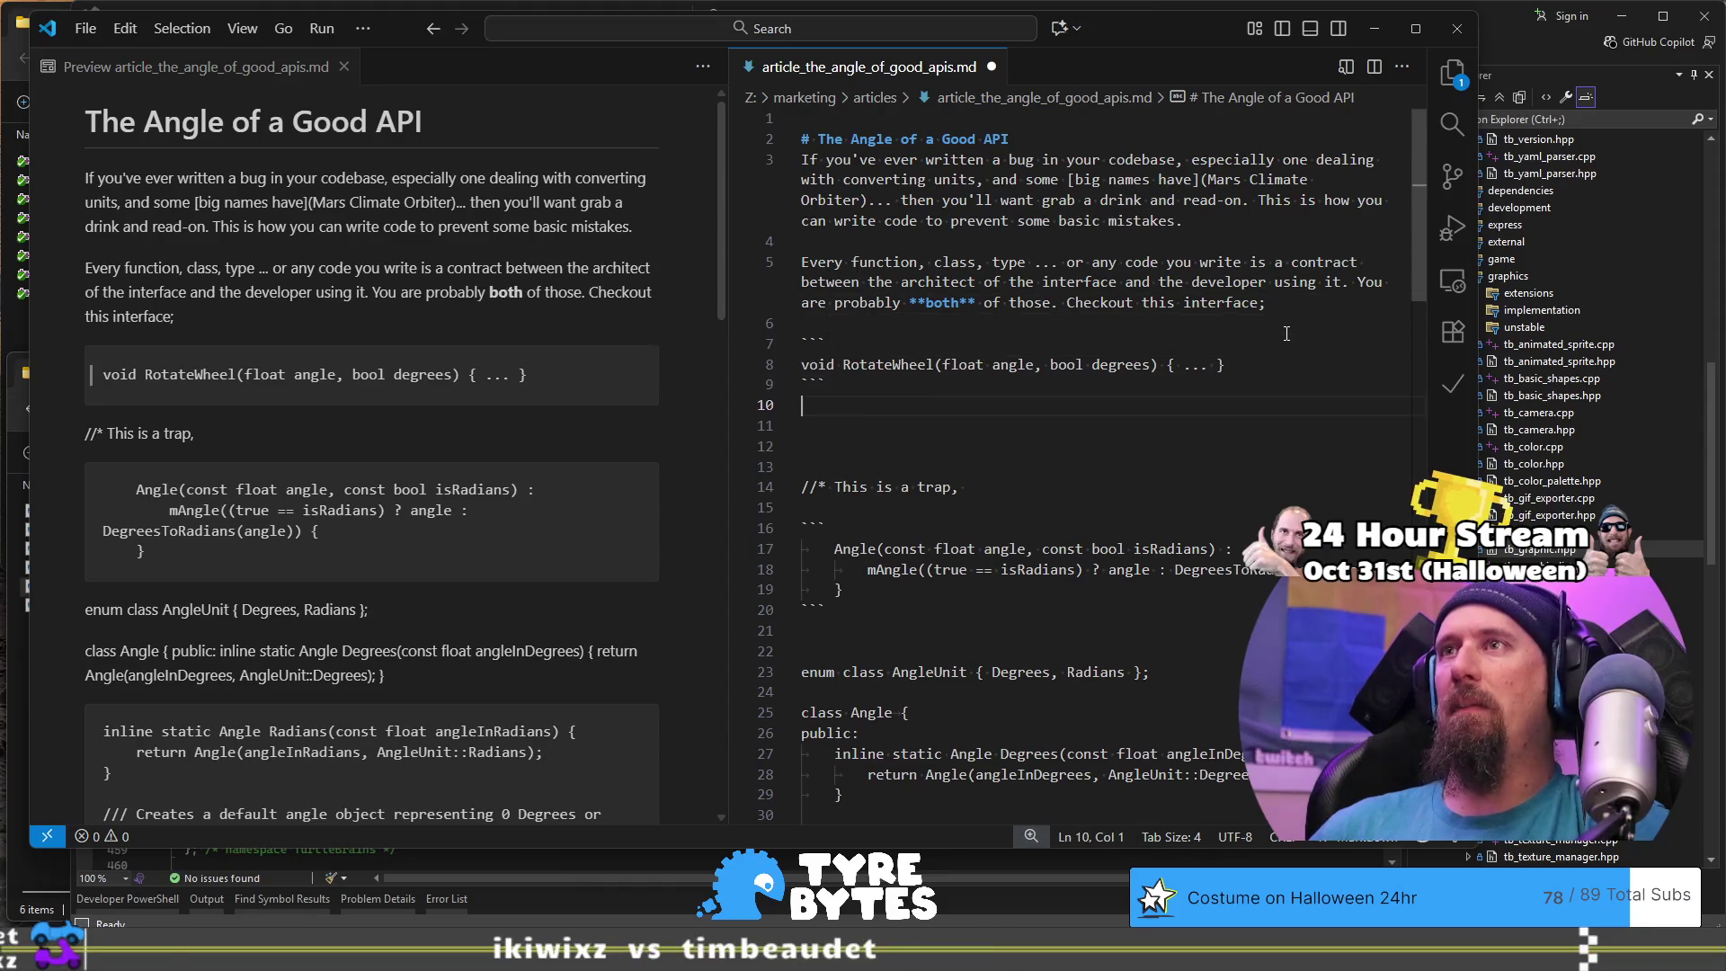
key("Return")
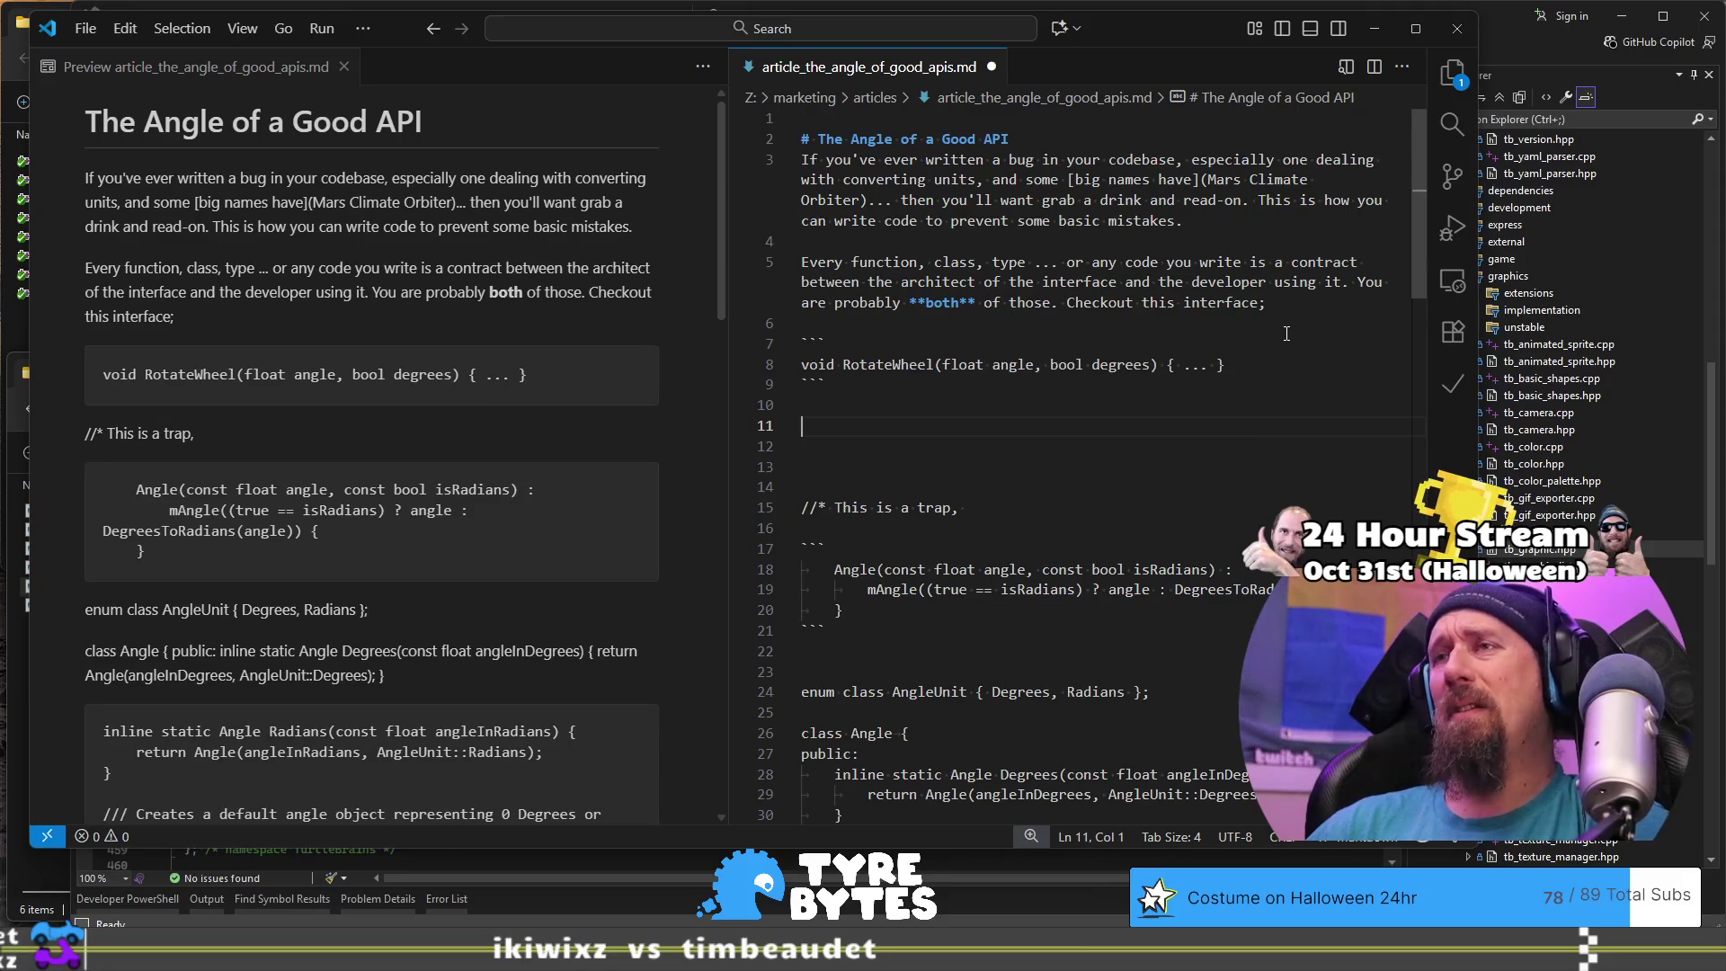
type("This is")
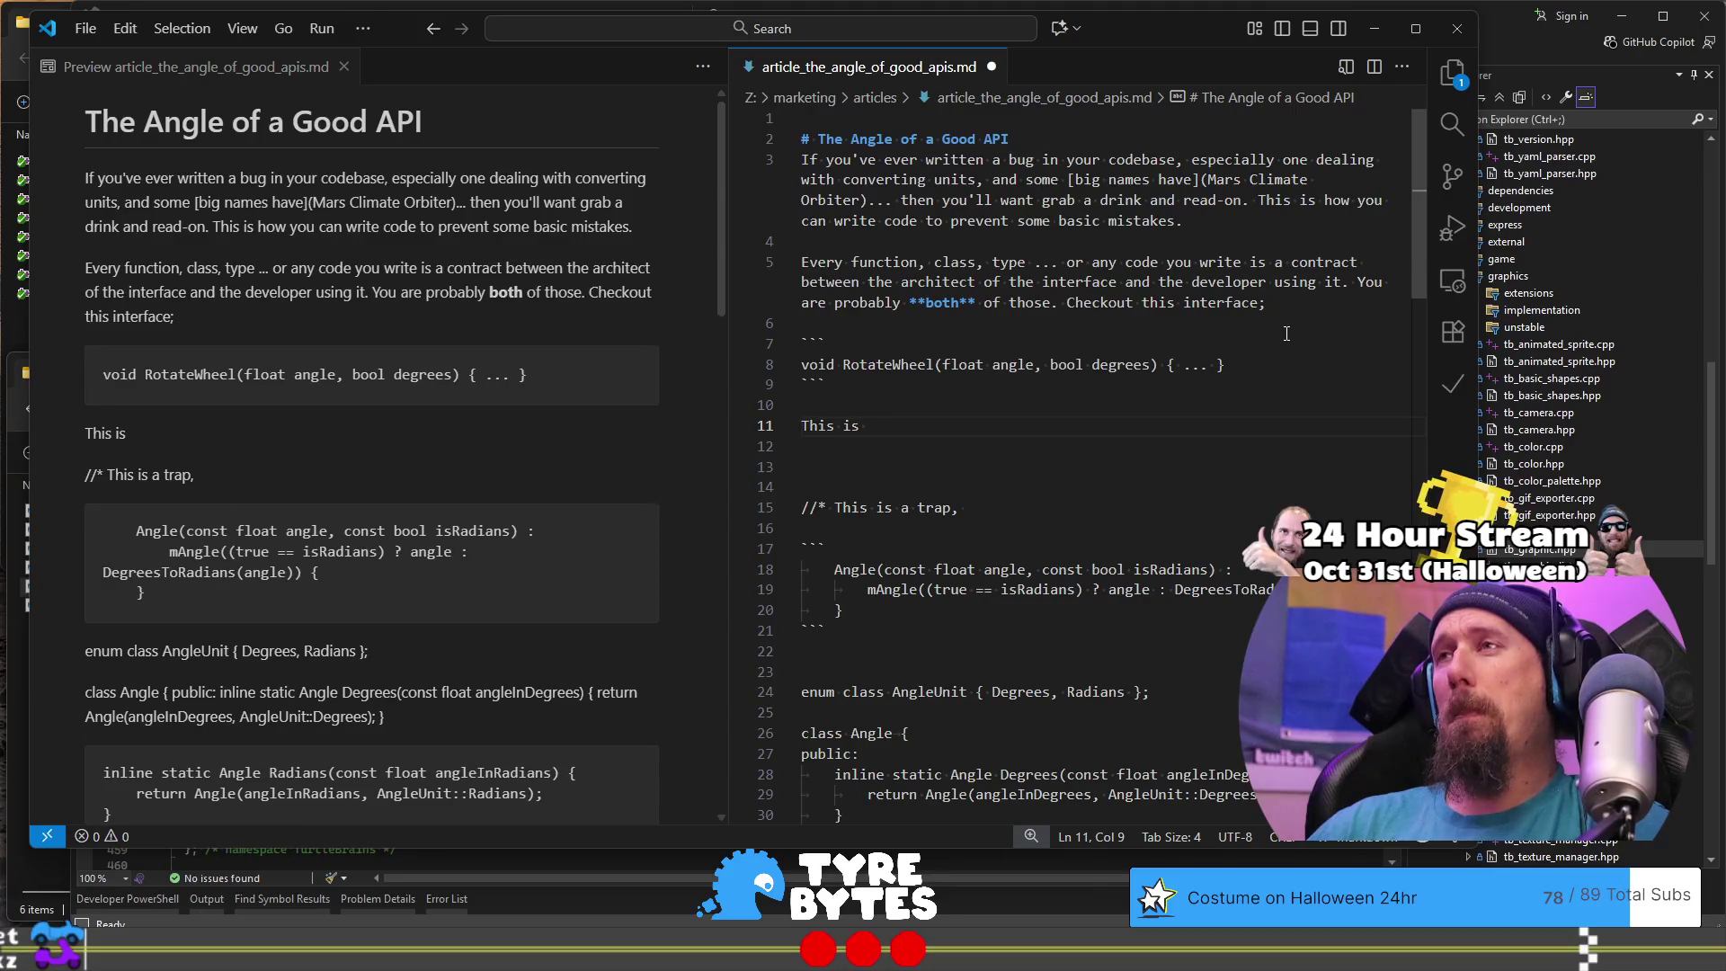
Step: Write the prose line 'This seems harmless, and on it own with all' below the code block
key("BackSpace")
key("BackSpace")
key("BackSpace")
type("seems ")
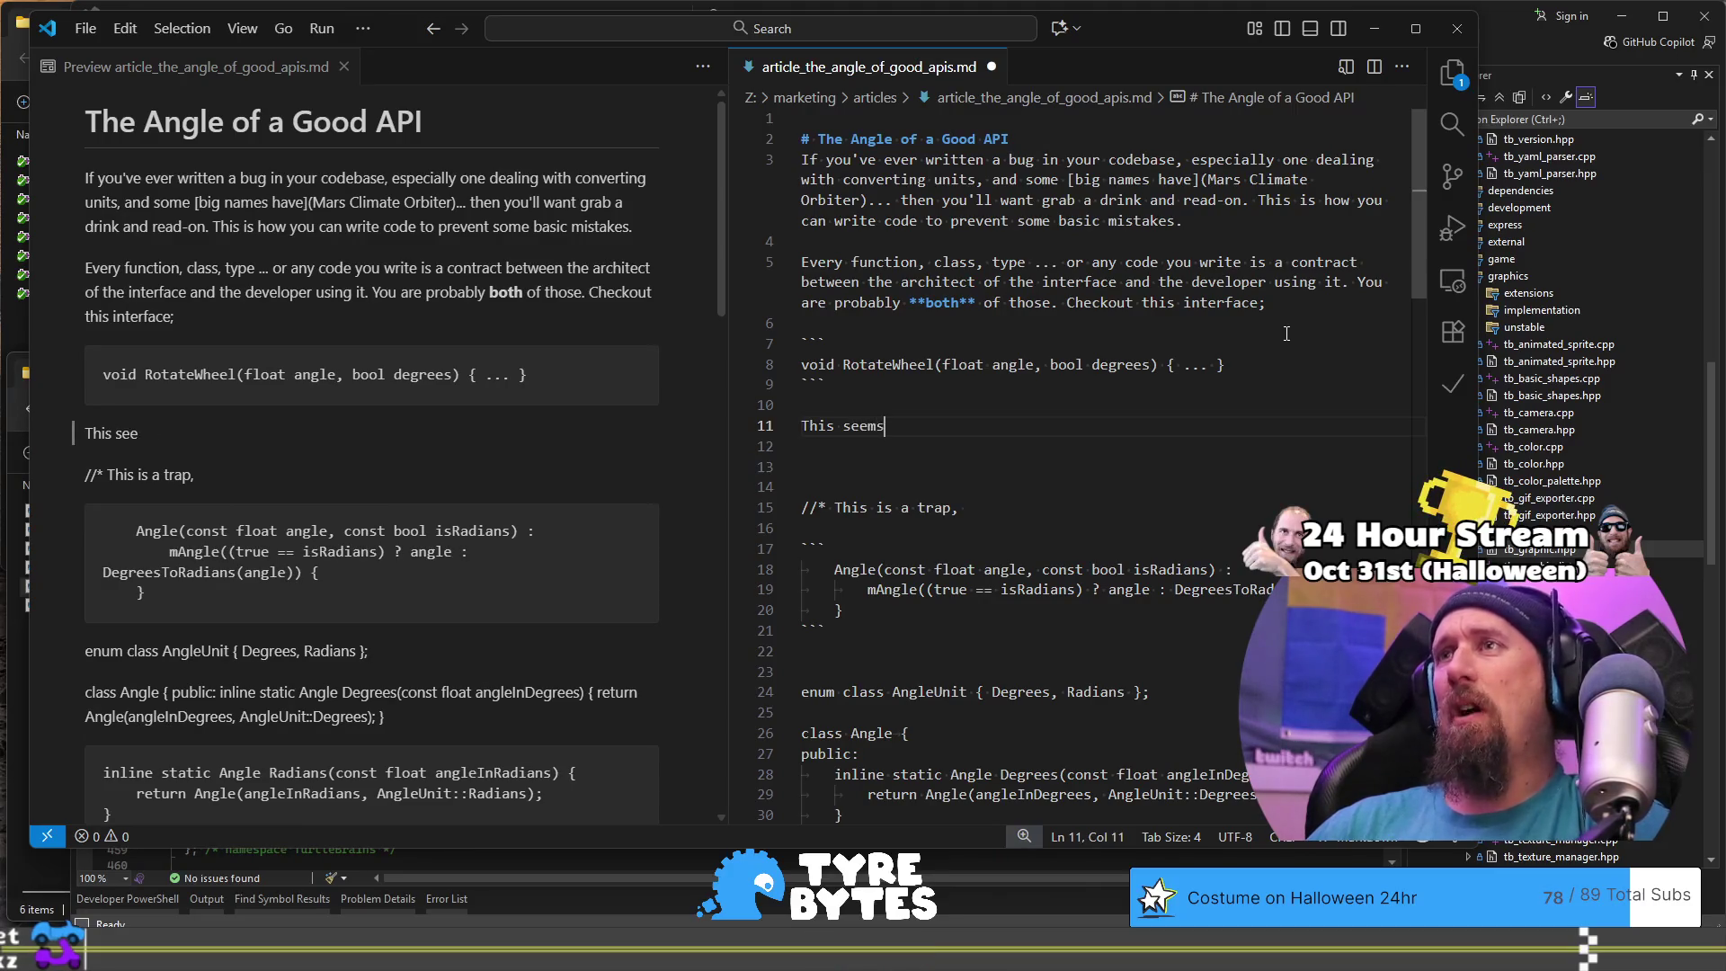
type("harm")
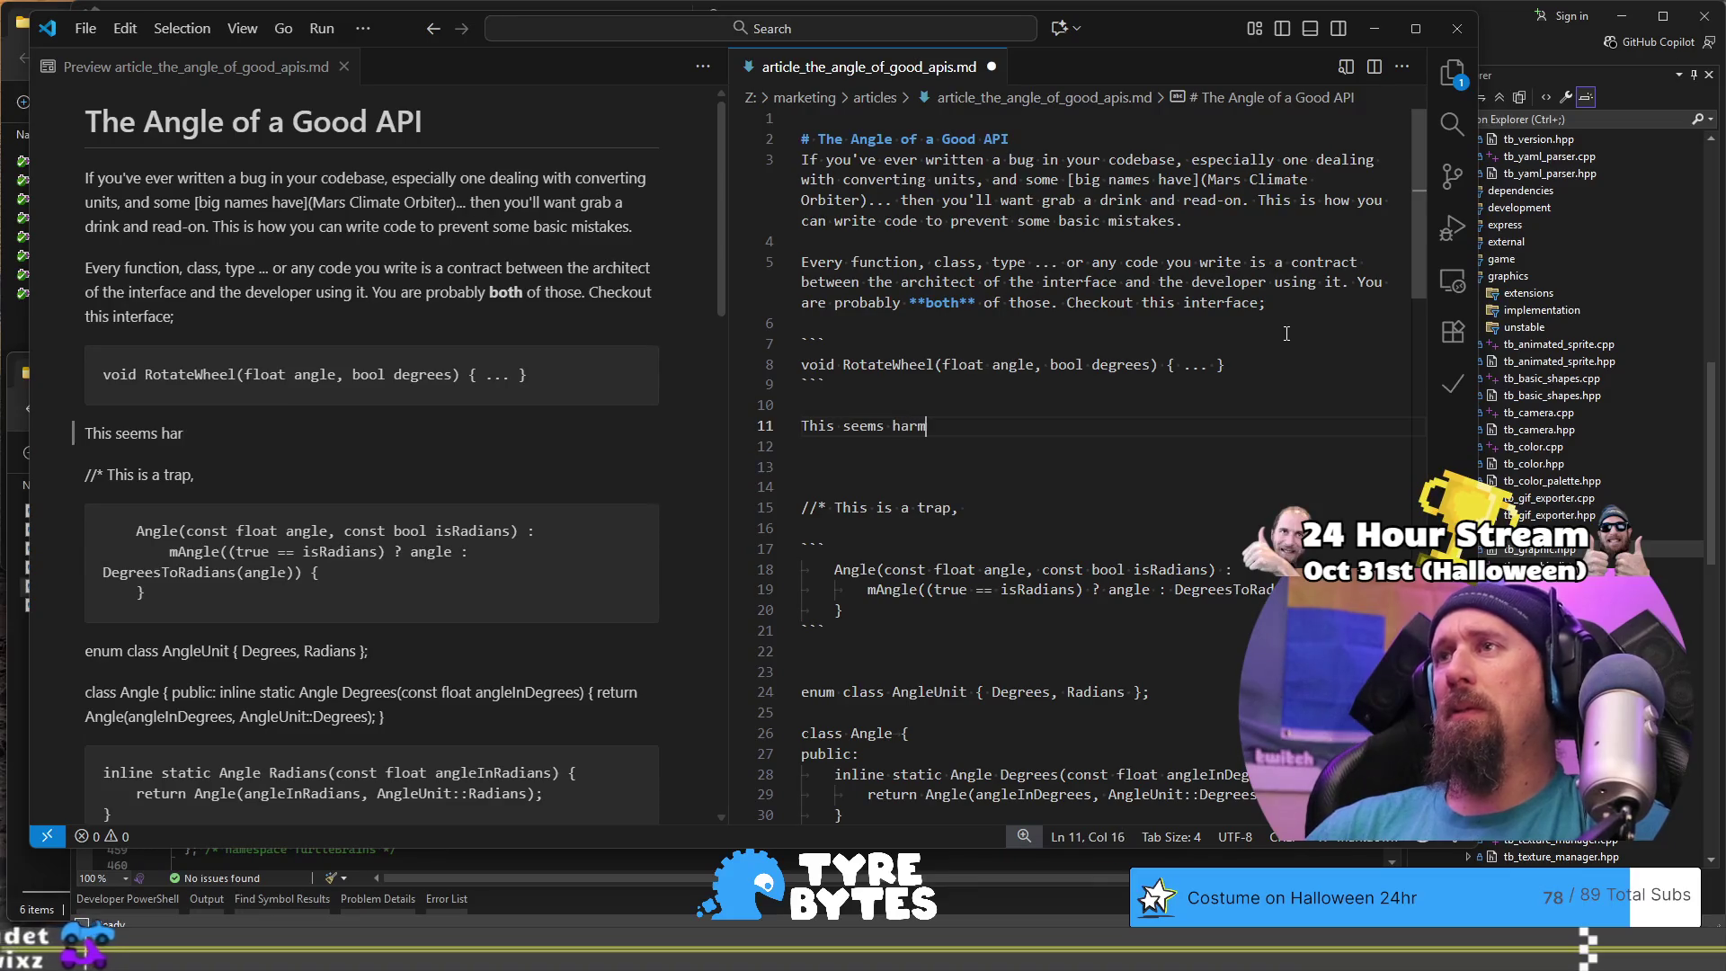
type("less, and ")
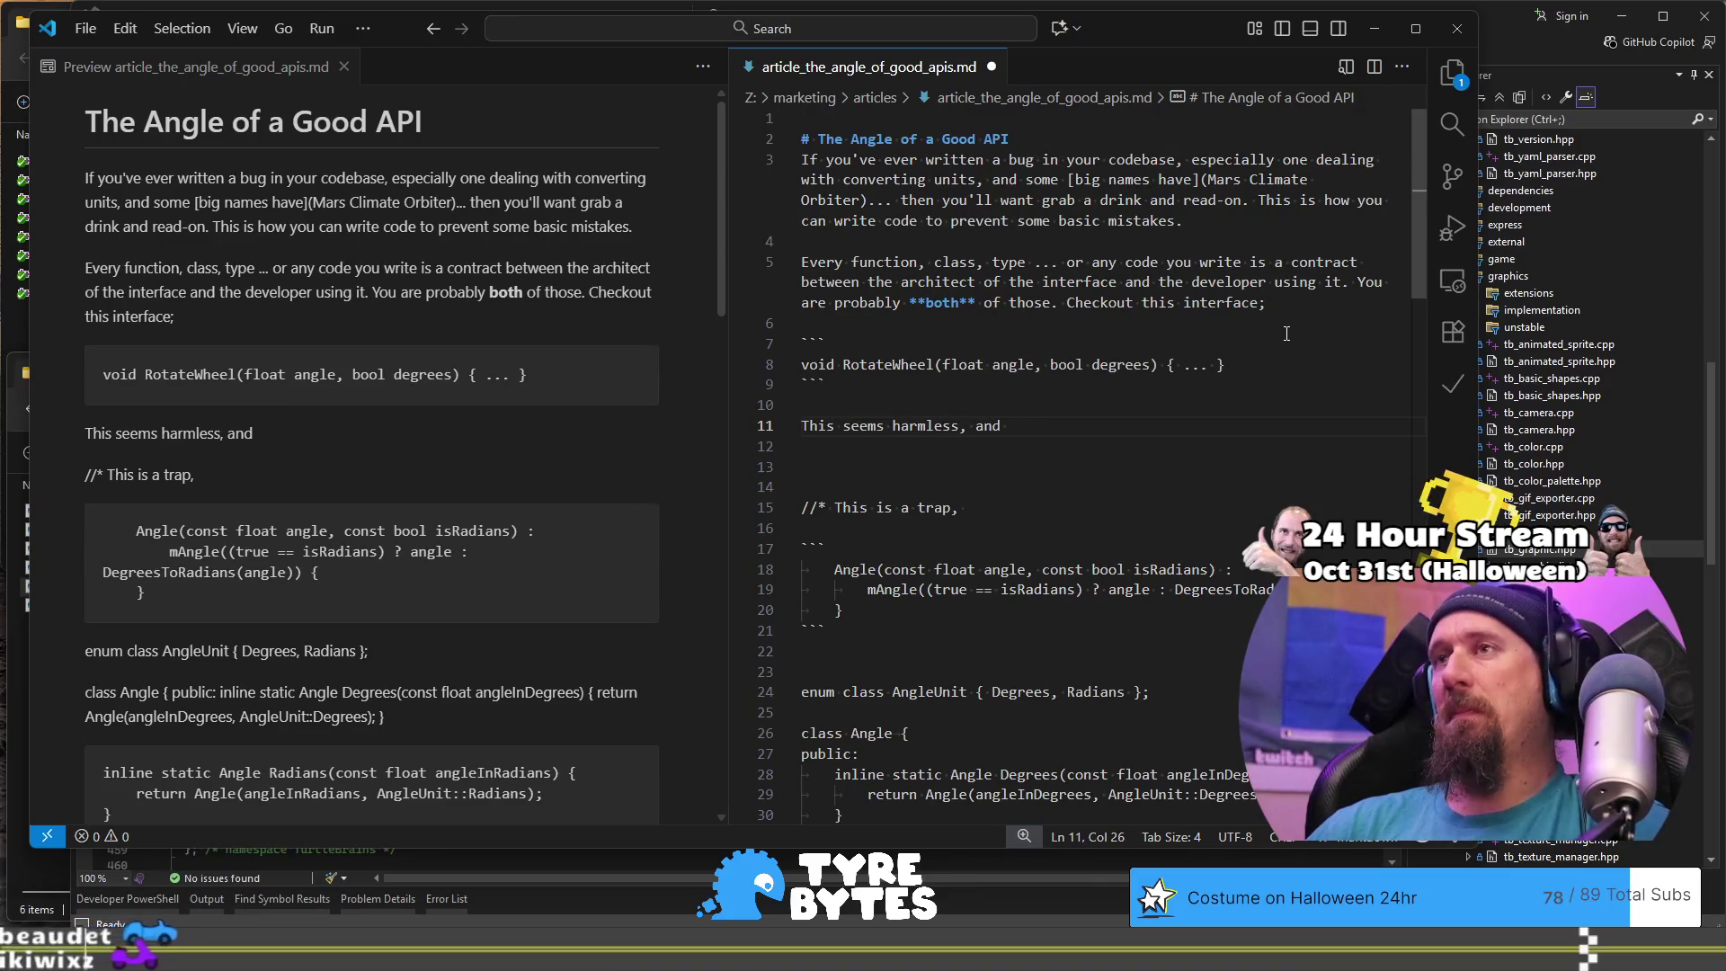
type("on it")
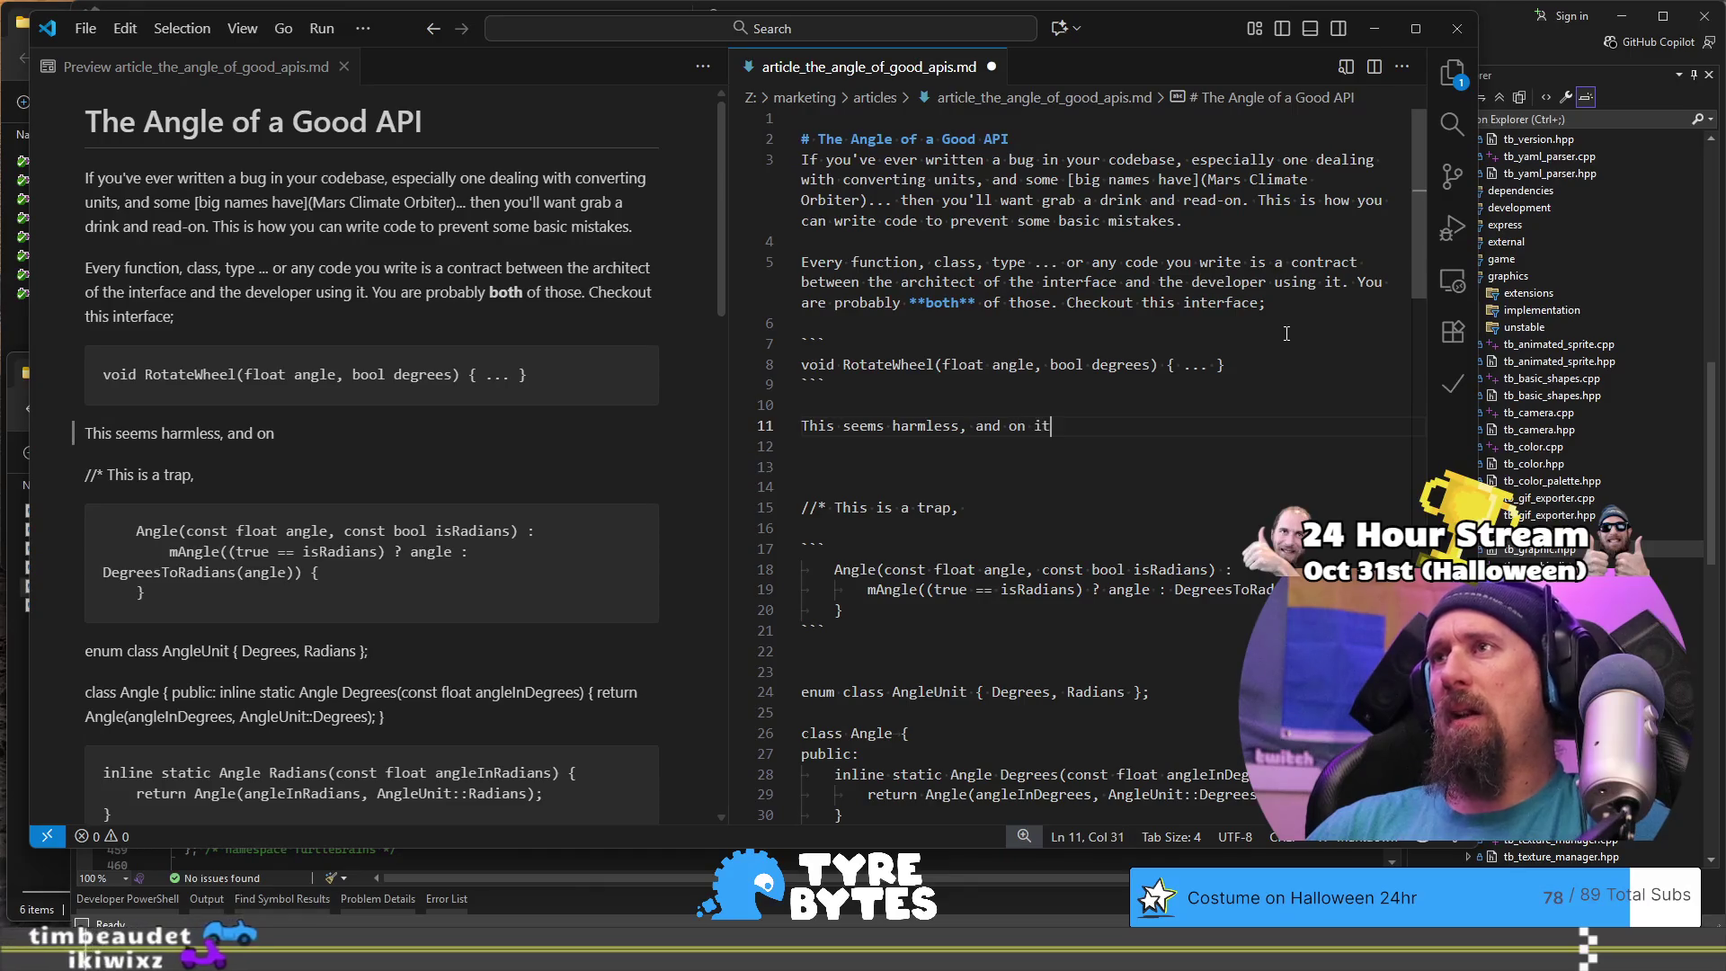
type(" own")
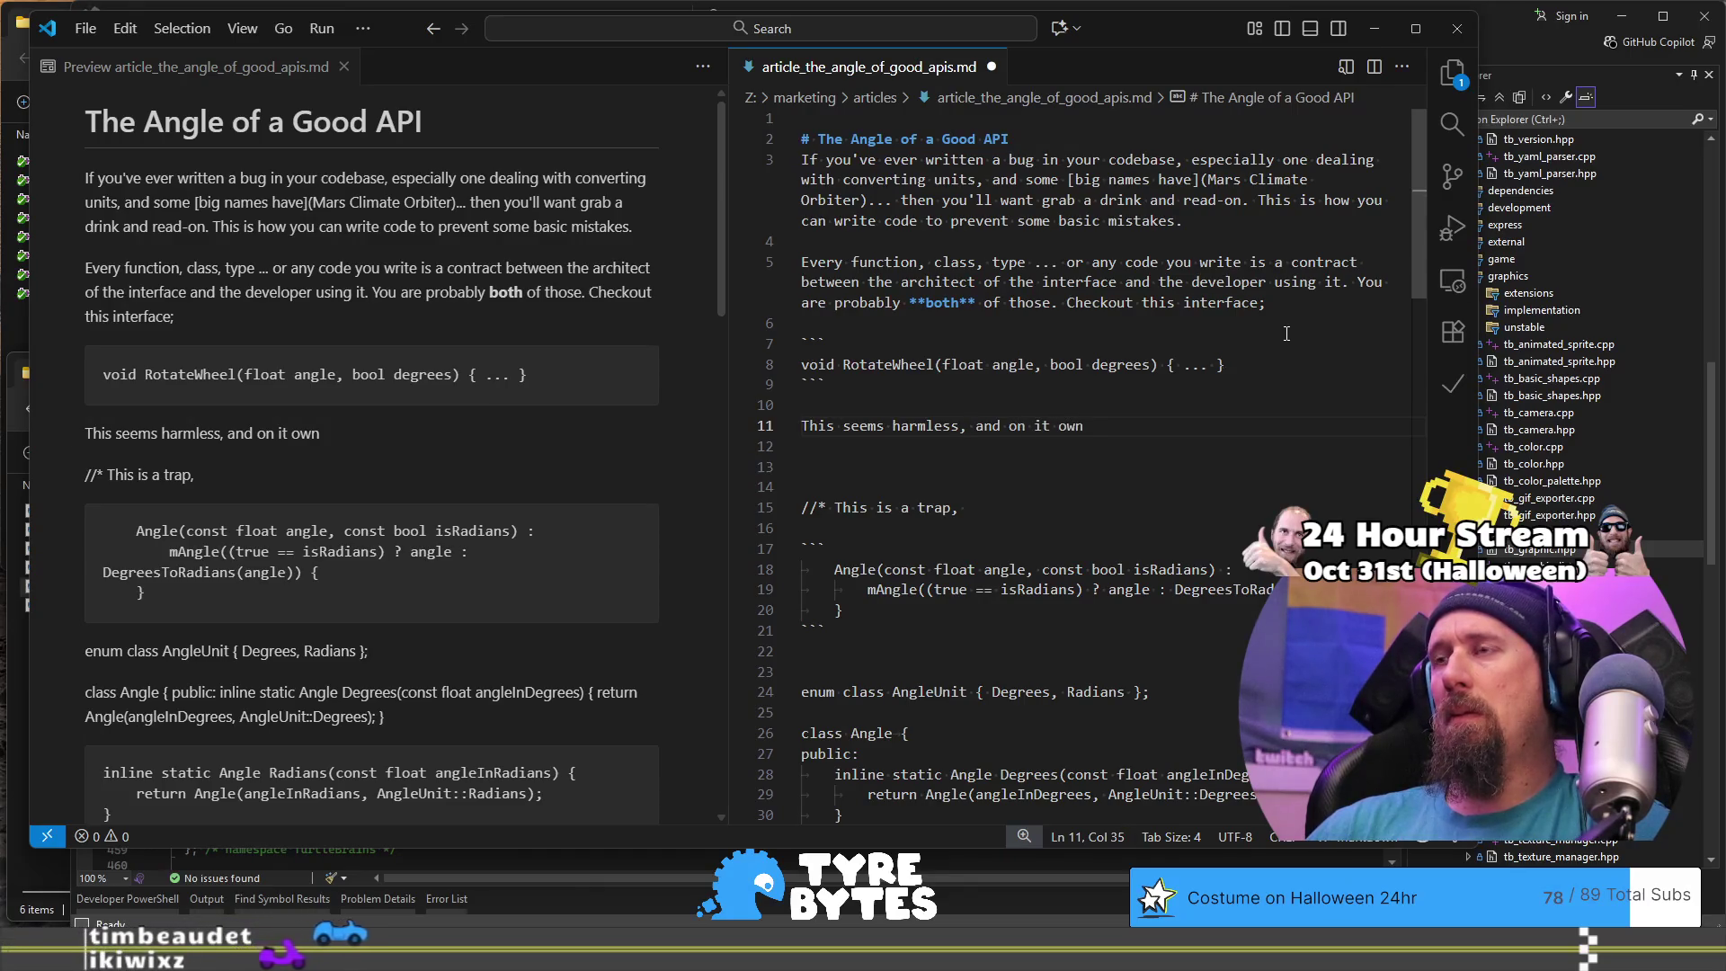
type(" with all the conte")
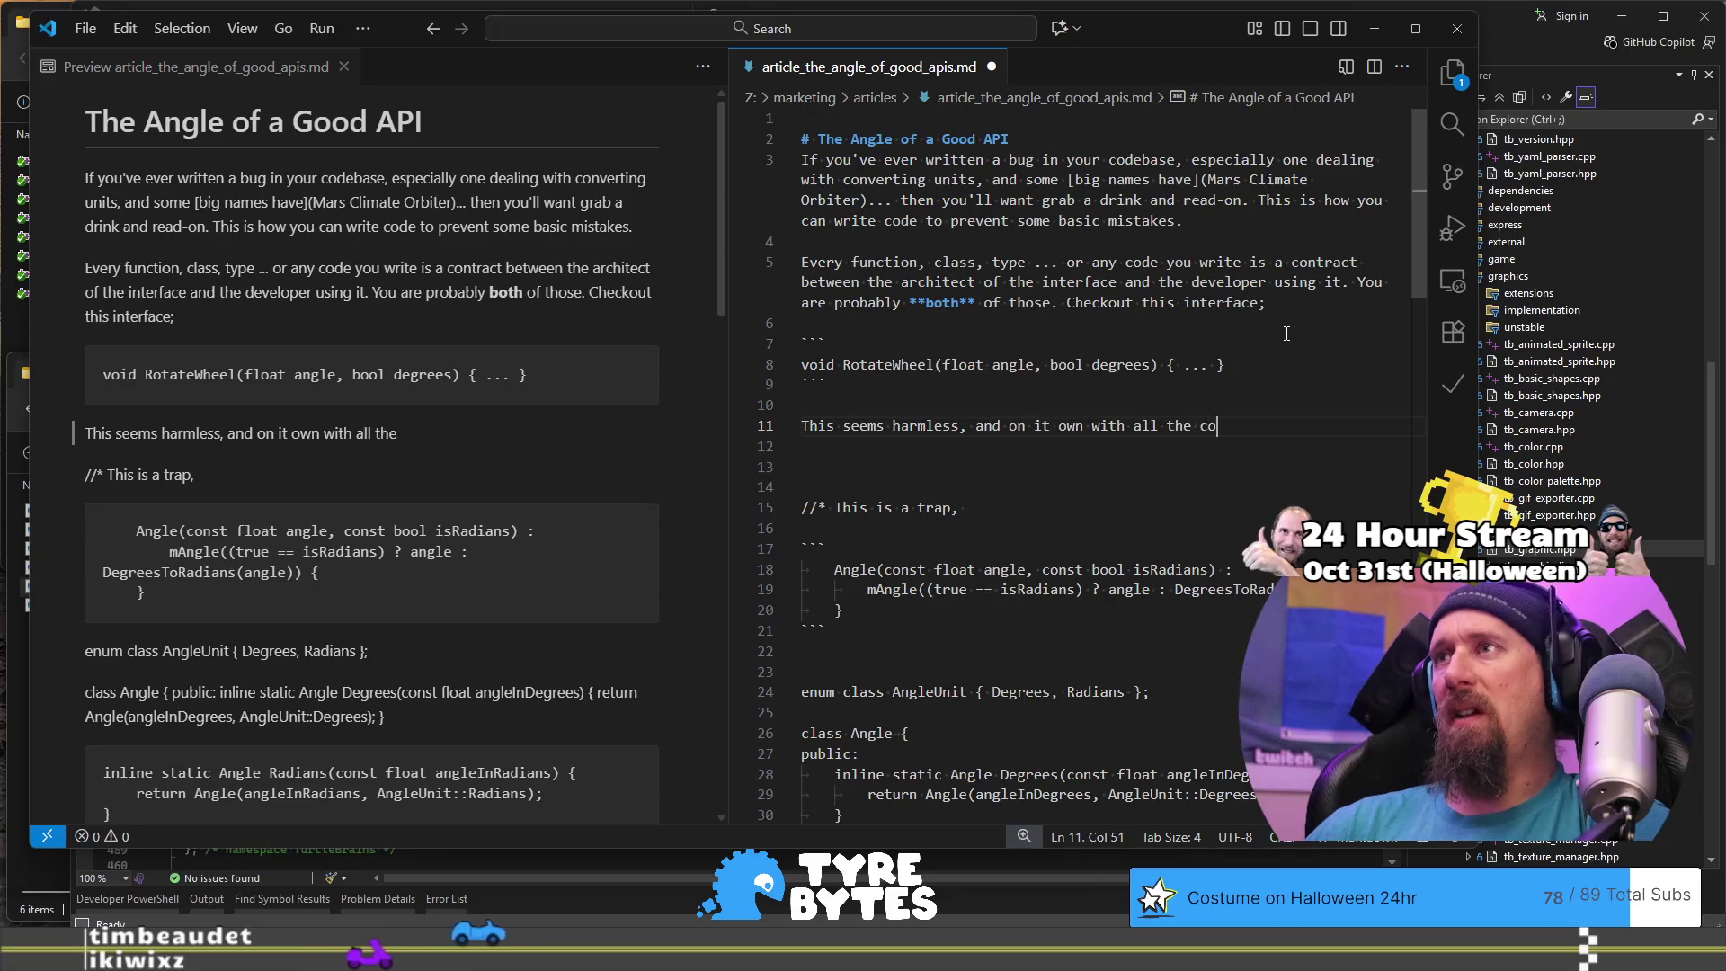
key("BackSpace")
key("BackSpace")
key("BackSpace")
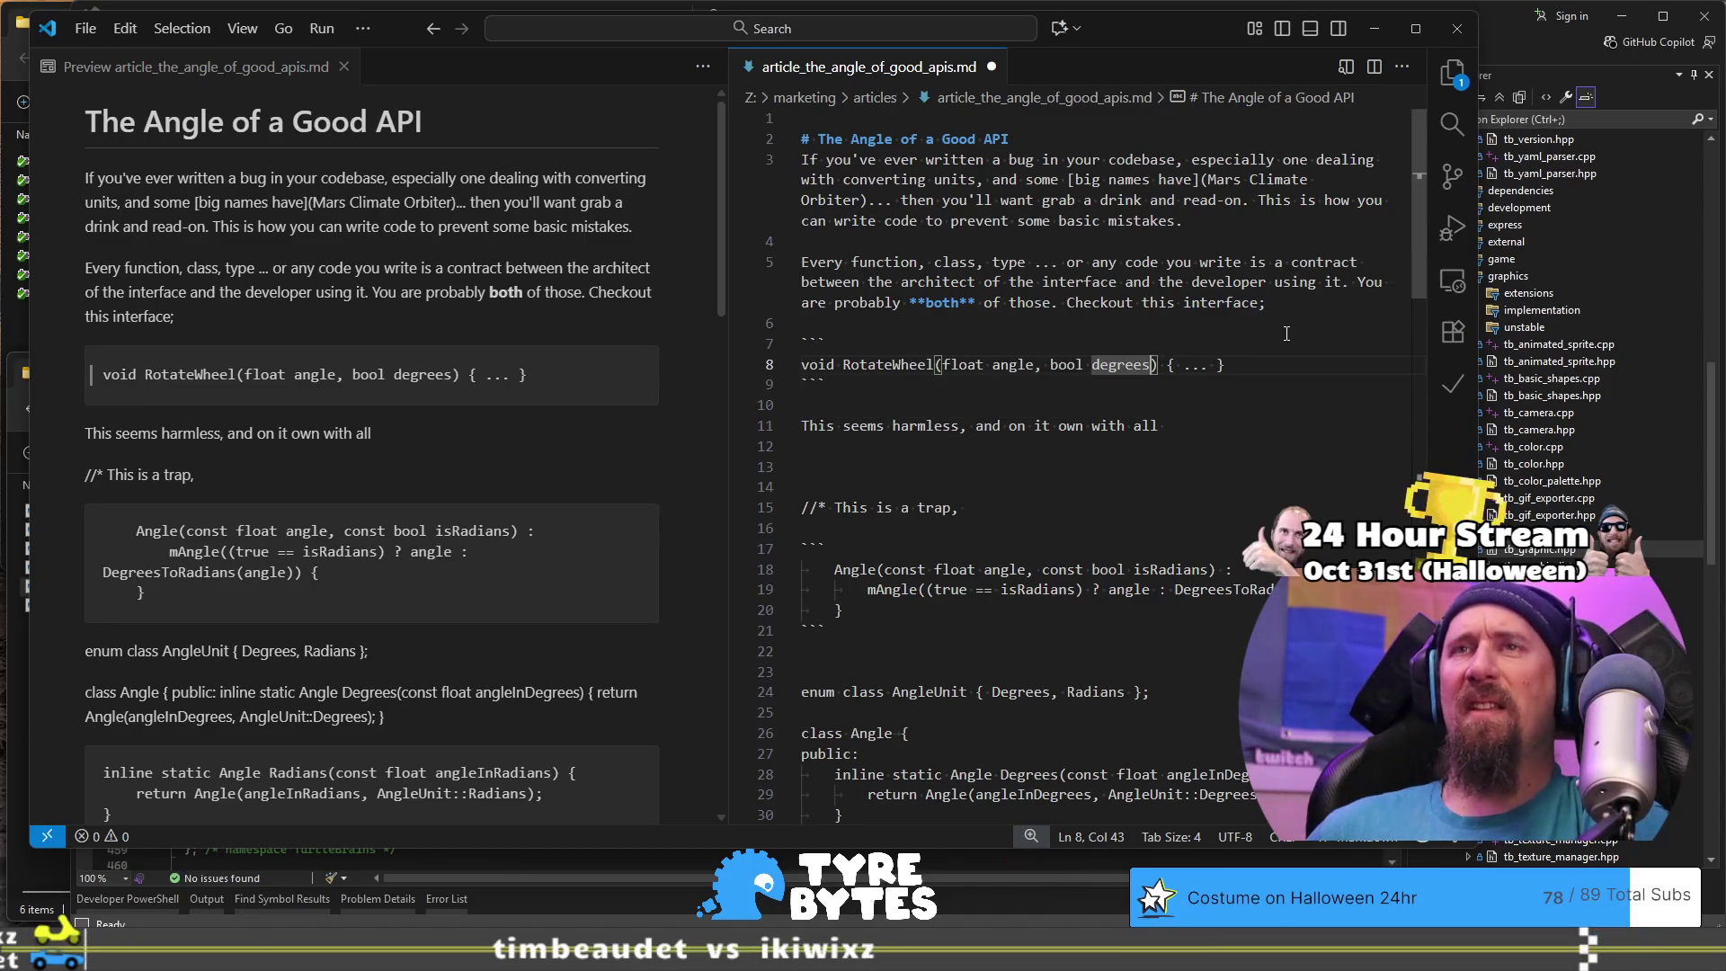
Step: Wrap 'bool degrees' in the RotateWheel signature with bold ** markers
key("ctrl+Left")
key("ctrl+Left")
type("**")
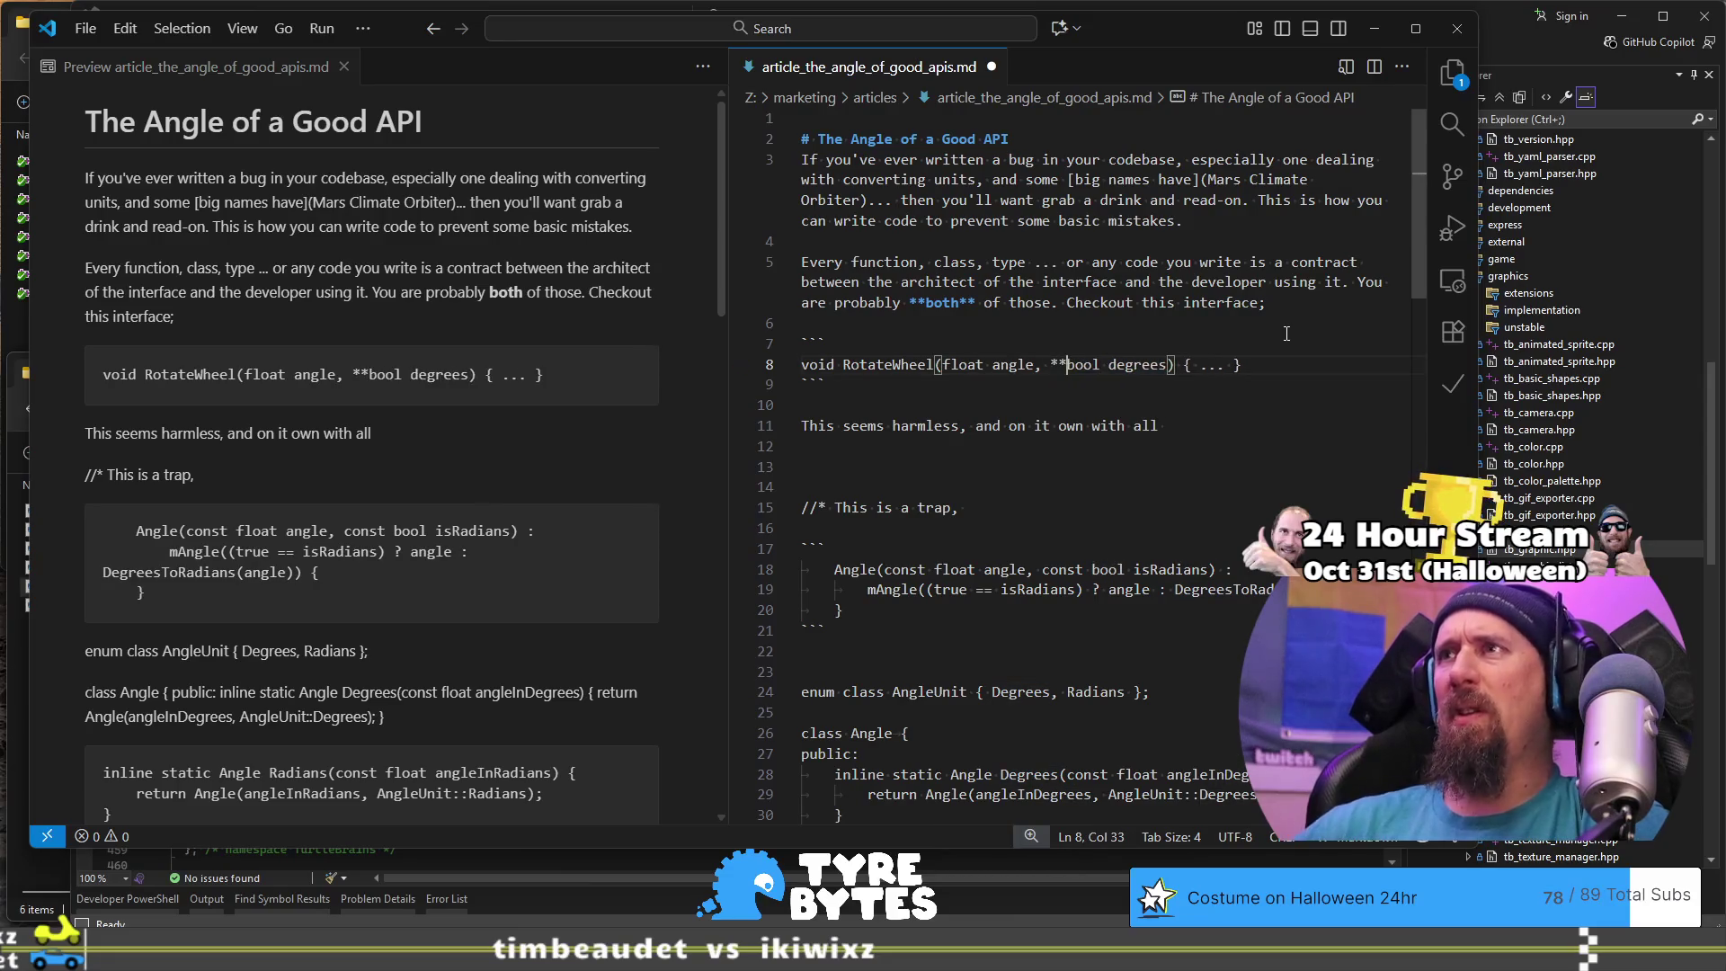
key("ctrl+Right")
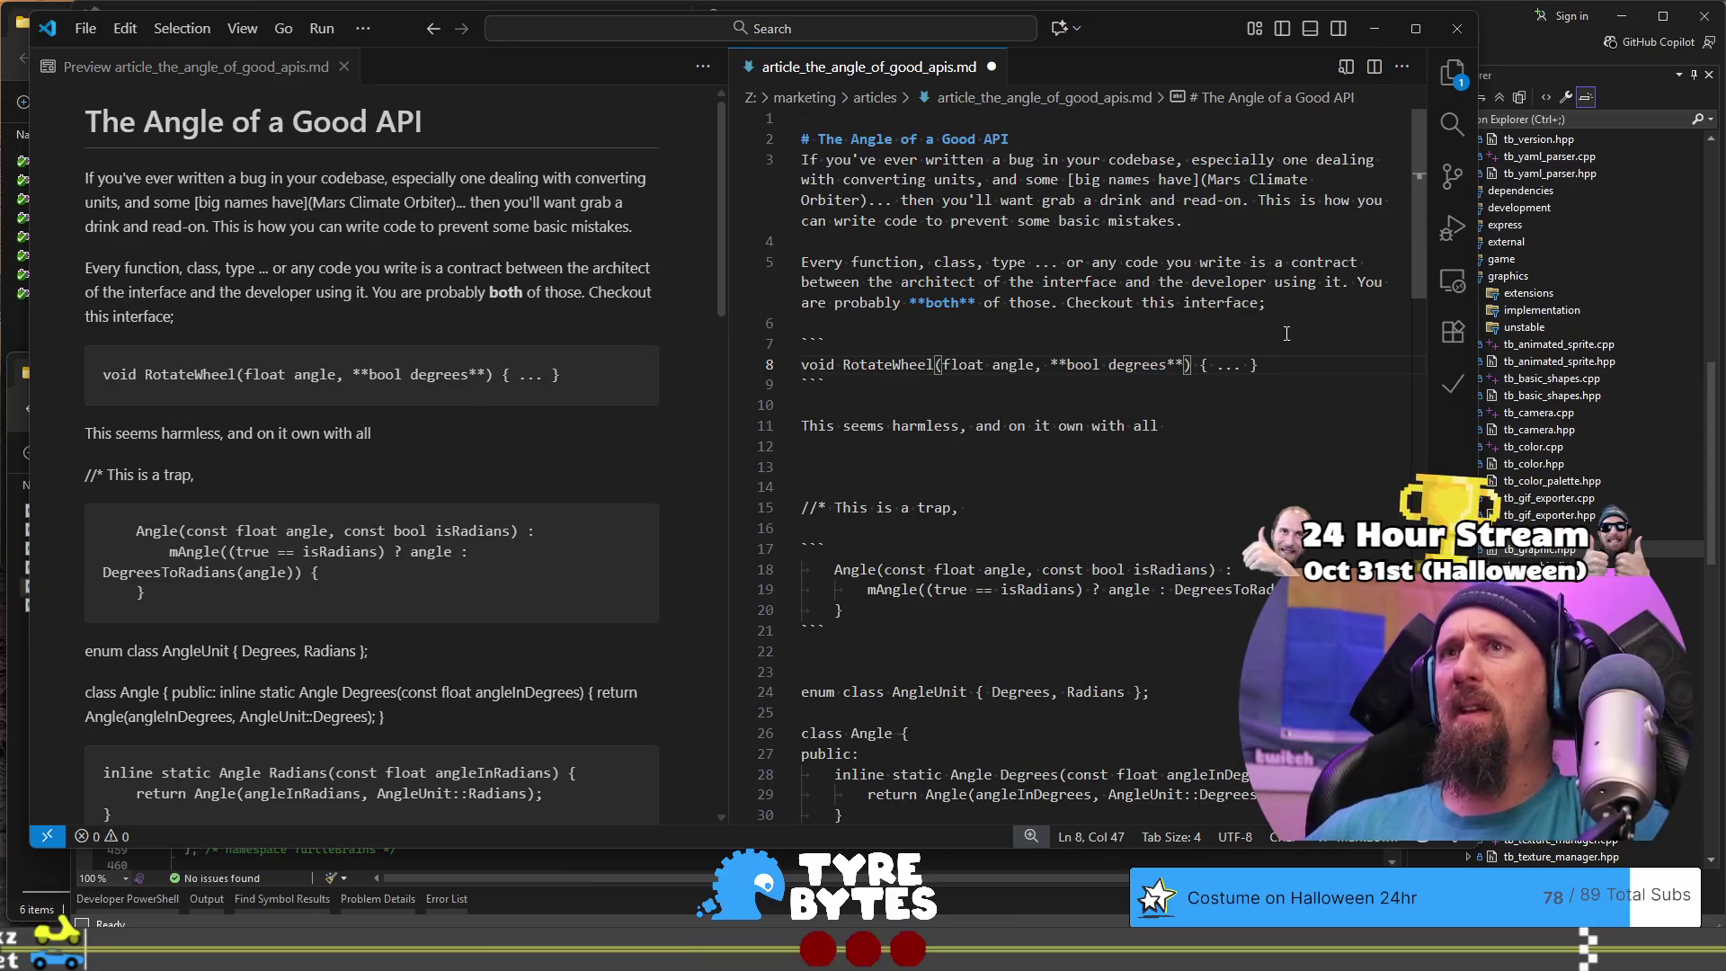
Step: Undo the bold markers so RotateWheel reads plainly (float angle, bool degrees)
key("ctrl+z")
key("Down")
key("ctrl+Right")
key("ctrl+Right")
key("ctrl+Right")
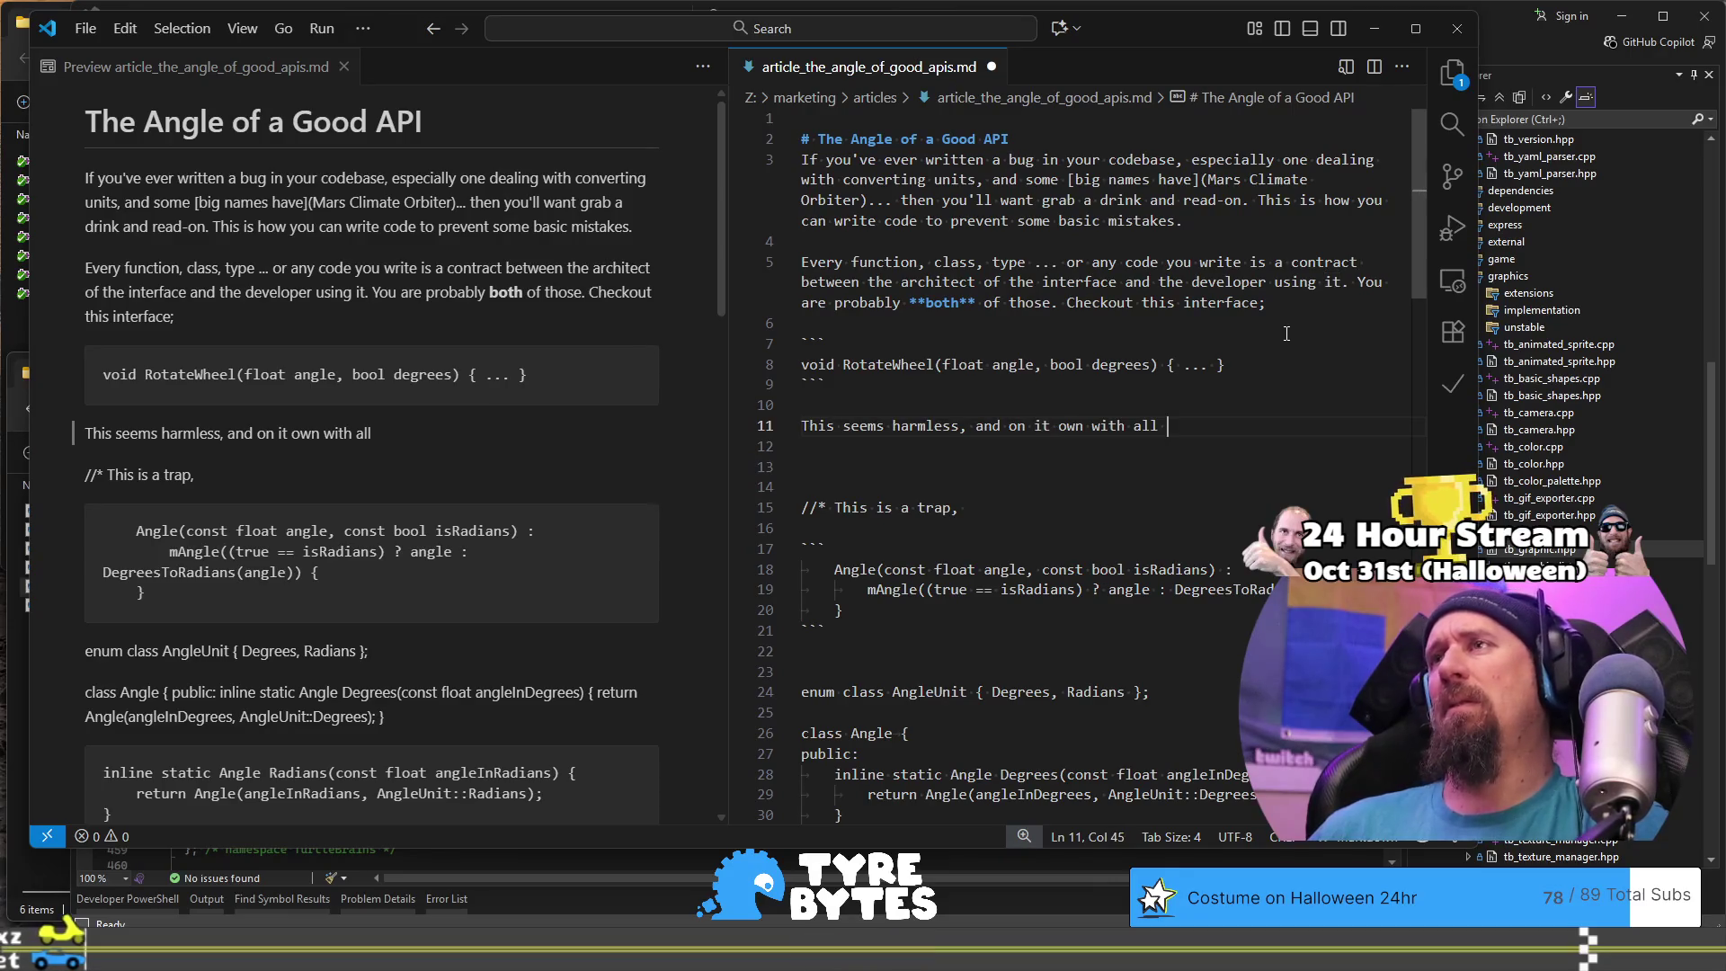
Step: Duplicate the whole RotateWheel code block directly below the original
key("Up")
key("Up")
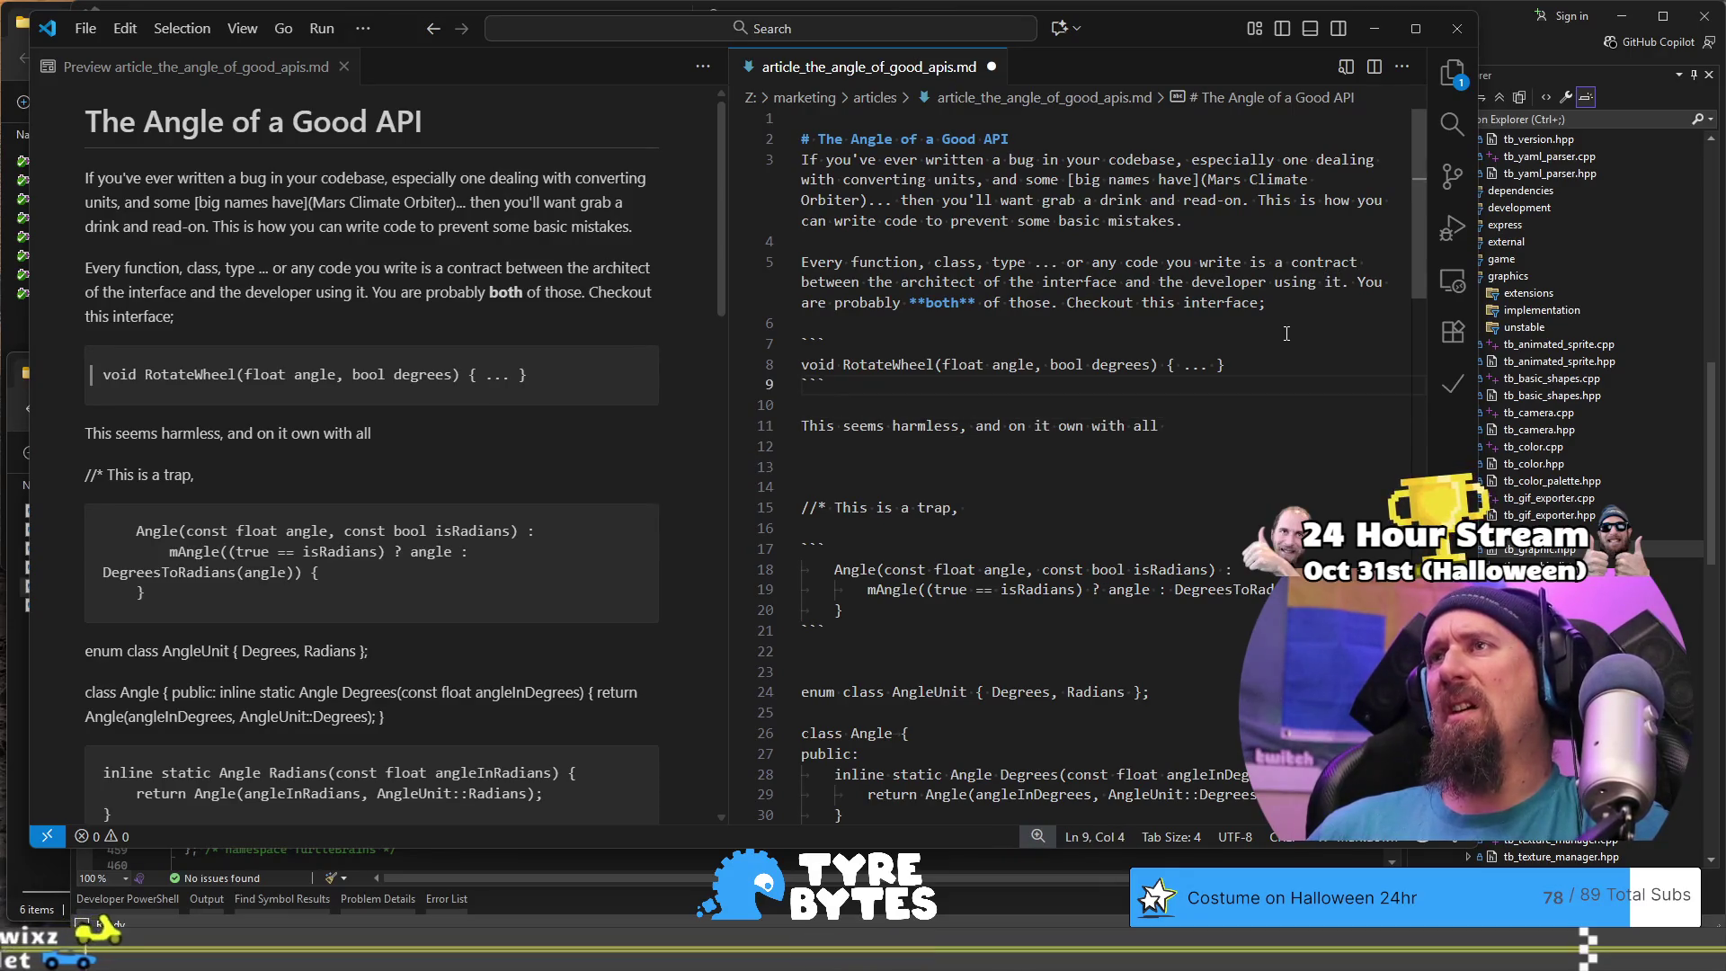
key("shift+Up")
key("shift+Up")
key("shift+Home")
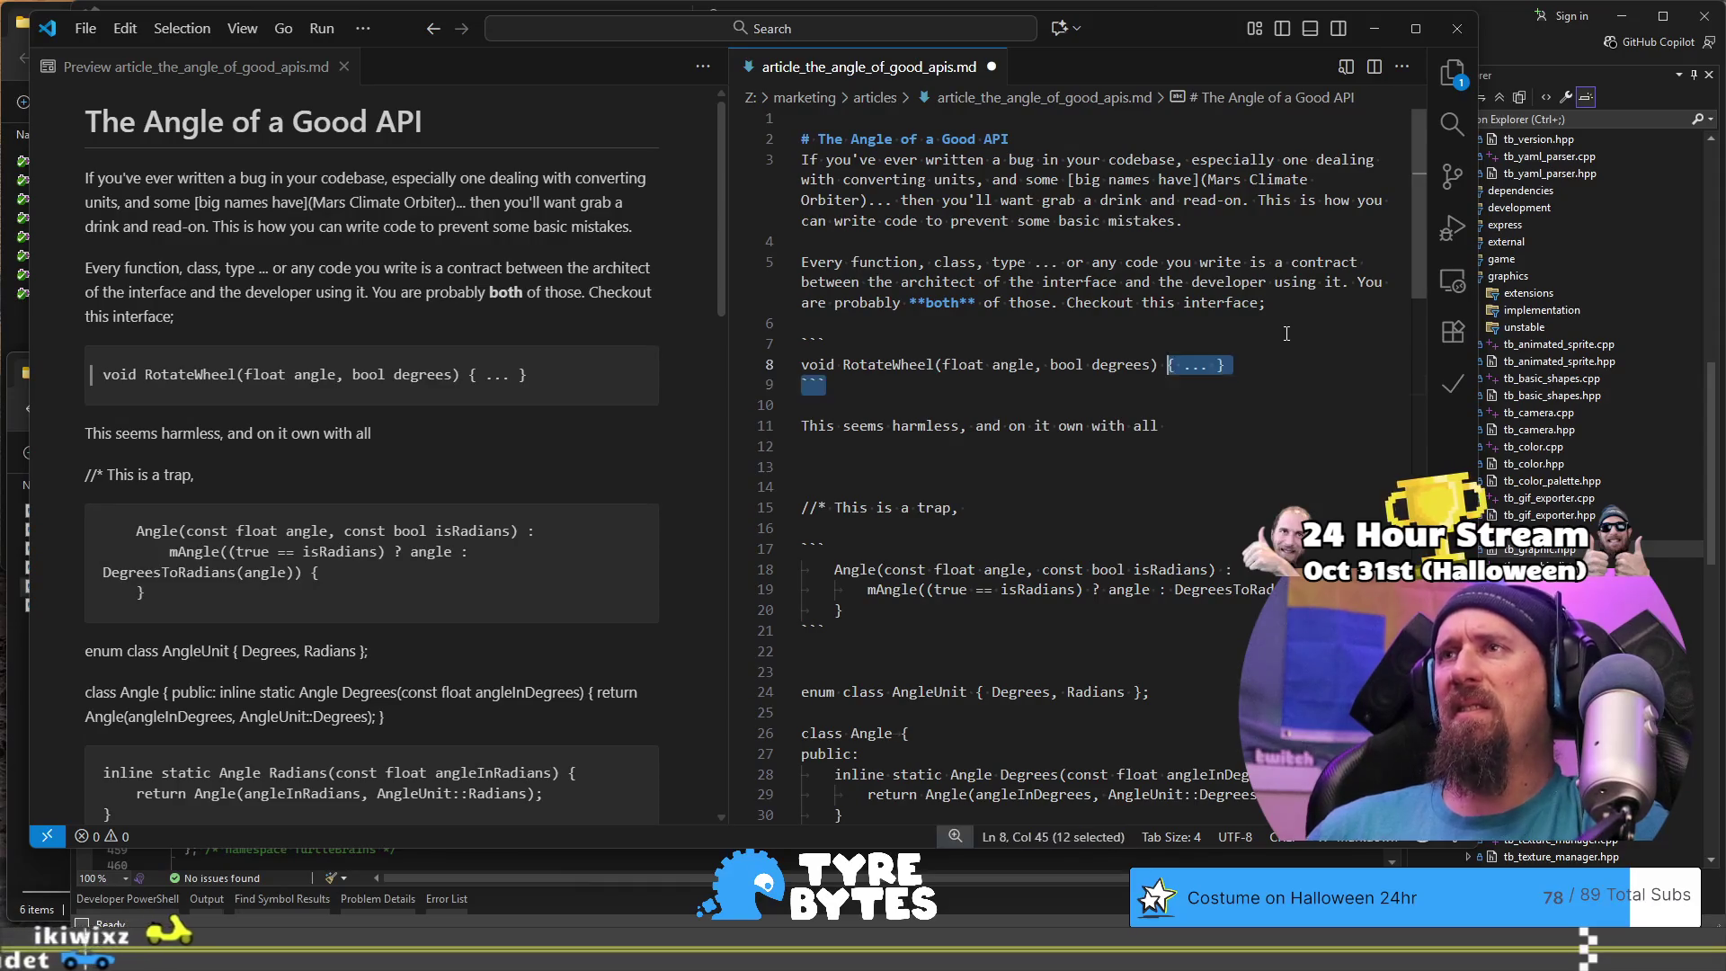
key("ctrl+c")
key("Down")
key("Down")
key("Down")
key("Return")
key("Return")
key("ctrl+v")
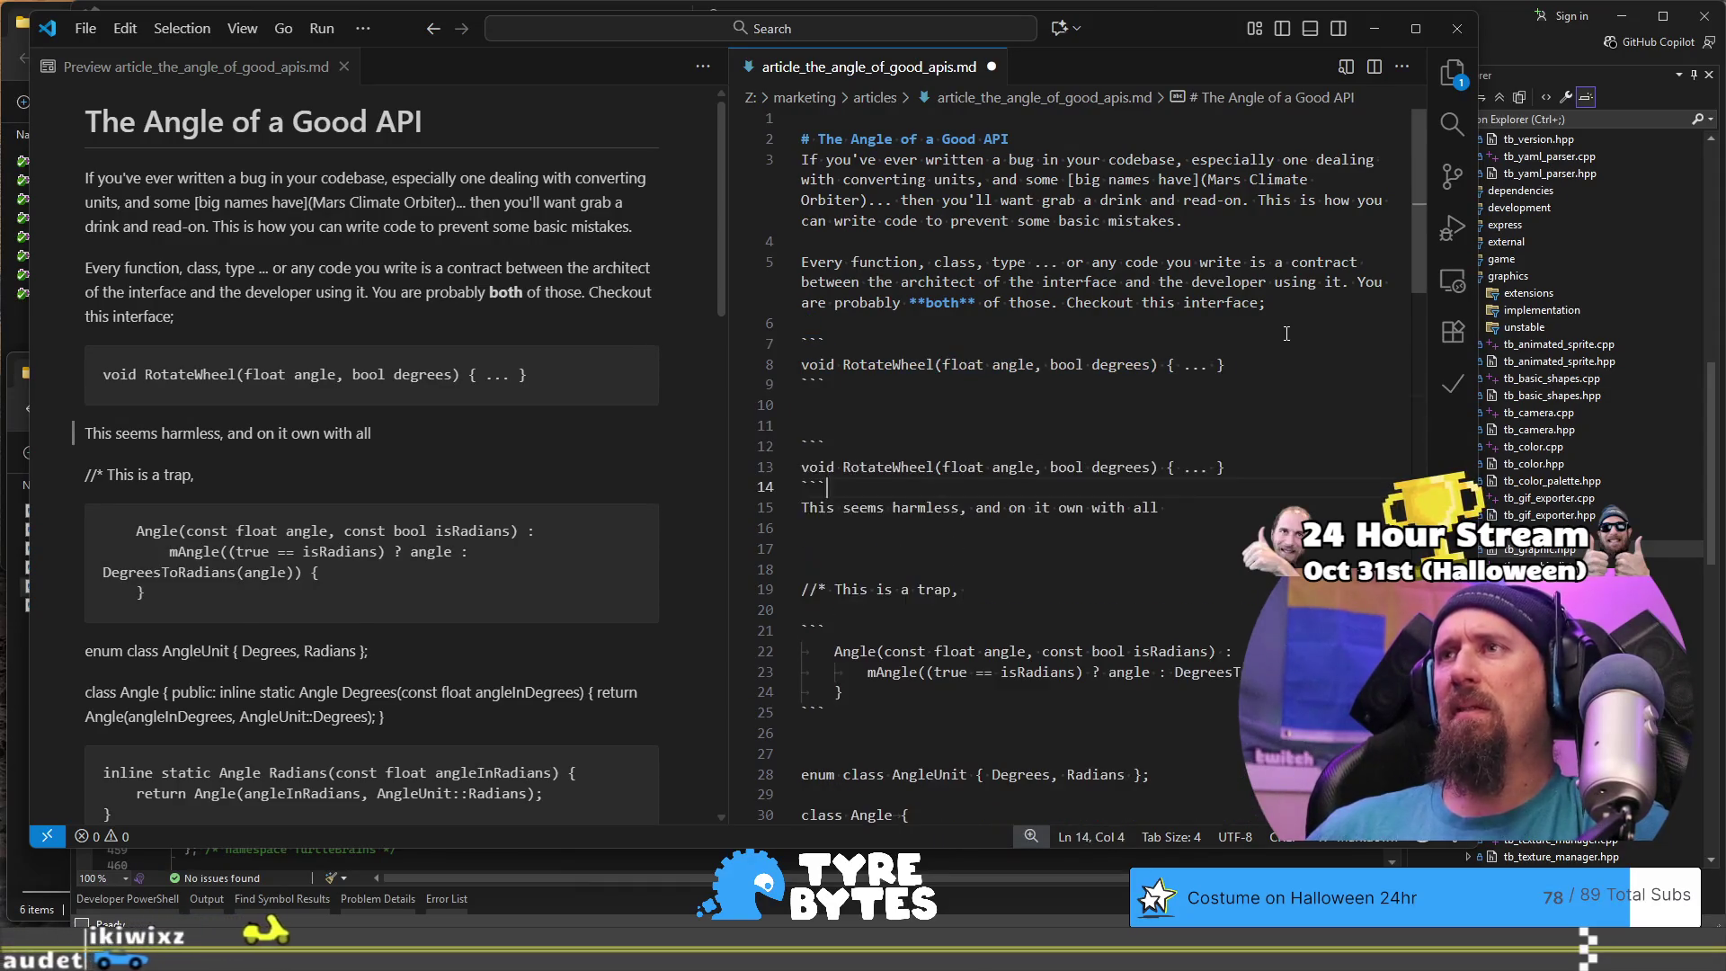
key("Return")
Step: Change the copied signature to RotateWheel(Angle angle)
key("Up")
key("Up")
key("ctrl+Right")
key("ctrl+Right")
key("ctrl+Right")
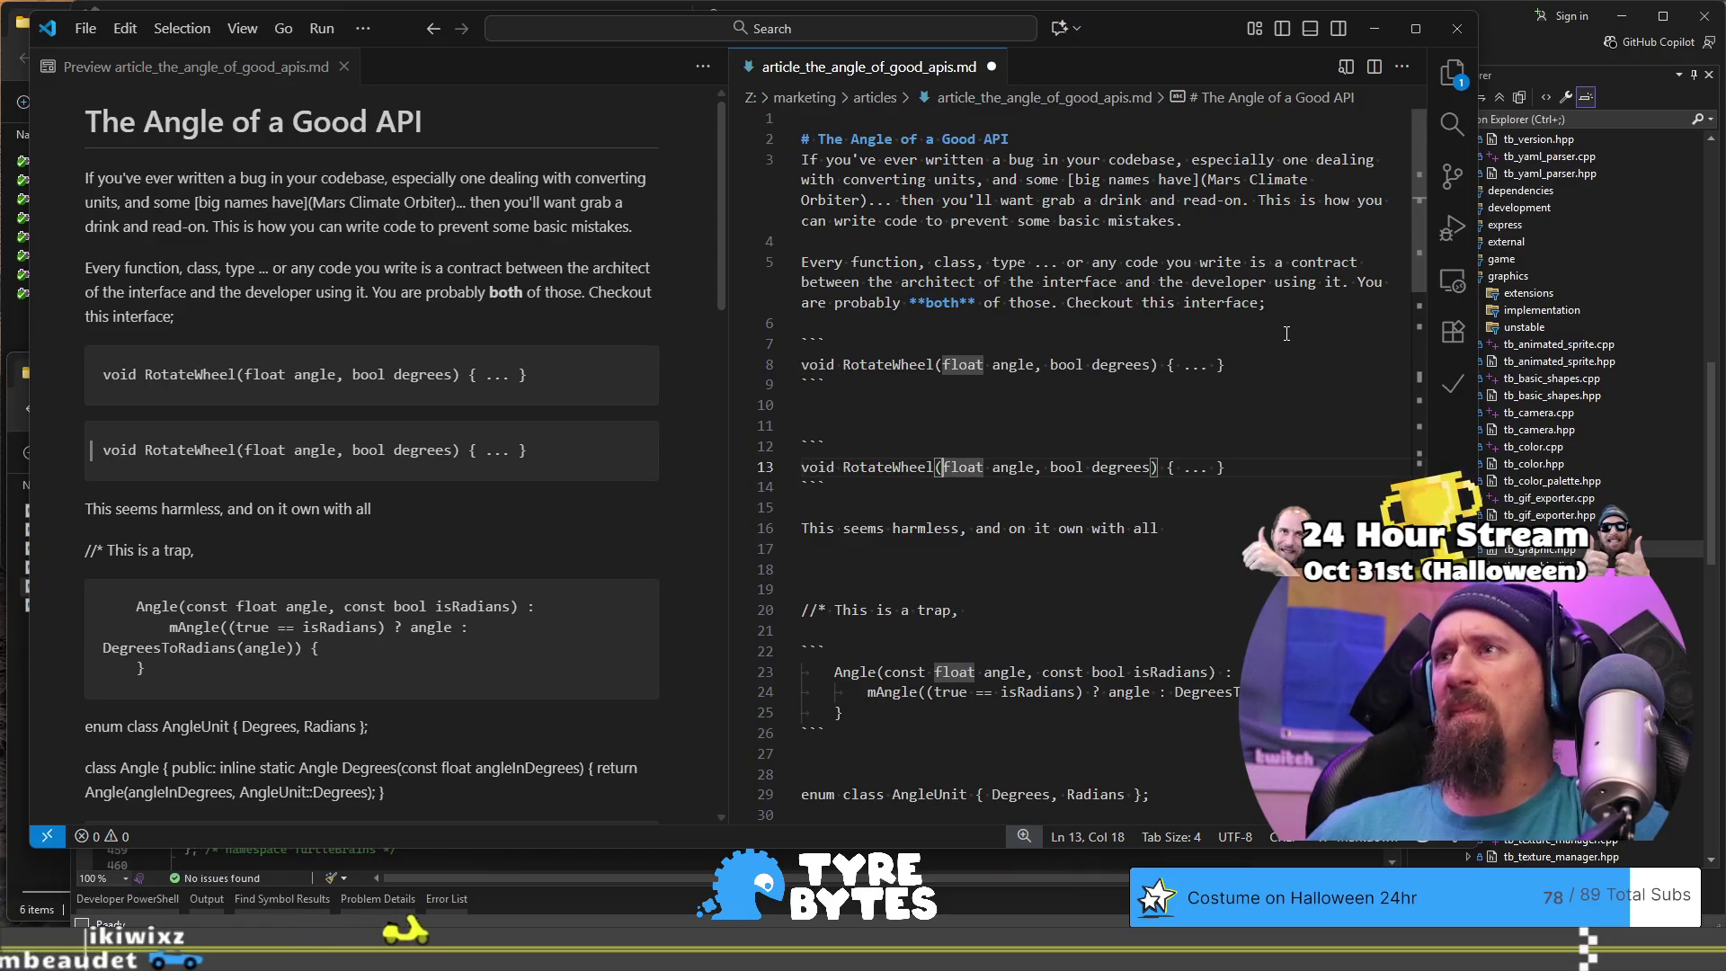
key("ctrl+shift+Right")
type("Angle")
key("ctrl+Right")
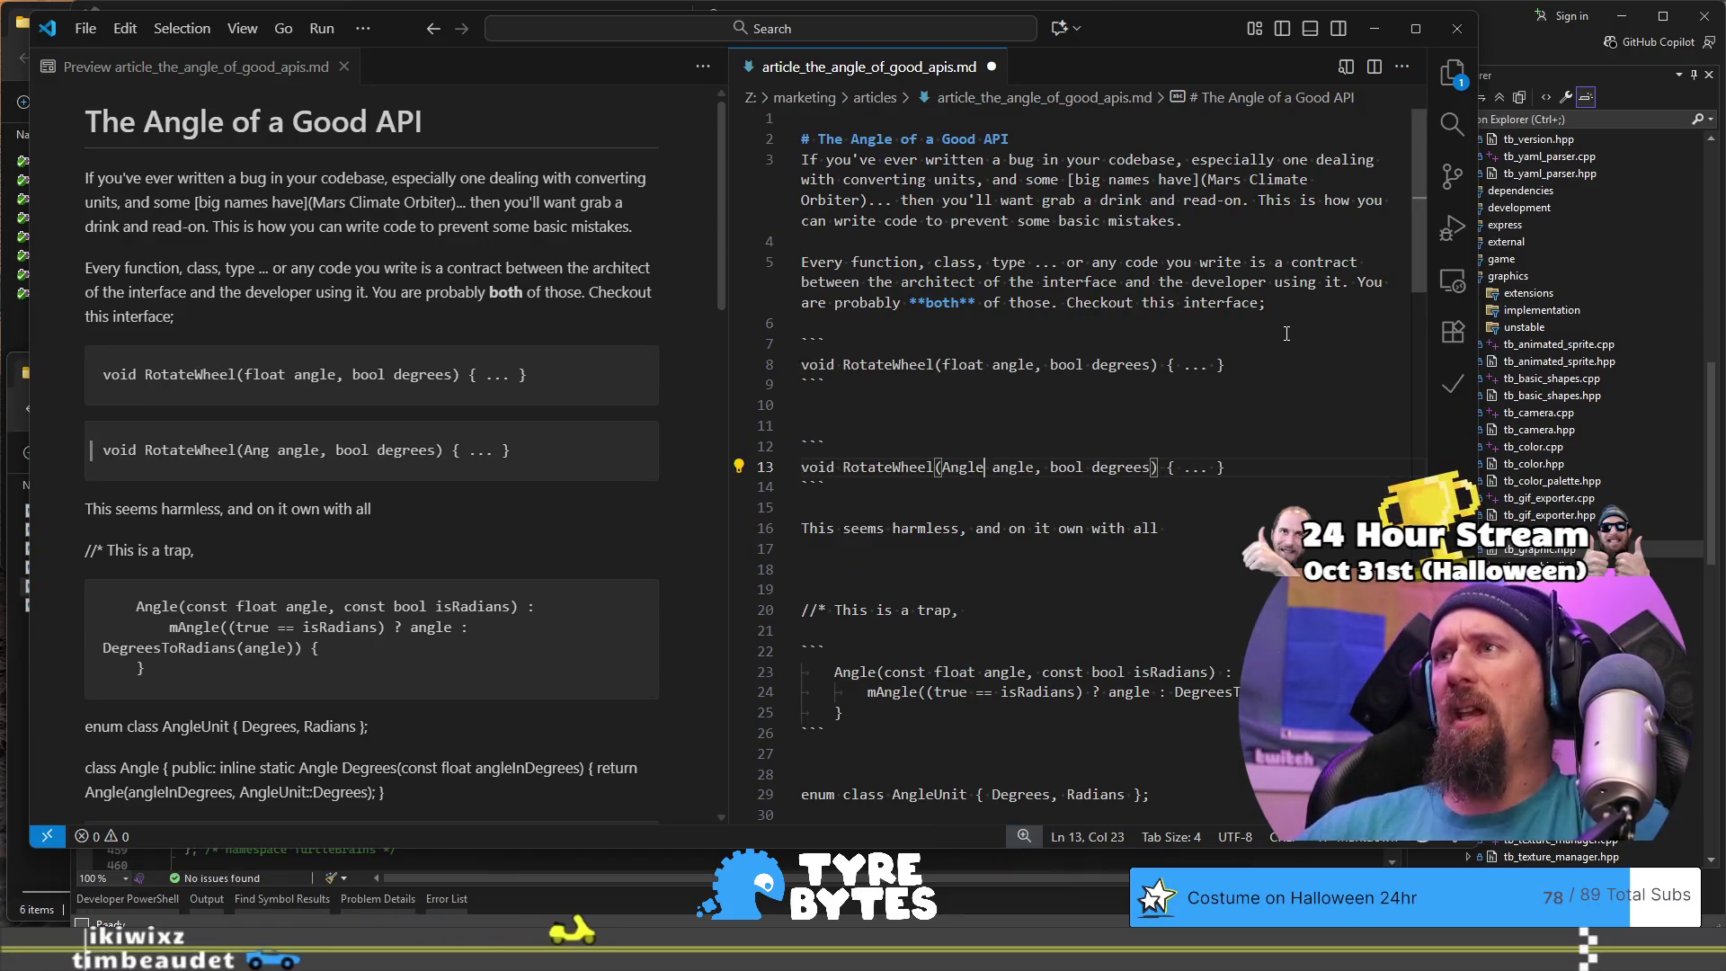
key("ctrl+shift+Right")
key("ctrl+shift+Right")
key("Delete")
type("D")
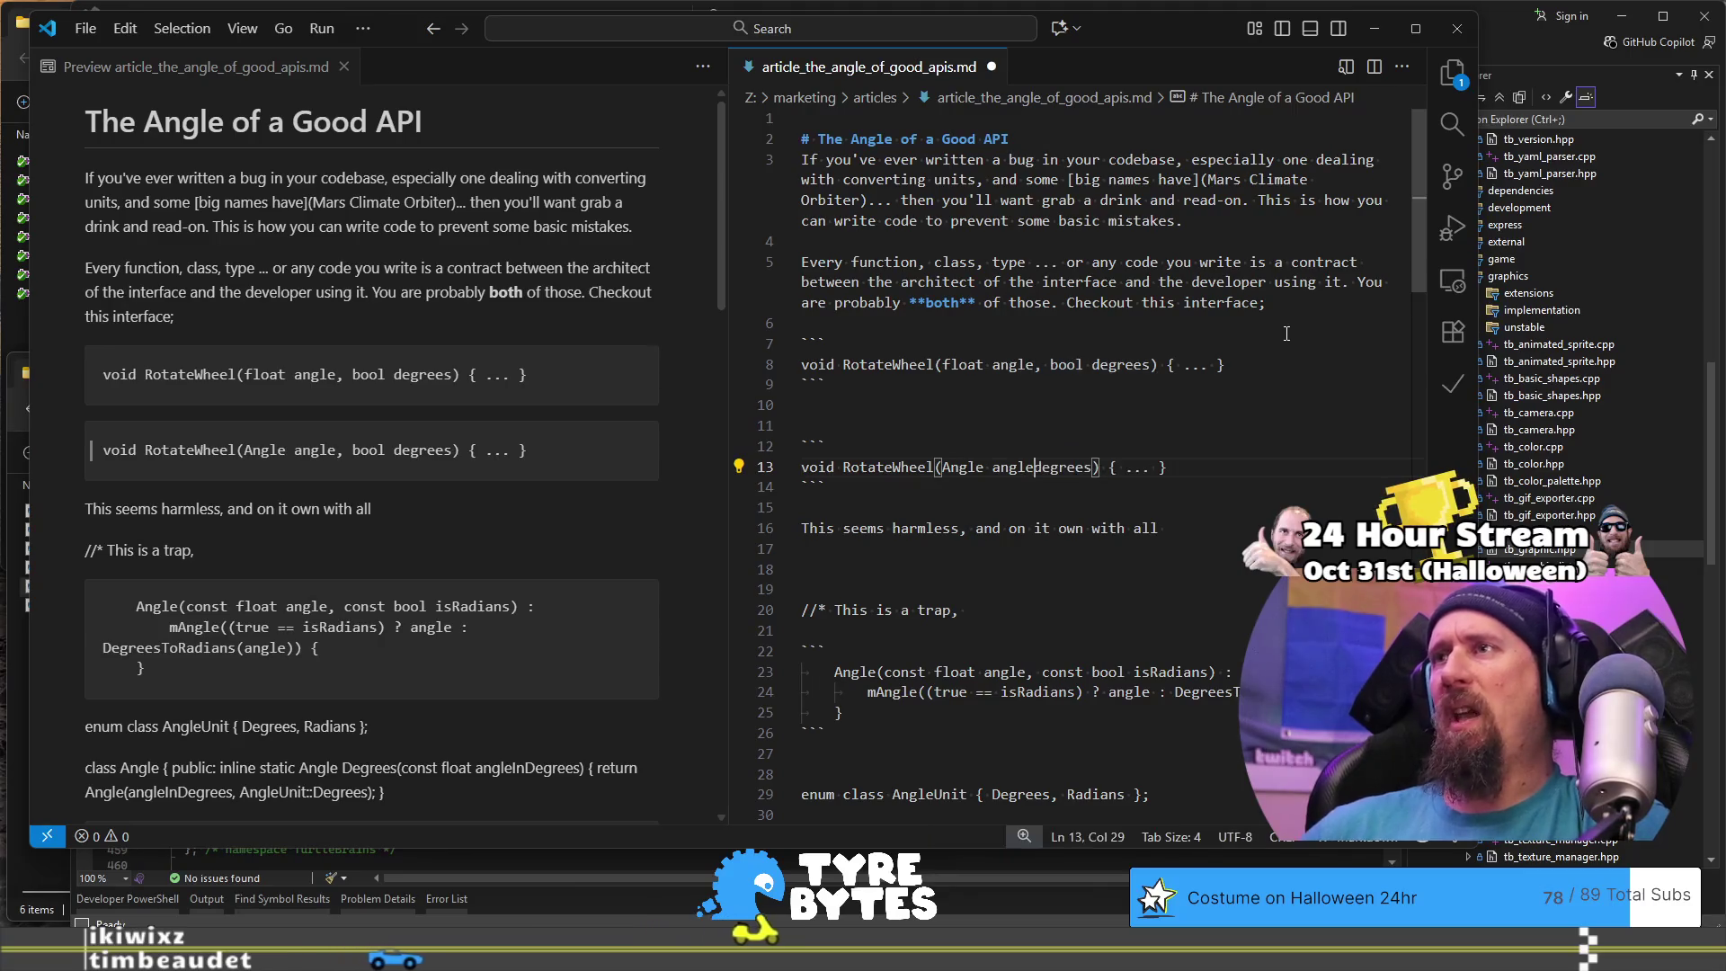
key("ctrl+shift+Right")
key("Delete")
key("Down")
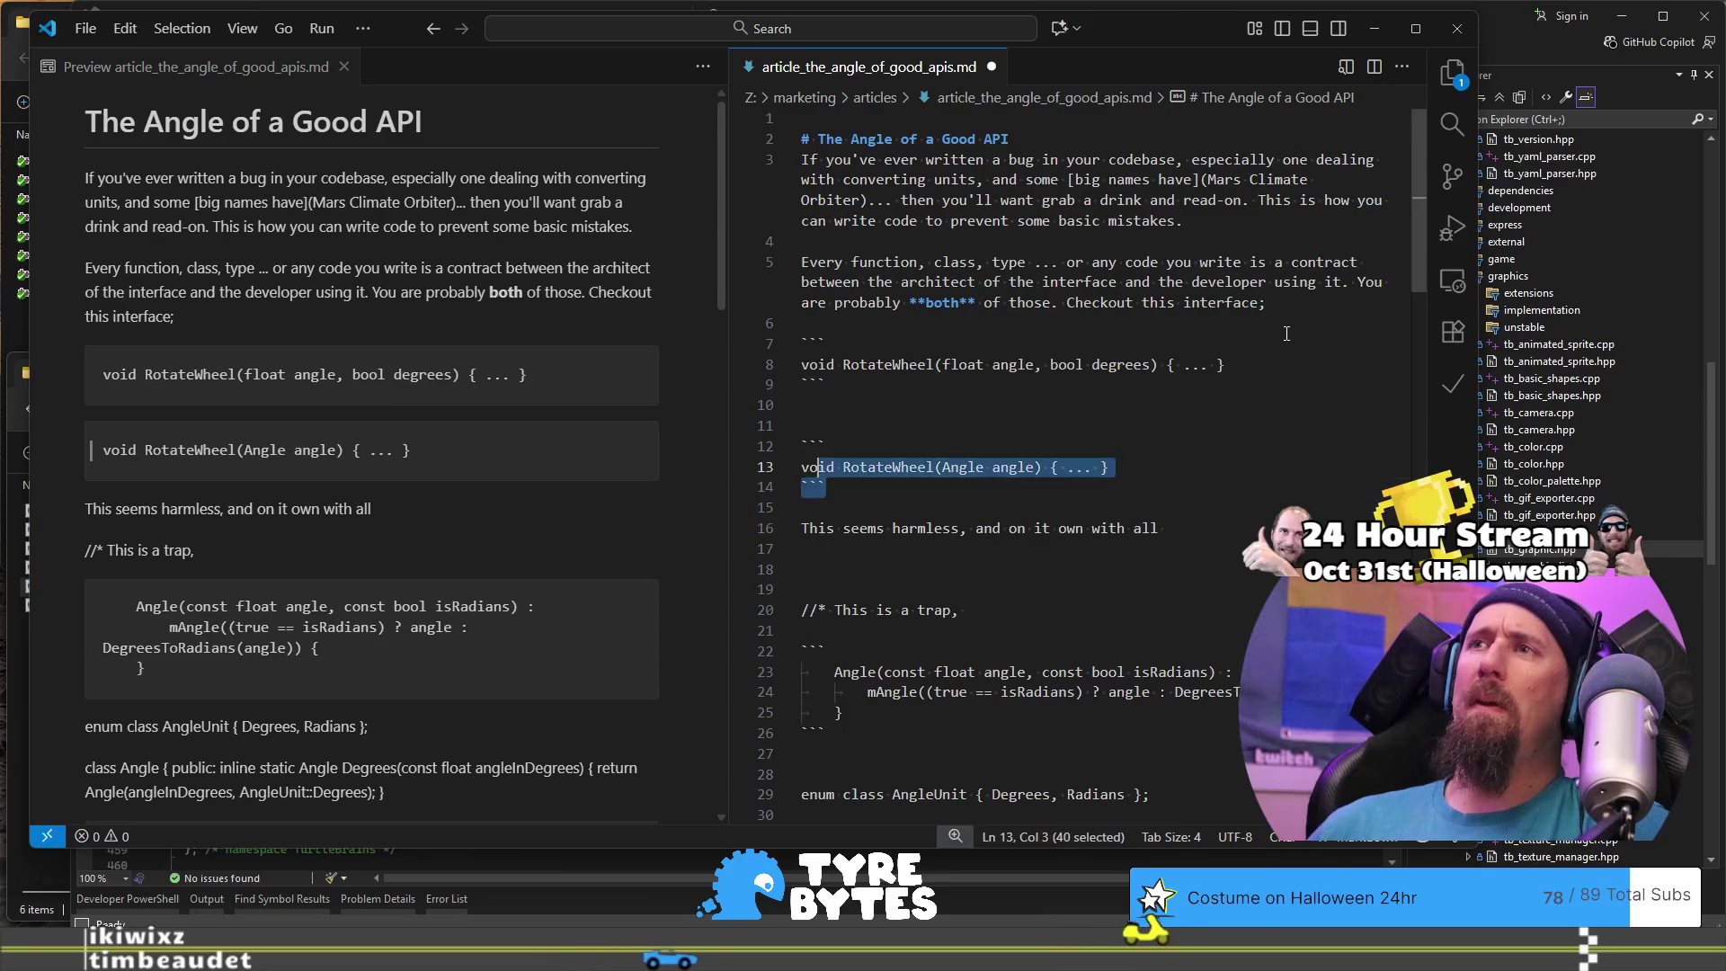
Step: Cut the edited Angle-only code block out of the article
key("shift+Up")
key("shift+Up")
key("shift+Home")
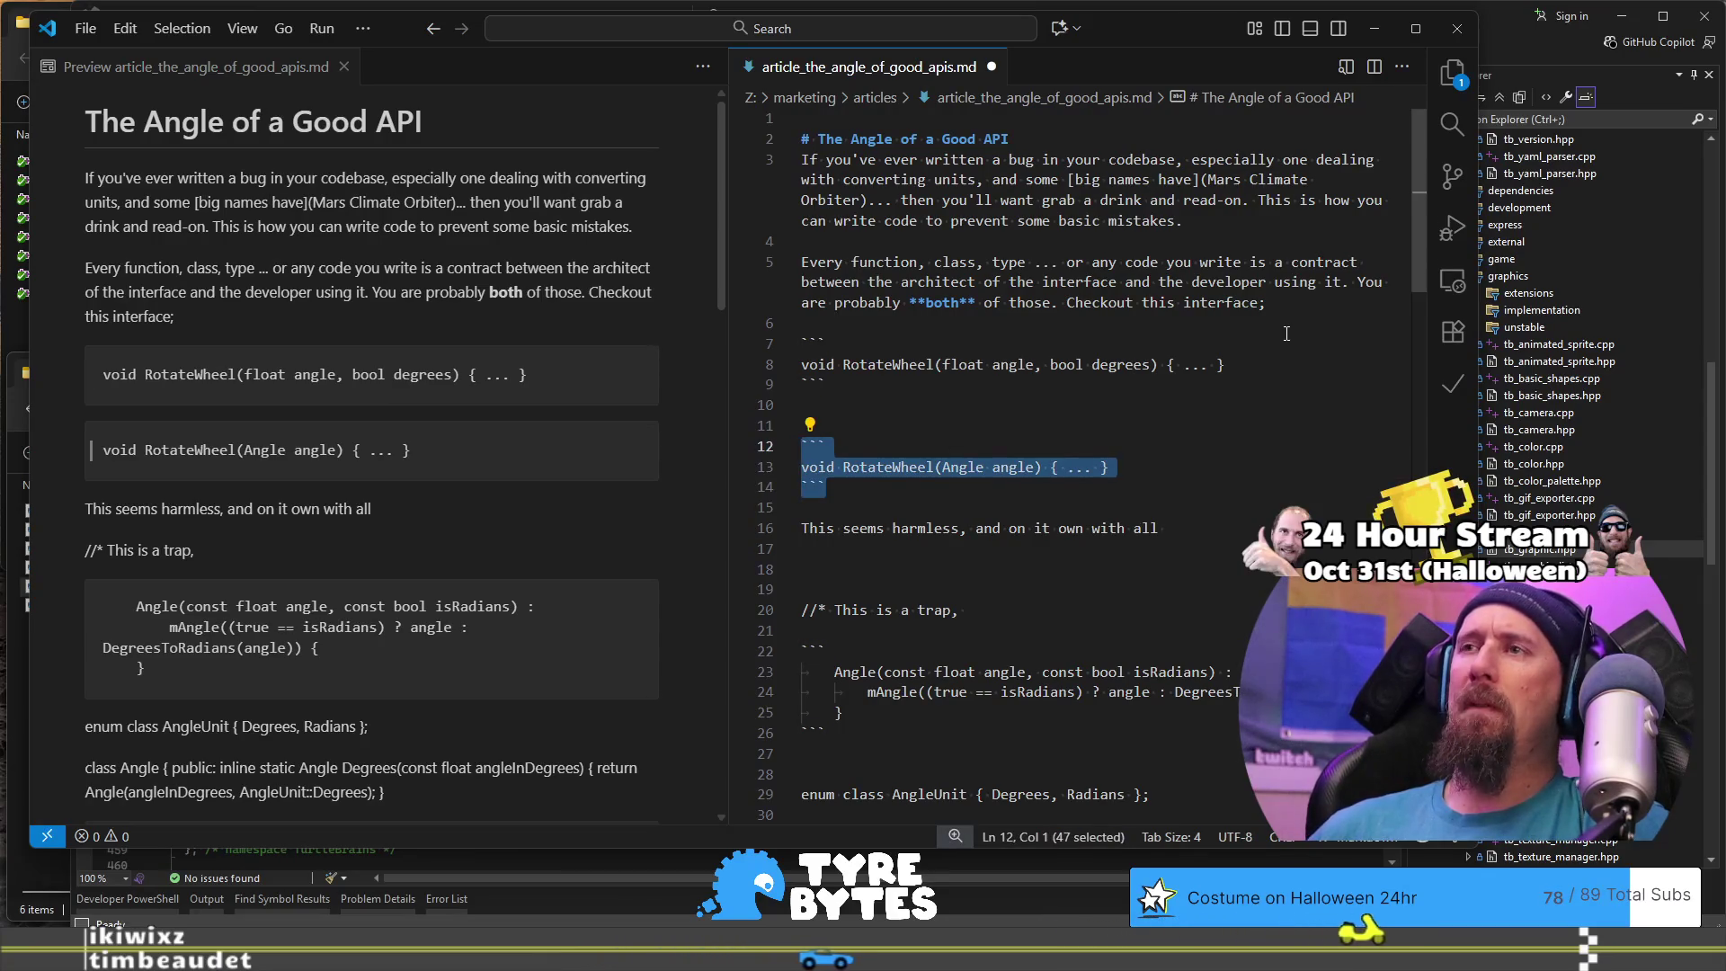
key("Delete")
key("Down")
key("Down")
key("Down")
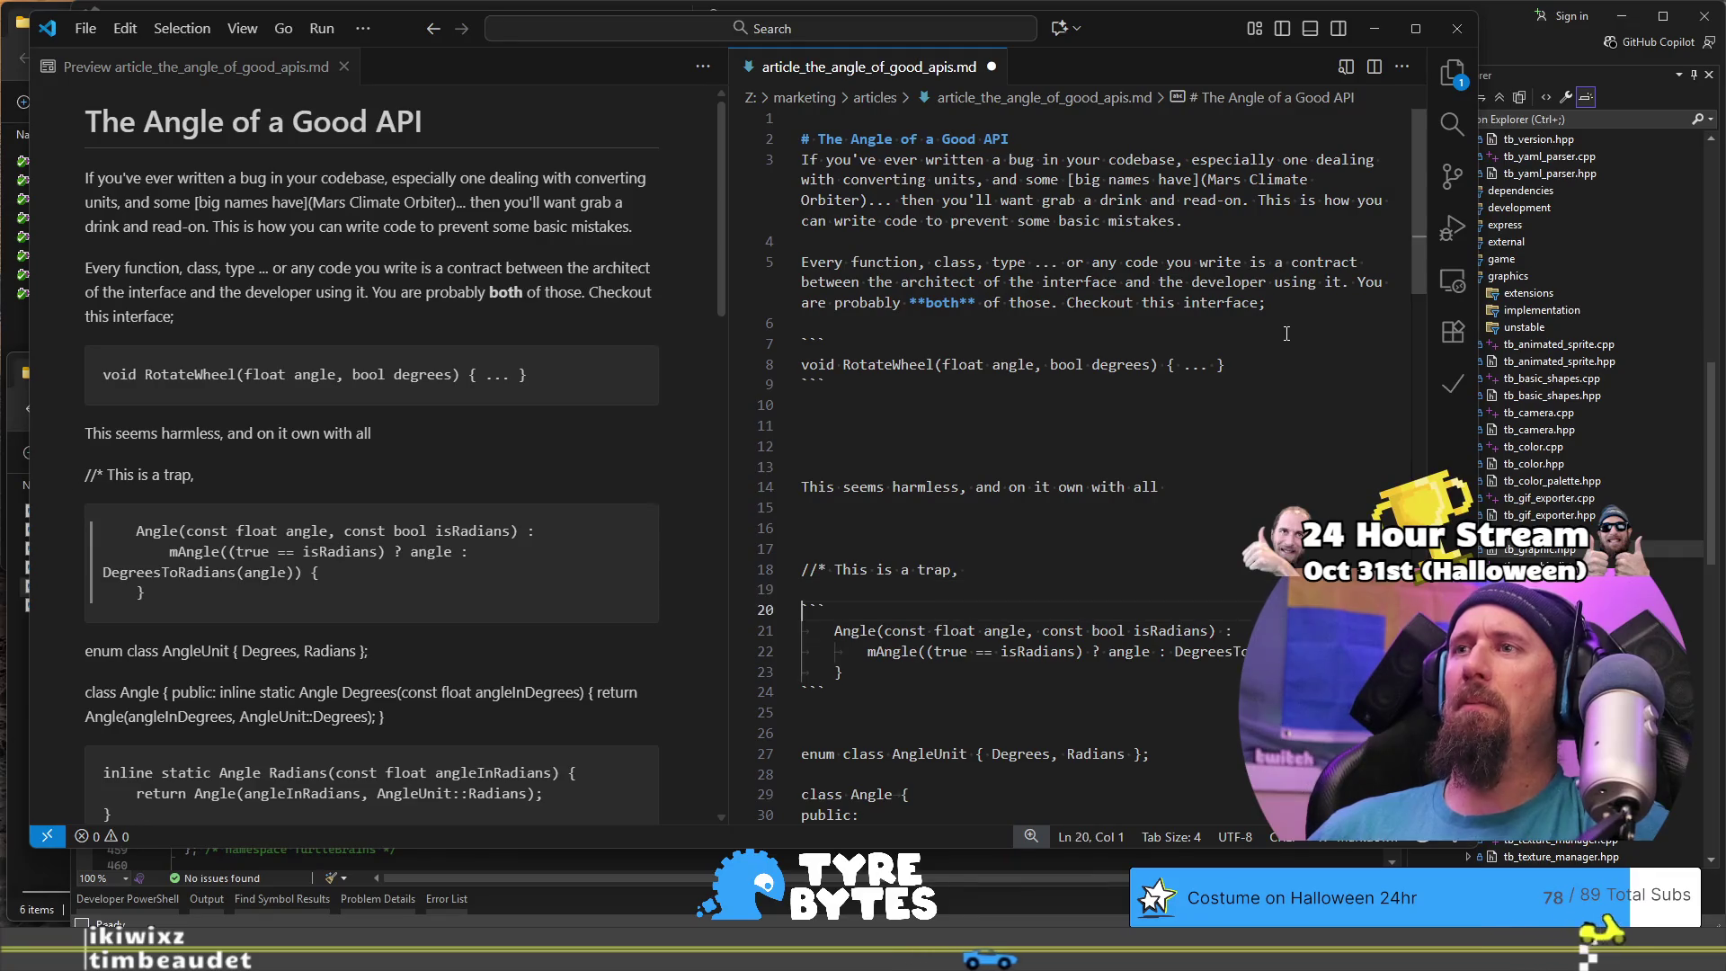
key("Down")
key("Down")
key("Down")
scroll(1287, 334, "down", 1)
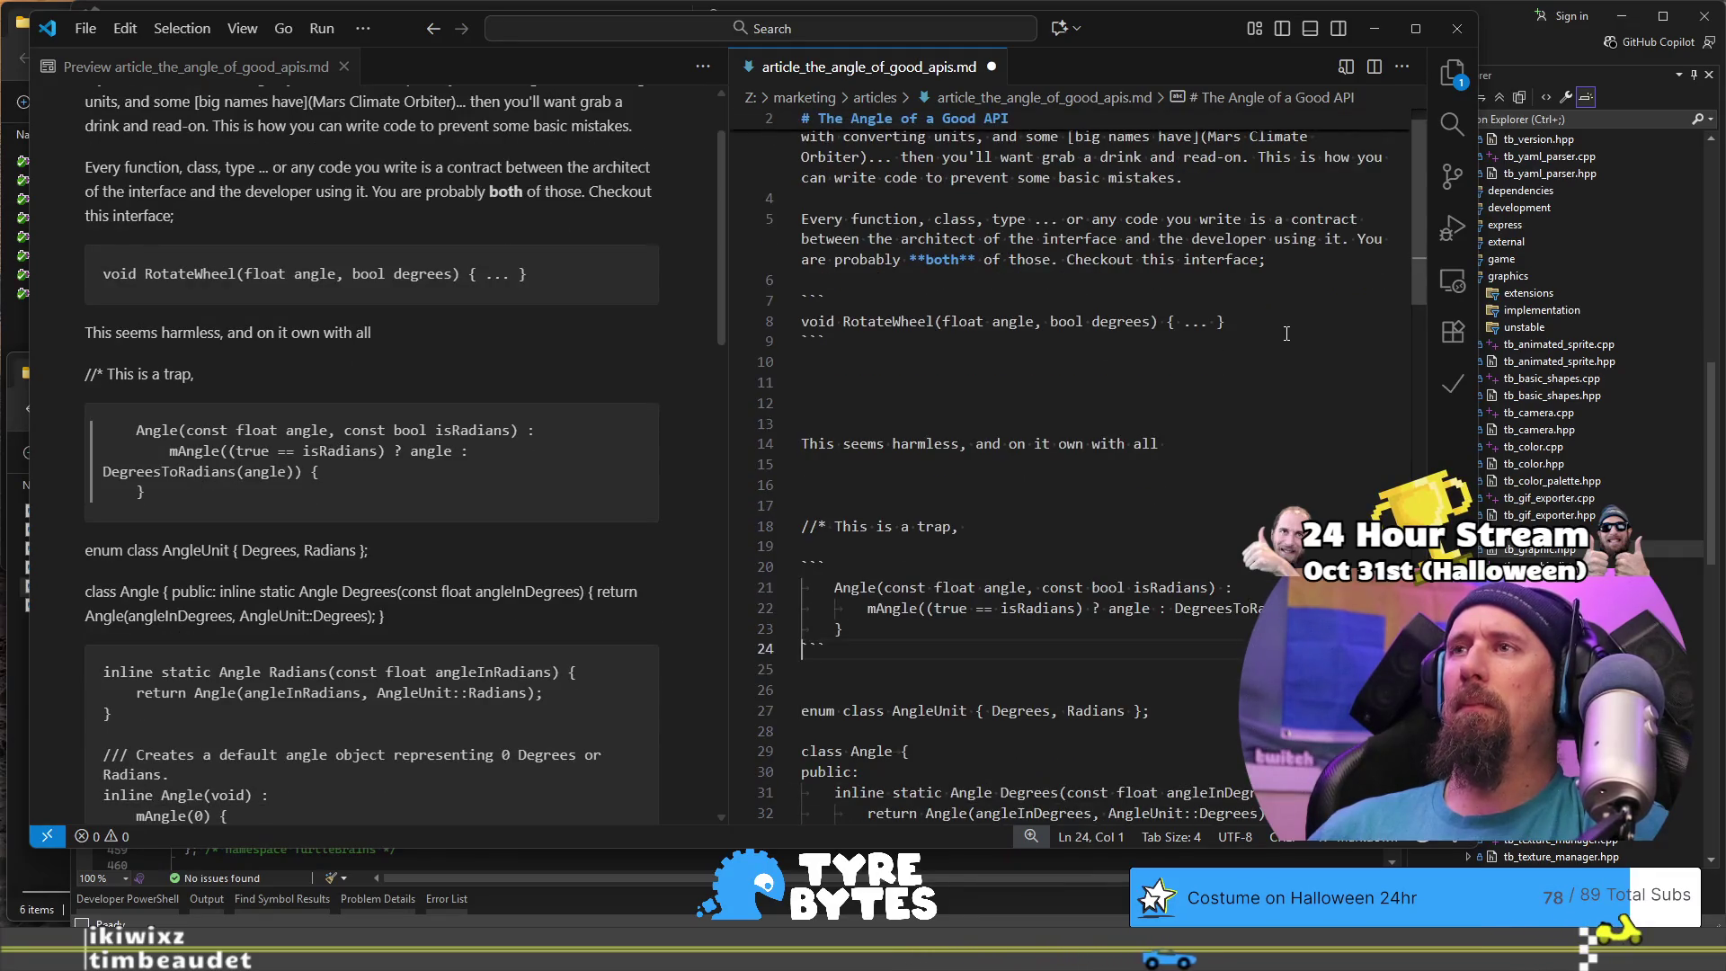
Step: Paste the RotateWheel(Angle angle) block below 'This seems harmless…' and remove the blank lines above that sentence
type("``` void RotateWheel(Angle angle) { ... } ```")
key("Up")
key("Up")
key("Up")
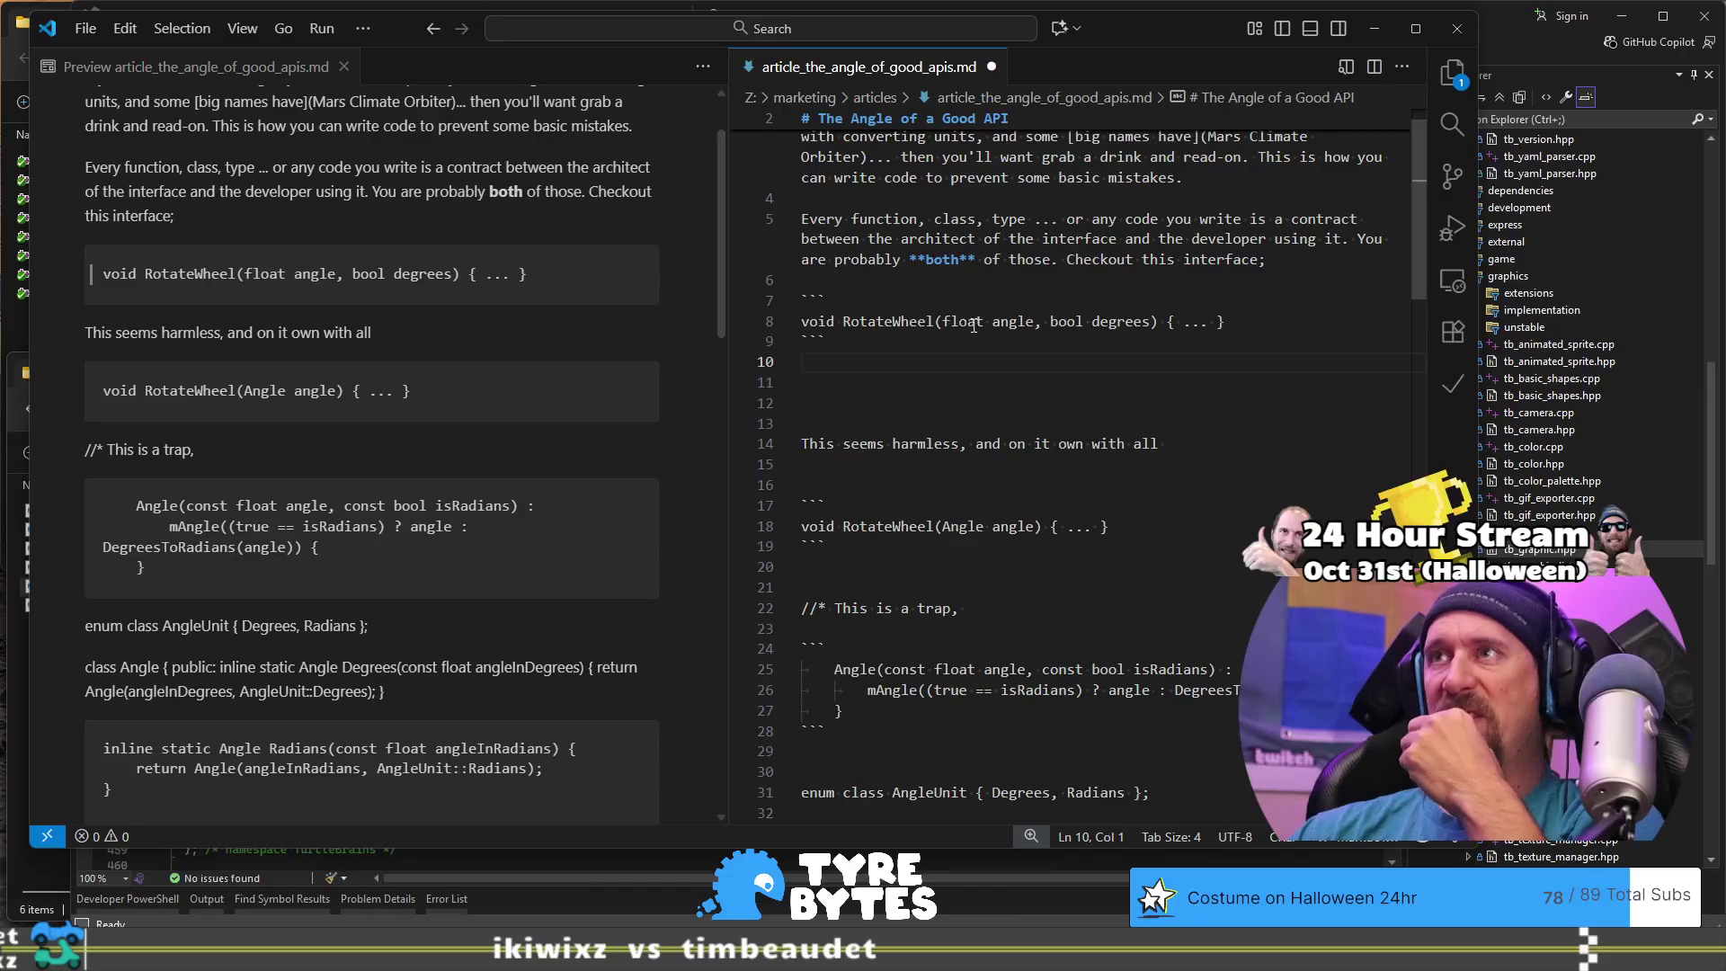
left_click_drag(950, 322, 1162, 327)
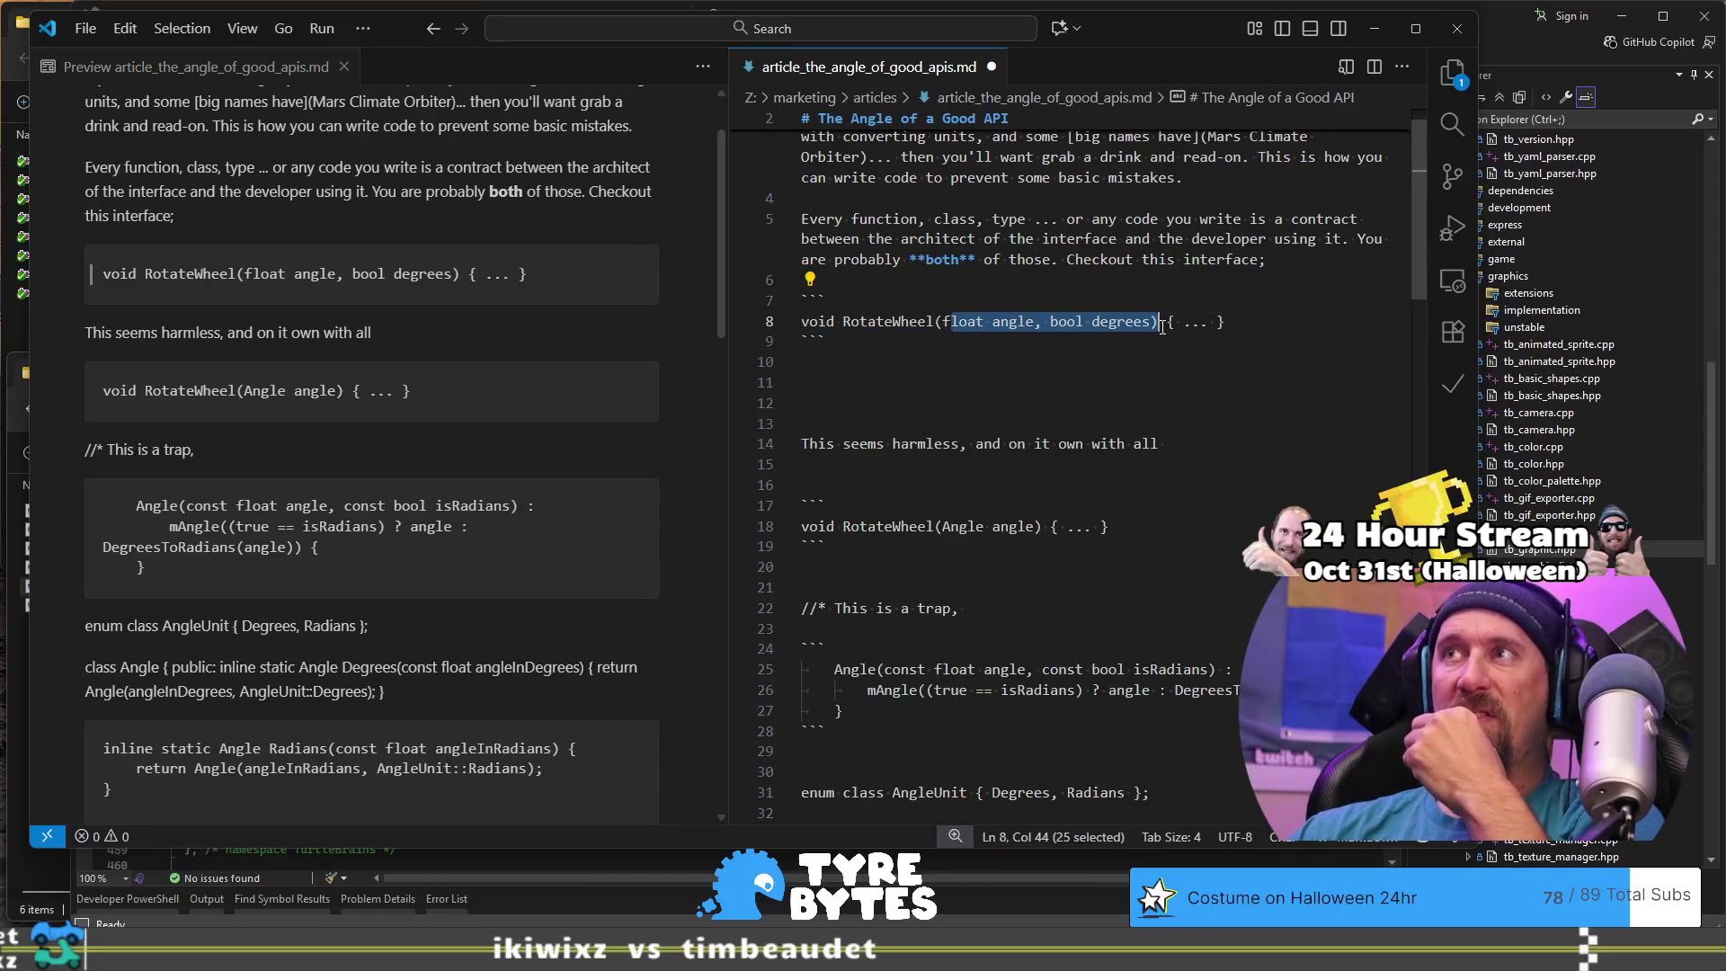
left_click(1127, 407)
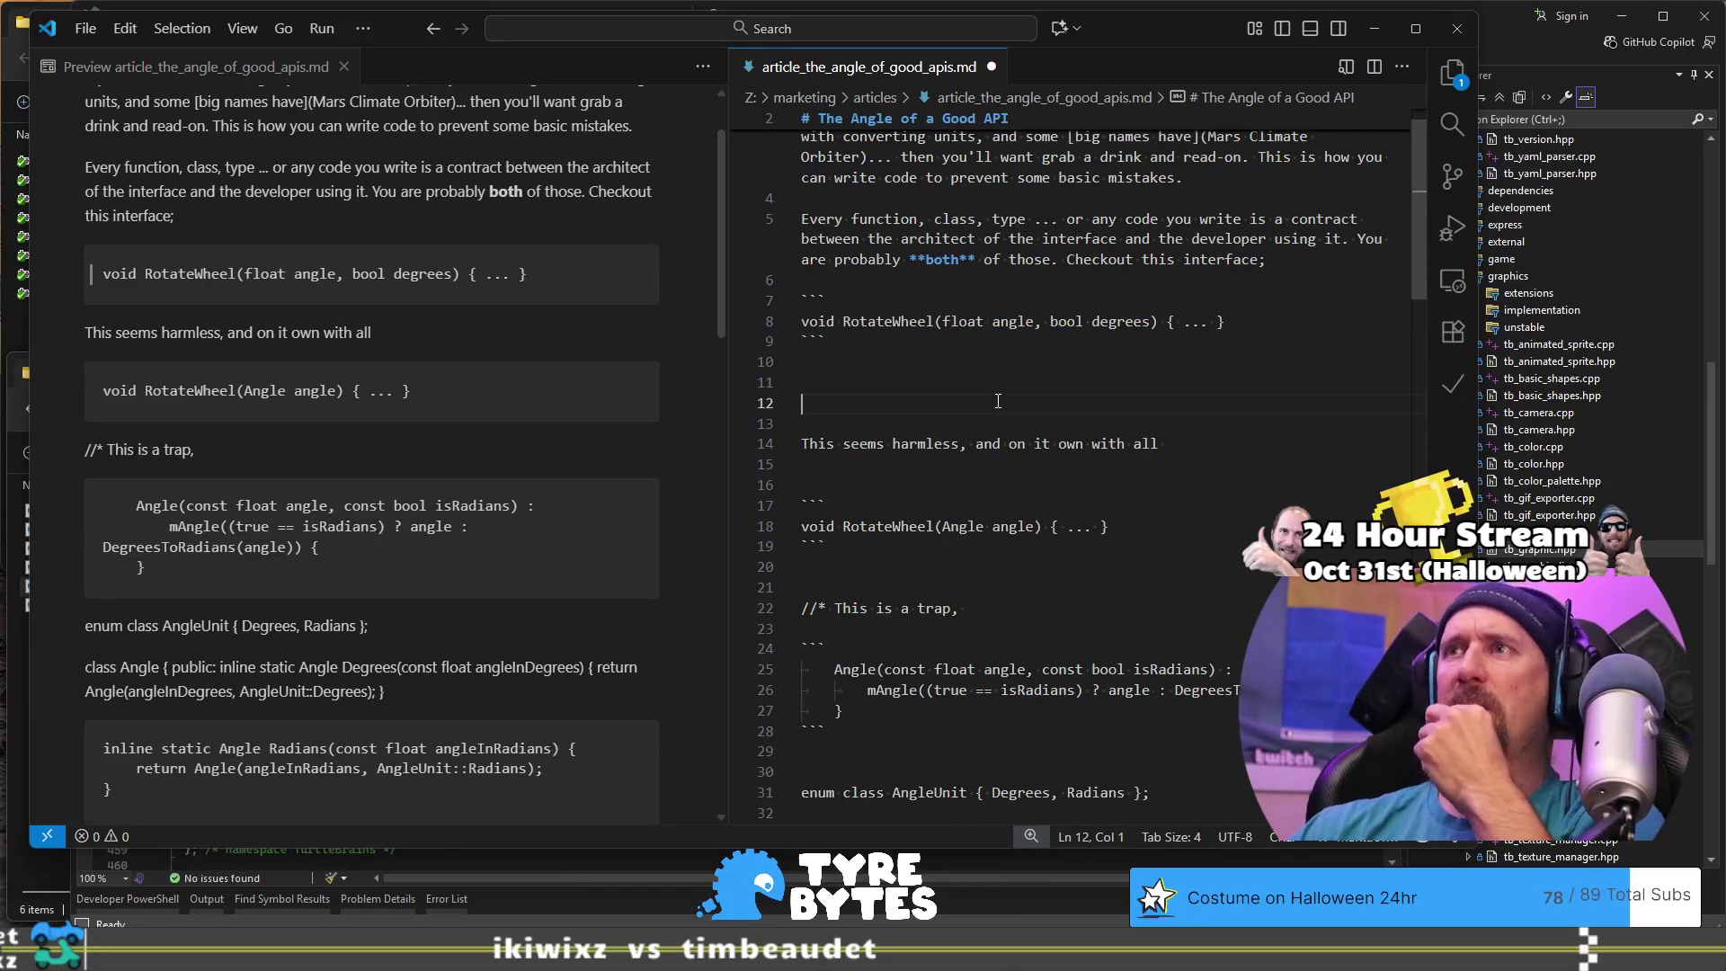
key("Delete")
key("Delete")
key("BackSpace")
key("BackSpace")
Step: Restore one blank line above the sentence and add 'especially in a very small example where you don't forget the context.'
key("Right")
key("Right")
key("Right")
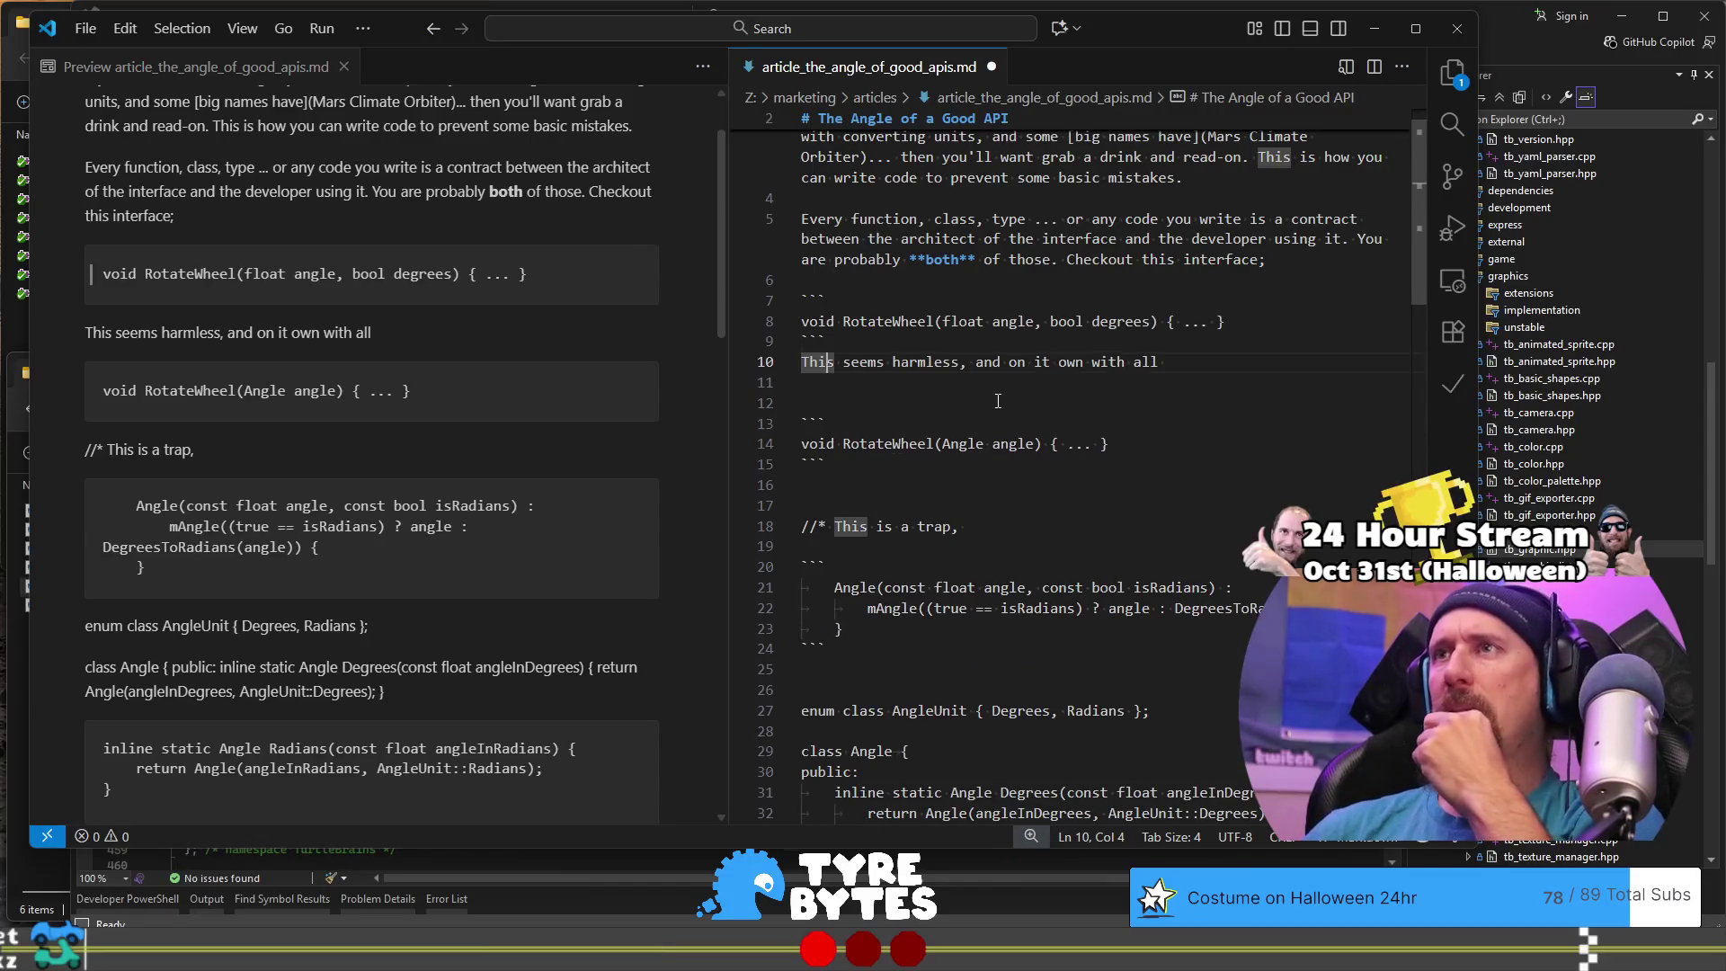
key("Return")
key("Down")
key("End")
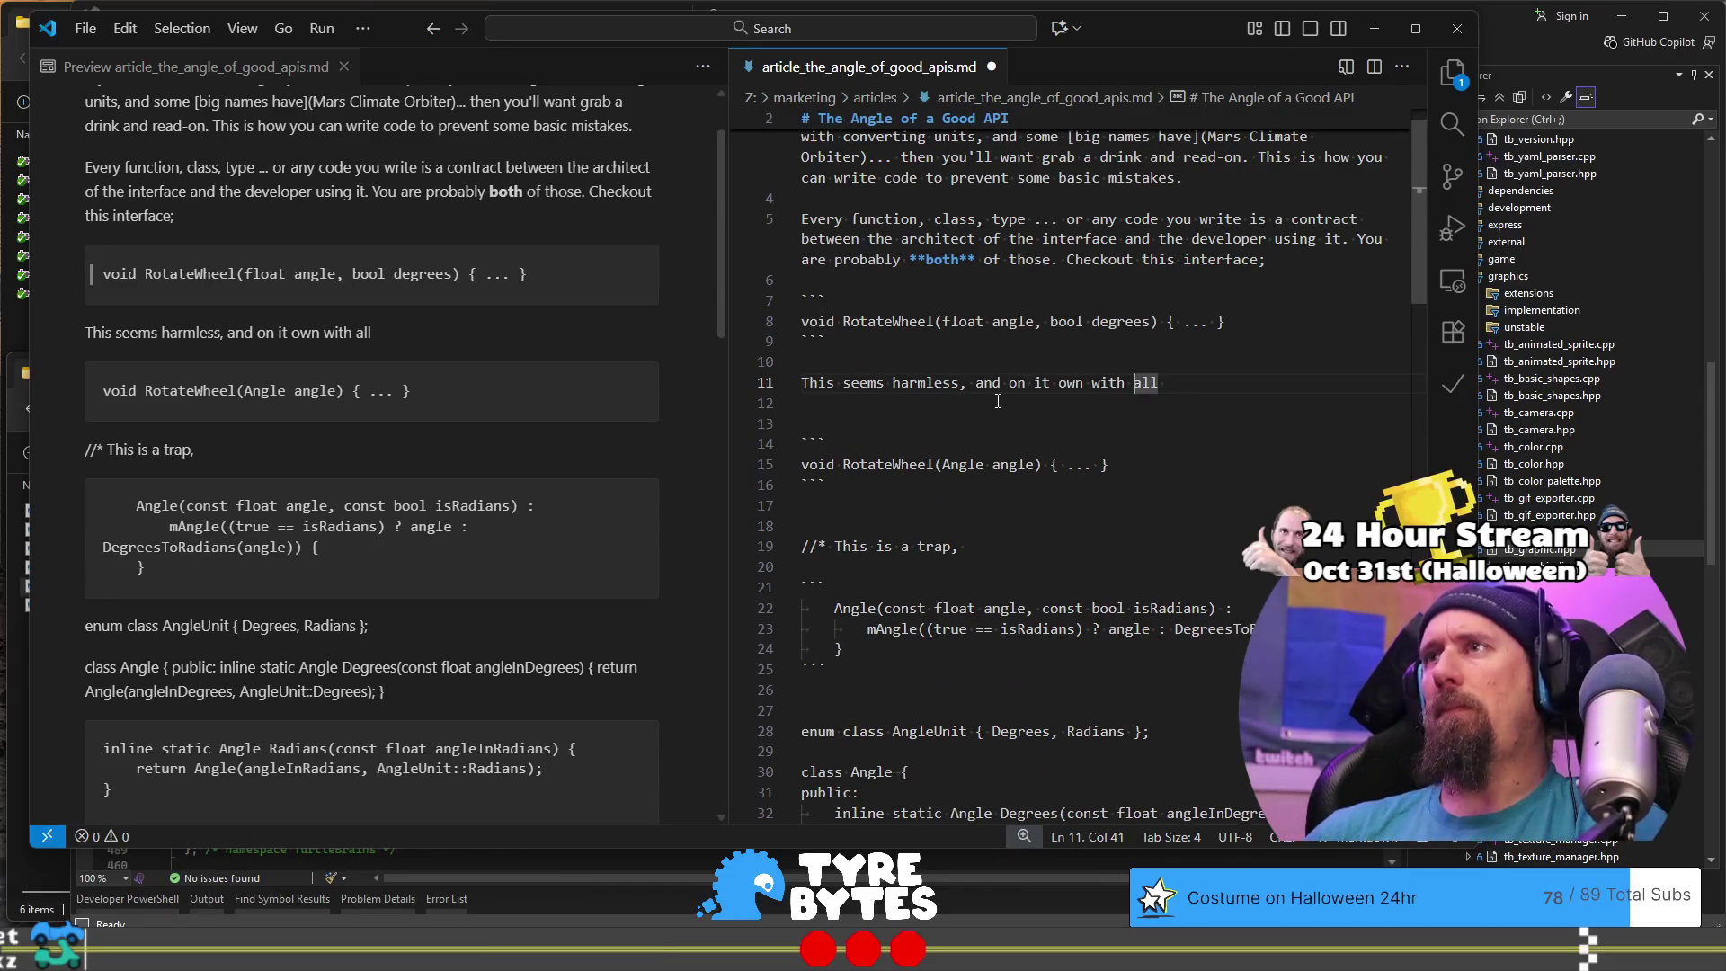
key("ctrl+Left")
key("ctrl+Left")
key("ctrl+Left")
type("especial")
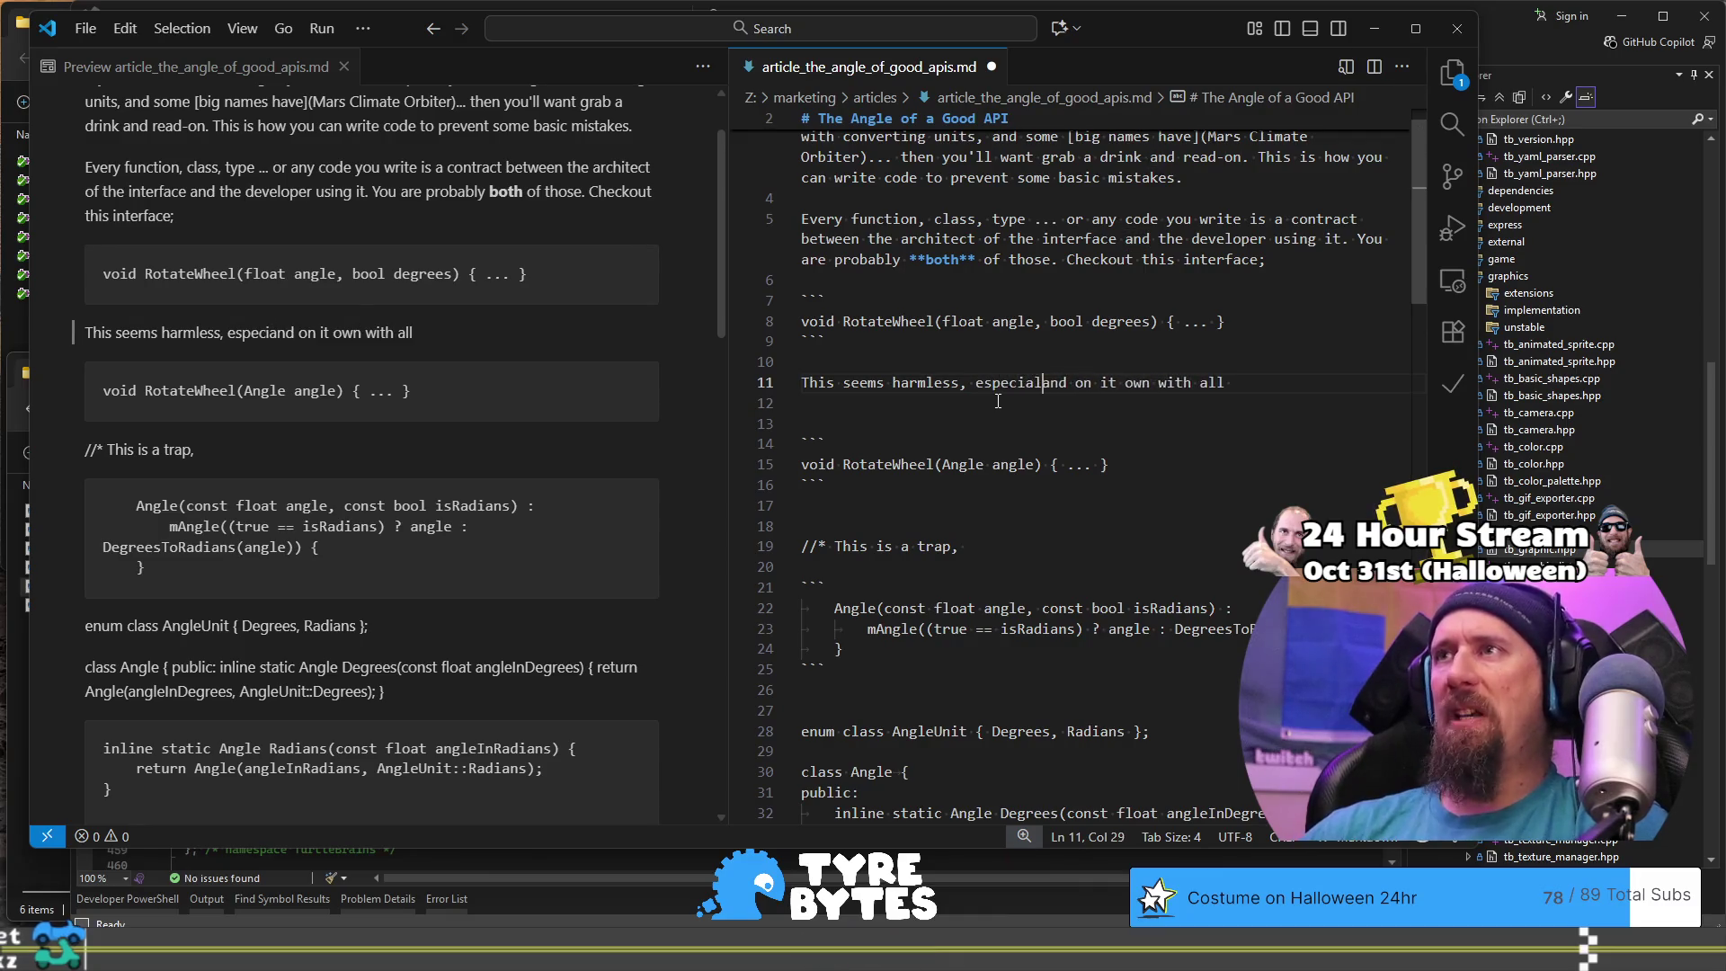
type("ly in a ")
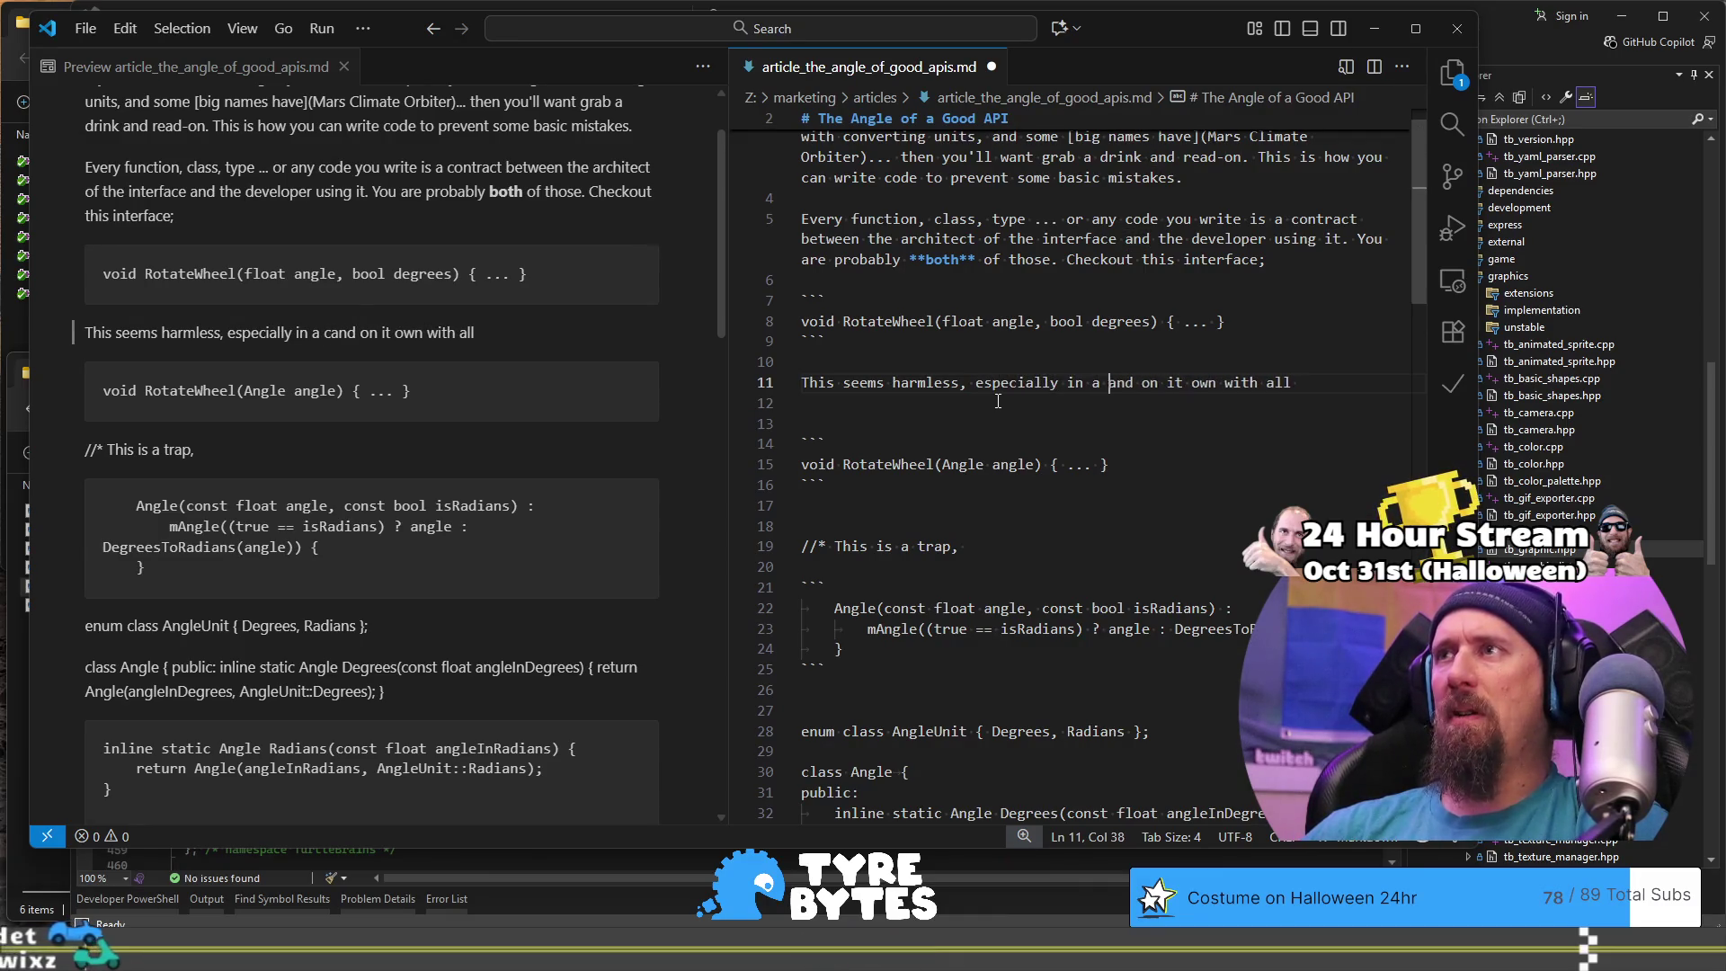
type("very small ")
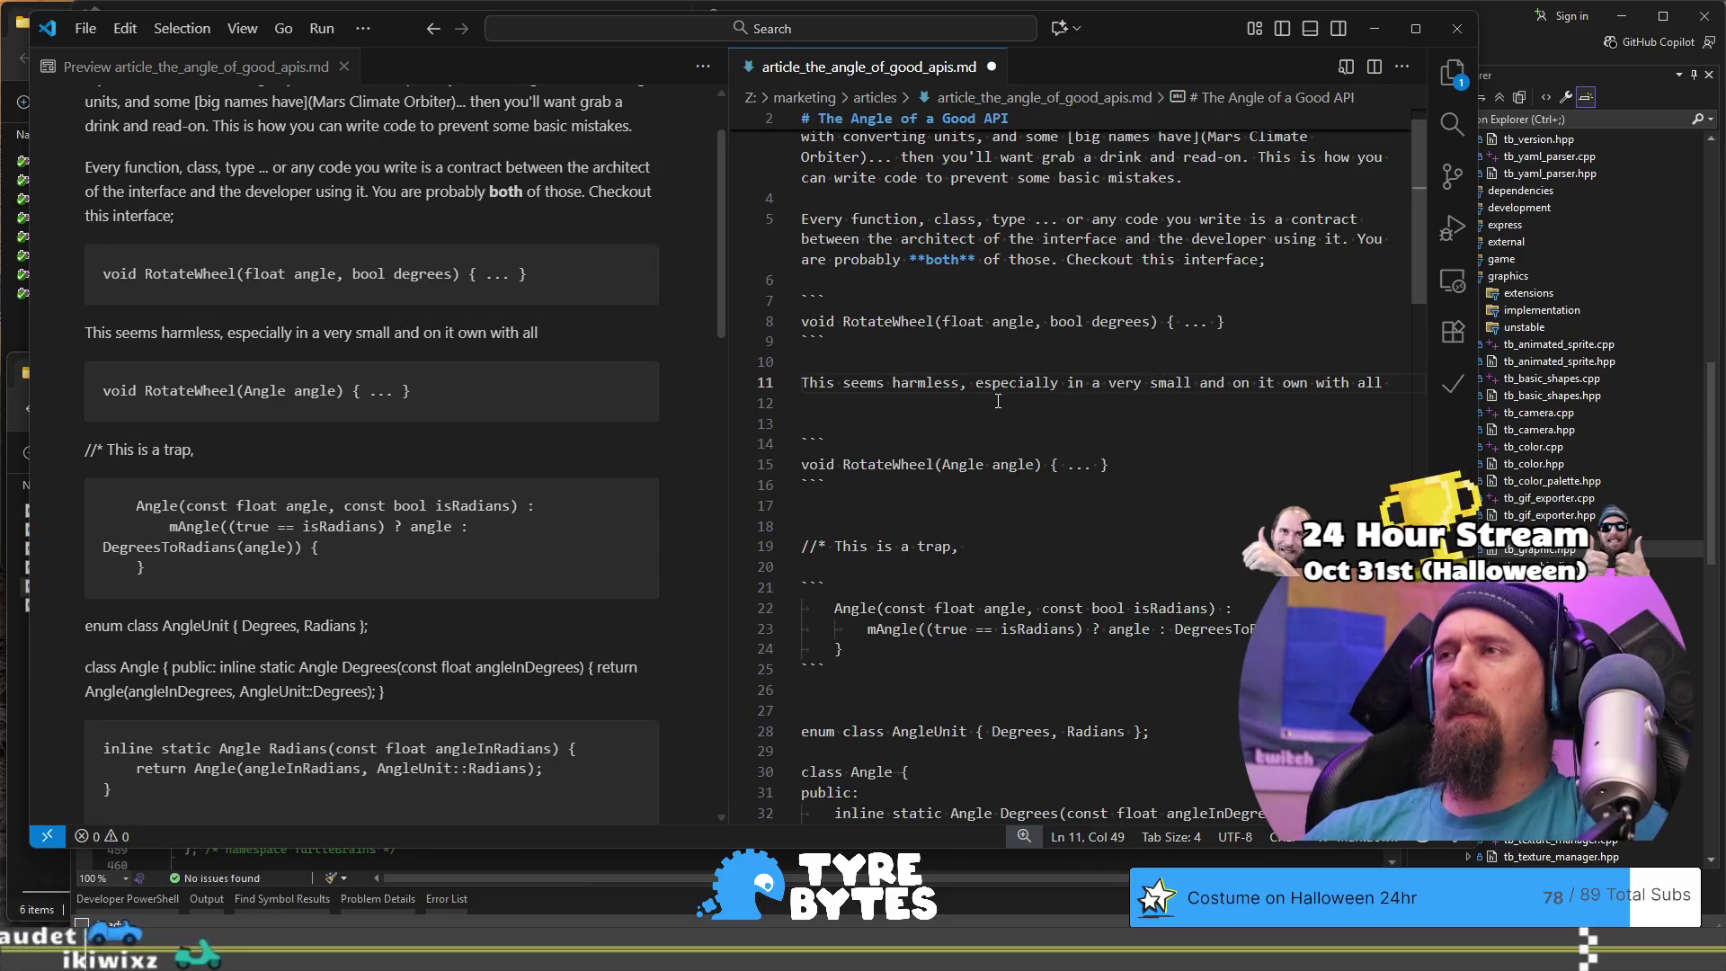
type("ex")
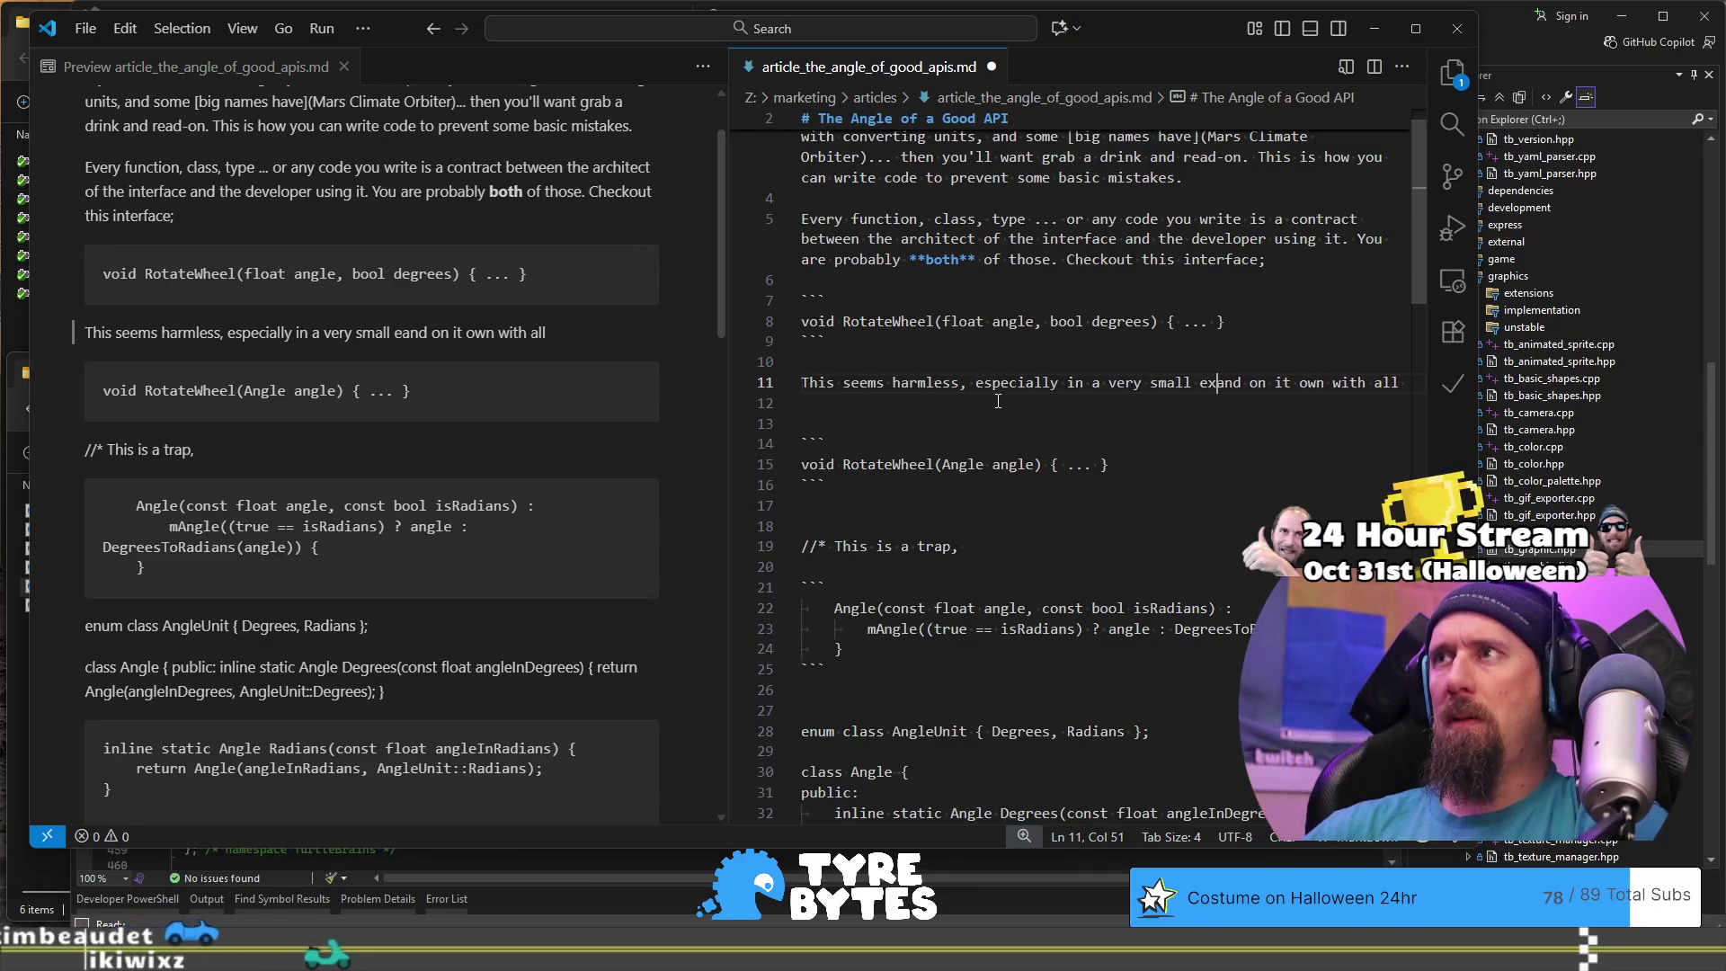
type("ample where ")
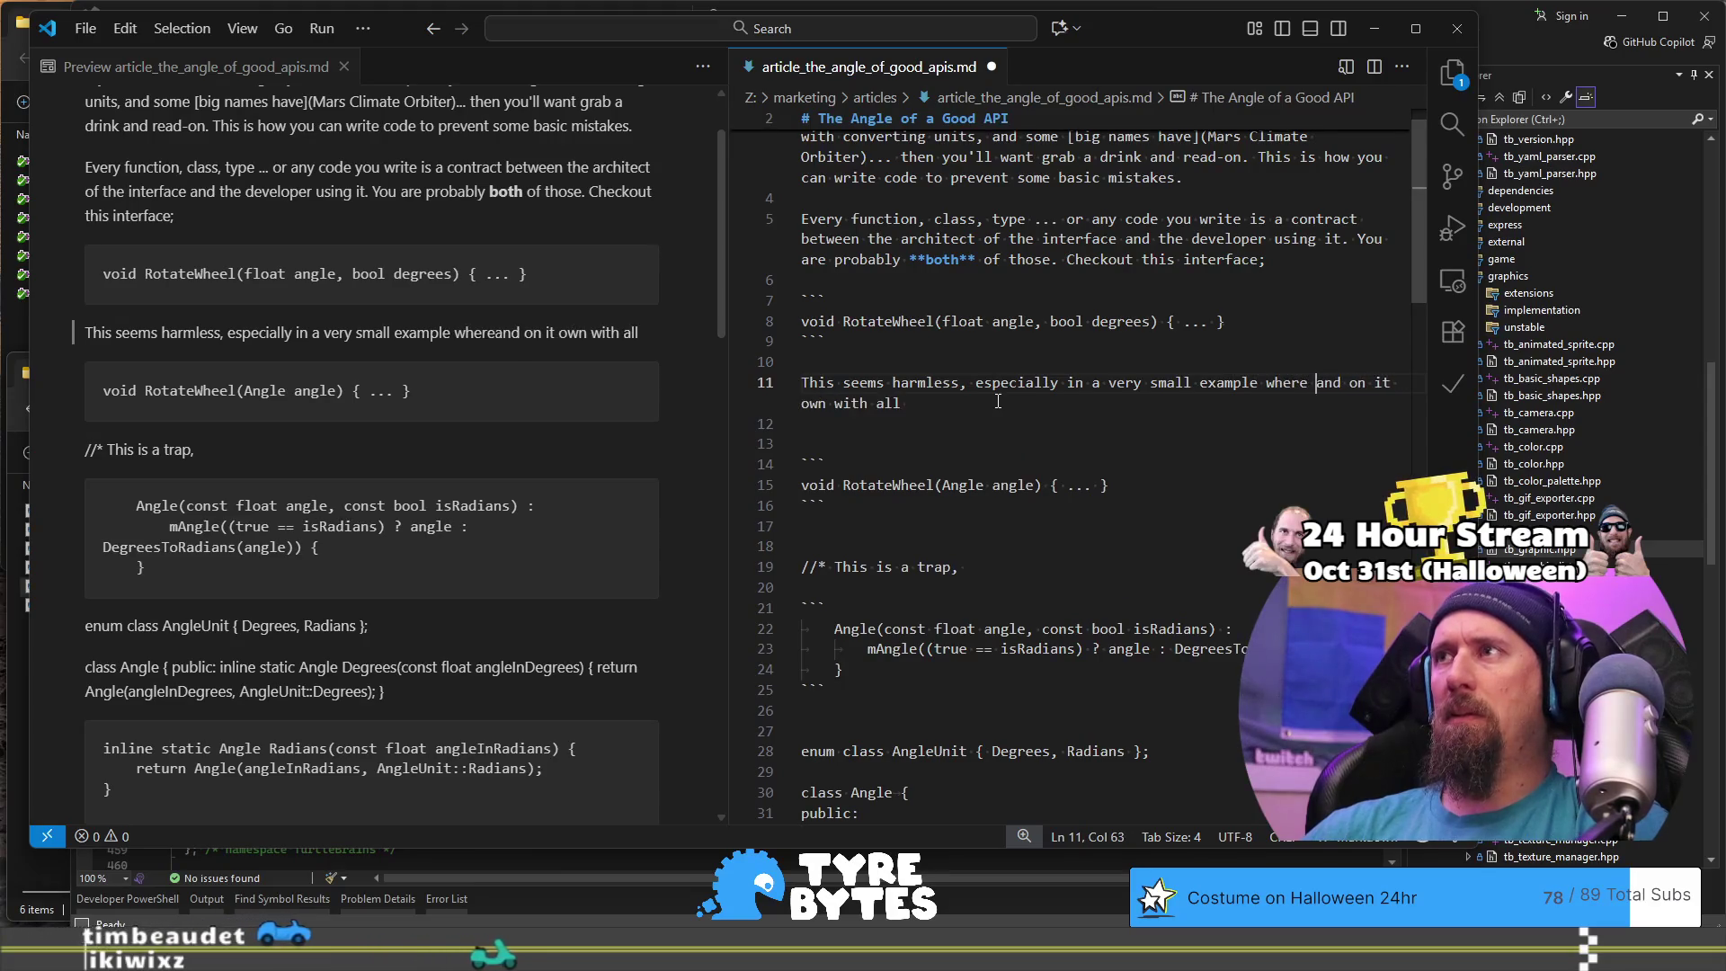
type("you don't ")
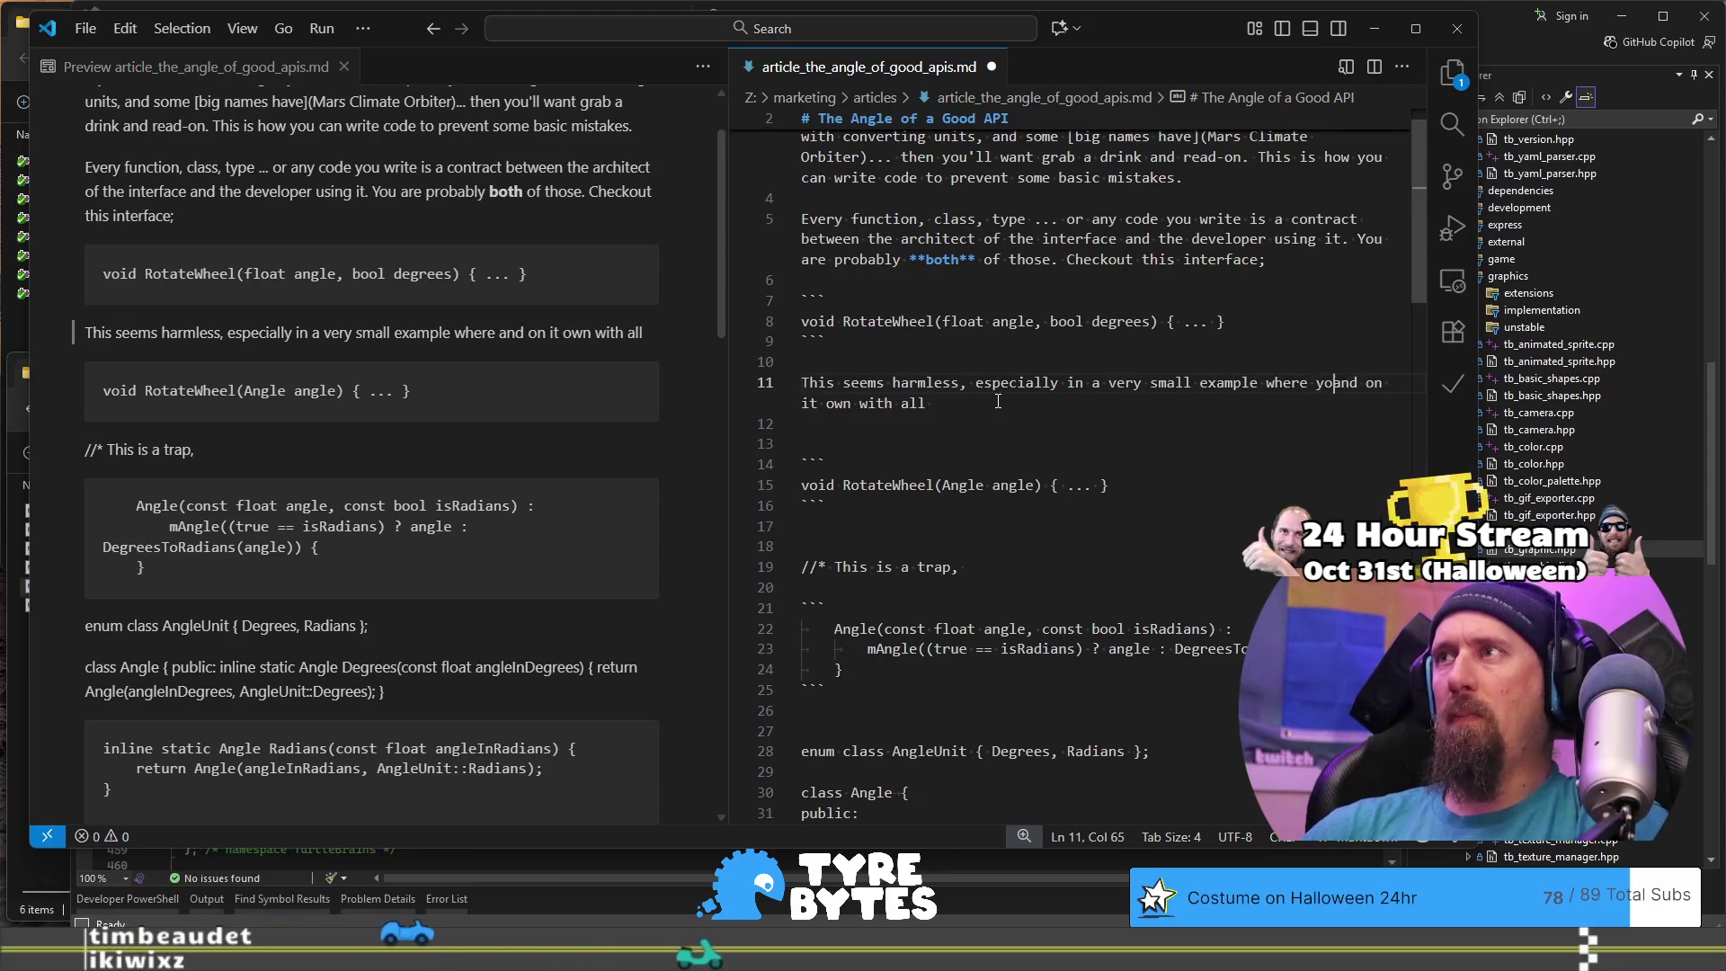
type("forget the co")
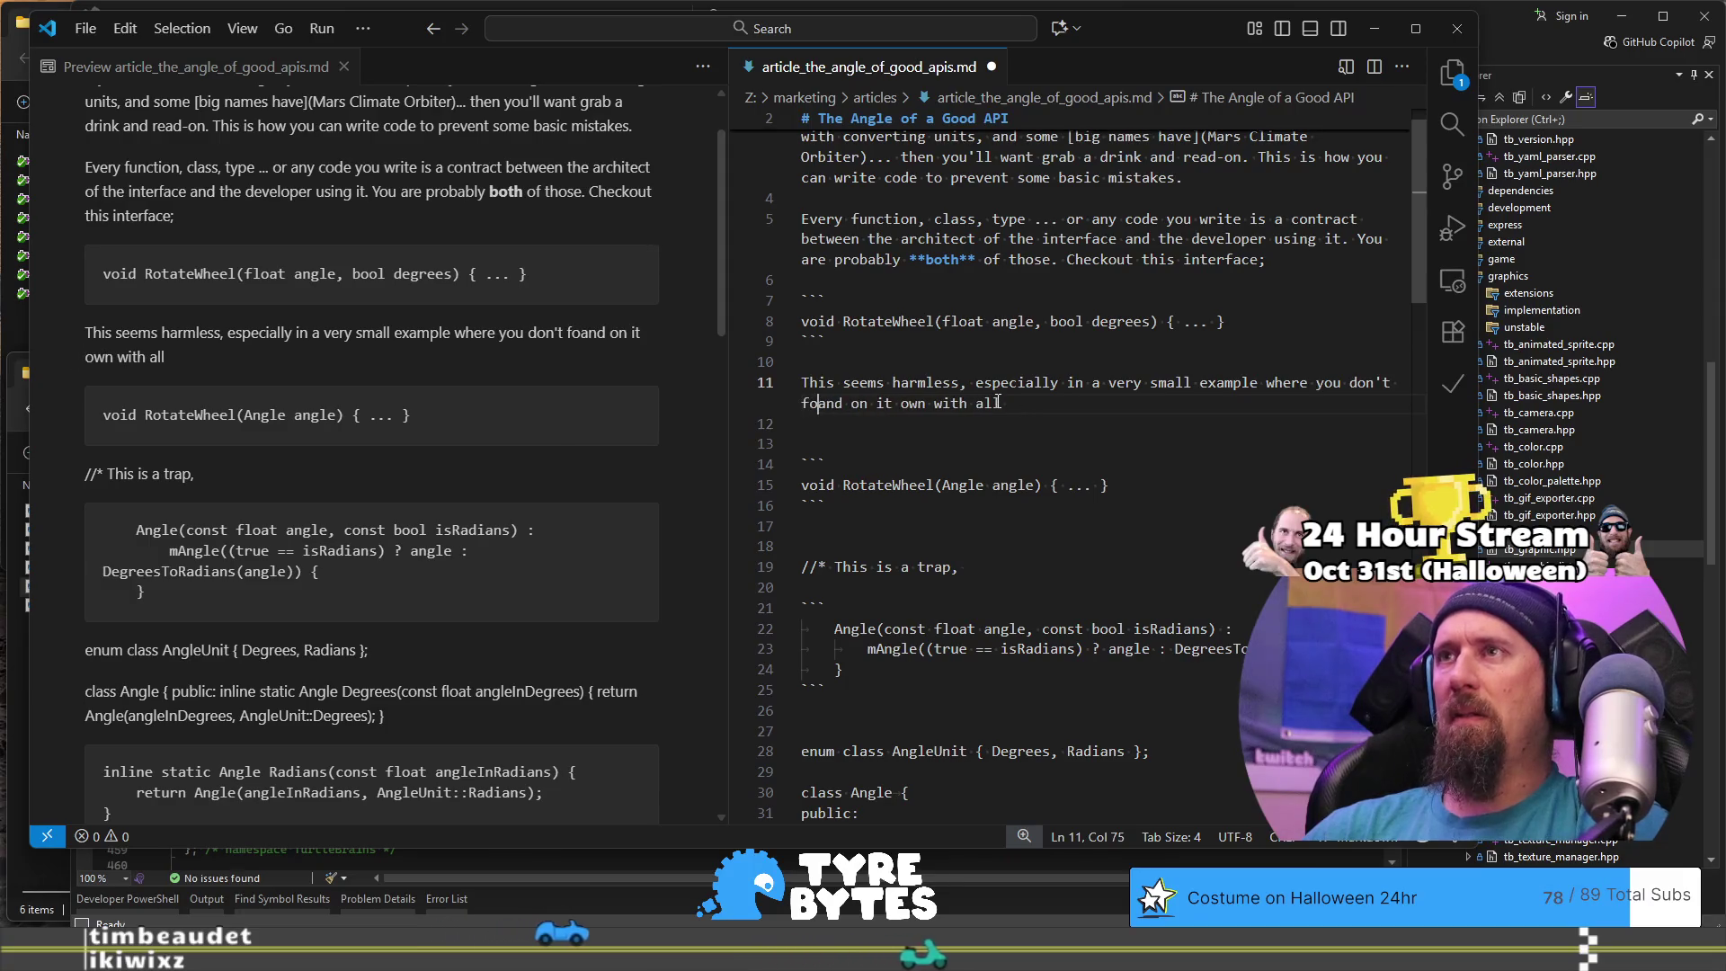
type("ntext.")
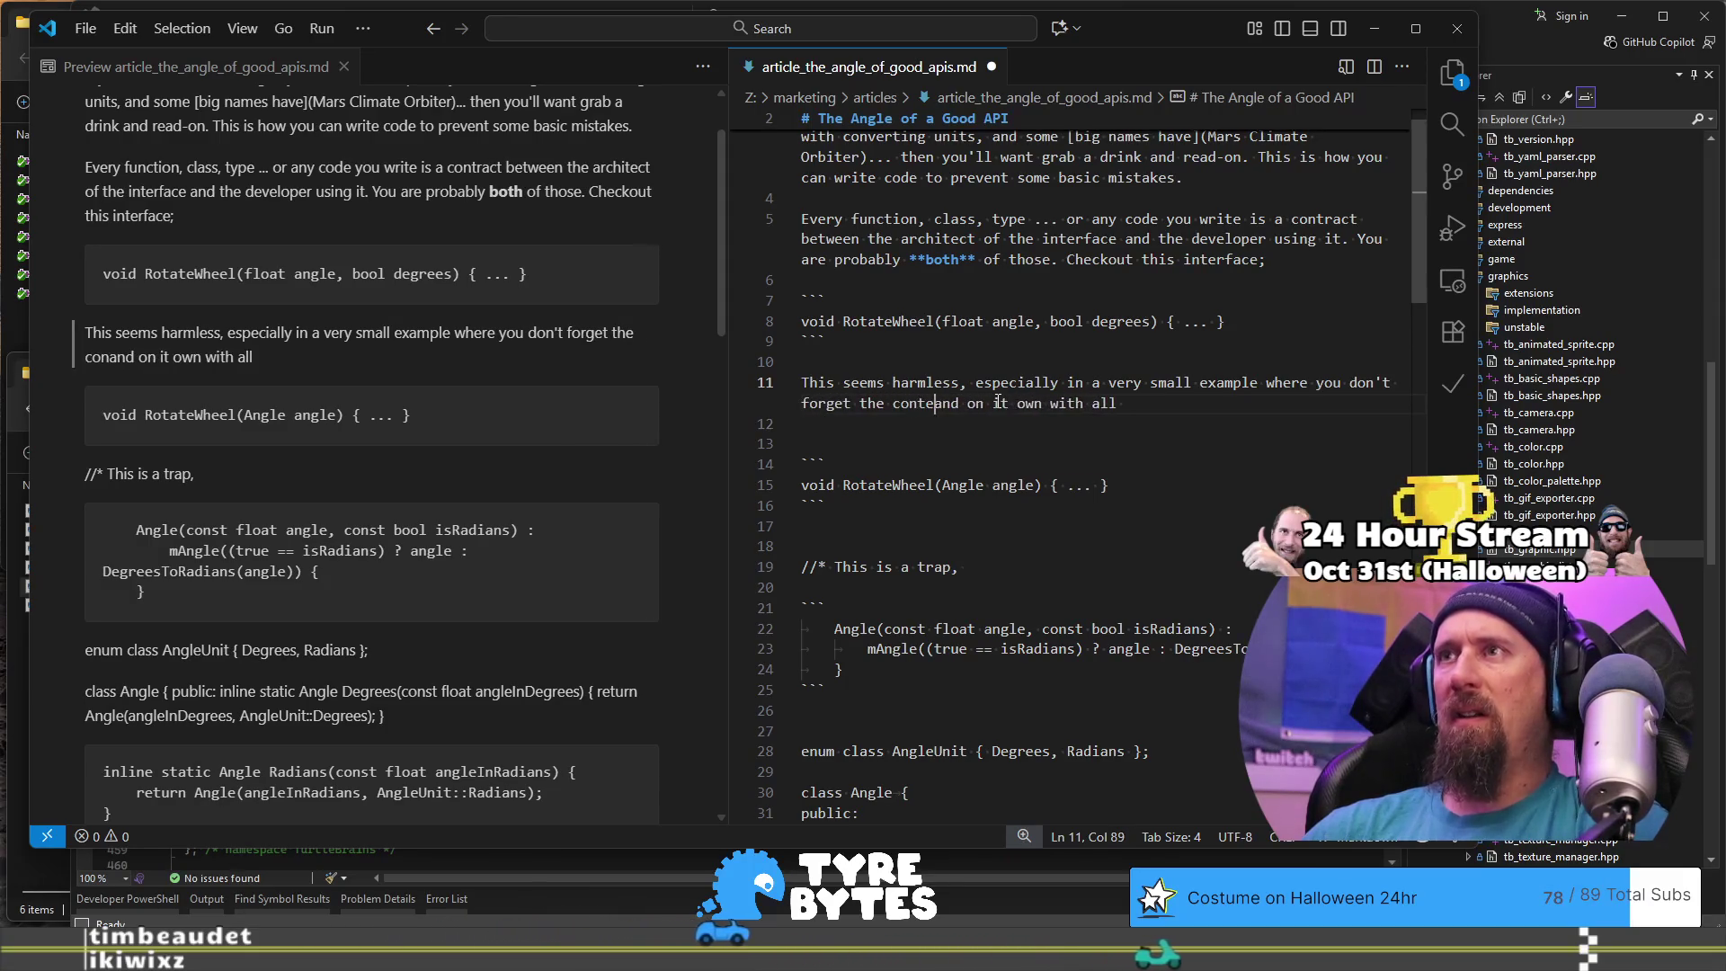
Step: Replace the sentence's trailing words with 'But pretend the project is bigger…'
key("shift+End")
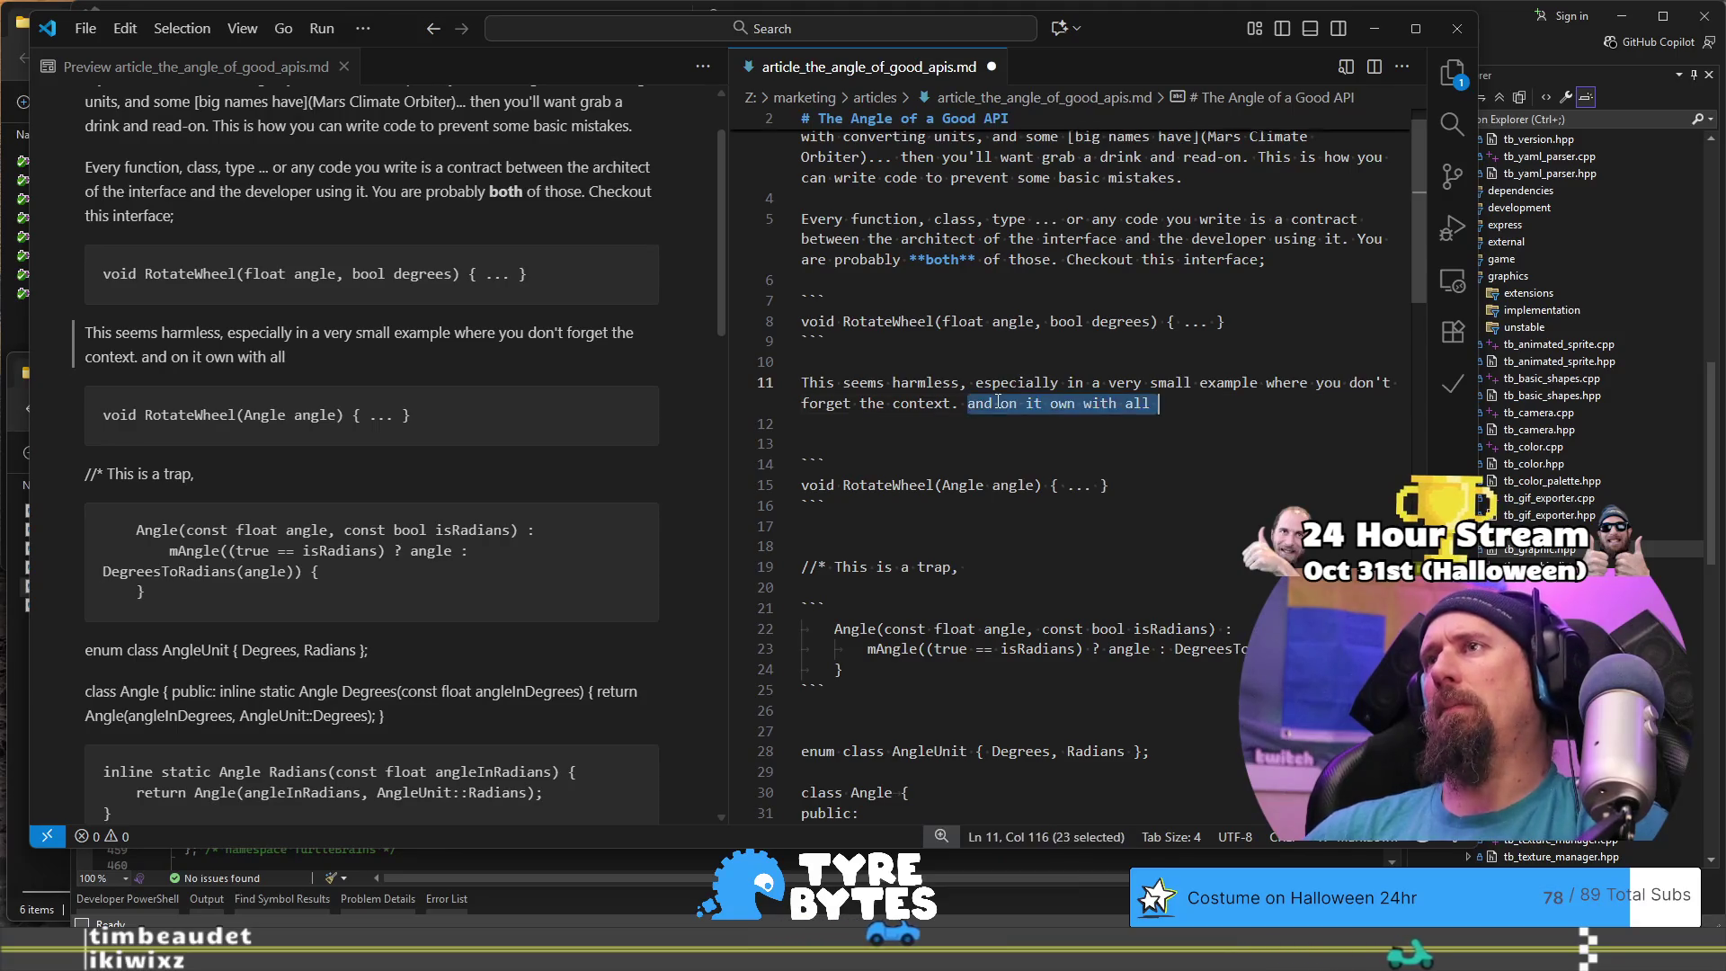
type("But")
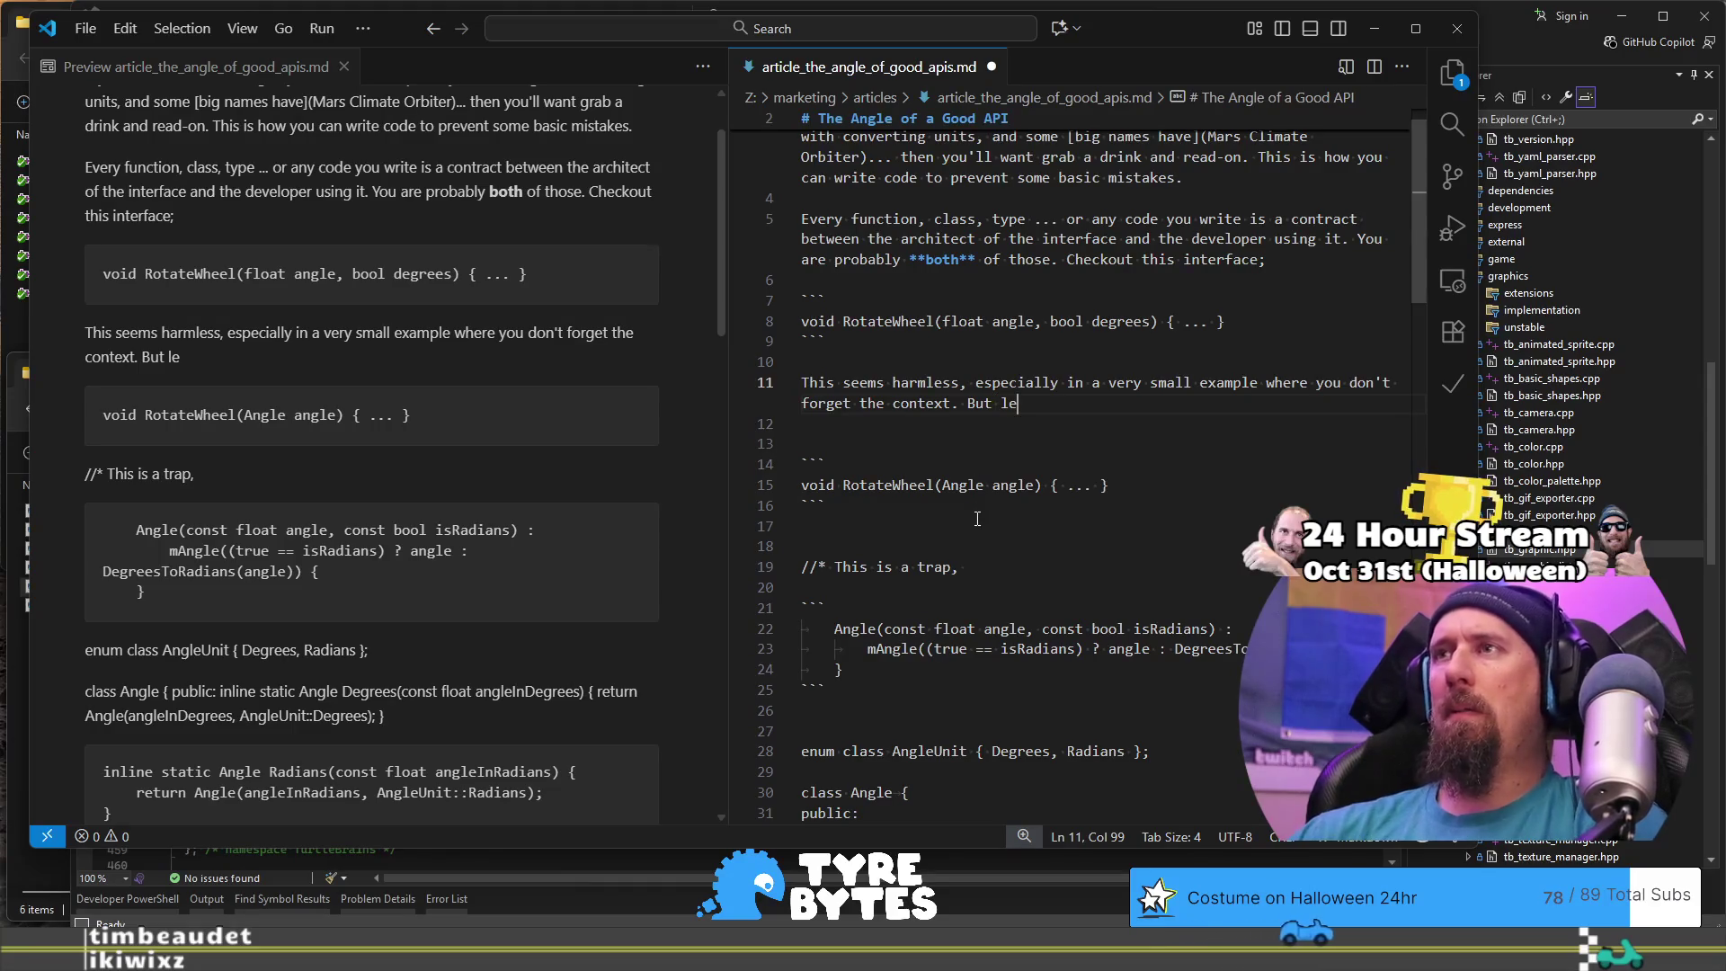
key("BackSpace")
key("BackSpace")
type("etn")
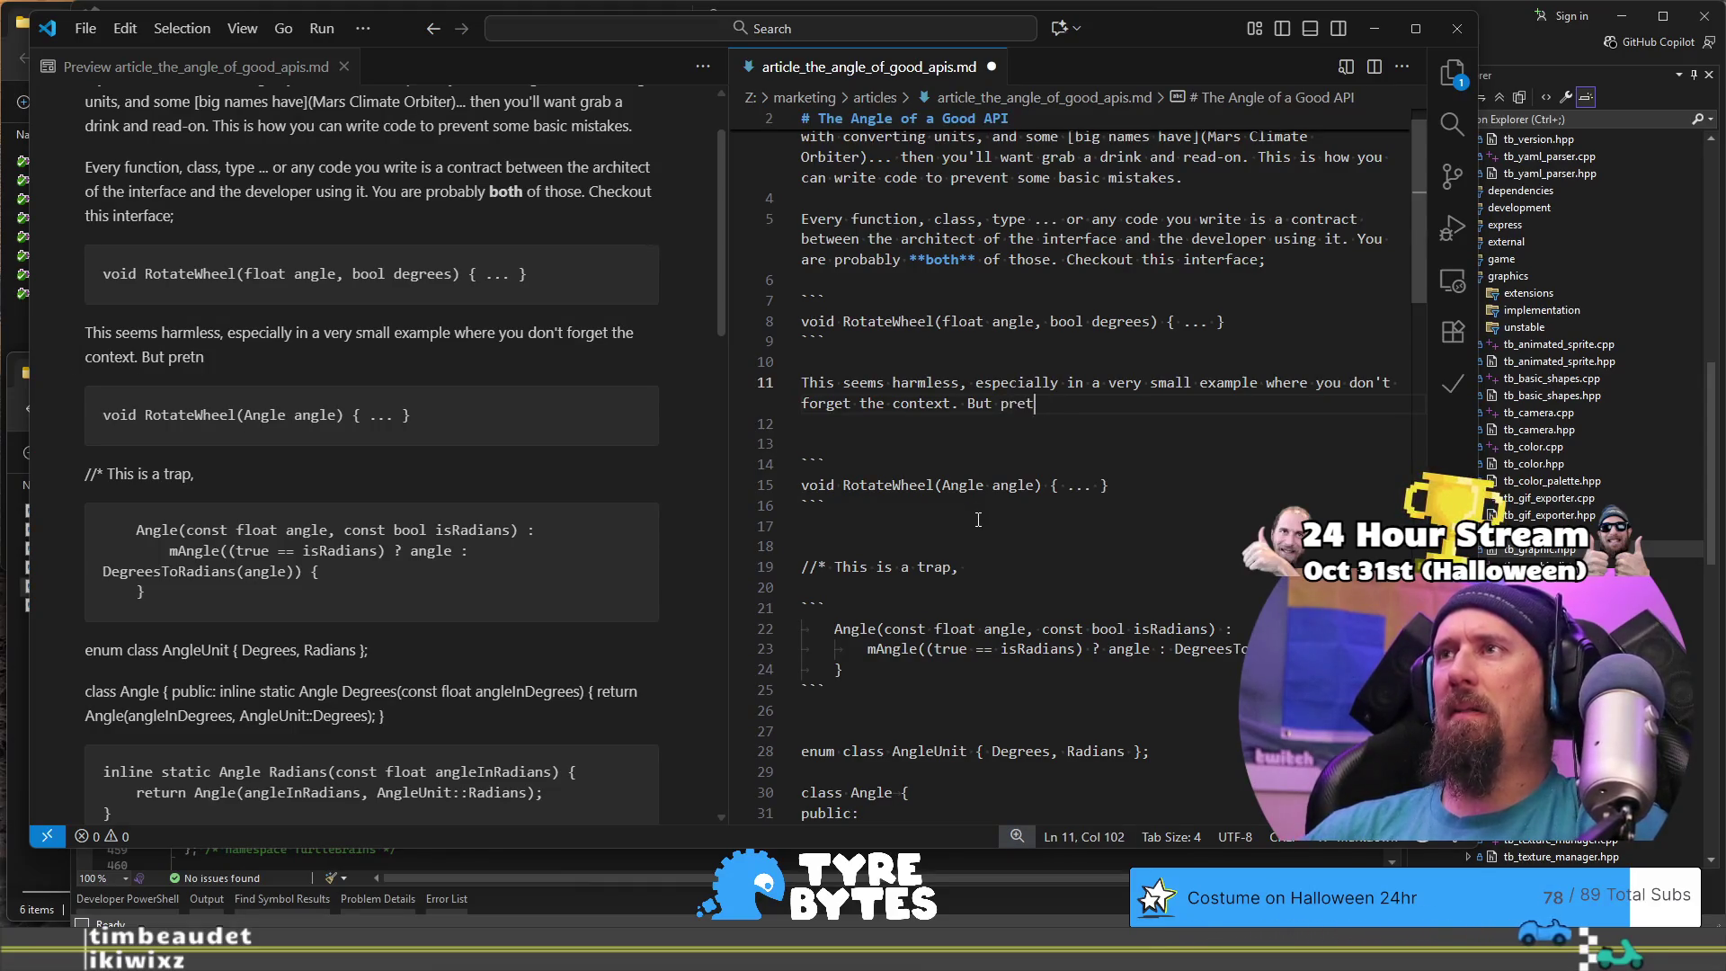
type("the project is bigge")
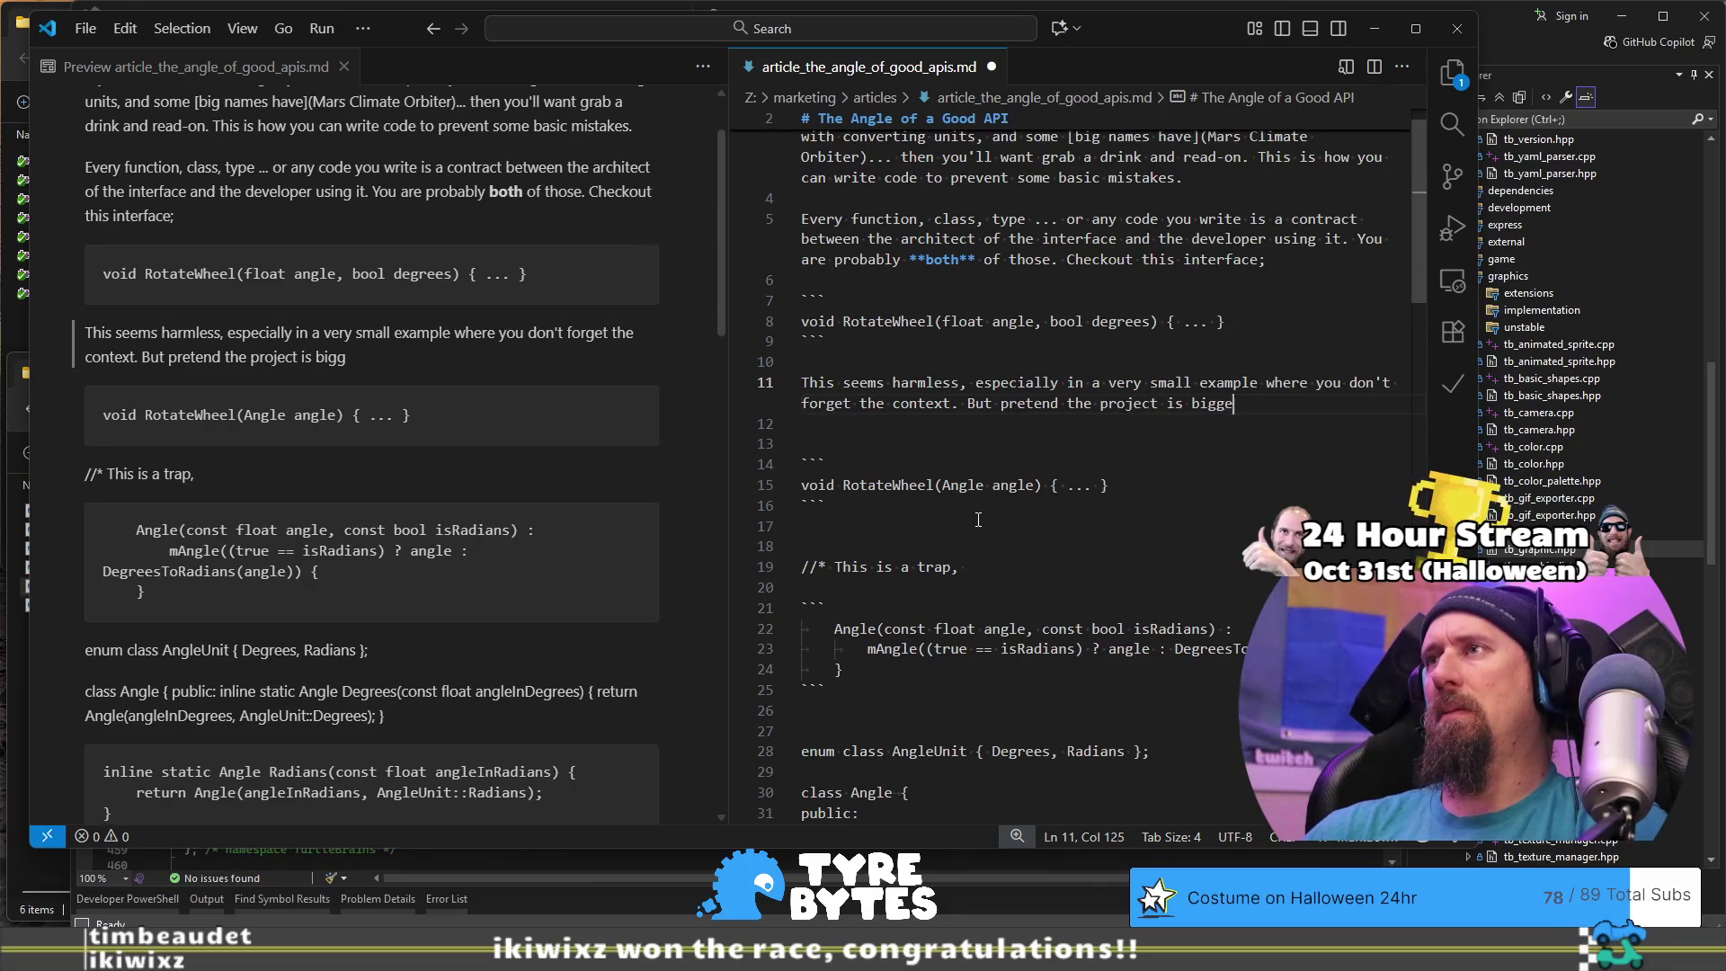
type("fu")
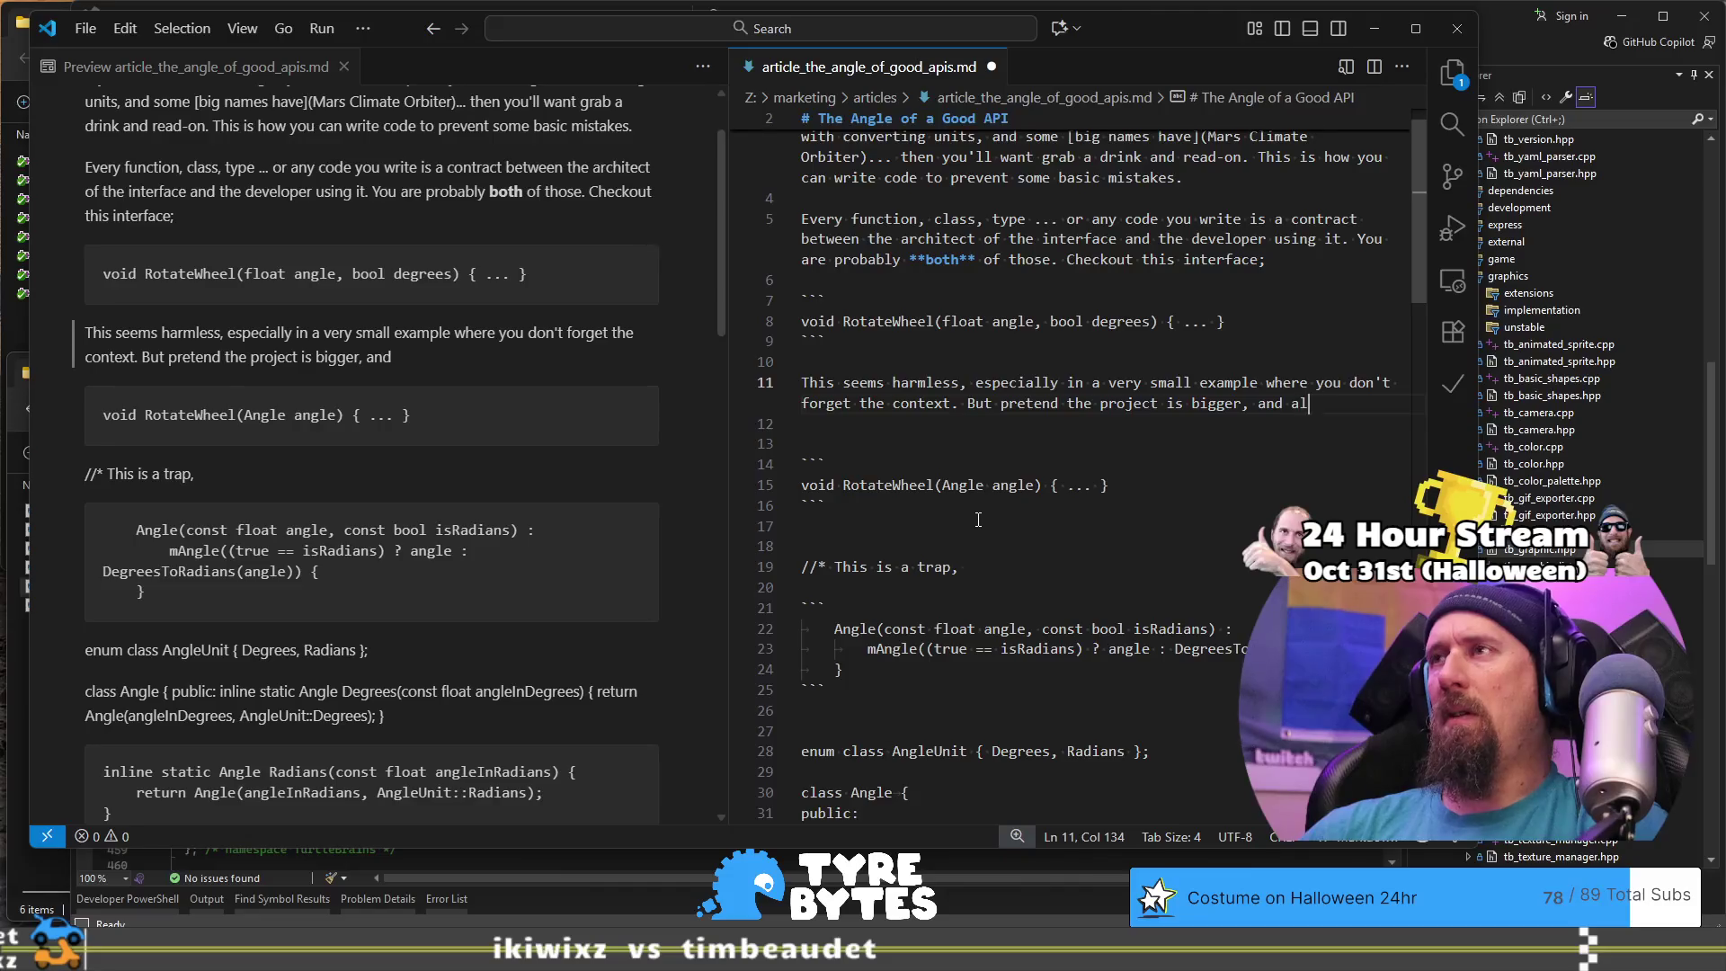
type("as ")
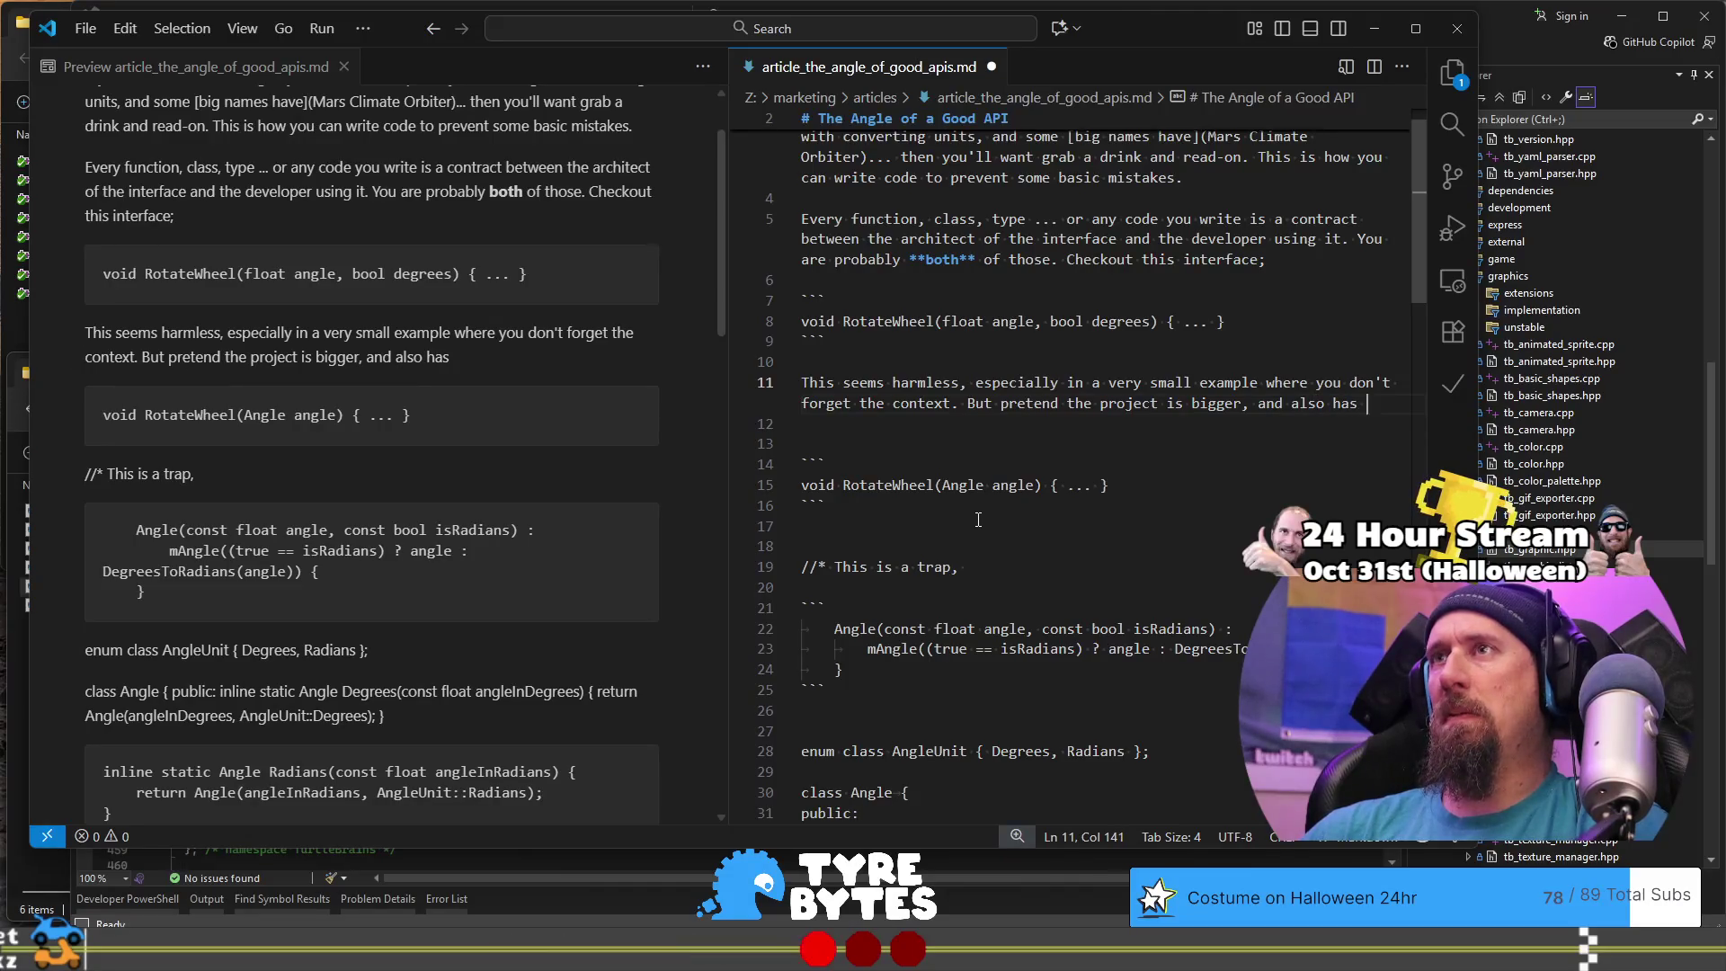
type("the foll")
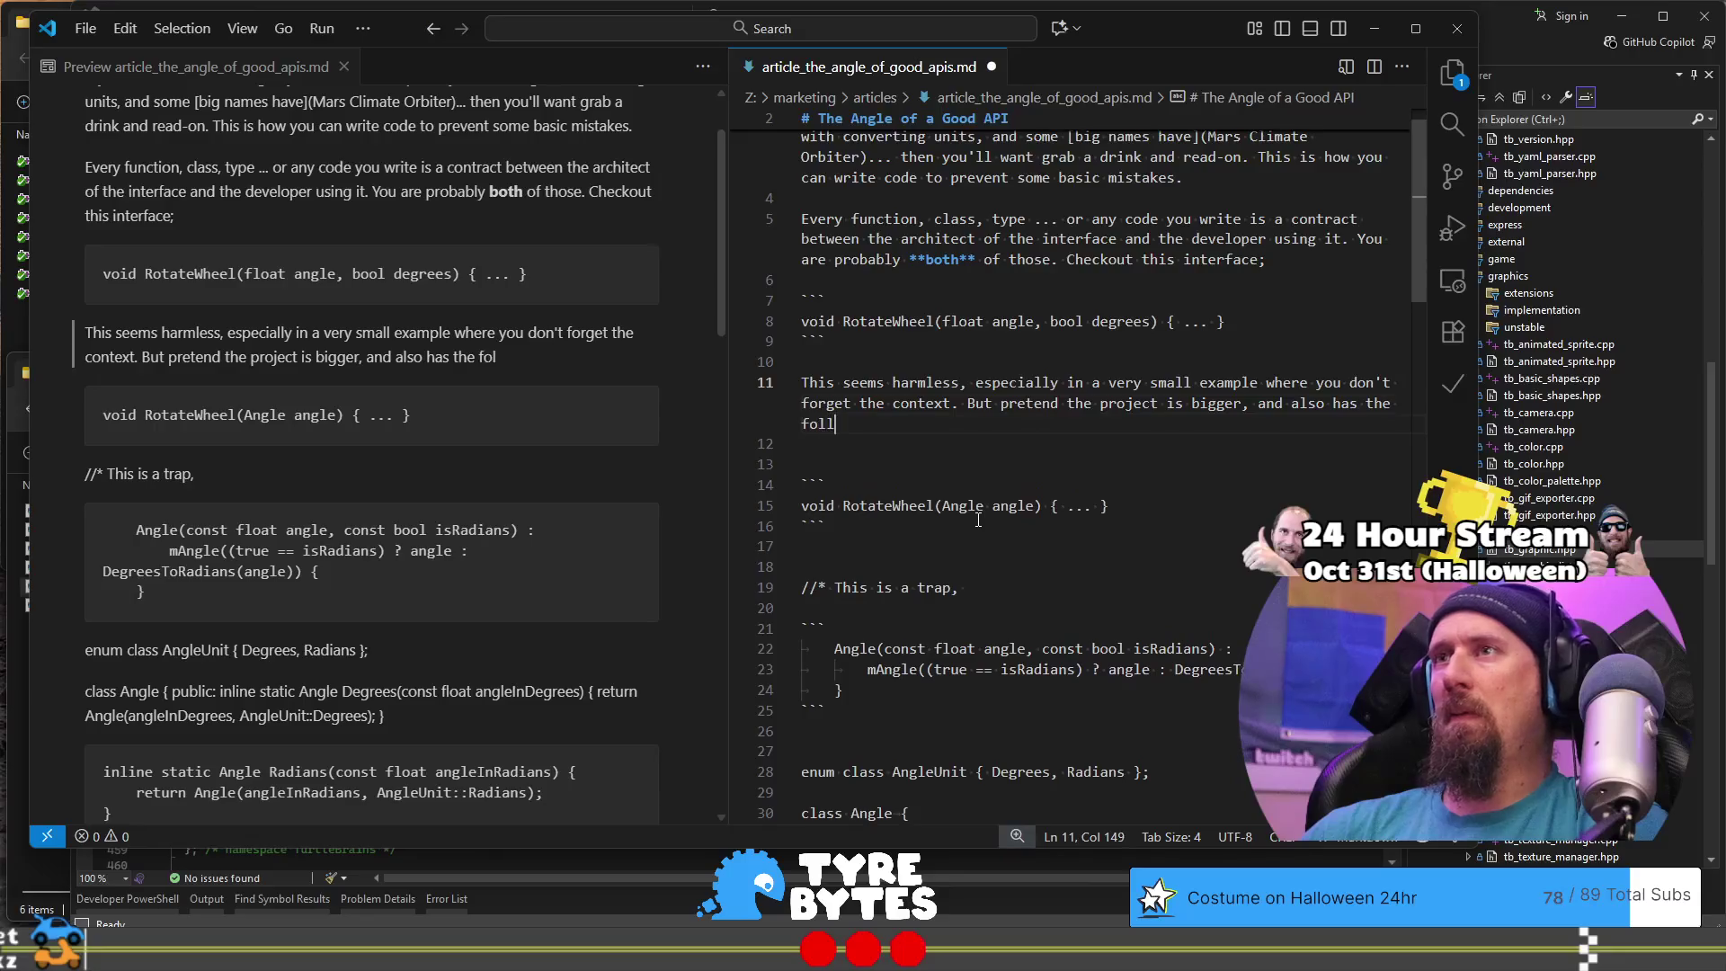
type("i")
type("functions spr")
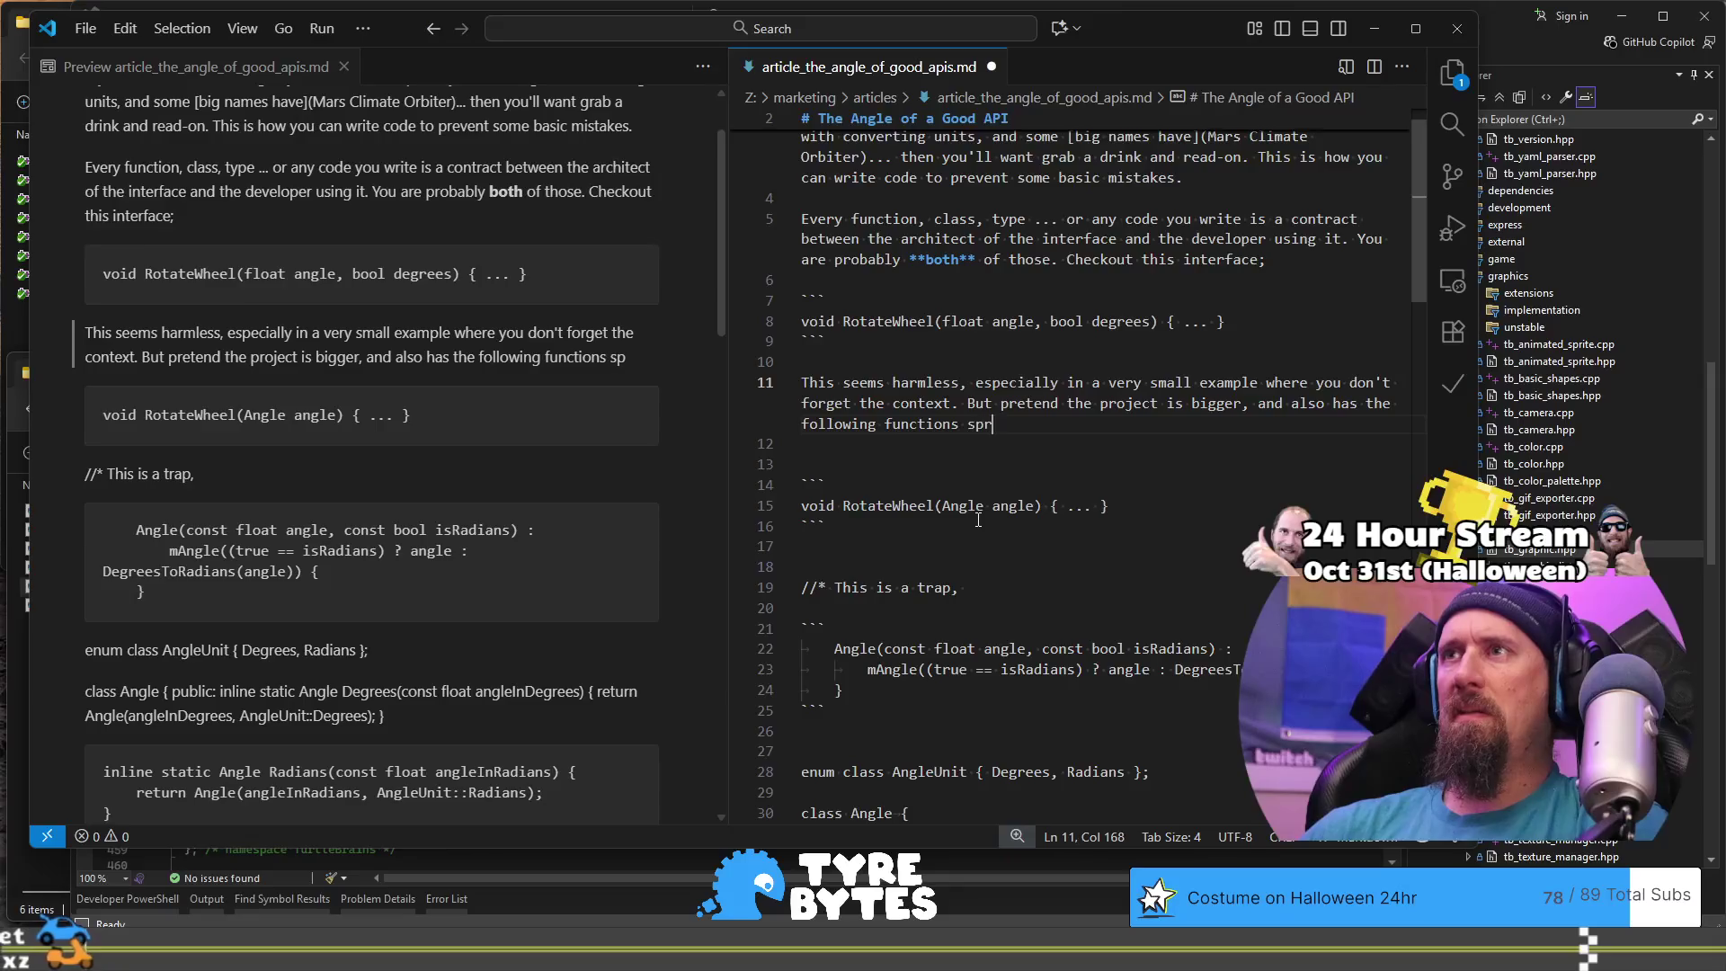
type("ead out")
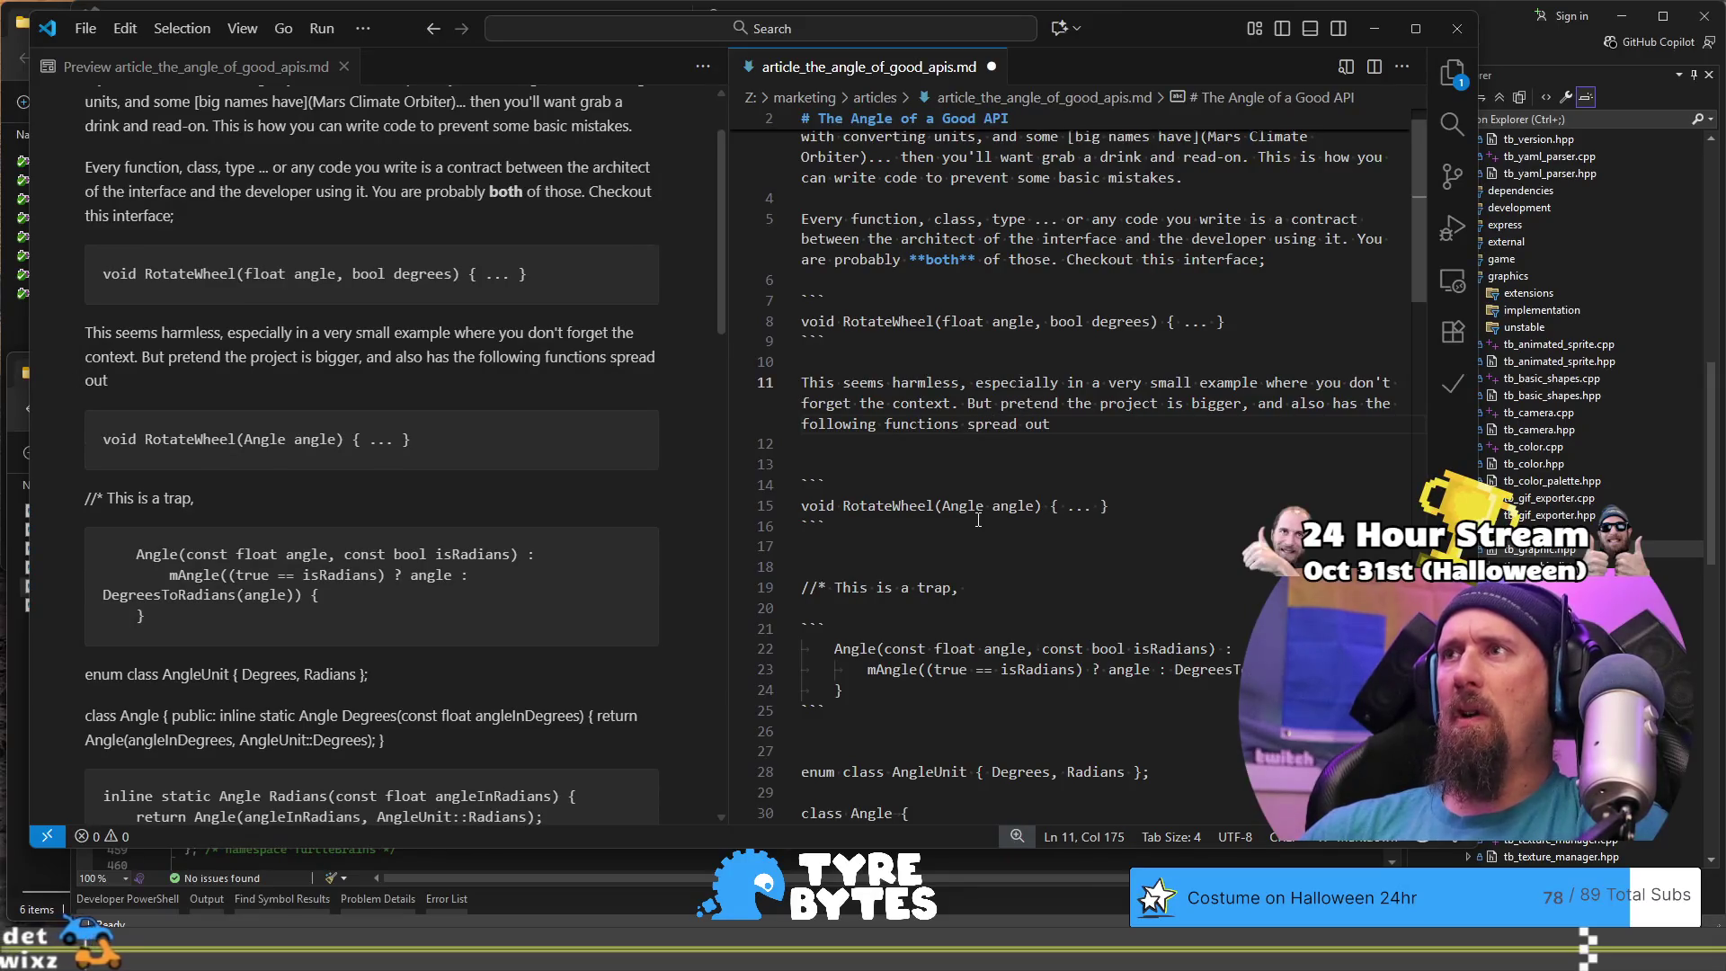
type(";")
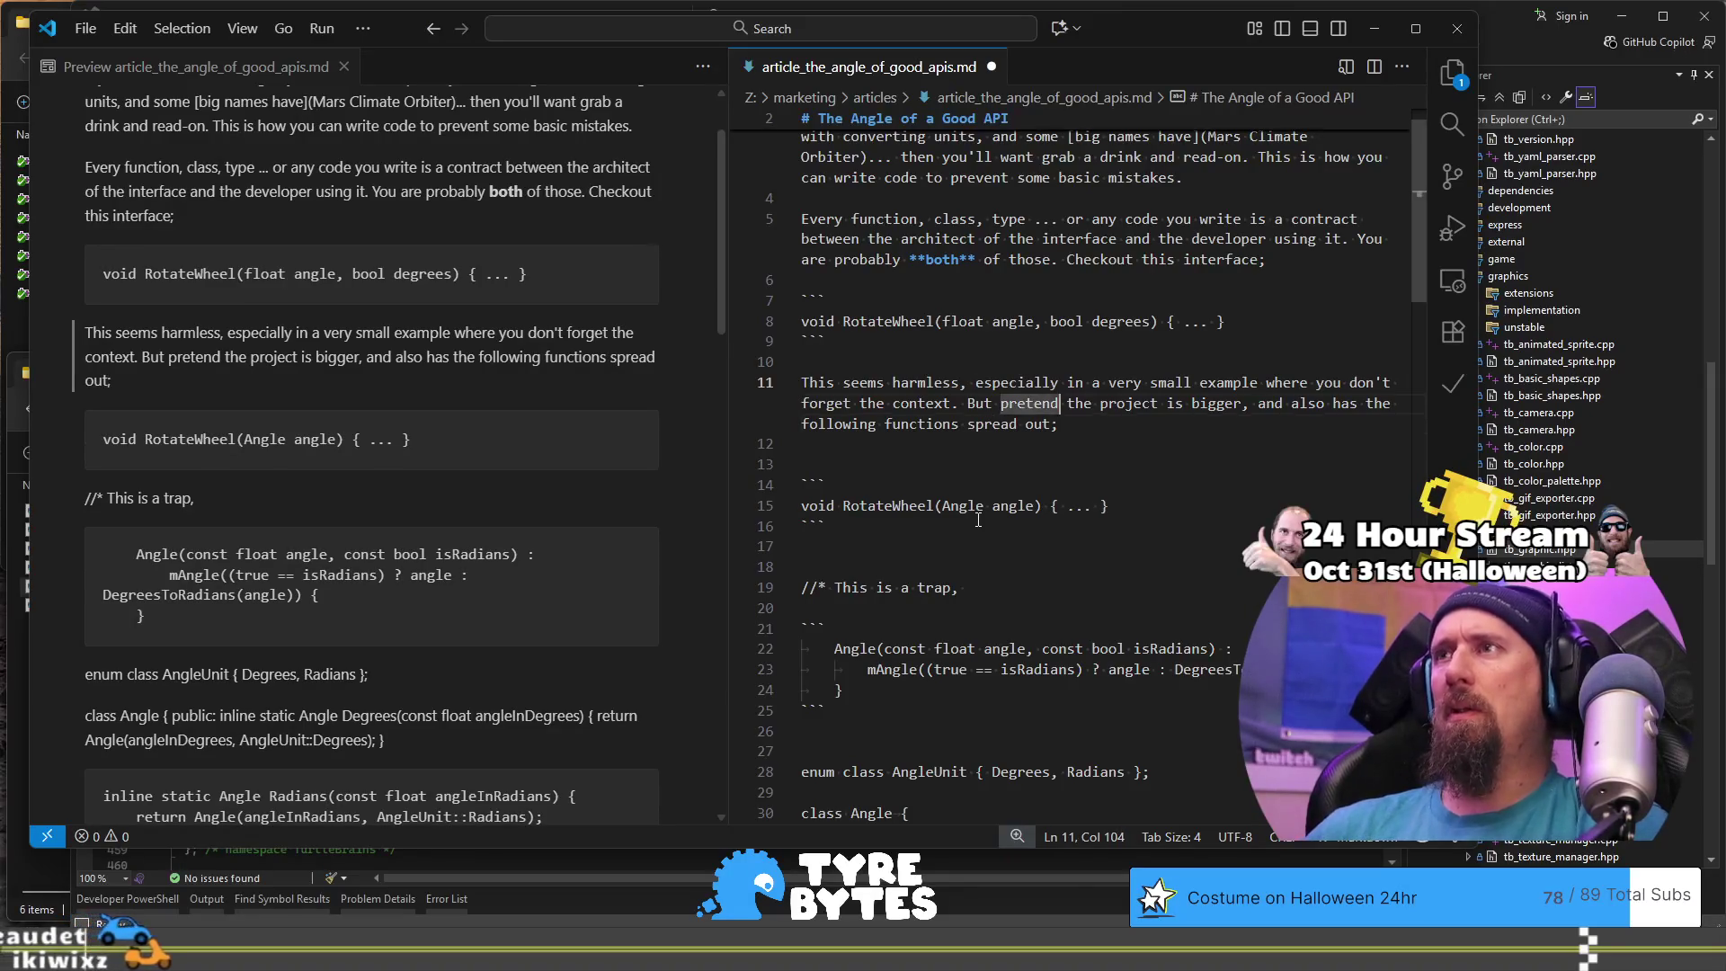
key("Left")
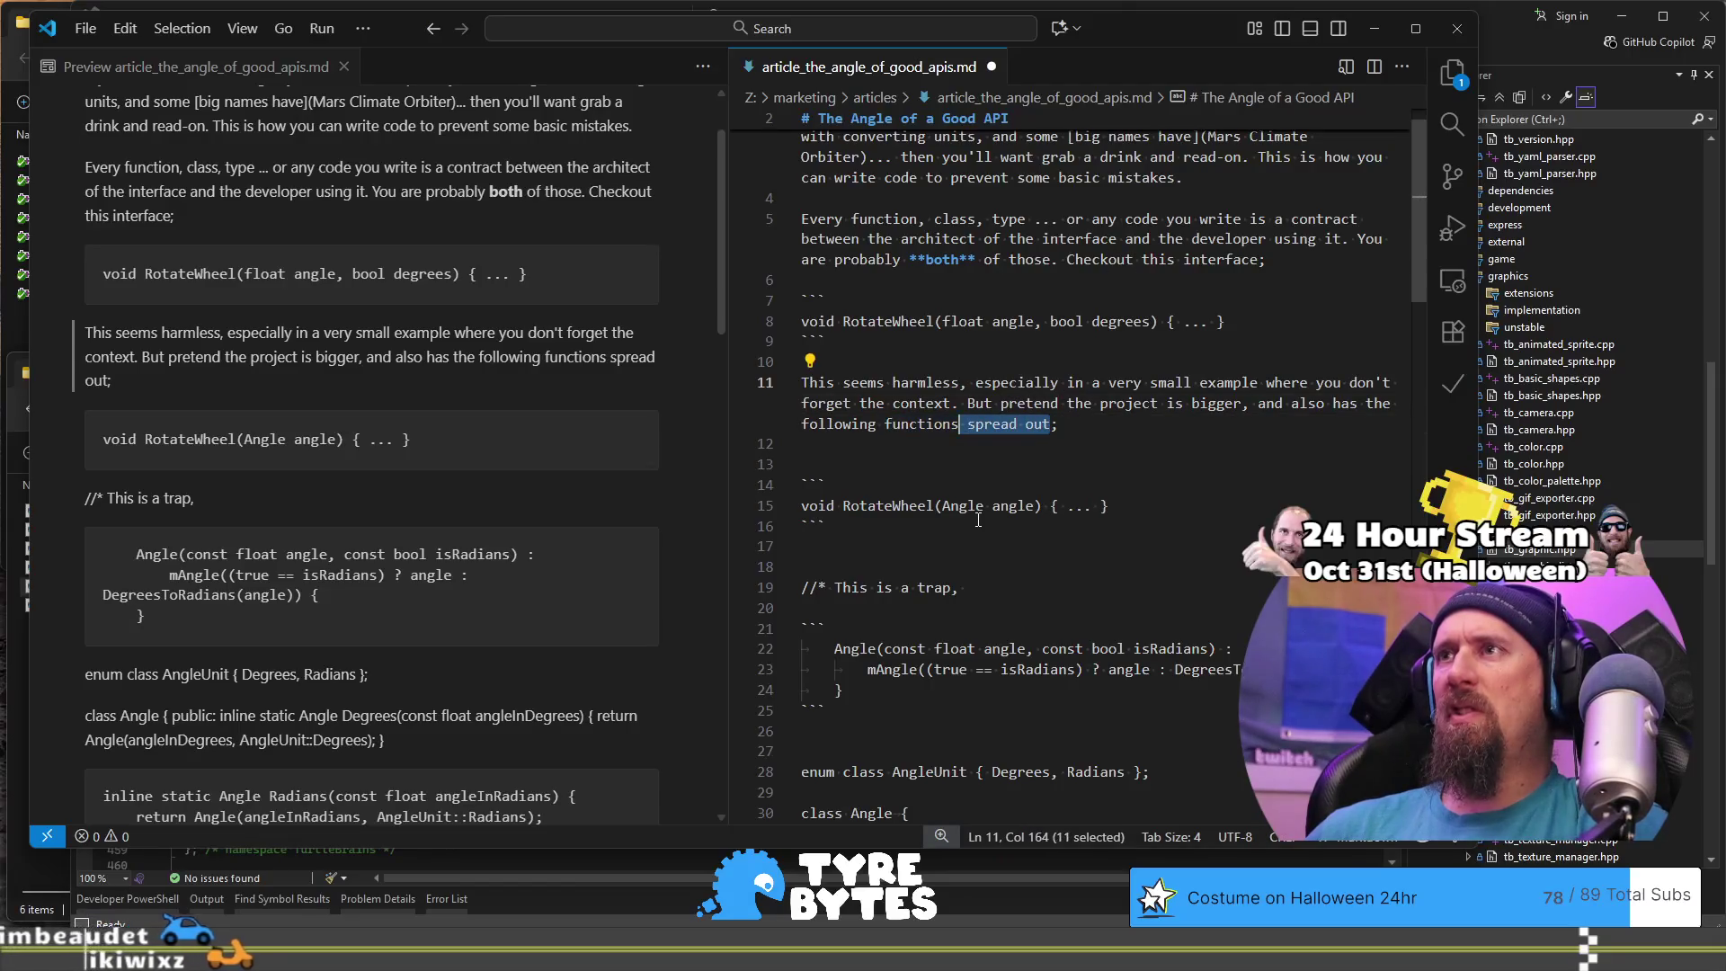
key("BackSpace")
key("BackSpace")
key("BackSpace")
type("through man")
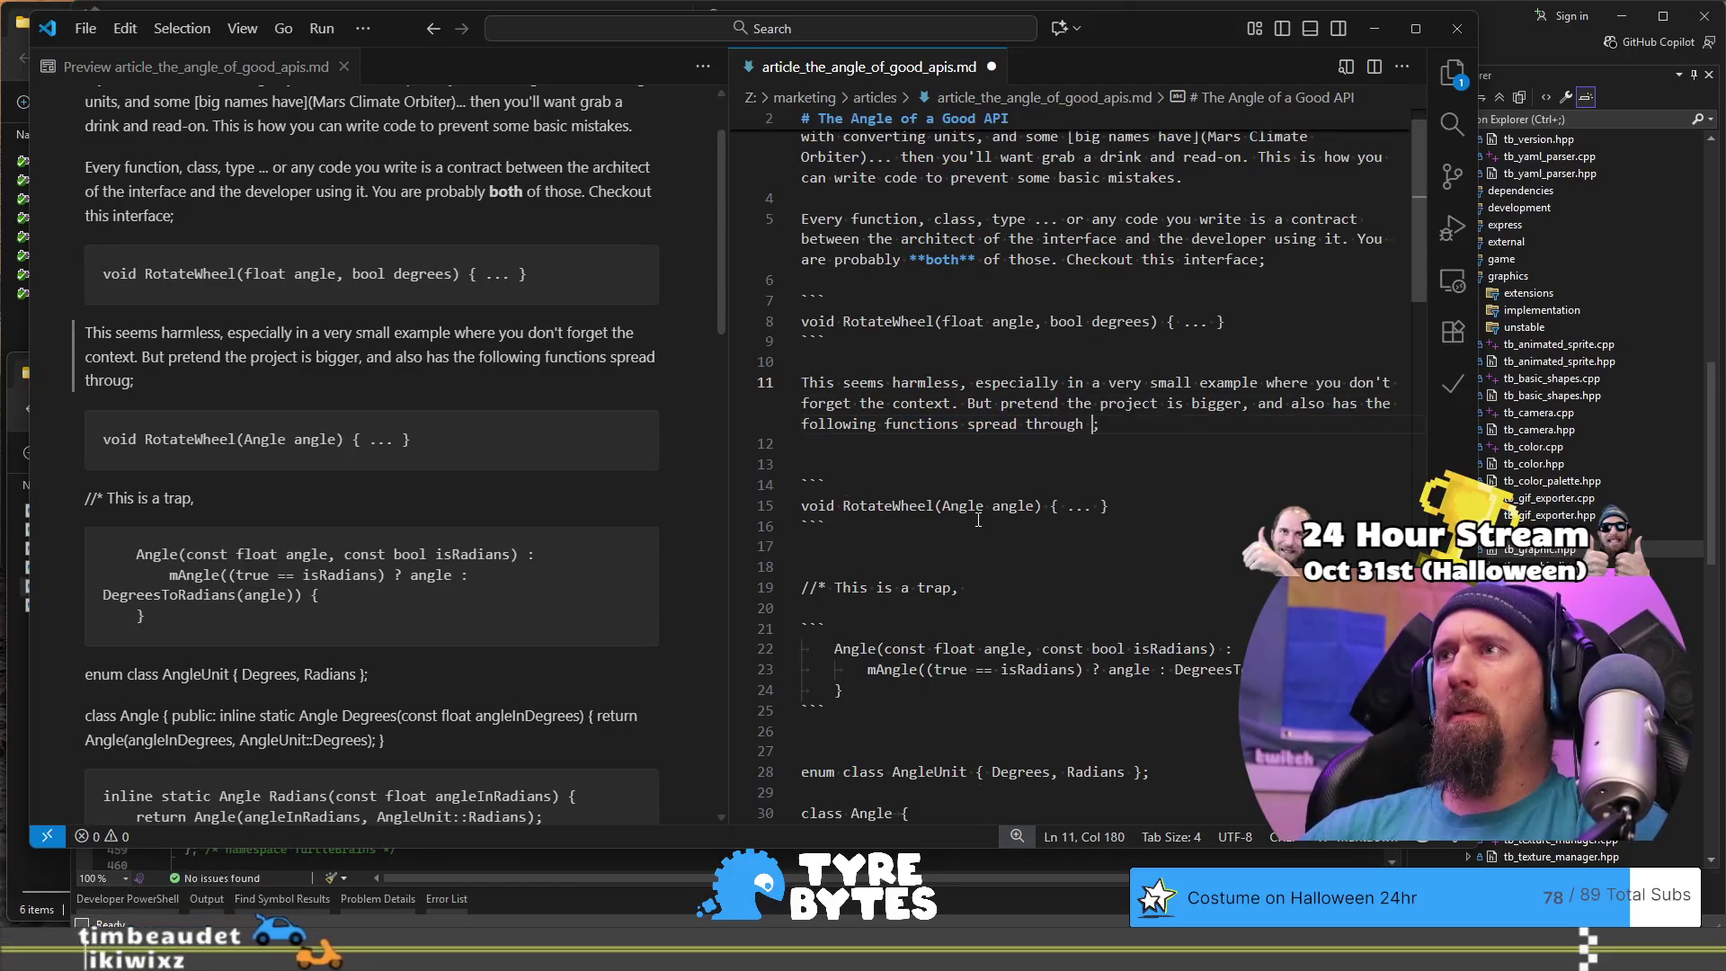
key("BackSpace")
key("BackSpace")
key("BackSpace")
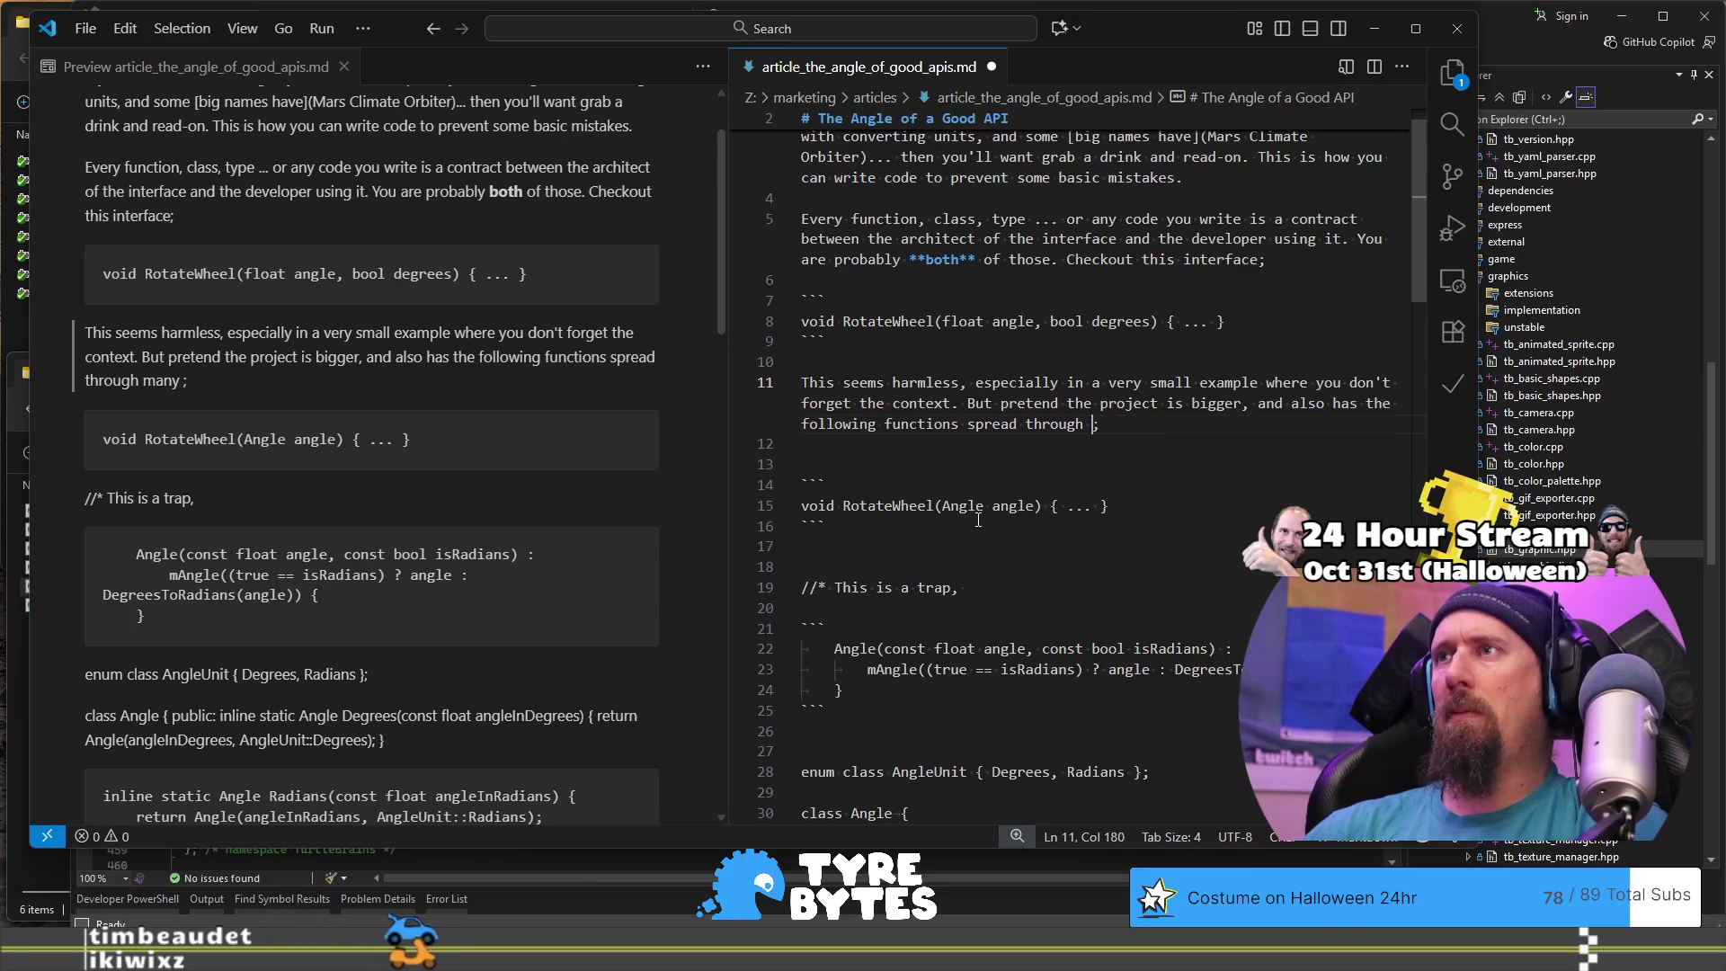
type("other")
Step: End the sentence with 'spread out in 10,000 lines of code;' and add a line below
key("ctrl+BackSpace")
key("ctrl+BackSpace")
type("out in ")
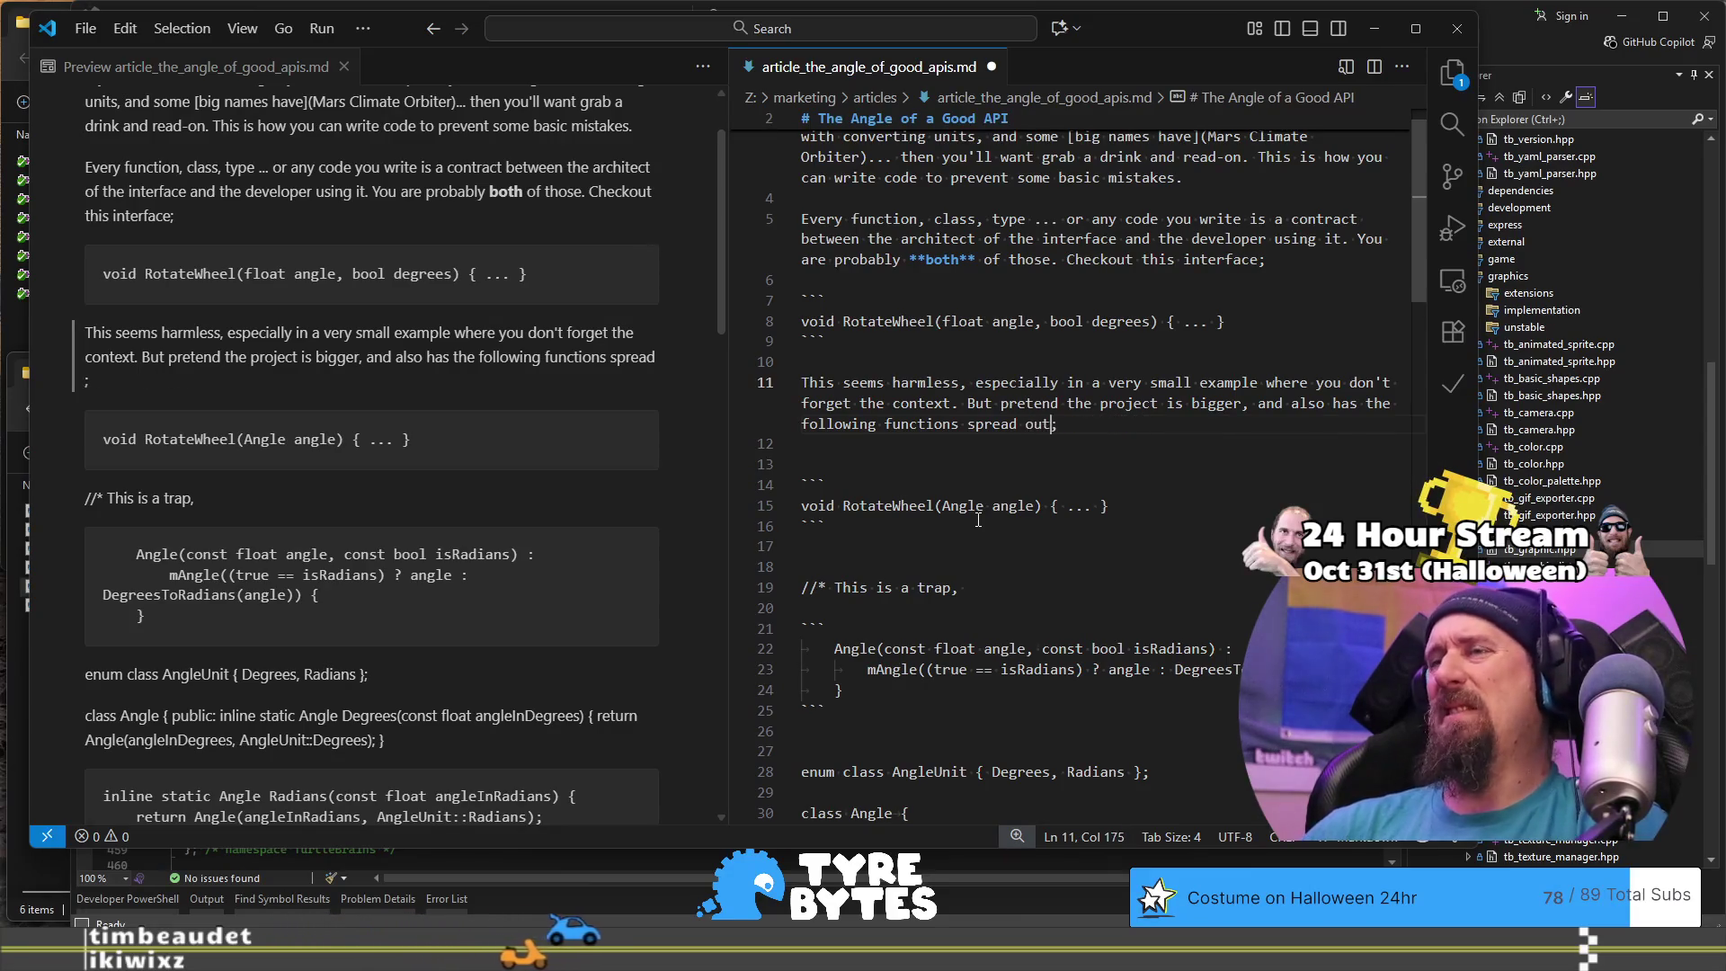
type("10,")
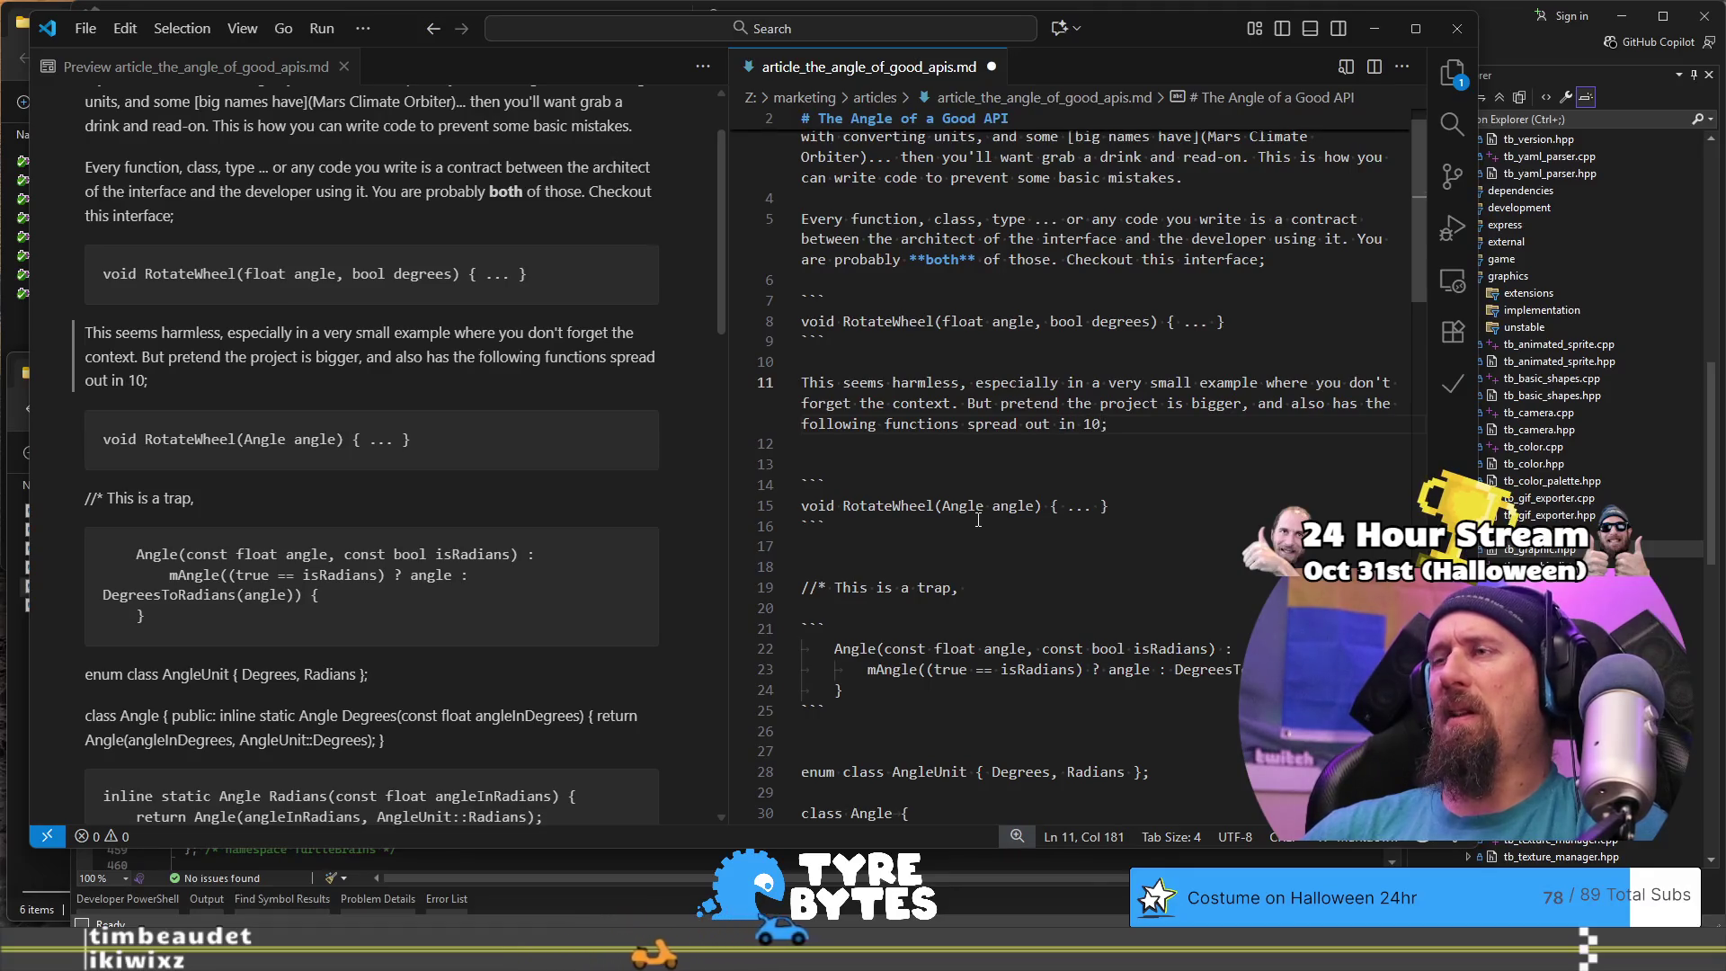
type("000 lines of co")
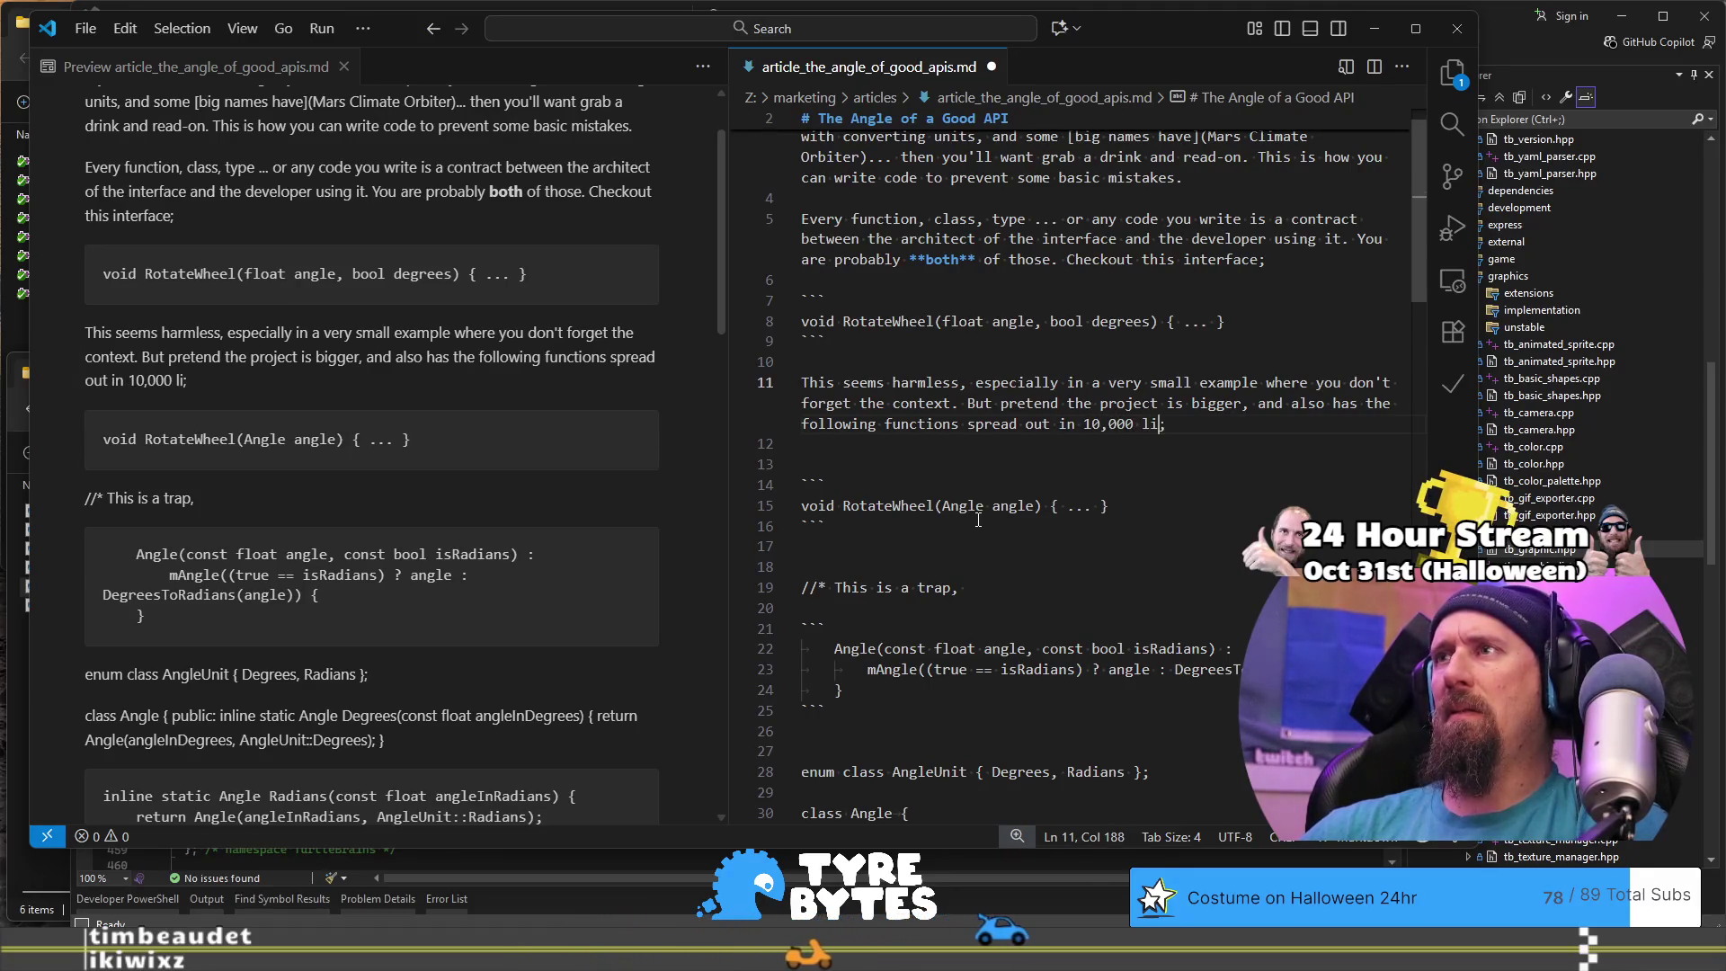
type("de")
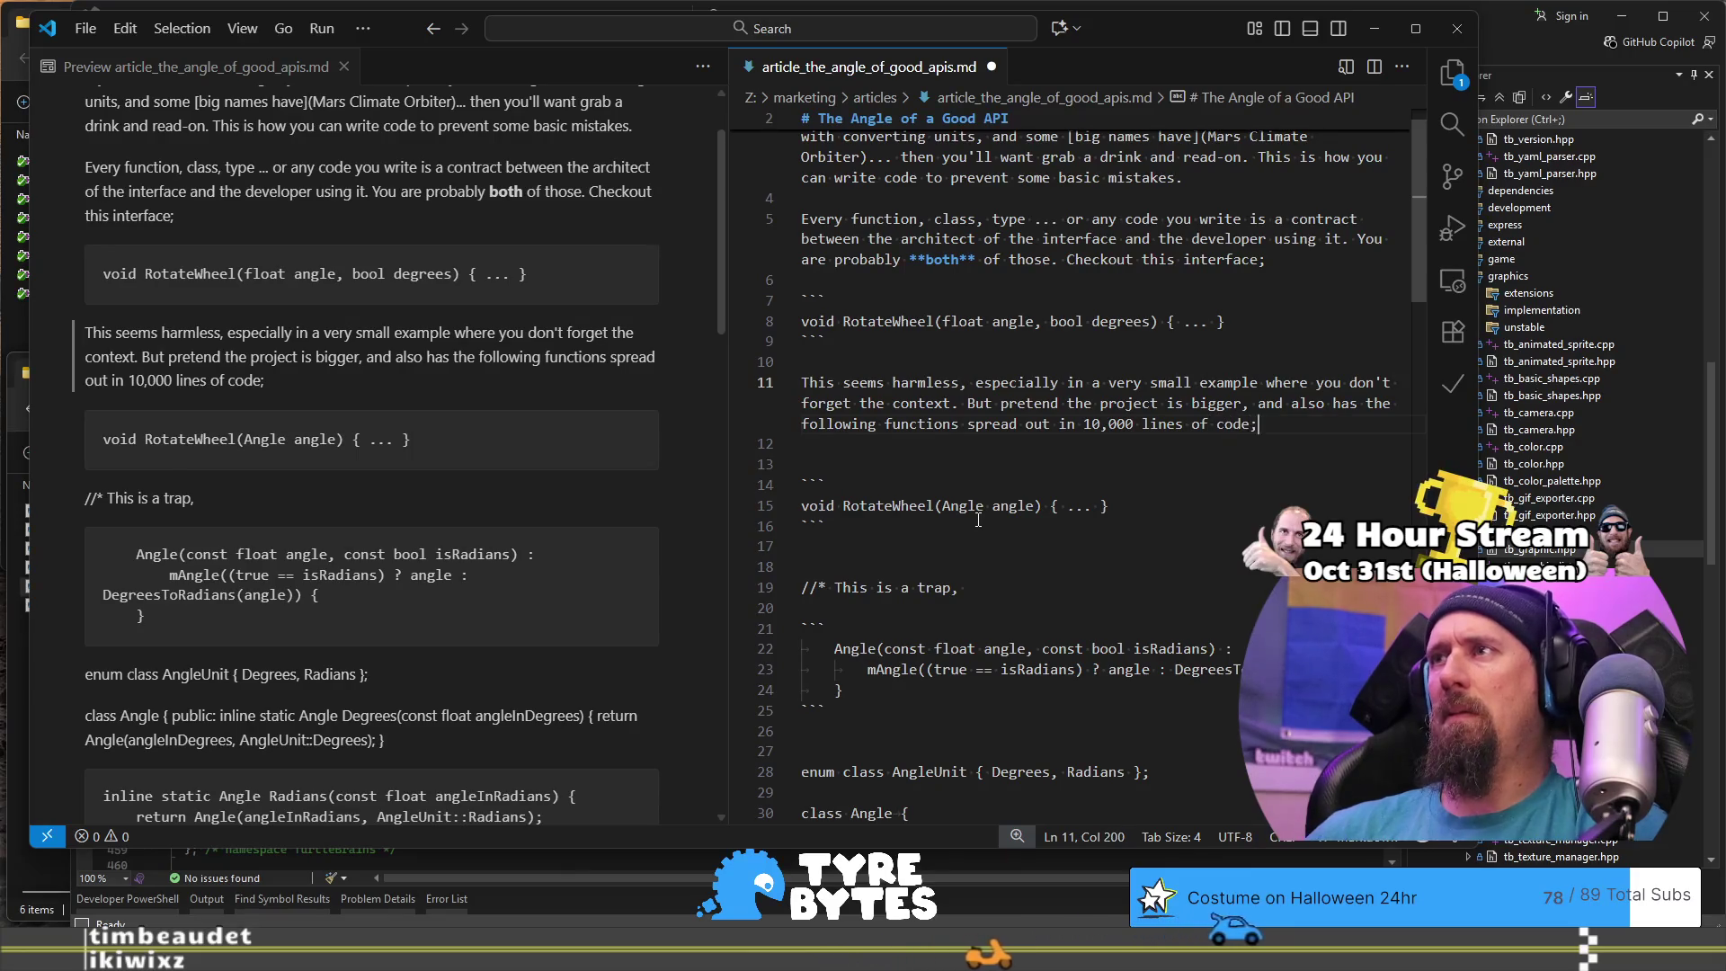
key("Delete")
type(":")
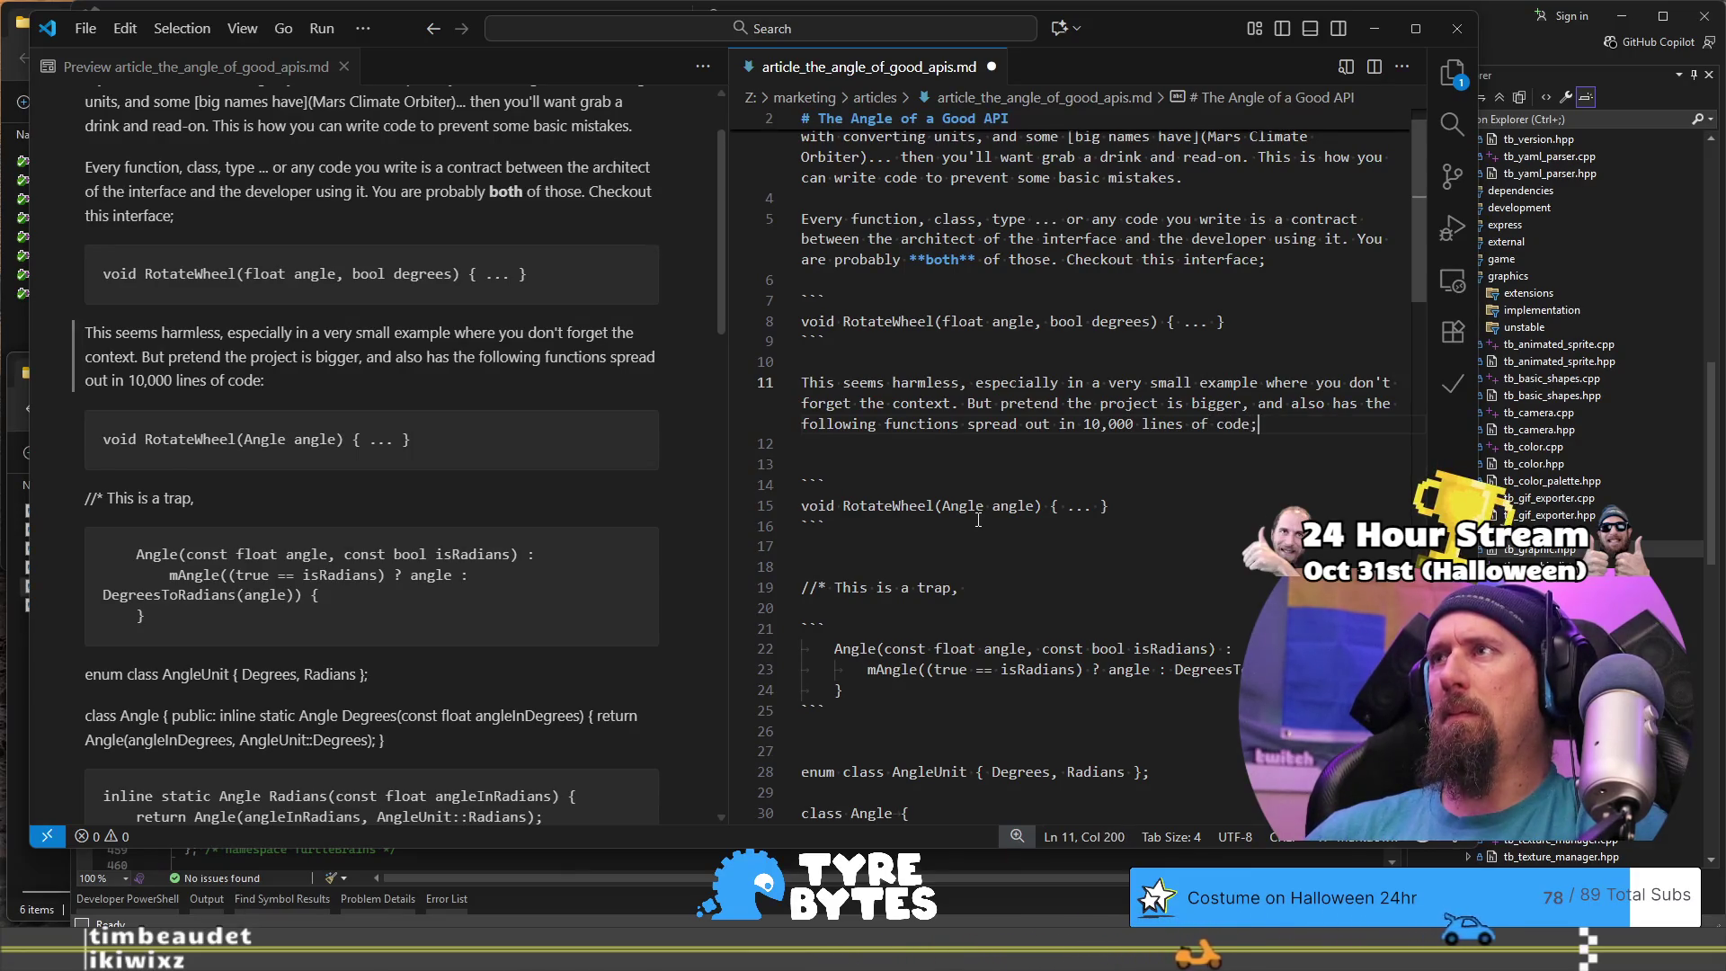
key("BackSpace")
type(";")
key("Return")
key("Return")
Step: Paste a copy of the RotateWheel code block below the paragraph
key("Up")
key("Up")
key("Up")
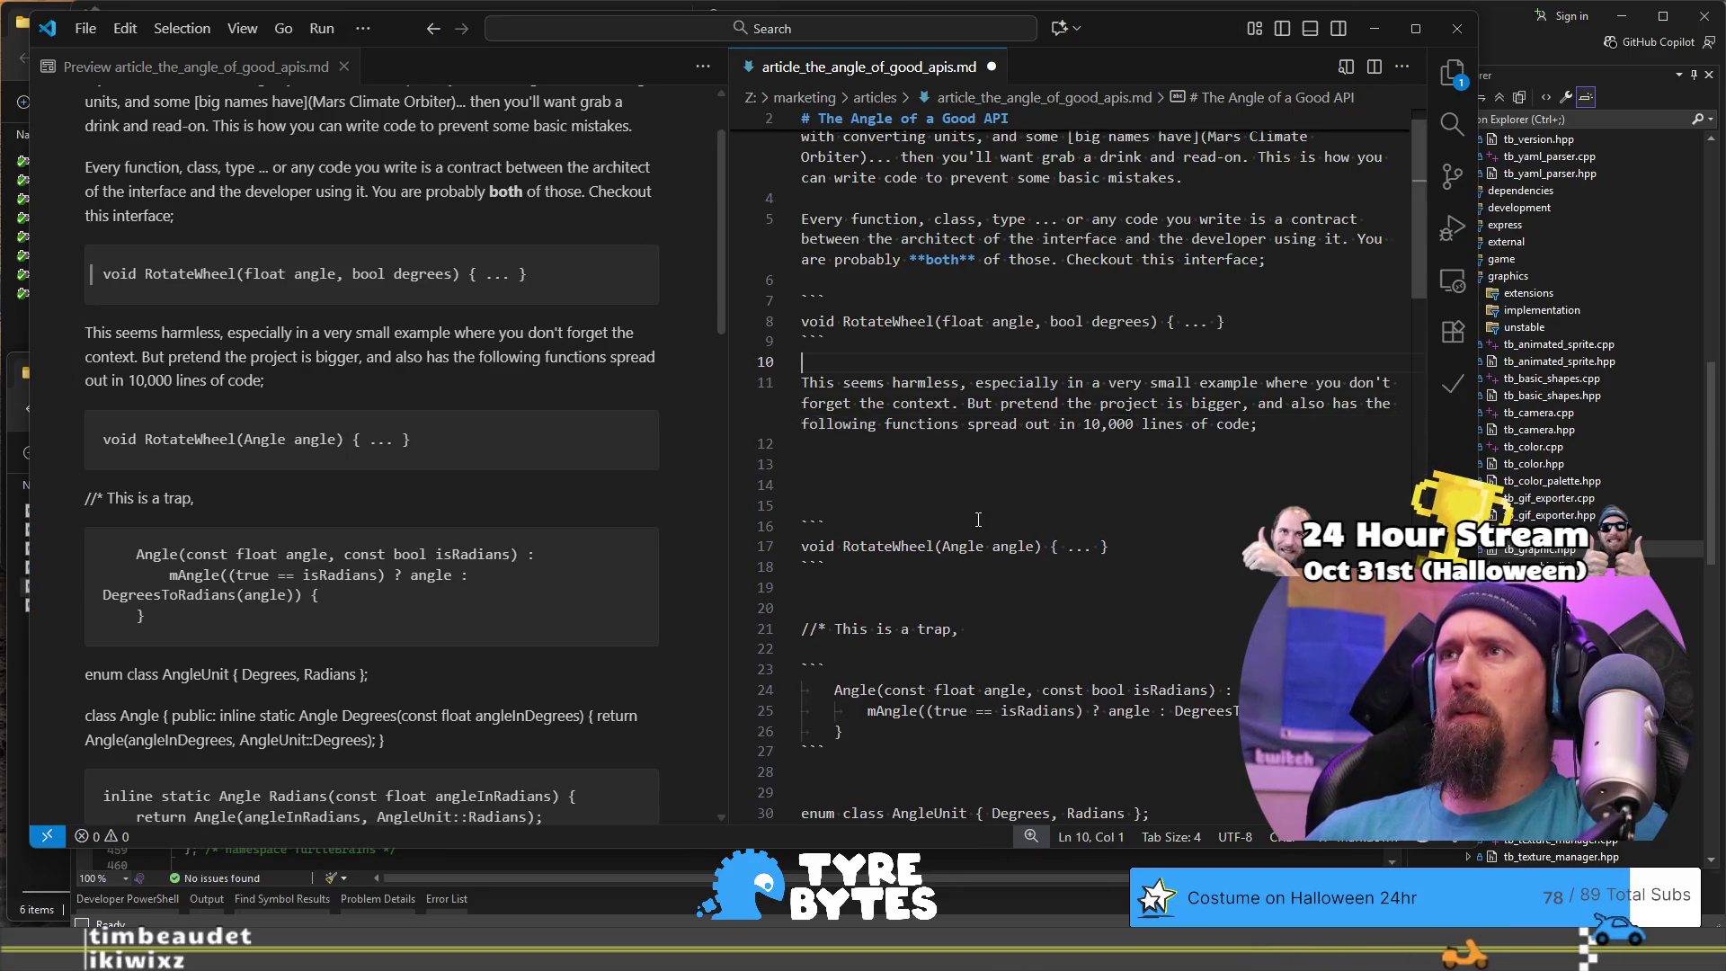
key("shift+Up")
key("shift+Up")
key("shift+Up")
key("ctrl+c")
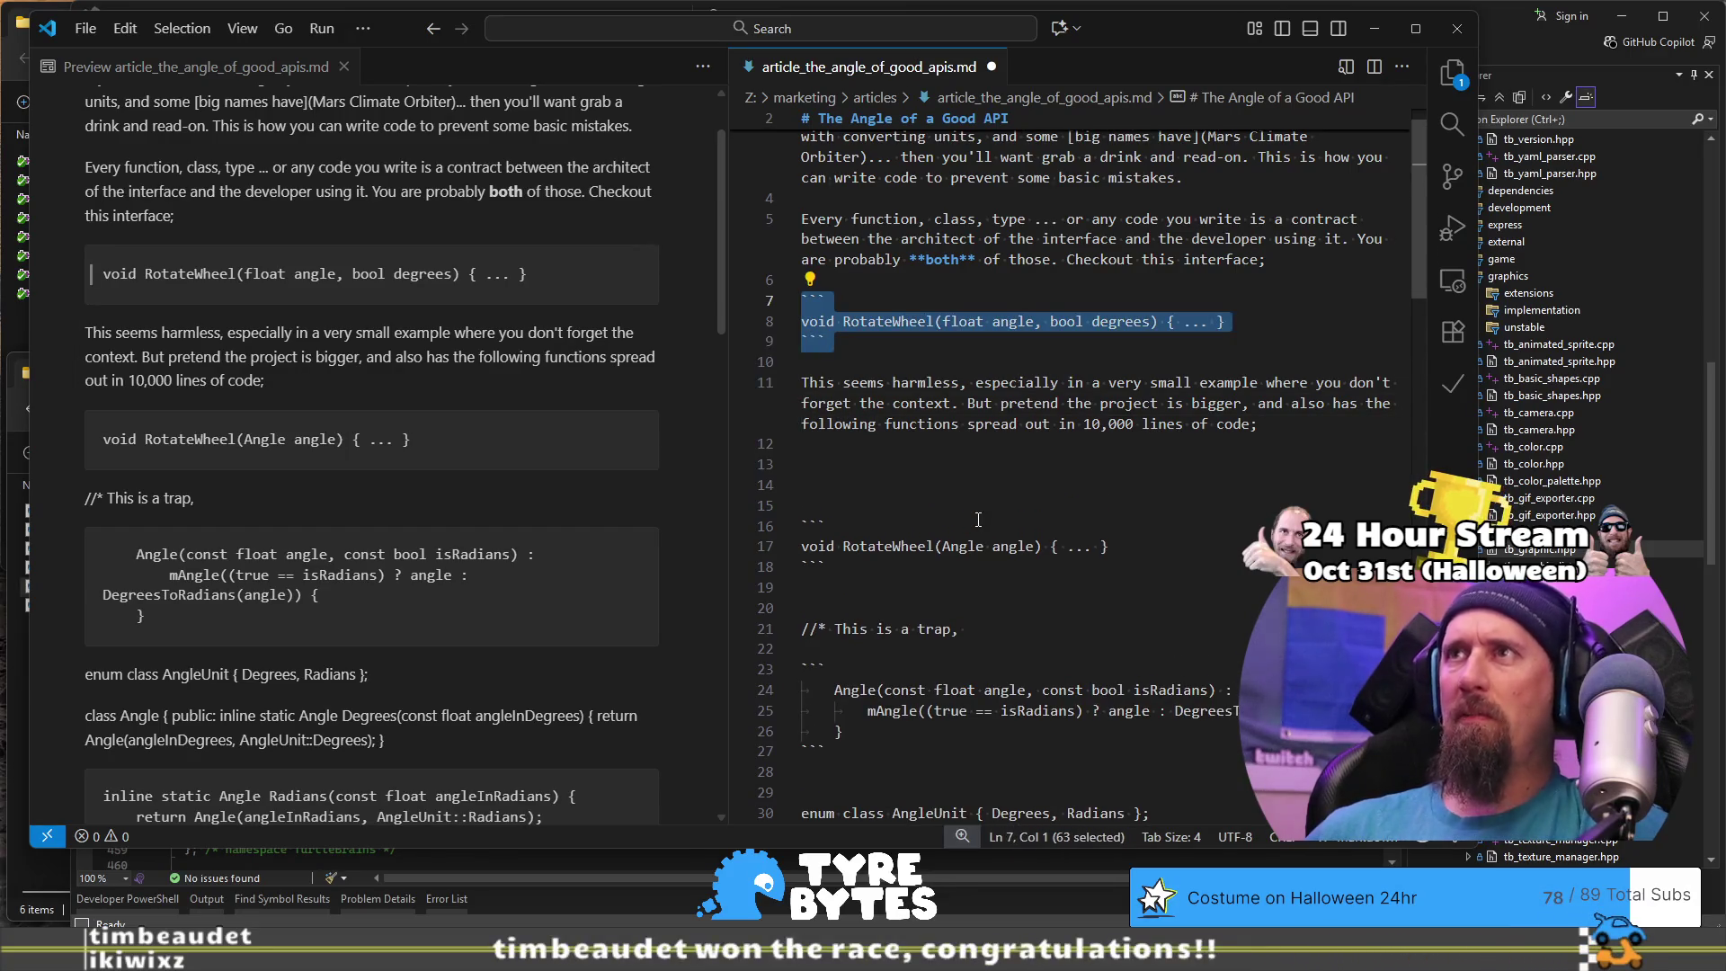
key("Down")
key("Down")
key("Down")
key("ctrl+v")
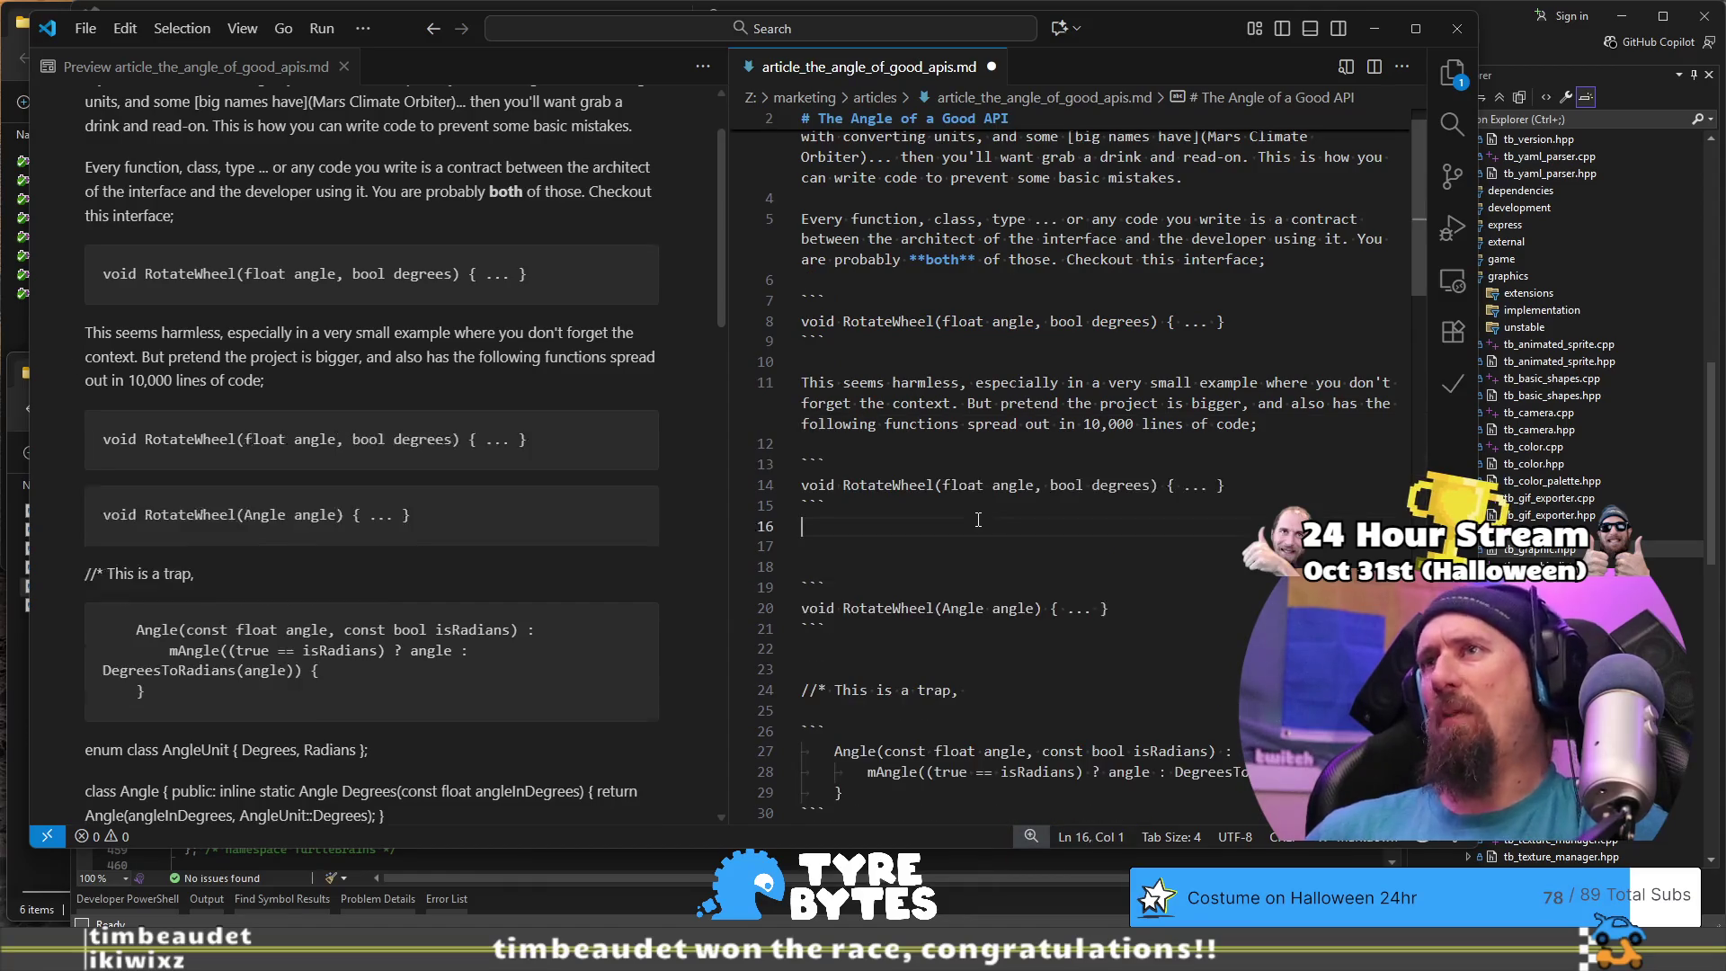
Step: Turn the copied signature into RotateWindmill(float angleInDegrees)
key("ctrl+Right")
key("ctrl+Right")
key("BackSpace")
key("BackSpace")
key("BackSpace")
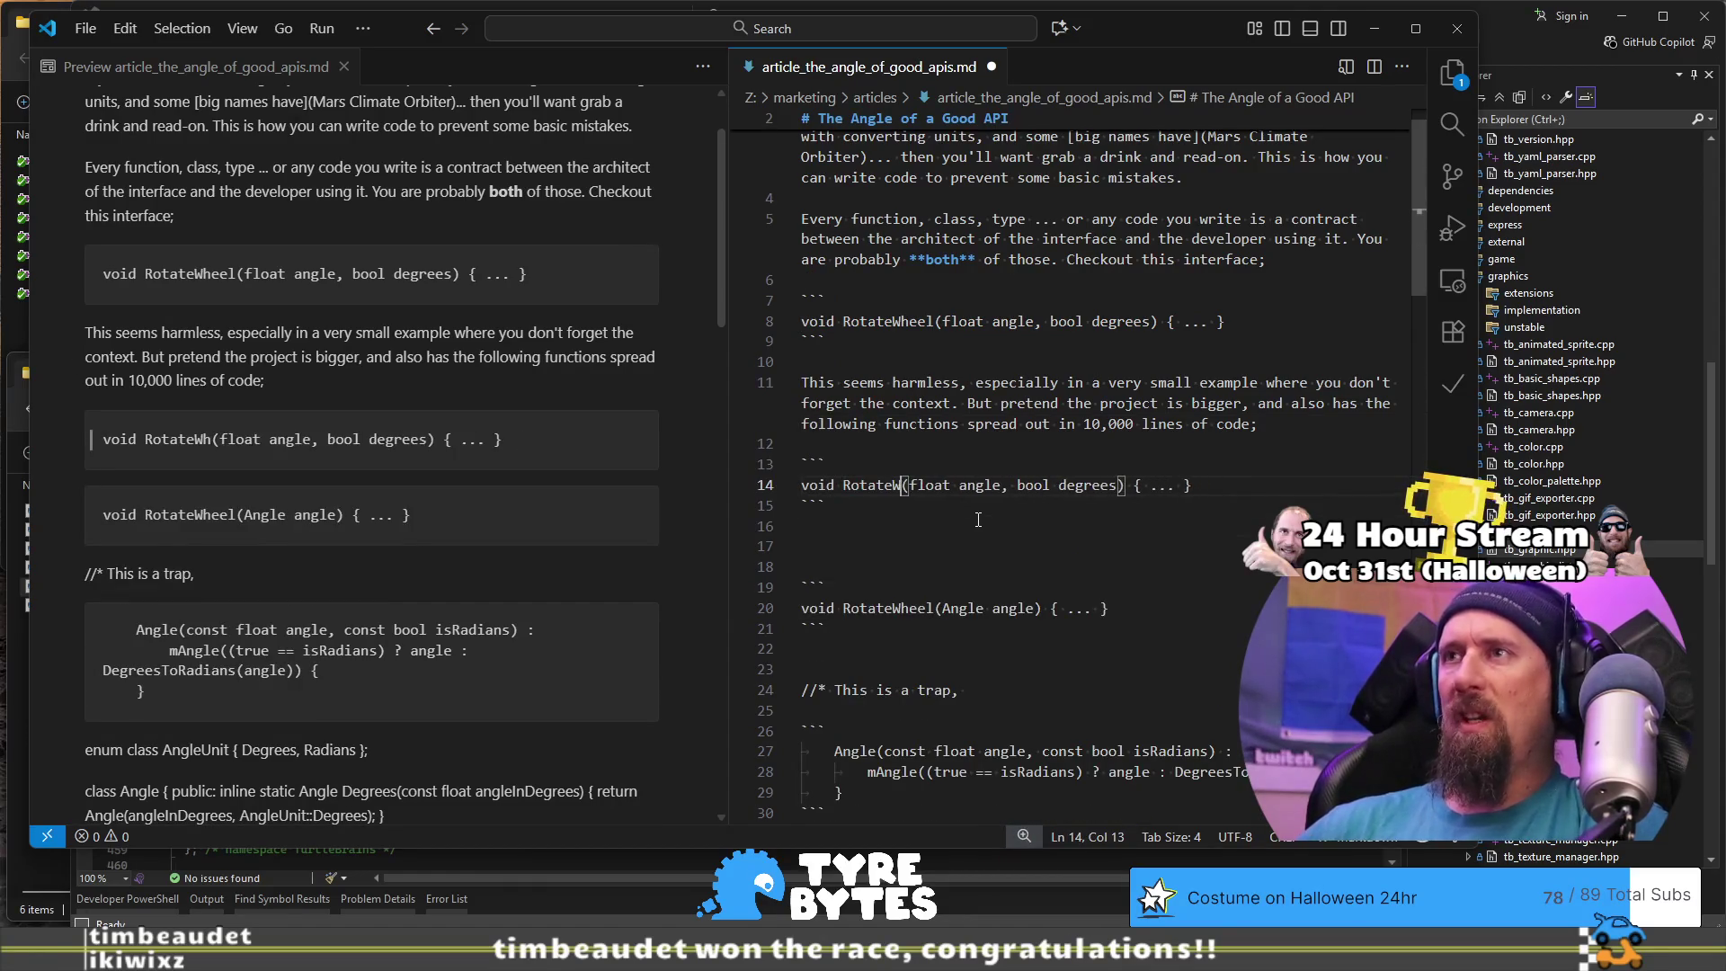
type("Windmill")
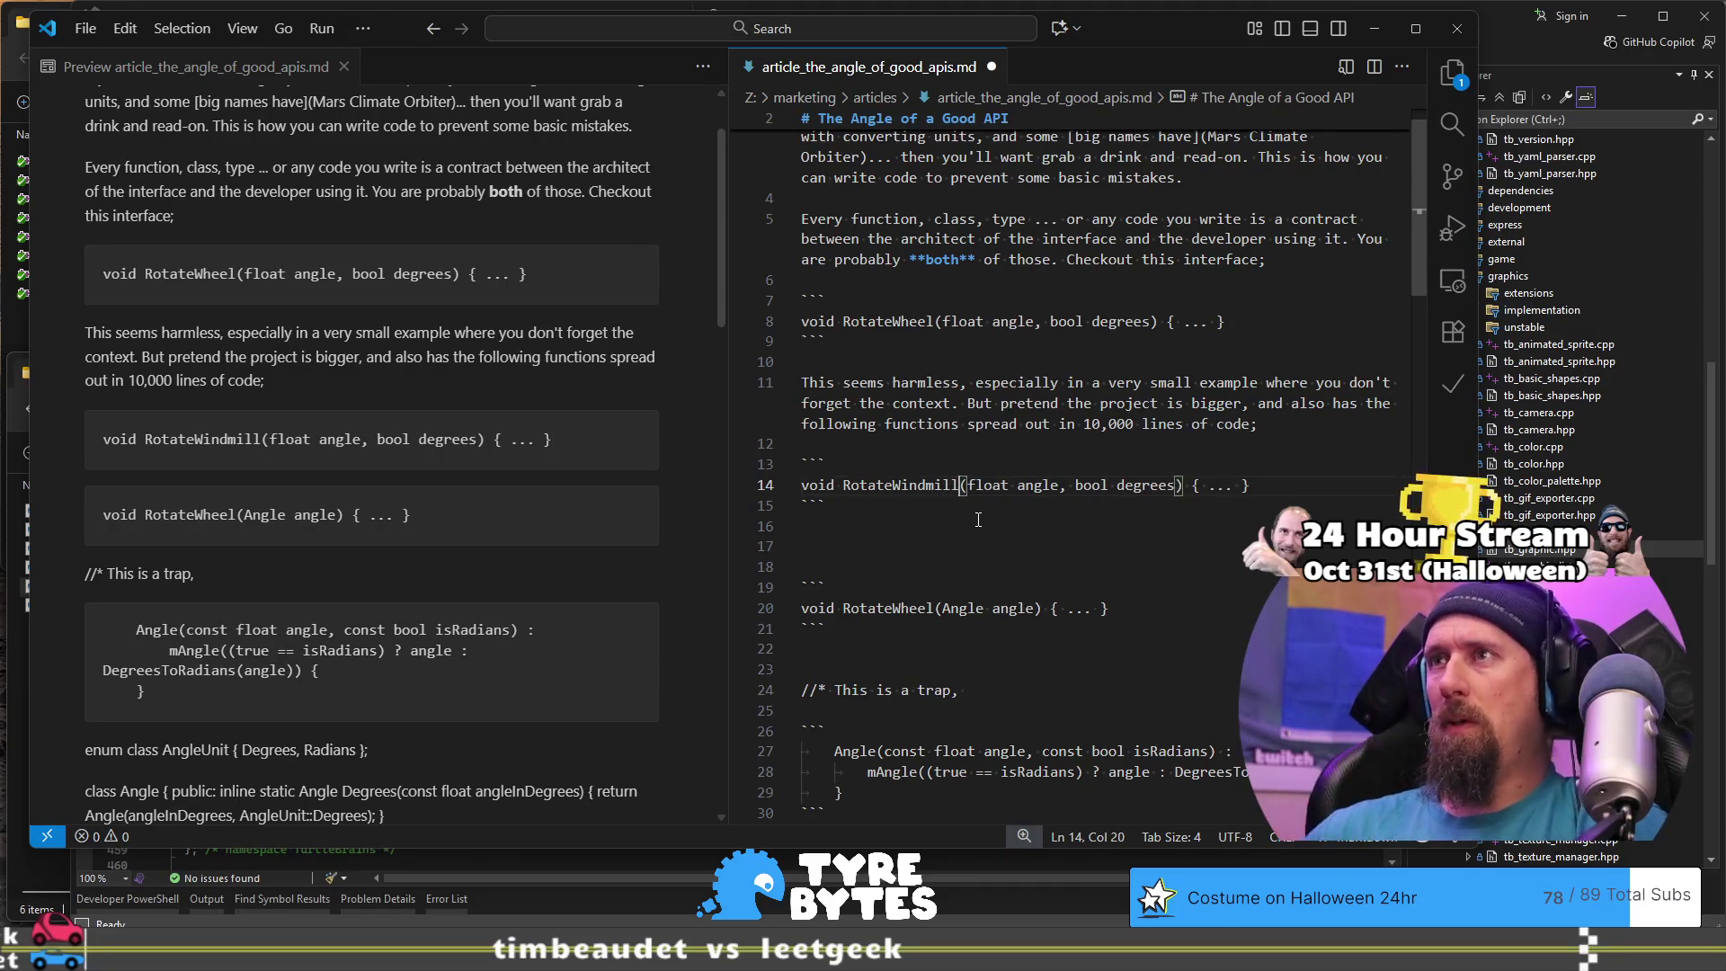
key("ctrl+Right")
key("ctrl+Right")
key("ctrl+shift+Left")
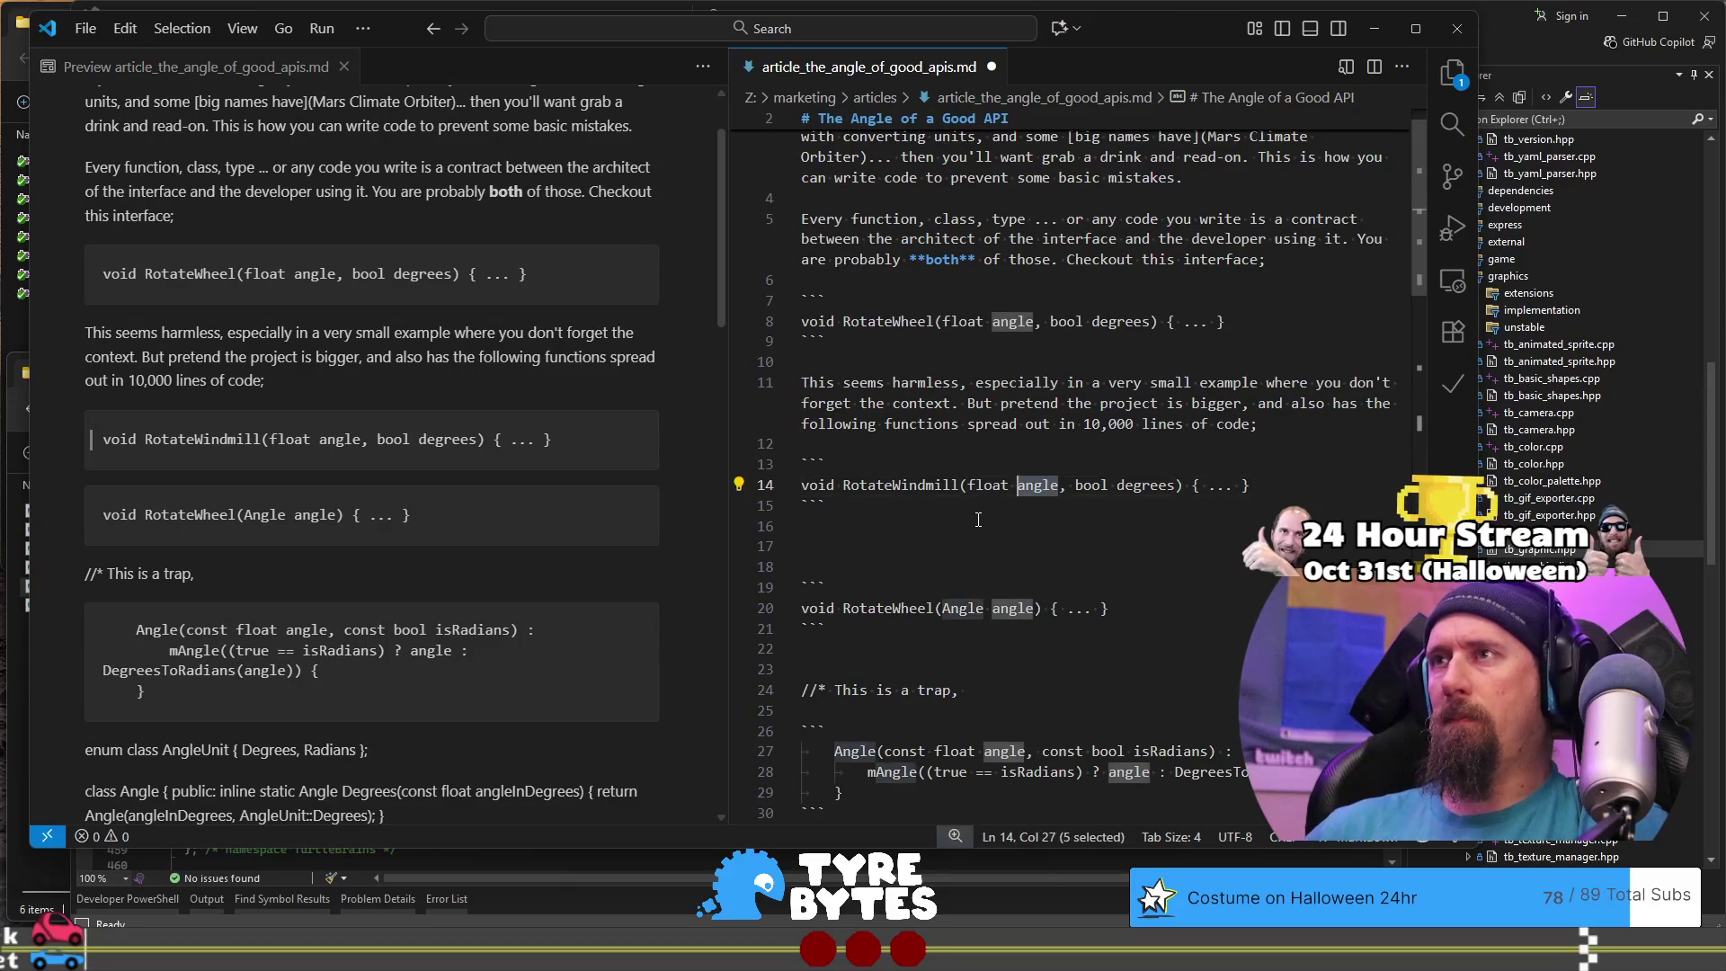
key("Right")
type("InDe")
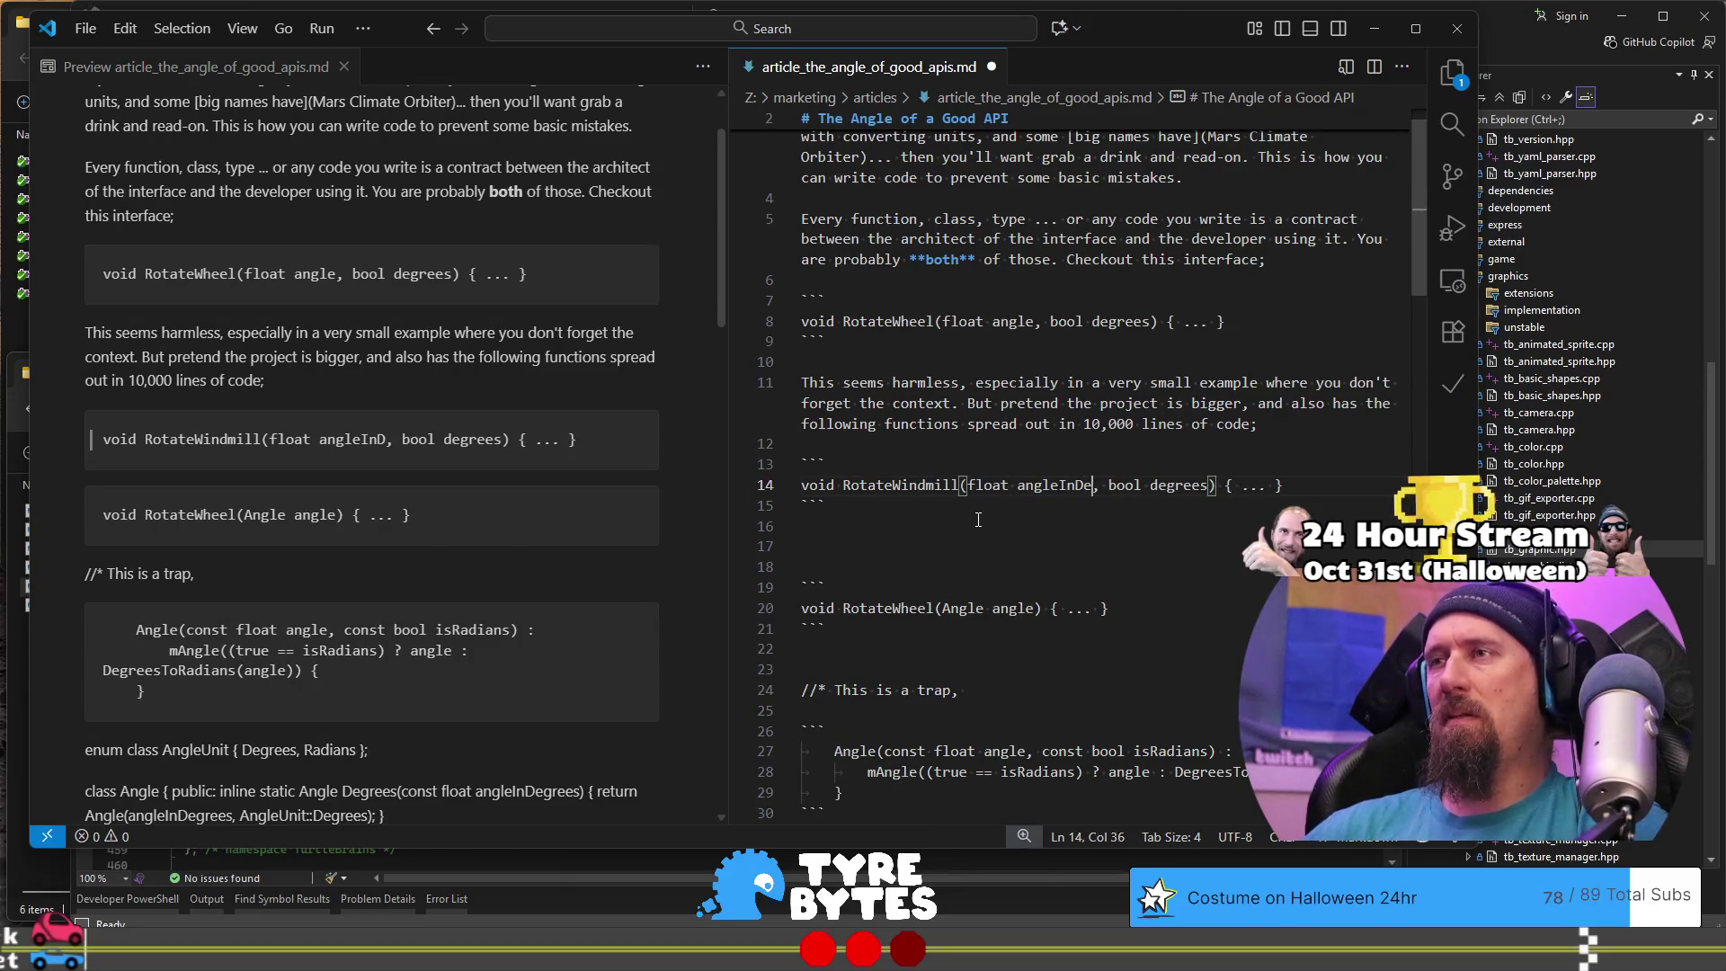
type("gr")
key("ctrl+shift+Right")
key("ctrl+shift+Right")
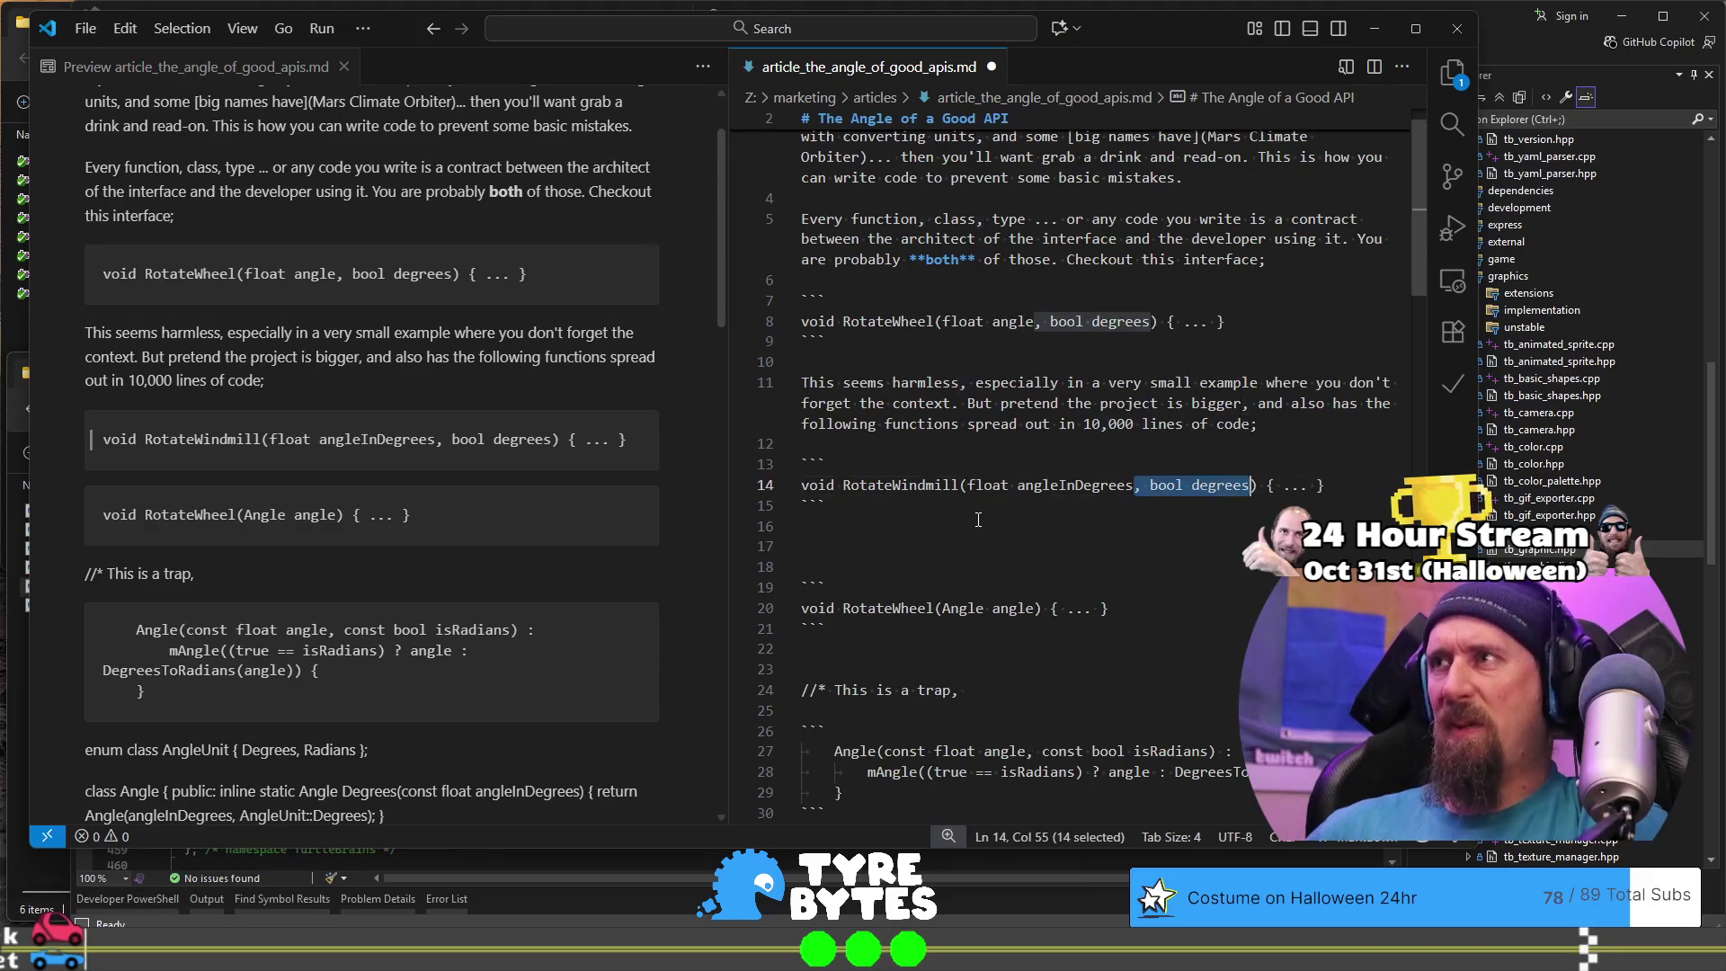
key("Delete")
Step: Duplicate the RotateWindmill declaration onto a new line, followed by a blank line
key("shift+Home")
key("ctrl+c")
key("End")
key("Return")
key("ctrl+v")
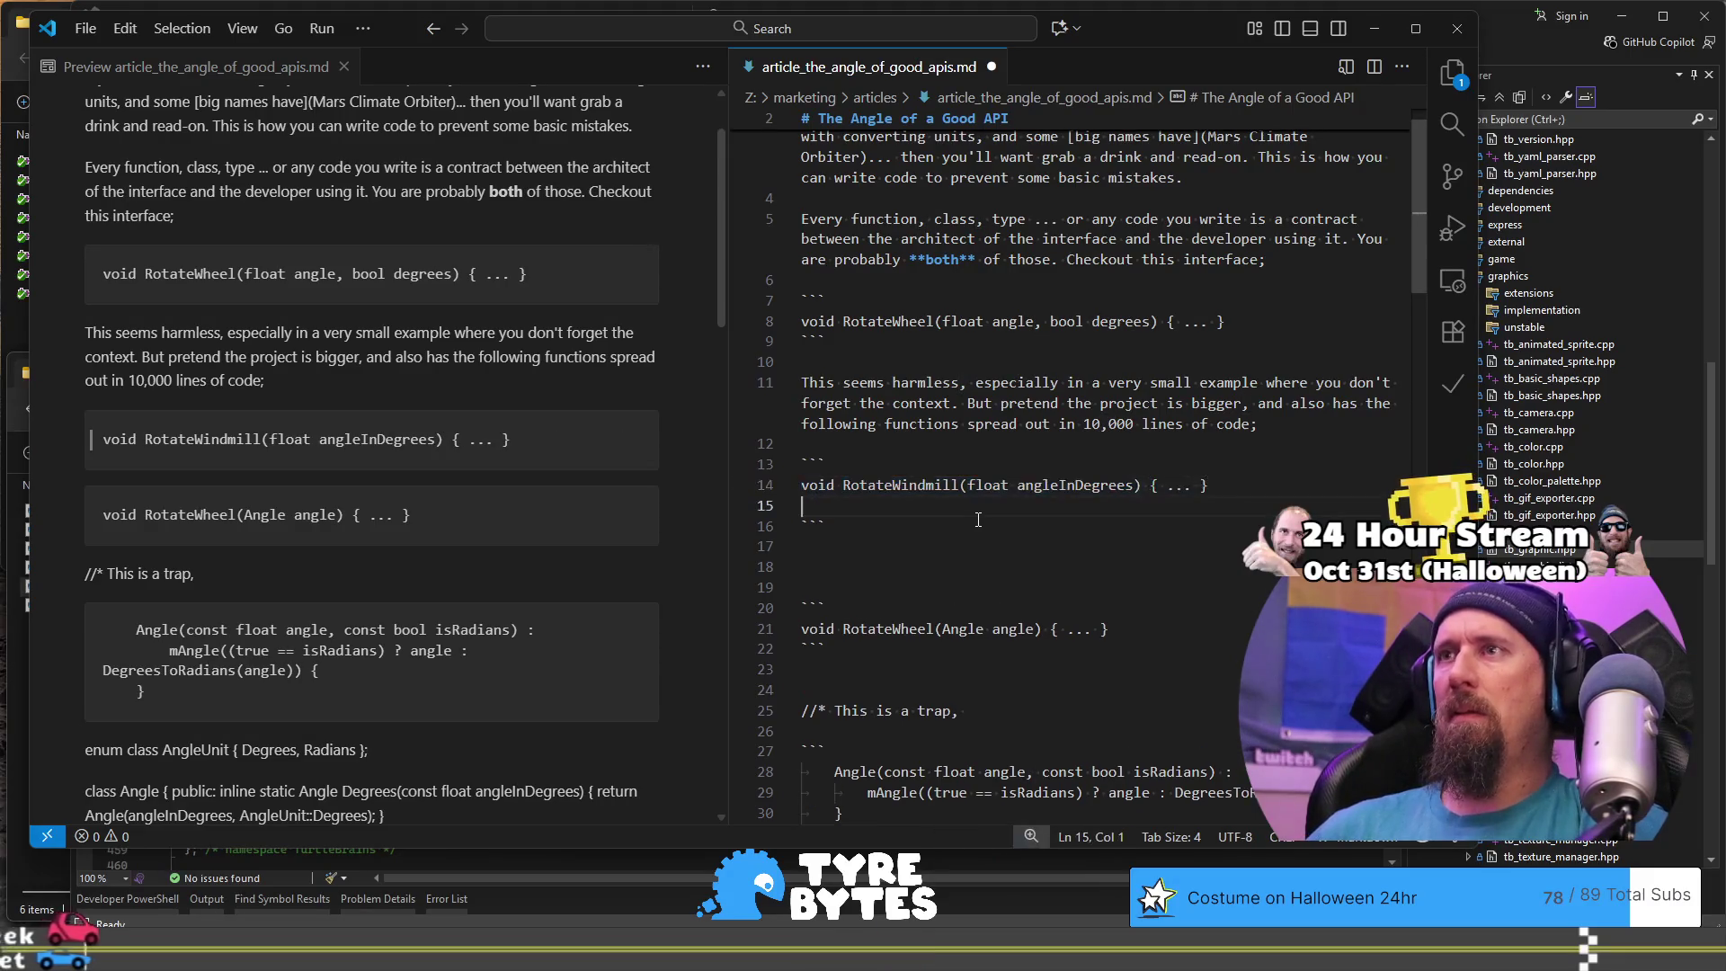
key("Return")
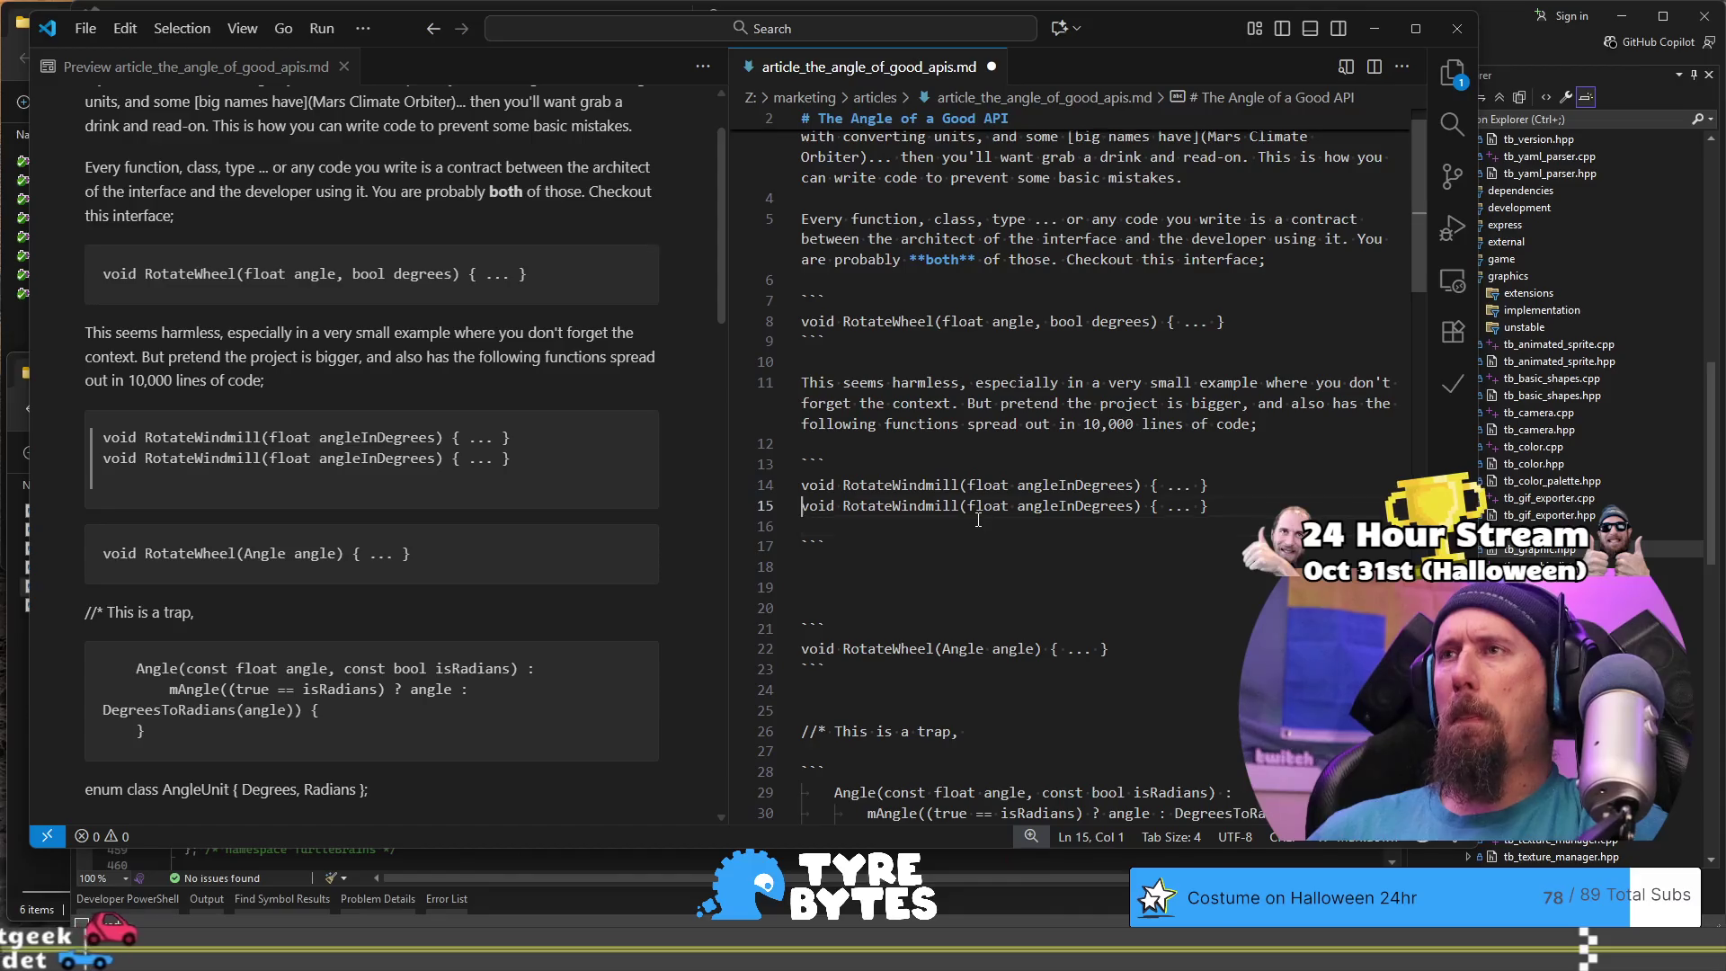
key("Up")
key("ctrl+Right")
key("ctrl+Right")
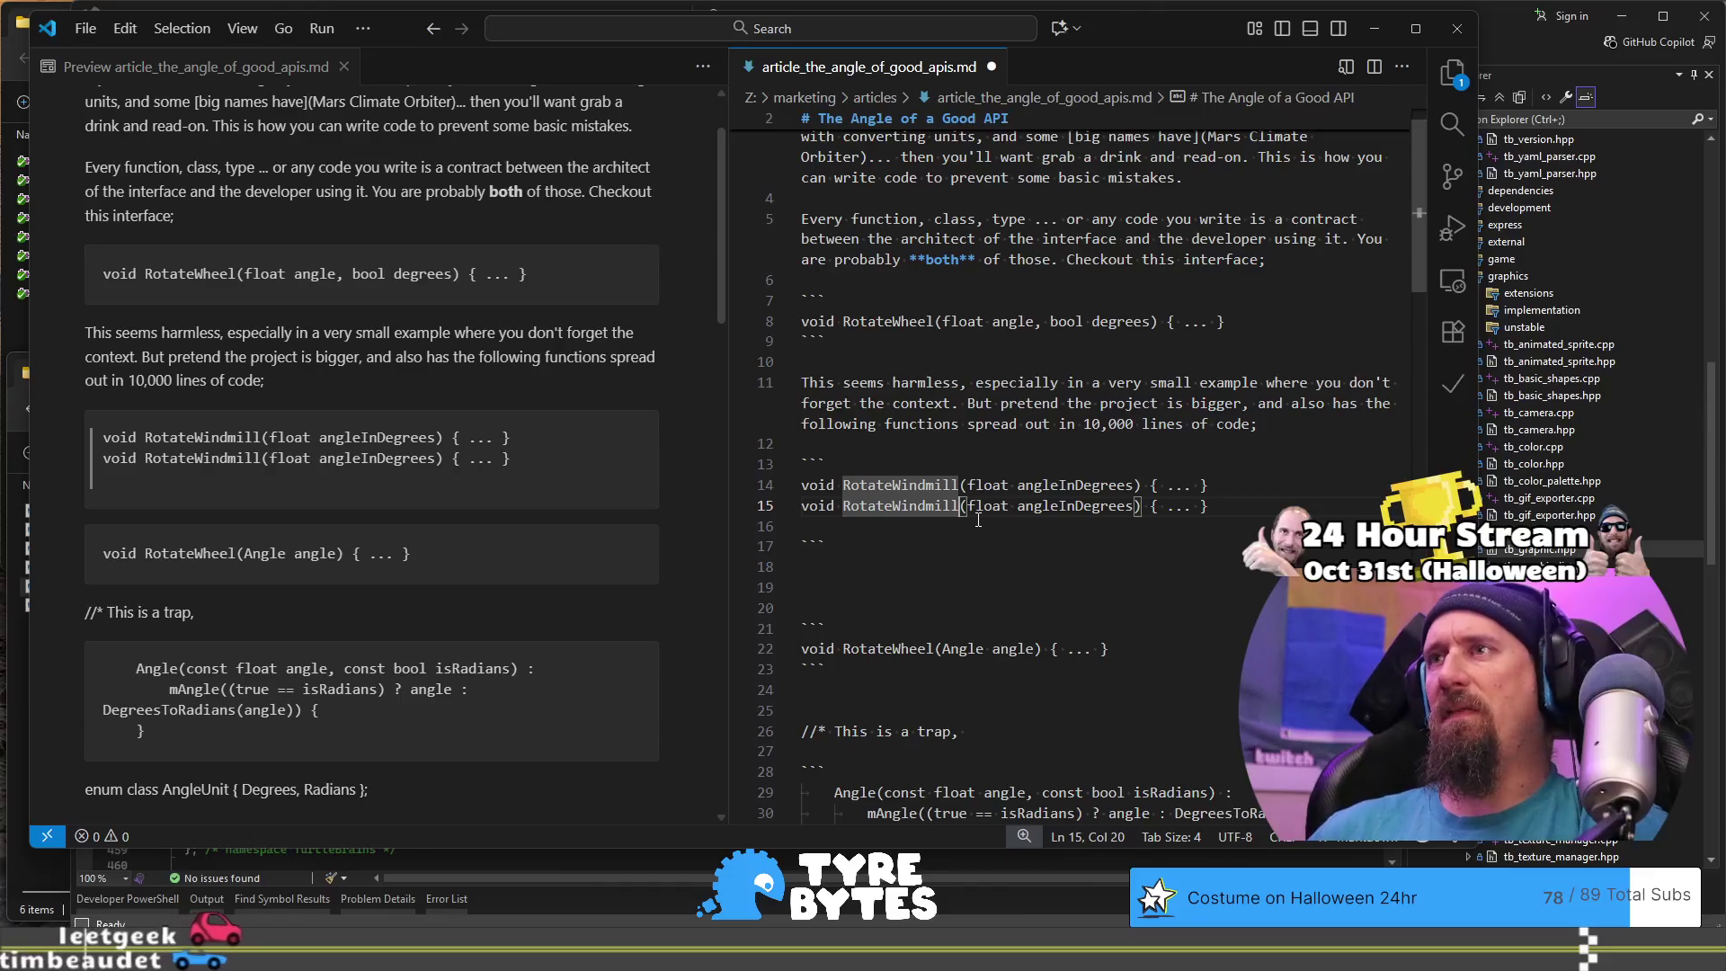
key("ctrl+shift+Left")
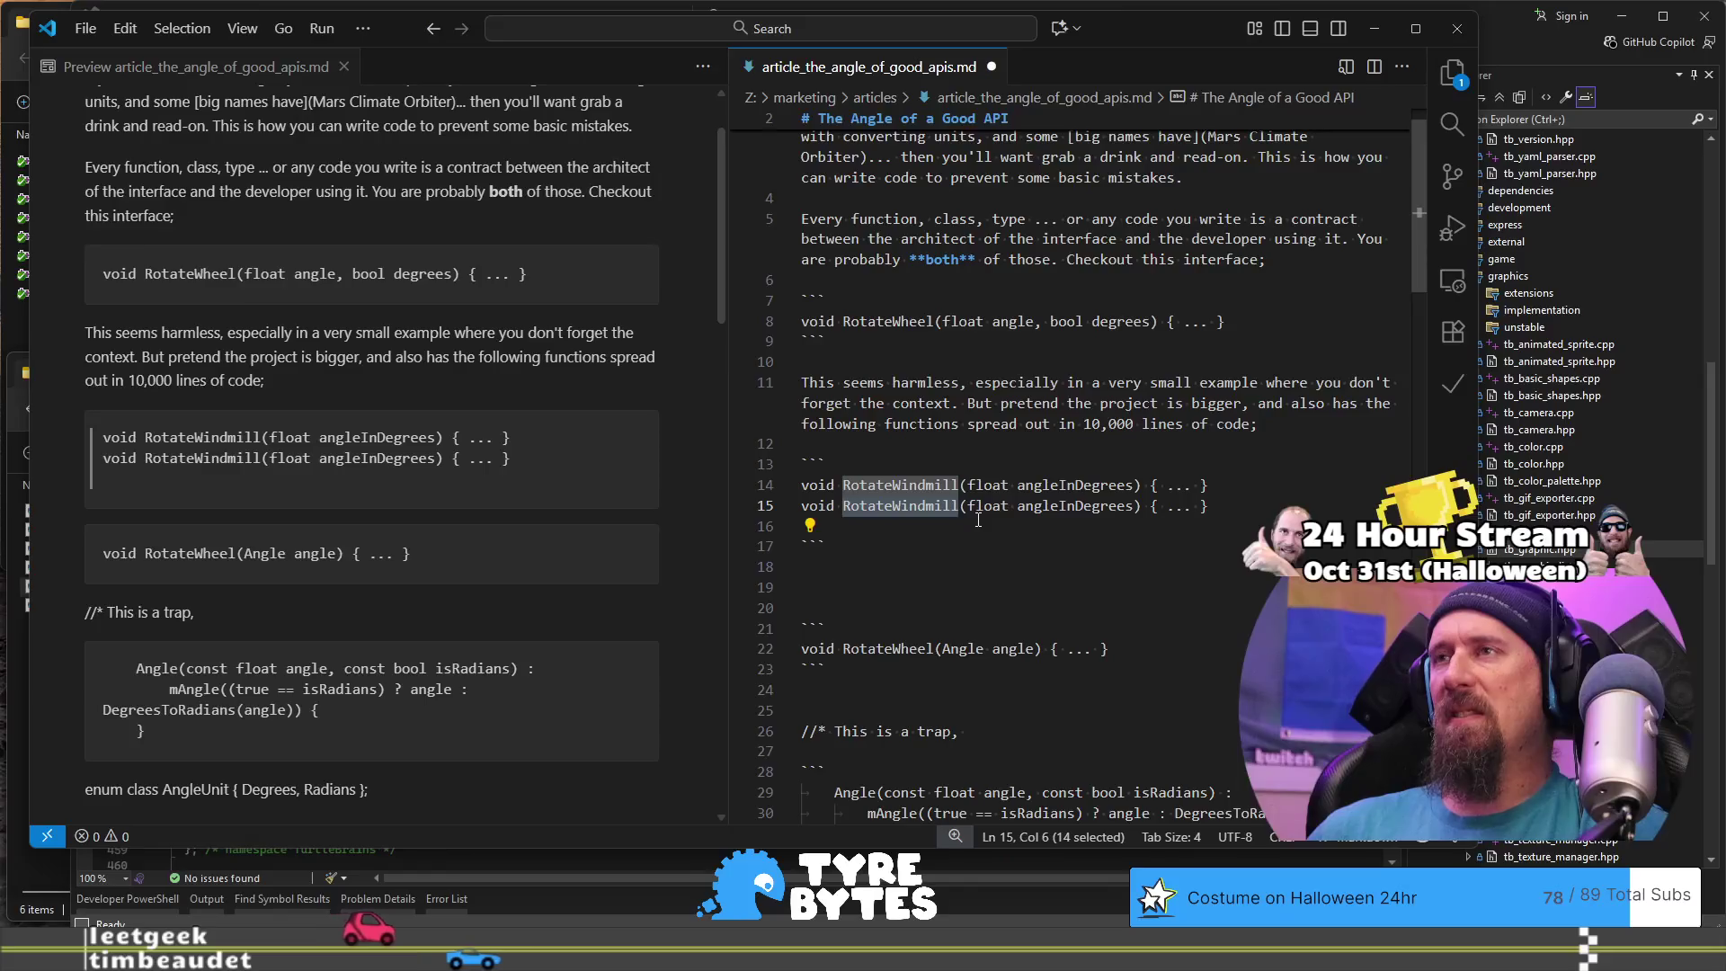
key("Right")
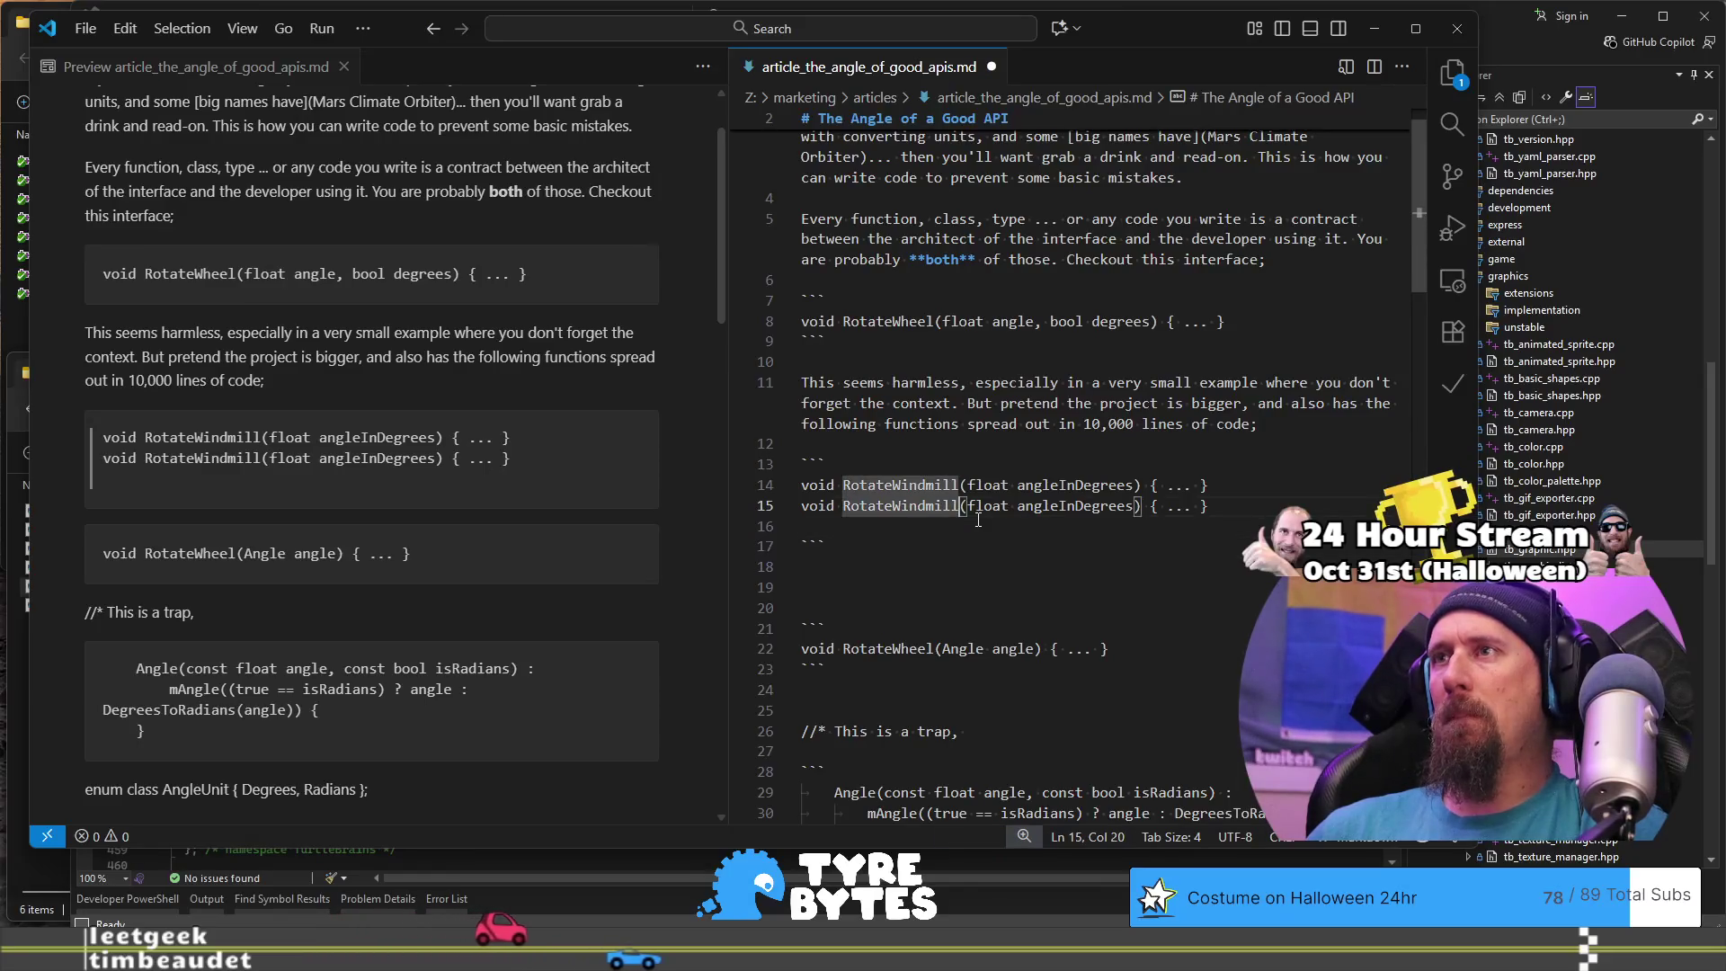
Step: Delete the duplicated RotateWindmill line, then restore it with undo
key("ctrl+shift+k")
key("Down")
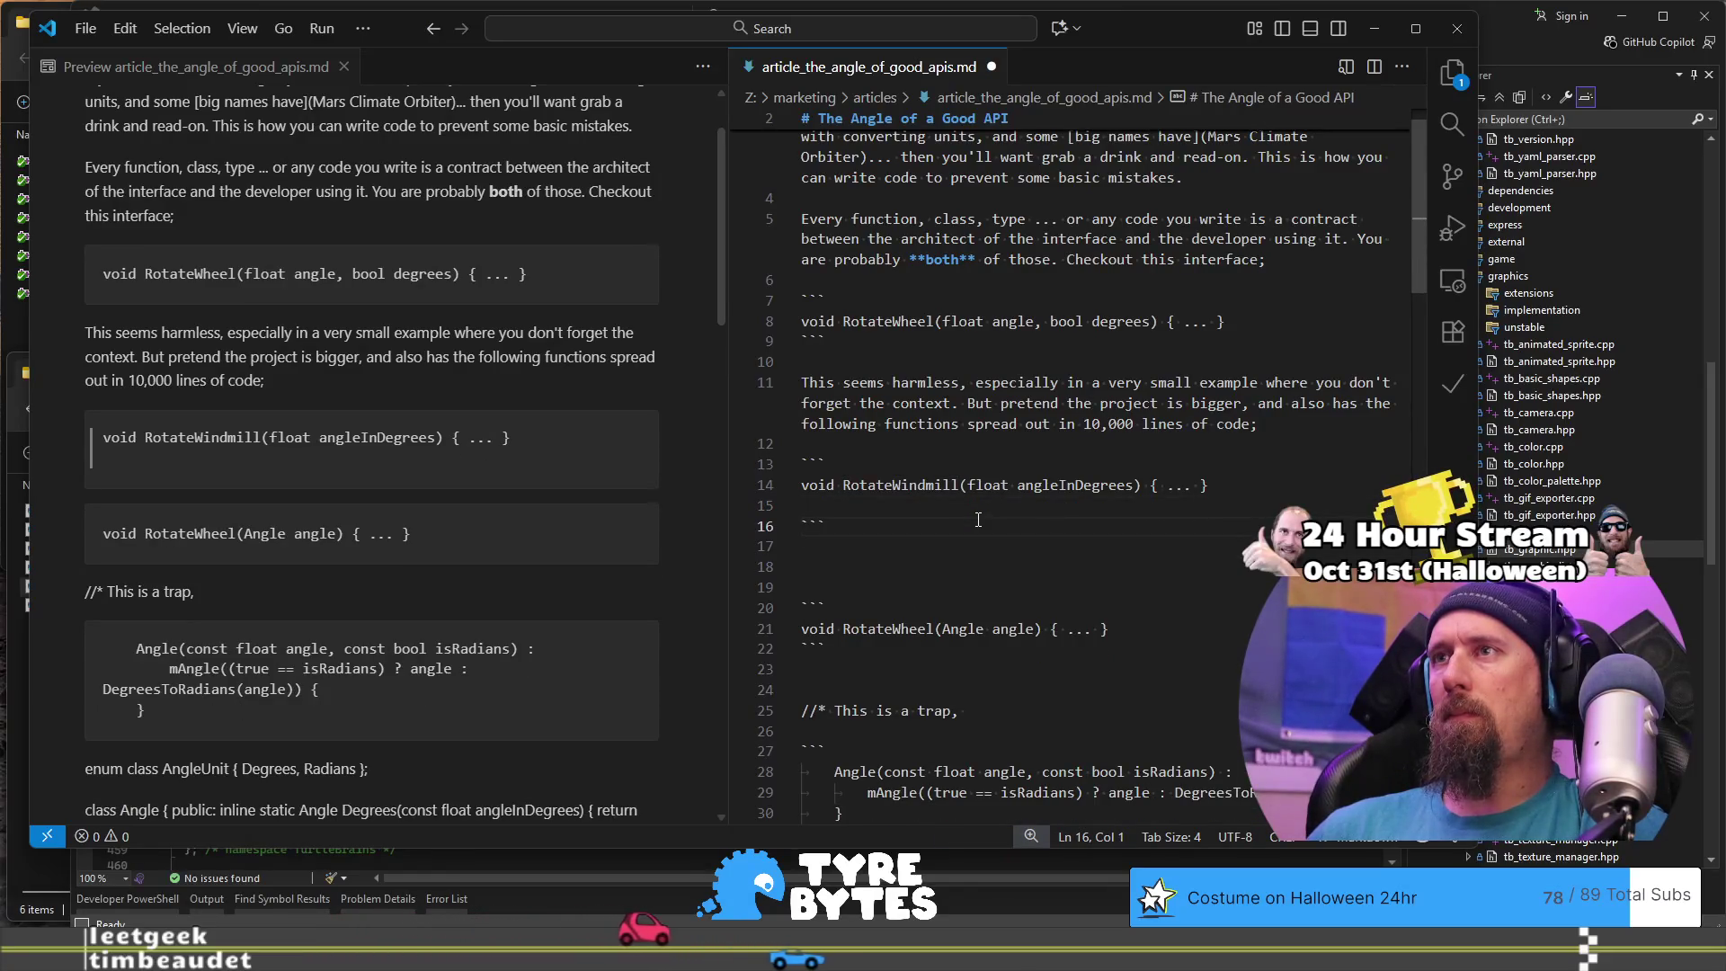
key("shift+Up")
key("shift+Up")
key("shift+Up")
key("Down")
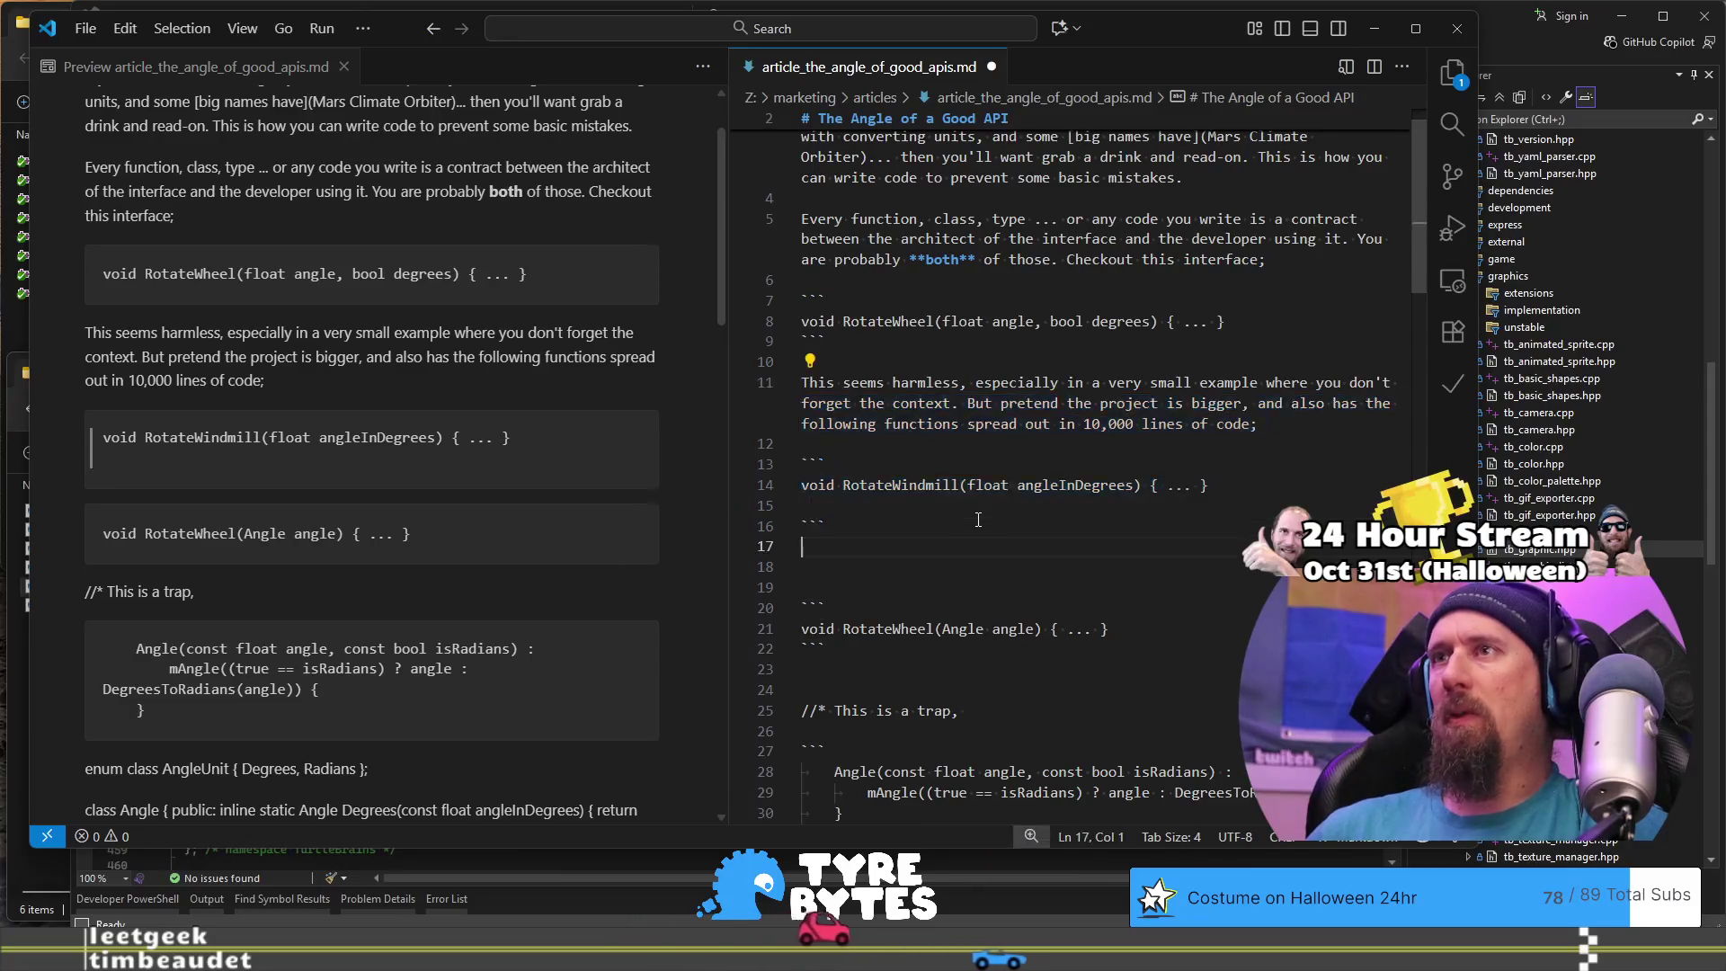
key("ctrl+z")
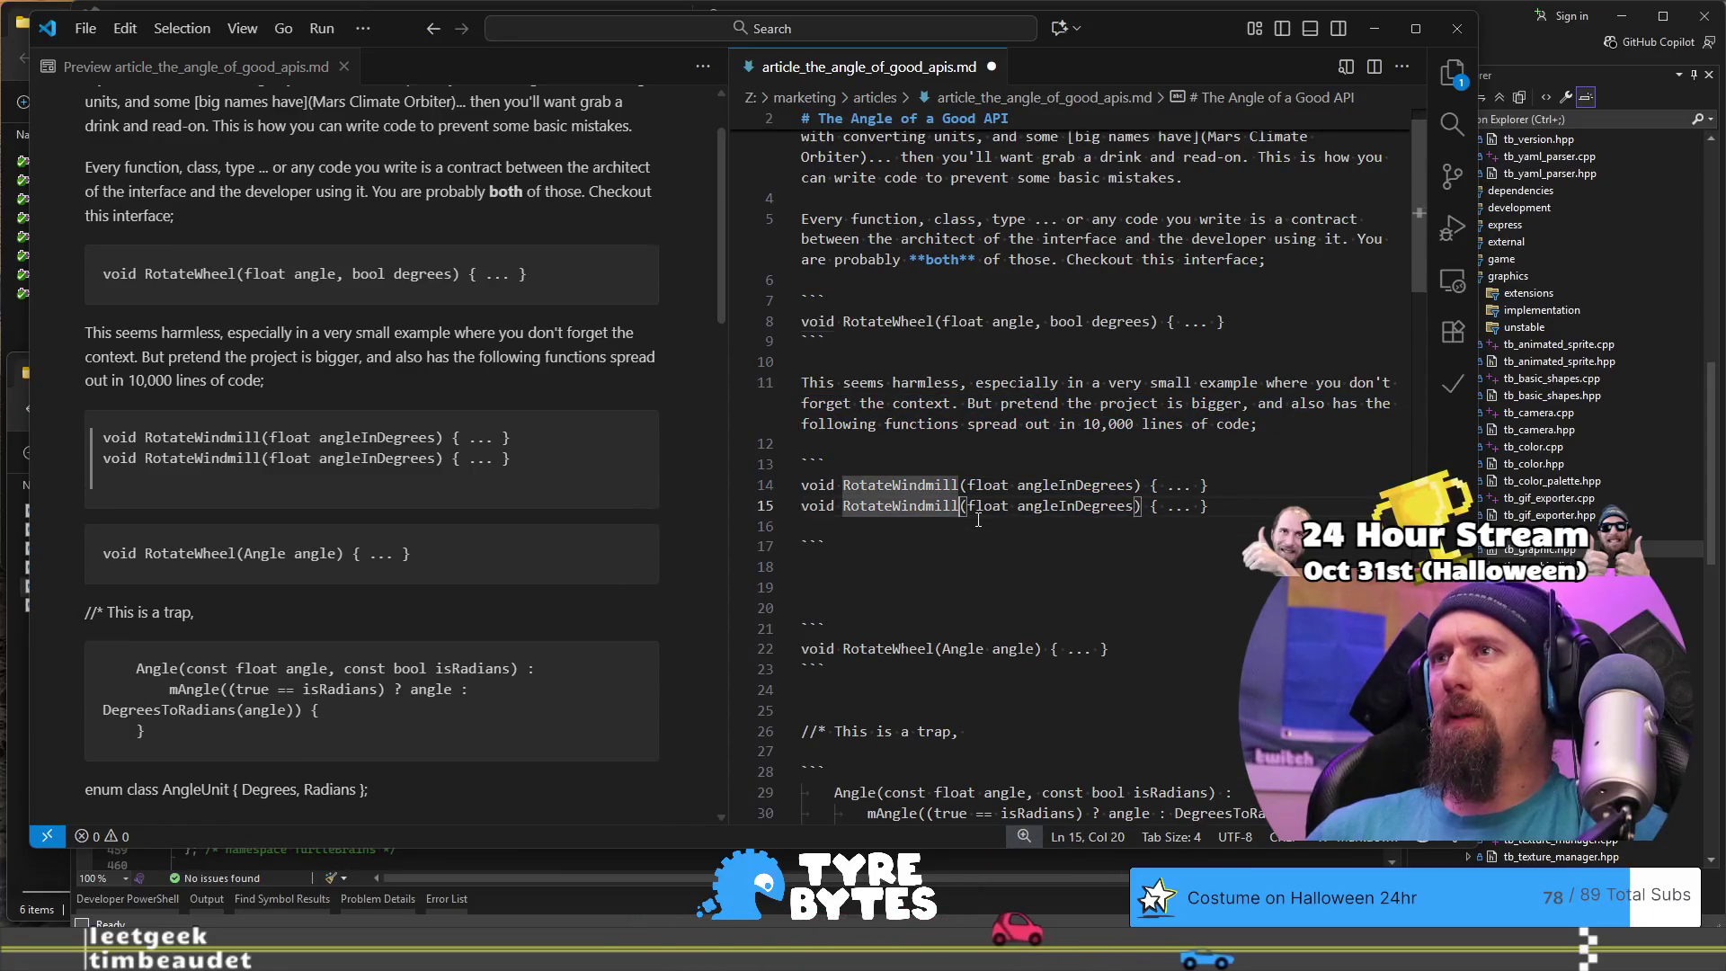
Step: Rename the duplicate declaration to RotateTarget(float angle)
key("shift+Left")
key("shift+Left")
key("shift+Left")
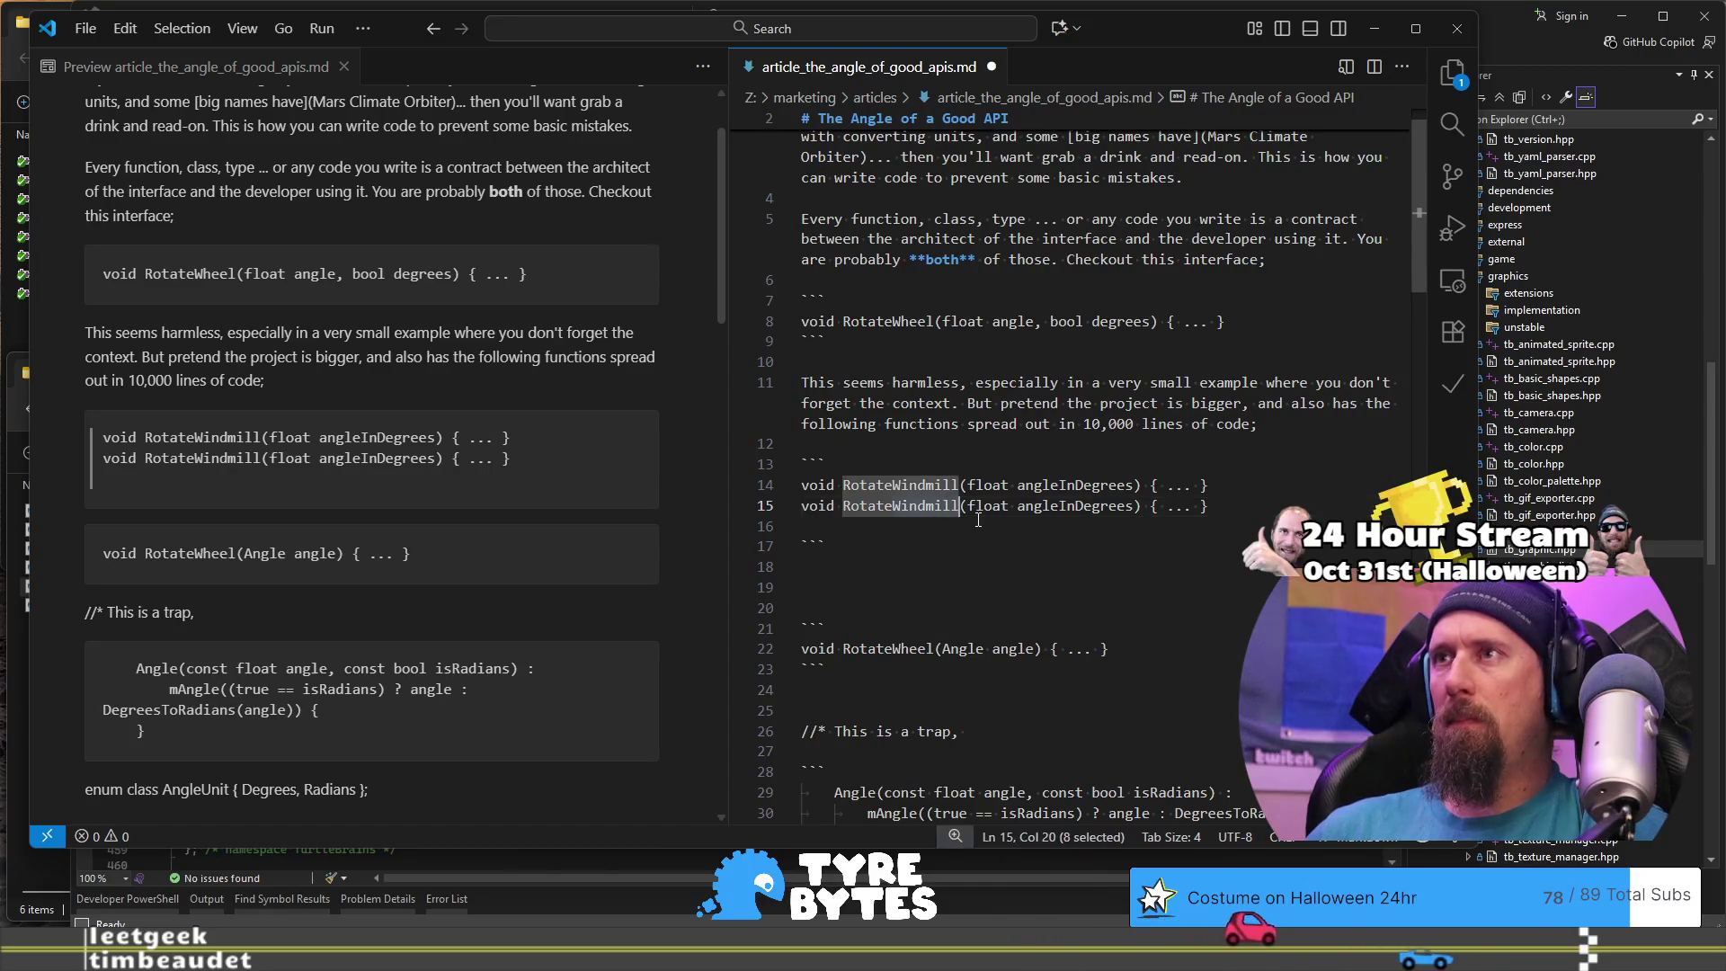
type("Target")
key("ctrl+Right")
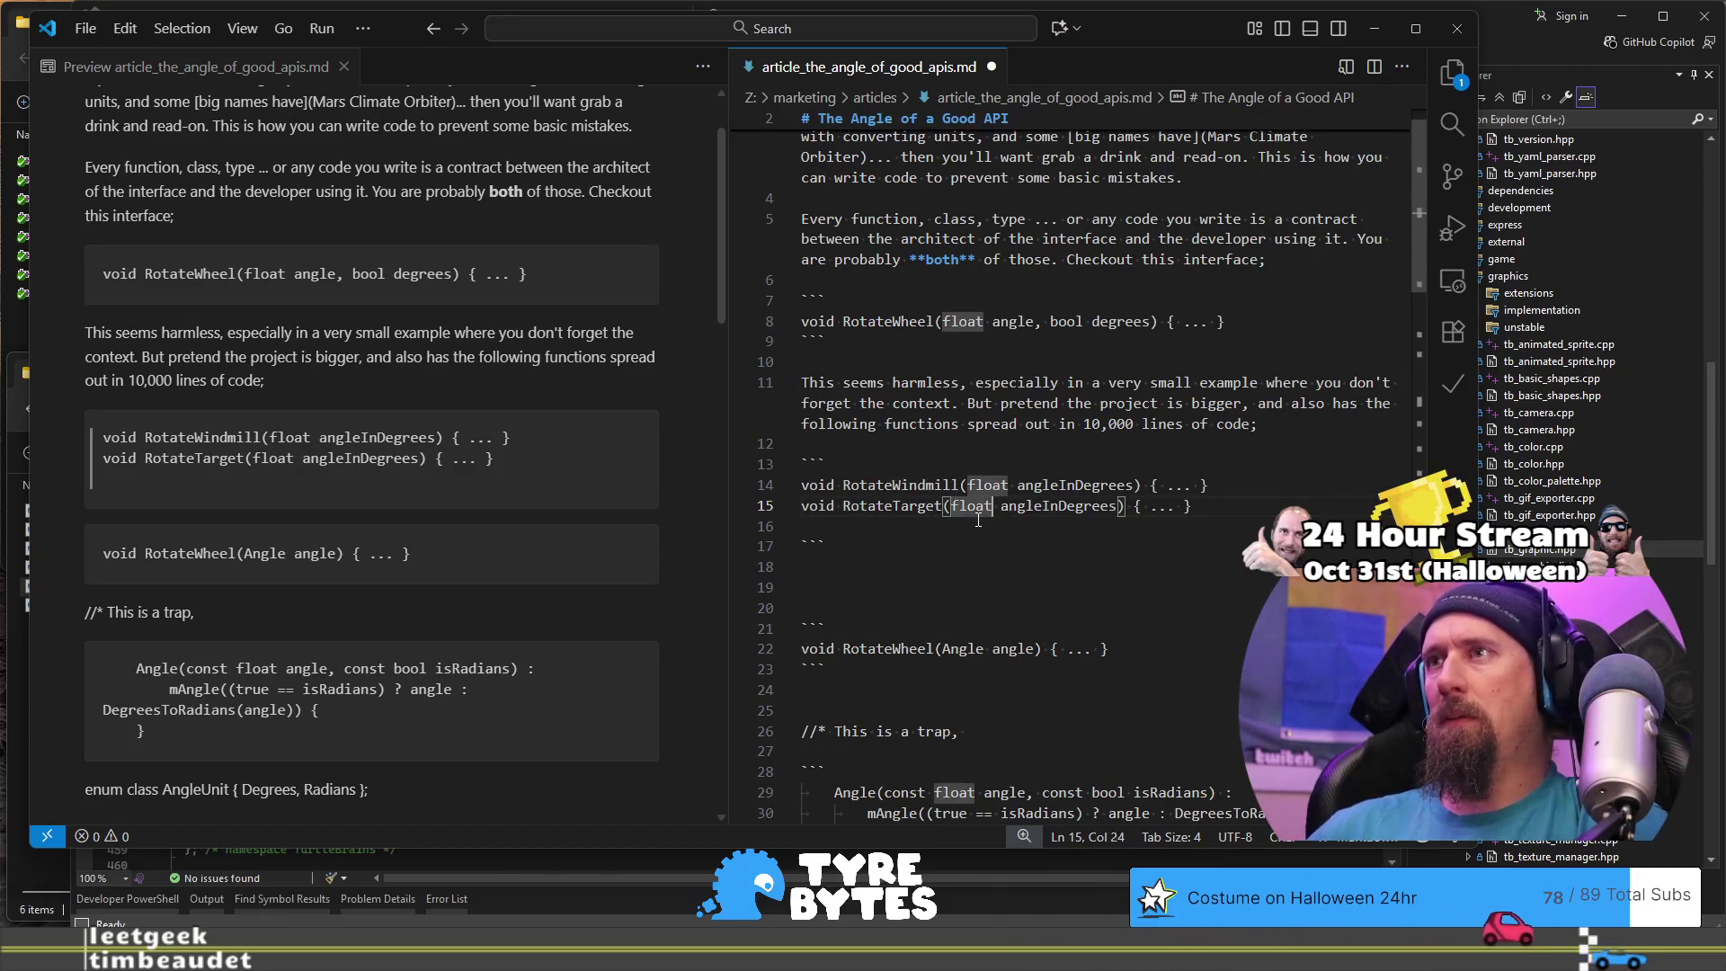
key("Left")
key("Right")
key("Right")
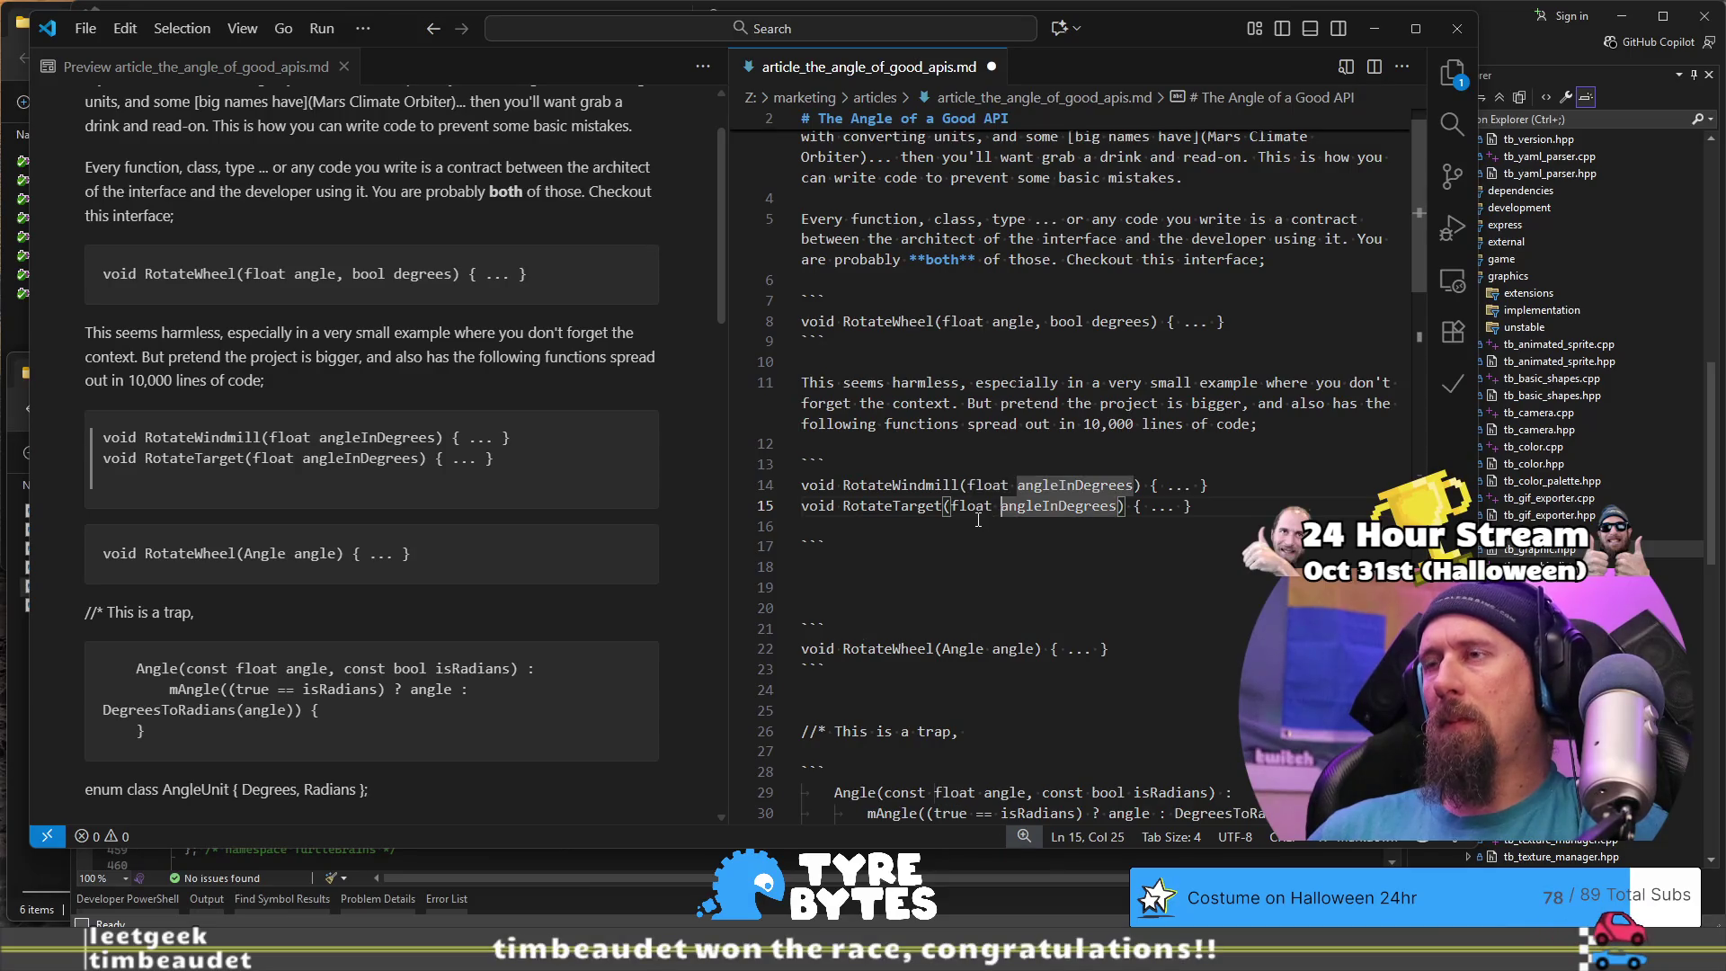
key("ctrl+Delete")
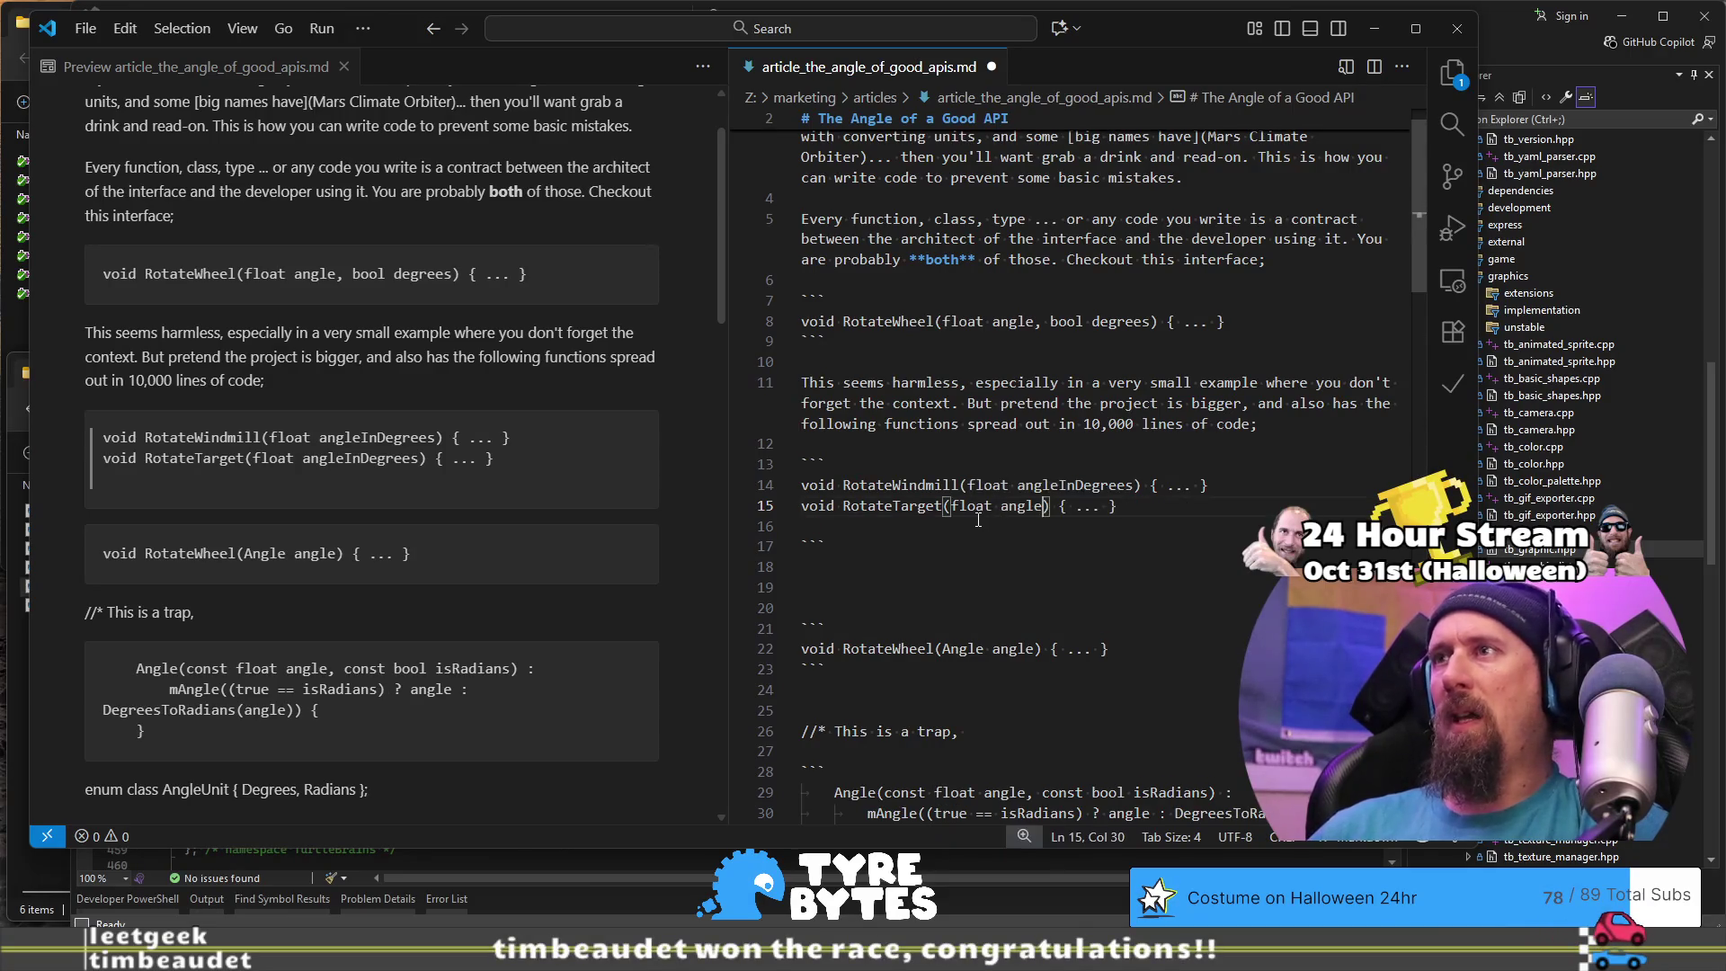
key("Left")
key("Left")
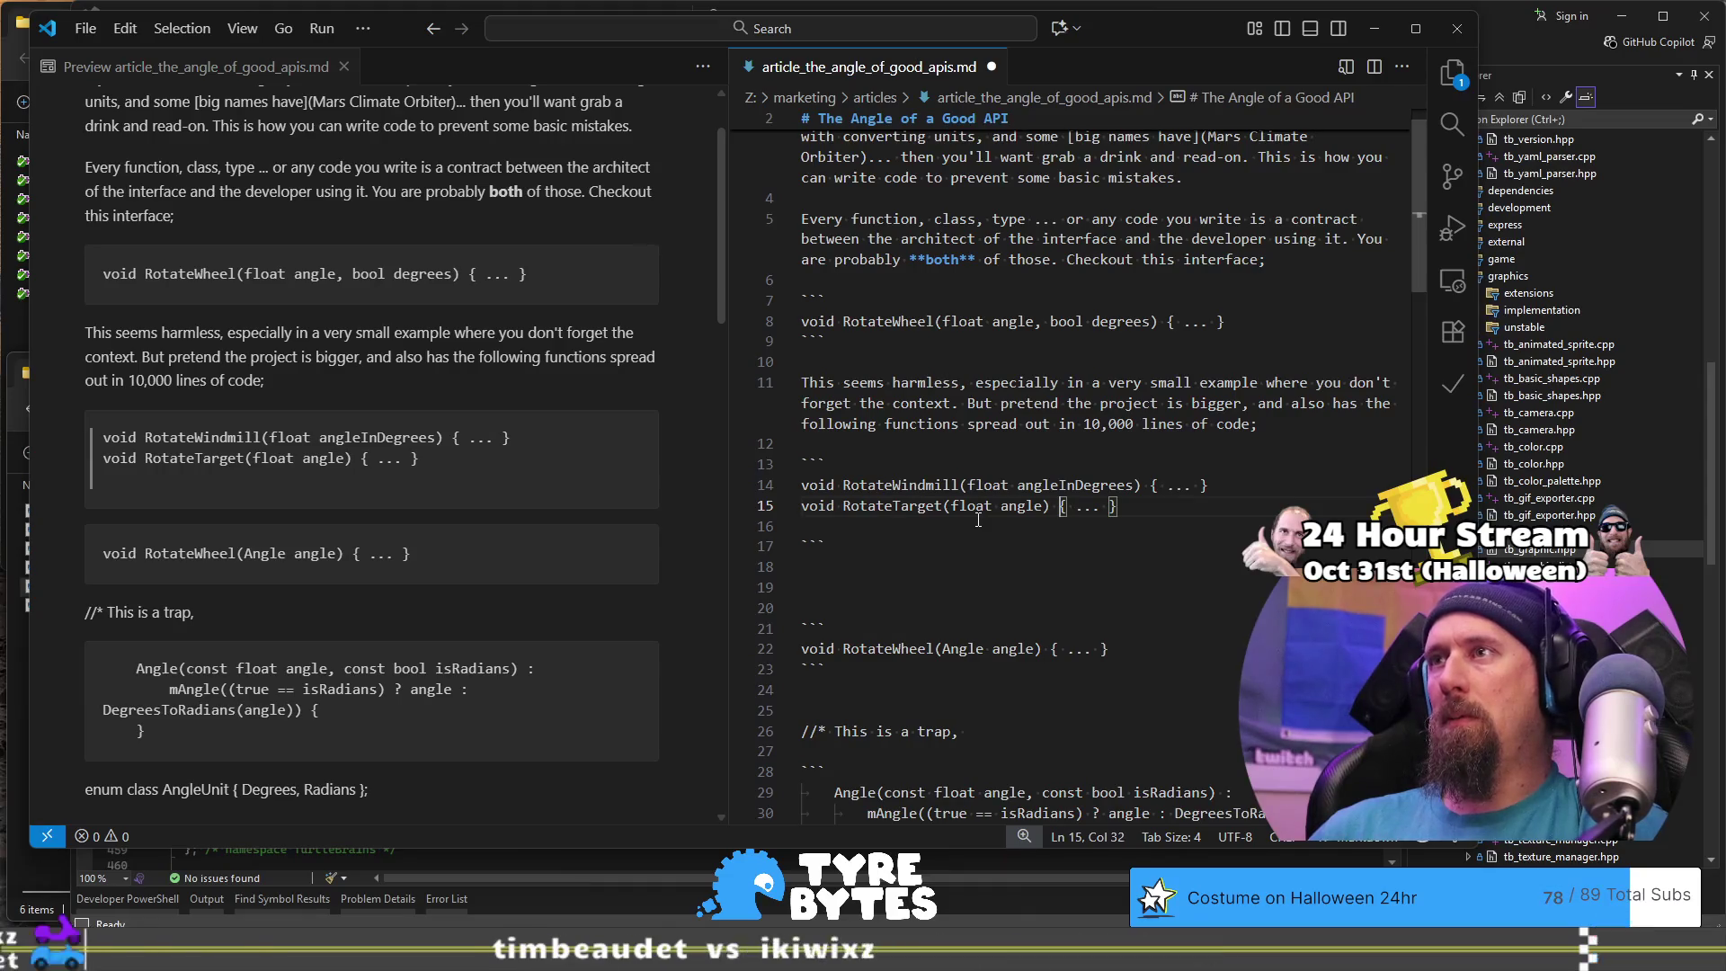
key("Up")
key("End")
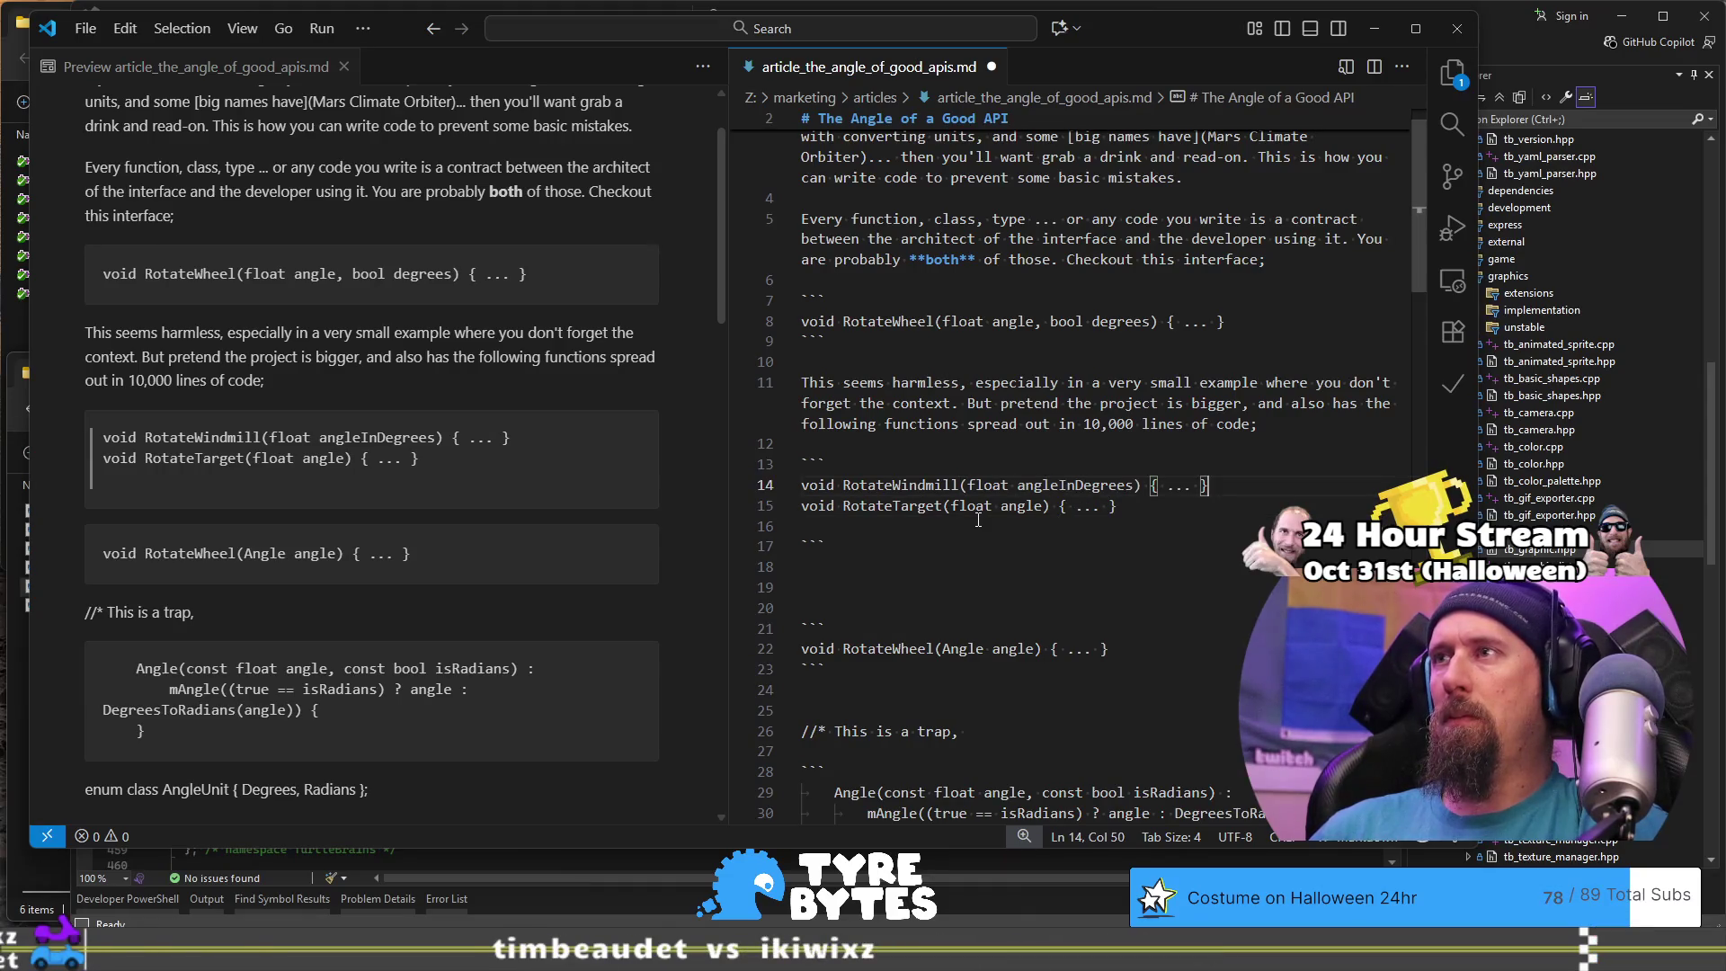
Step: Add the comment 'angle is in radians' above the RotateTarget line
key("Return")
key("Return")
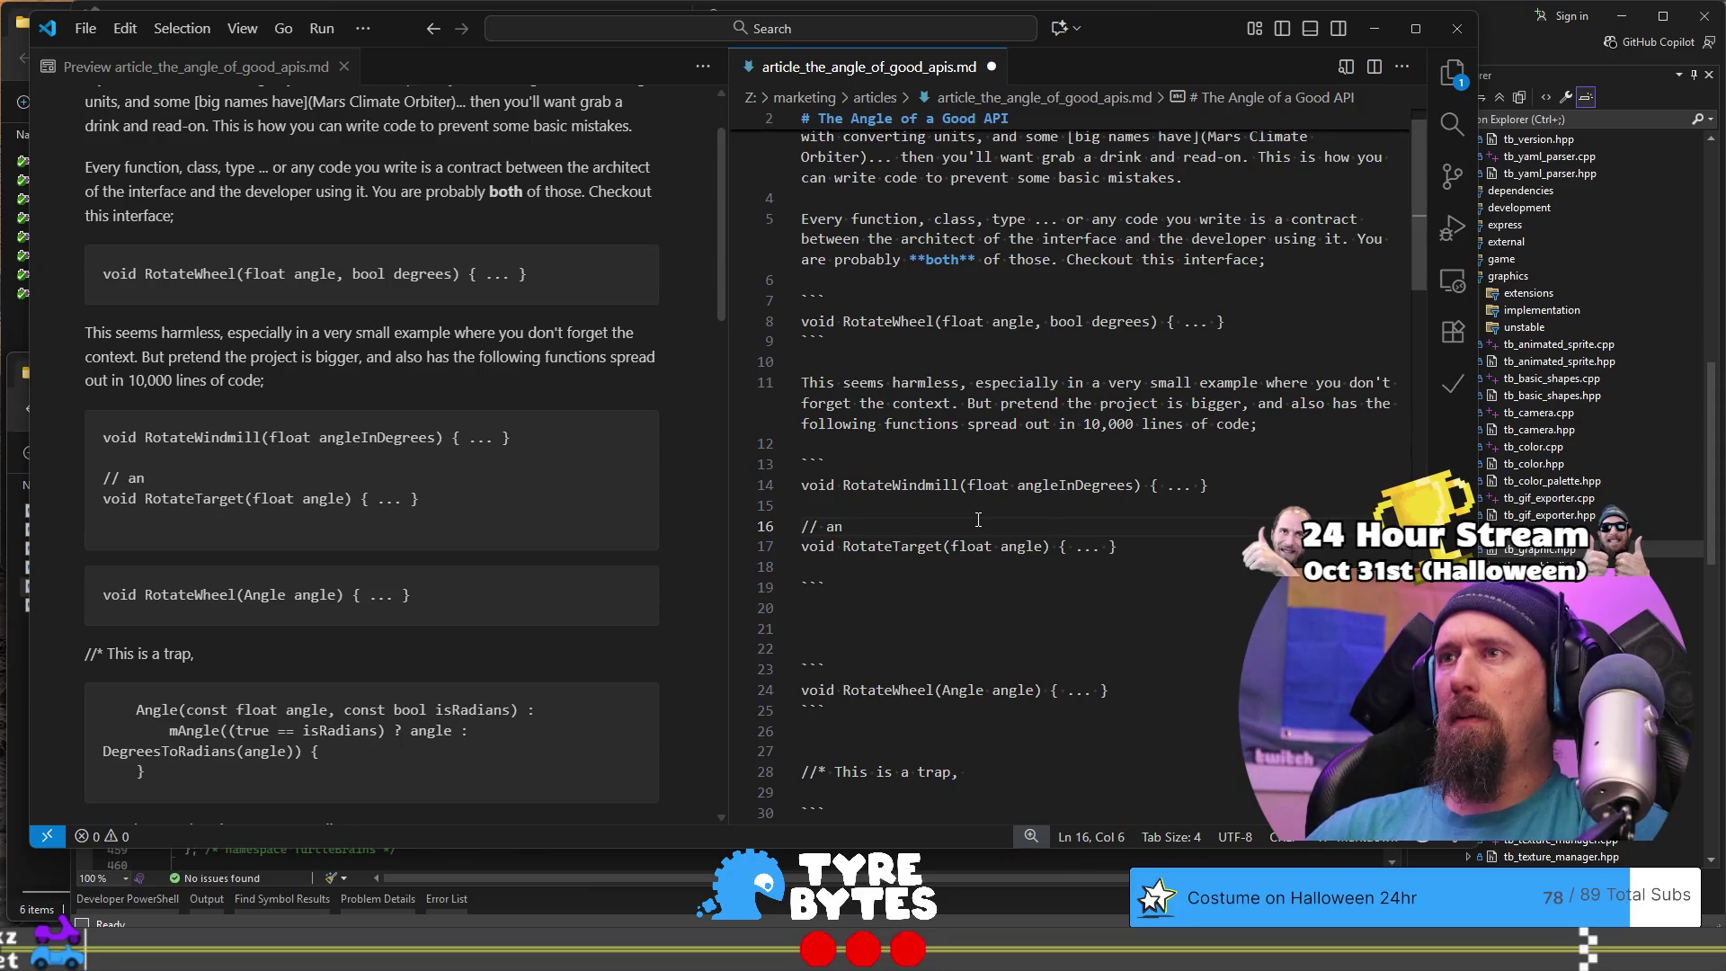
key("BackSpace")
key("BackSpace")
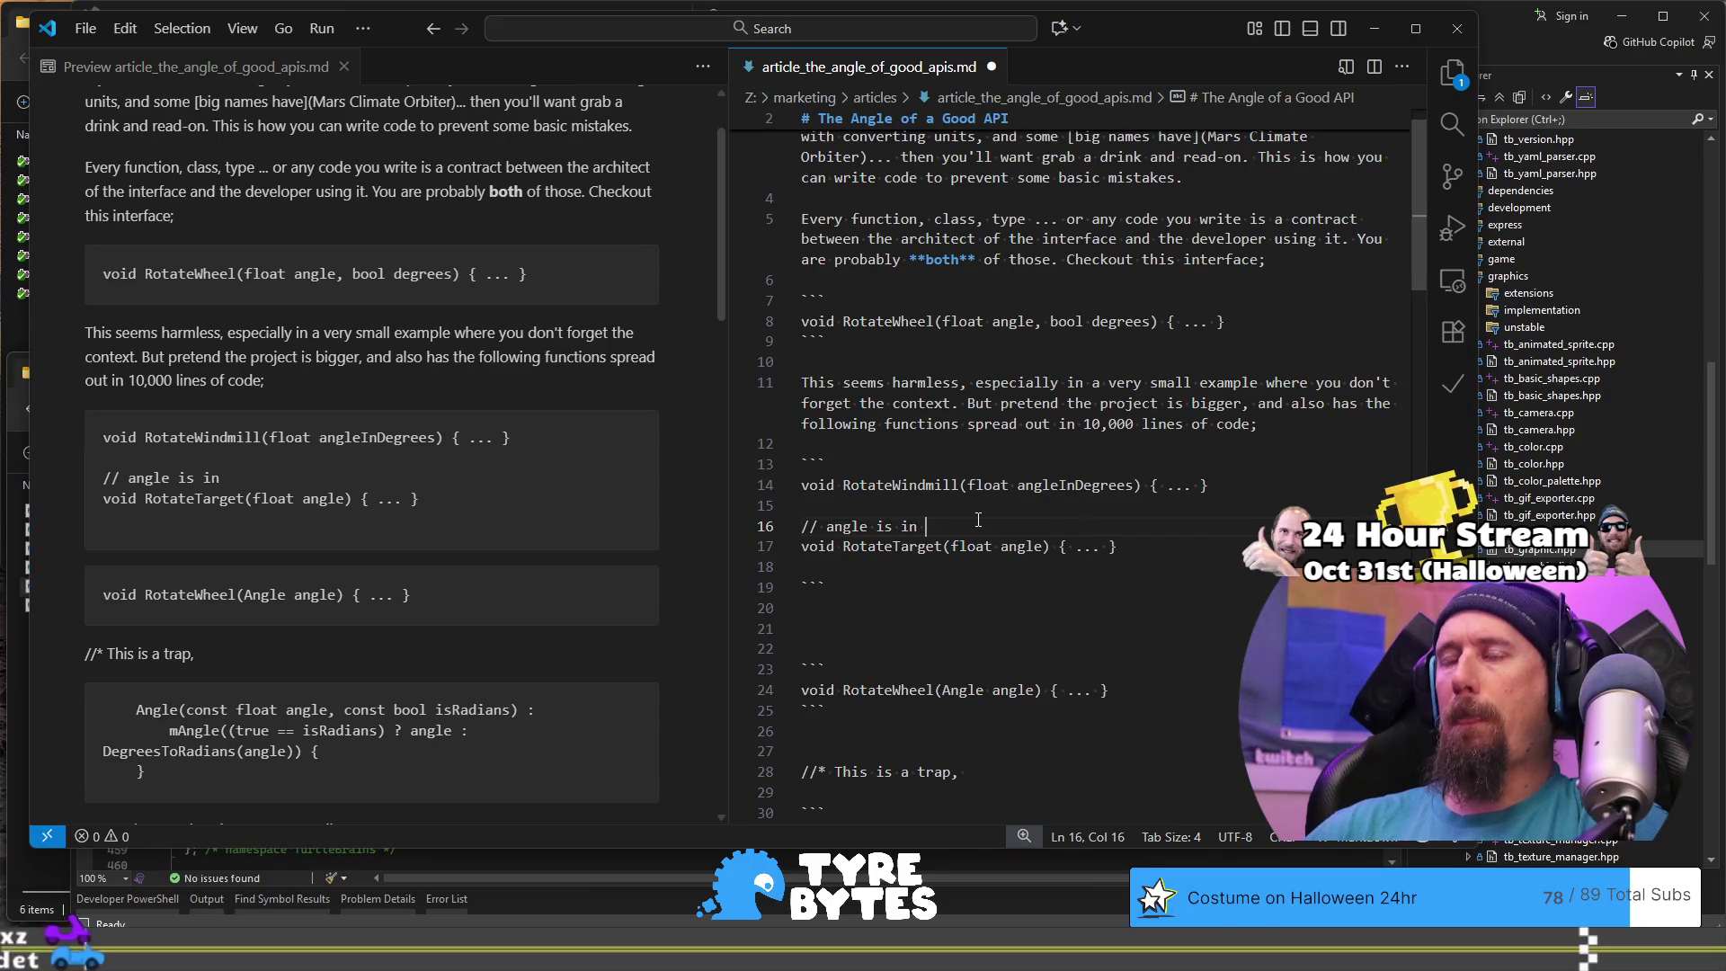
type("radians")
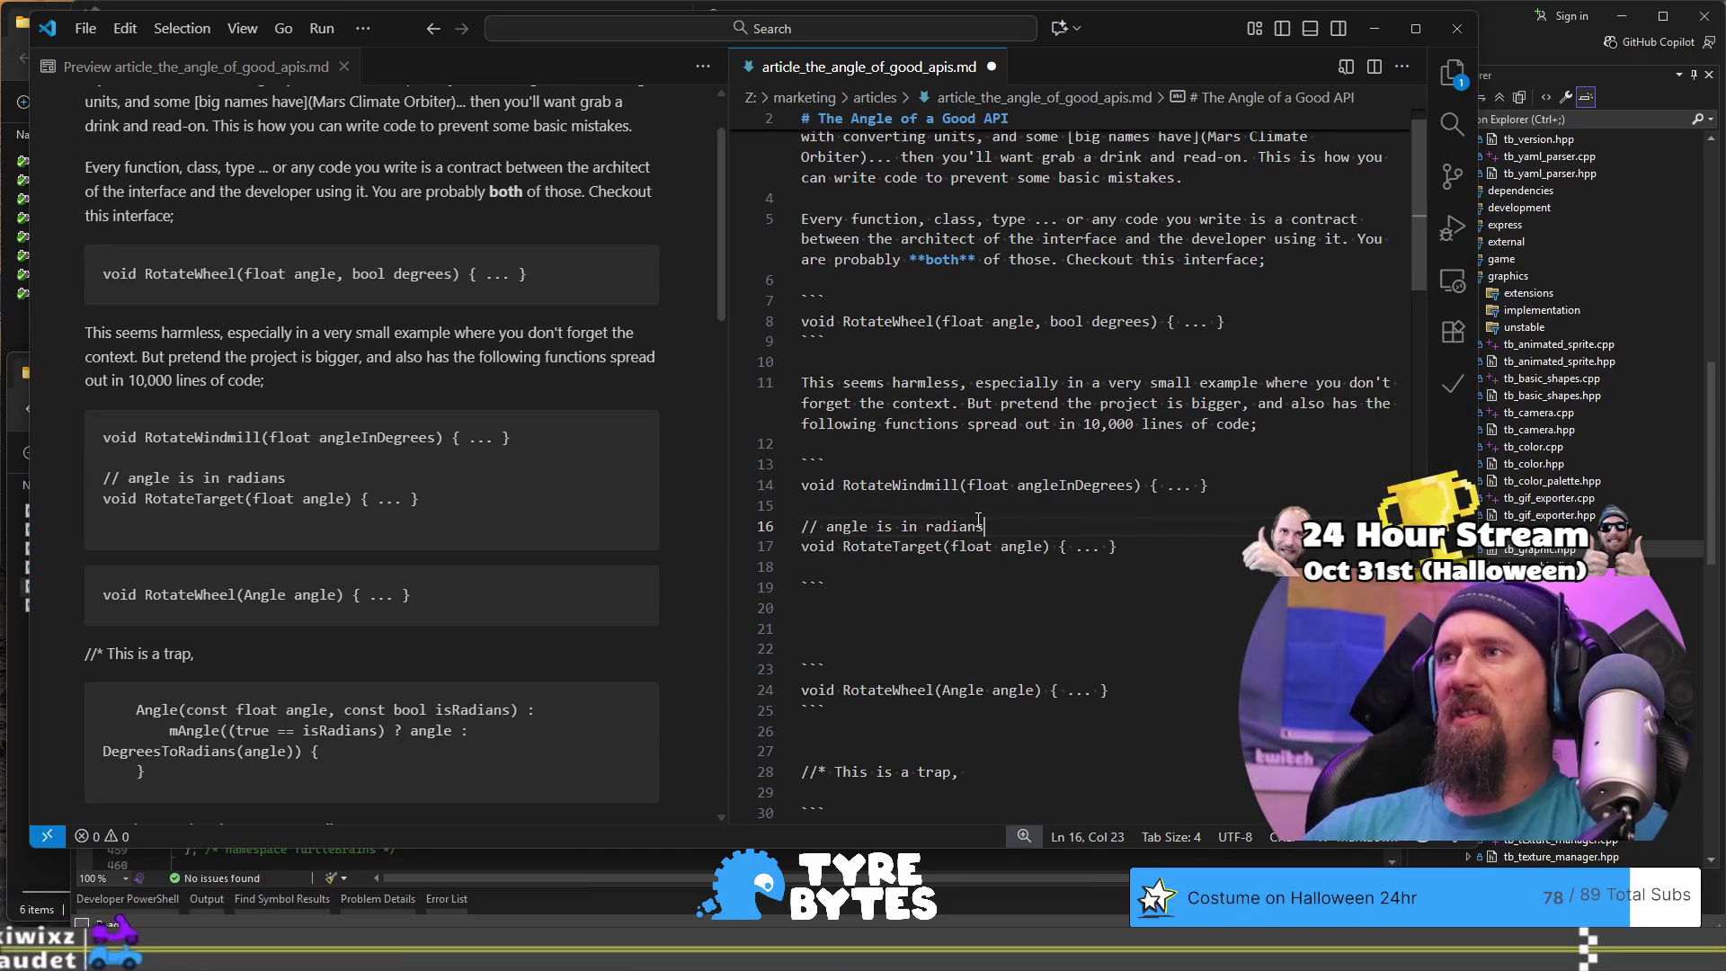
key("Down")
Step: Move the comment and RotateTarget lines to the top of the code block
key("shift+Home")
key("shift+Up")
key("Delete")
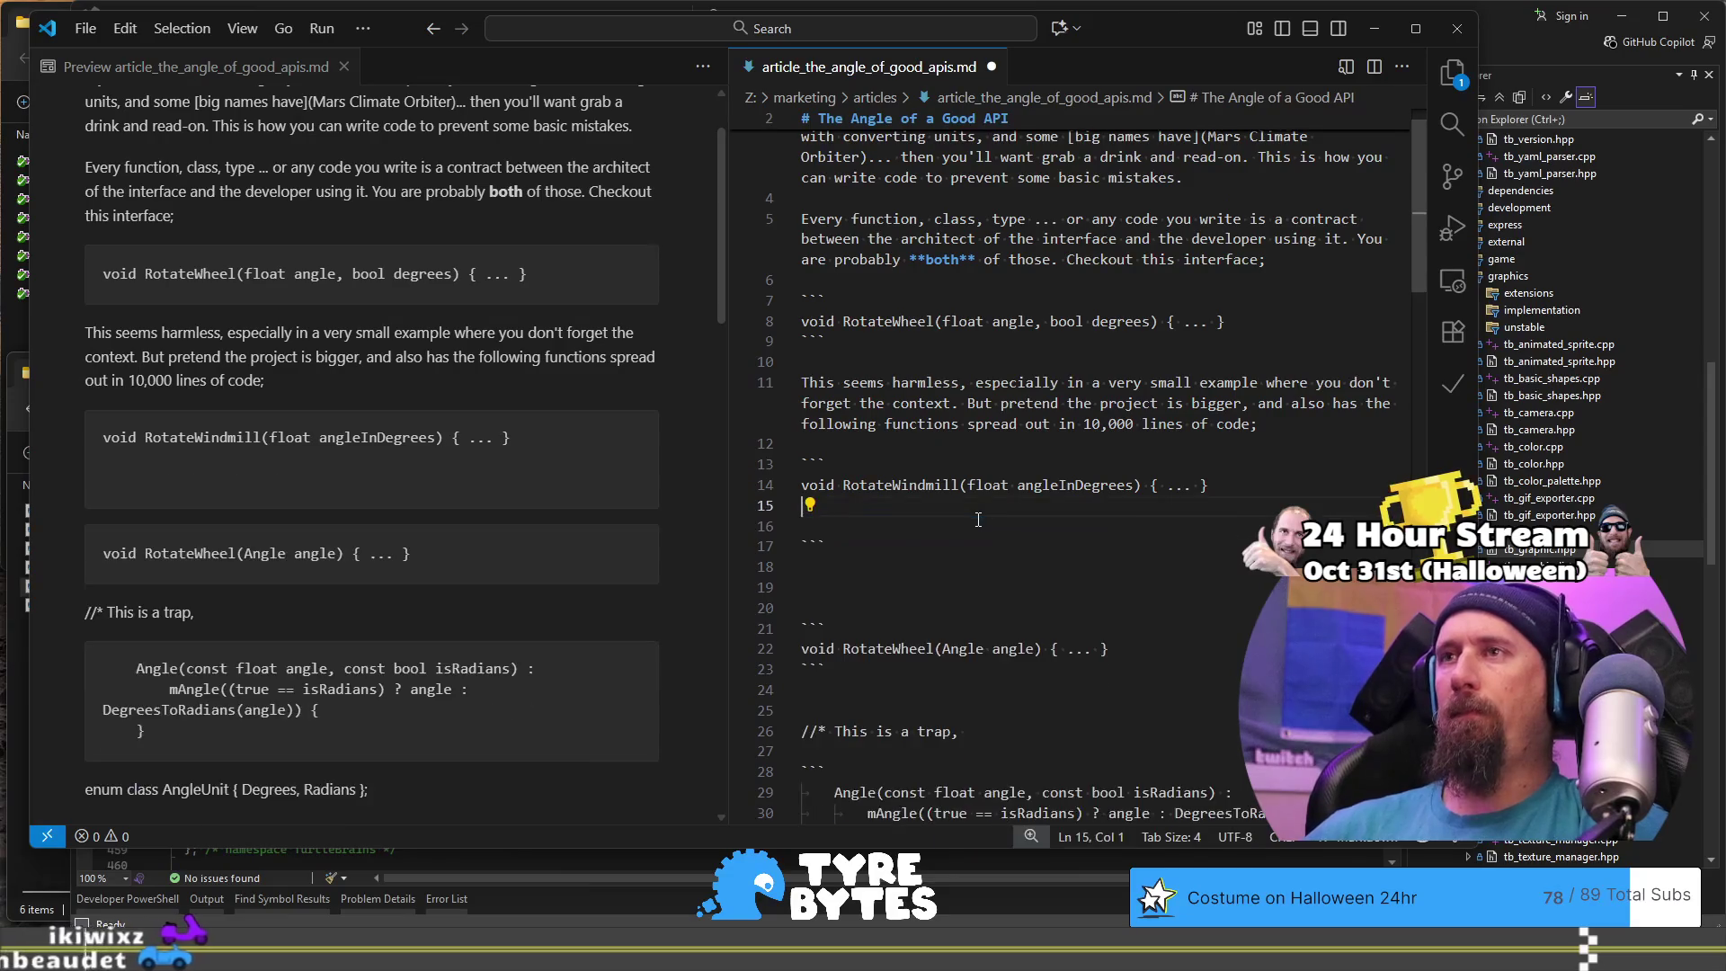
key("Up")
key("Up")
key("Up")
key("End")
key("ctrl+v")
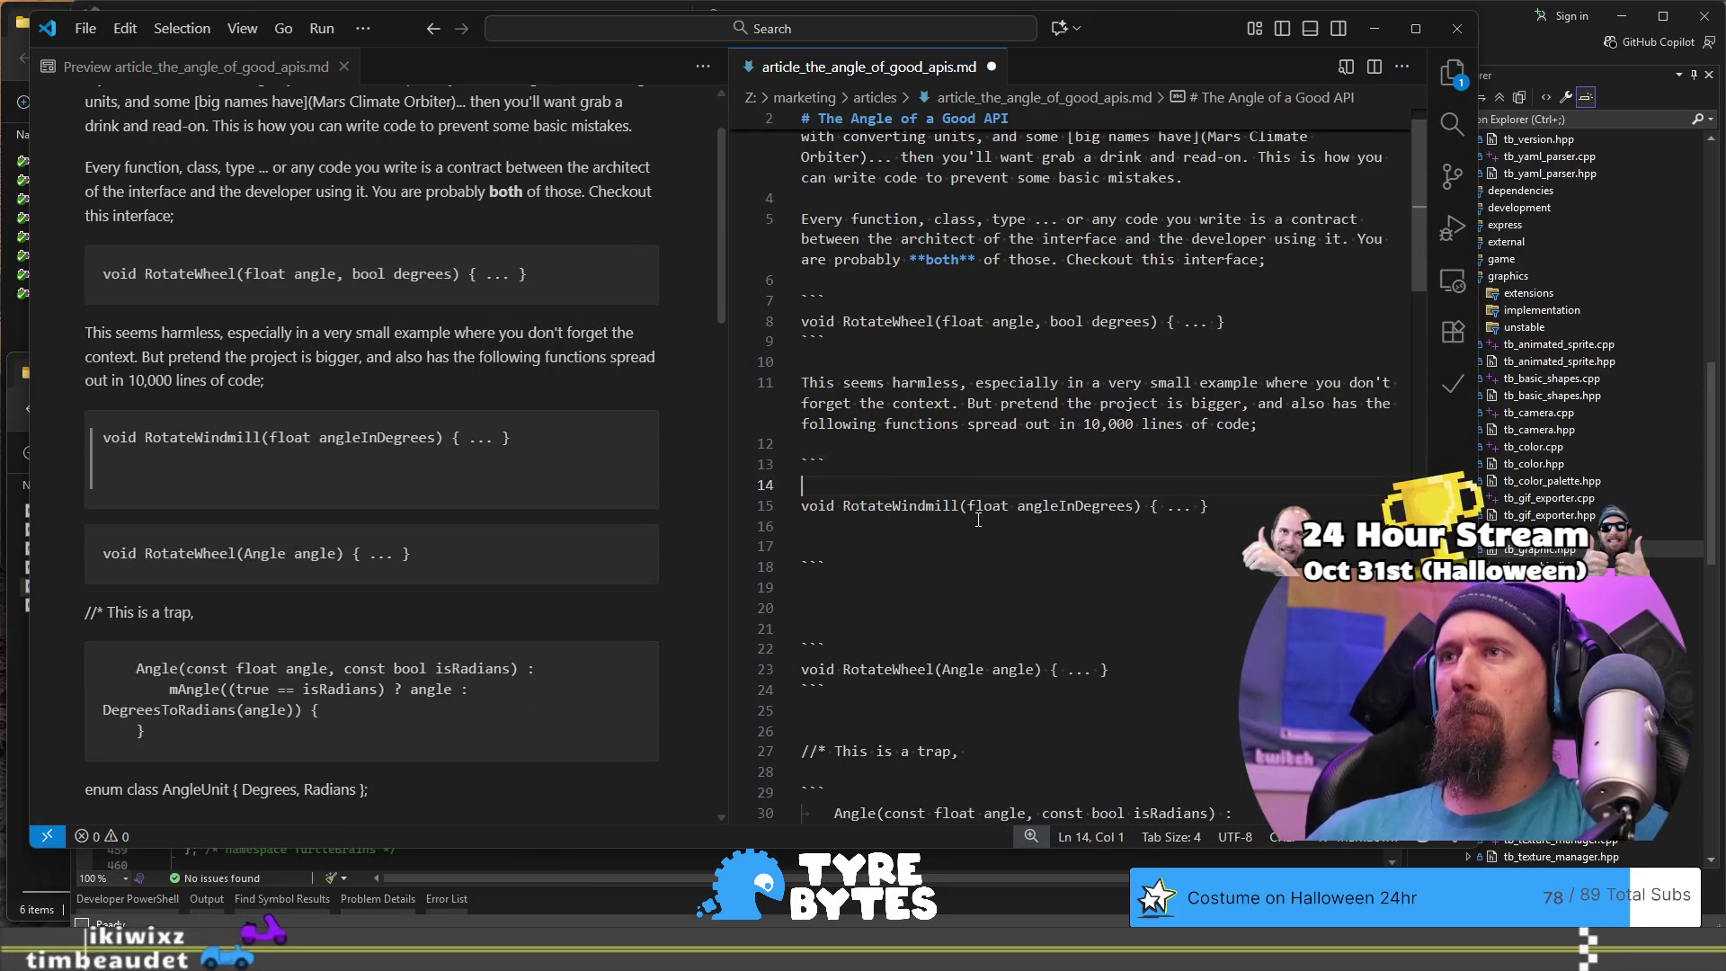
key("Return")
key("Return")
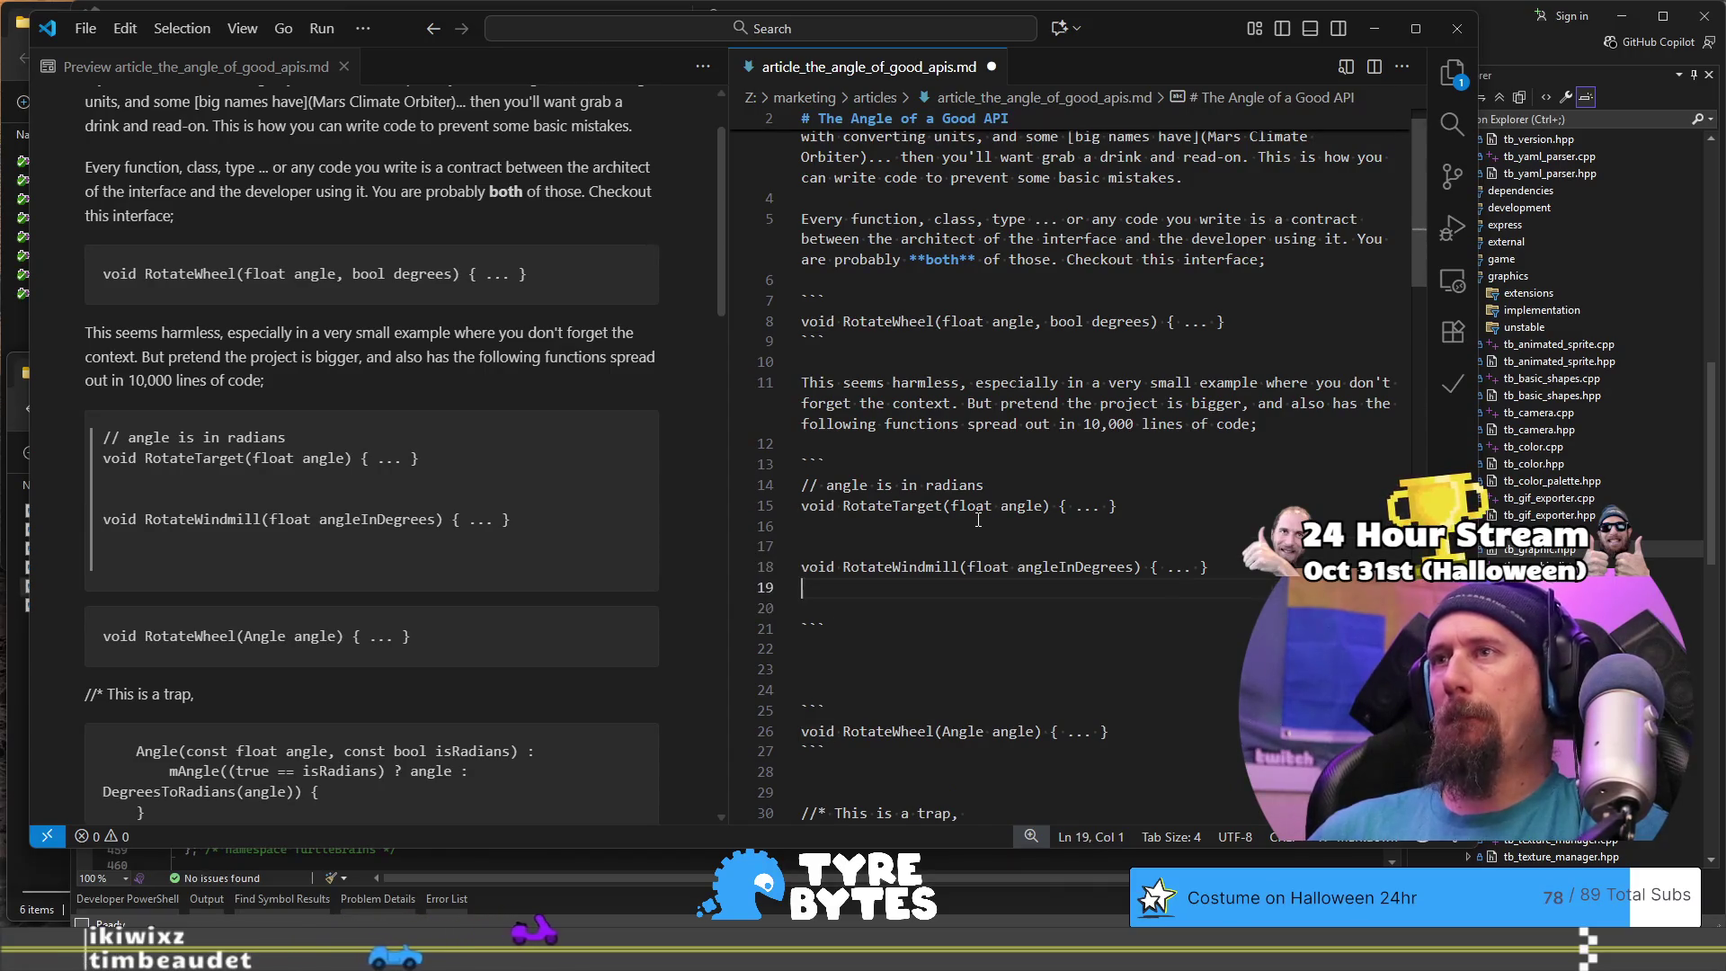
key("Delete")
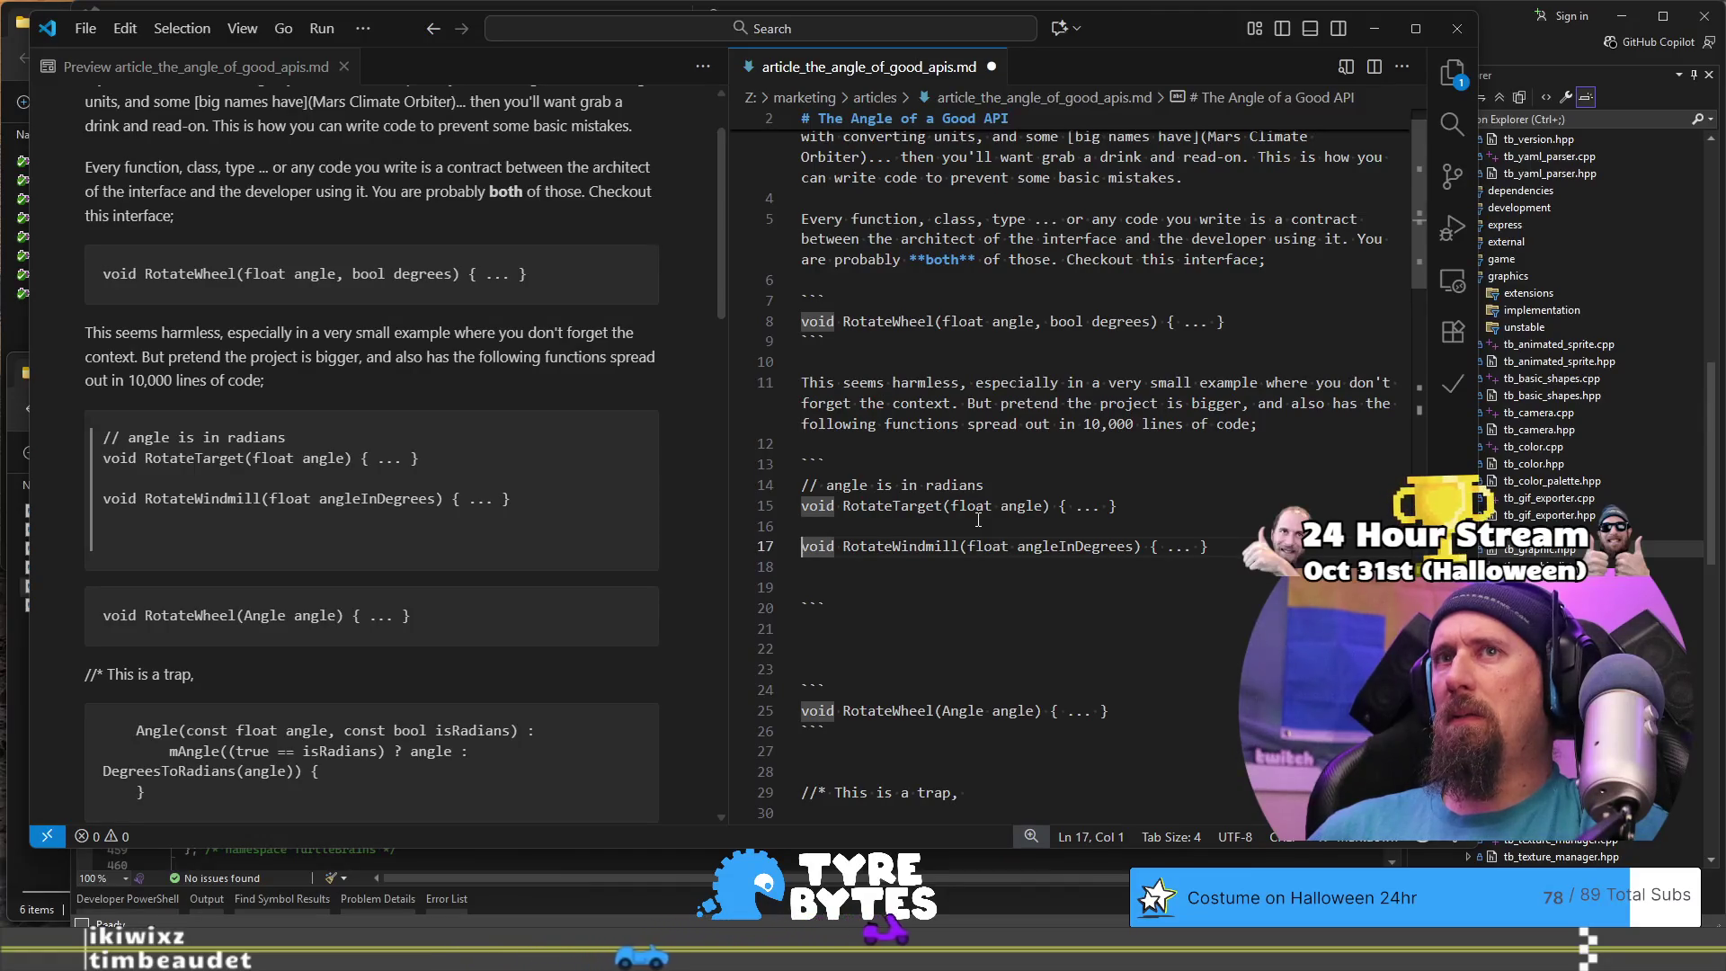
Step: Add ``` fences giving RotateTarget and RotateWindmill separate code blocks, and start 'an' between them
key("Up")
type("`")
key("Return")
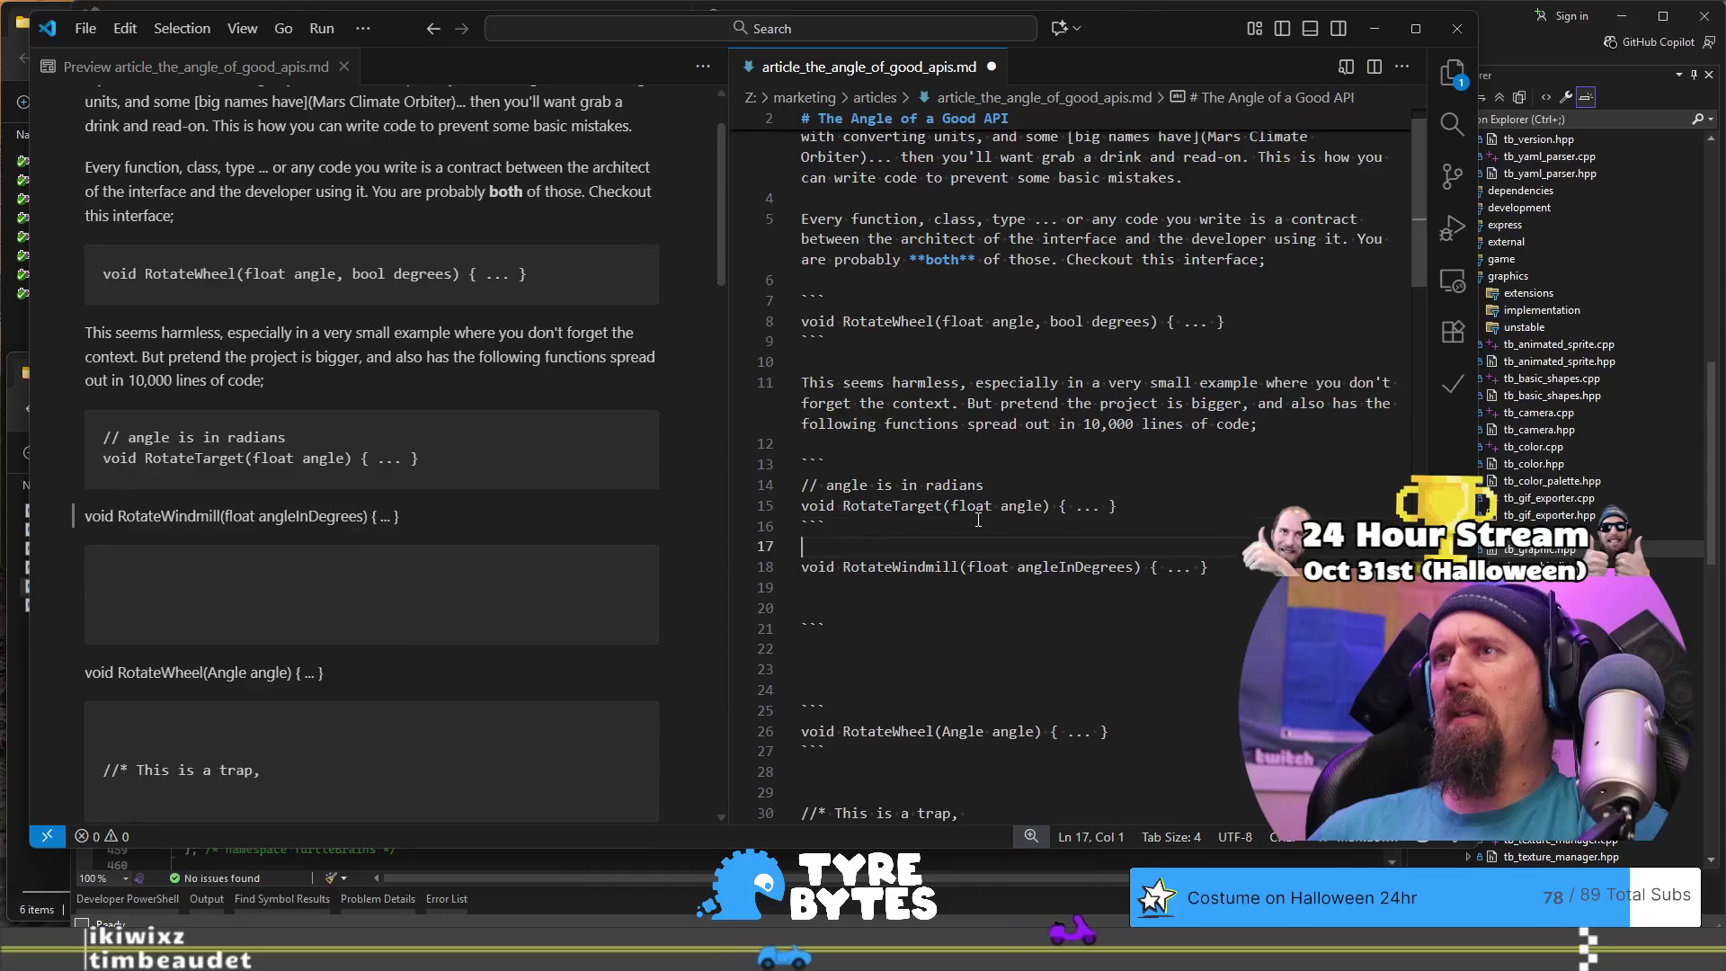
key("Return")
type("```")
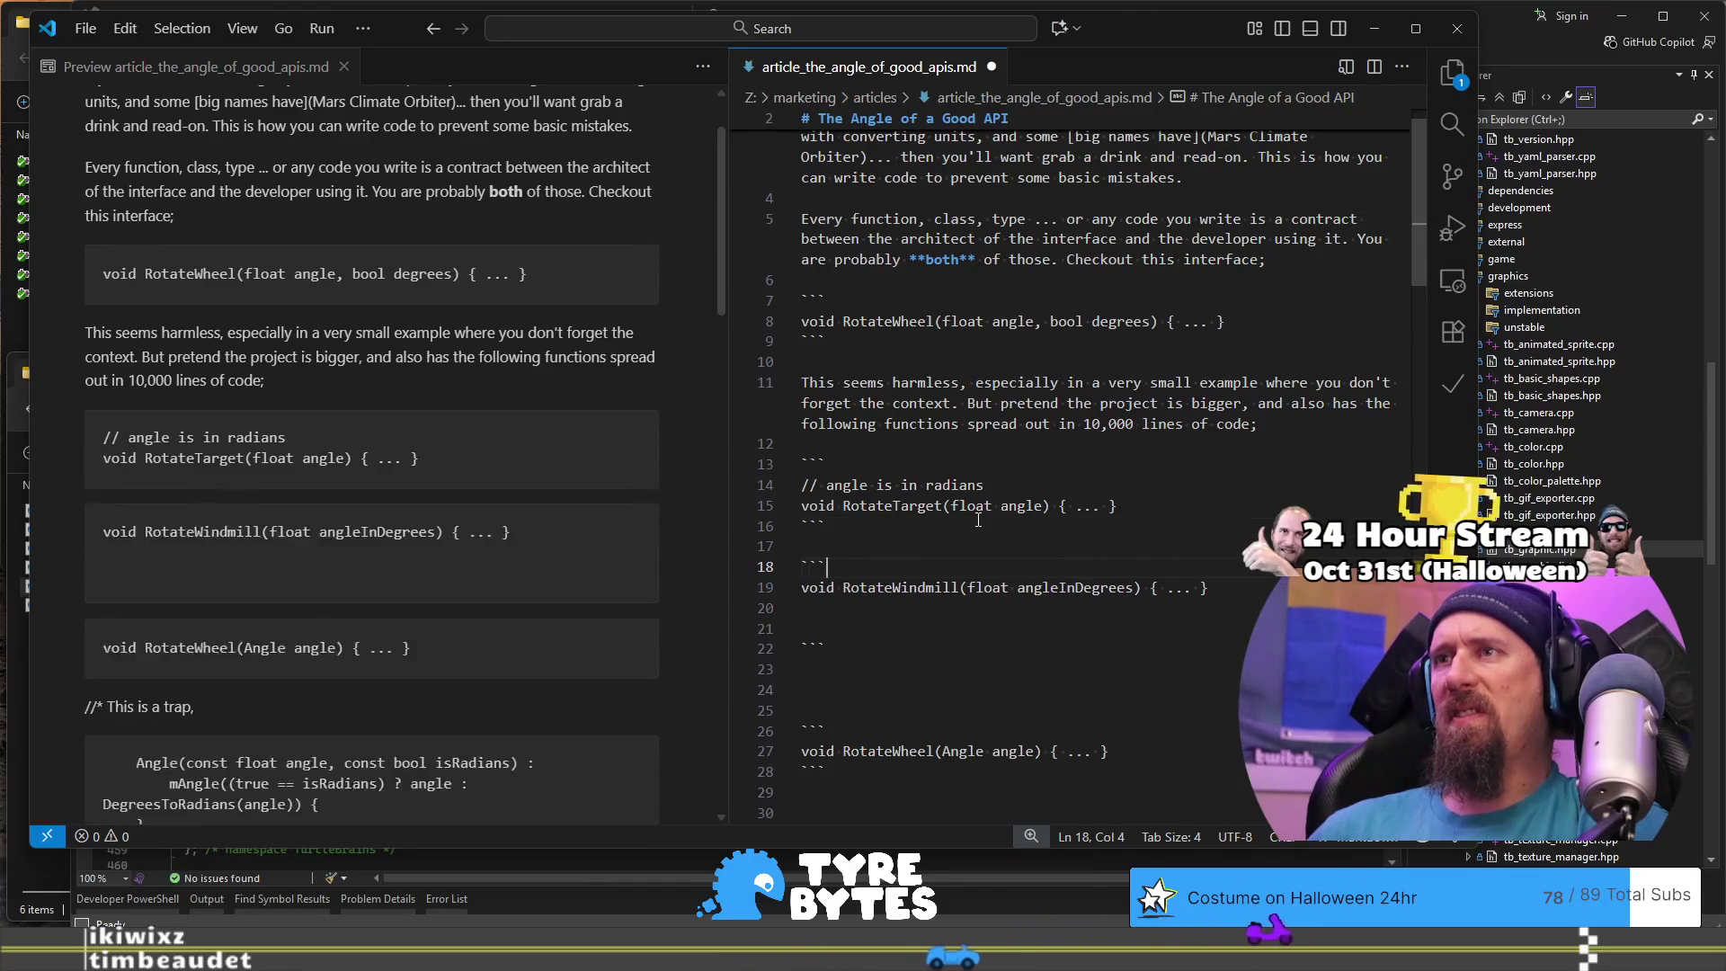
key("Down")
key("Down")
key("Delete")
key("Delete")
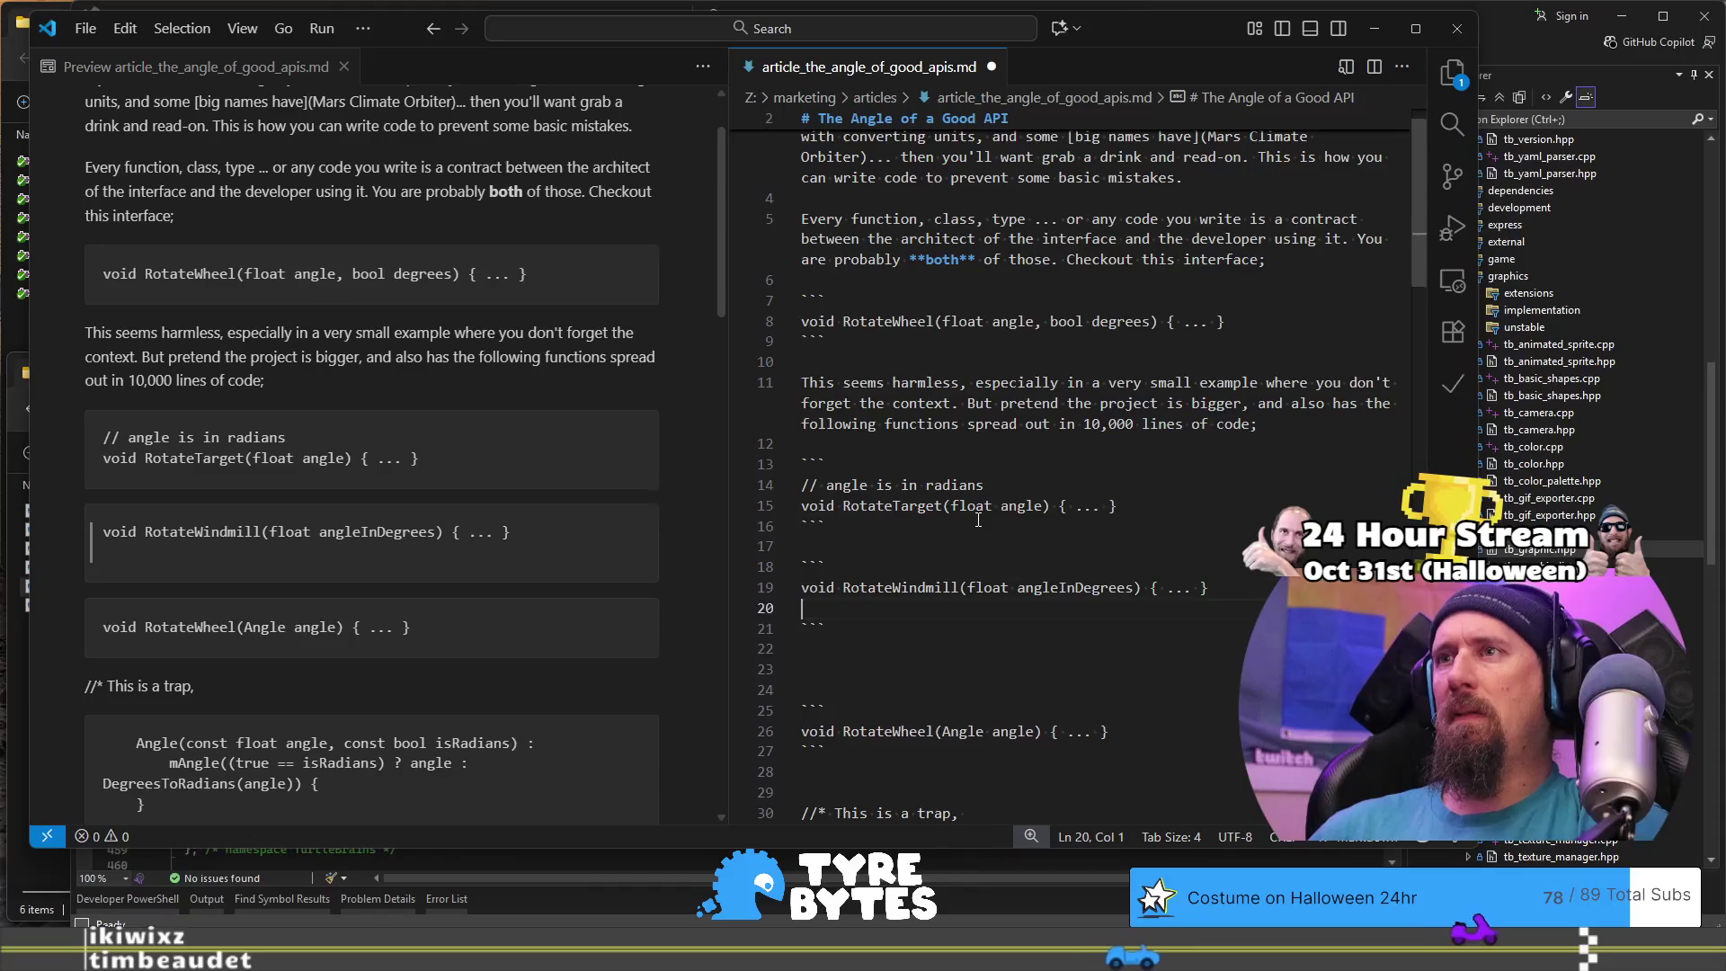
key("Up")
key("Up")
key("Up")
key("Return")
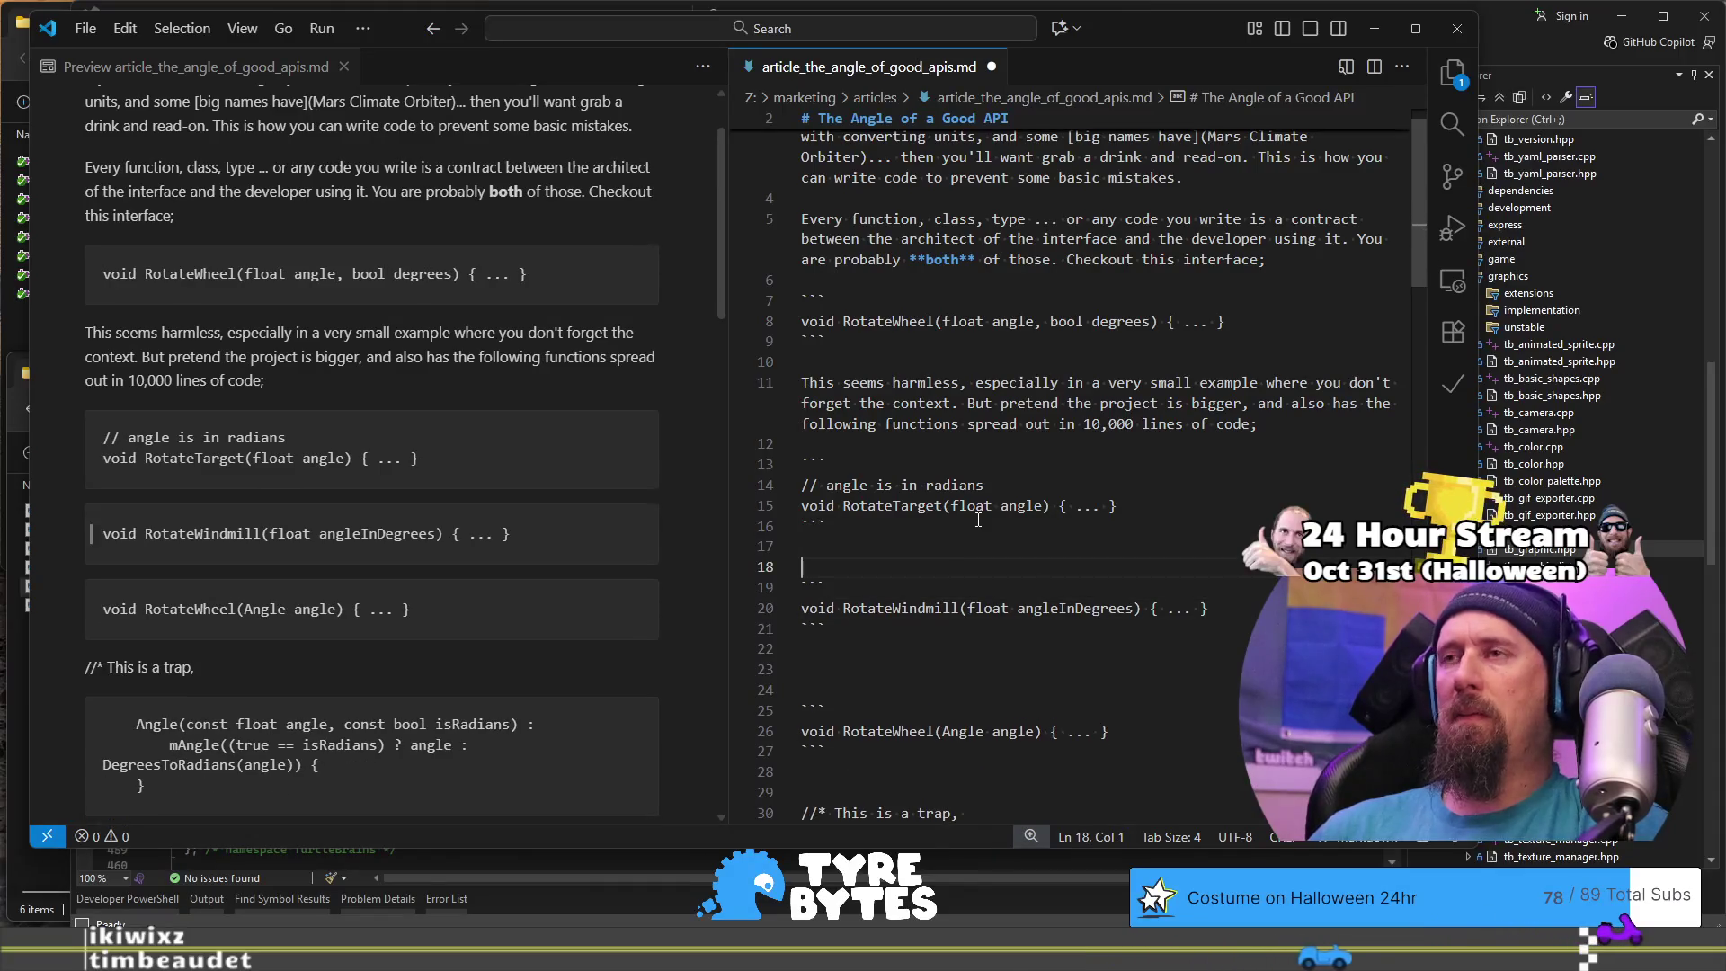
key("BackSpace")
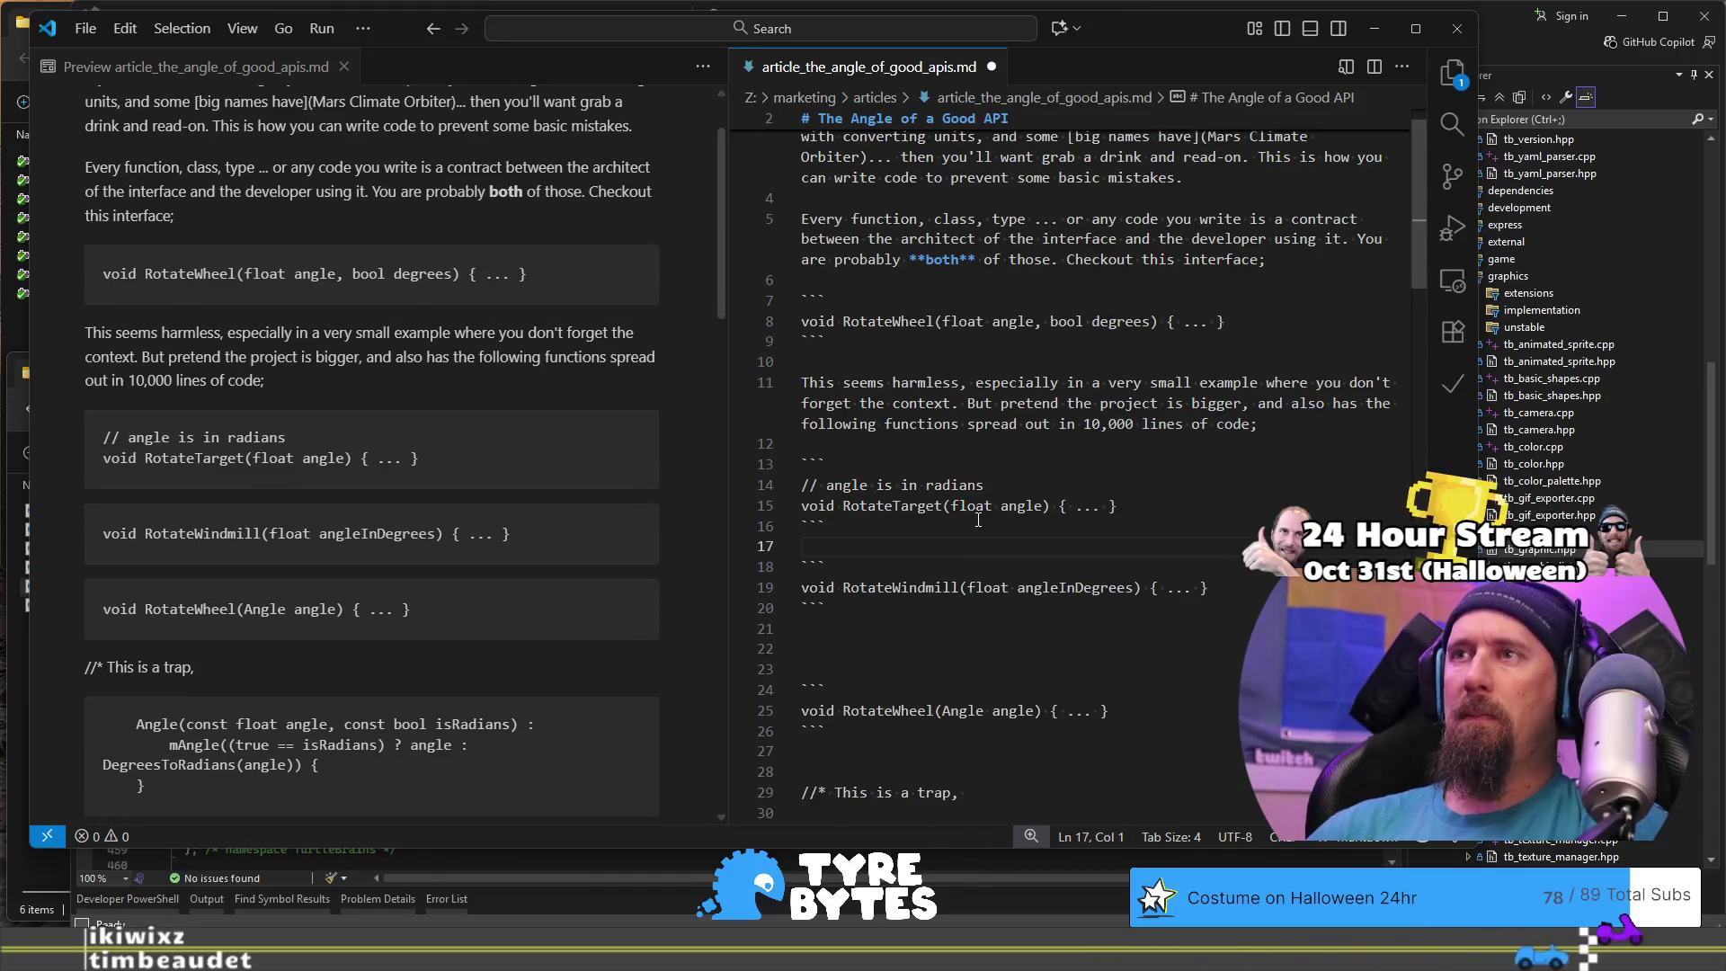
key("Return")
type("and another")
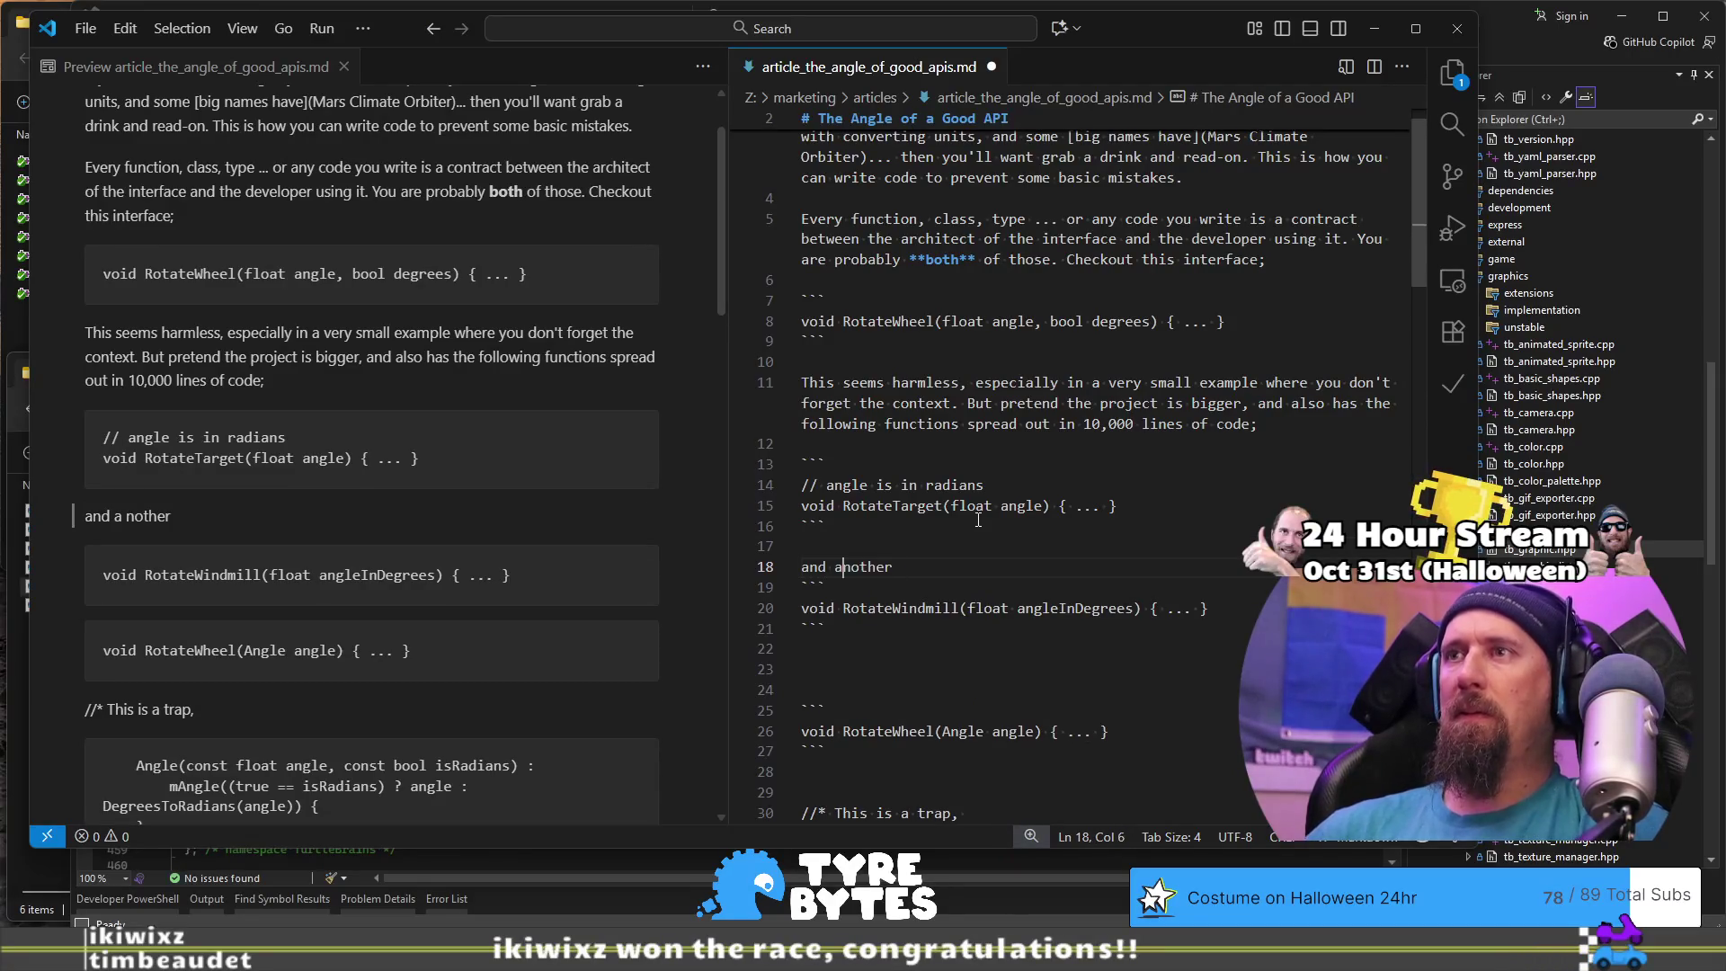
Step: Reword line 18 from 'and another file...' to 'and somewhere else...'
key("End")
key("Down")
key("Down")
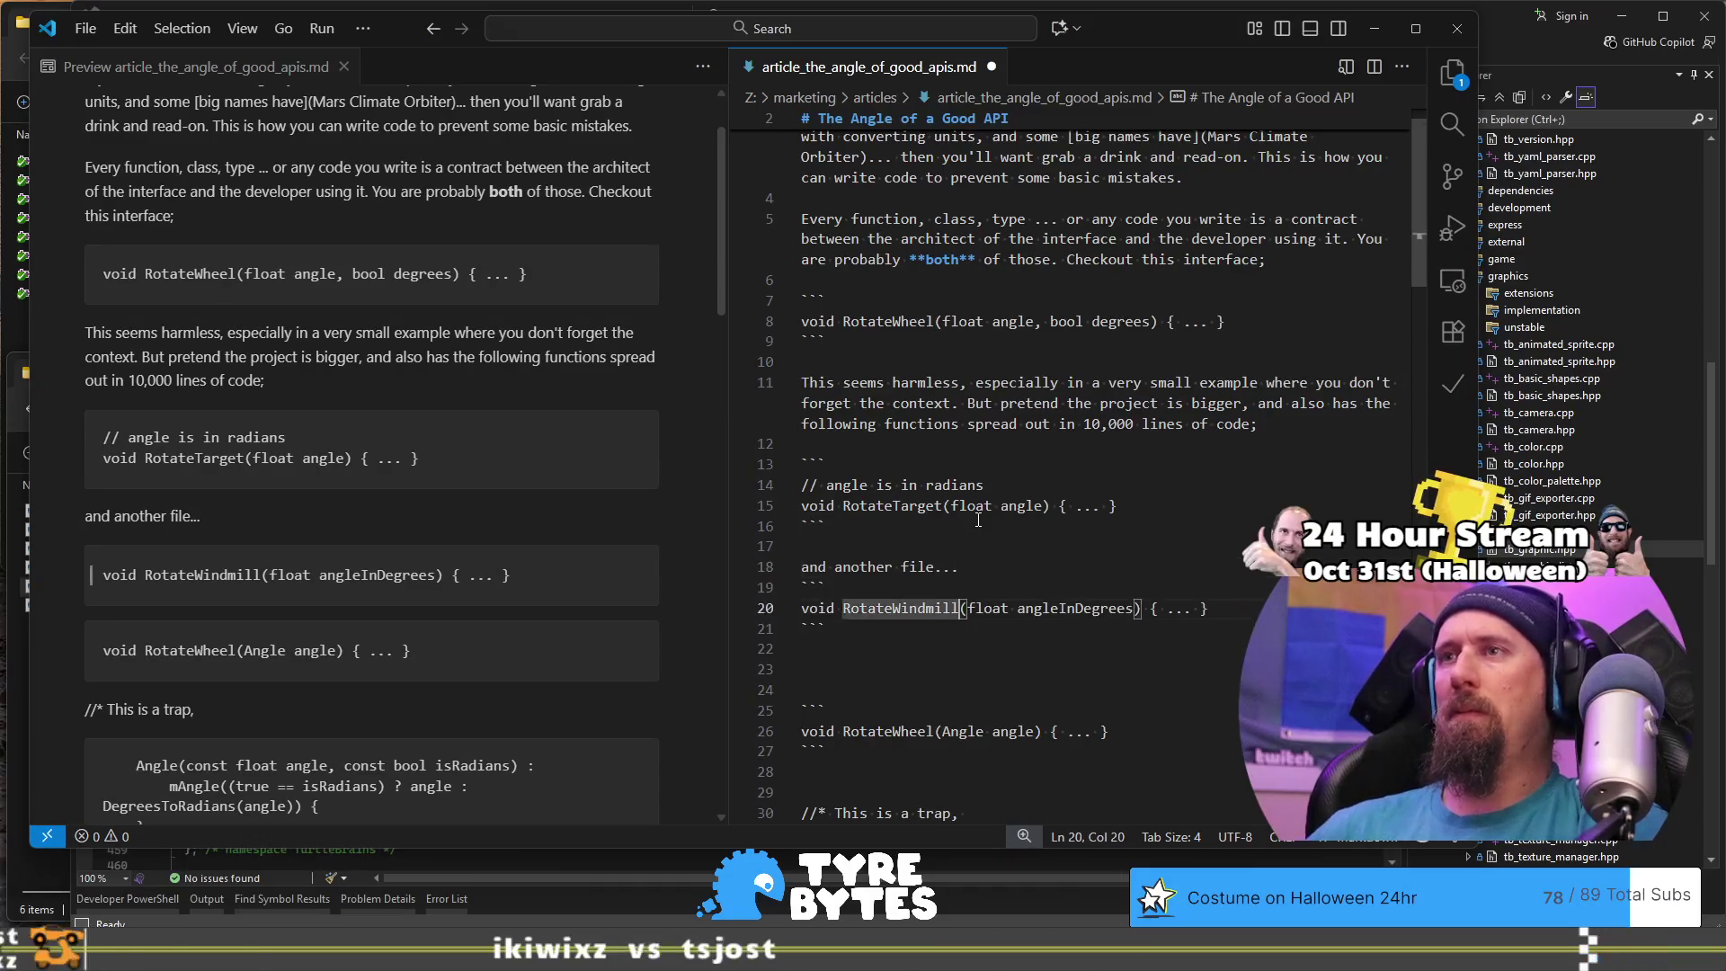
key("Down")
key("Return")
key("Return")
type("and somewhere else...")
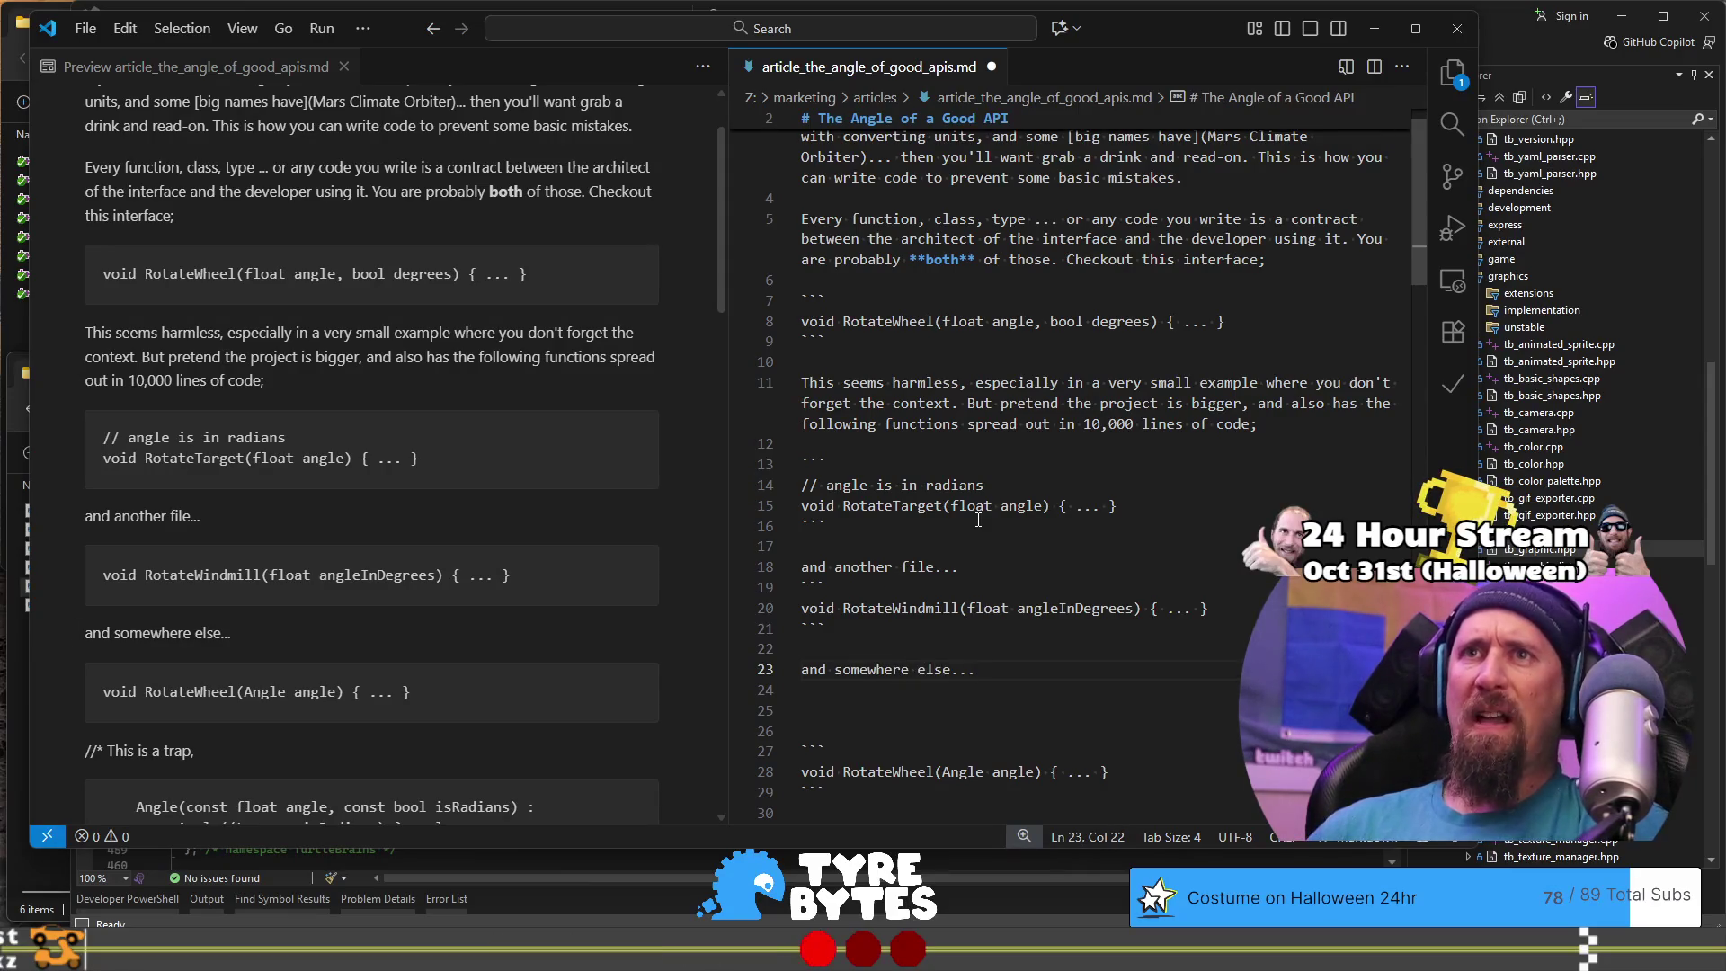
key("shift+Home")
key("BackSpace")
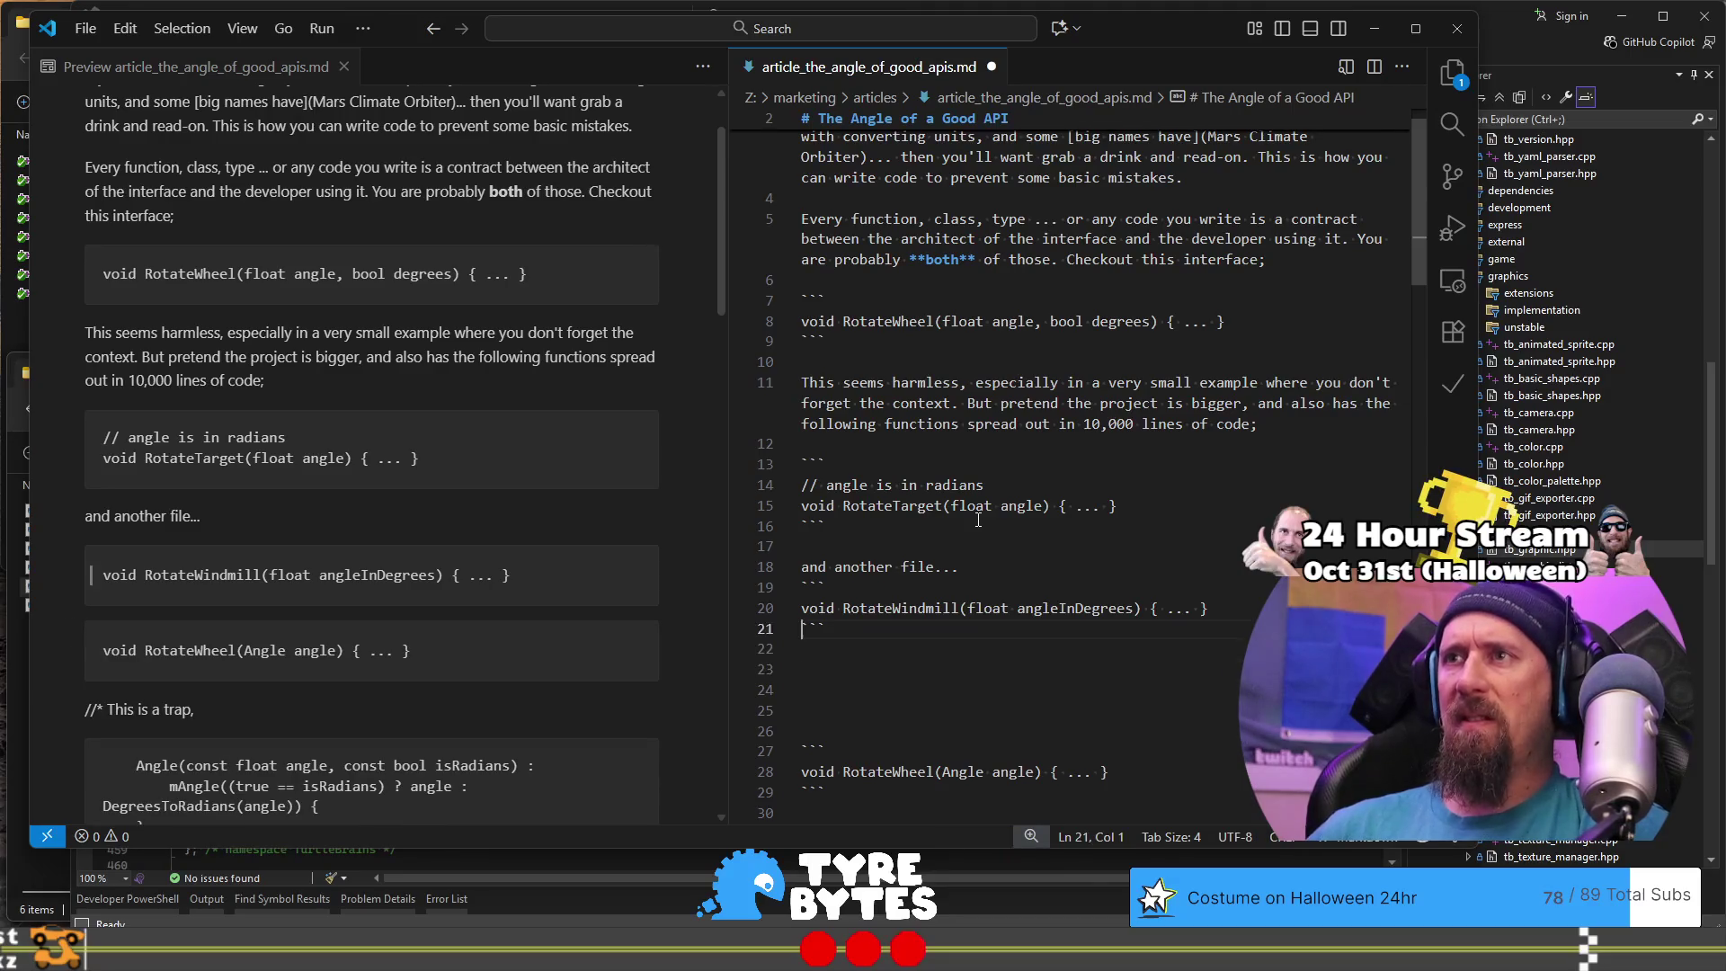
key("Up")
key("Up")
key("Up")
key("ctrl+Right")
key("ctrl+shift+Right")
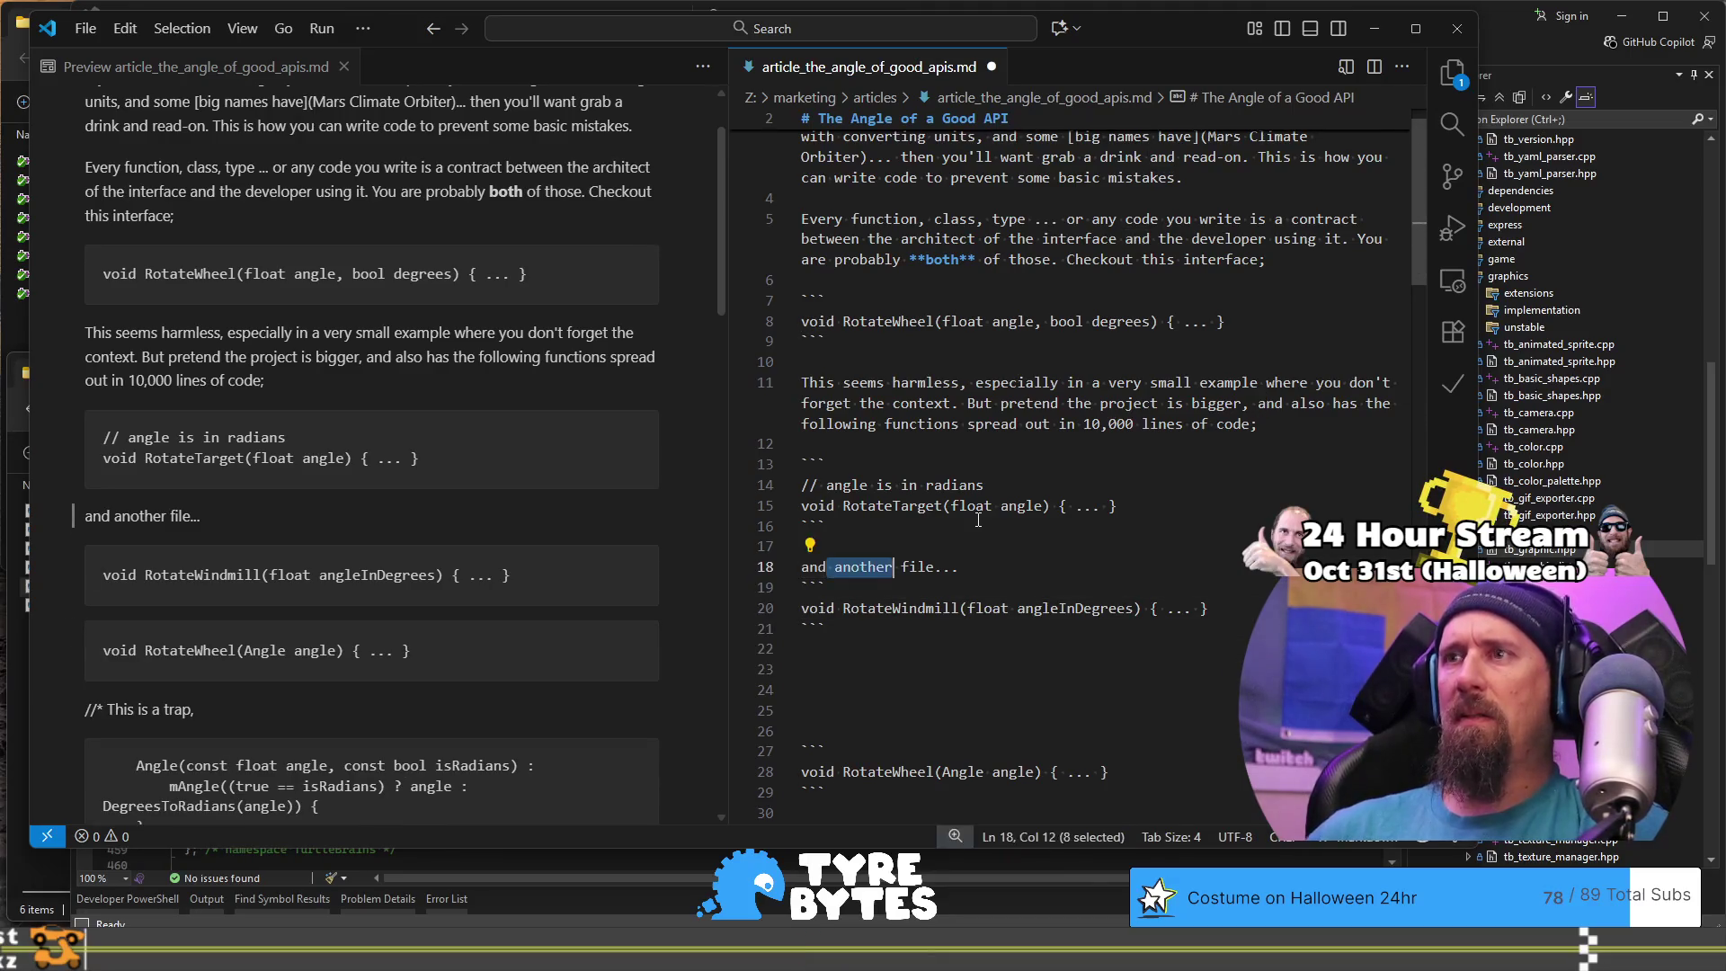
type("somewher")
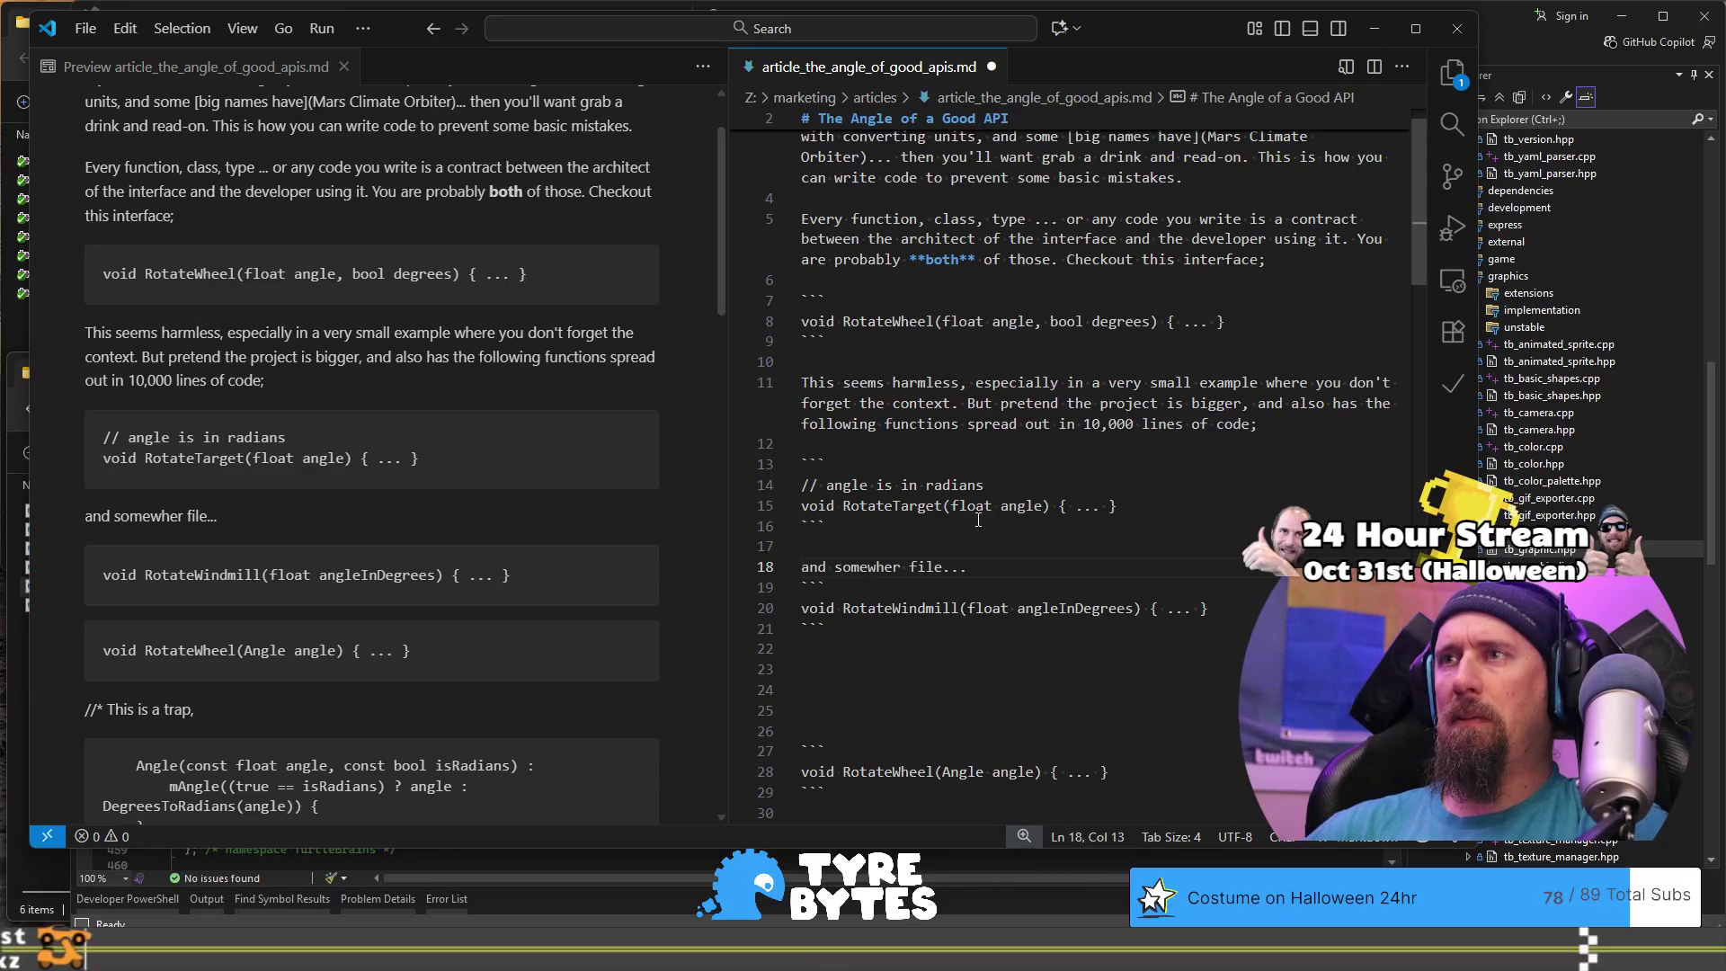
type("e else")
key("ctrl+shift+Right")
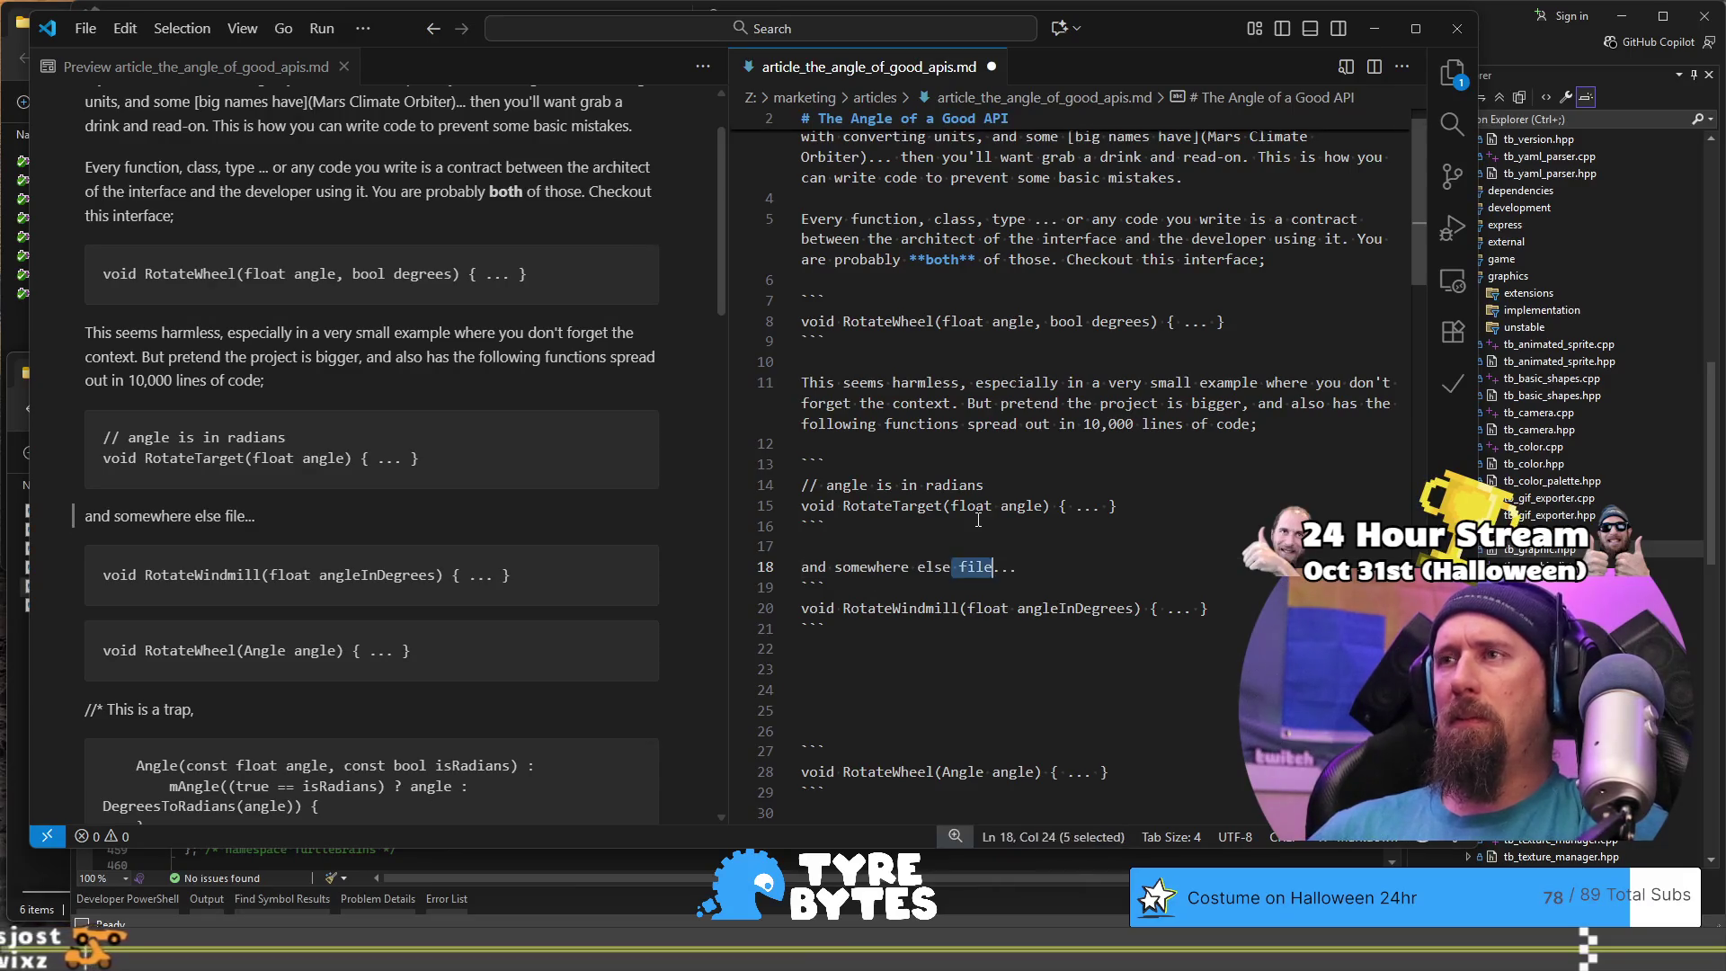
key("BackSpace")
Step: Add the line 'Now it becomes harder' below the windmill code block
key("Down")
key("Down")
key("Down")
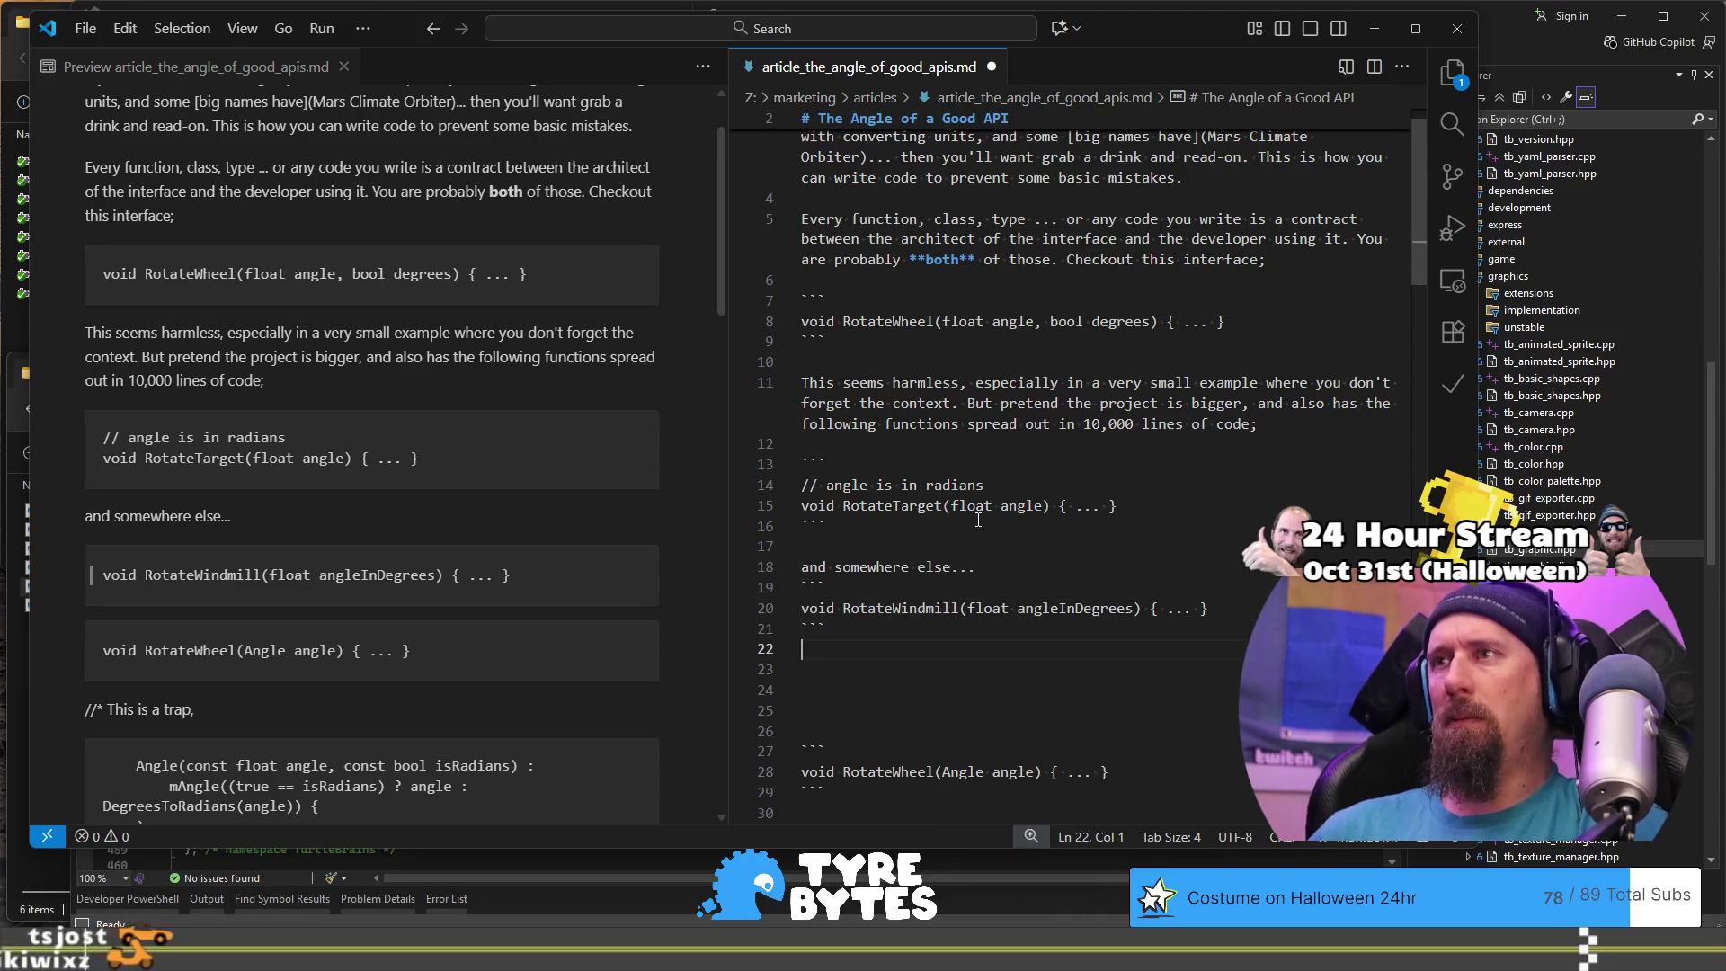
key("Down")
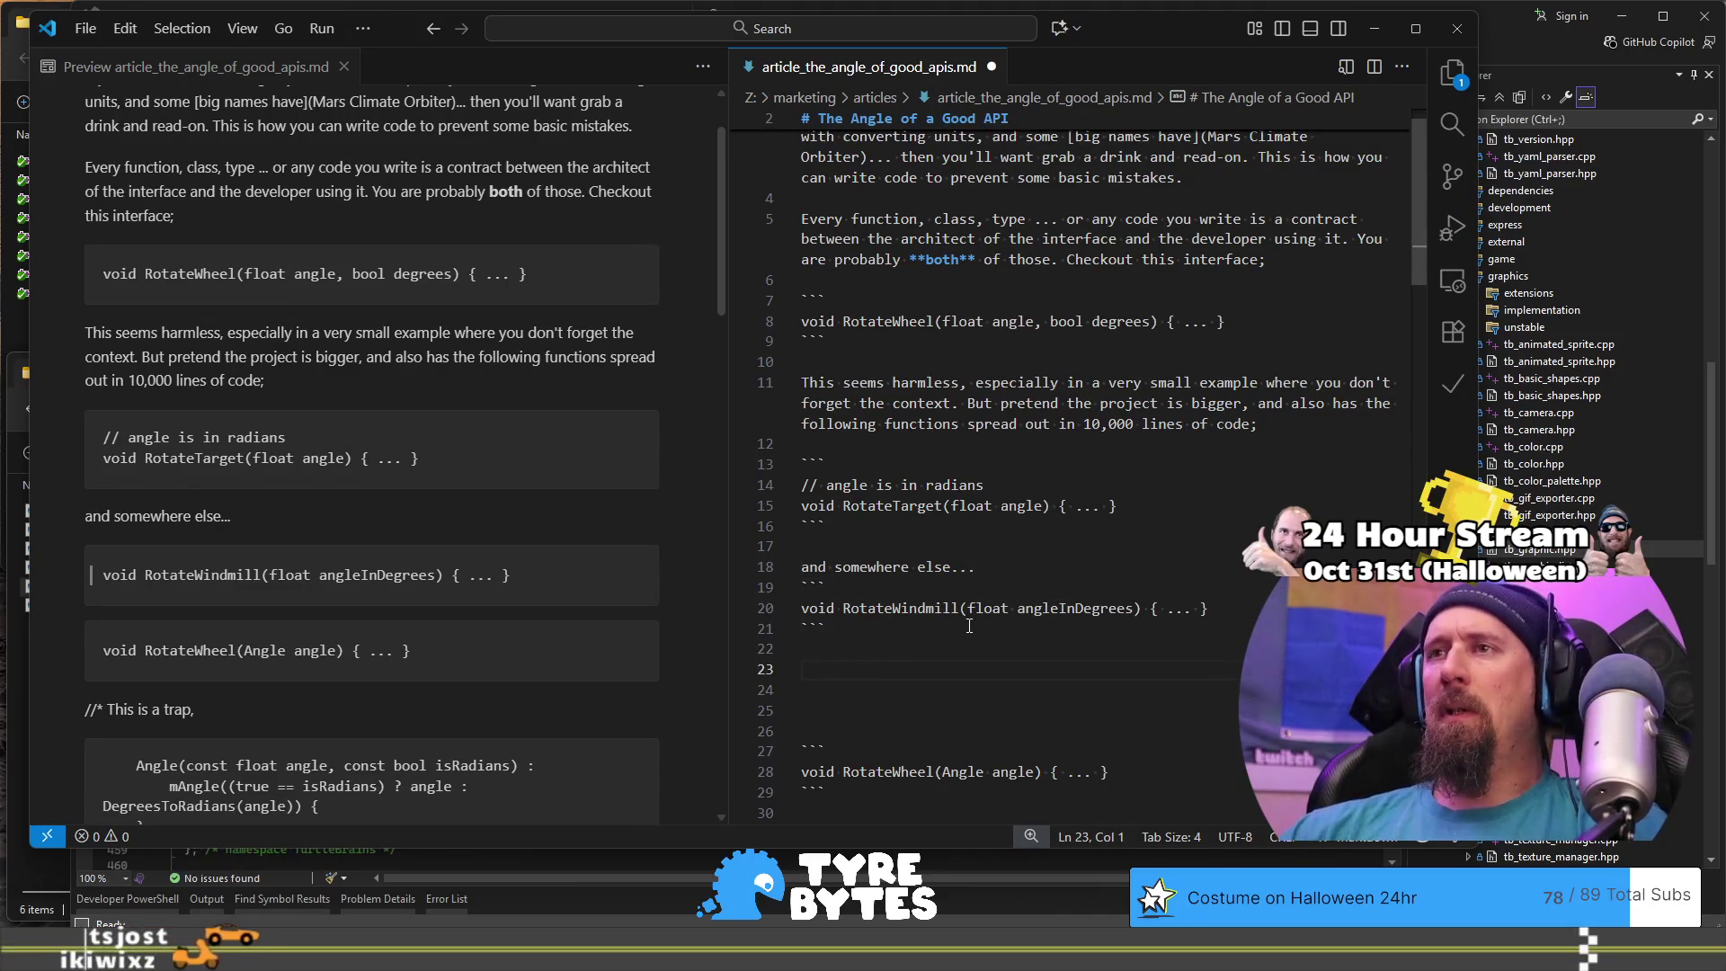
type("Now the")
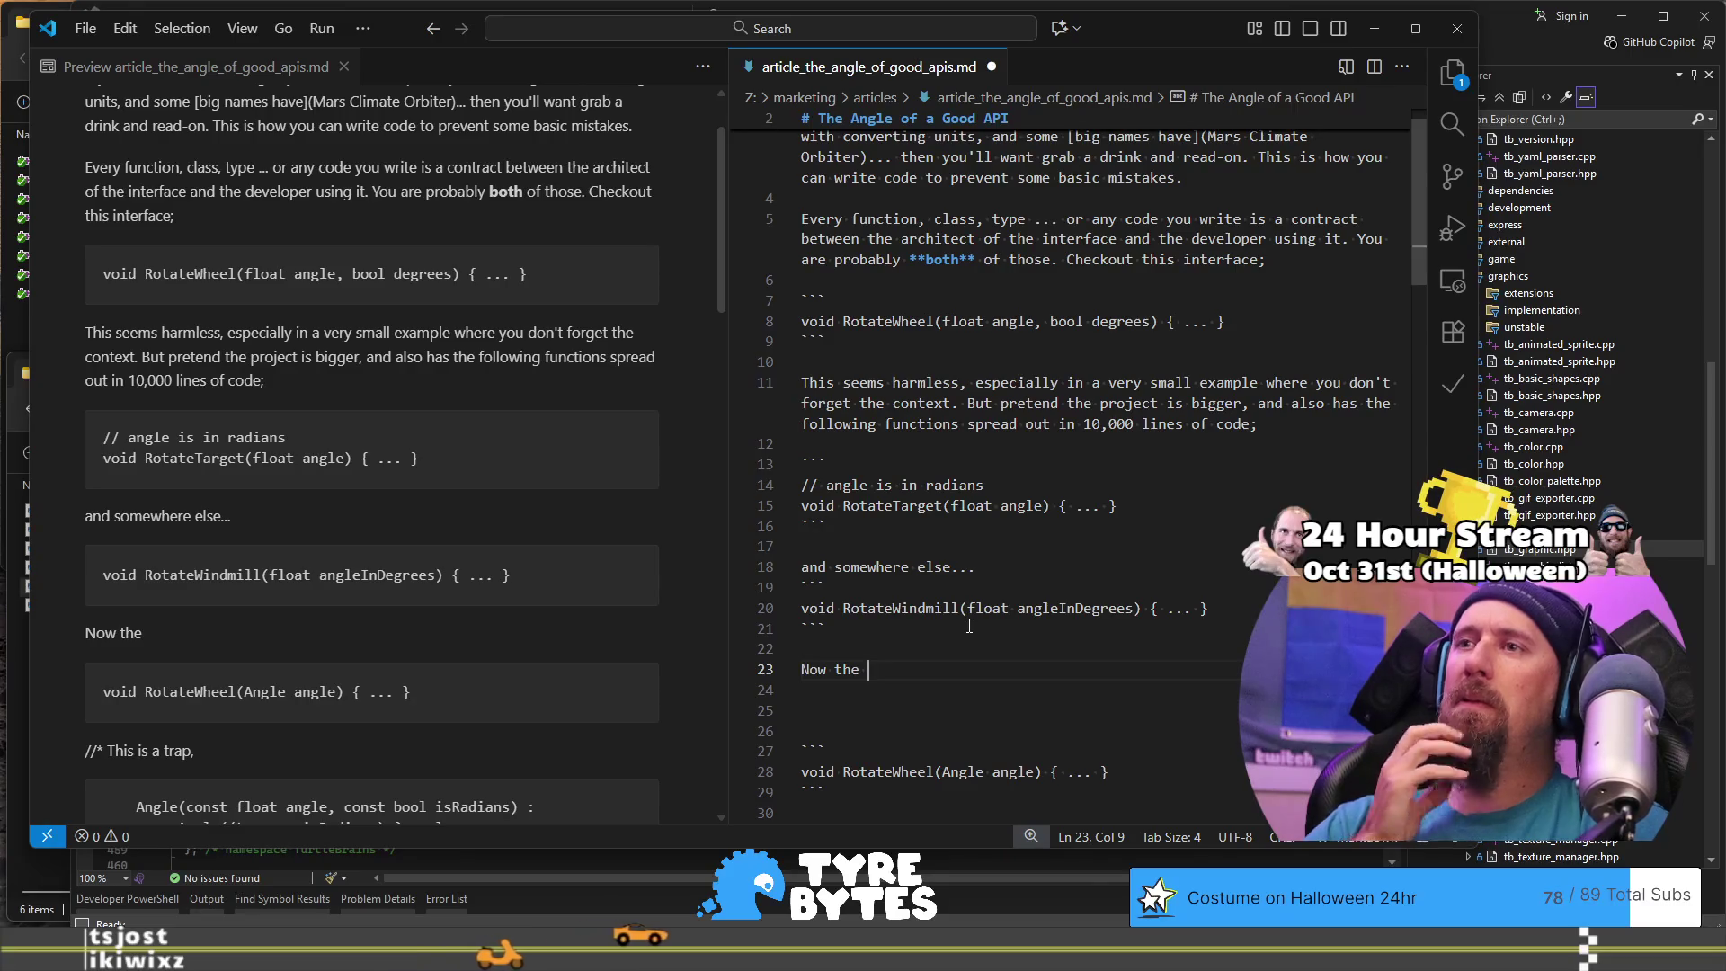
key("BackSpace")
key("BackSpace")
key("BackSpace")
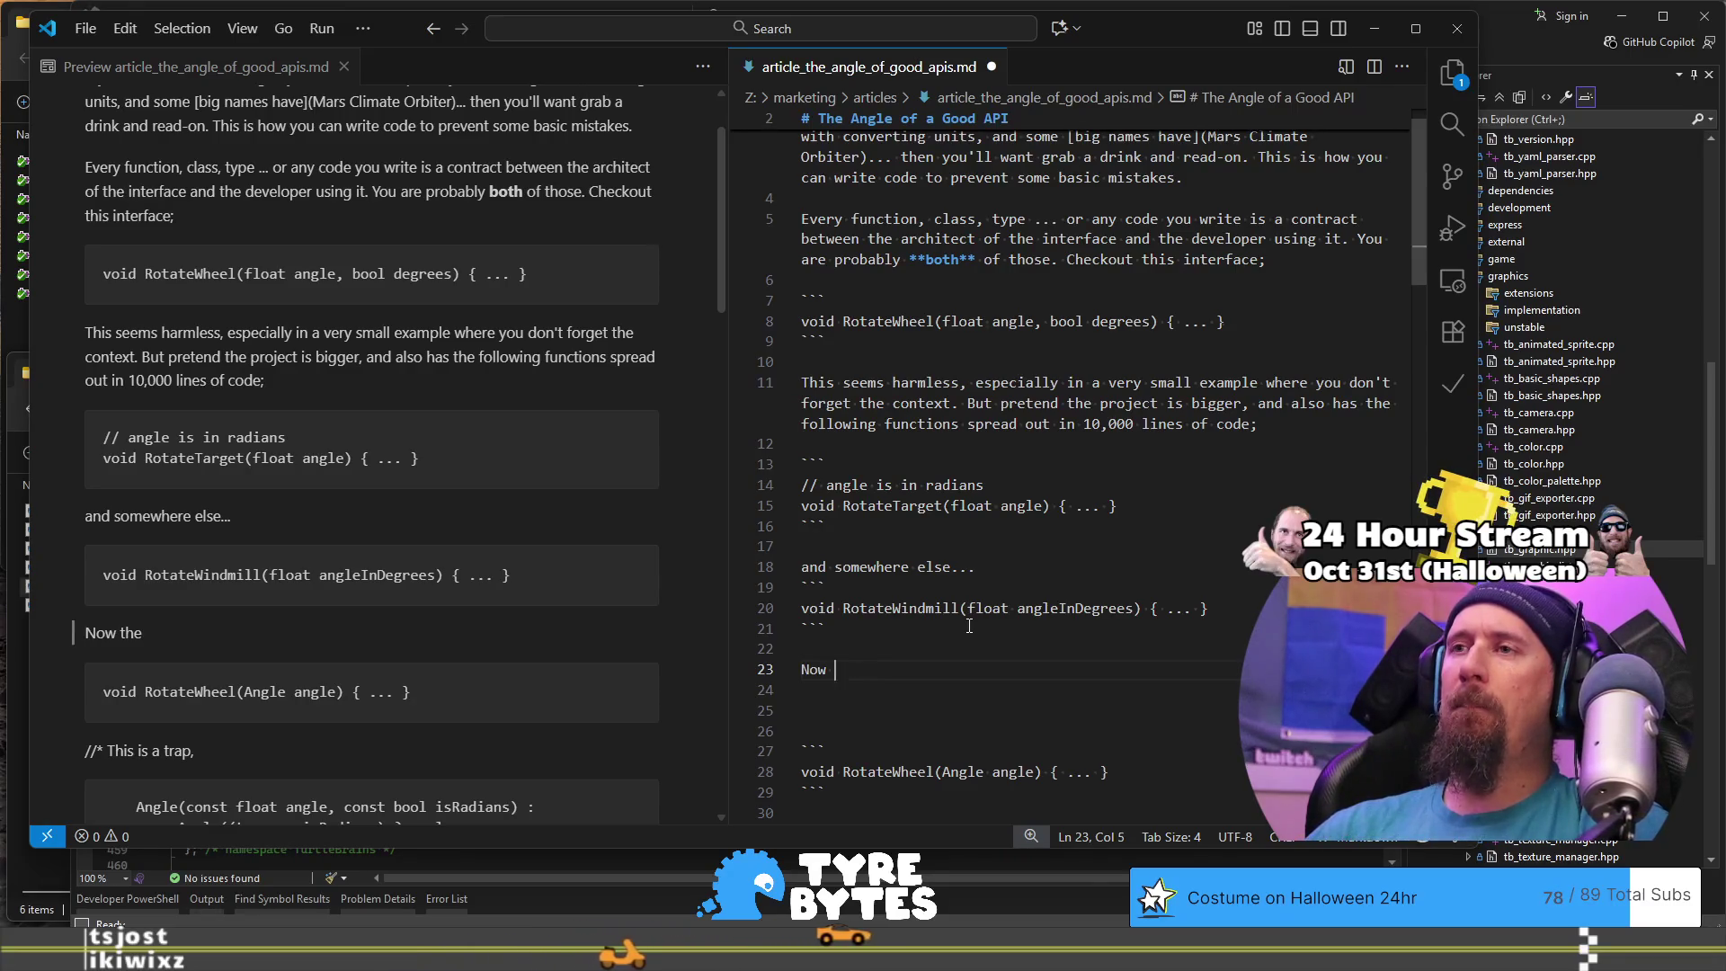
type("it becomes harde")
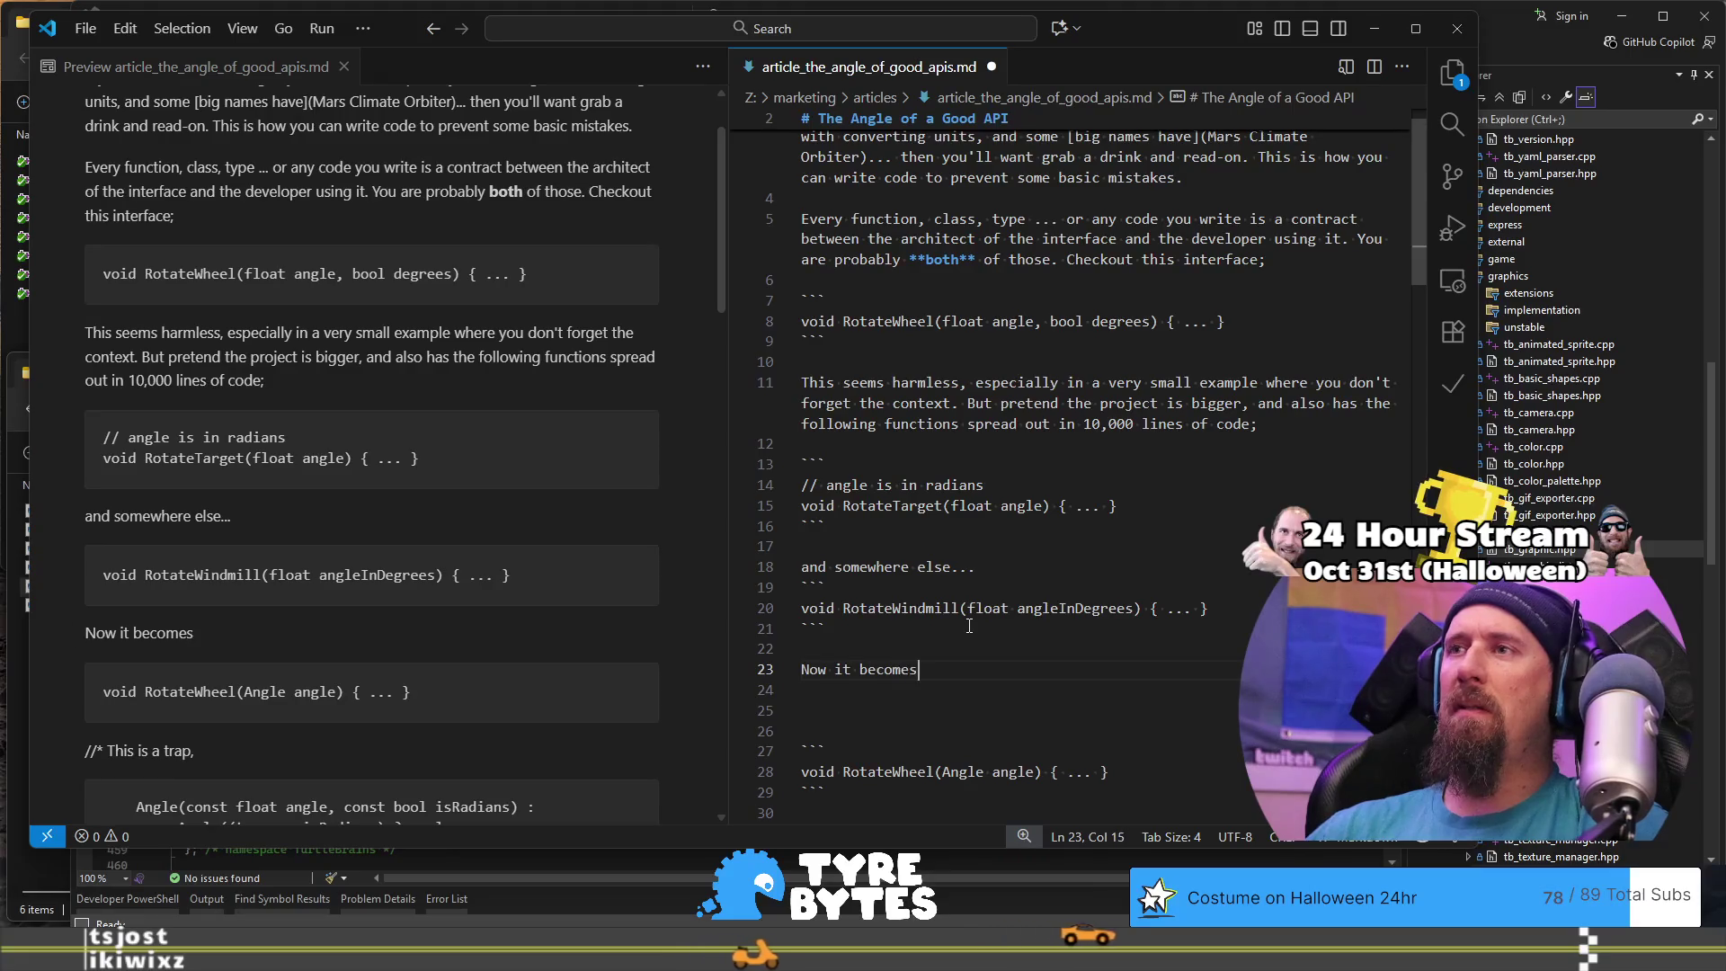
type("r")
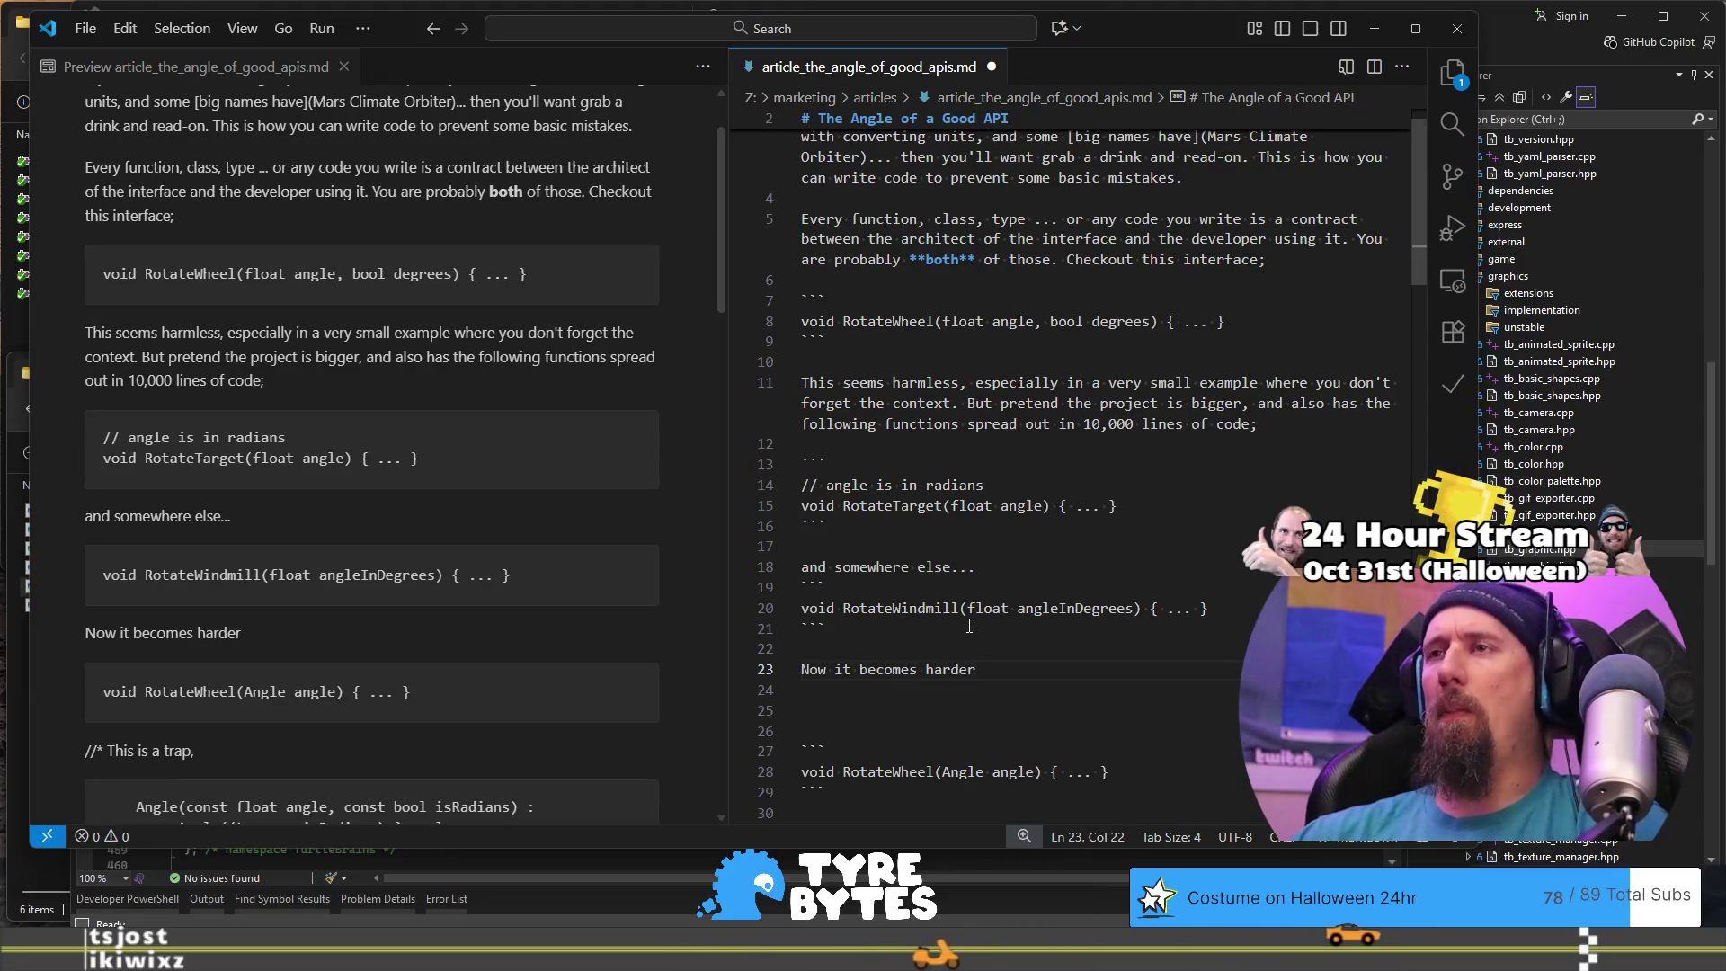
Step: Copy the 'and somewhere else...' paragraph with its RotateWindmill block and insert blank lines
left_click(1001, 522)
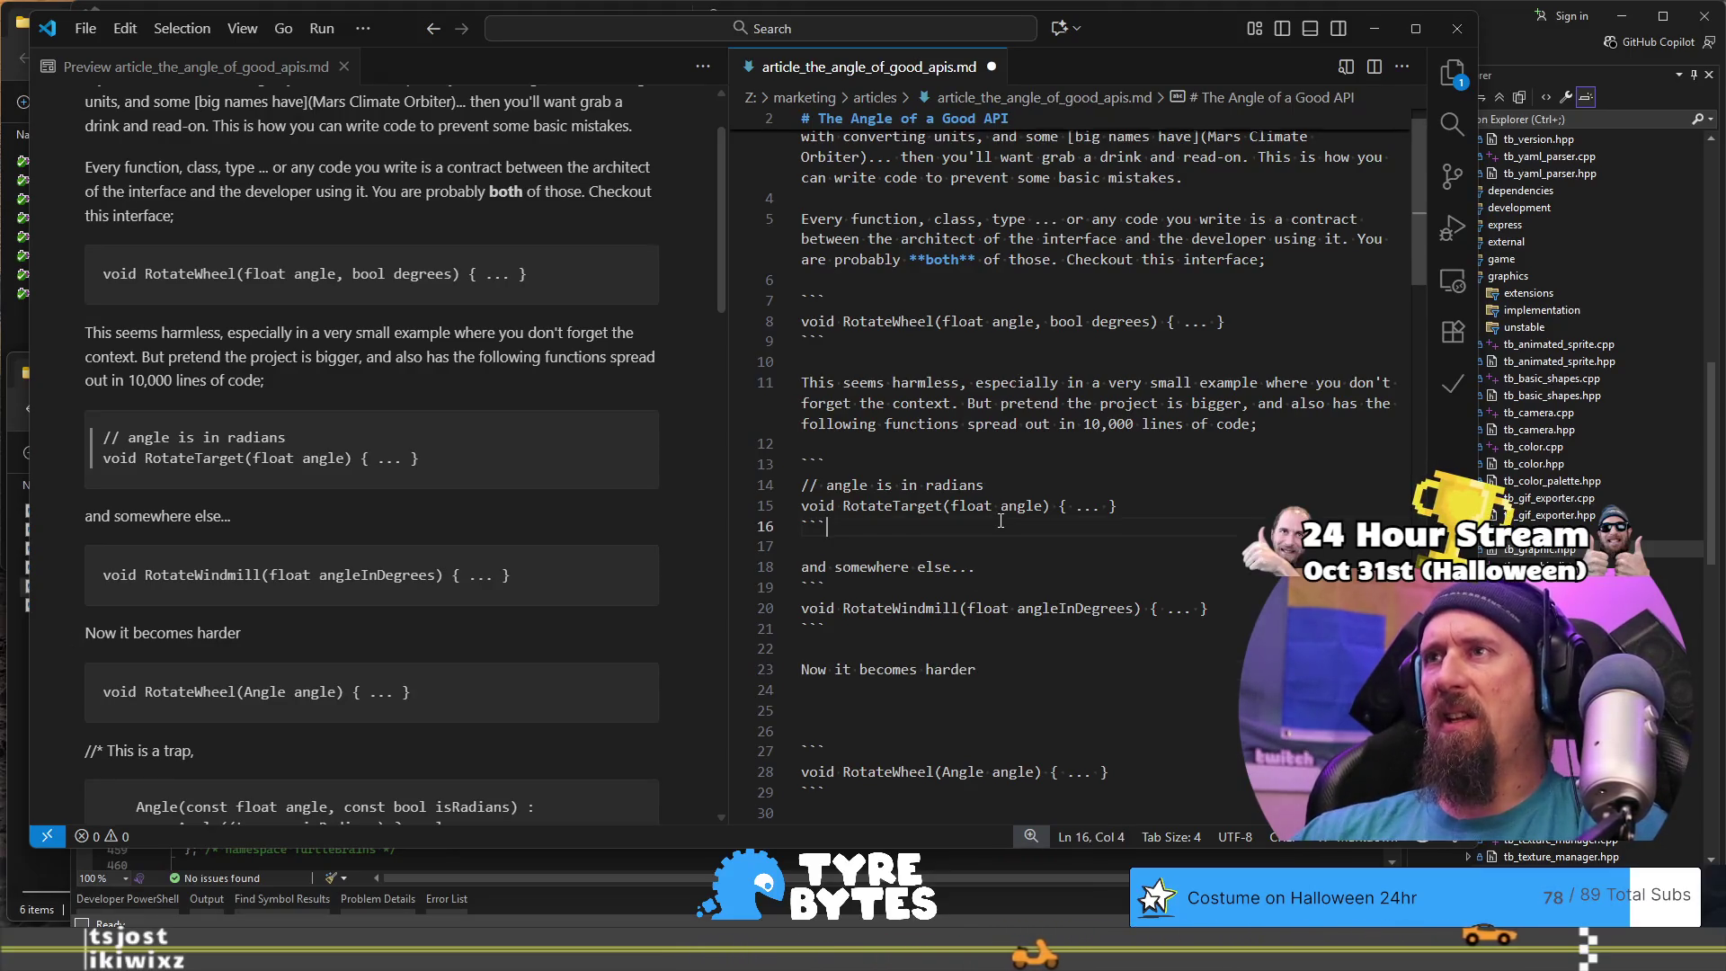
left_click(1011, 608)
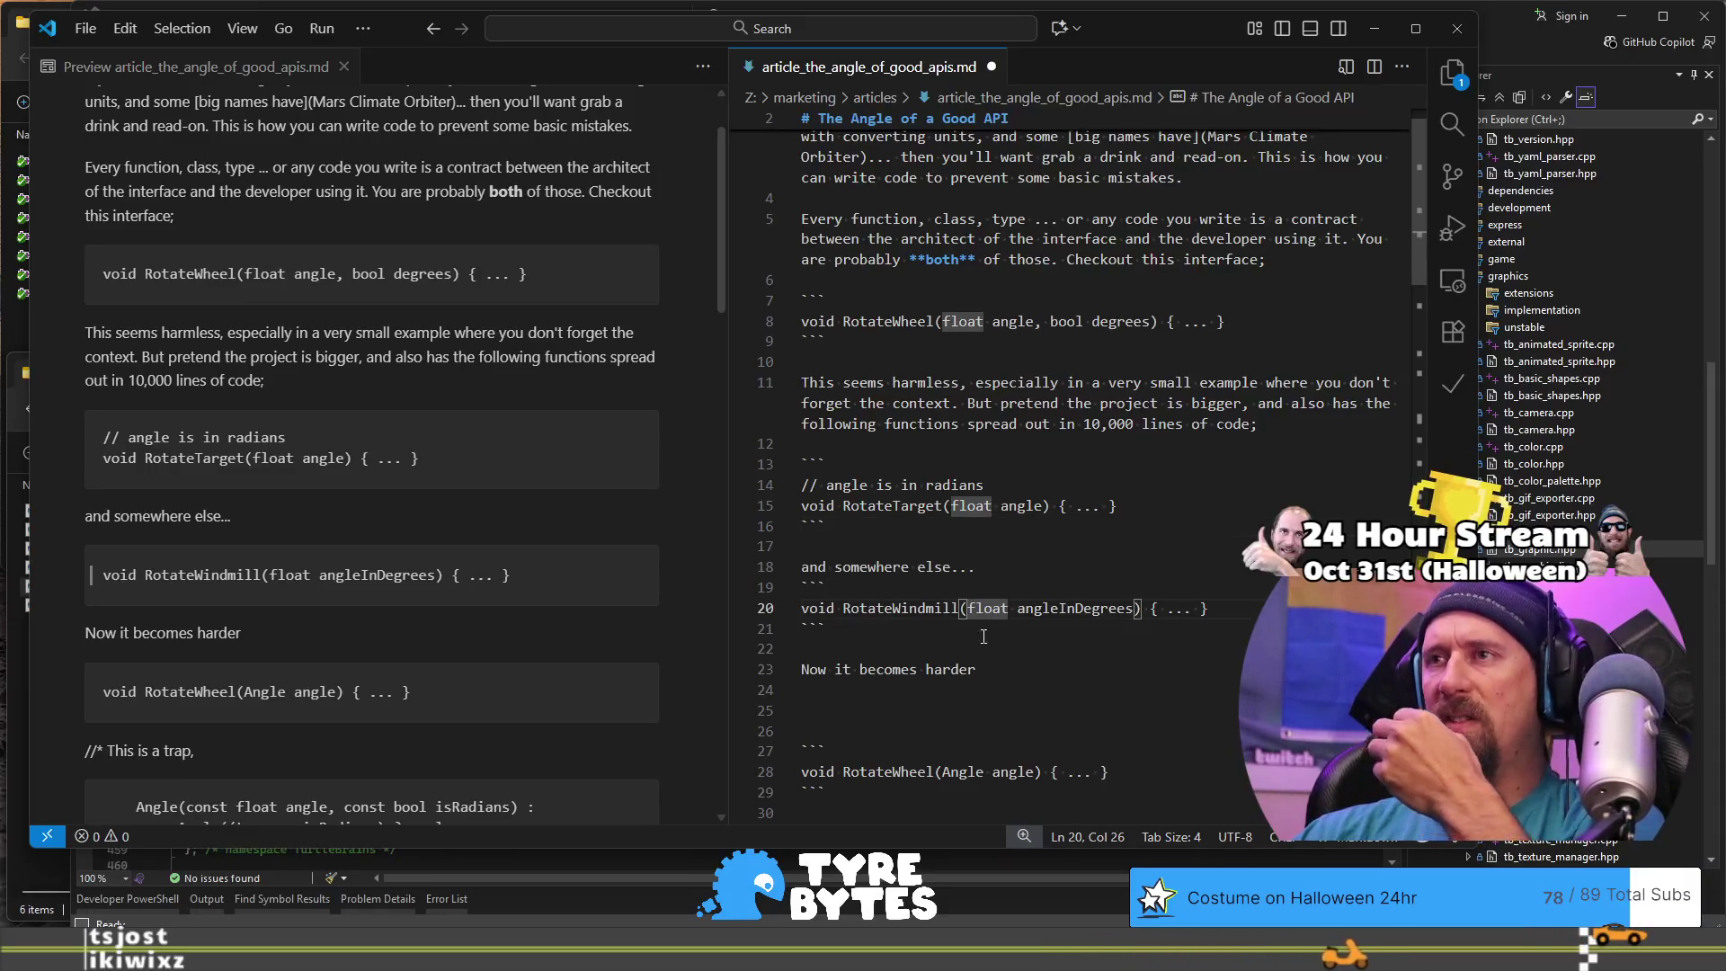
left_click(983, 640)
left_click(1013, 552, "shift")
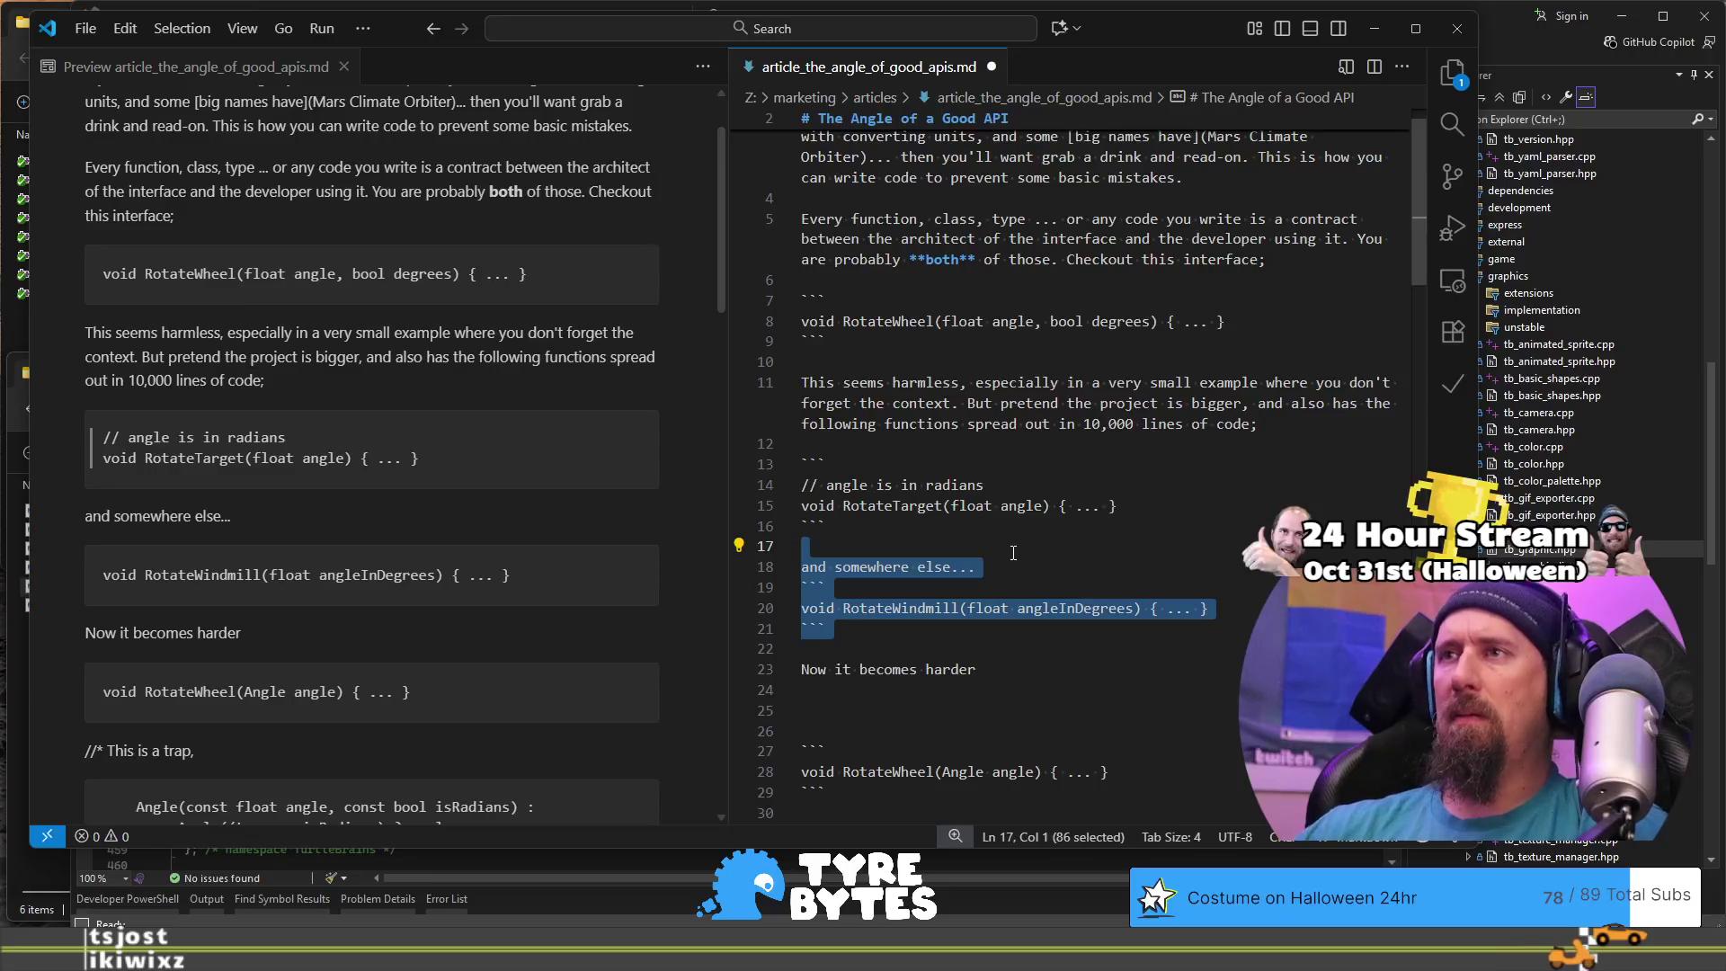
key("Down")
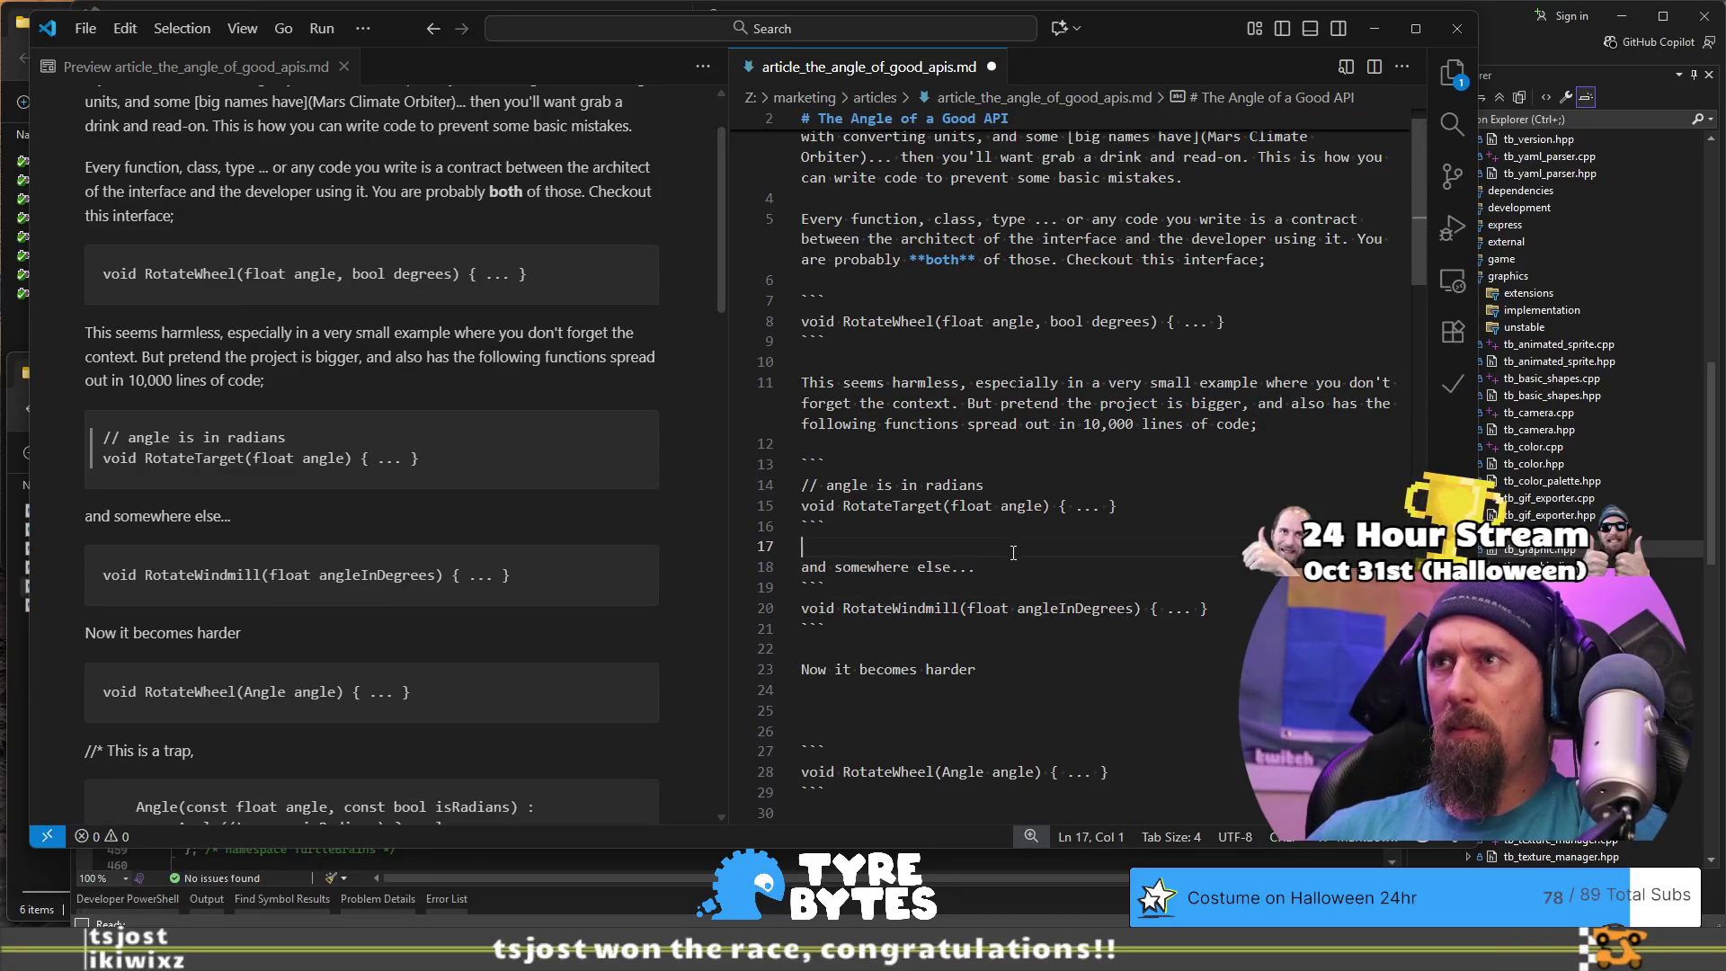
key("Return")
key("Up")
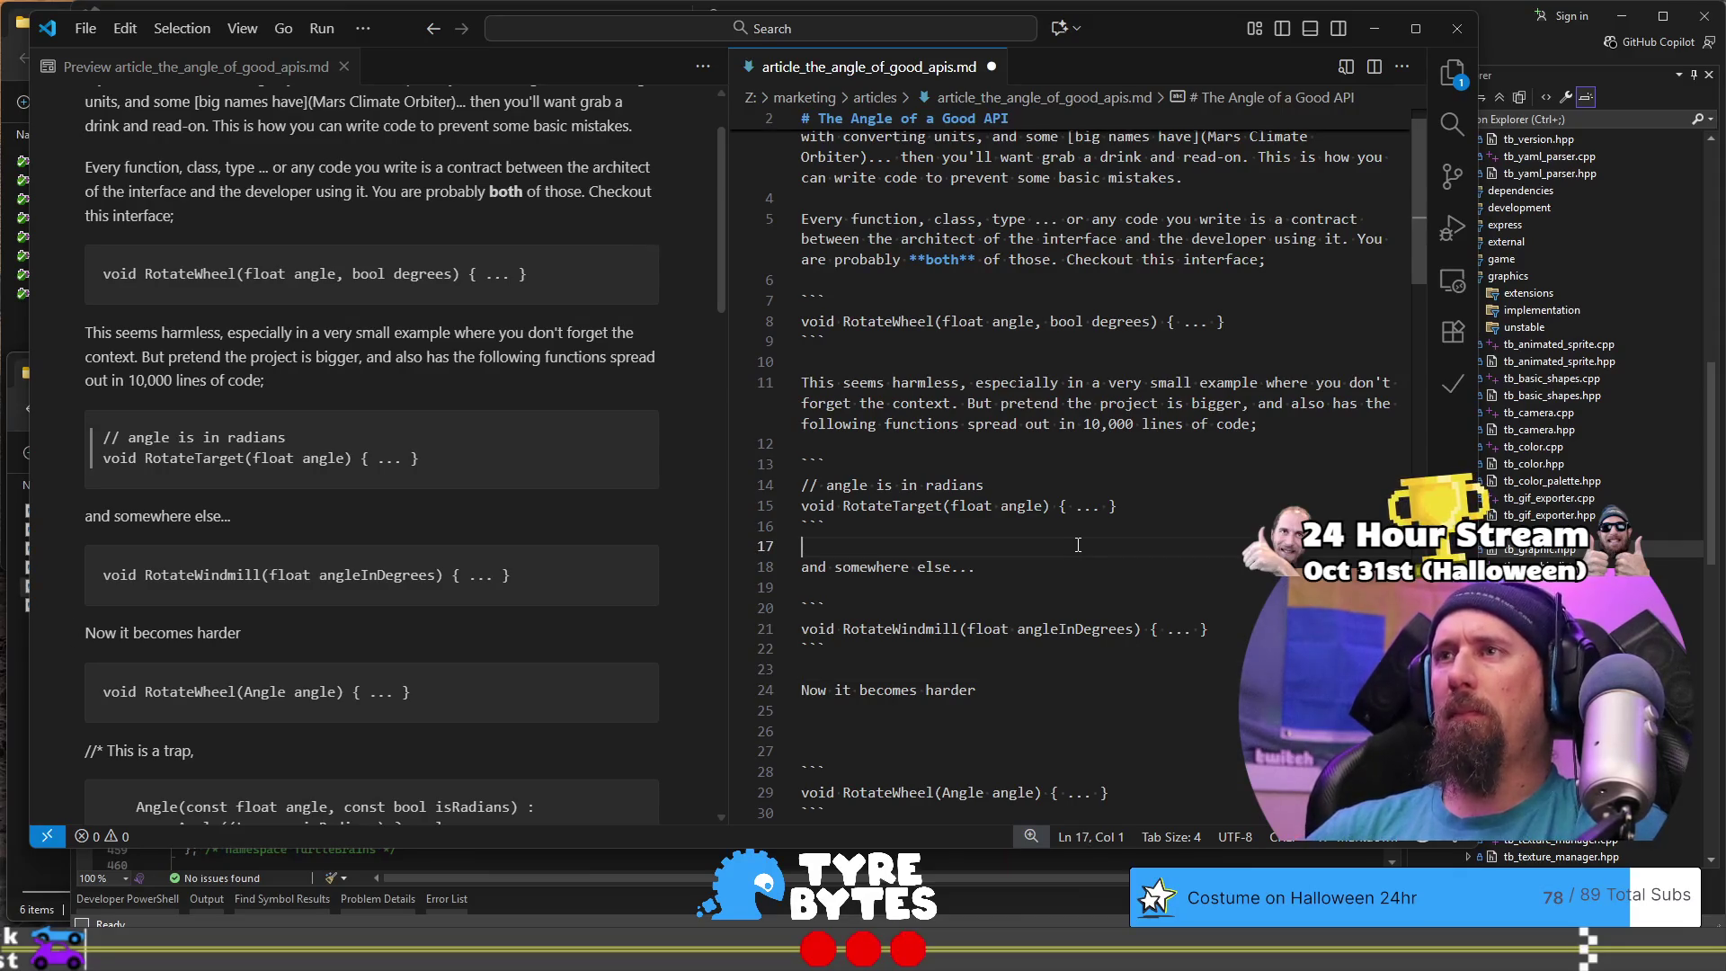
Step: Add 'a few files later...' followed by a pasted RotateWindmill block, removing the duplicate line
key("Return")
key("Return")
type("adn")
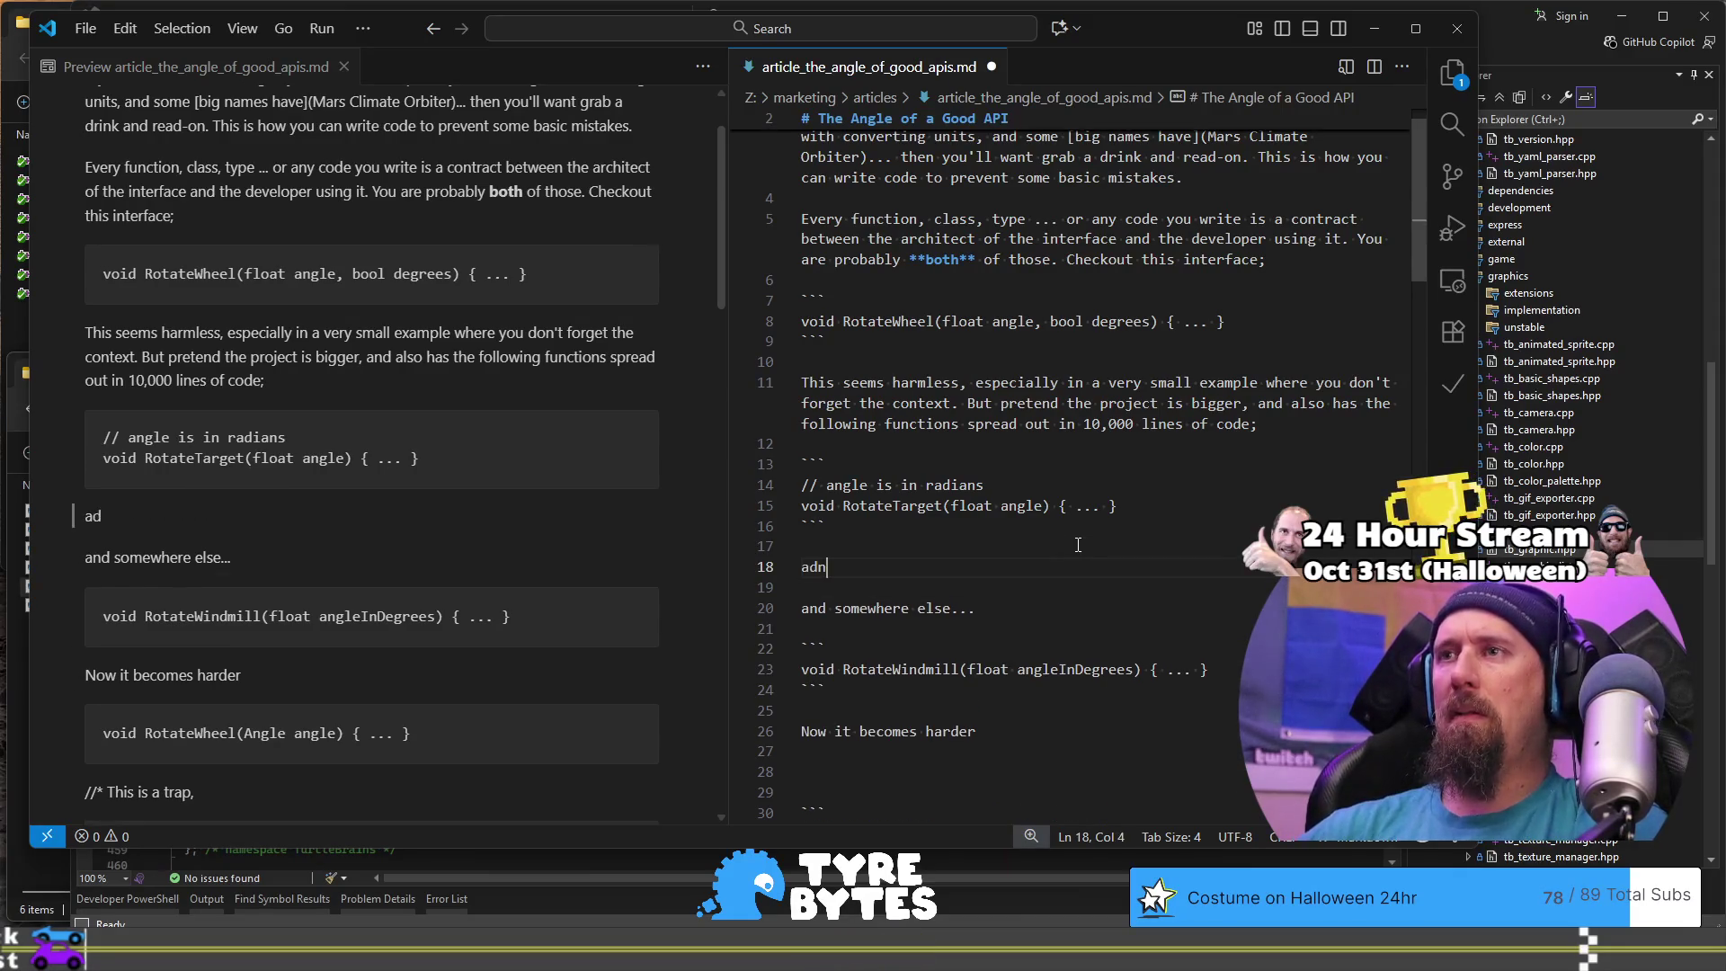
key("BackSpace")
key("BackSpace")
key("BackSpace")
type("a")
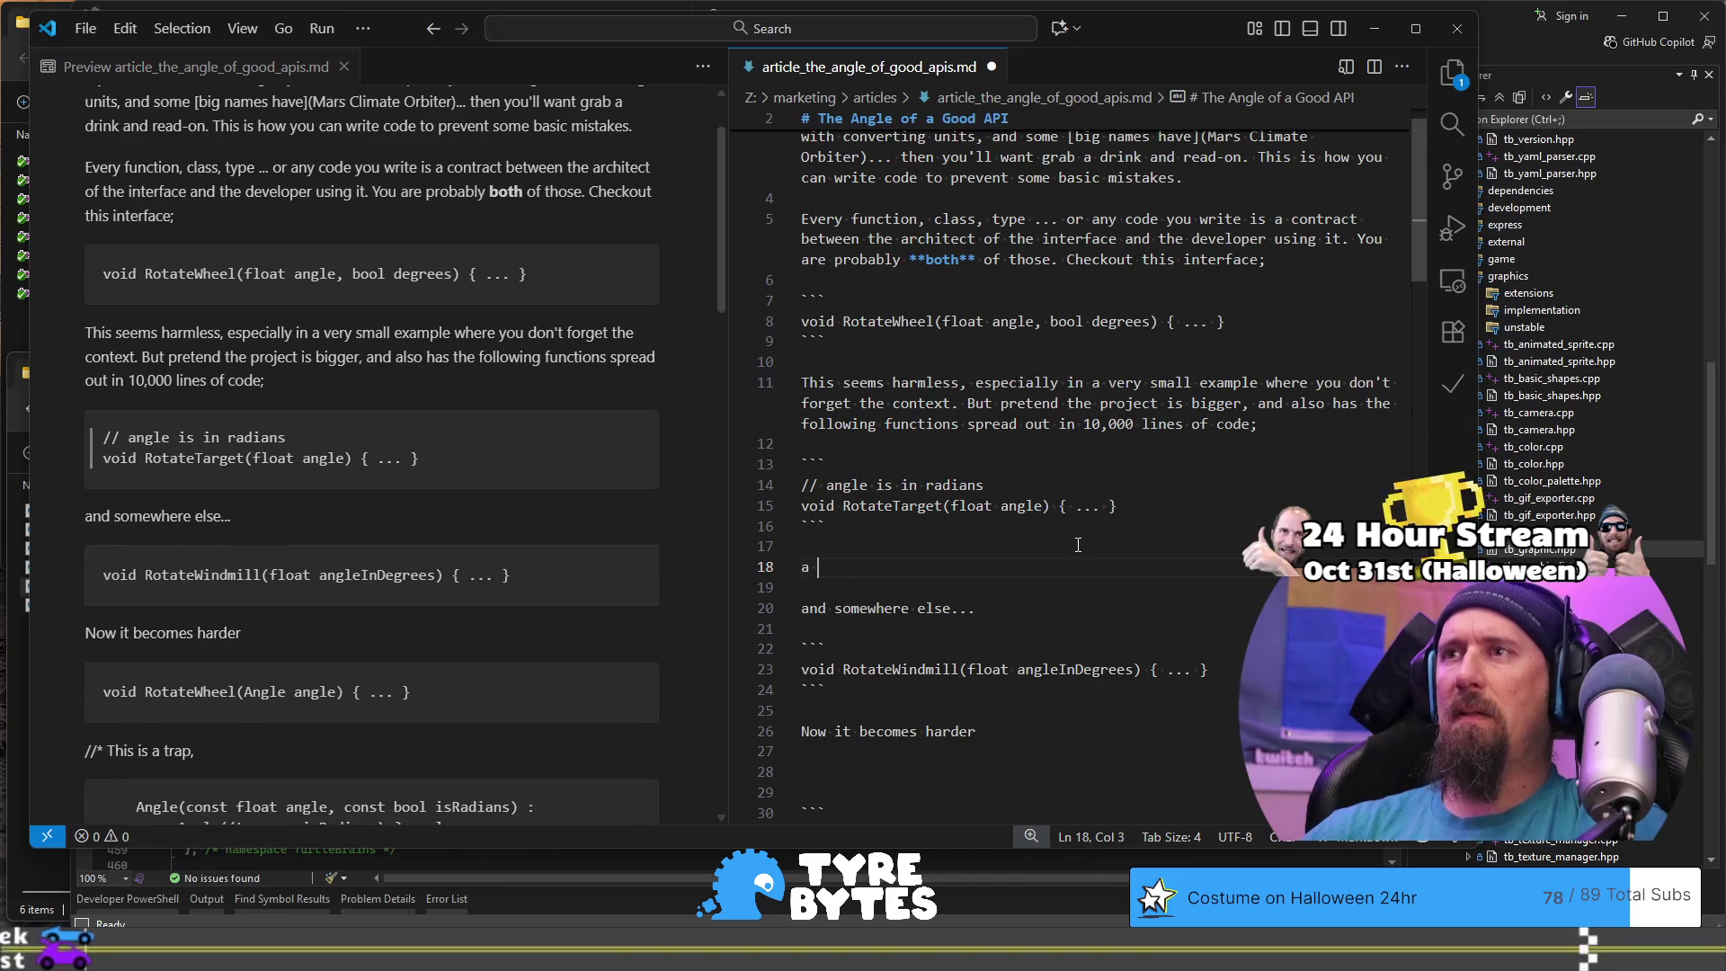
type("few files later...")
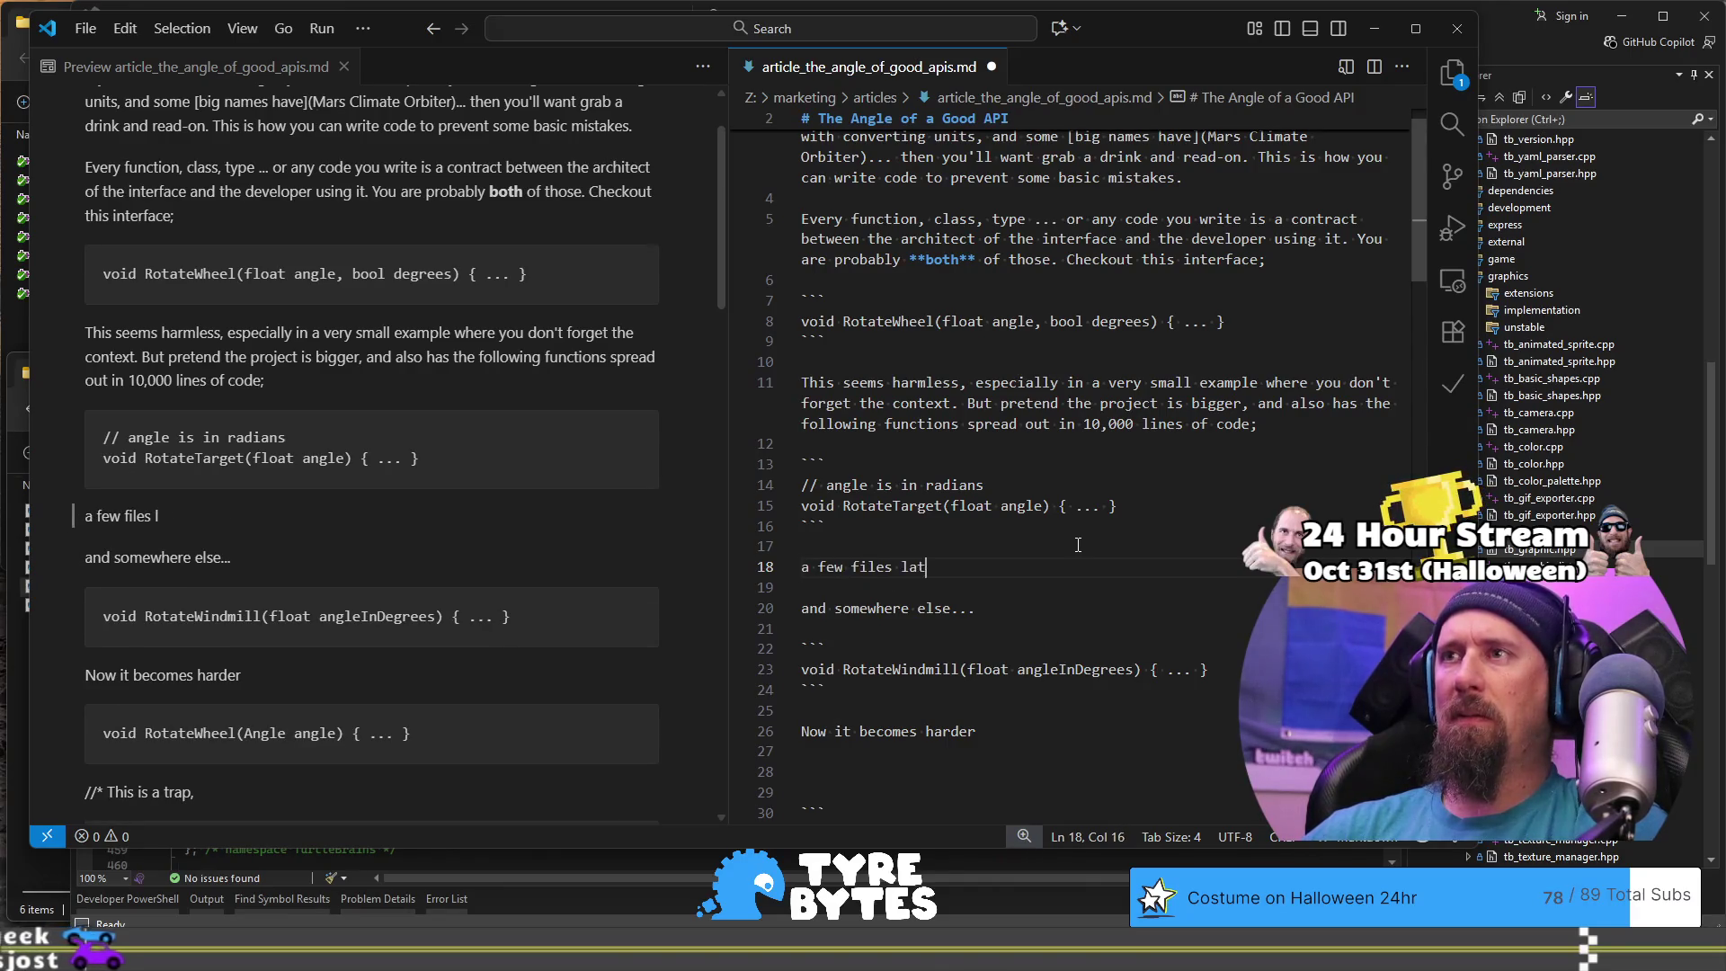
key("Return")
type("and somewhere else... ``` void RotateWindmill(float angleInDegrees) { ... } ```")
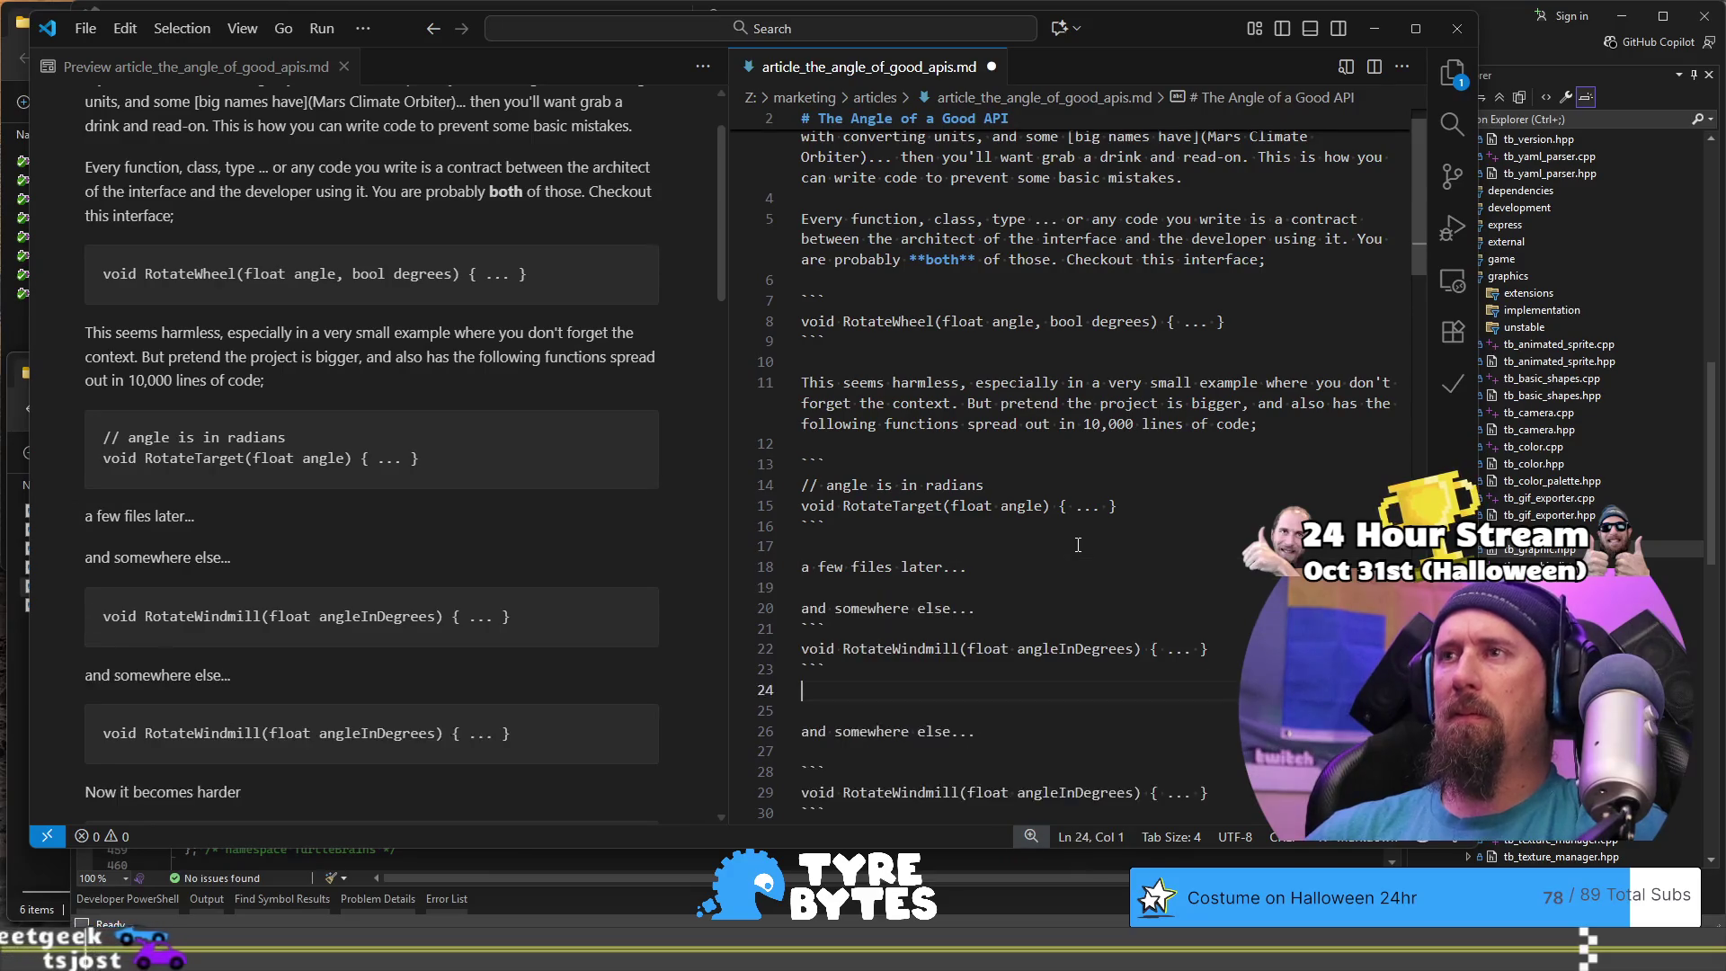
key("shift+Up")
key("Delete")
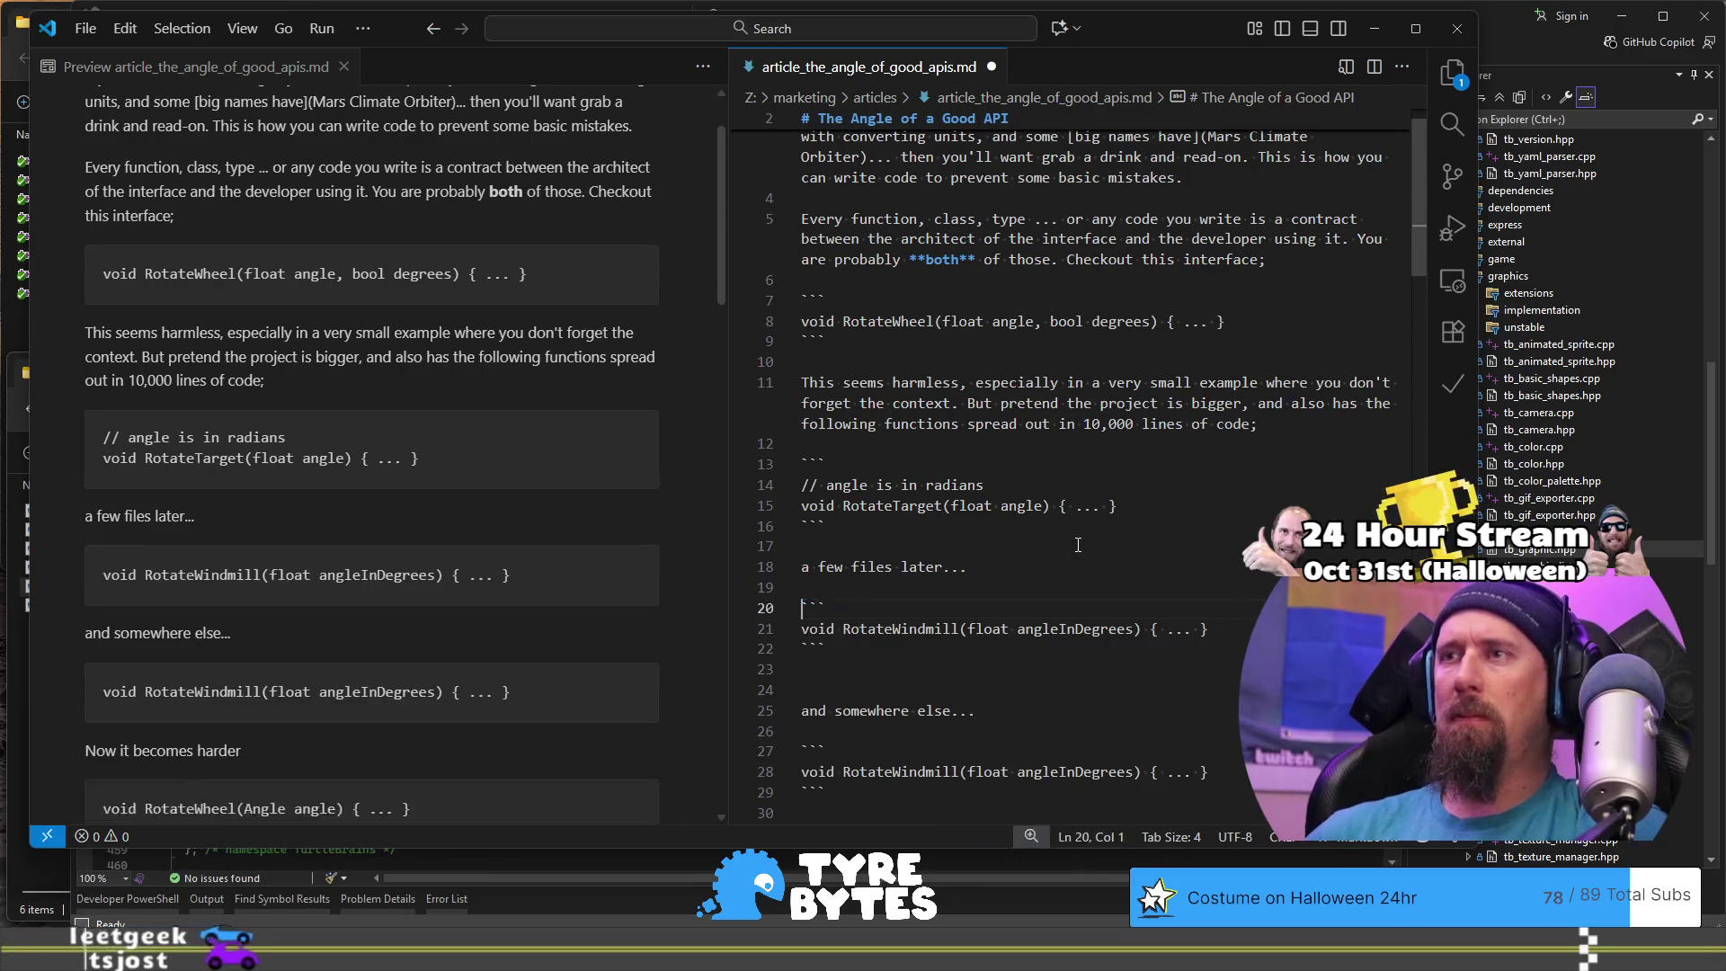
scroll(1083, 554, "down", 2)
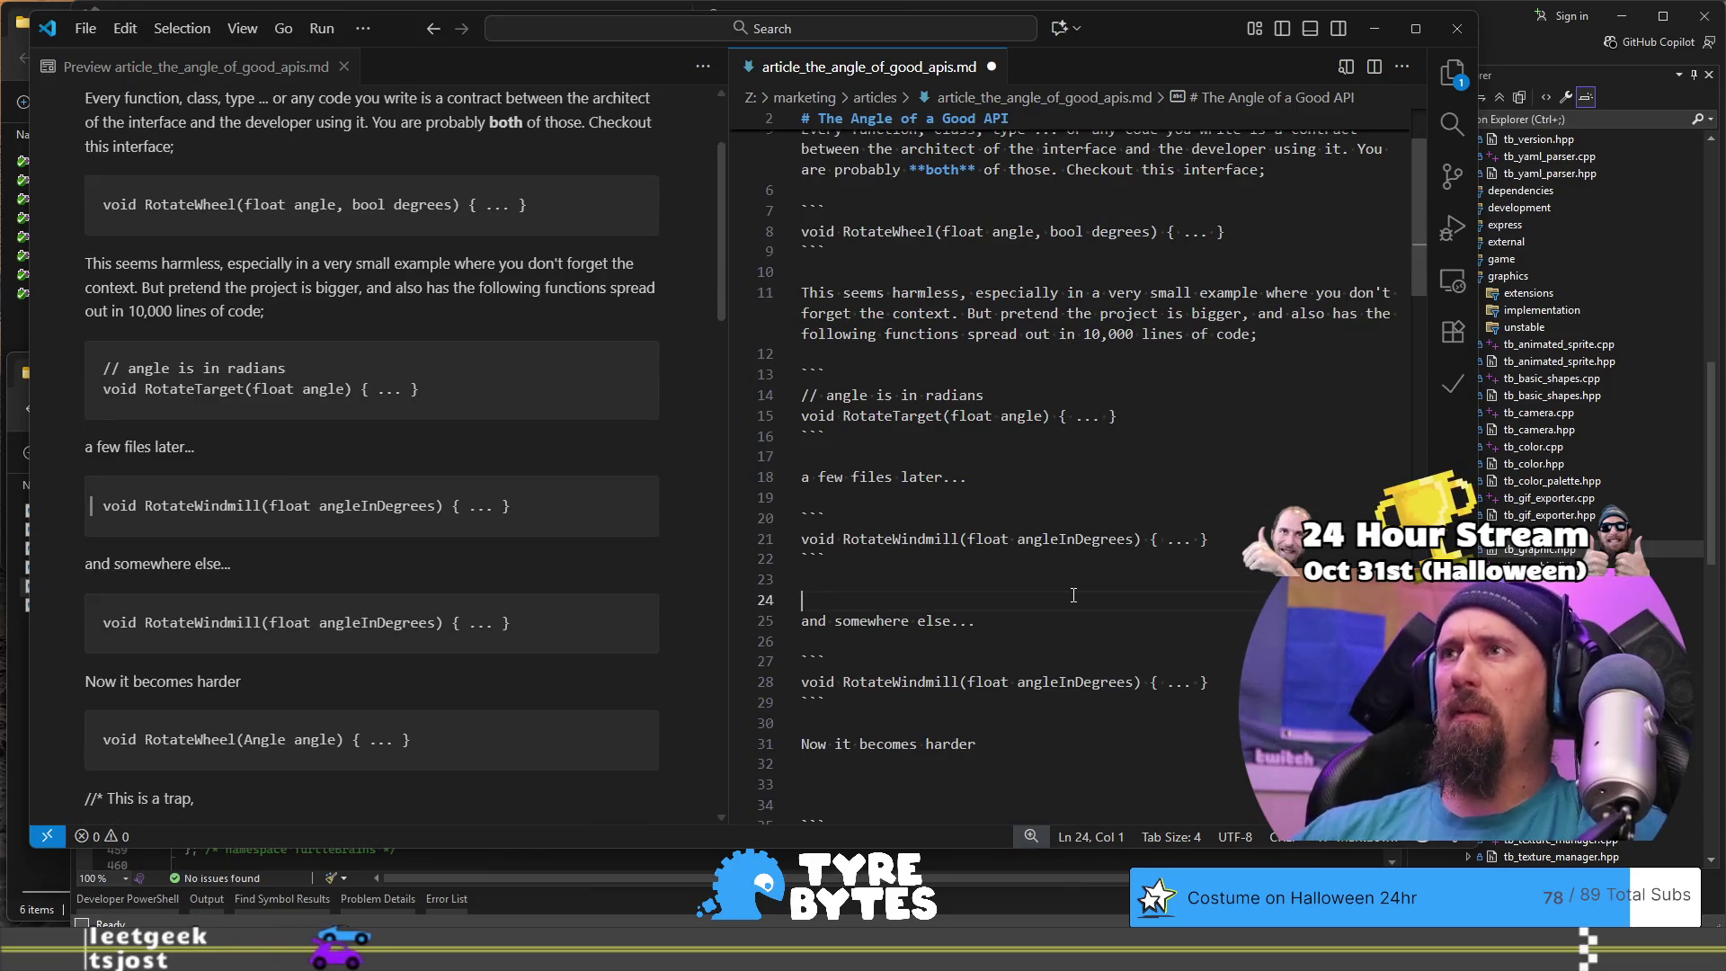
key("BackSpace")
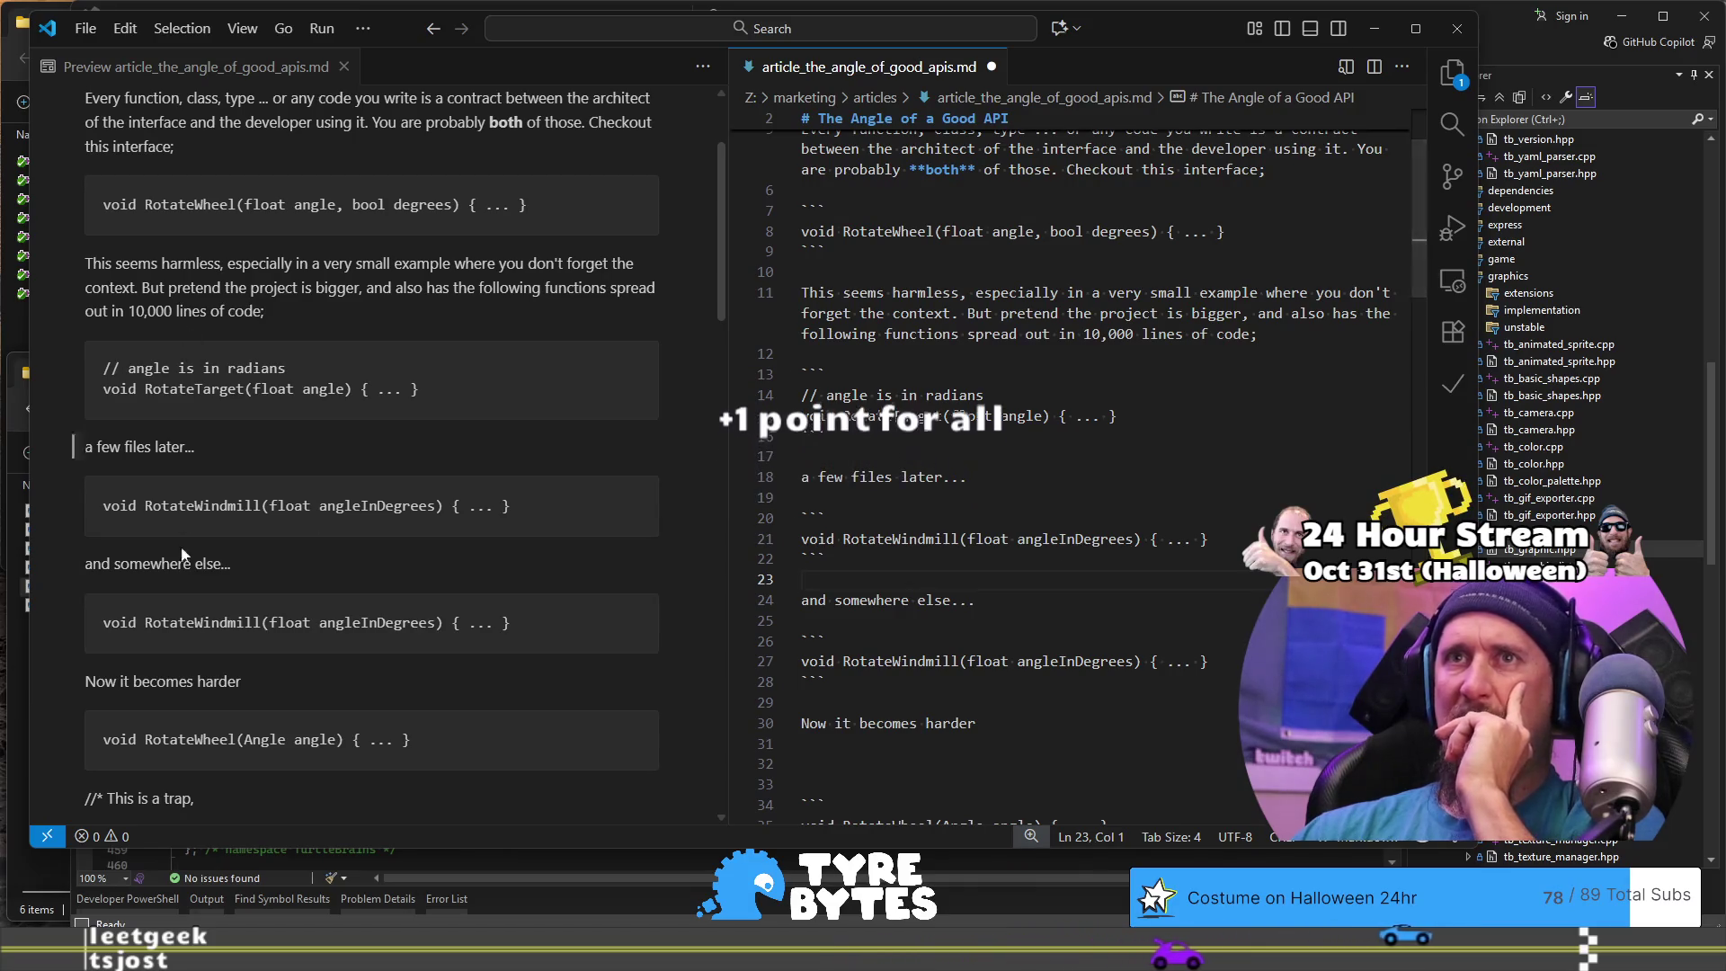
scroll(198, 334, "down", 3)
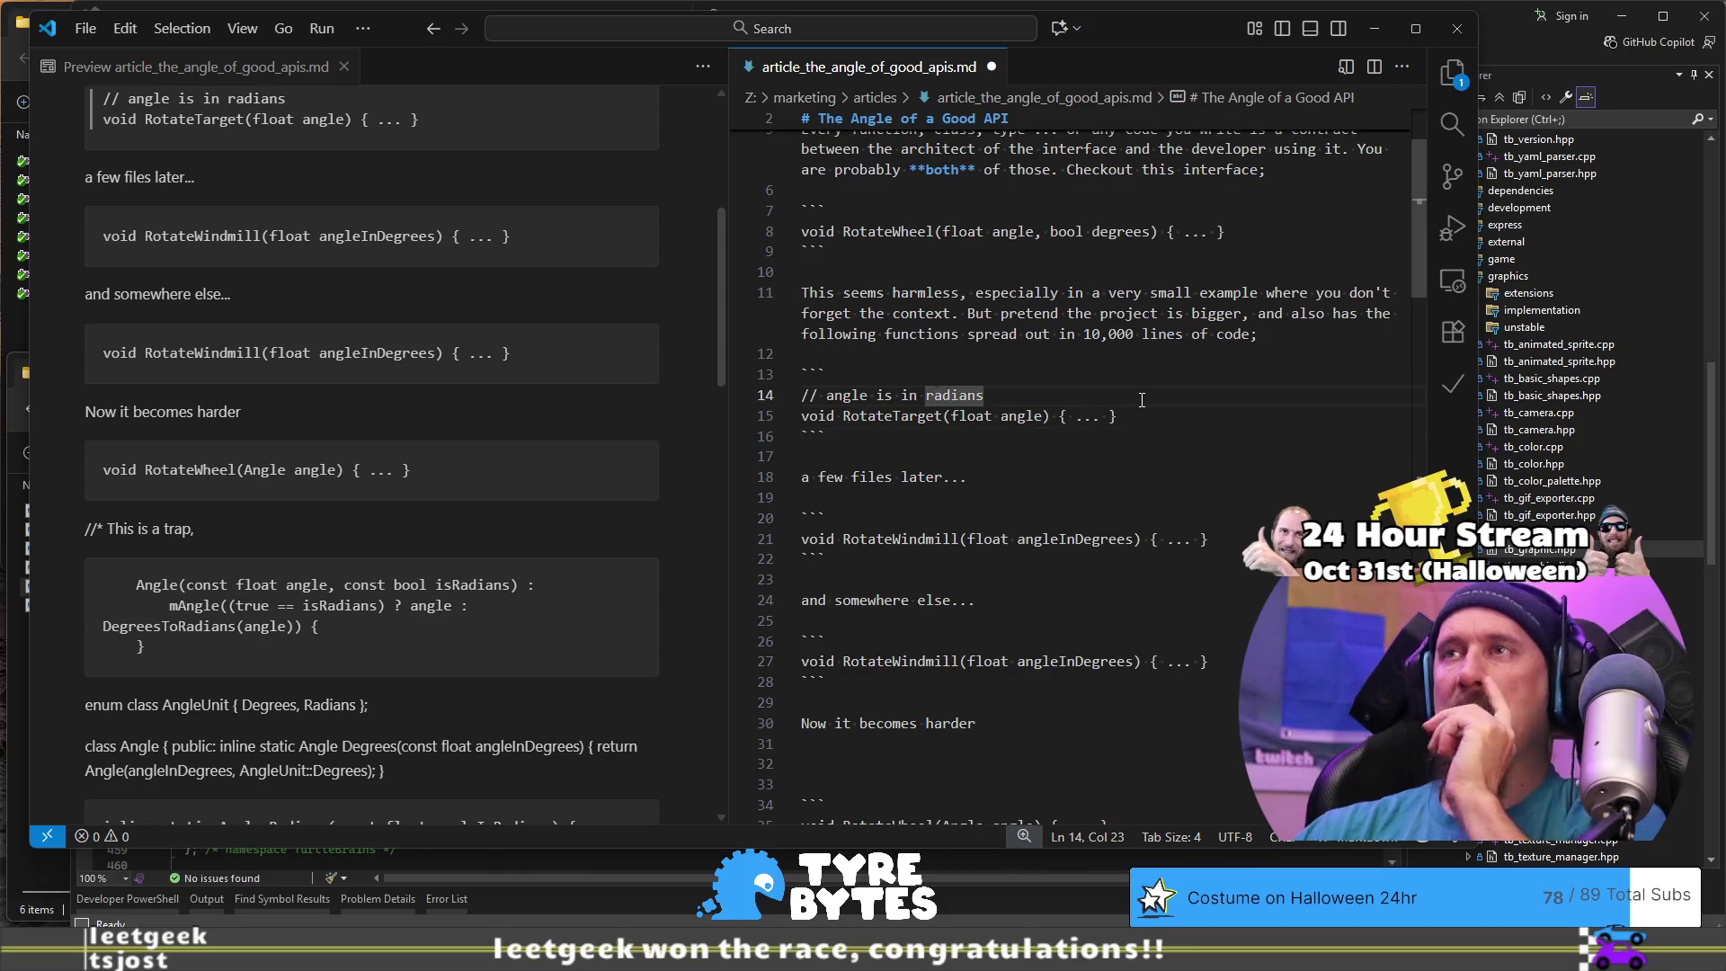
key("Home")
key("Return")
key("Up")
type("/")
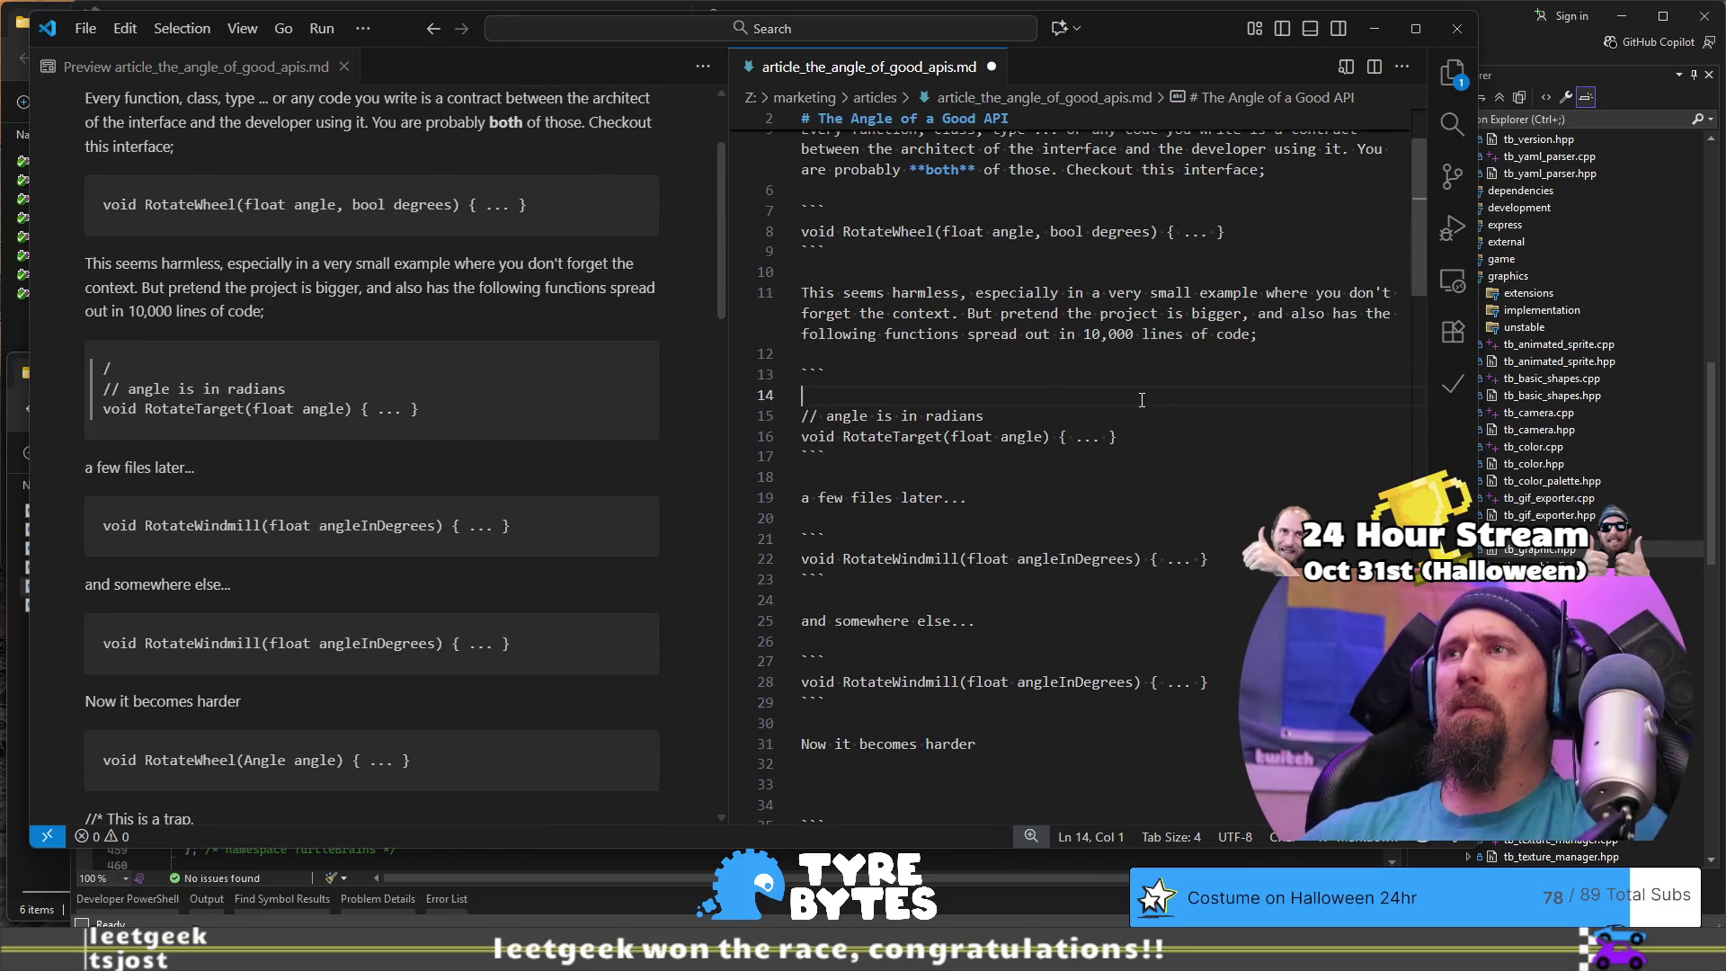
key("BackSpace")
key("Down")
key("Down")
key("Down")
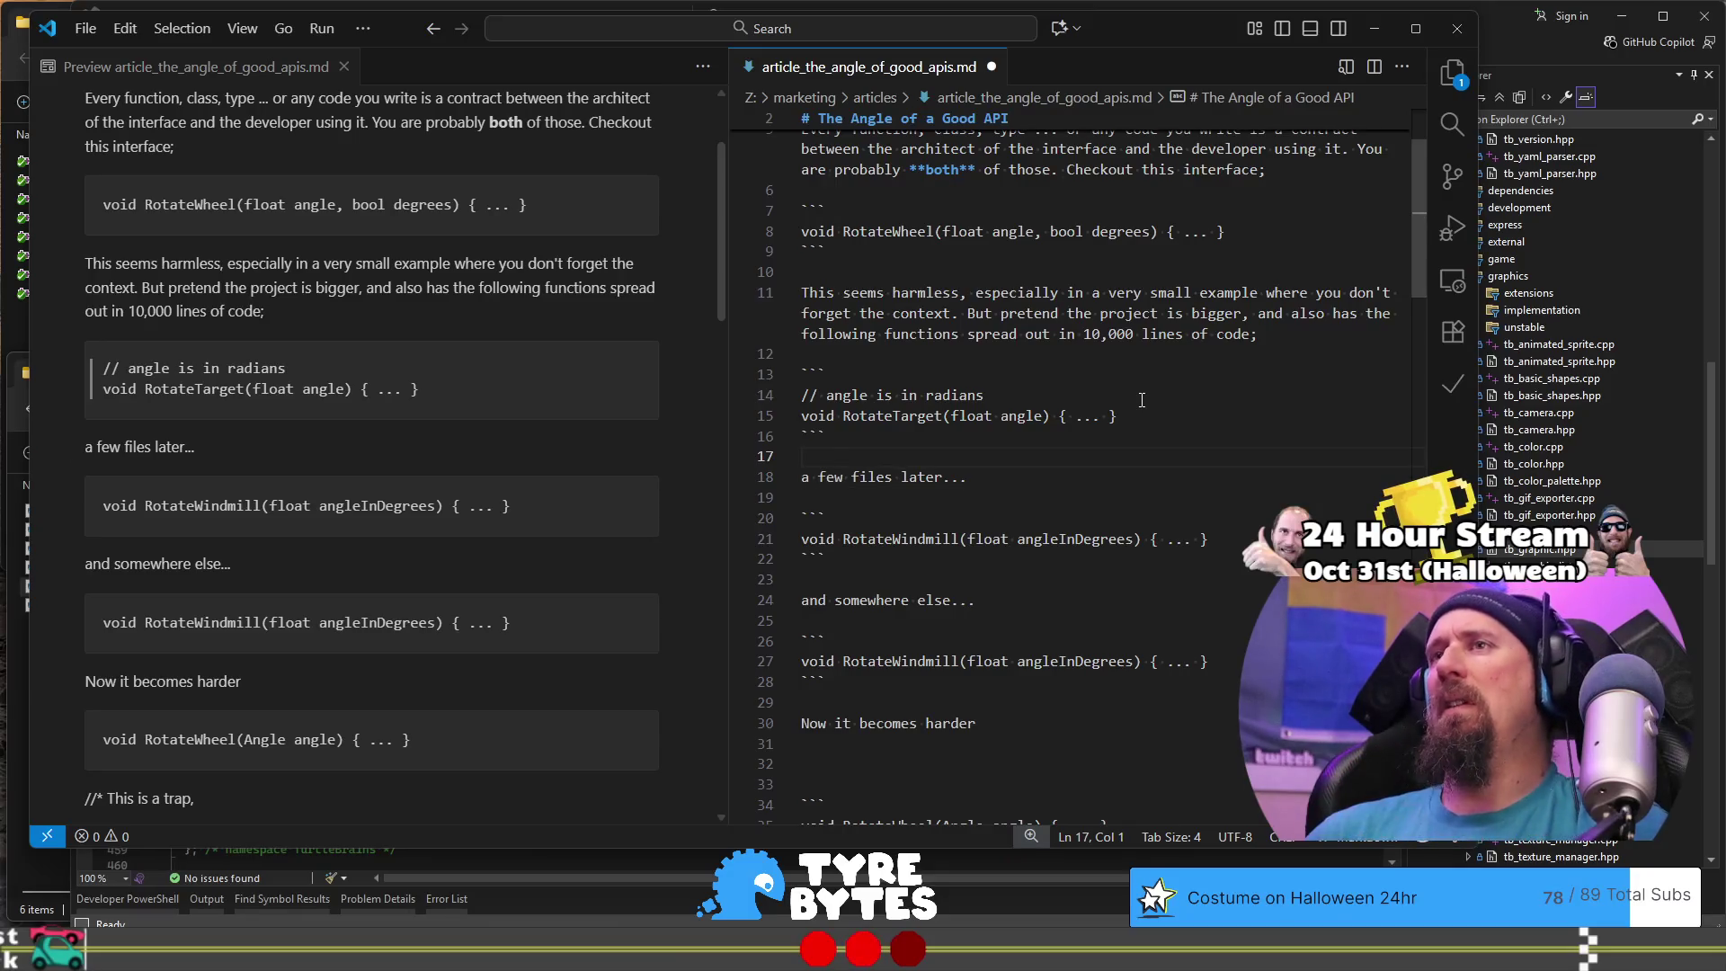
key("Down")
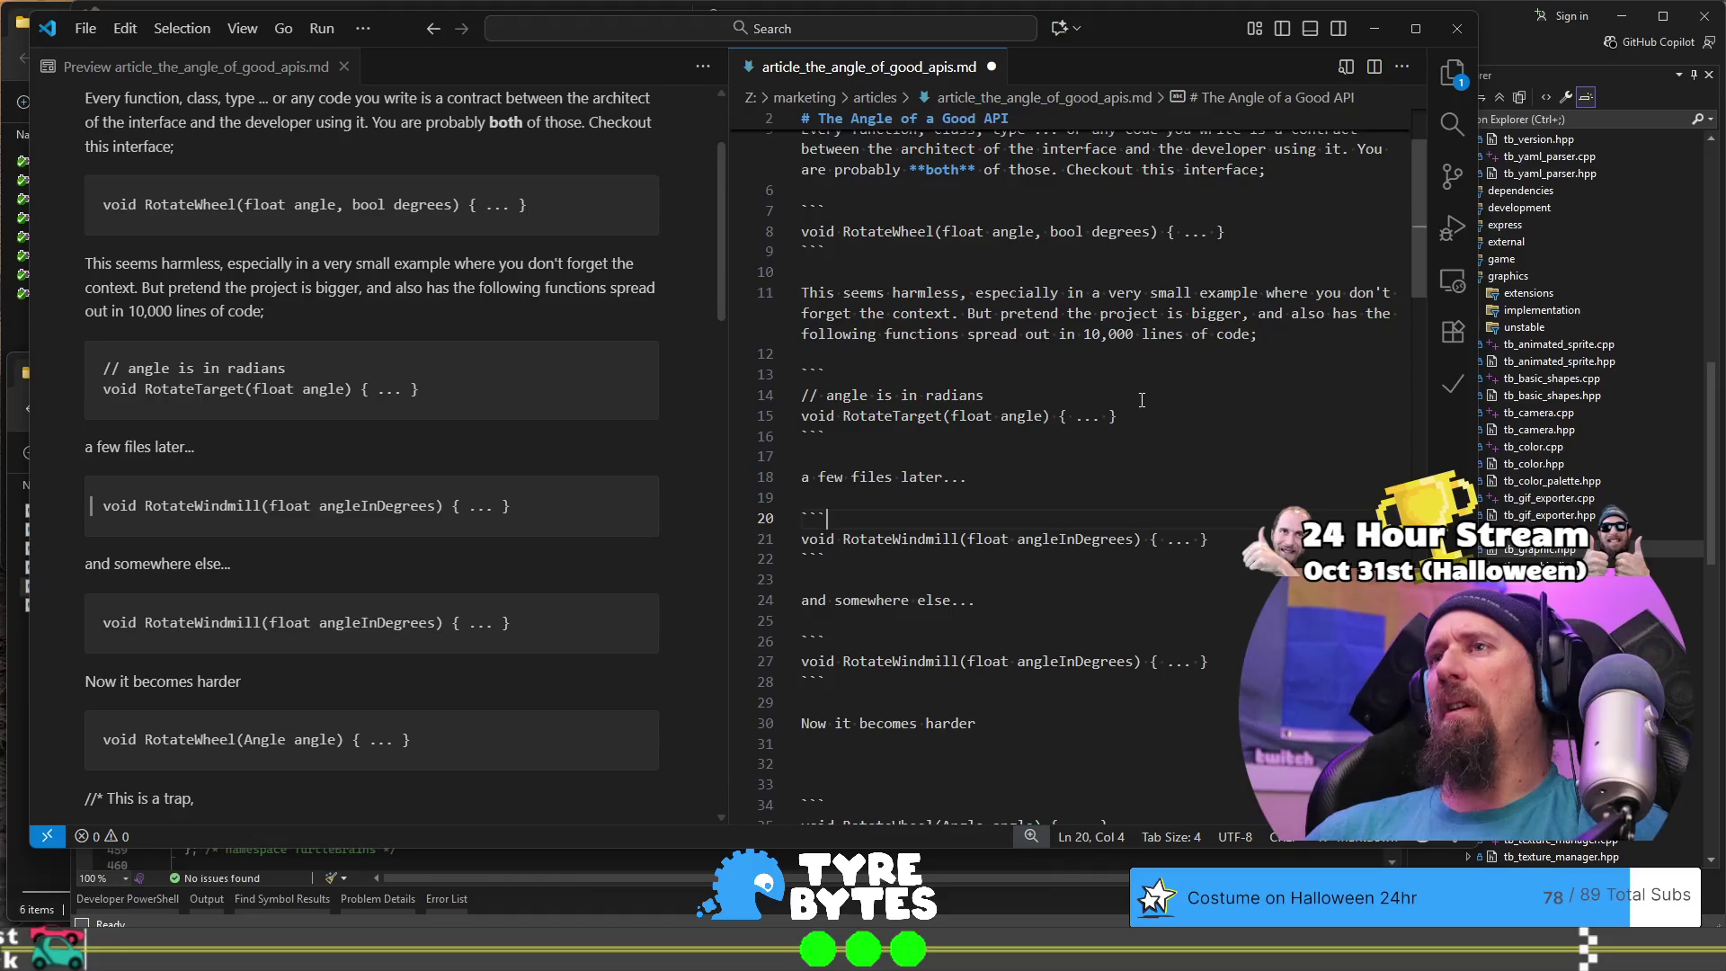
key("shift+Up")
key("shift+Up")
key("shift+Up")
key("shift+Home")
key("BackSpace")
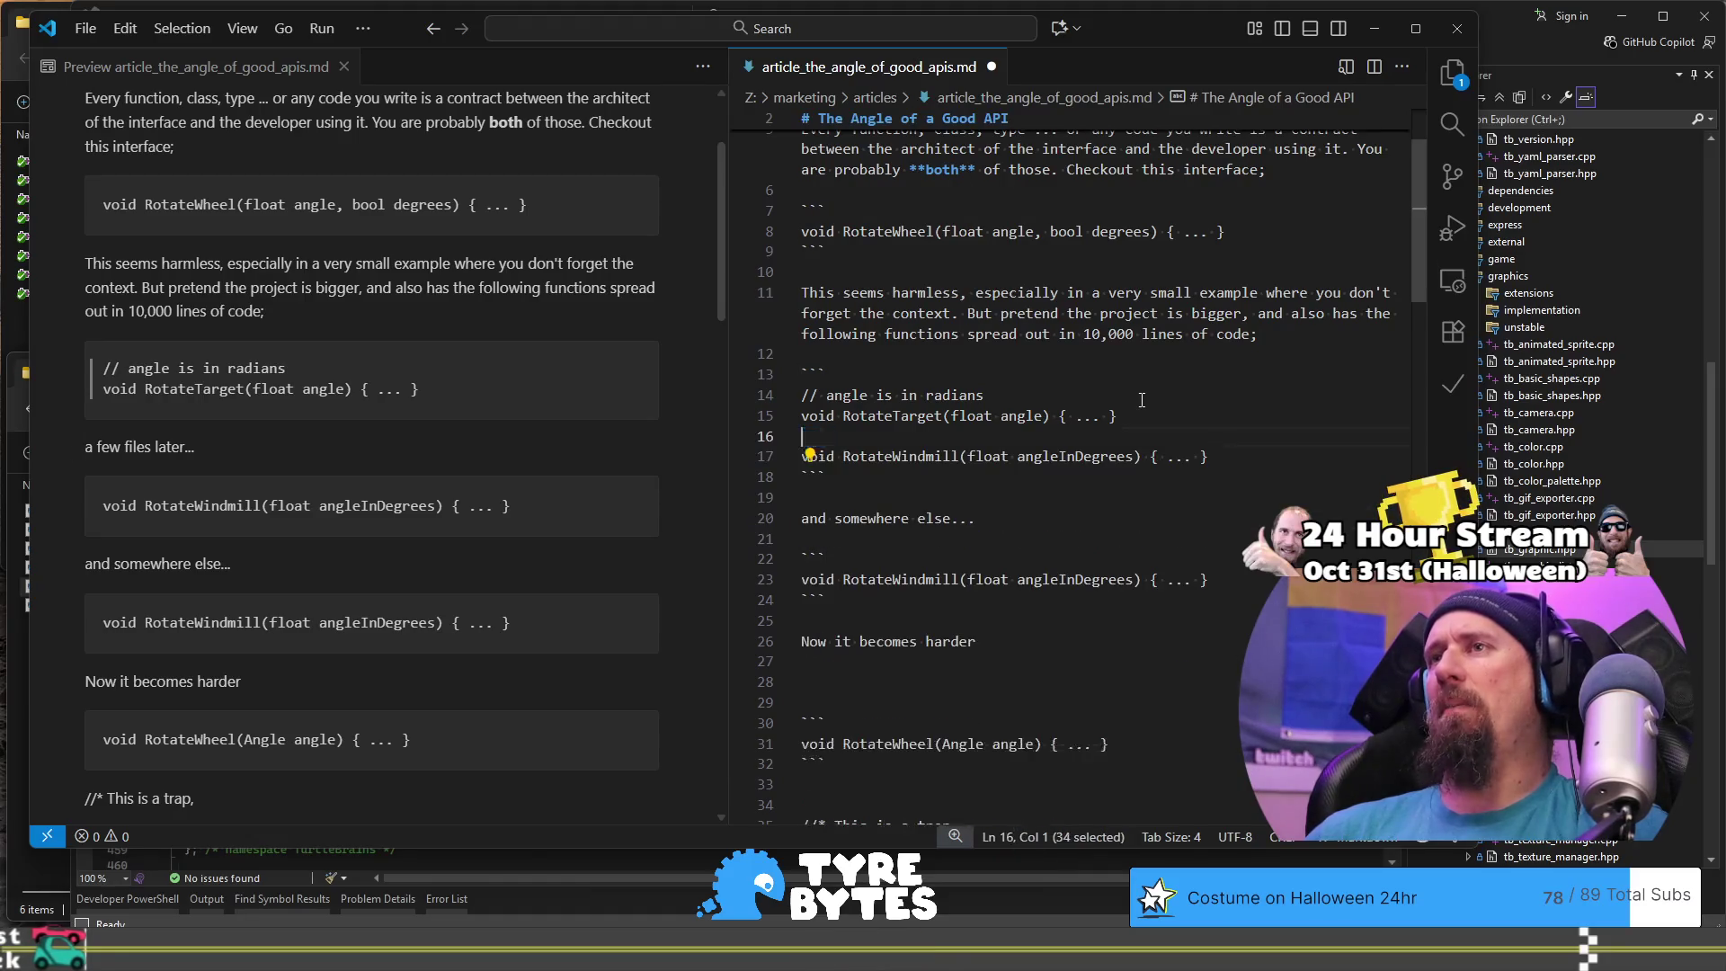
key("Down")
key("Down")
key("Down")
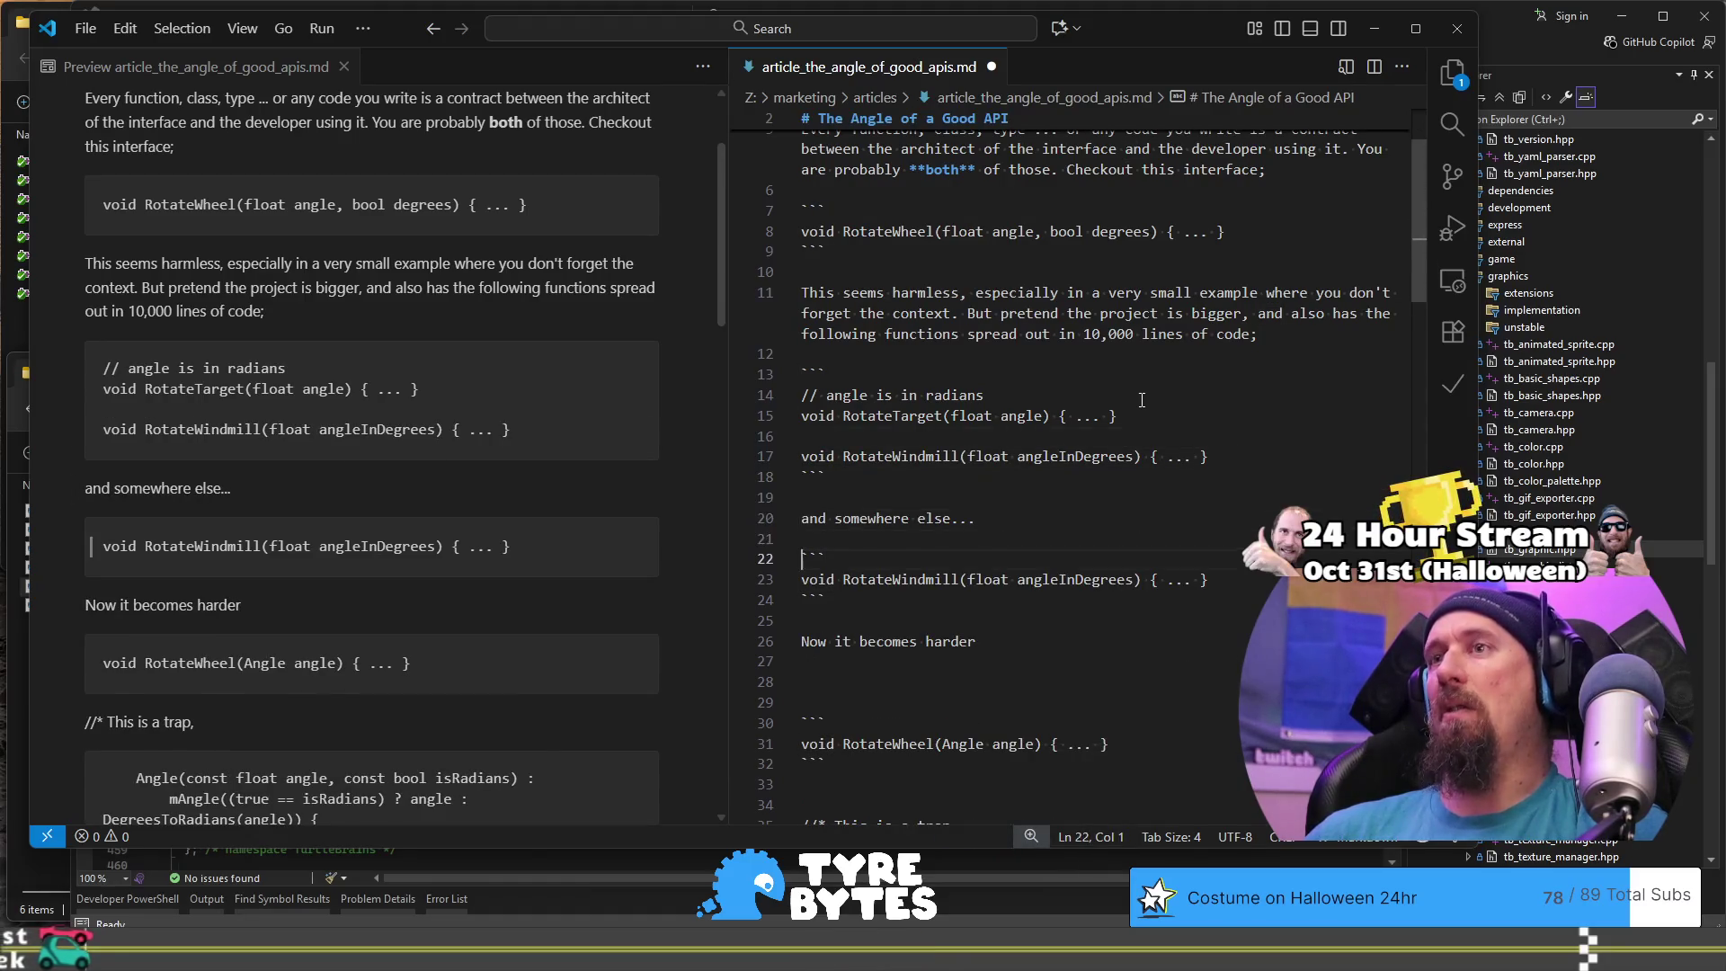
key("shift+Up")
key("shift+Up")
key("shift+Up")
key("shift+Home")
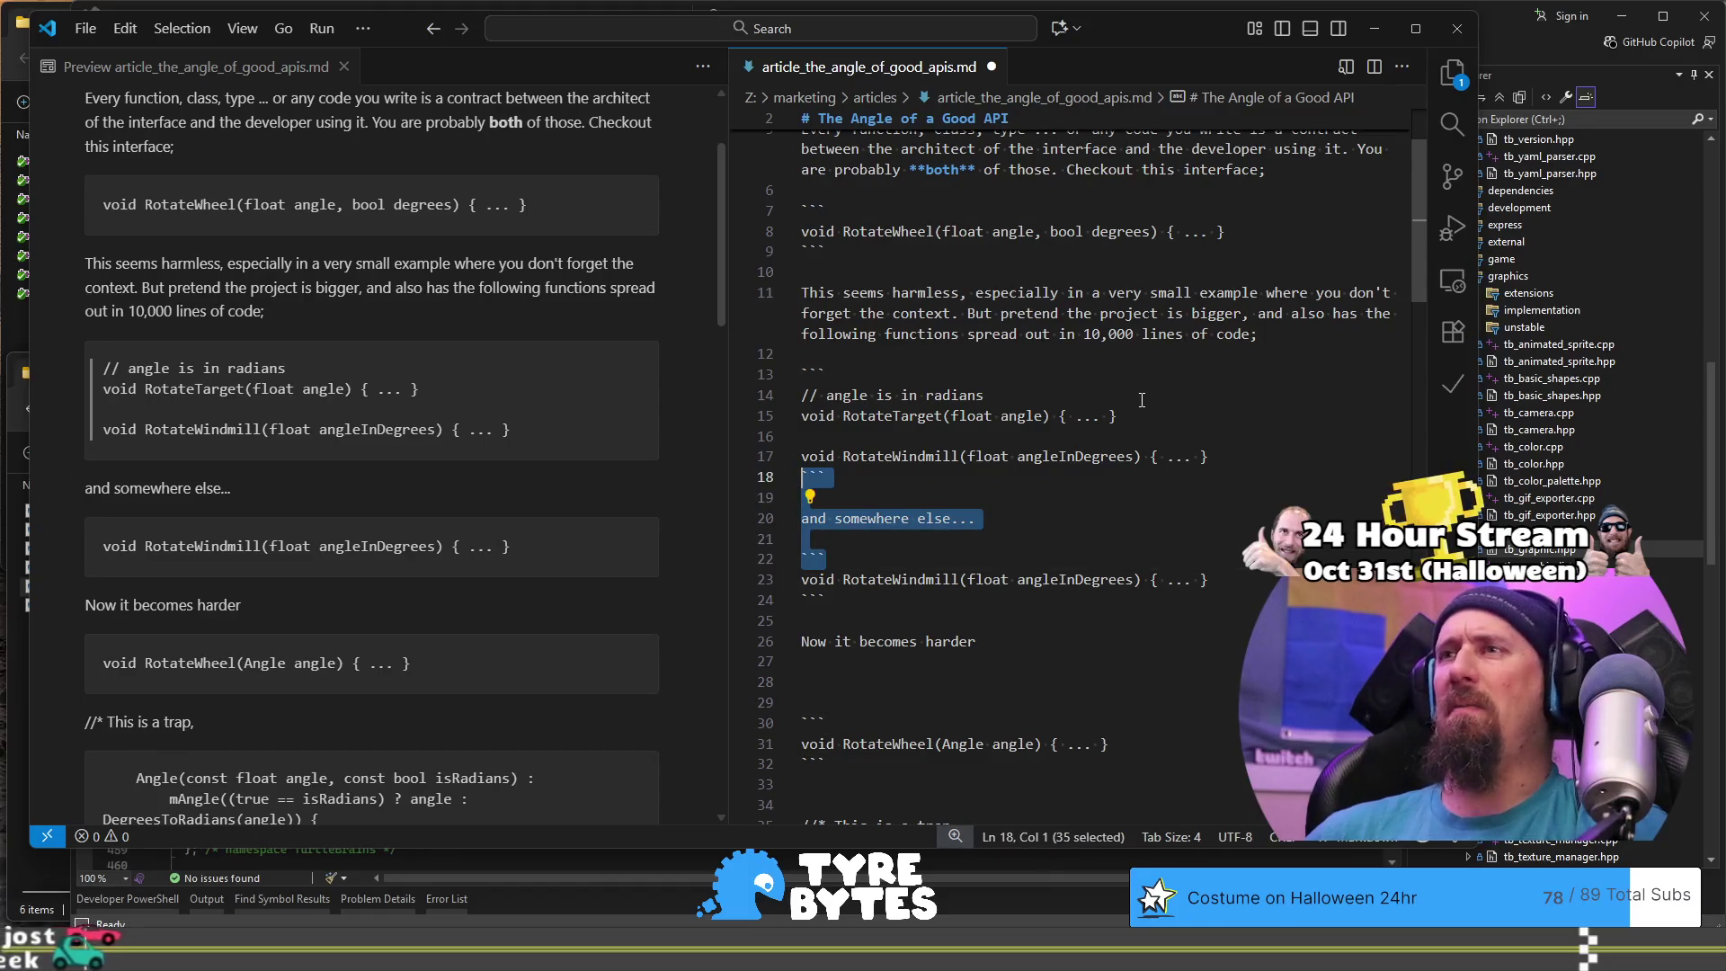
key("BackSpace")
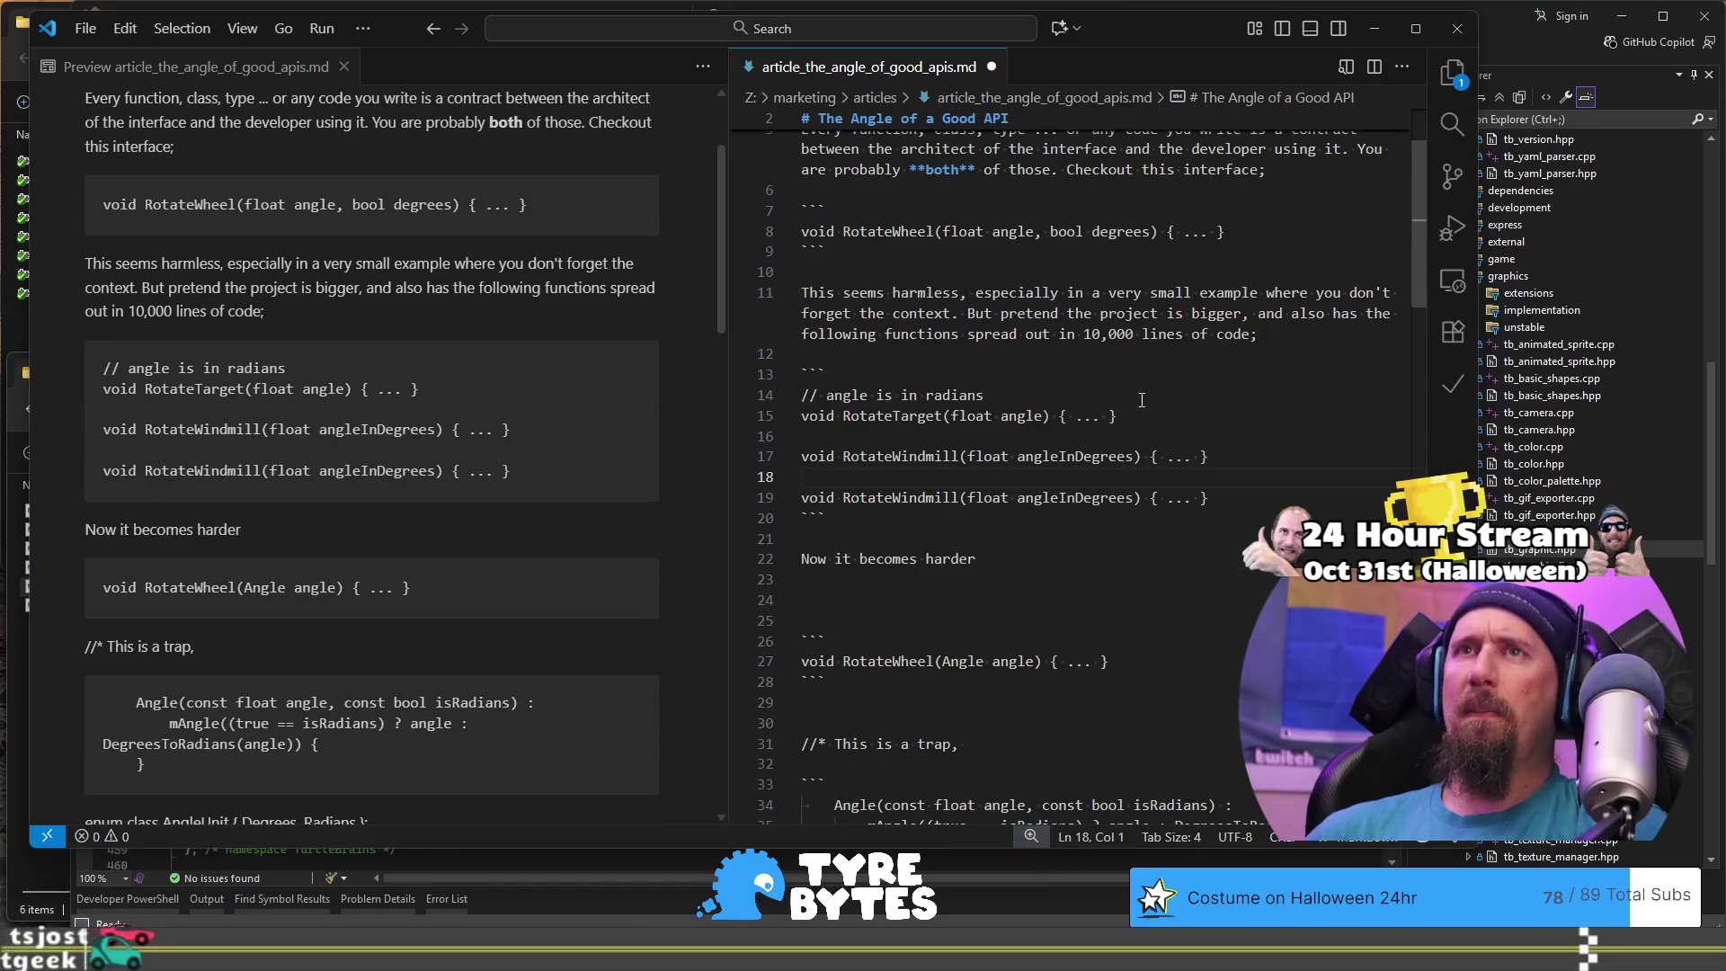
key("Up")
key("End")
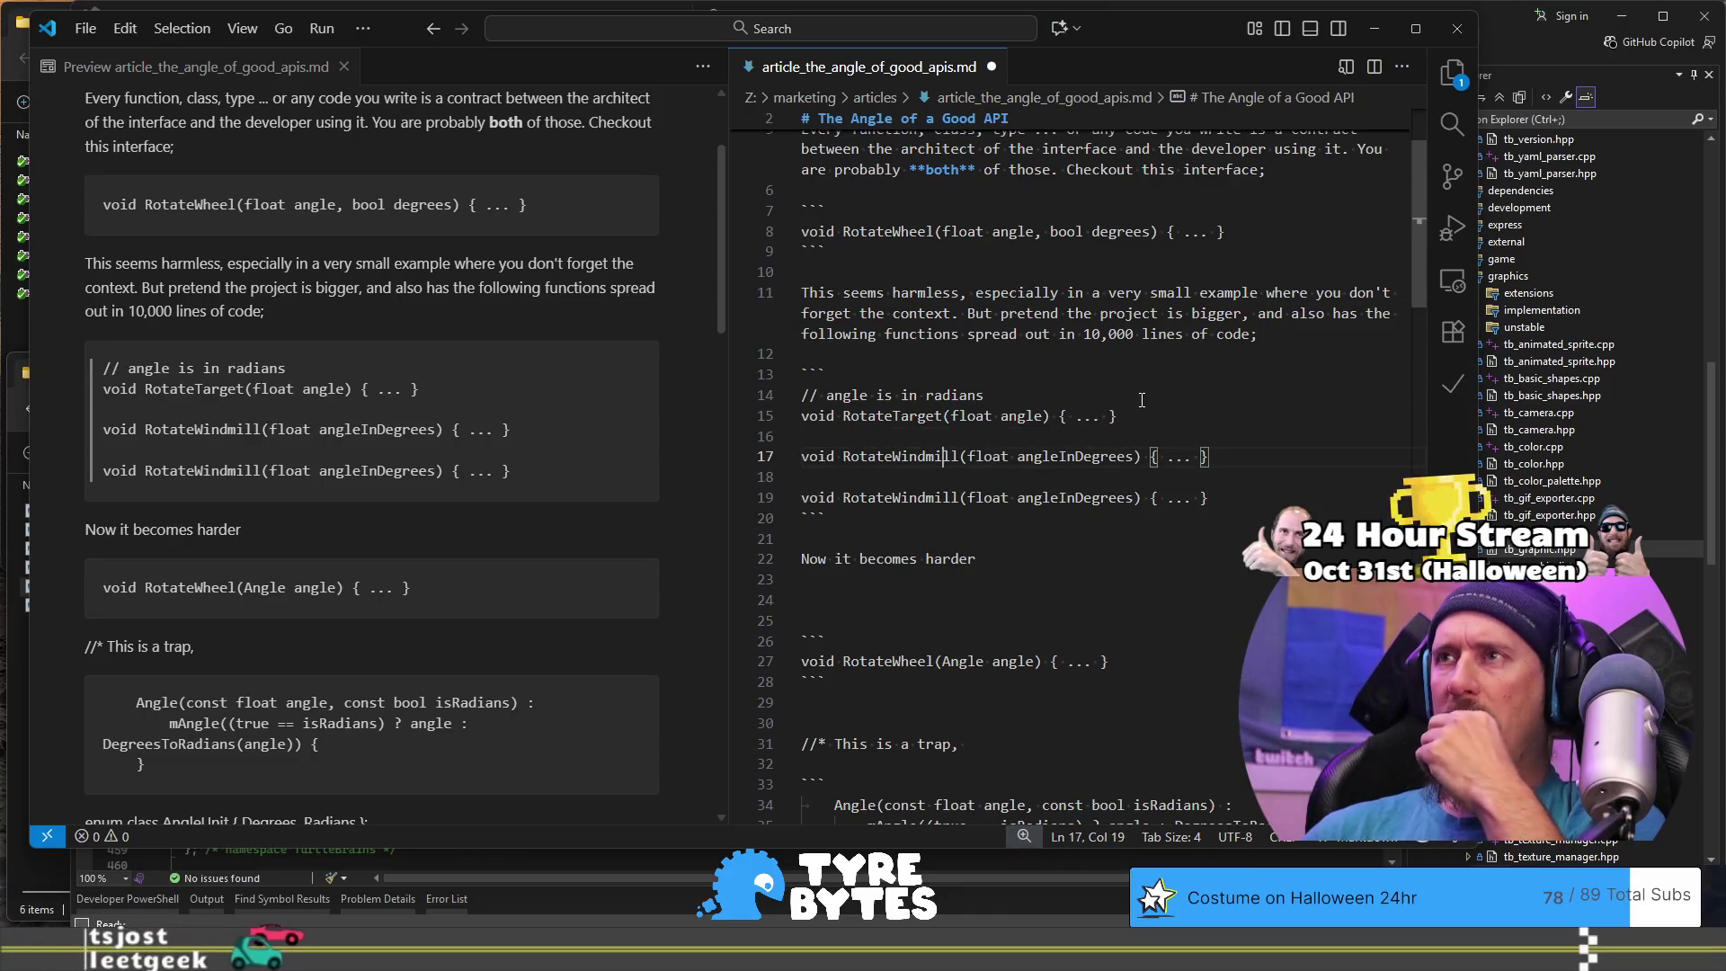
key("Left")
key("Left")
key("Left")
key("Down")
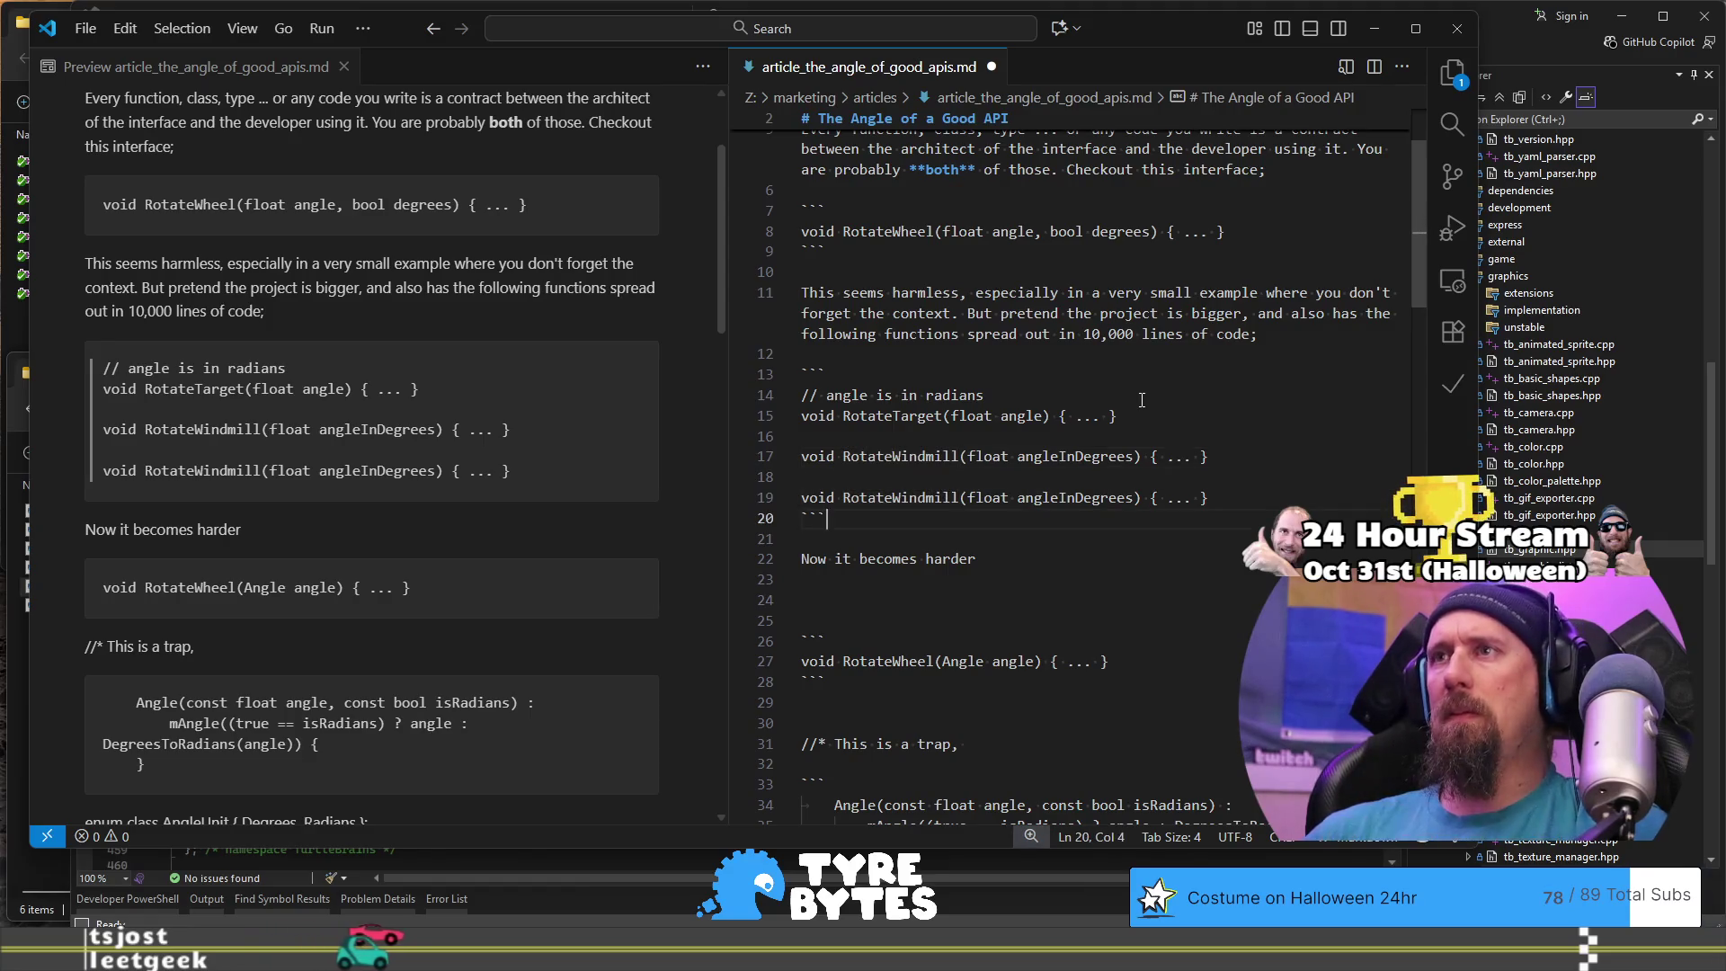
key("Up")
key("End")
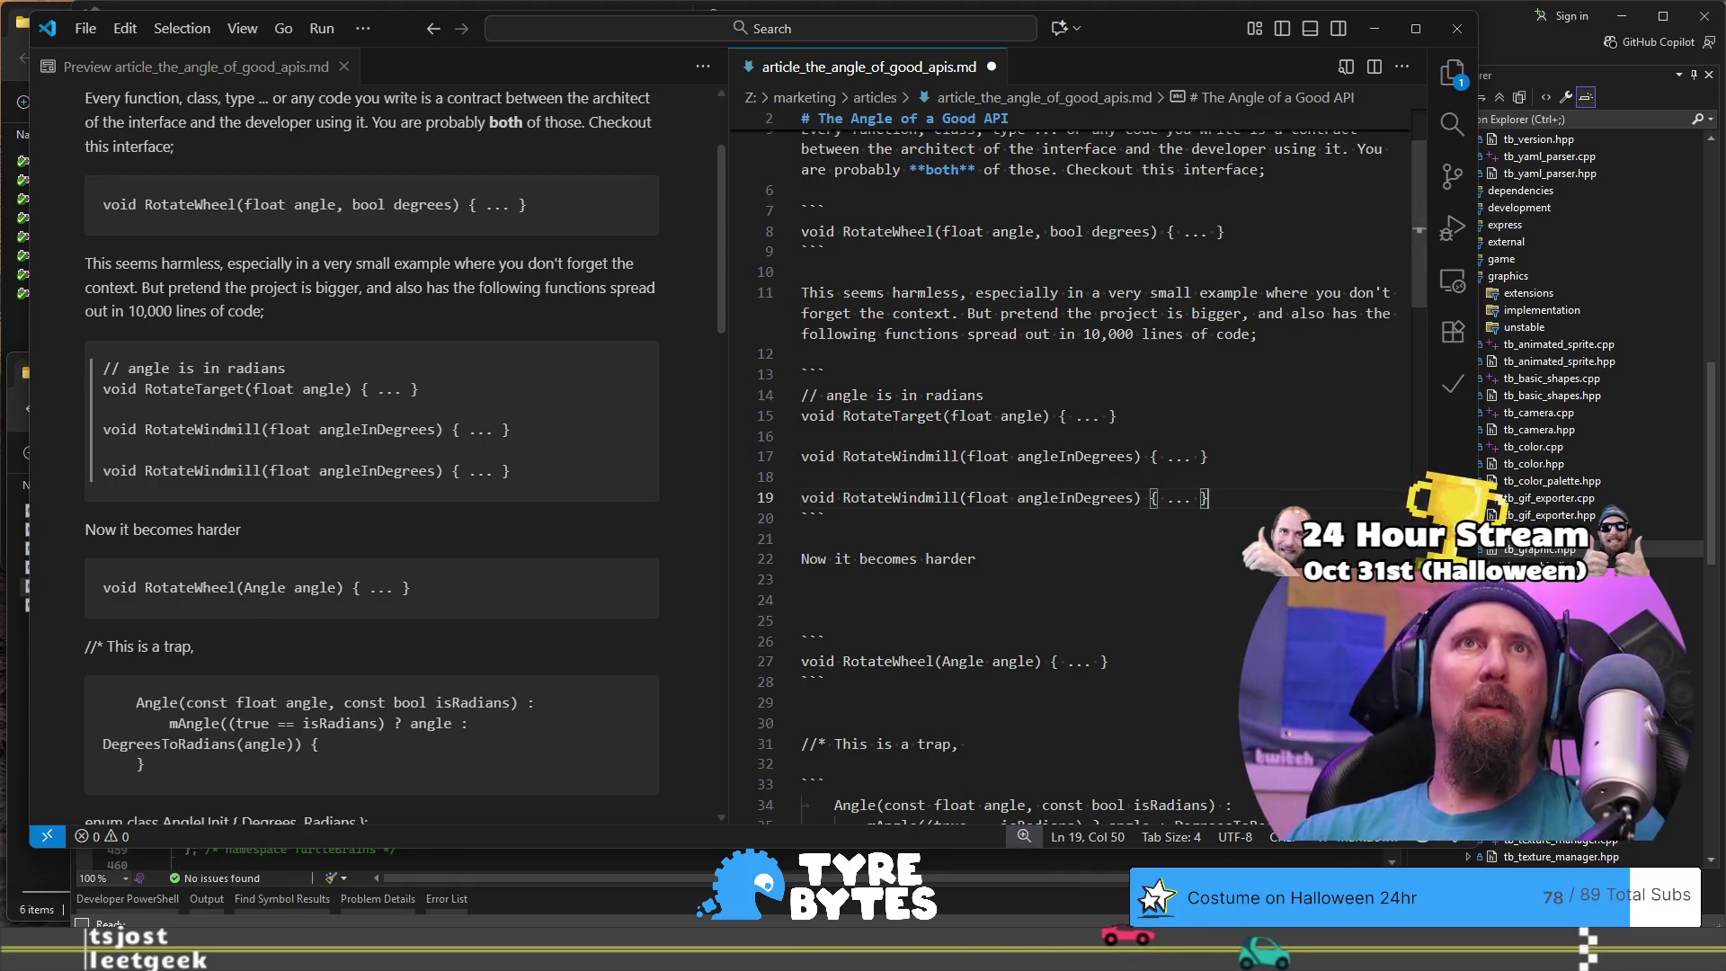
key("alt+Tab")
Step: Google 'what are things a game developer rotates' in a new tab, then return to VS Code
left_click(1494, 69)
type("whater")
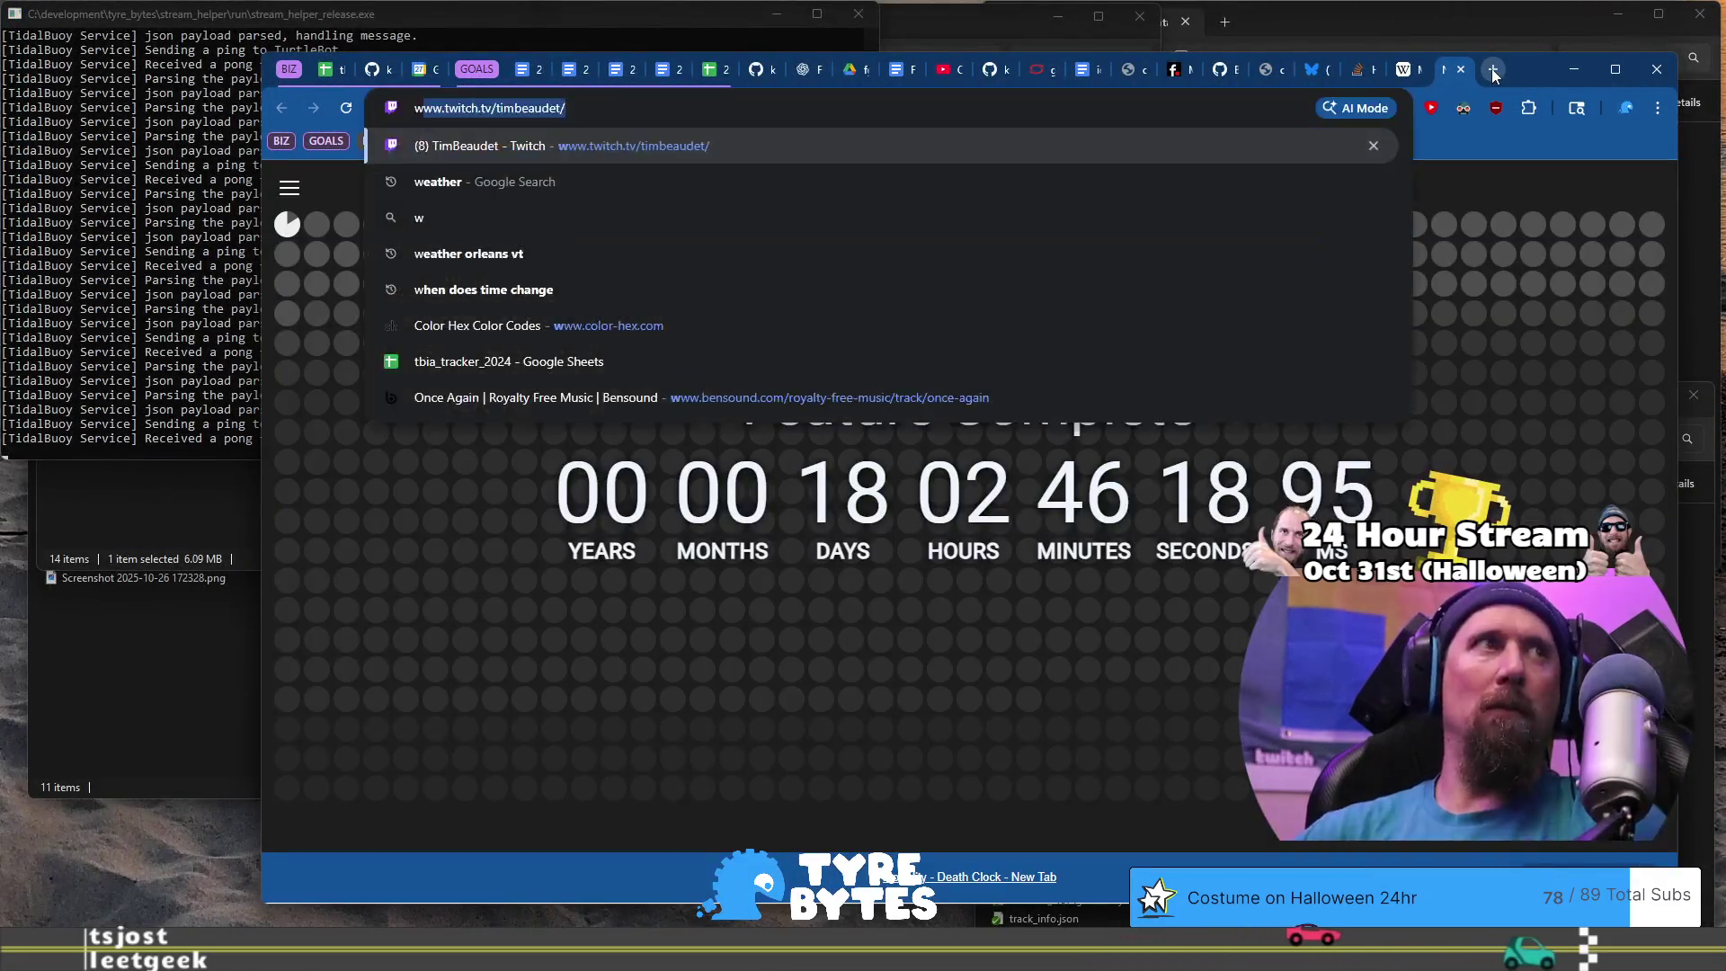
key("BackSpace")
key("BackSpace")
type("are t")
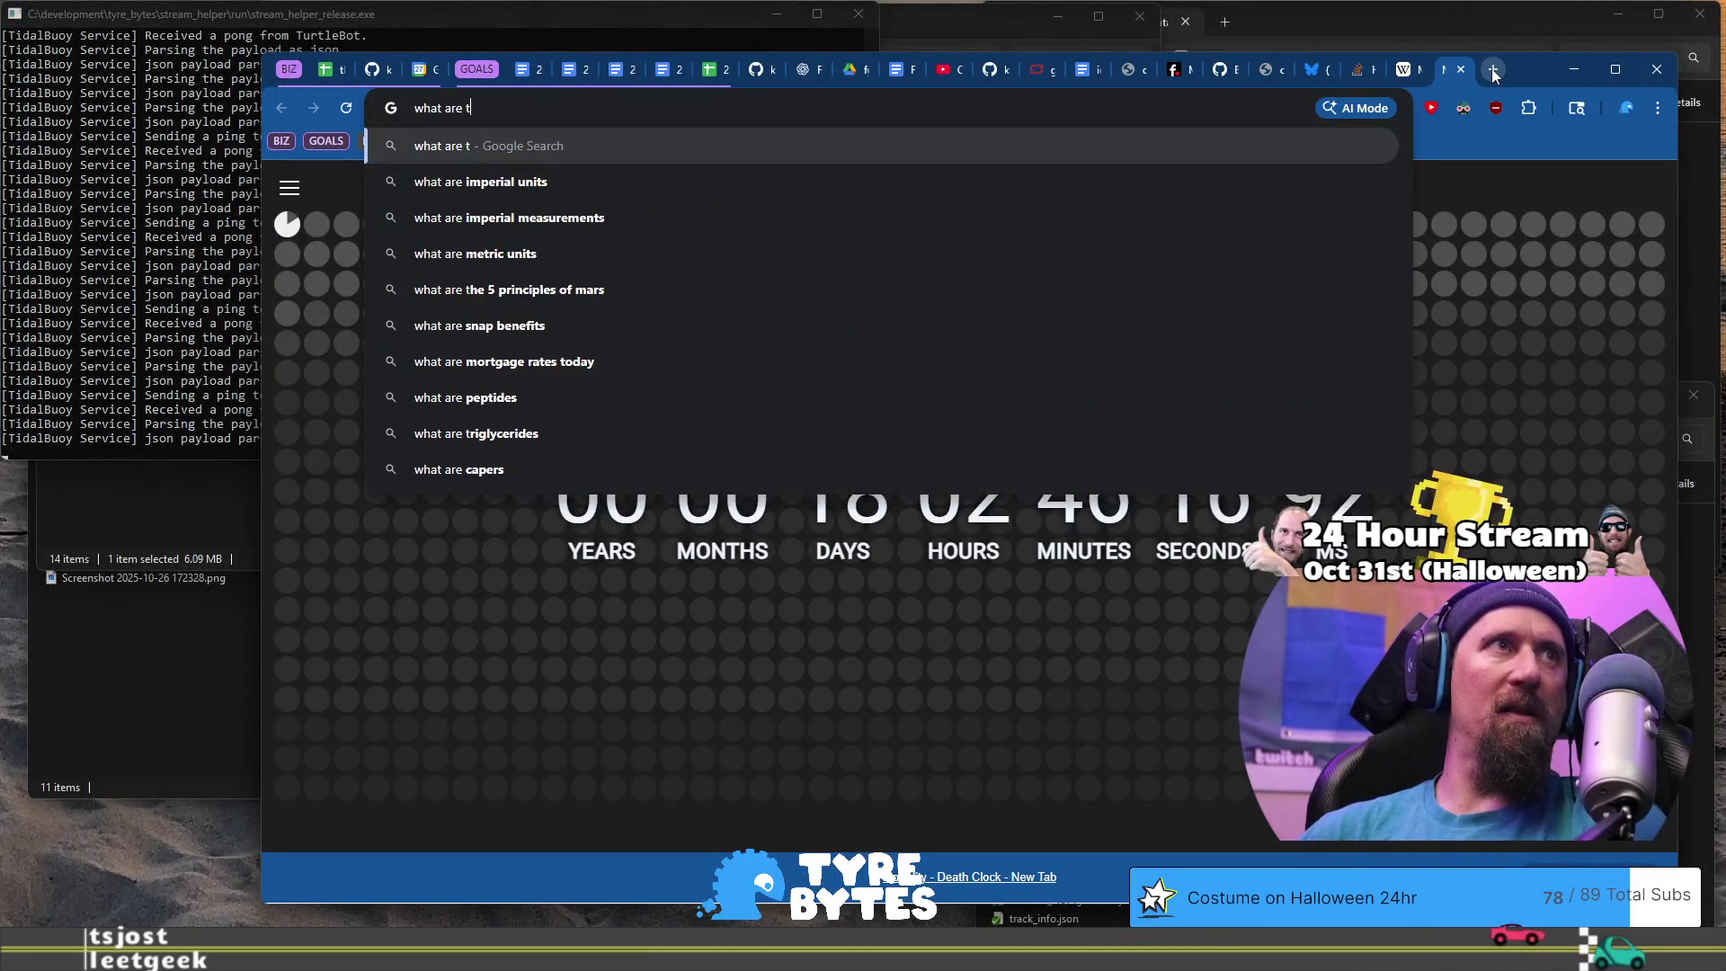
type("hings a gamed ev")
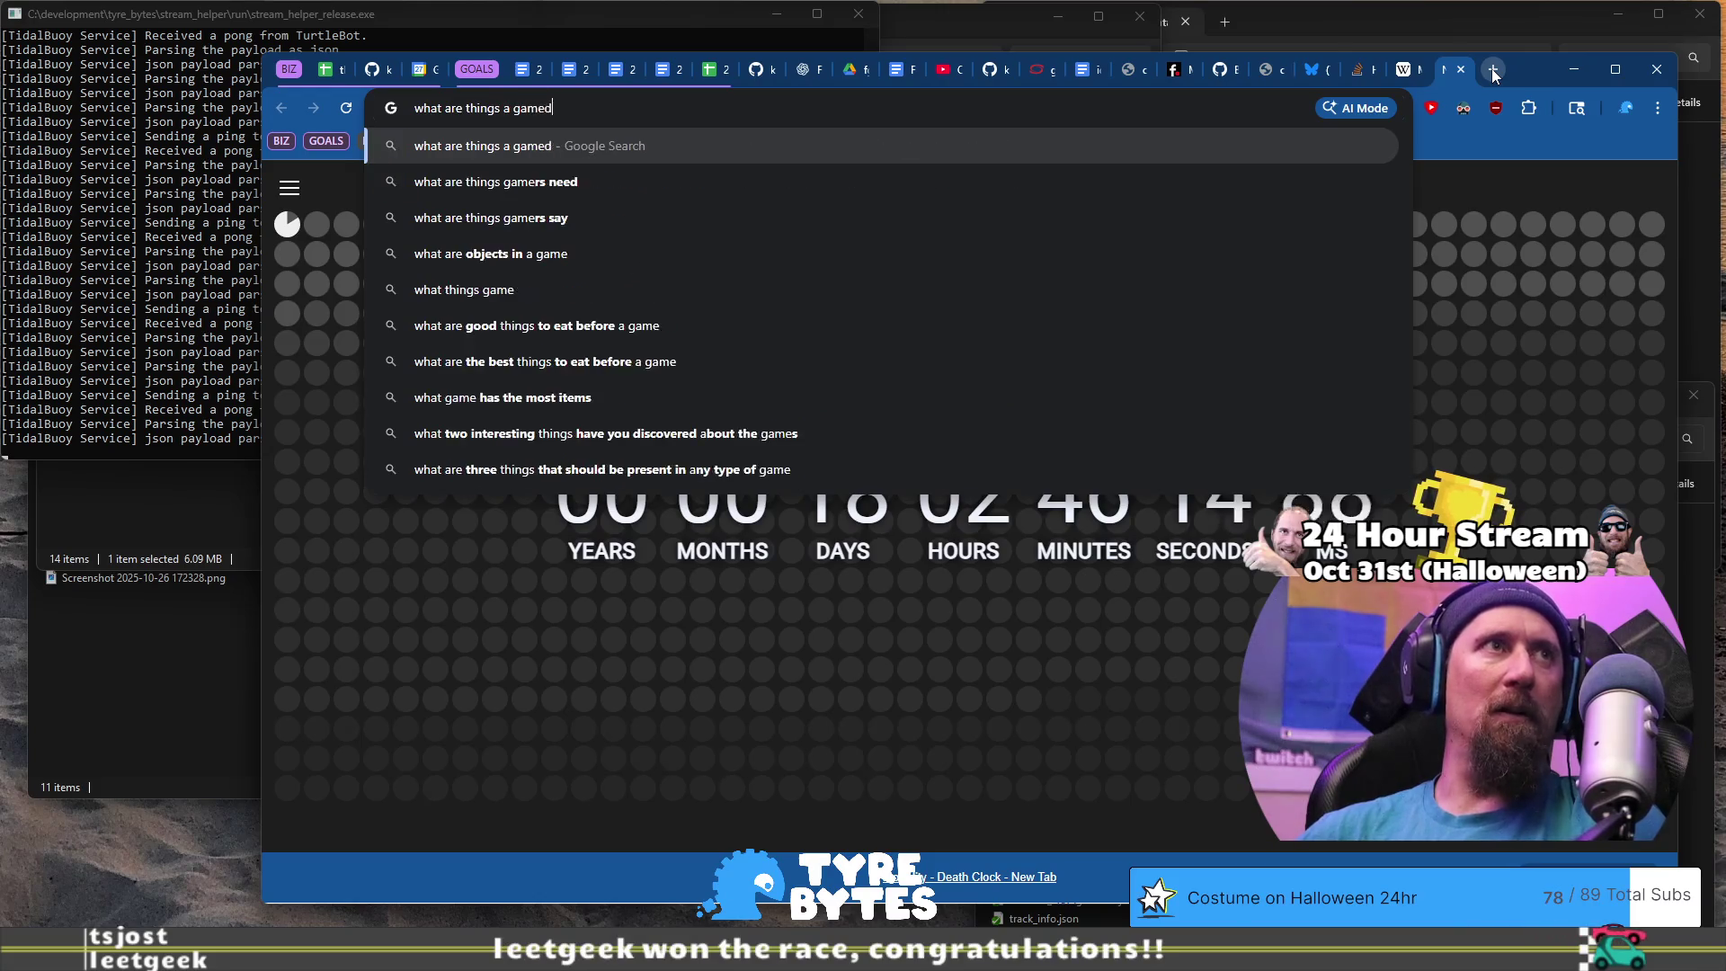
key("BackSpace")
key("BackSpace")
key("BackSpace")
type("developer o")
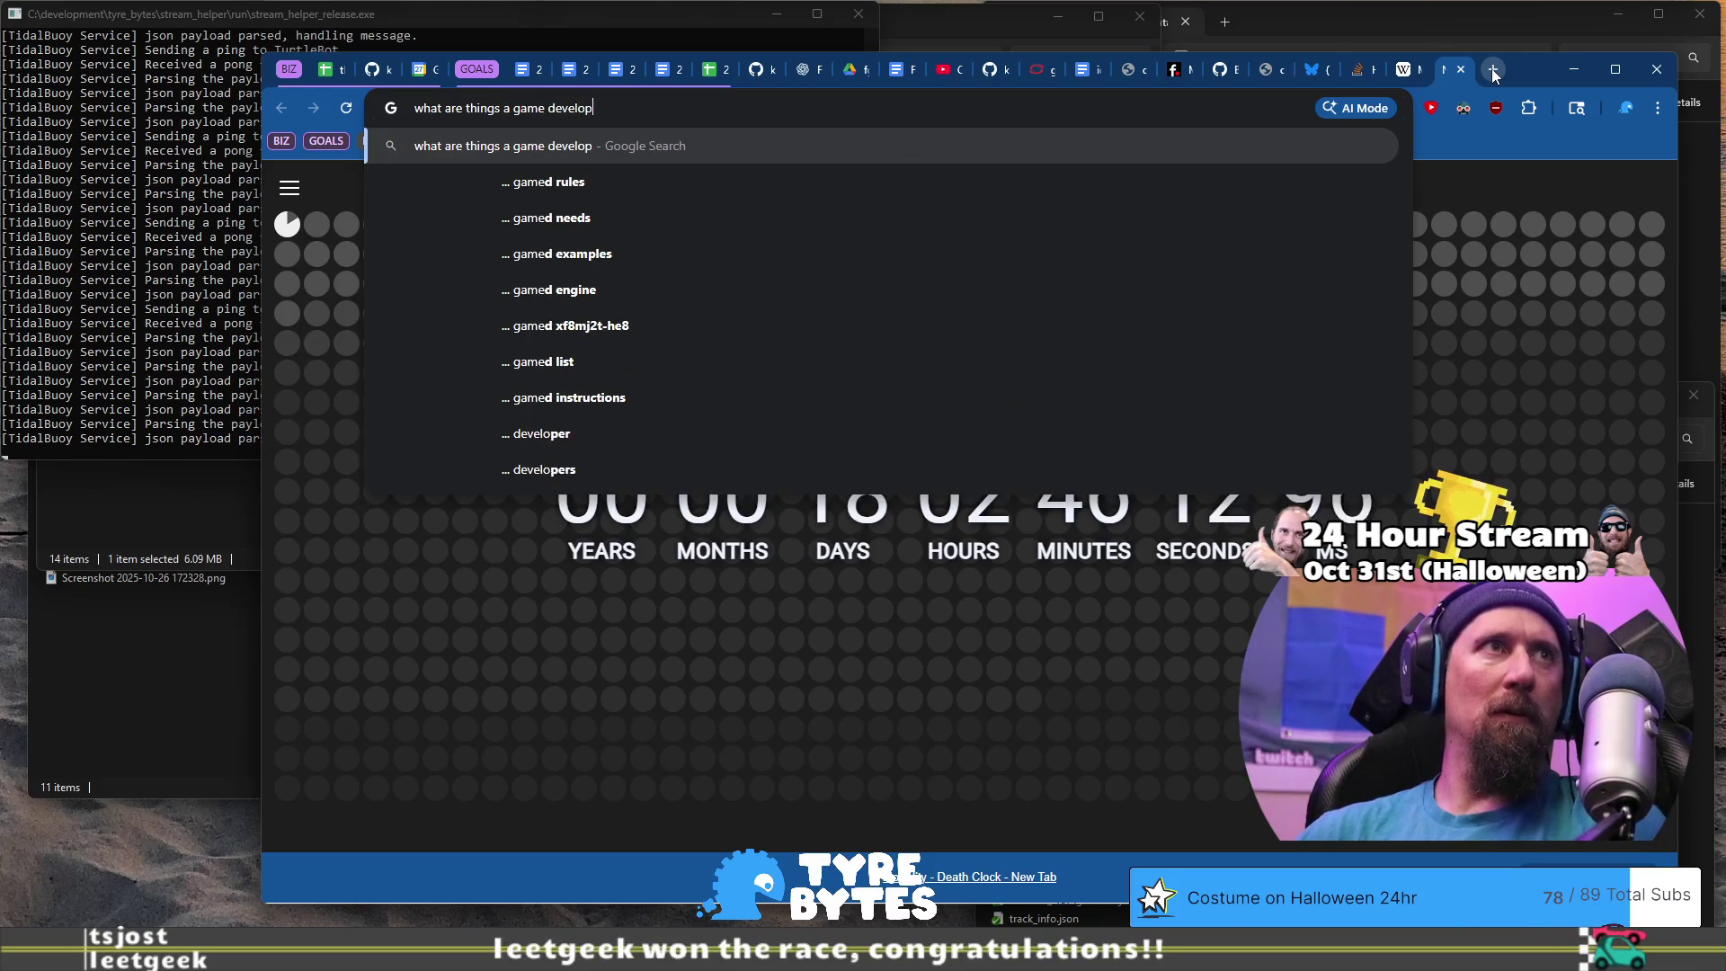
key("BackSpace")
type("rotates")
key("Return")
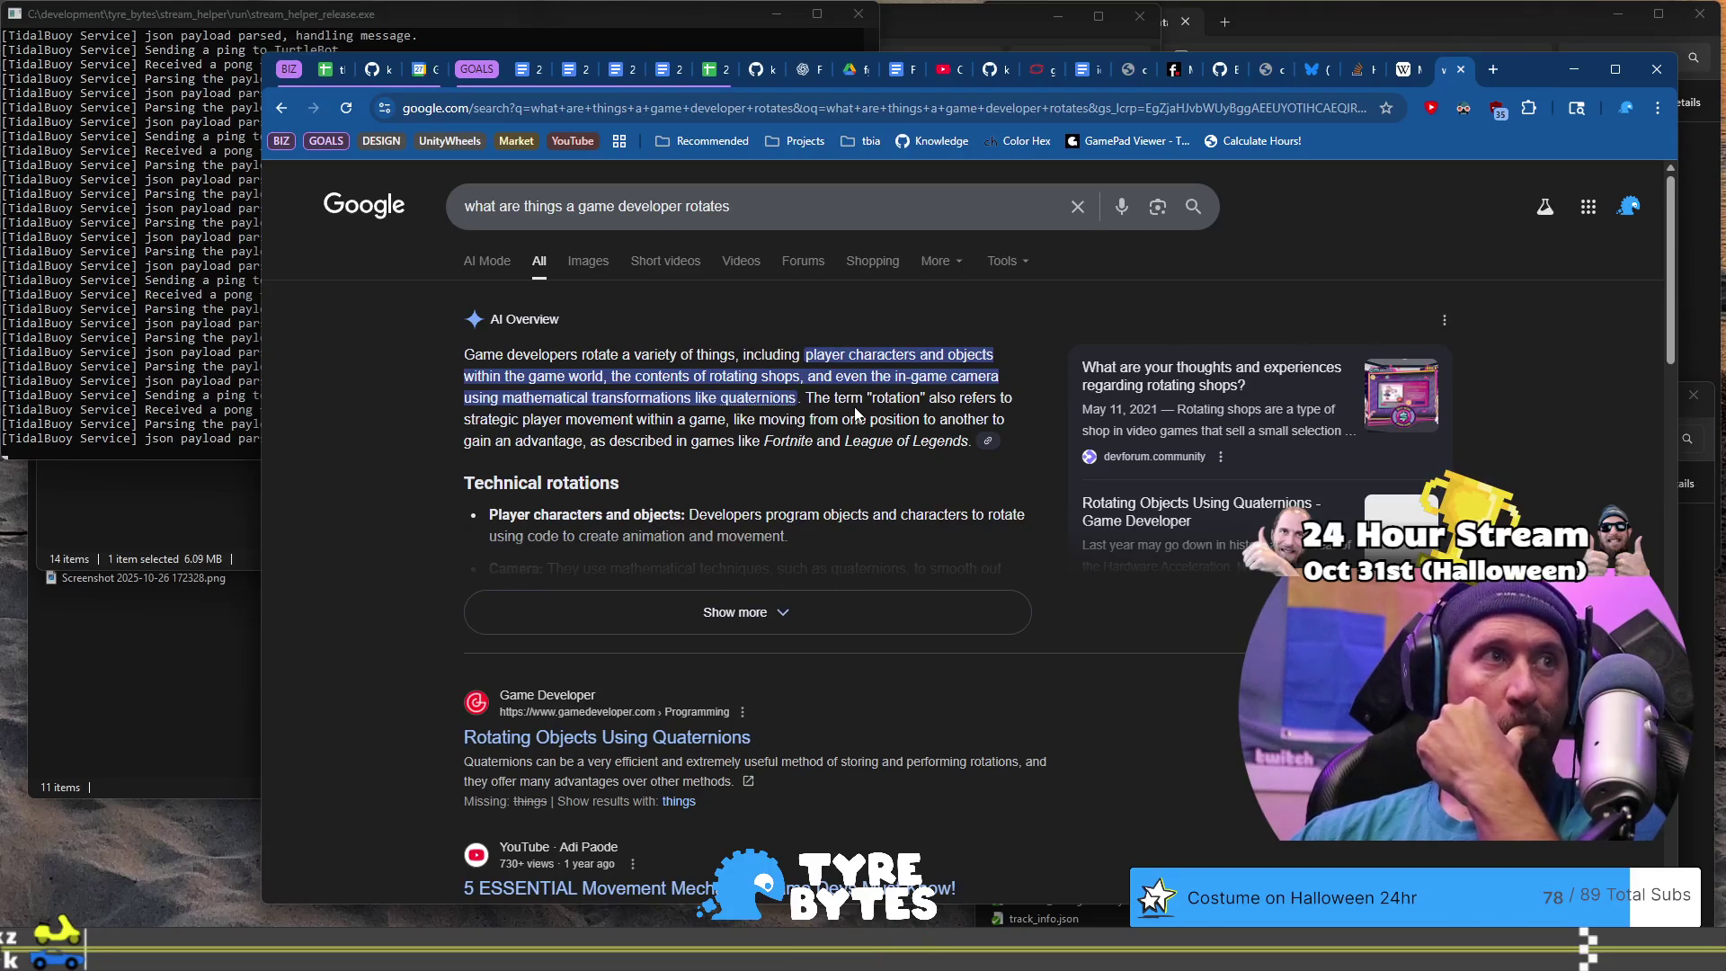
key("alt+Tab")
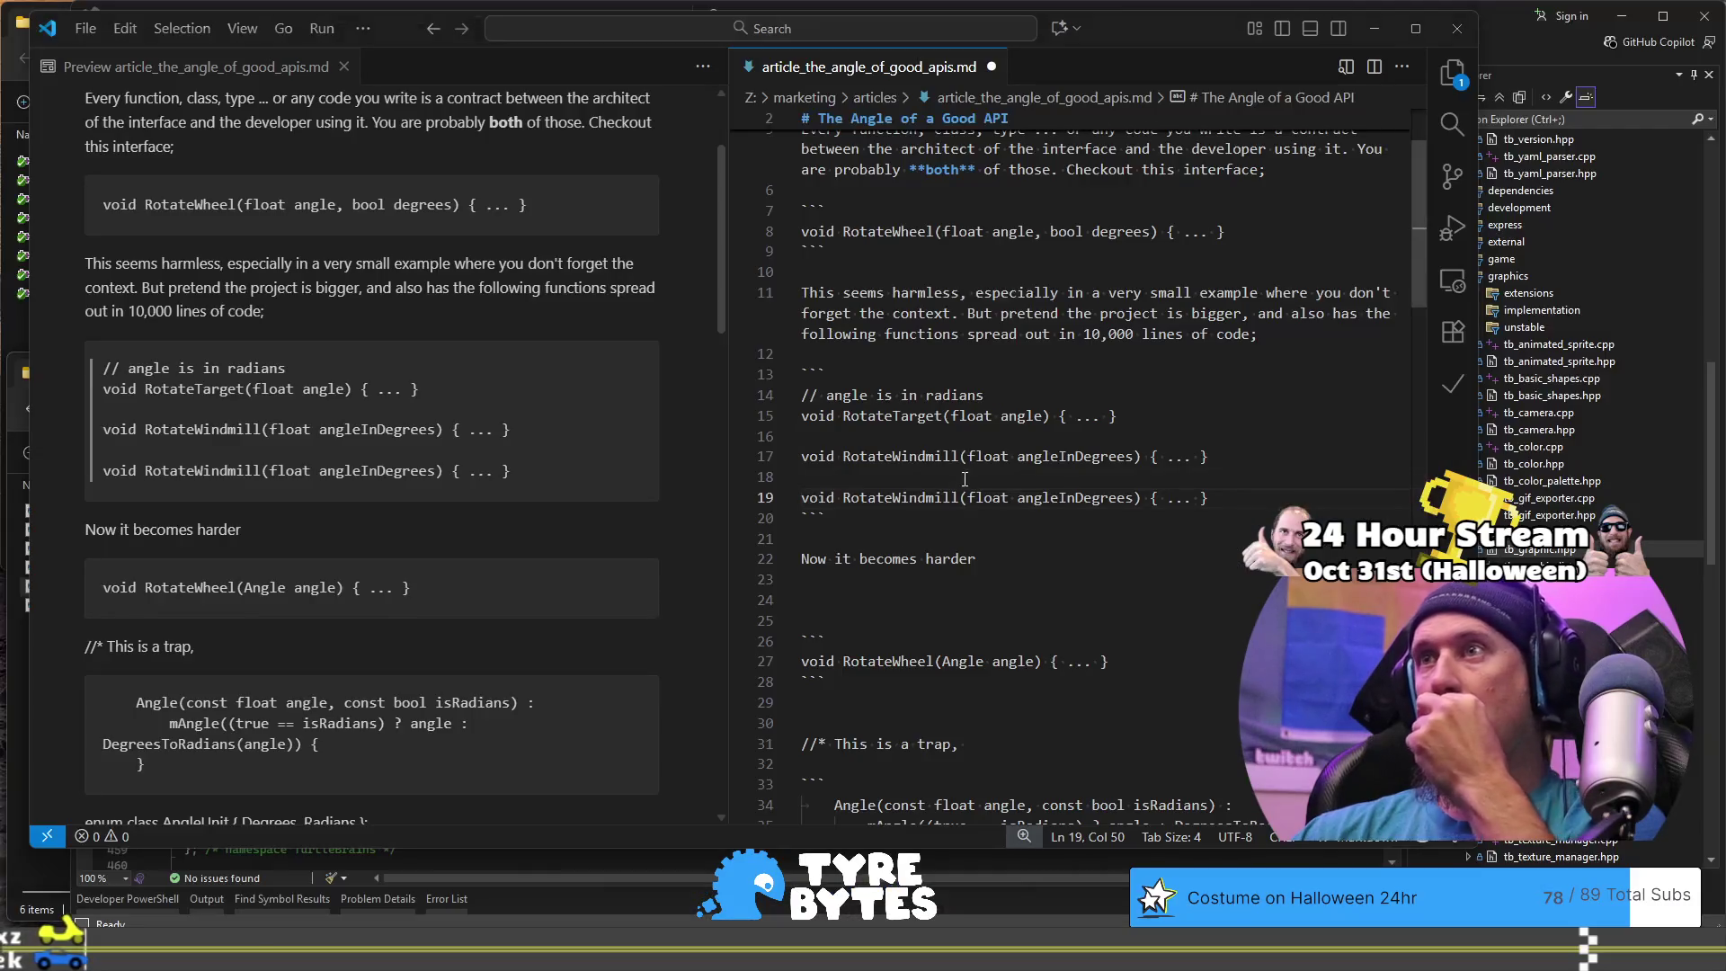
Step: Change the duplicate windmill line to void RotateCamera(float angle, bool radians)
key("ctrl+Delete")
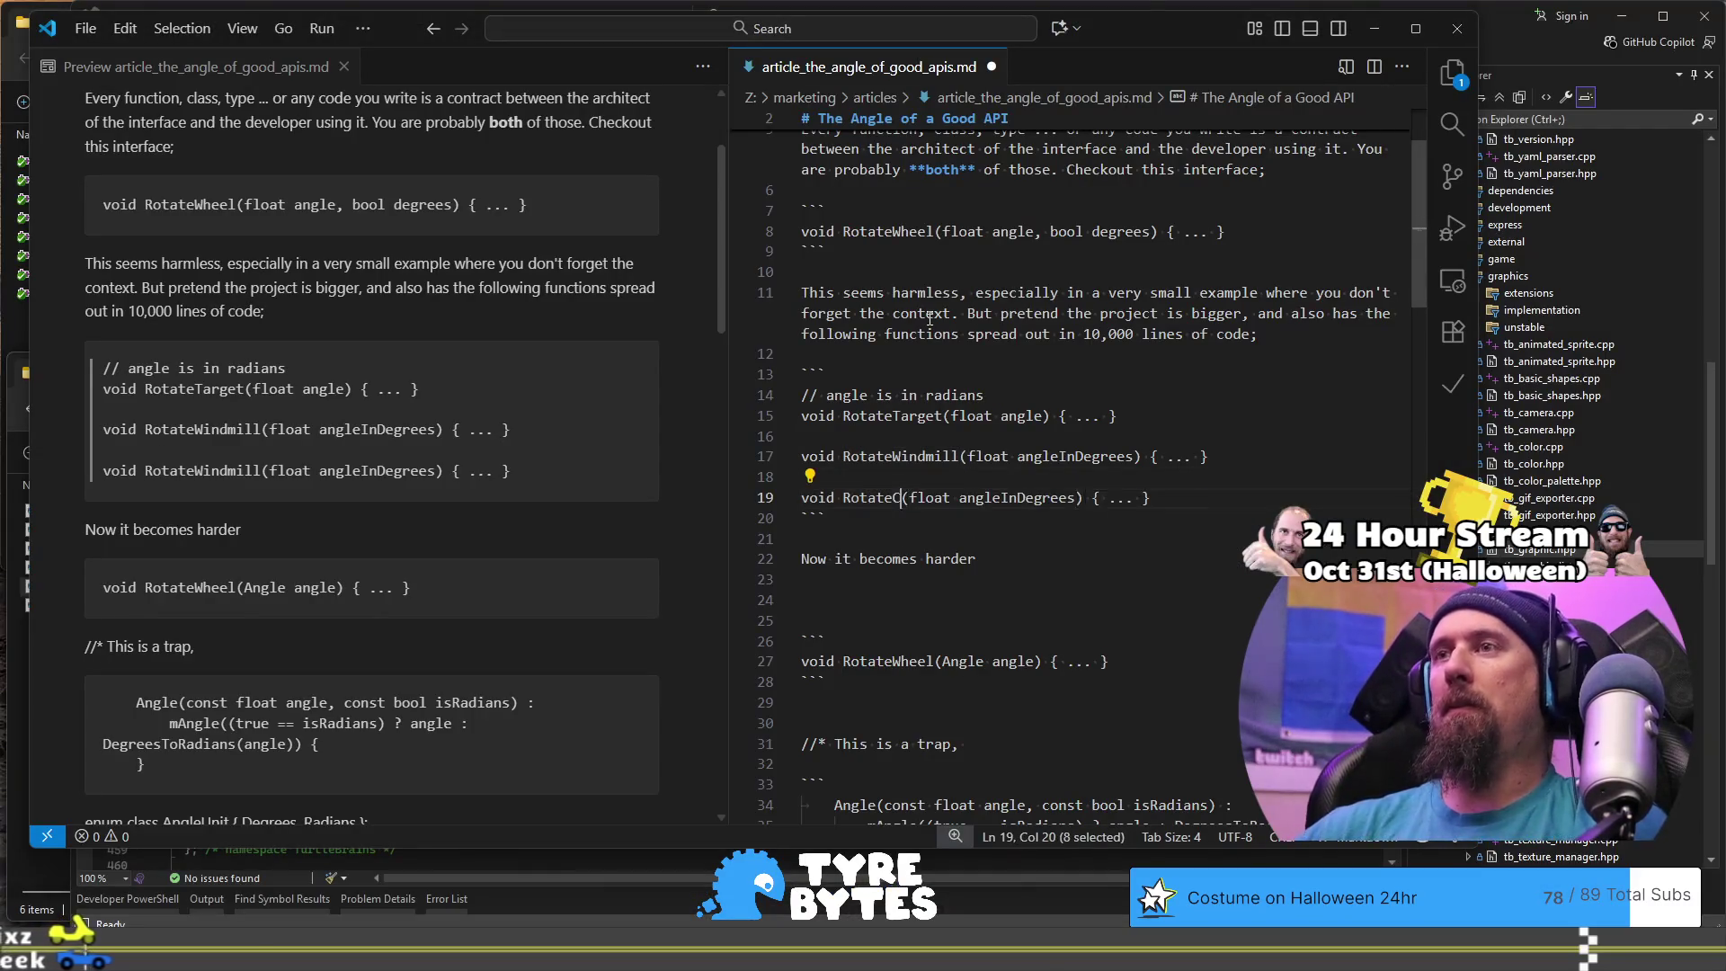
type("Camera")
key("ctrl+Right")
key("ctrl+Right")
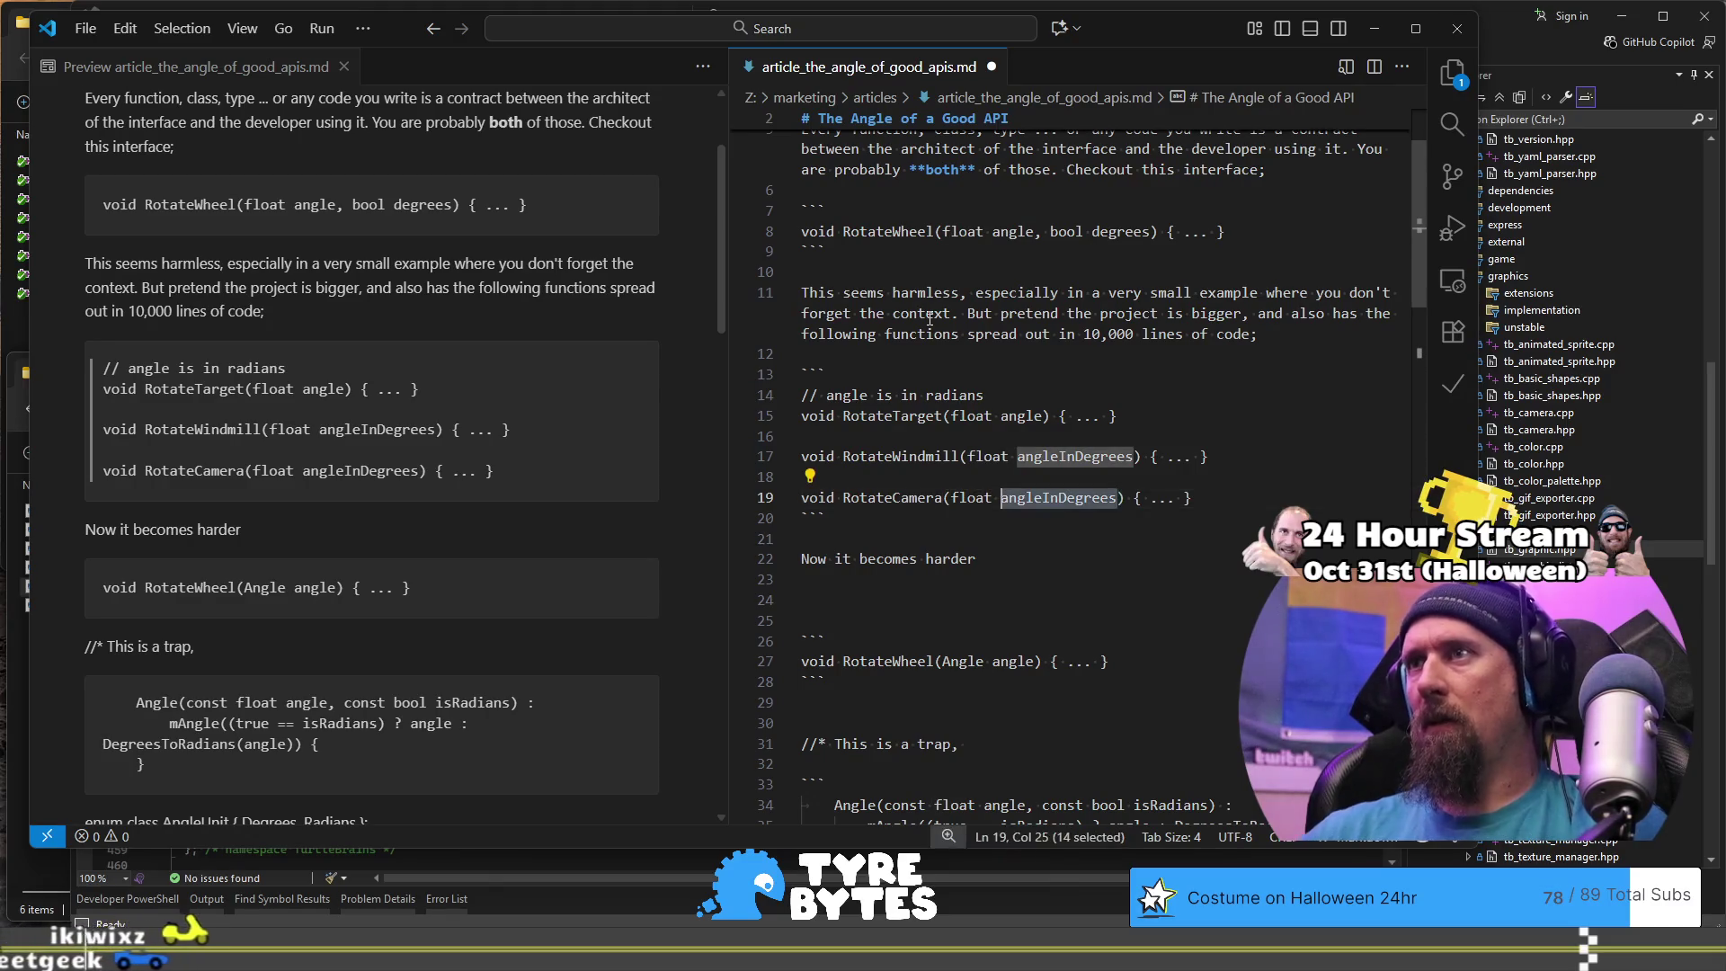
key("BackSpace")
key("BackSpace")
key("BackSpace")
type(", bool")
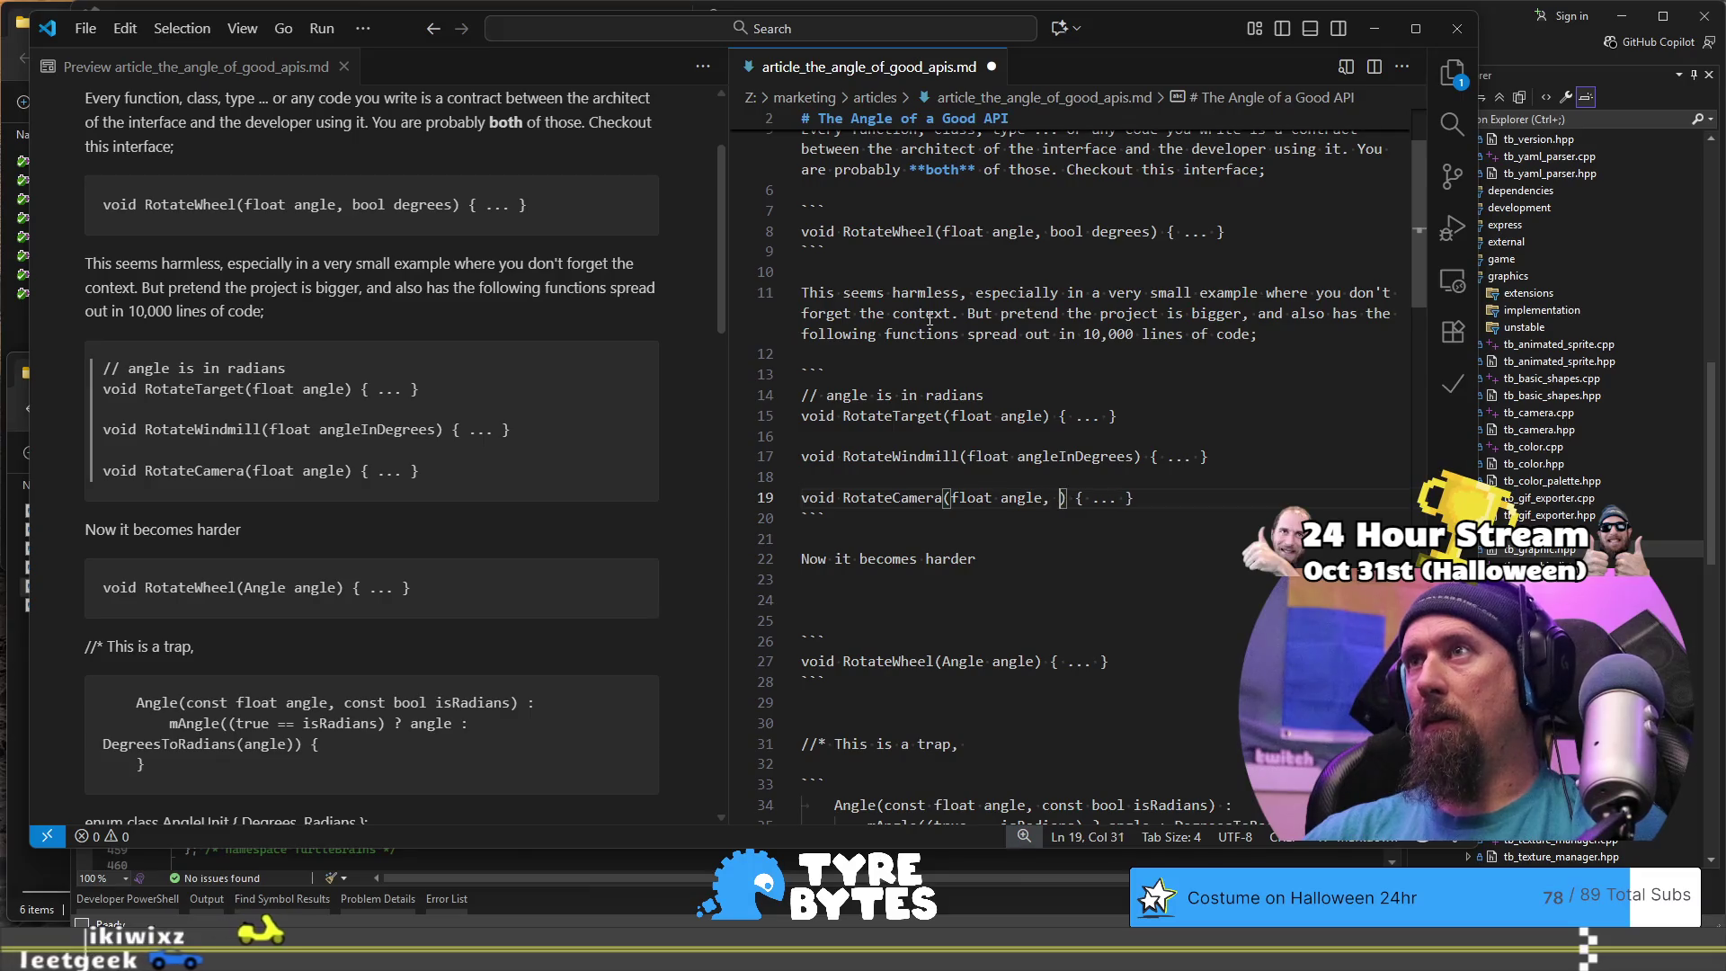
type(" radians")
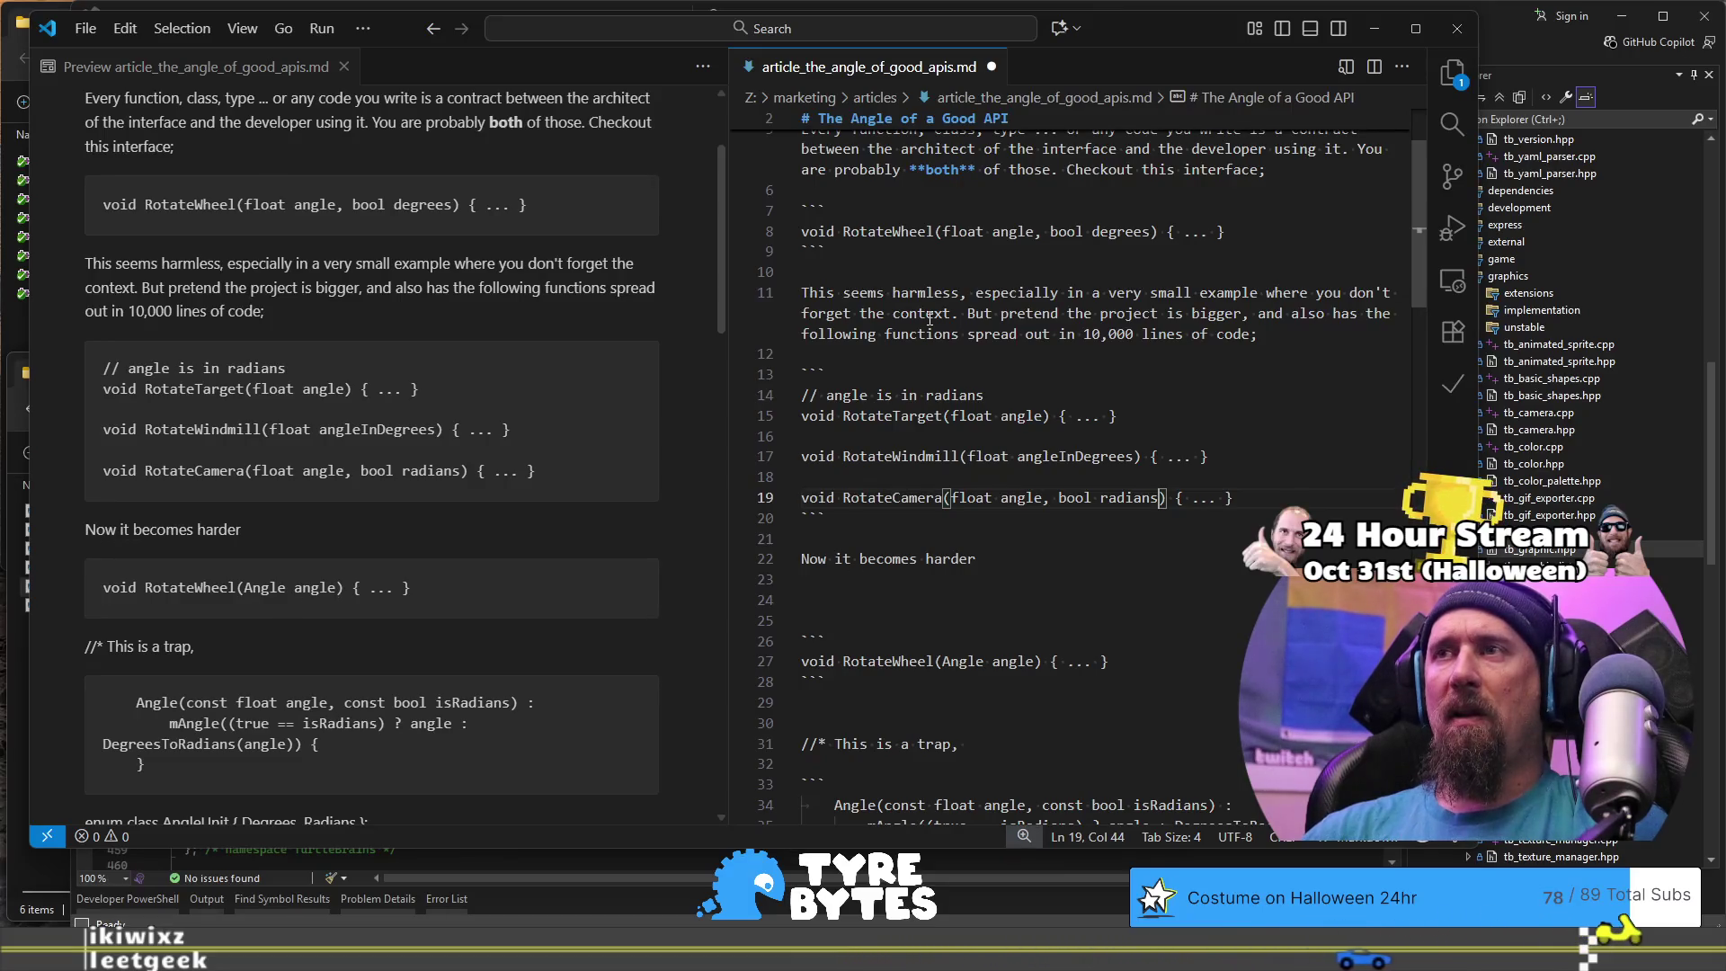
key("Down")
key("Down")
key("Down")
key("Down")
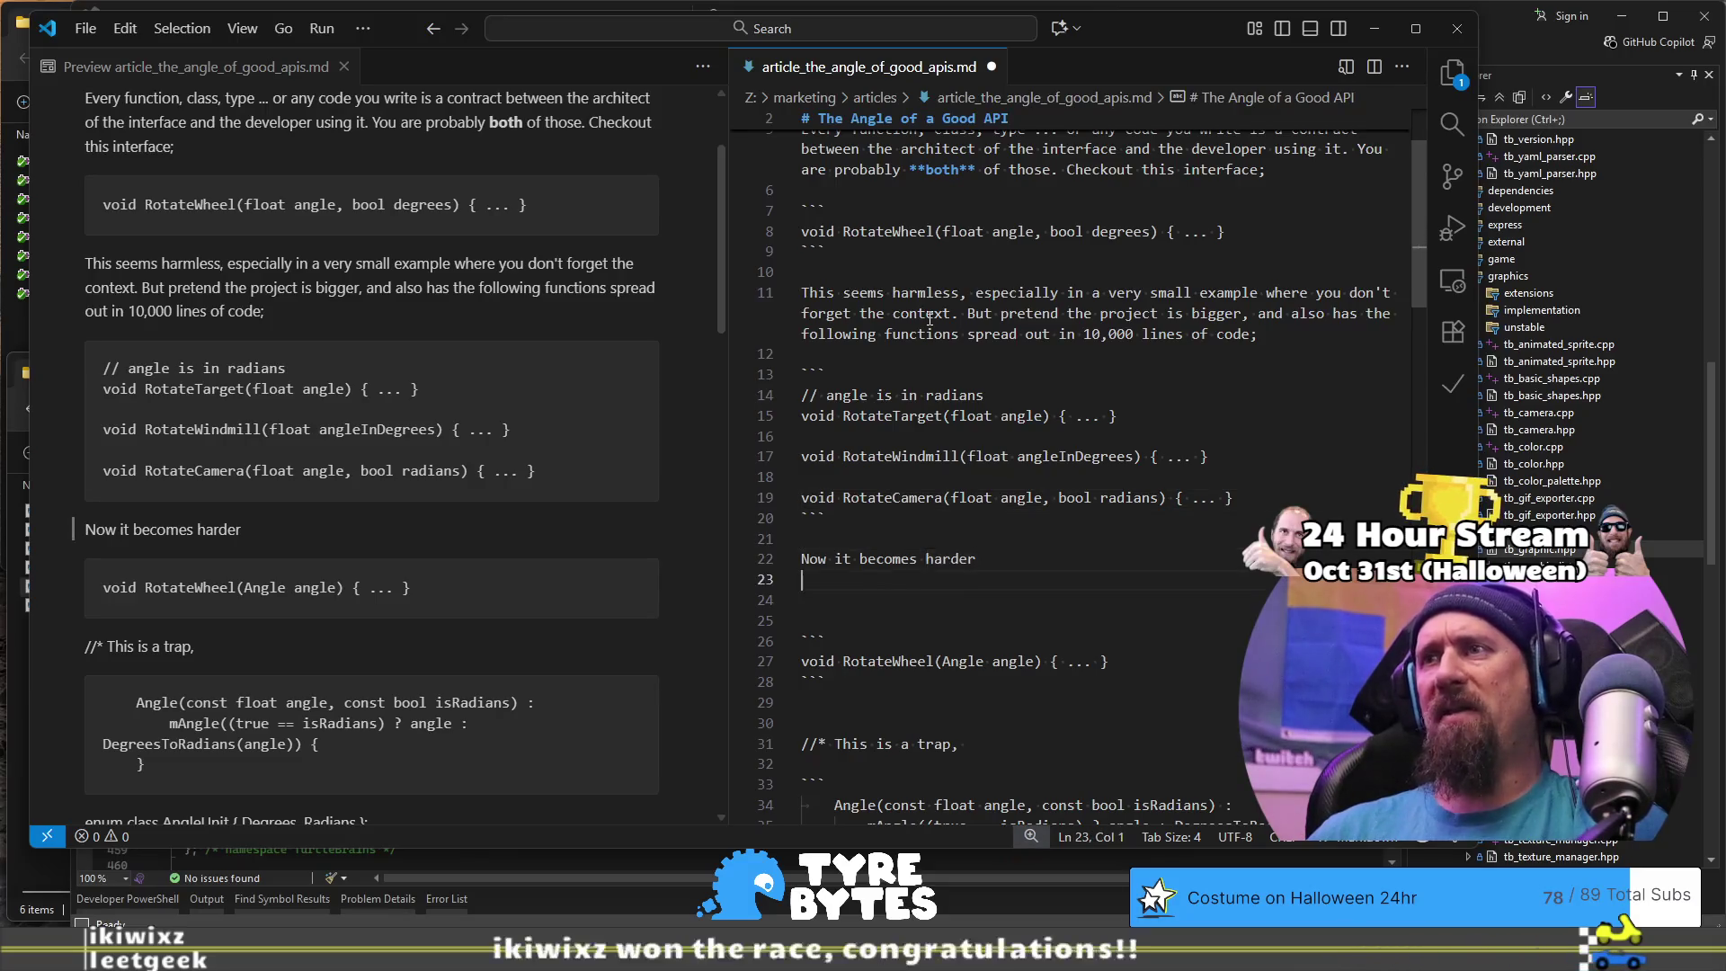
Step: Remove the 'Now it becomes harder' sentence and RotateWheel(Angle angle) block, adding a blank line
key("shift+Up")
key("shift+Up")
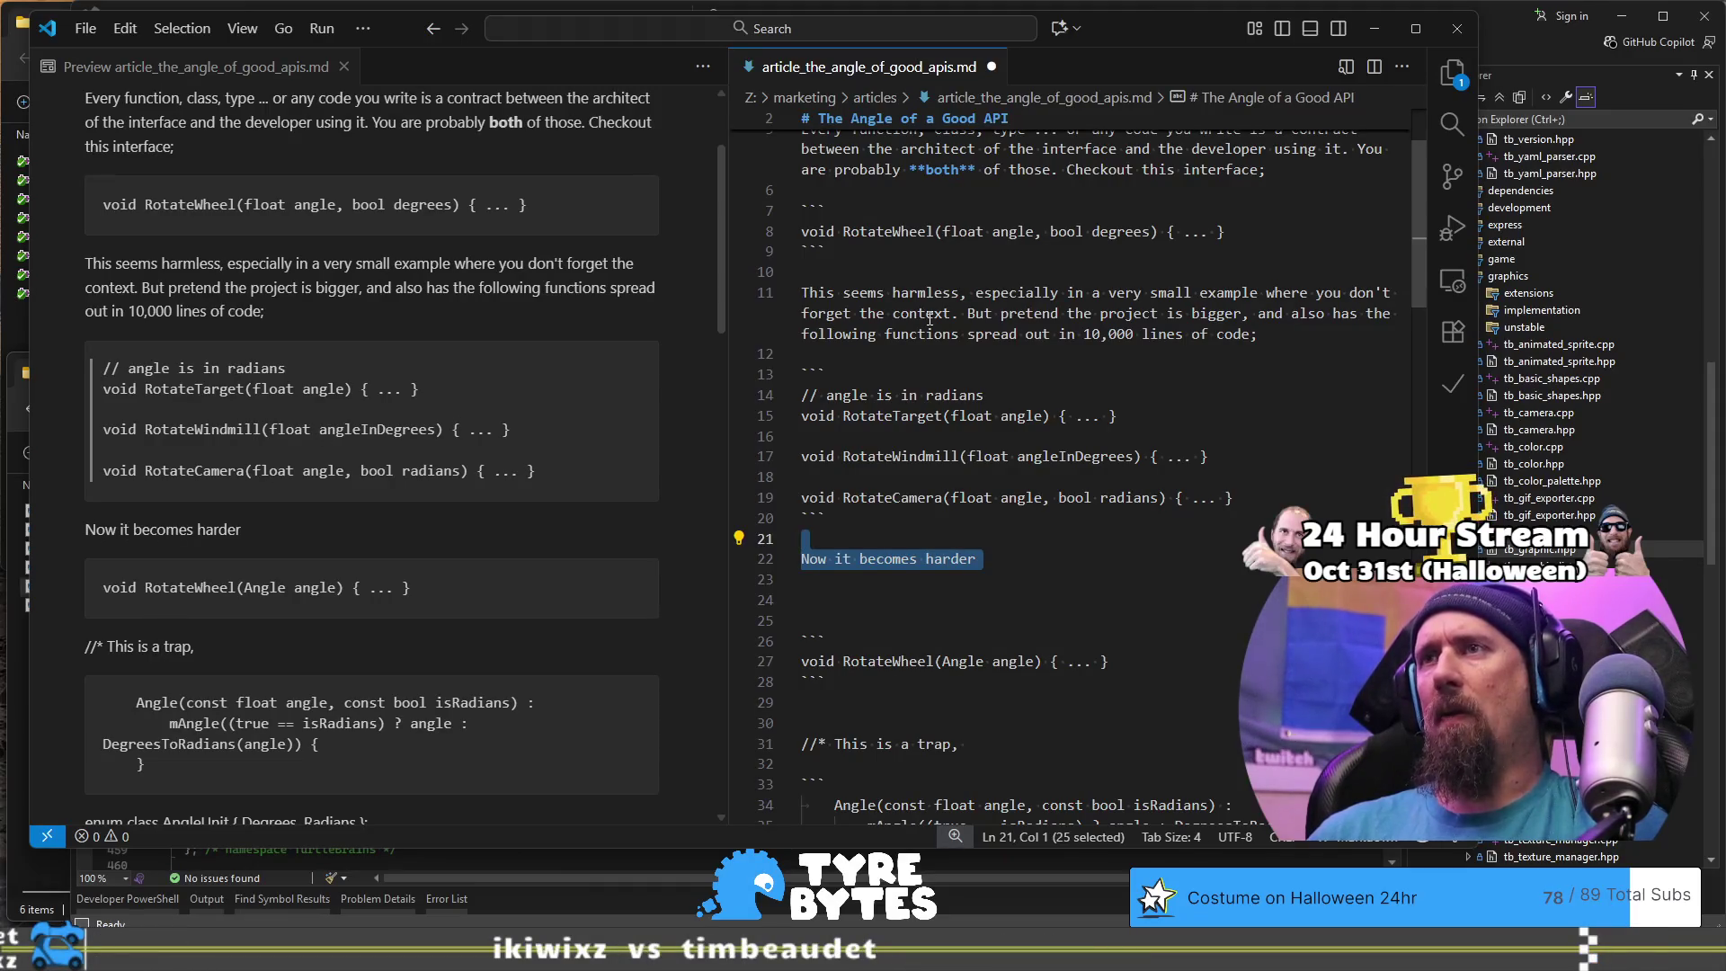
key("Escape")
key("shift+Down")
key("shift+Down")
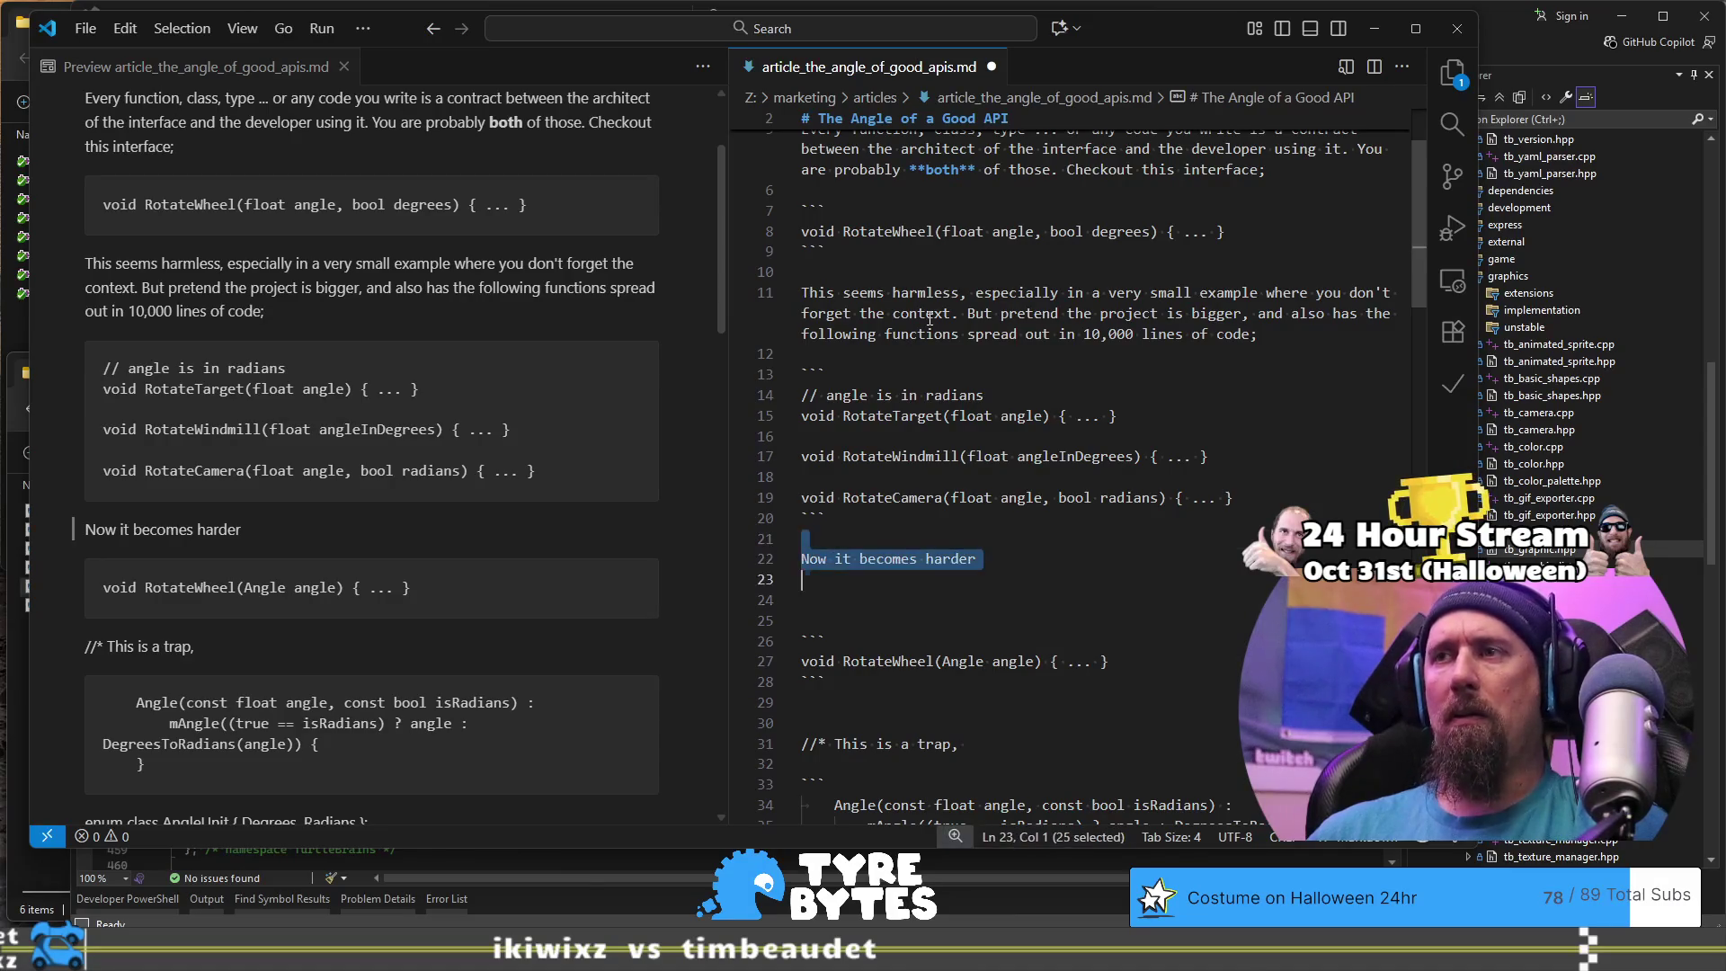
key("shift+Down")
key("shift+Down")
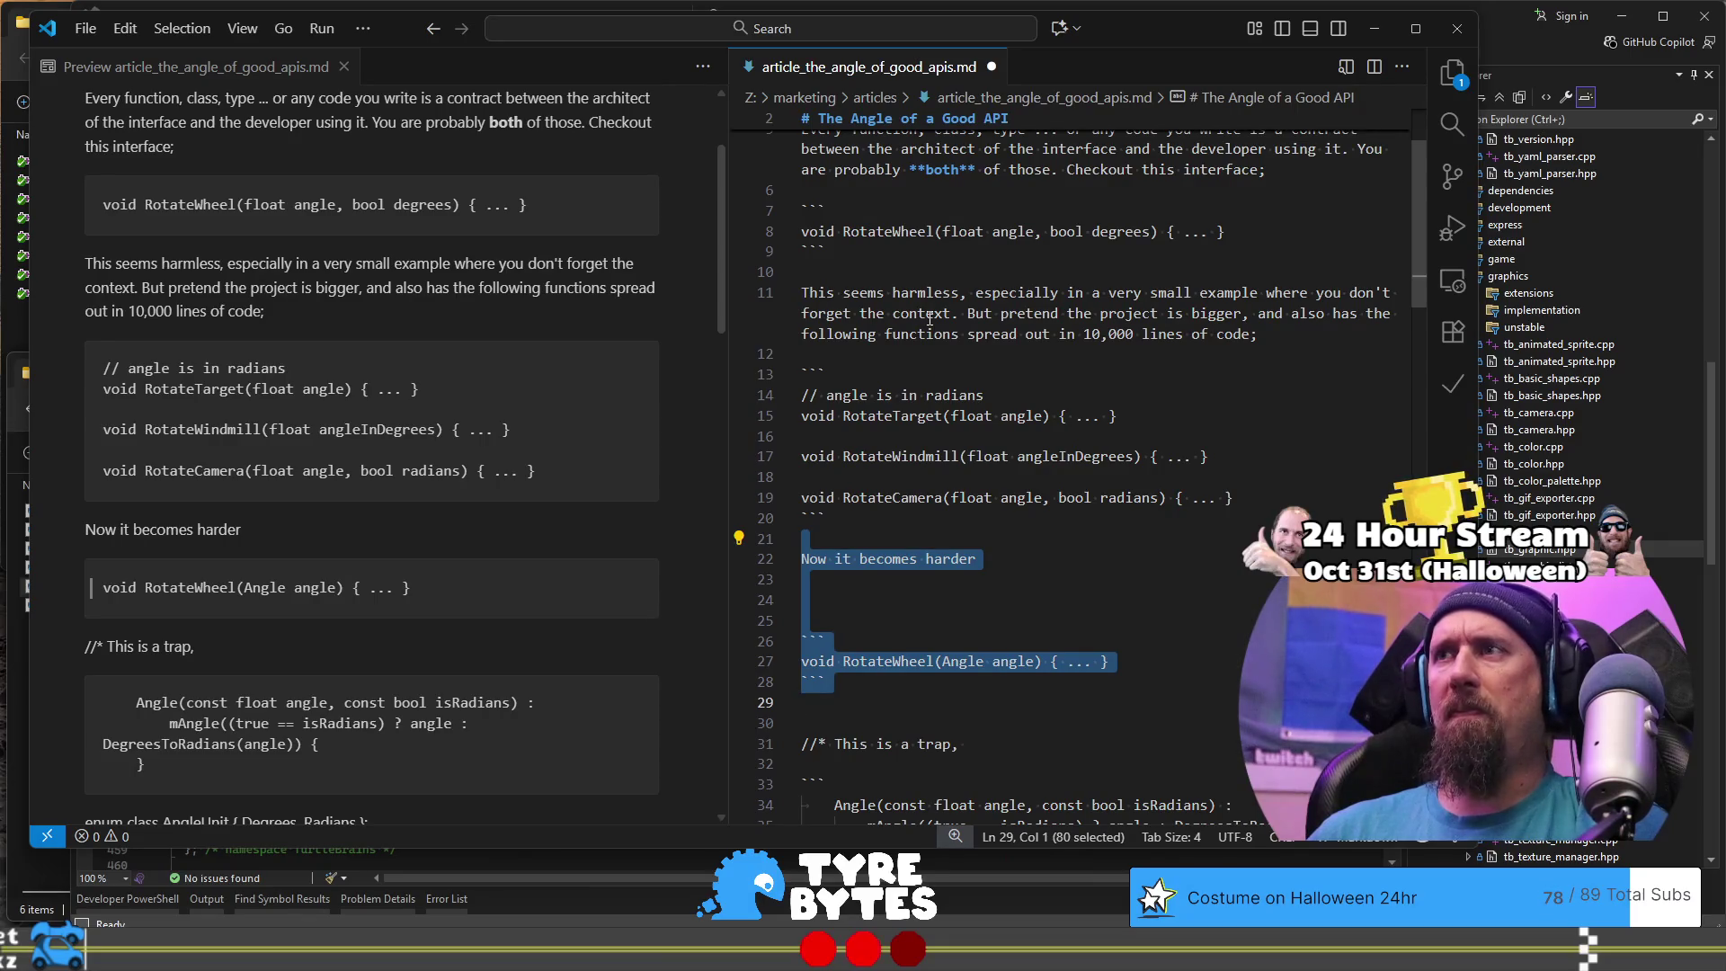
key("Return")
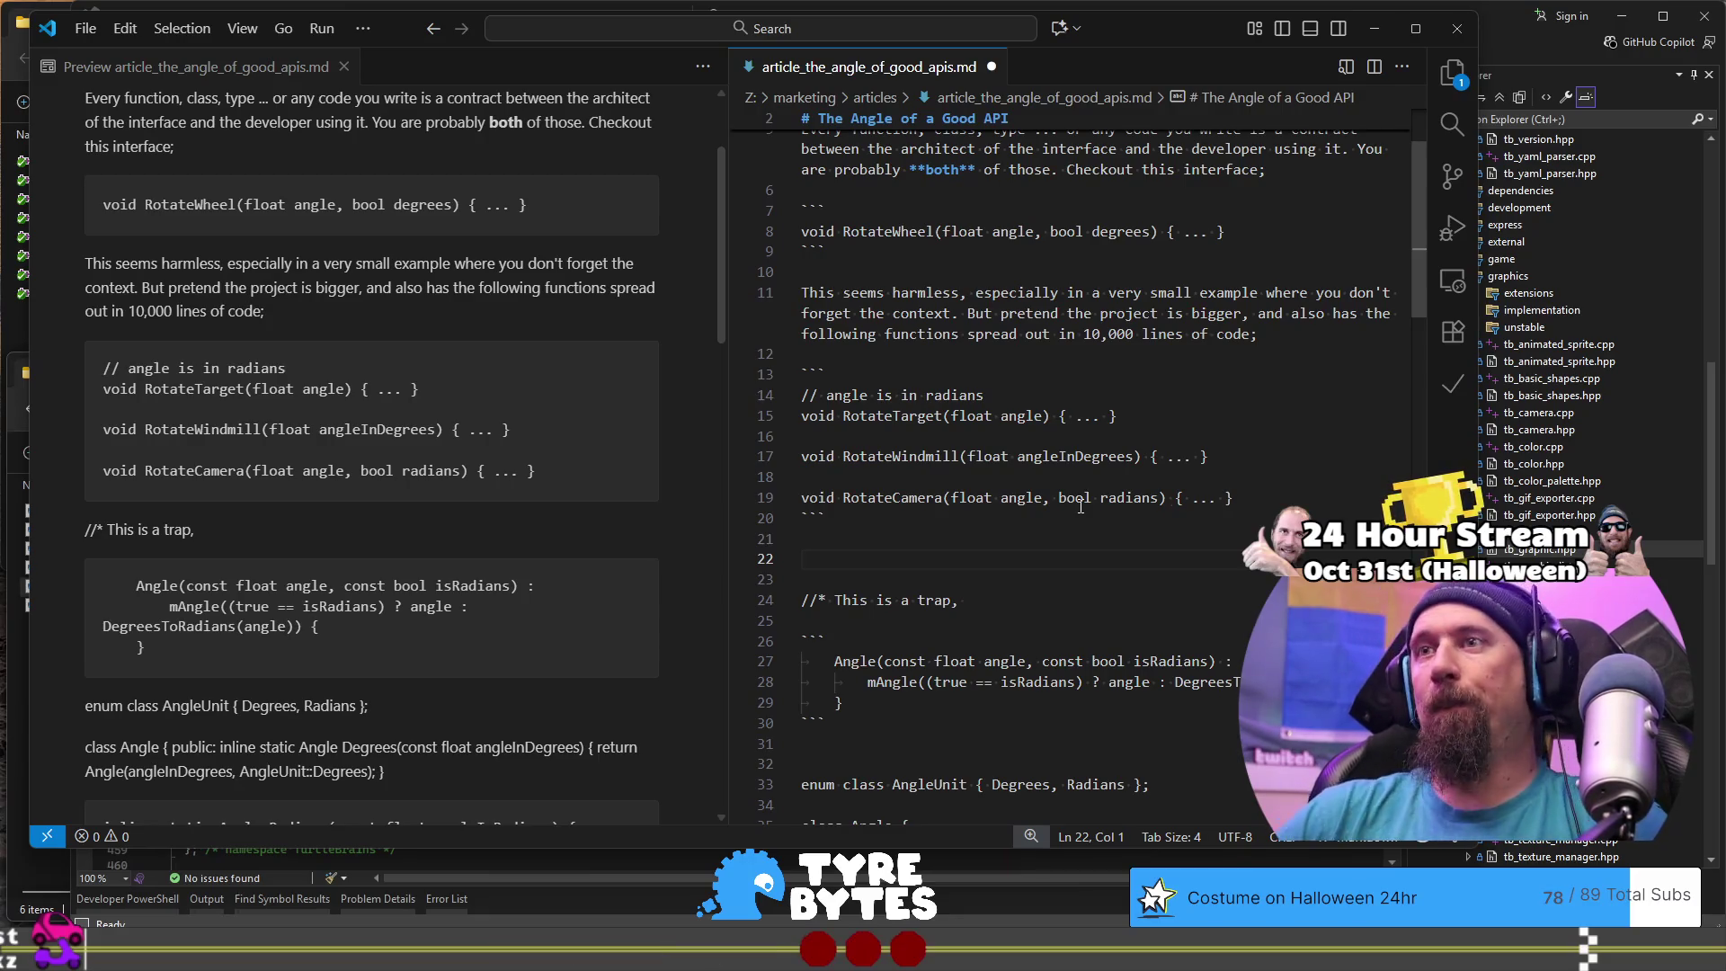
key("Return")
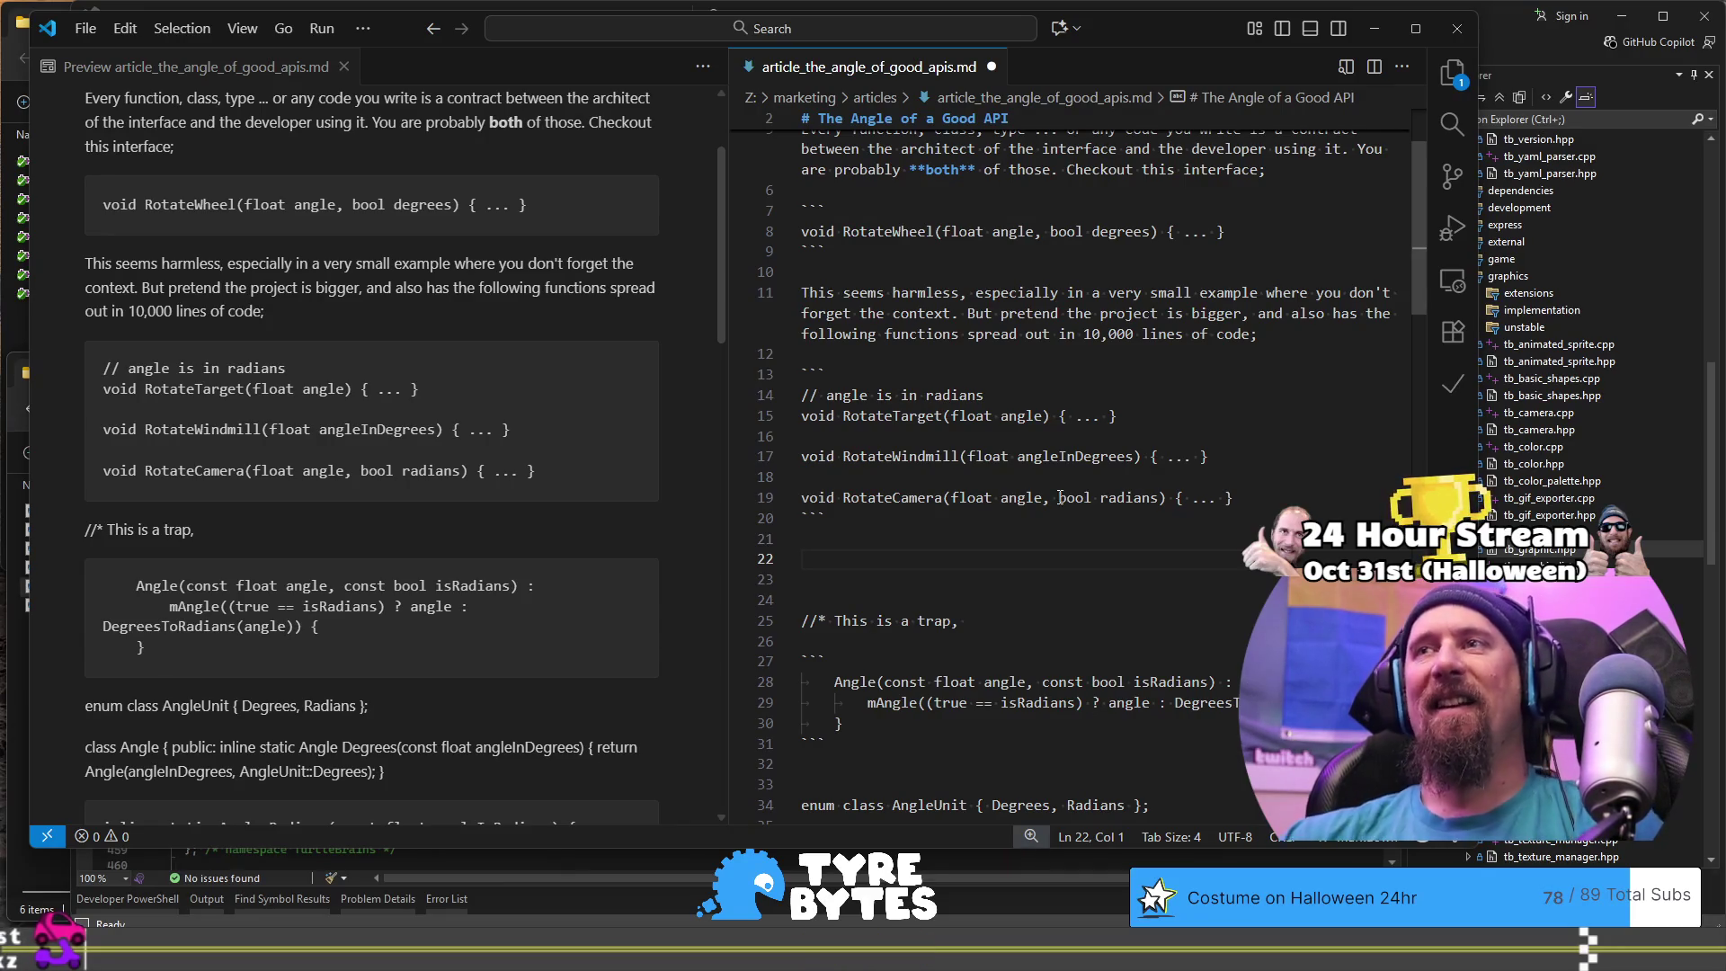
left_click(862, 397)
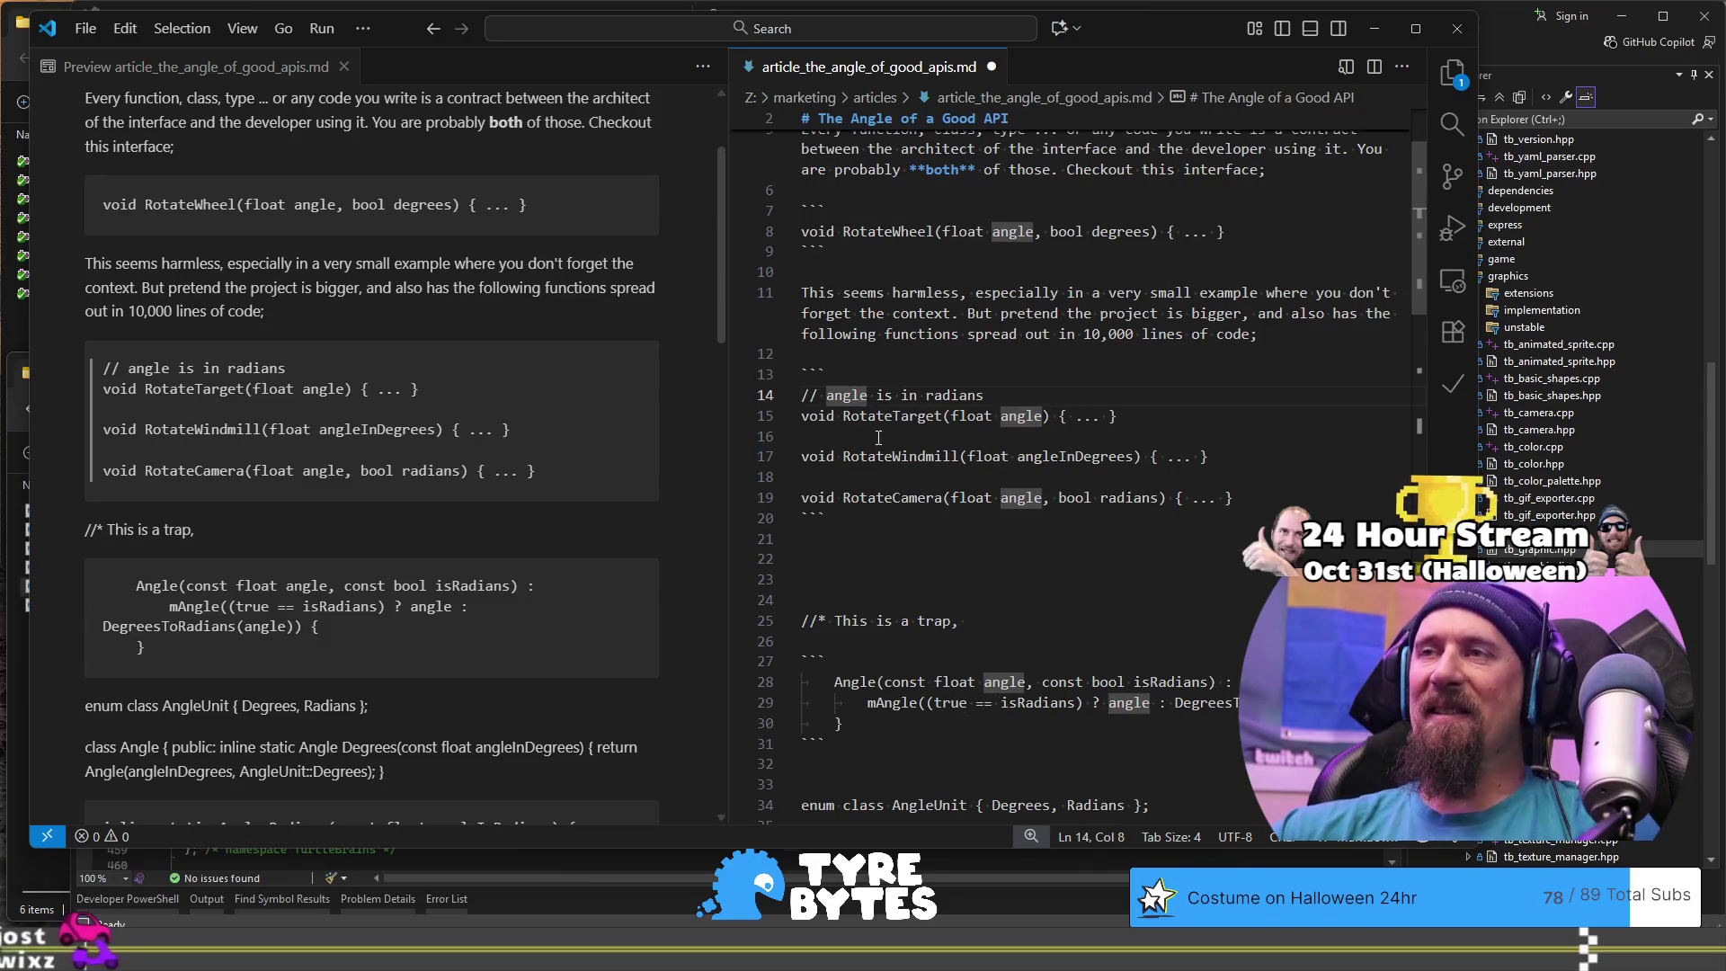
left_click(884, 457)
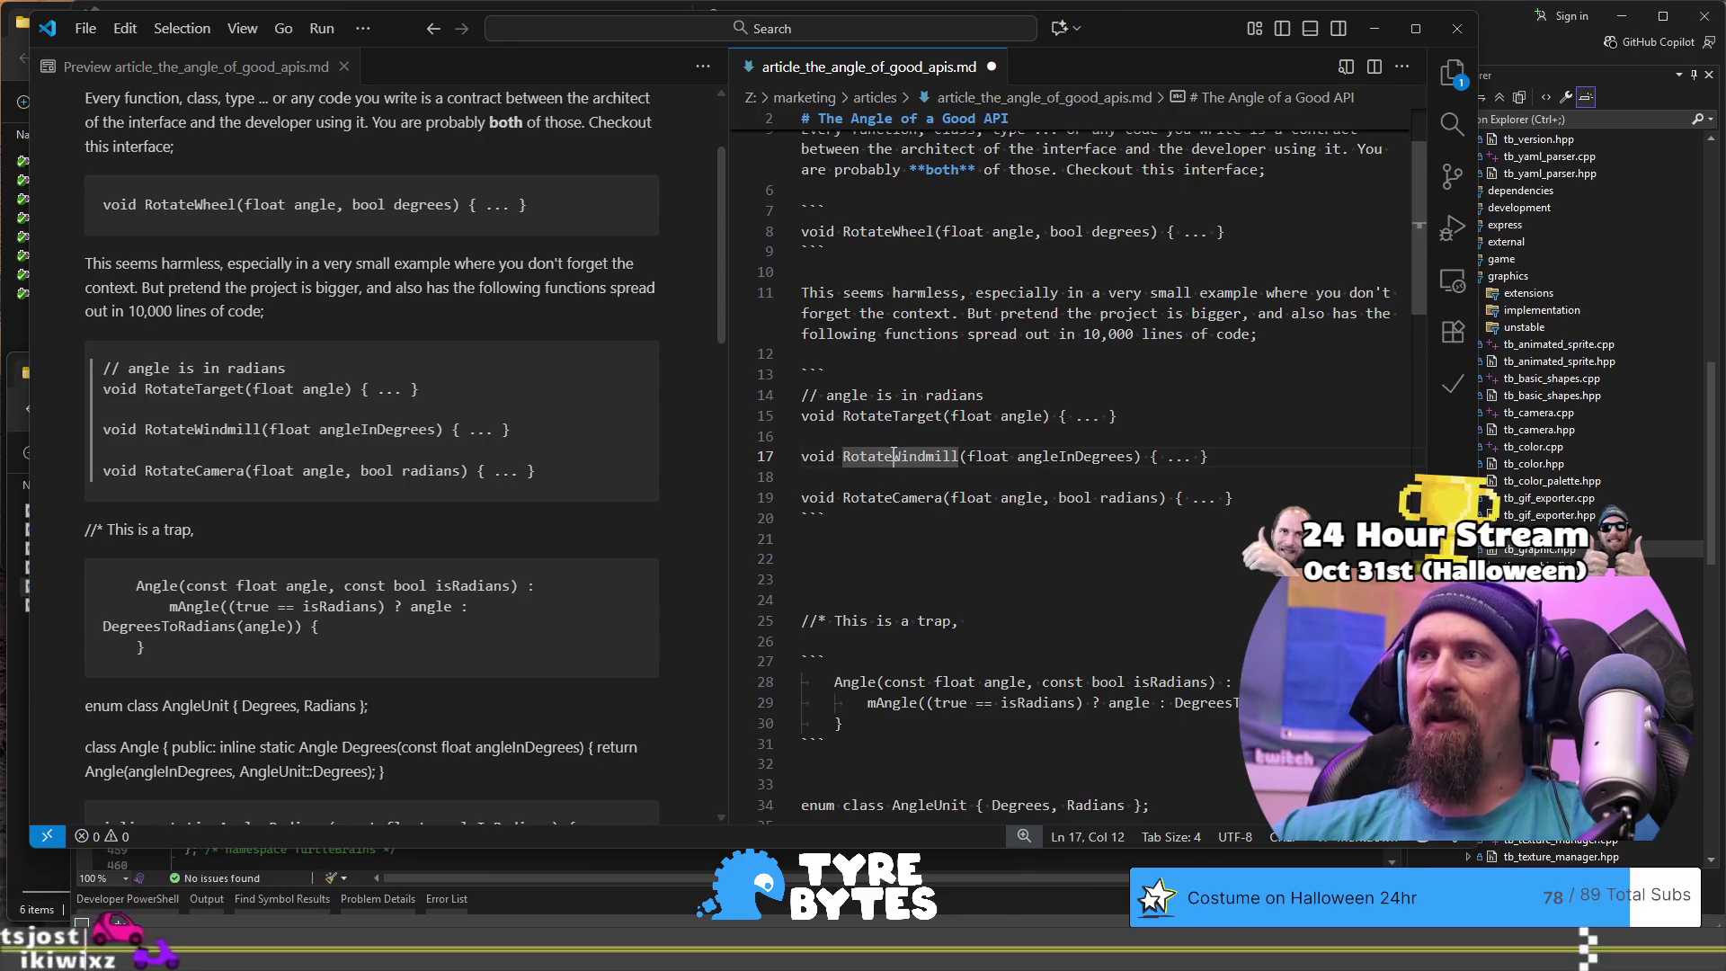
left_click(886, 551)
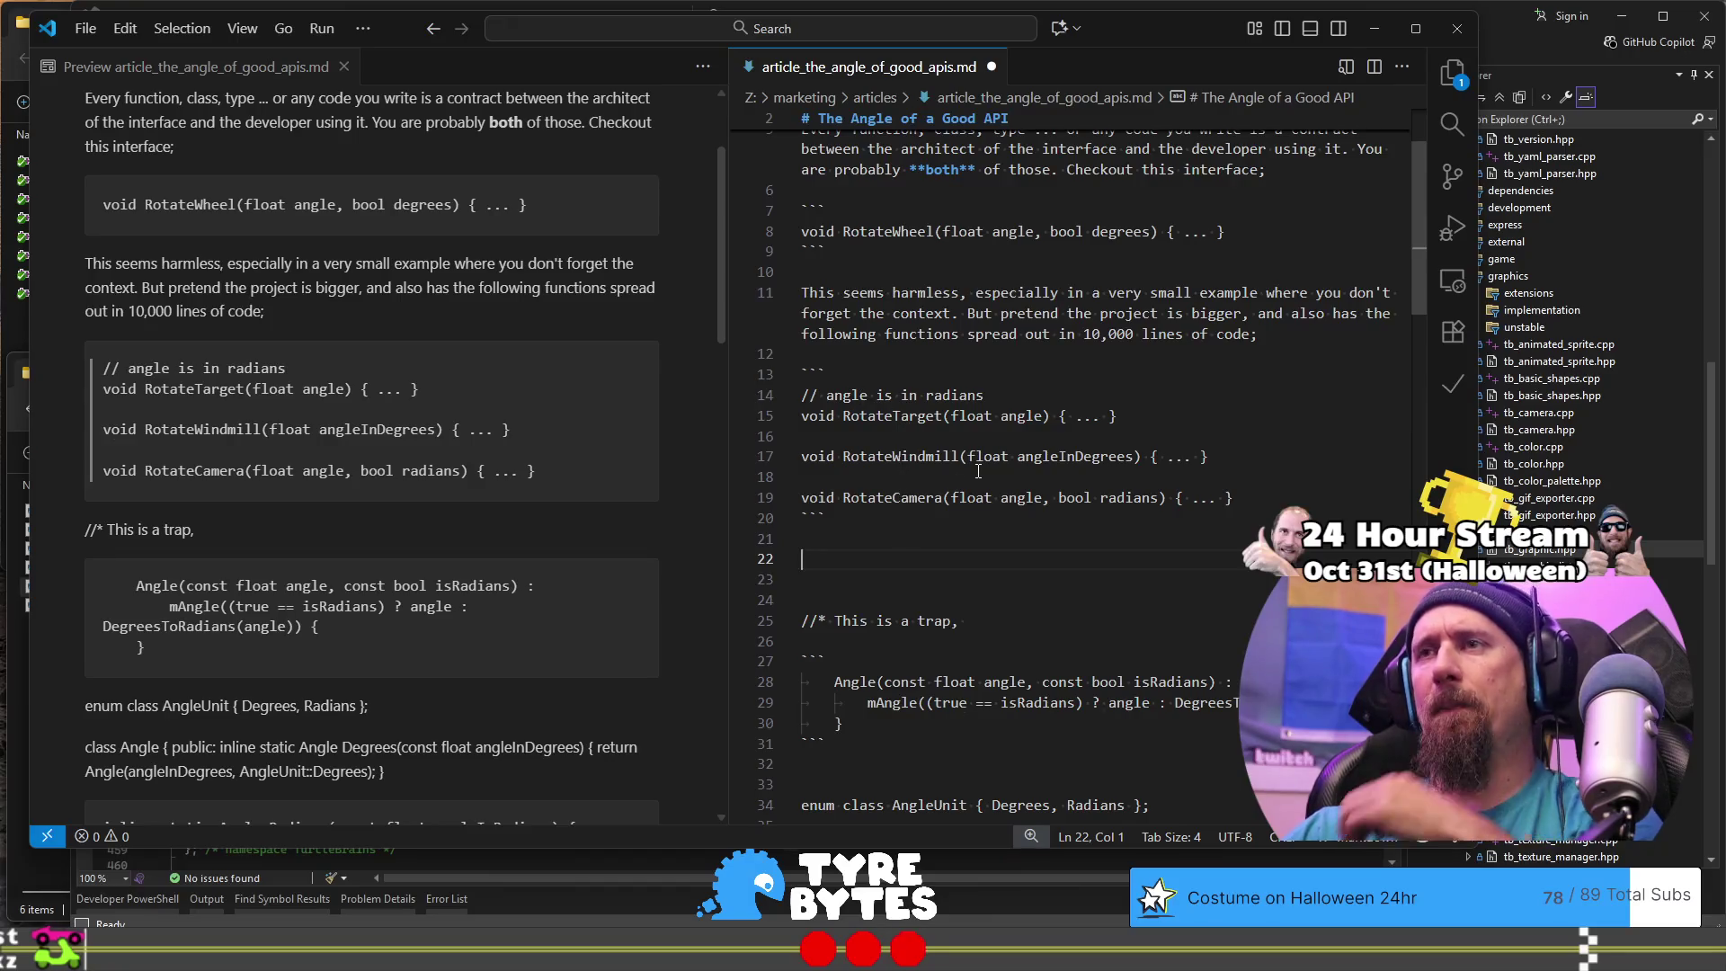
type("Now")
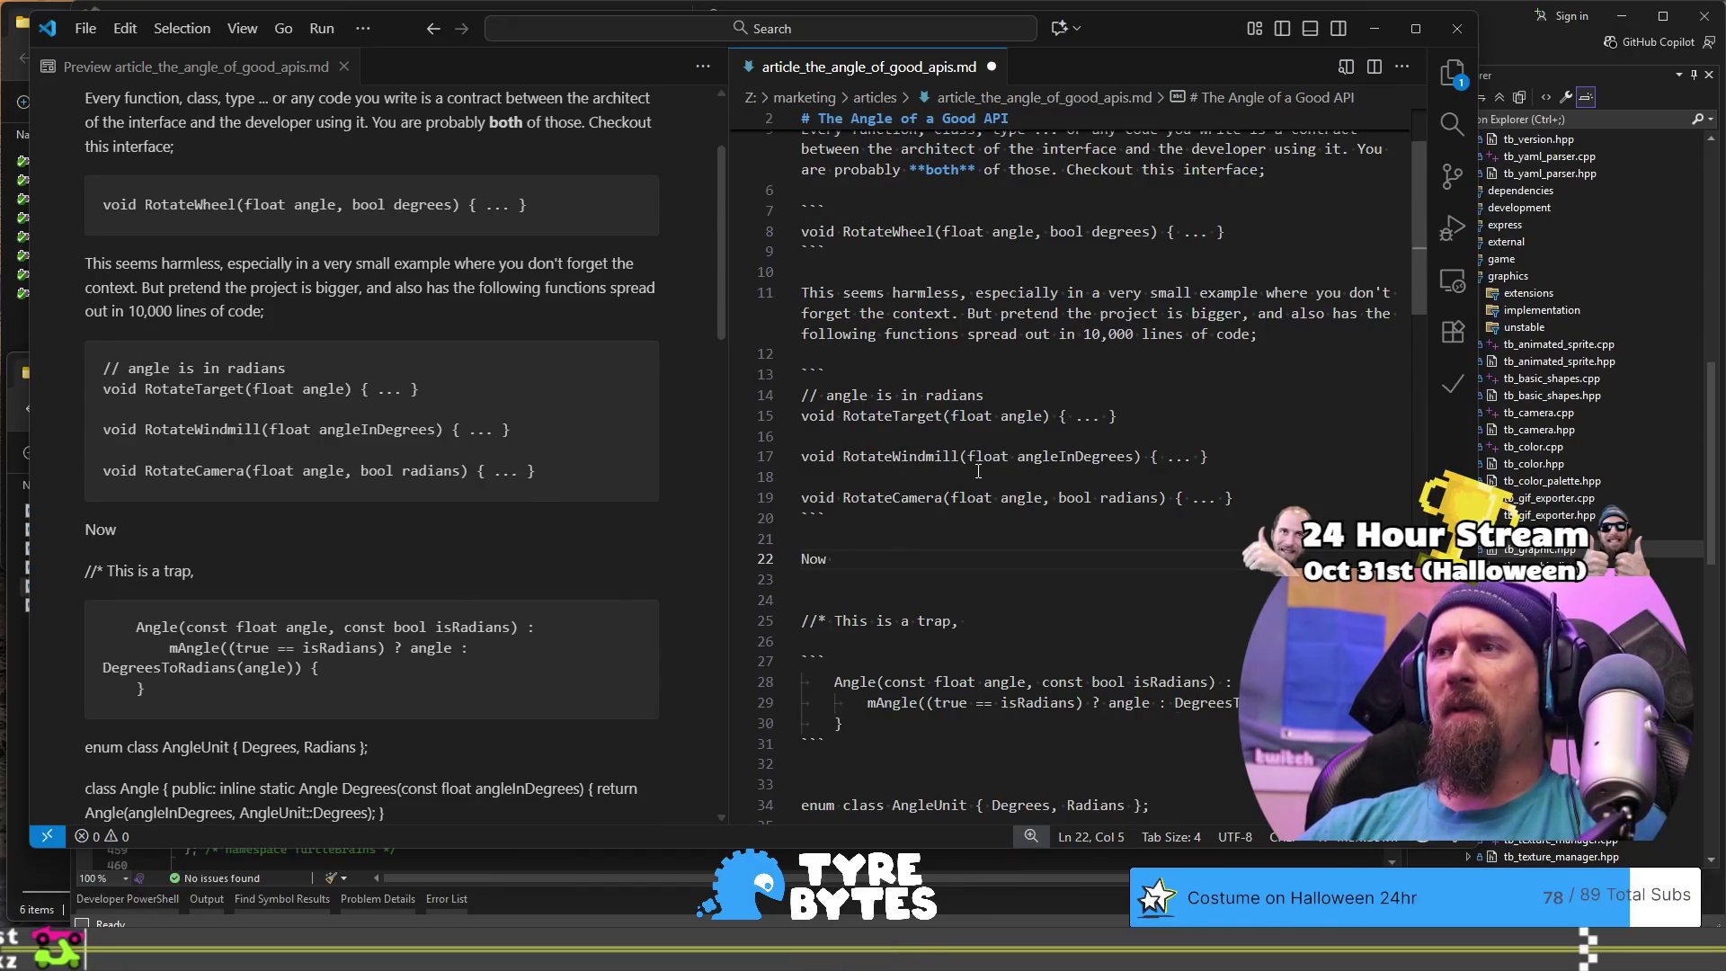
type(" in this ")
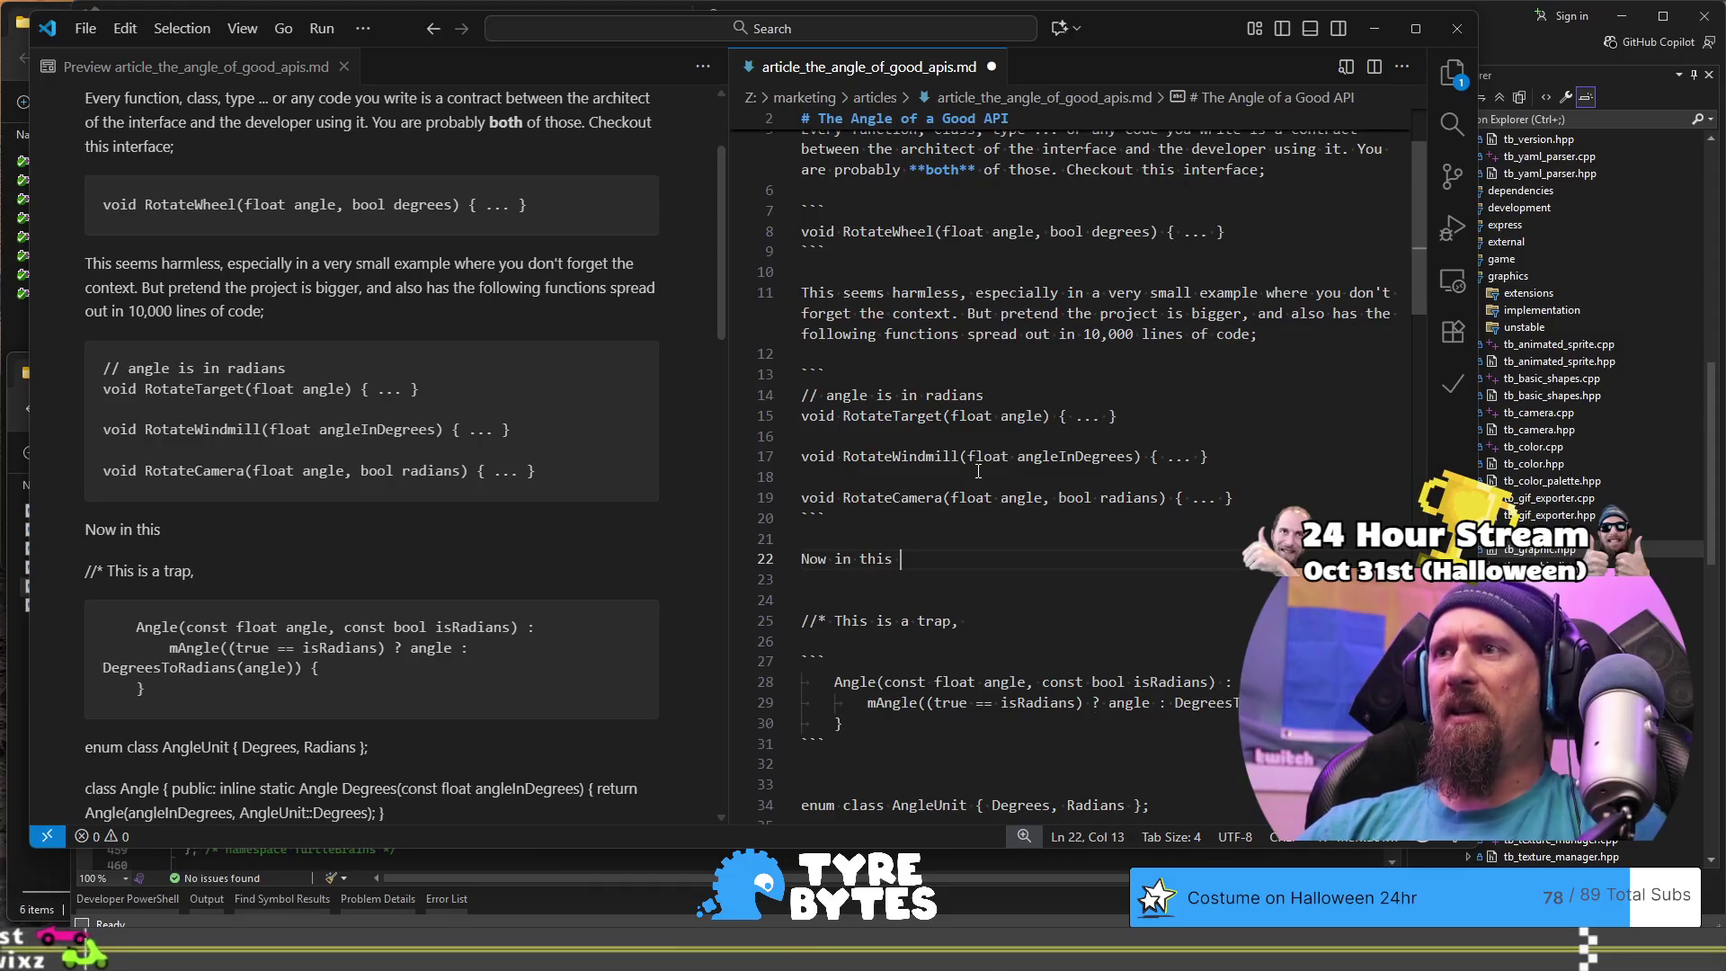
type("project as ")
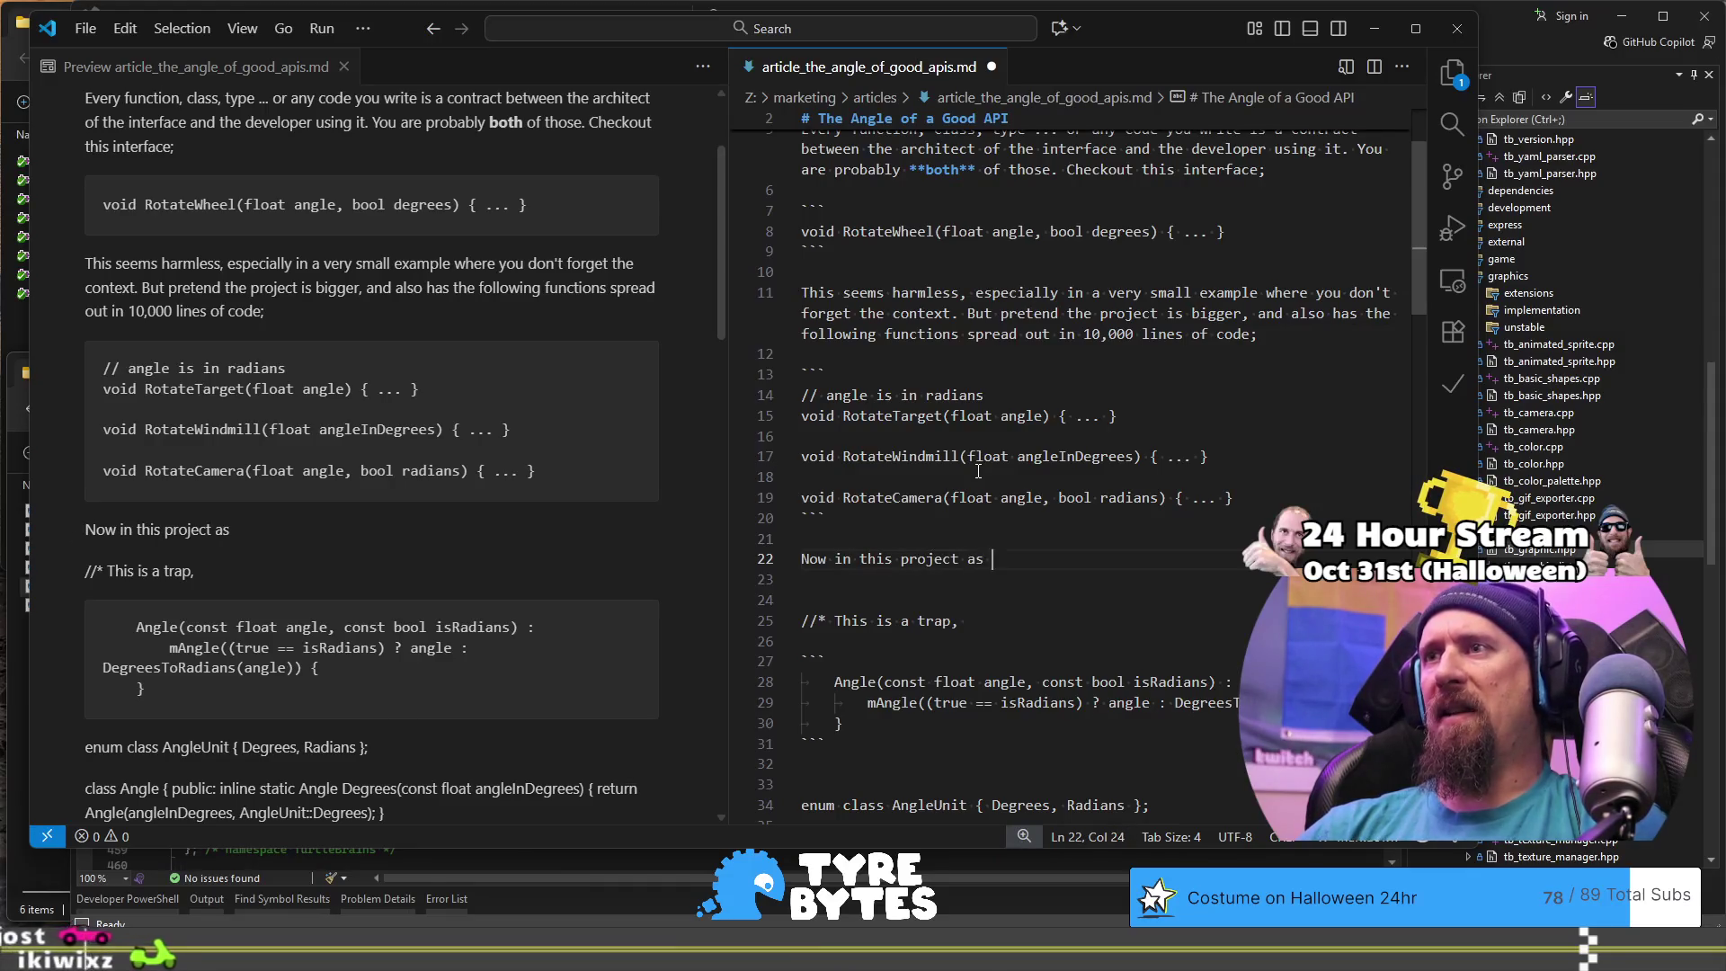
type("it has ")
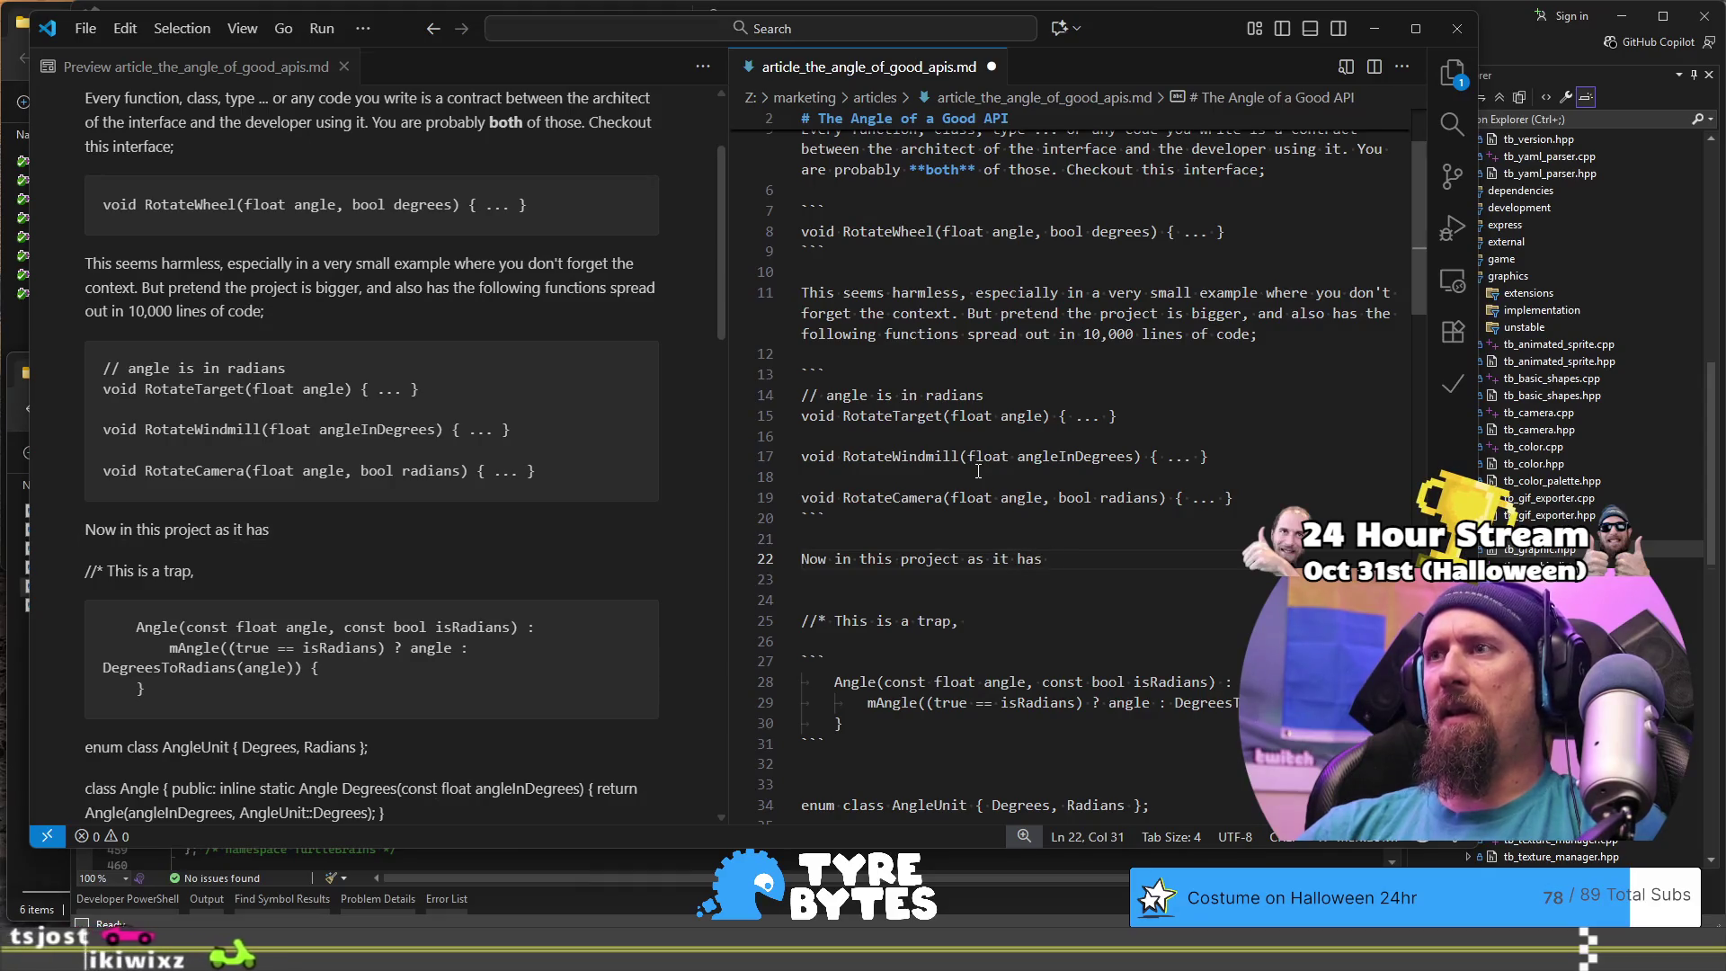
type("grown there ")
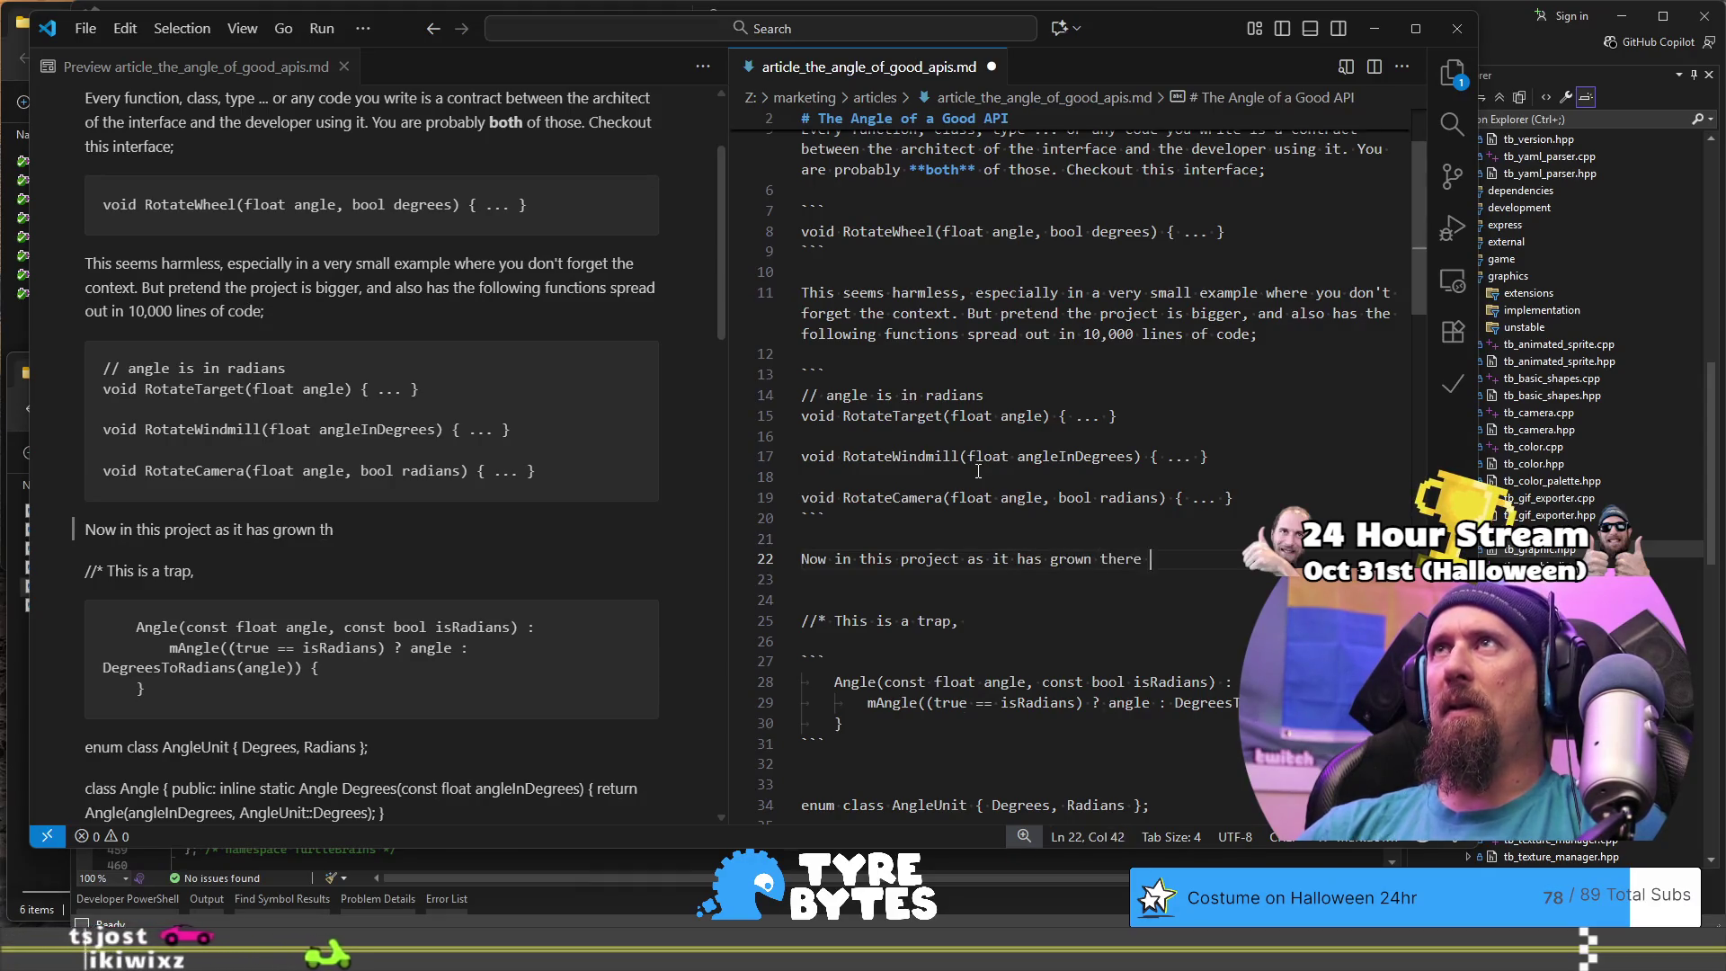
type("are")
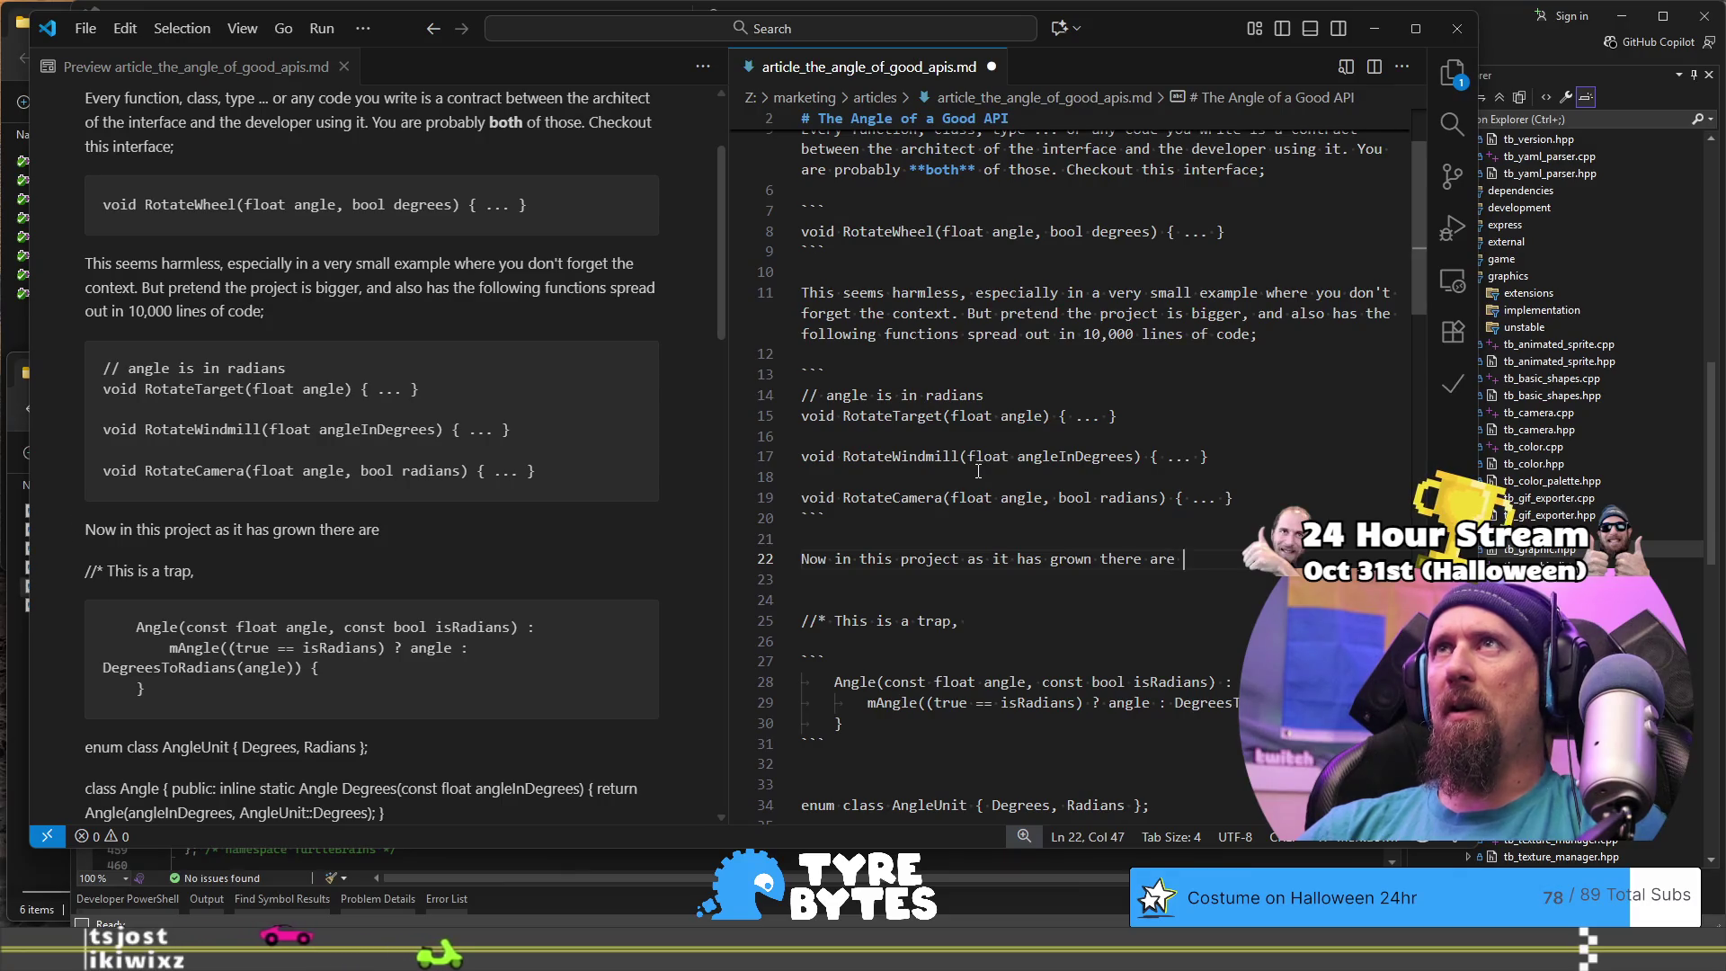
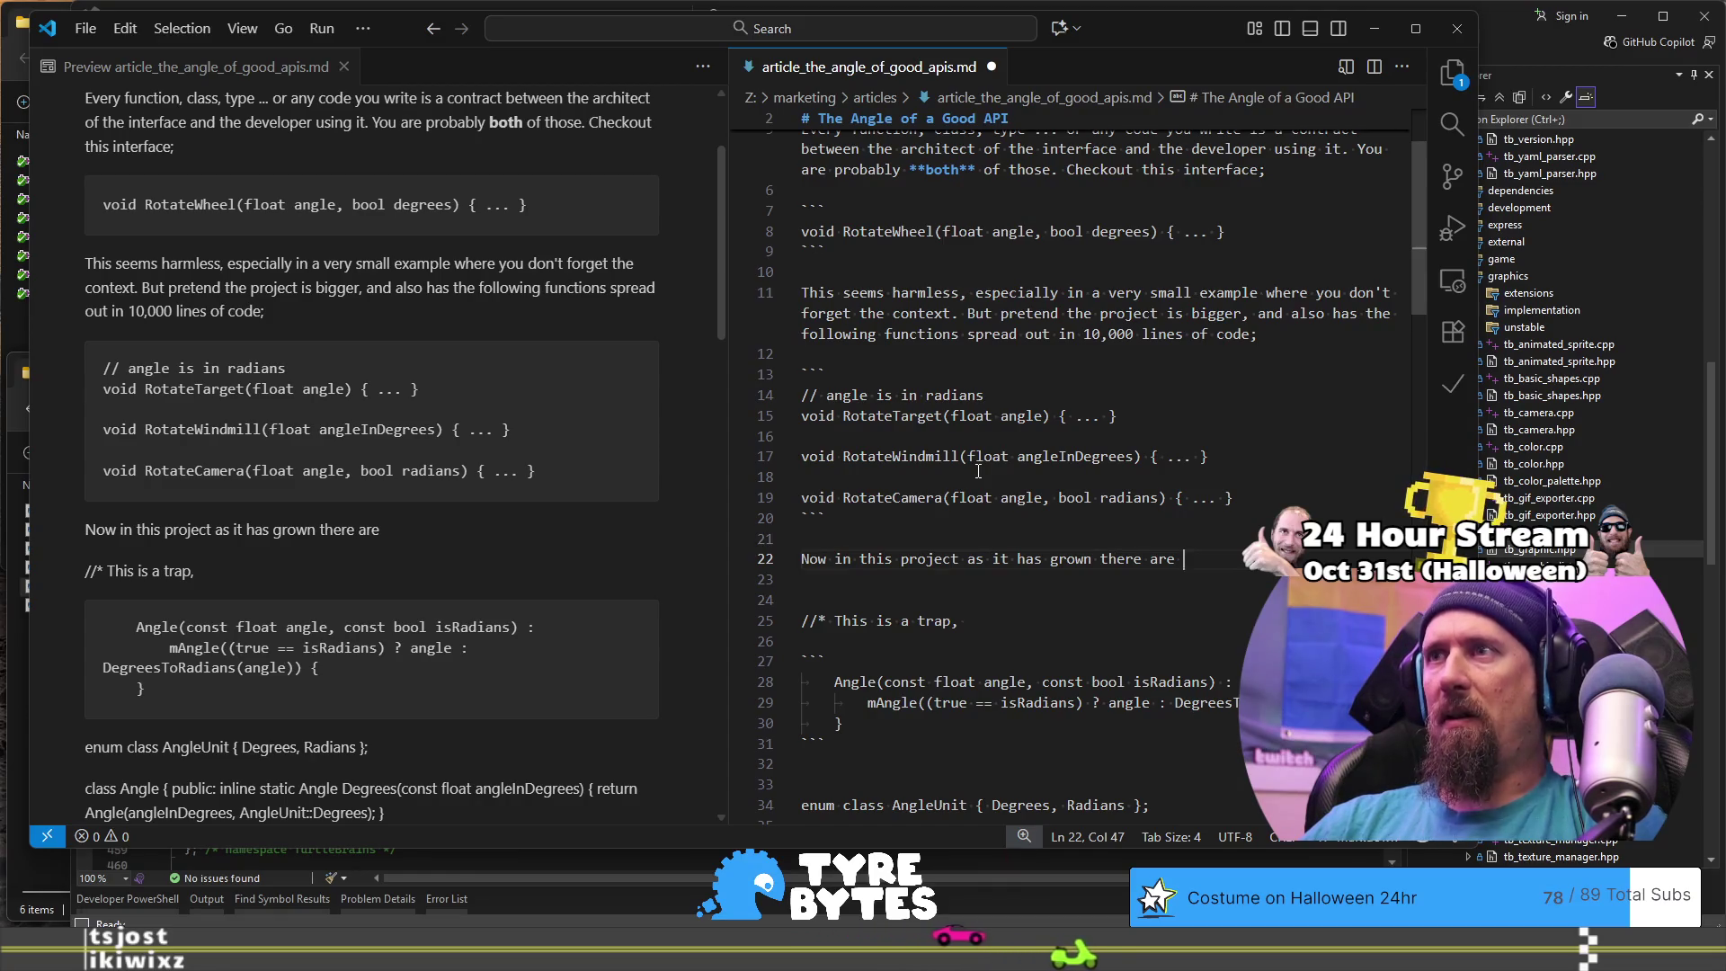
Step: Add 'many _different_' after 'there are' on line 22 so 'different' renders italic
type("many")
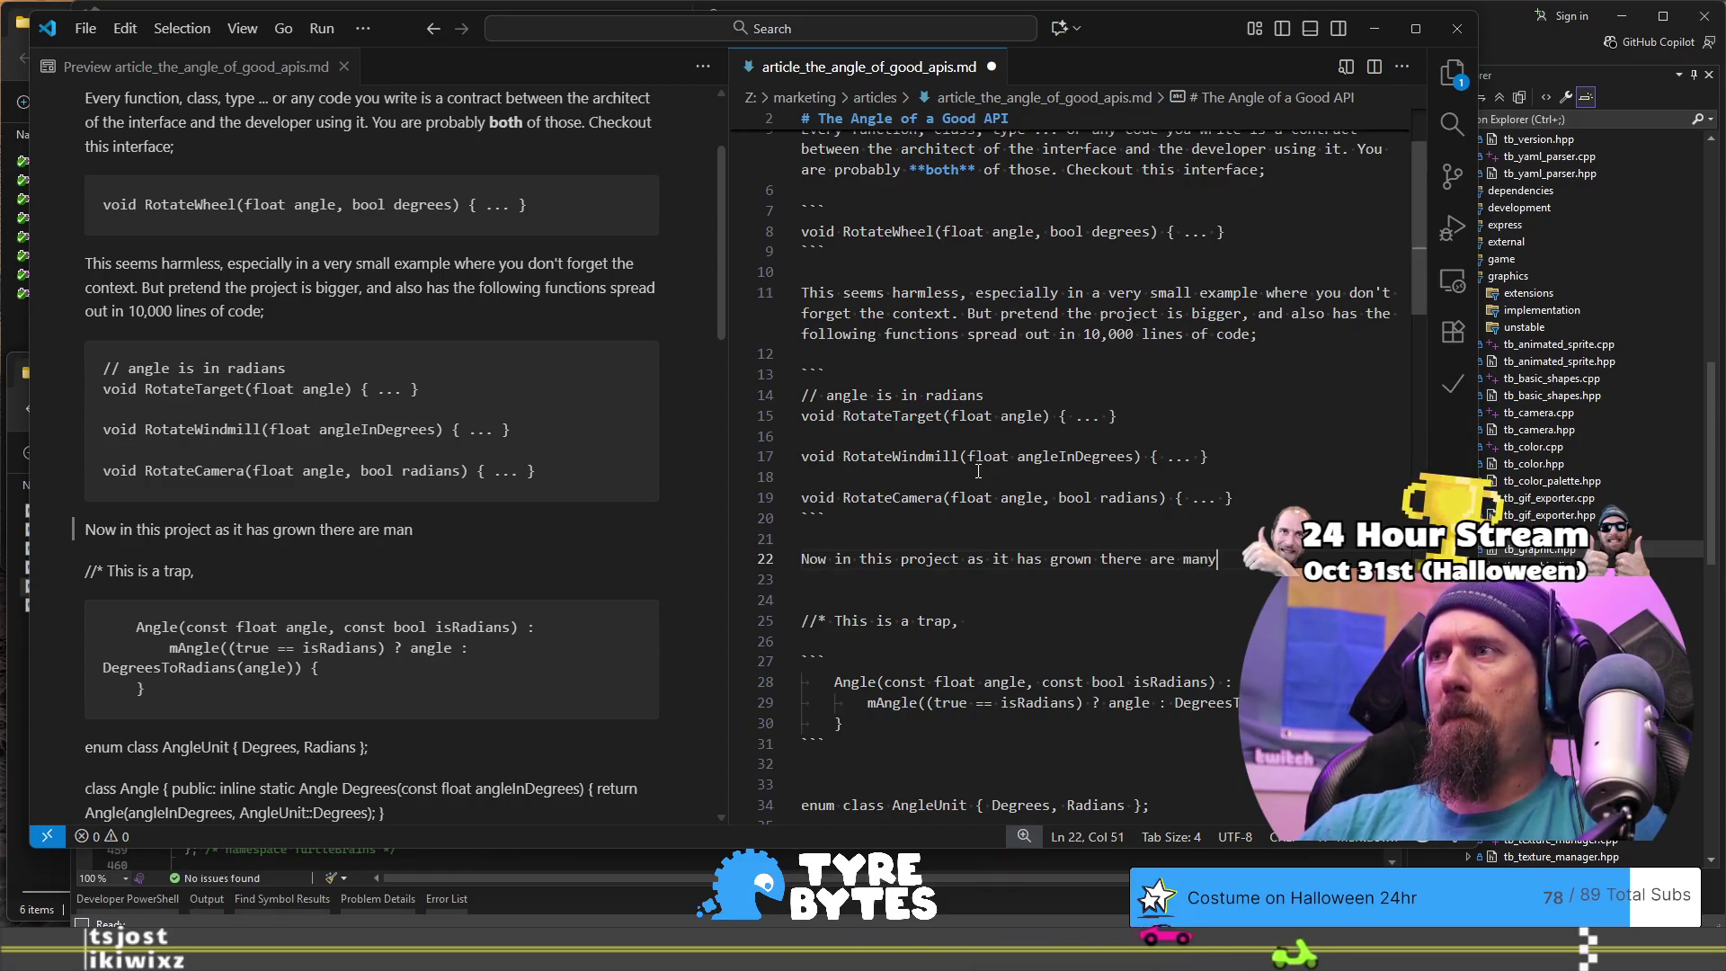
key("ctrl+i")
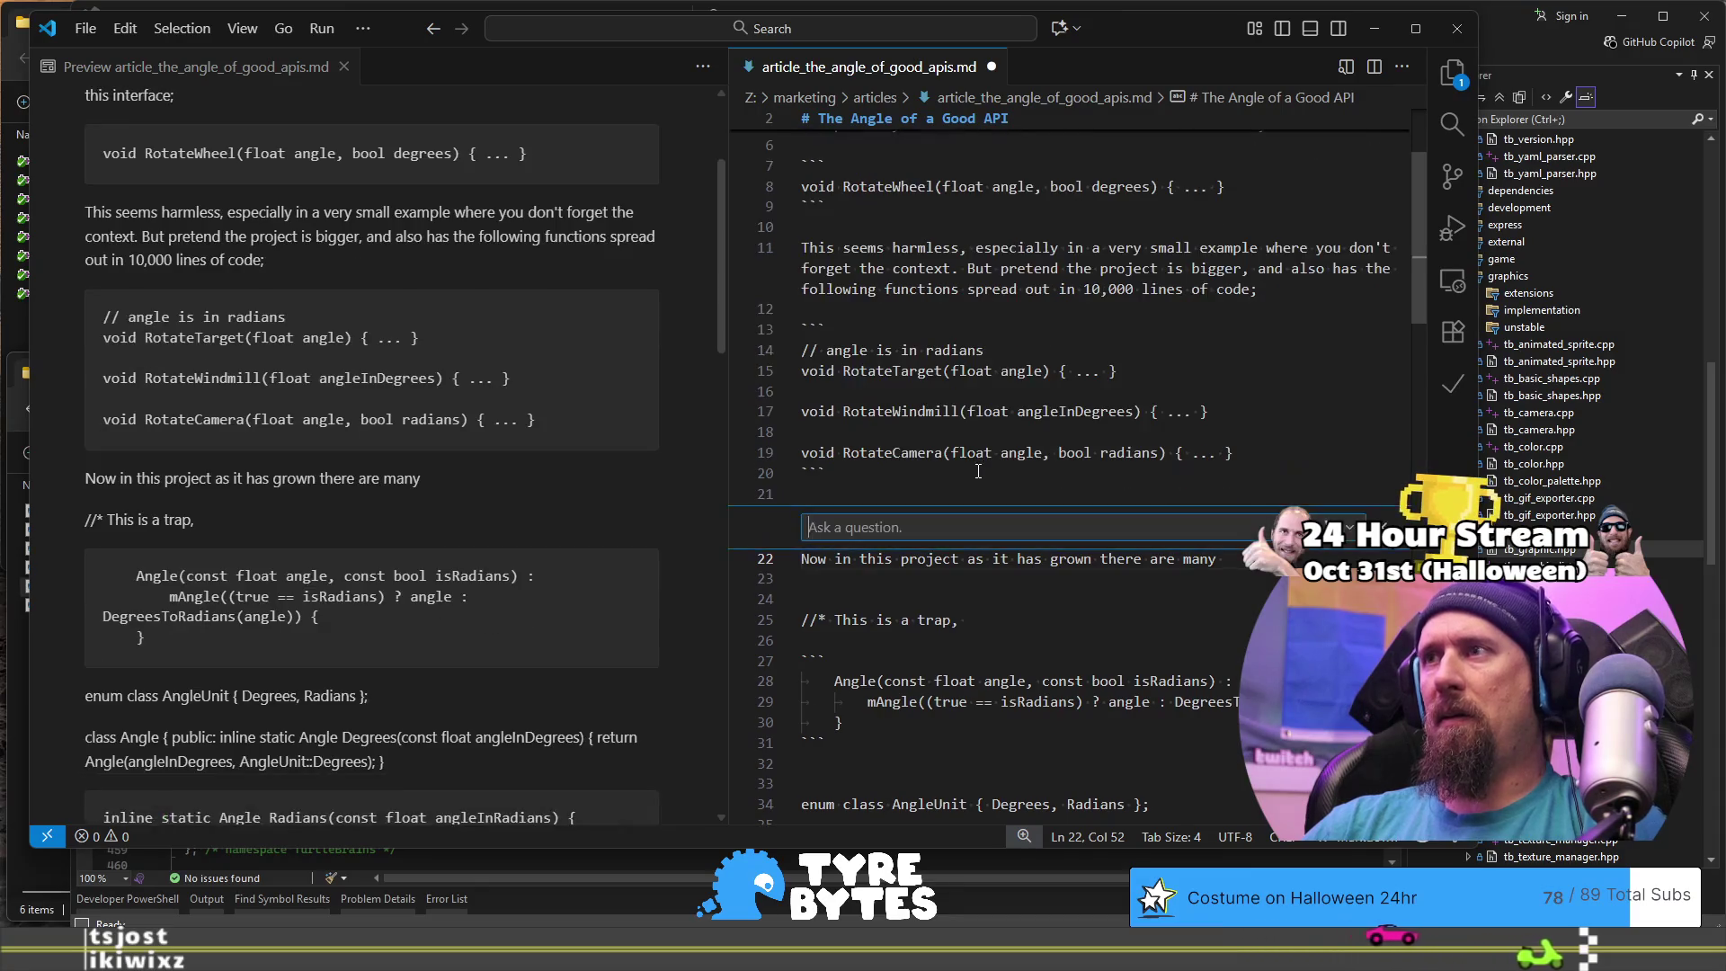
key("Escape")
type("different")
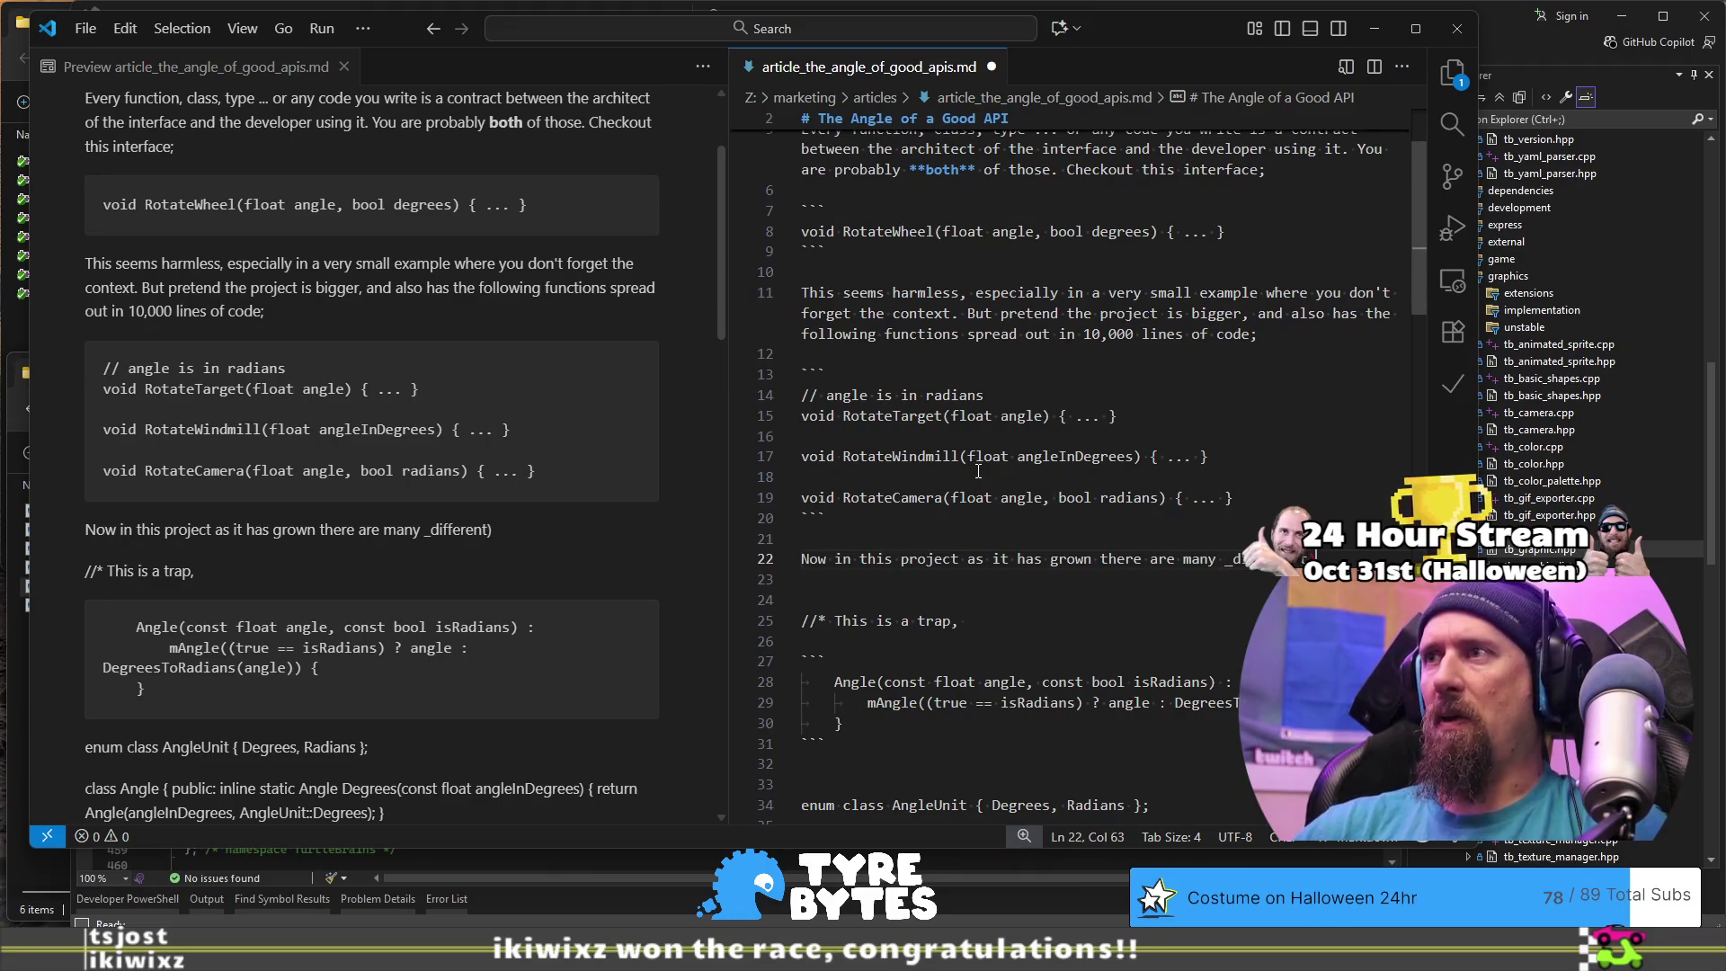
type("_")
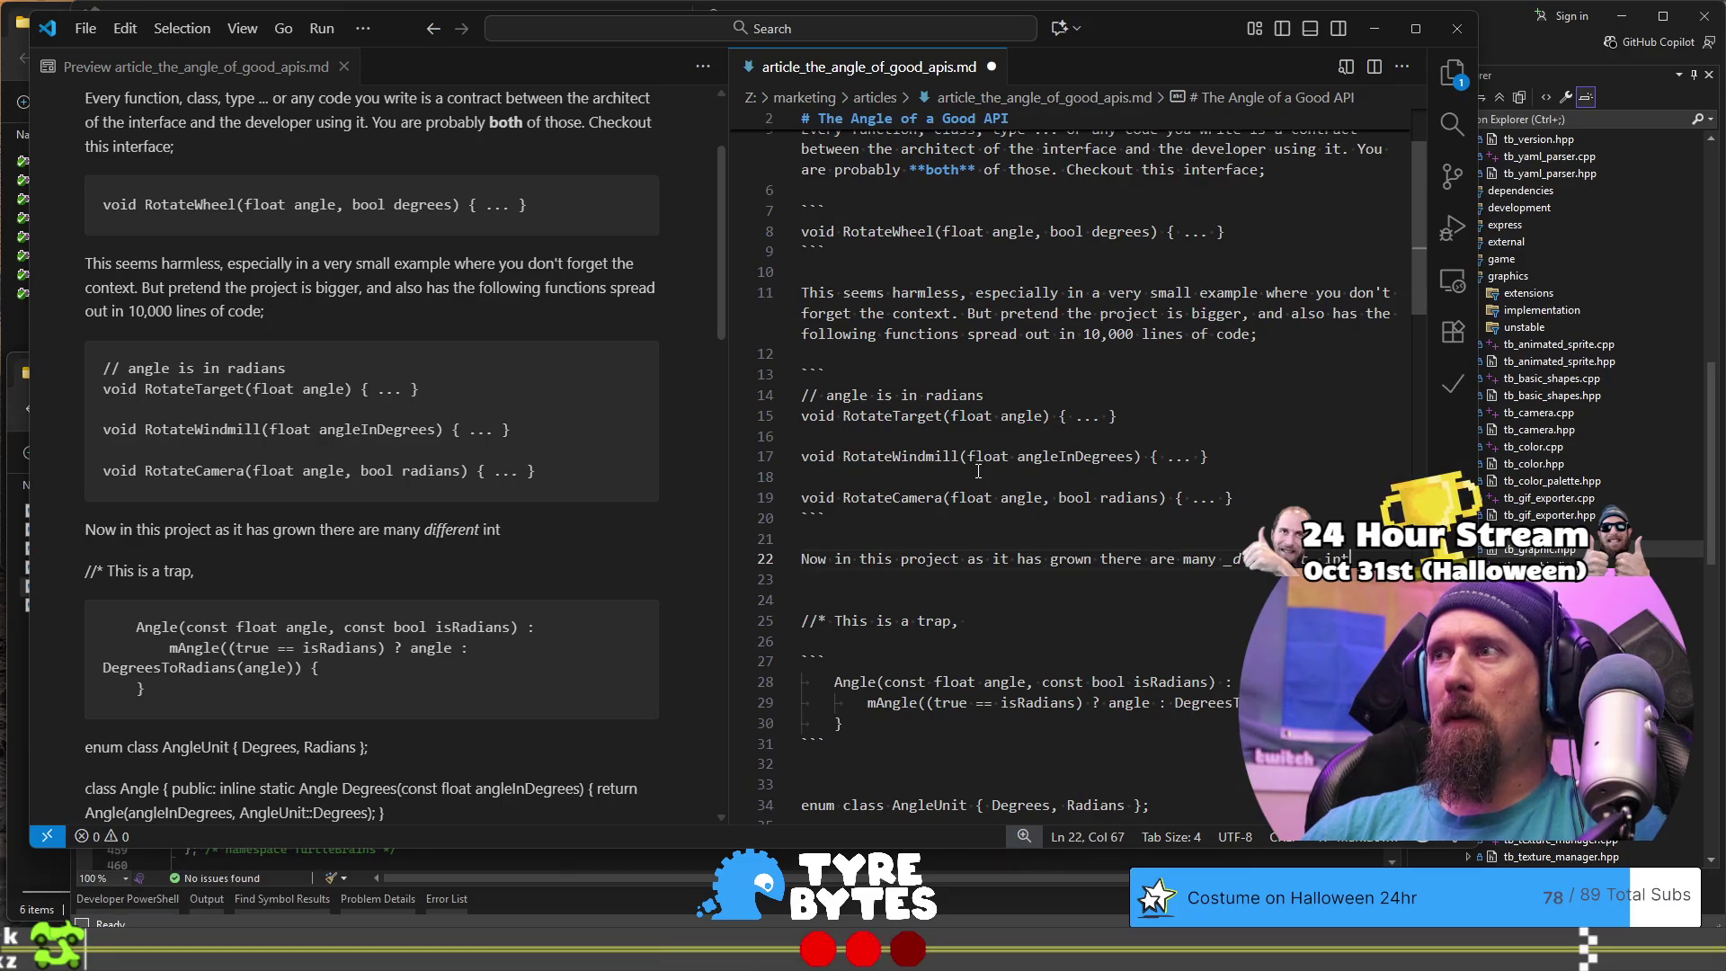
type("w")
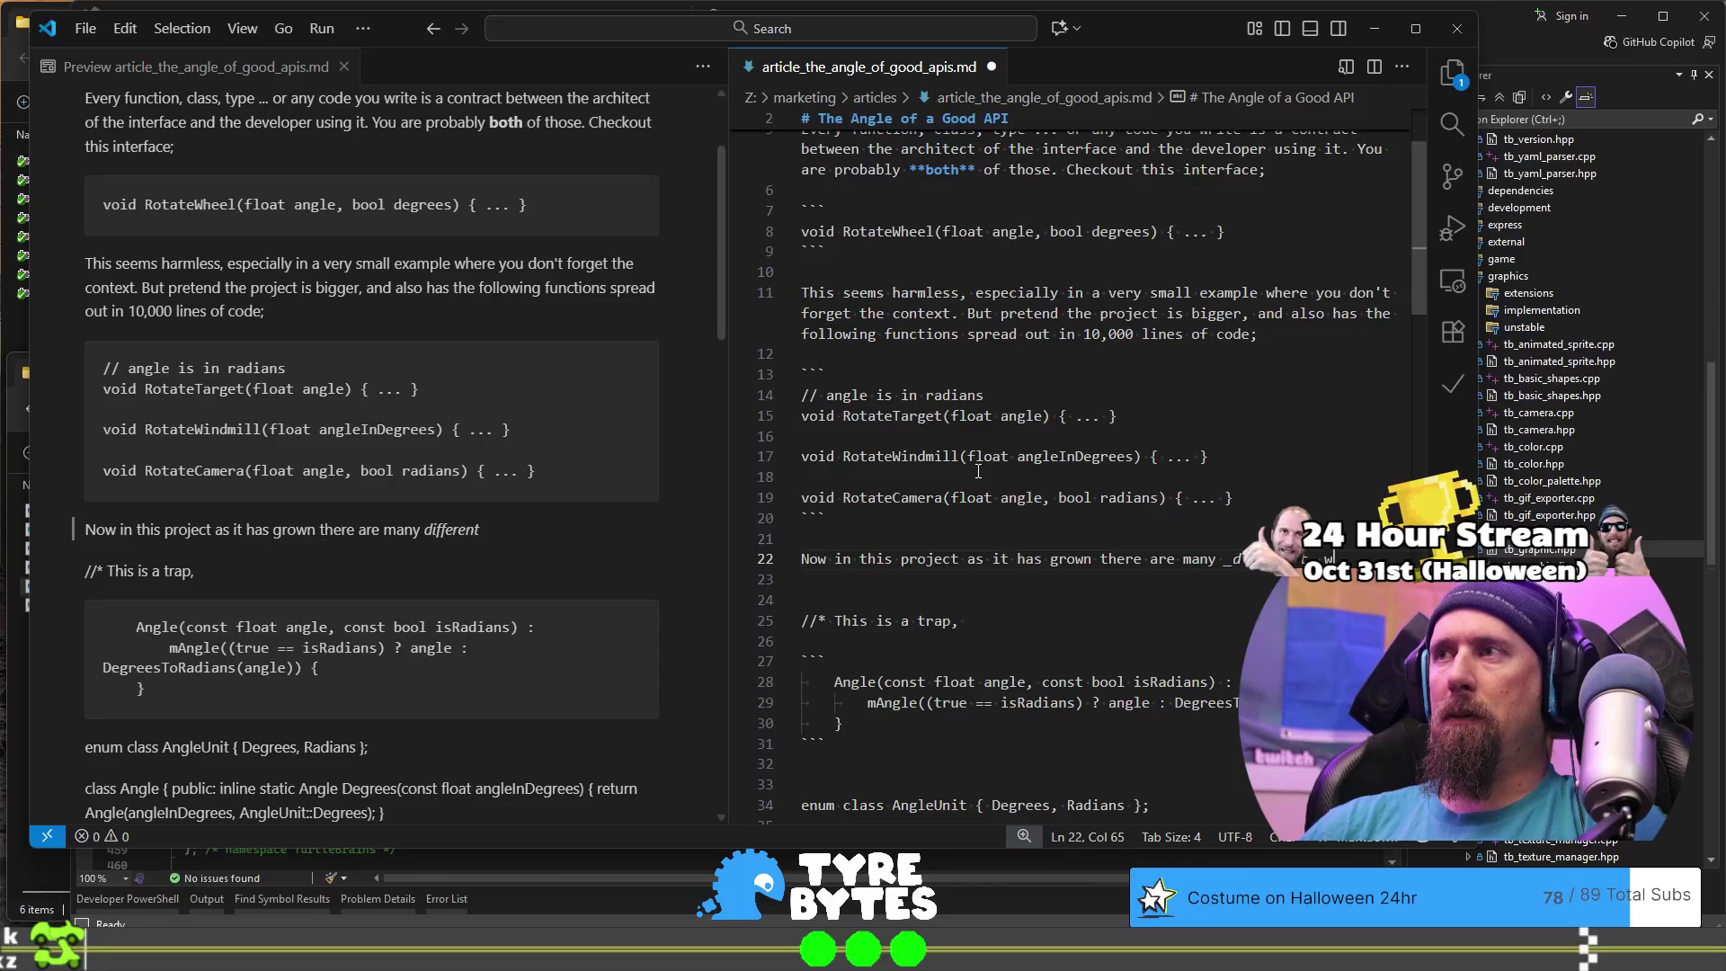
key("BackSpace")
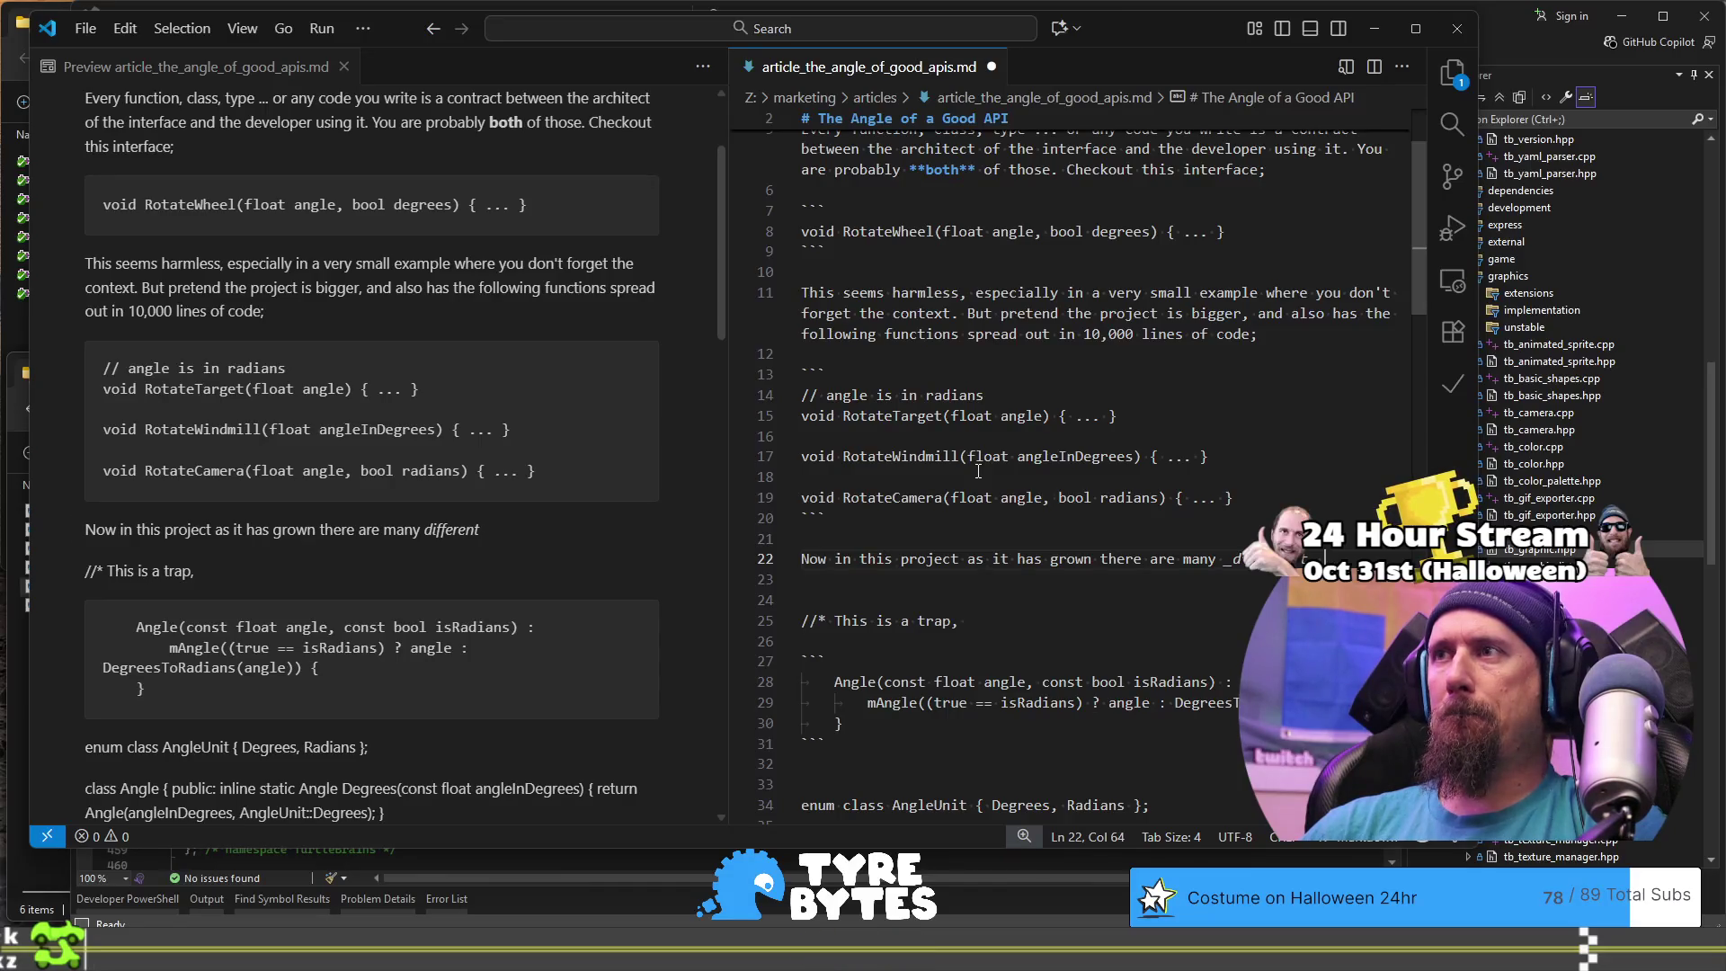
key("Home")
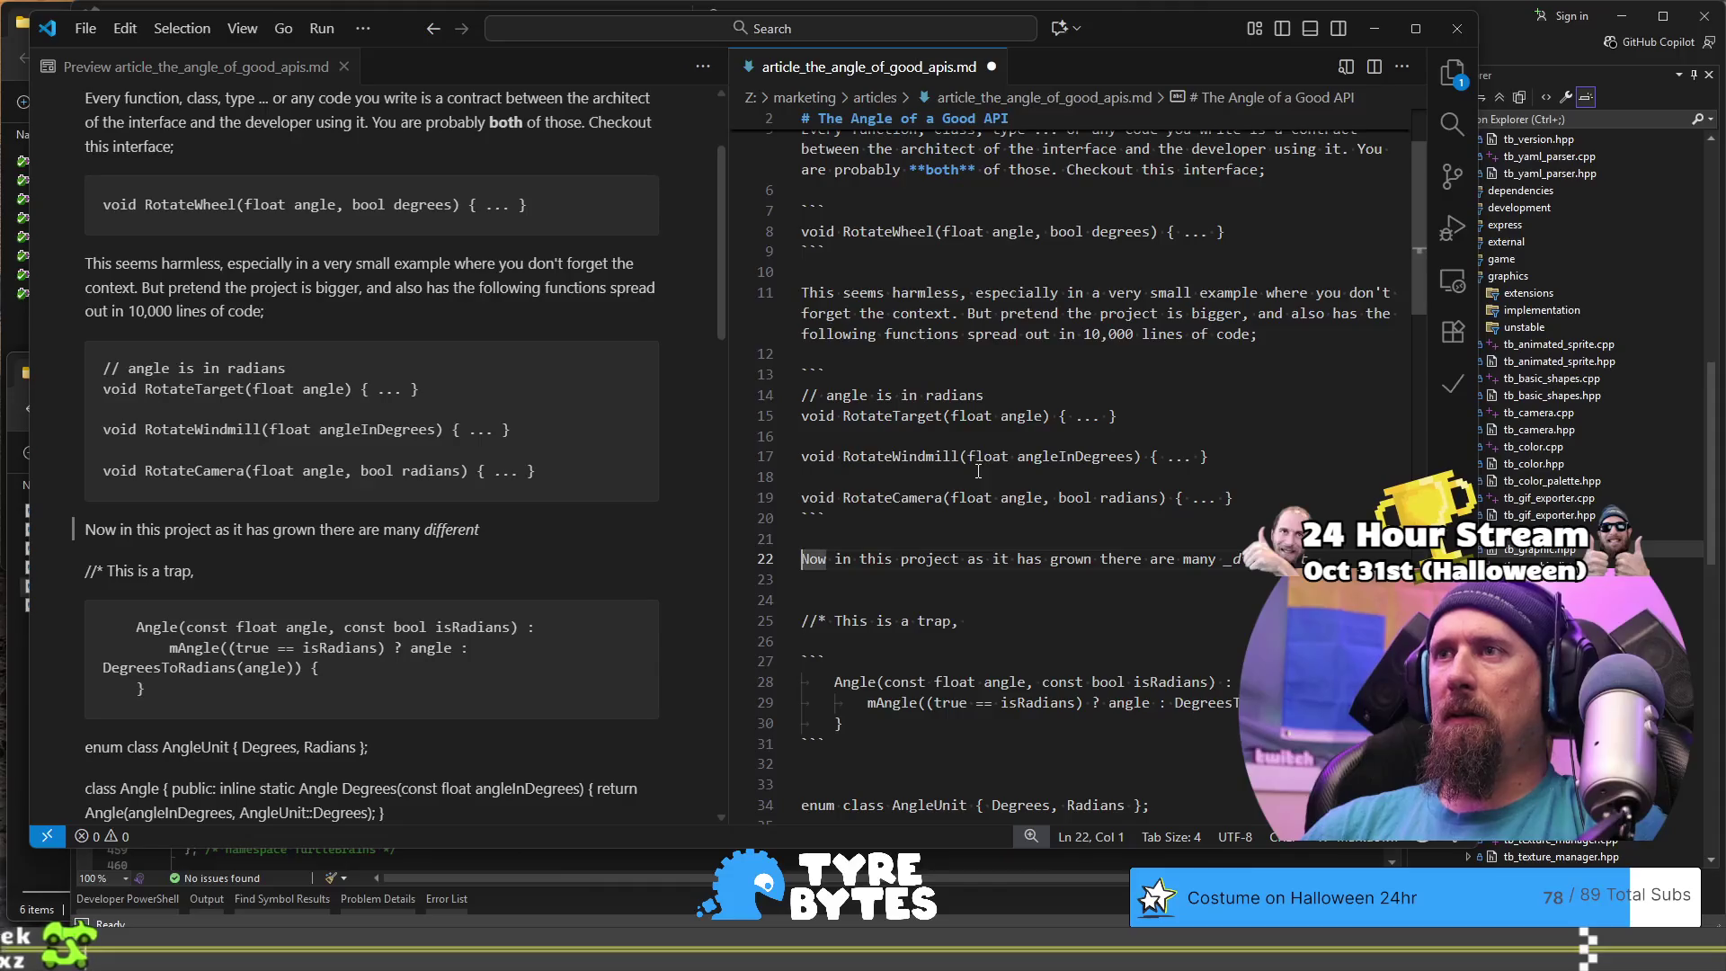
Step: Delete 'in this project' after 'Now' and insert 'the project' after 'as'
key("ctrl+Right")
key("ctrl+shift+Right")
key("ctrl+shift+Right")
key("ctrl+shift+Right")
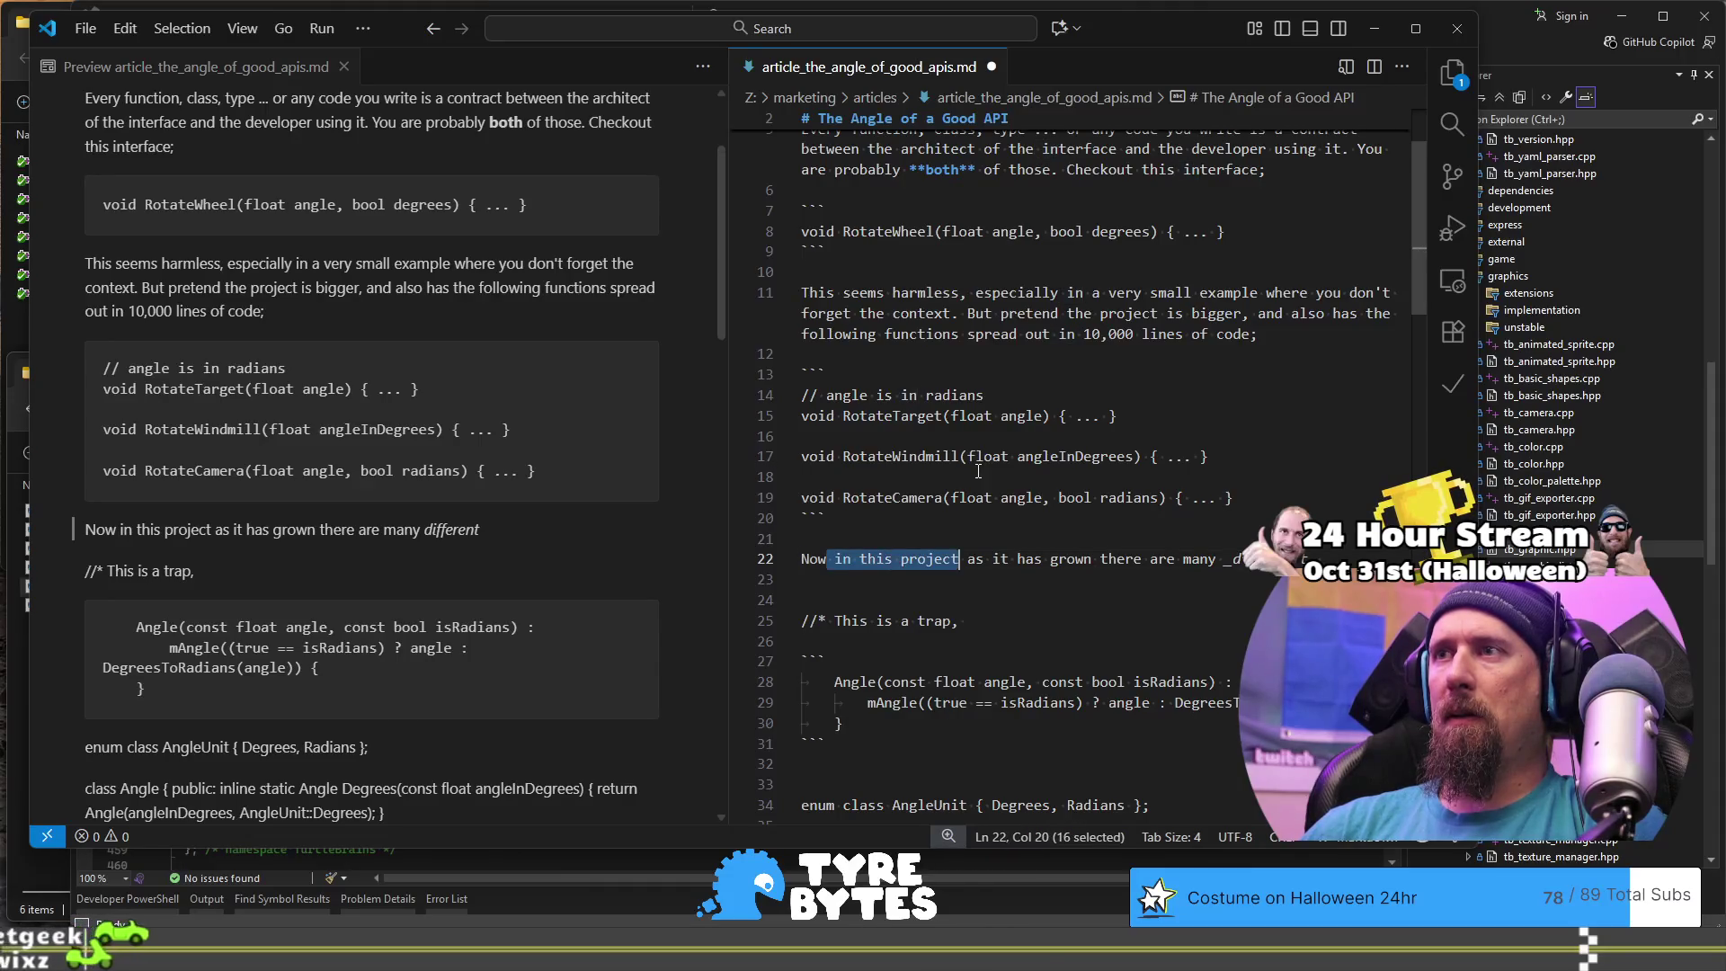
key("BackSpace")
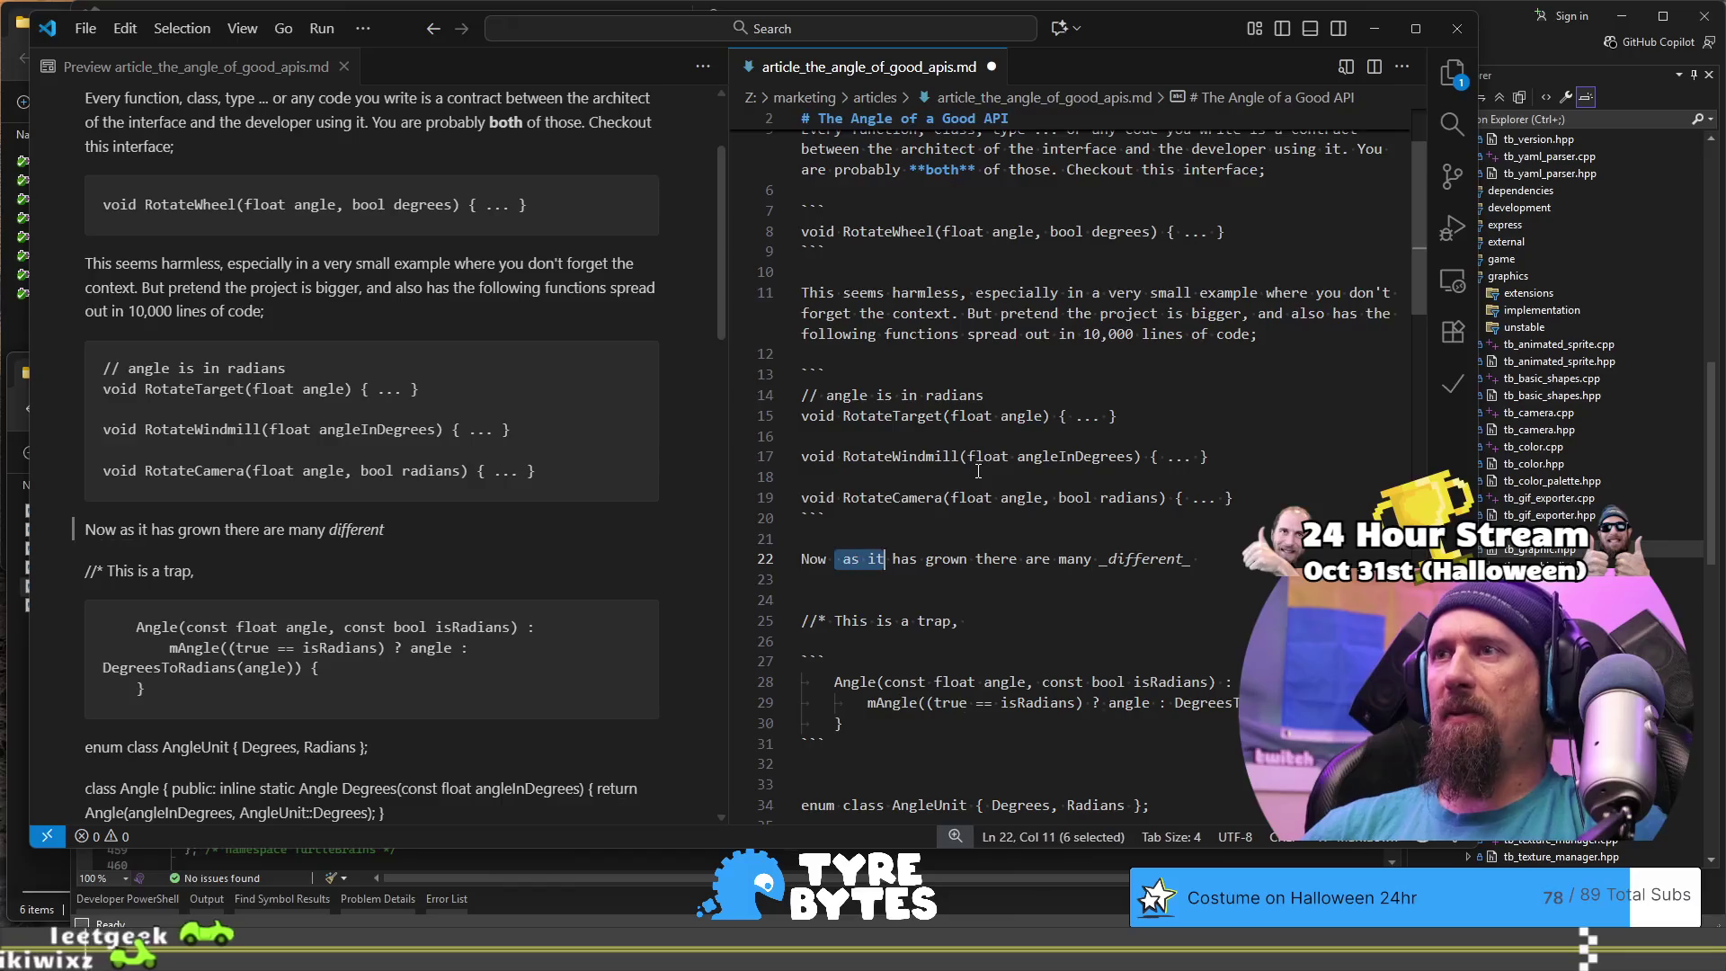
key("Delete")
key("ctrl+Right")
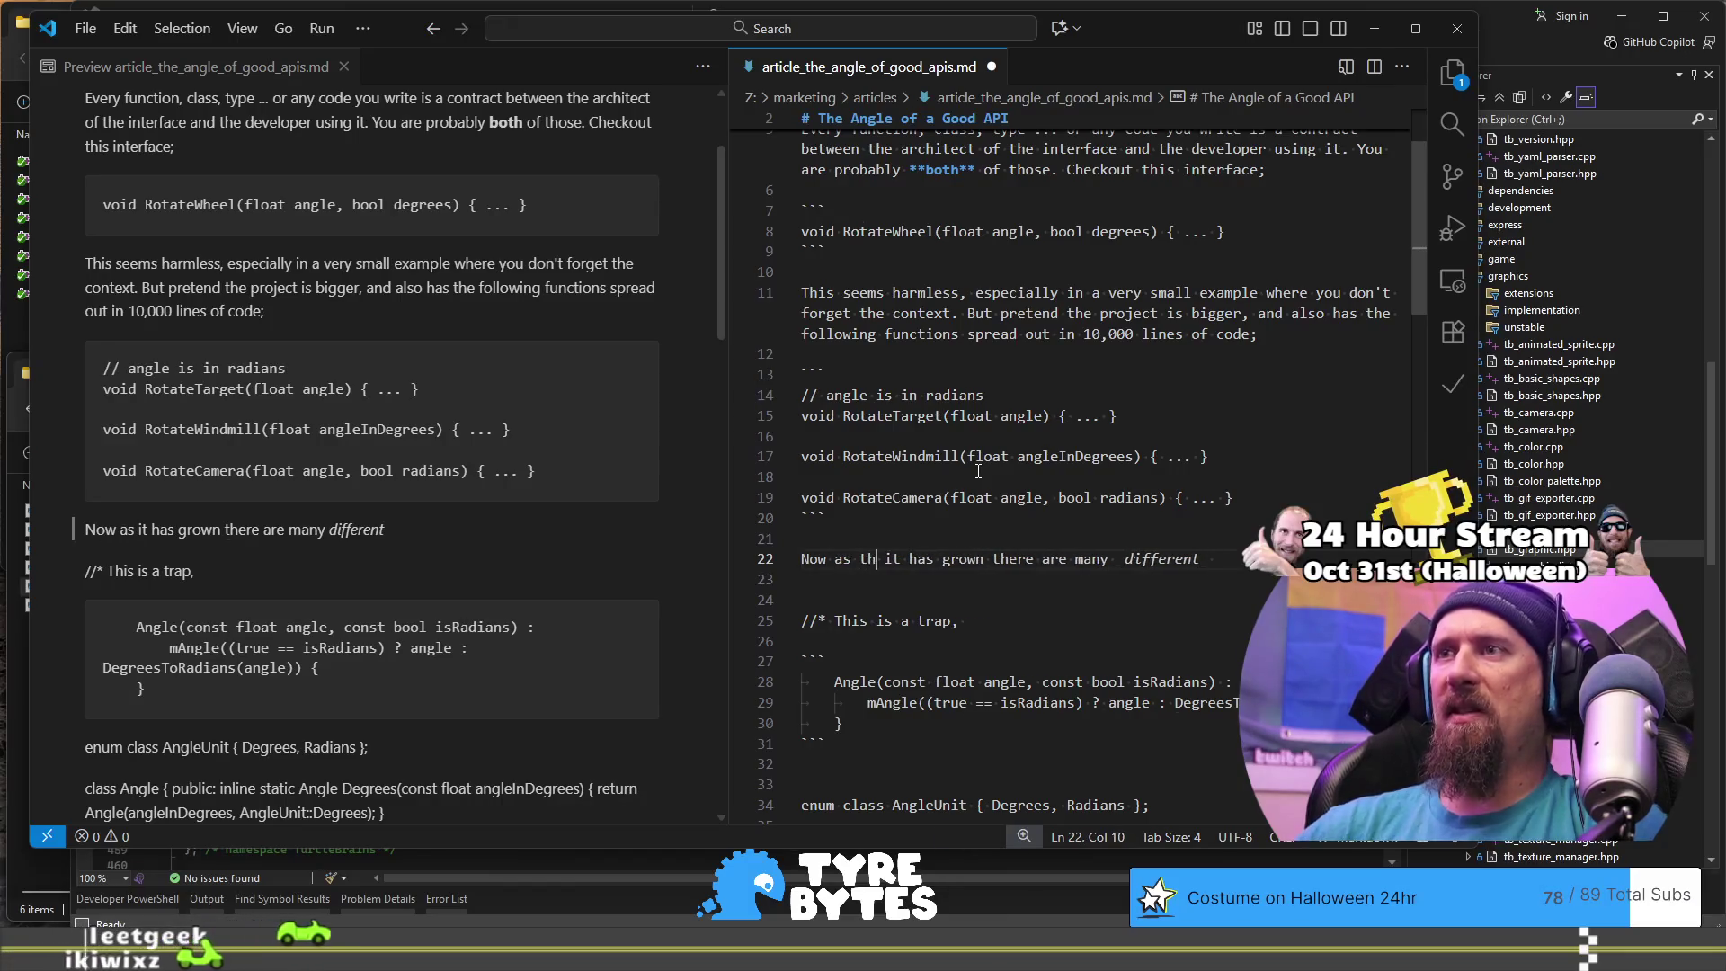
type("the project")
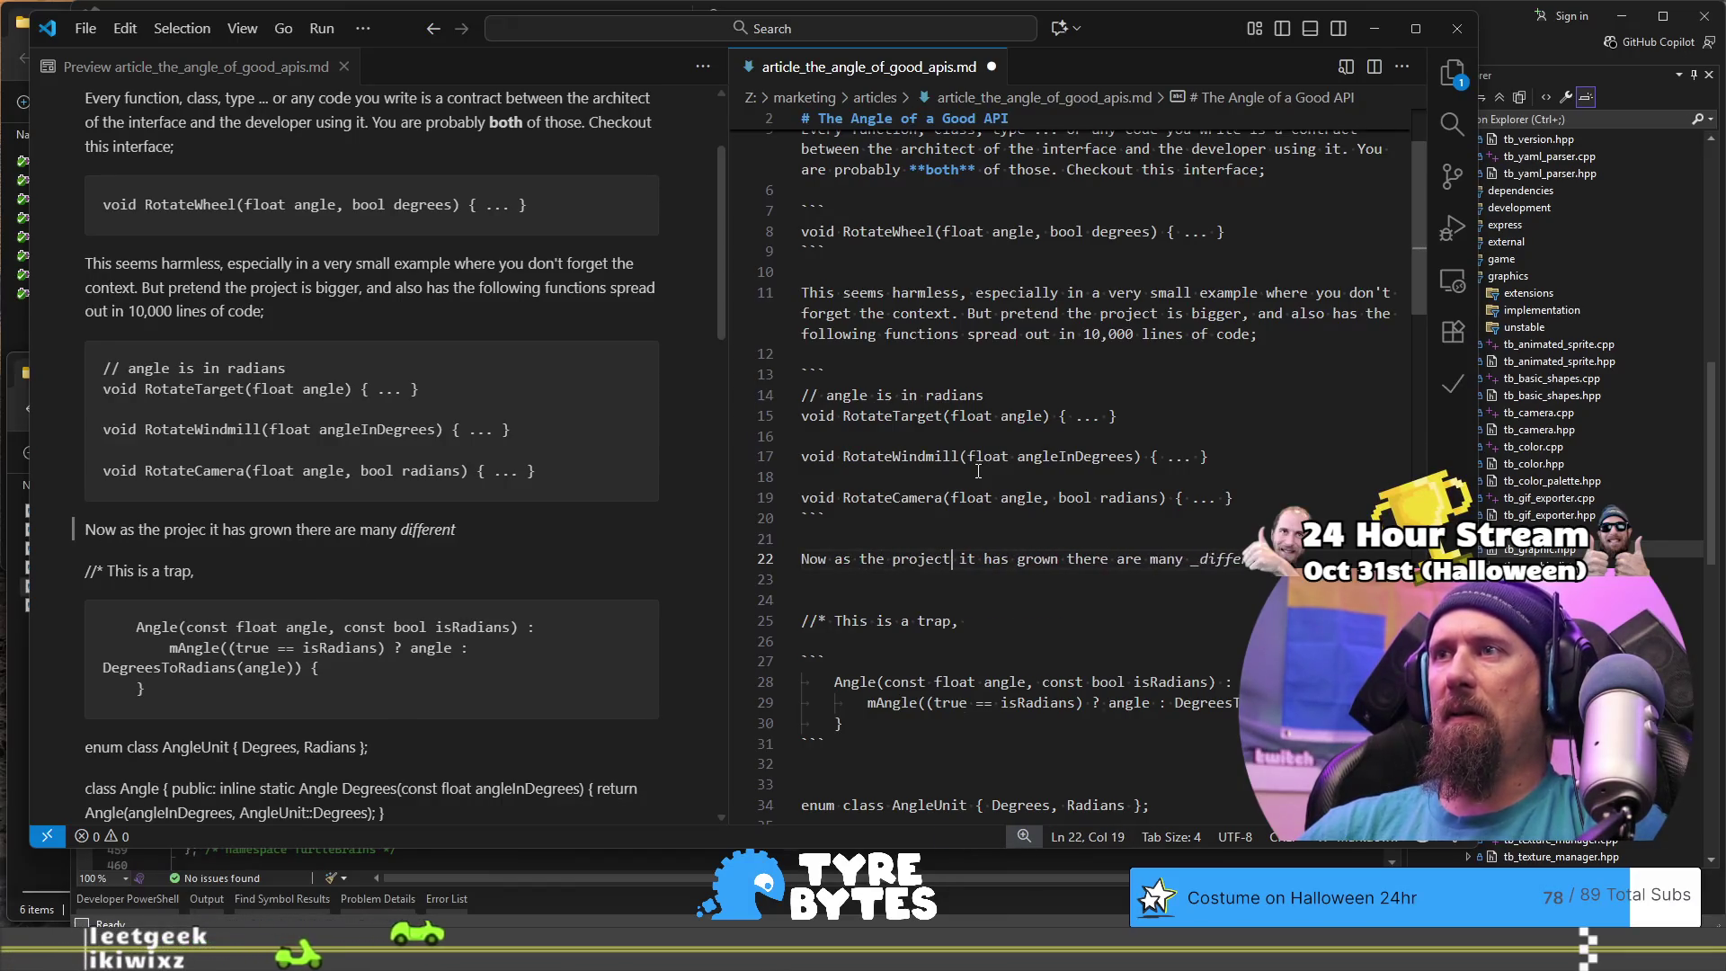
Step: Replace the leftover 'it' with 'has' before 'grown' and continue the line with 'methods of'
key("ctrl+shift+Right")
key("ctrl+shift+Right")
key("BackSpace")
type("has")
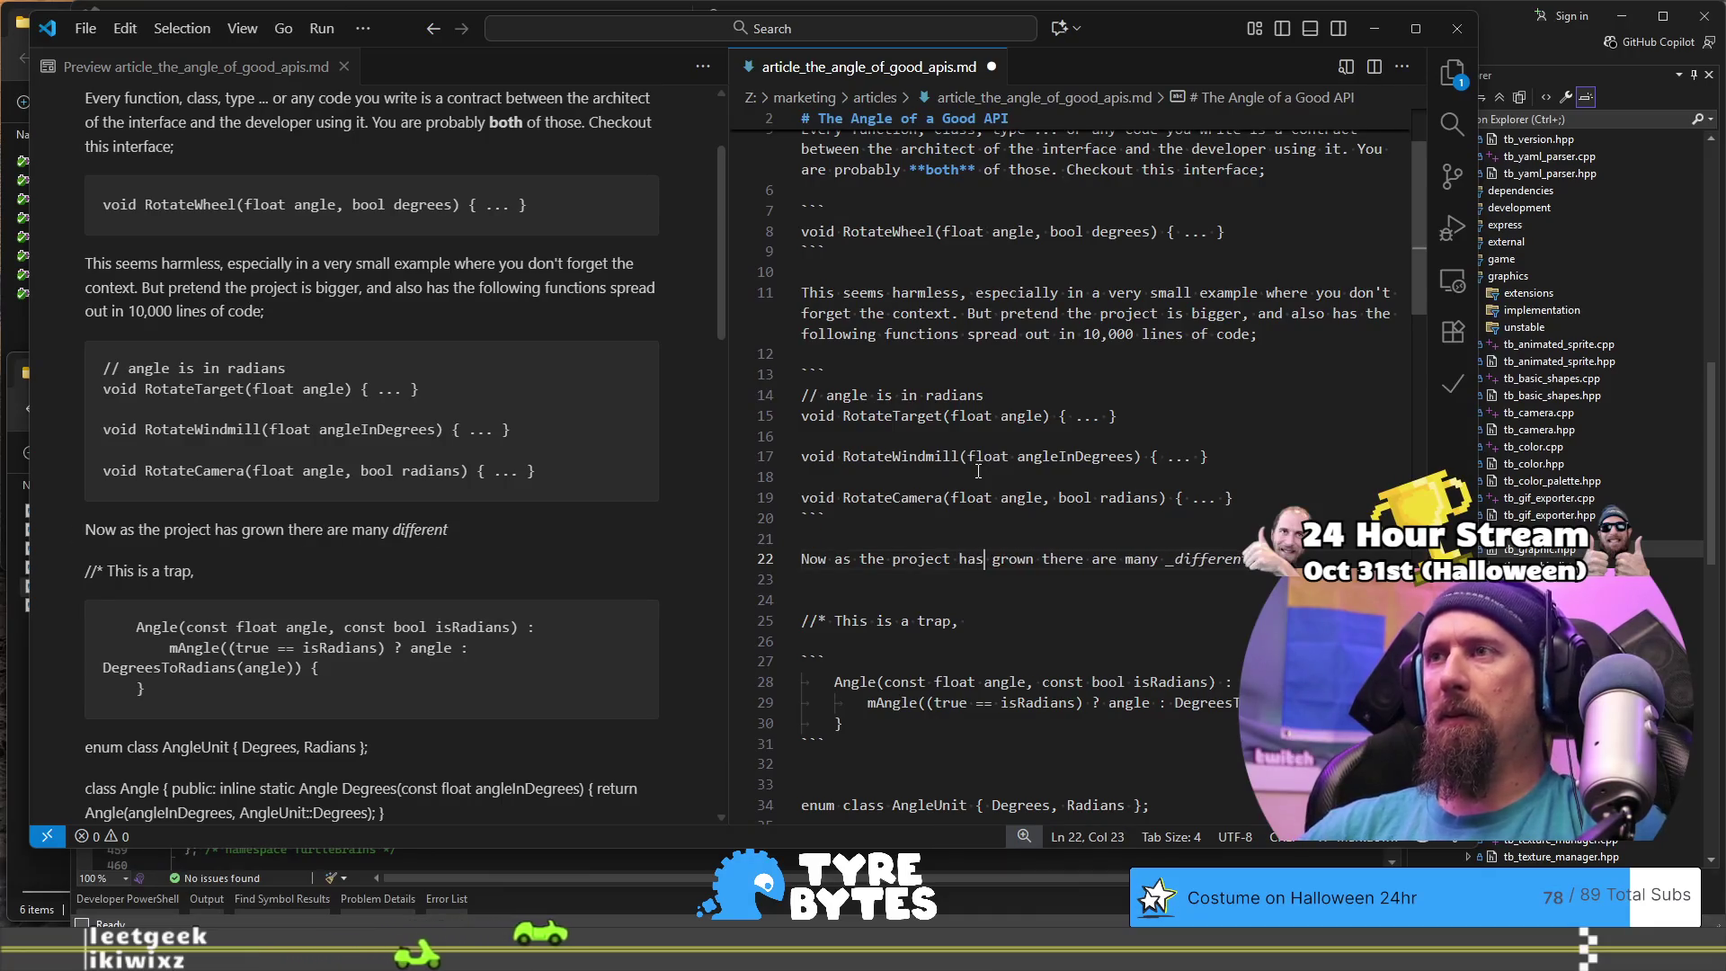
key("ctrl+Right")
key("ctrl+Right")
key("ctrl+shift+Left")
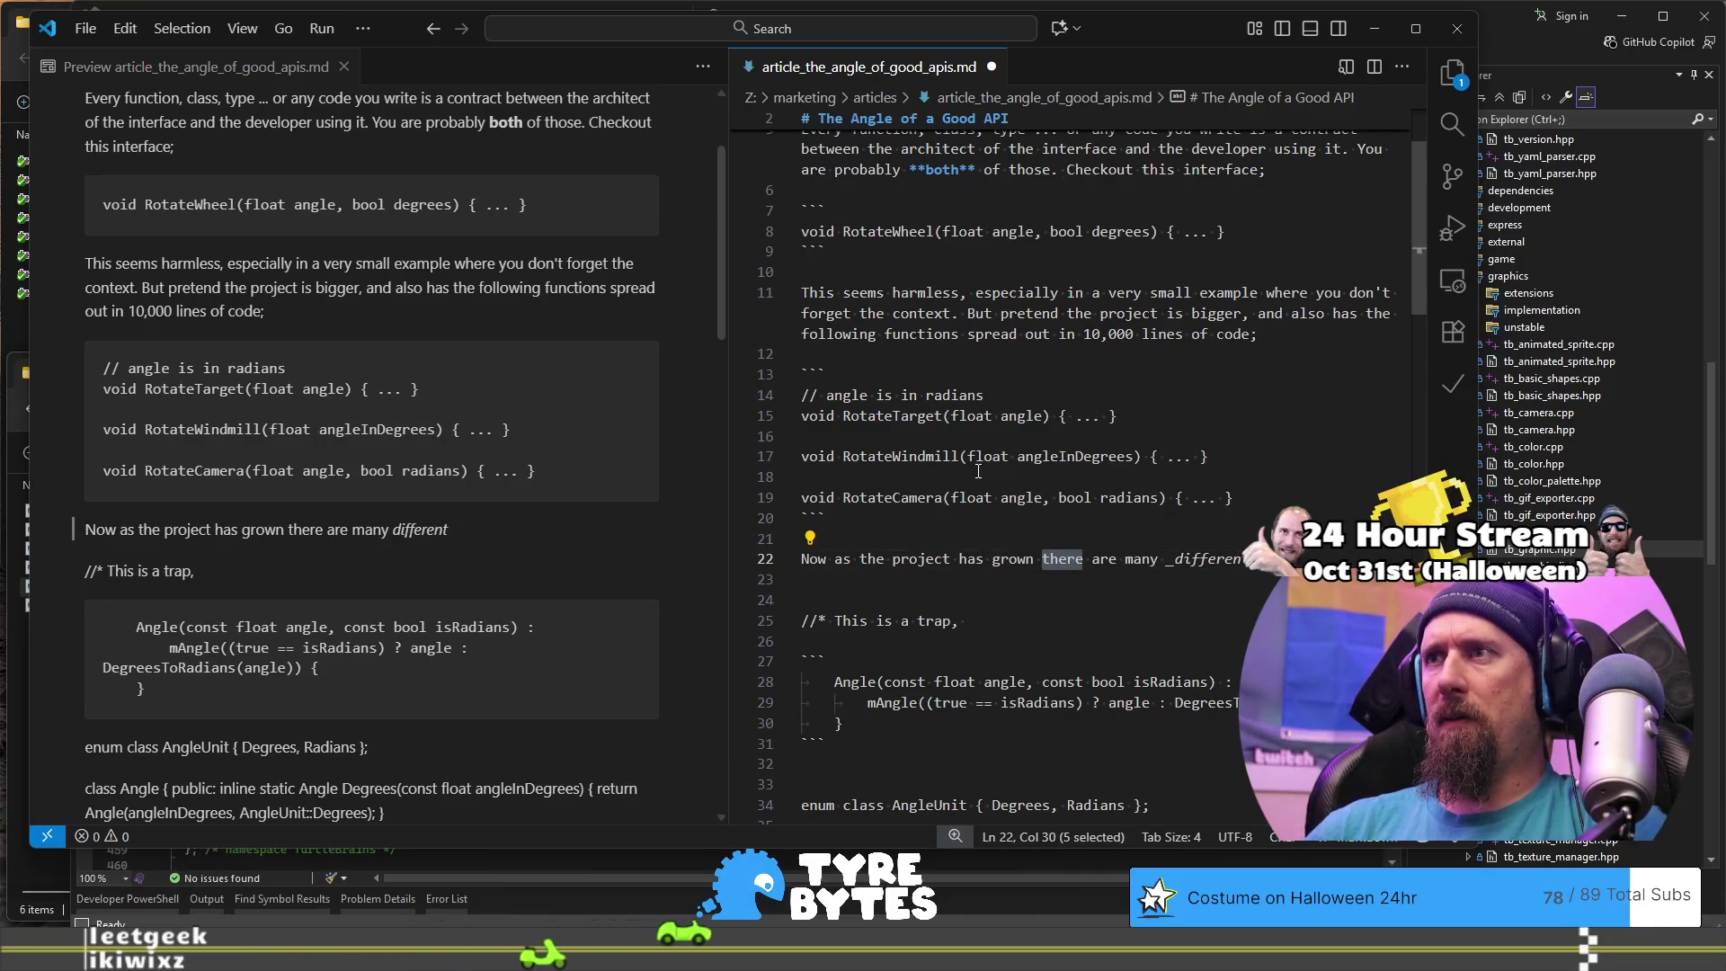
key("End")
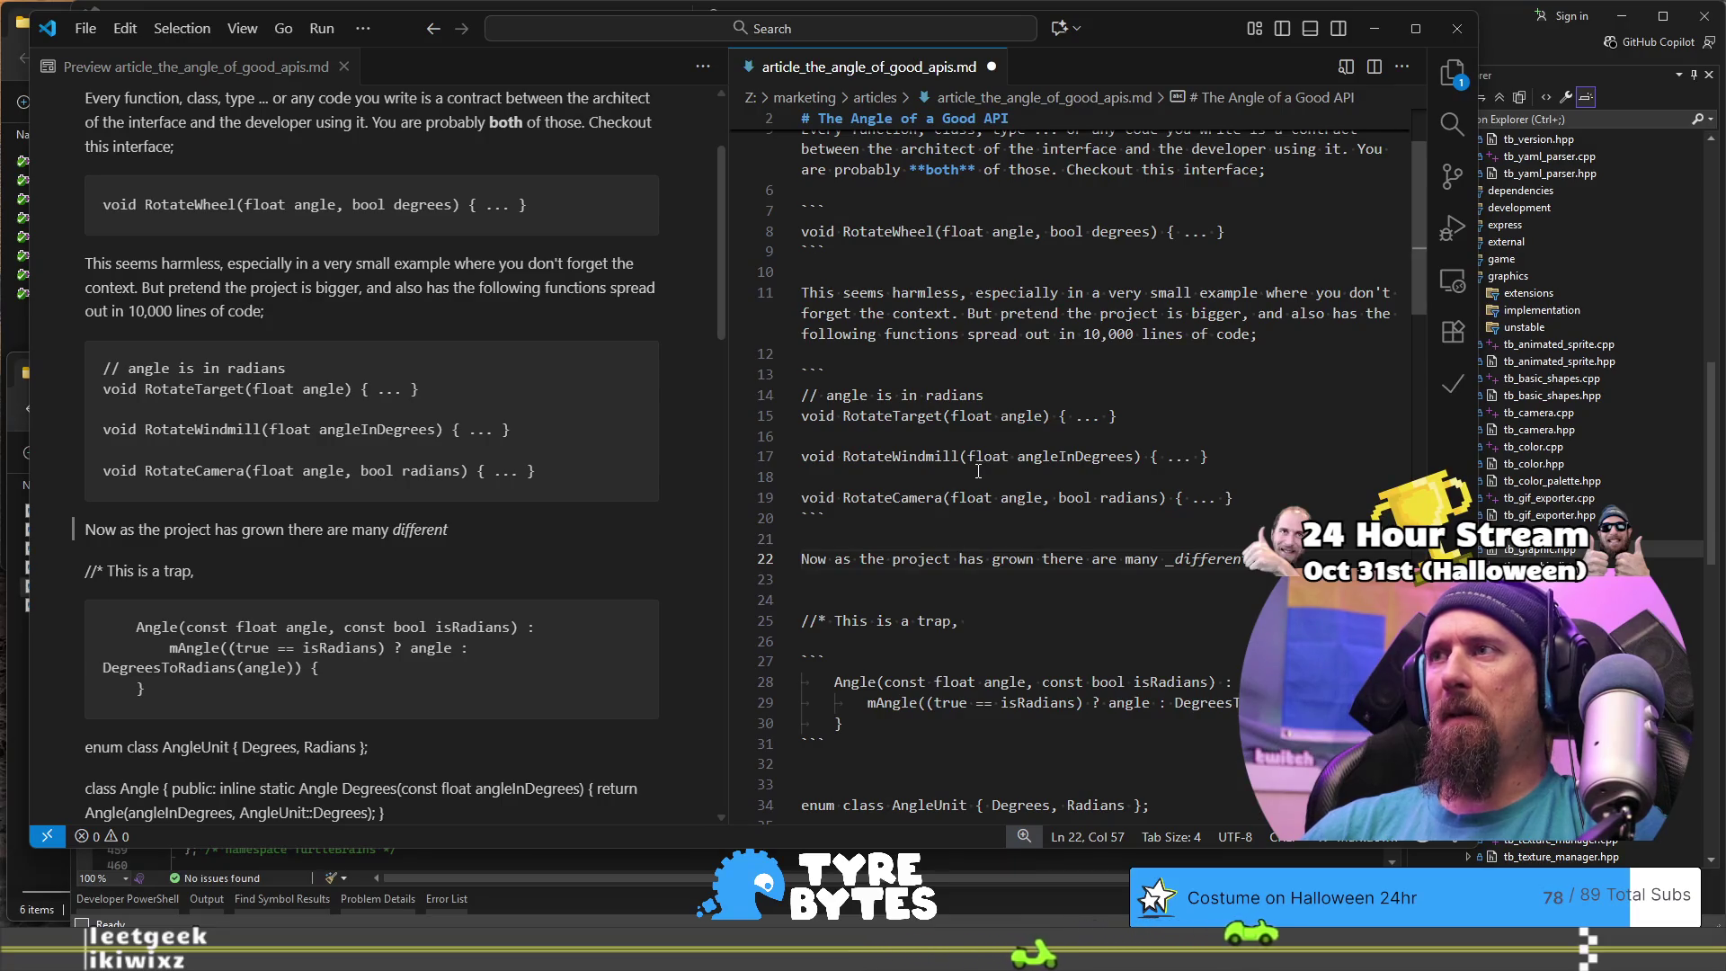
type("methods of")
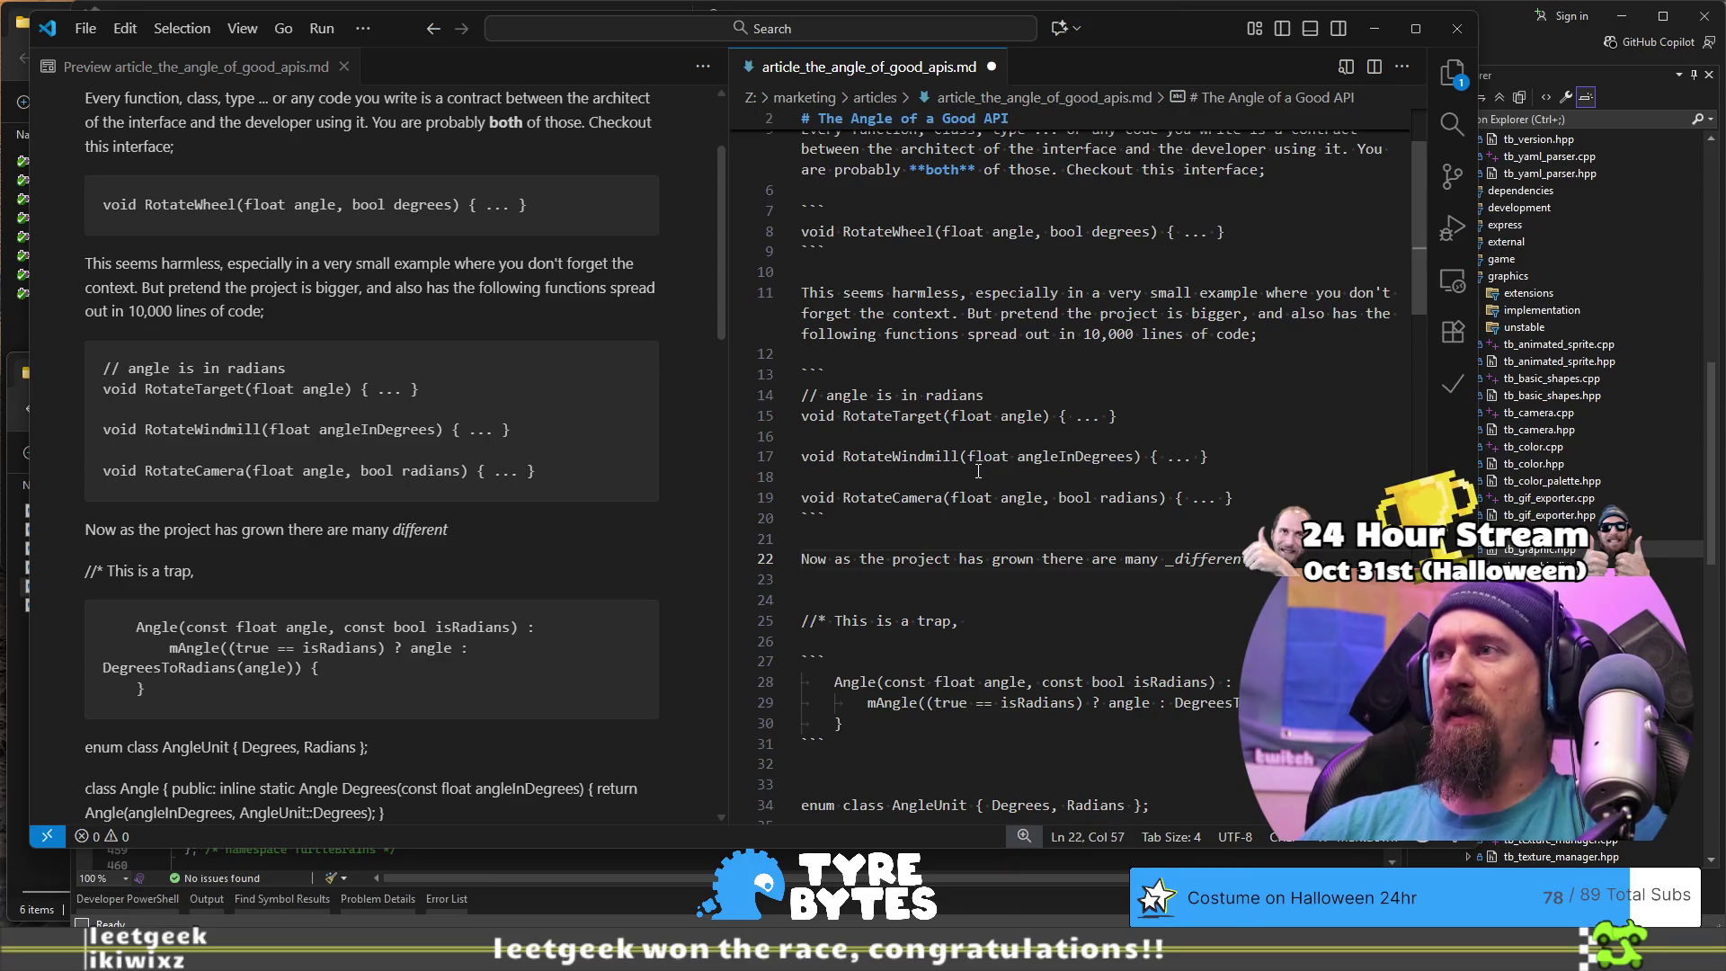
Step: Continue line 22 on whether the angle is degrees, radians or both, ending 'without diving into definitions;'
type("terpretations")
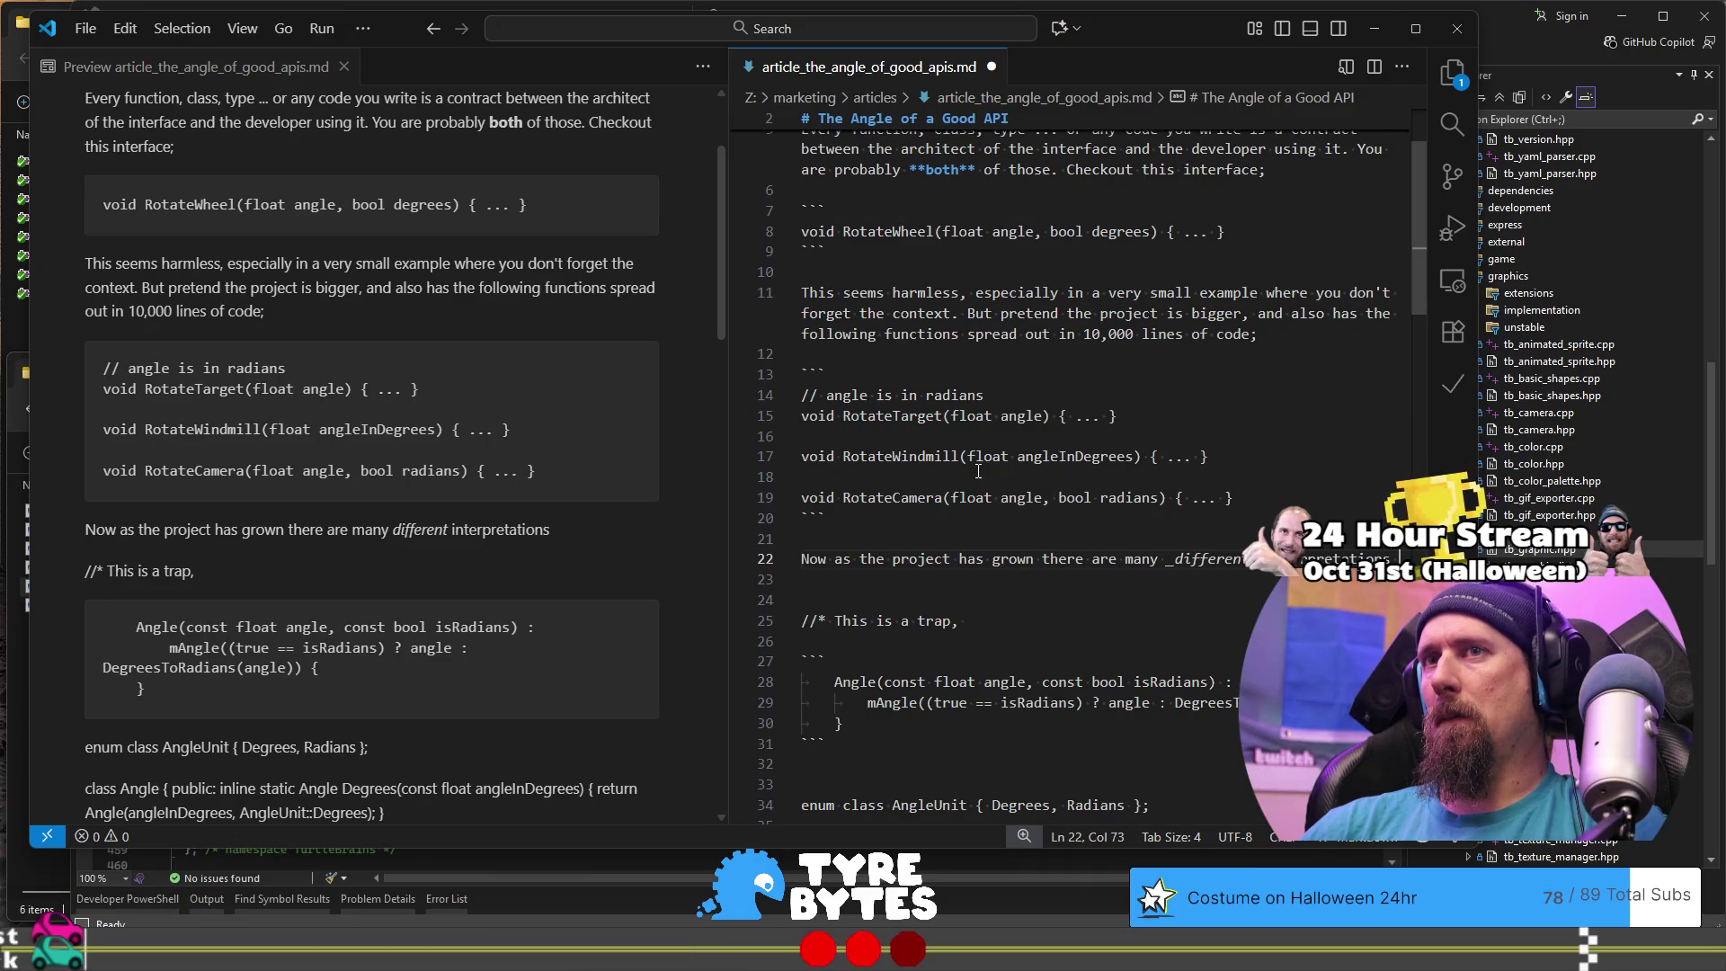
type("ont")
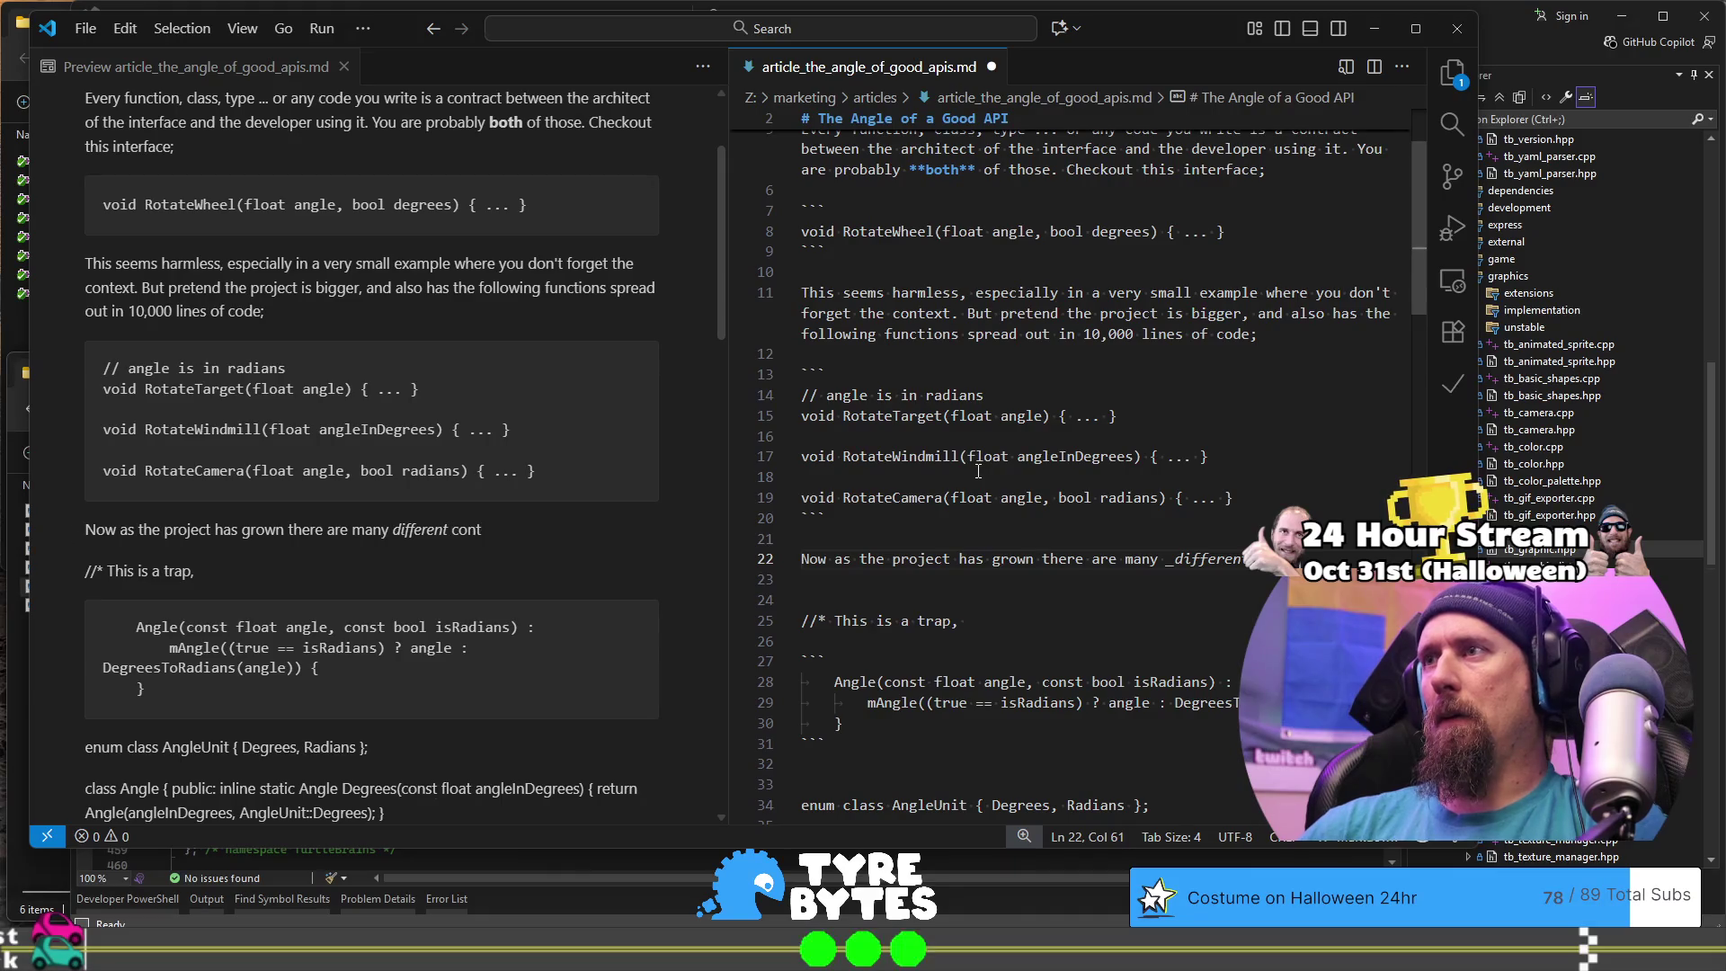
key("BackSpace")
key("BackSpace")
key("BackSpace")
type("interpretations")
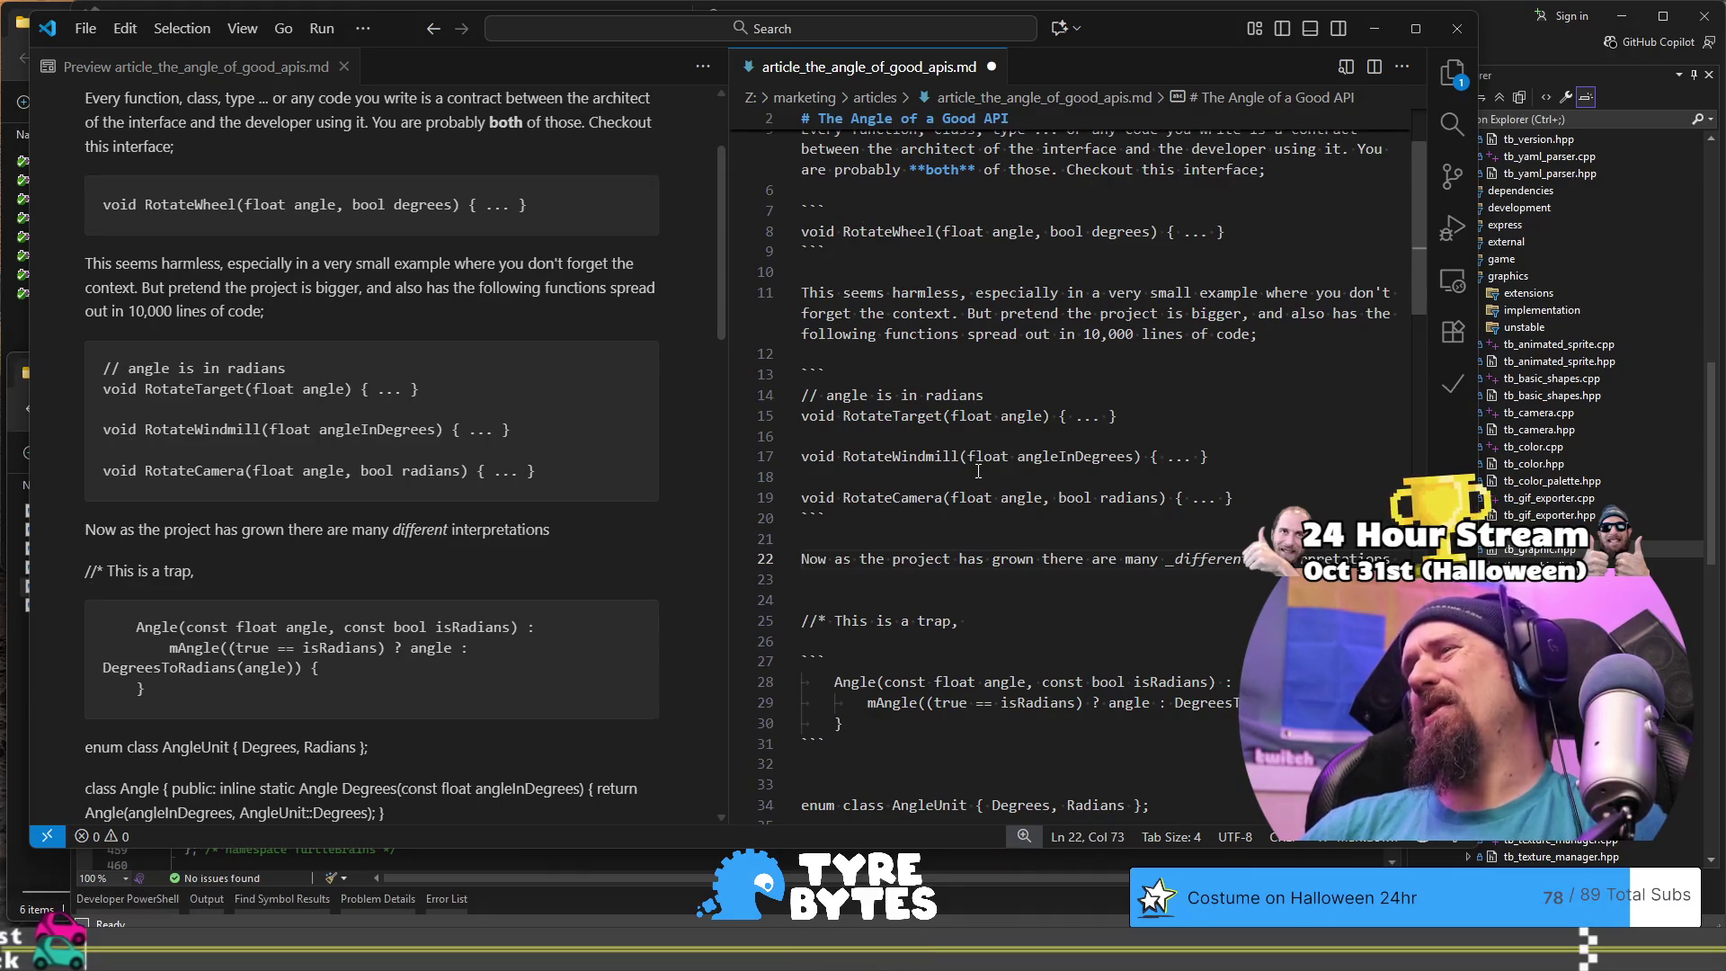
type("of h")
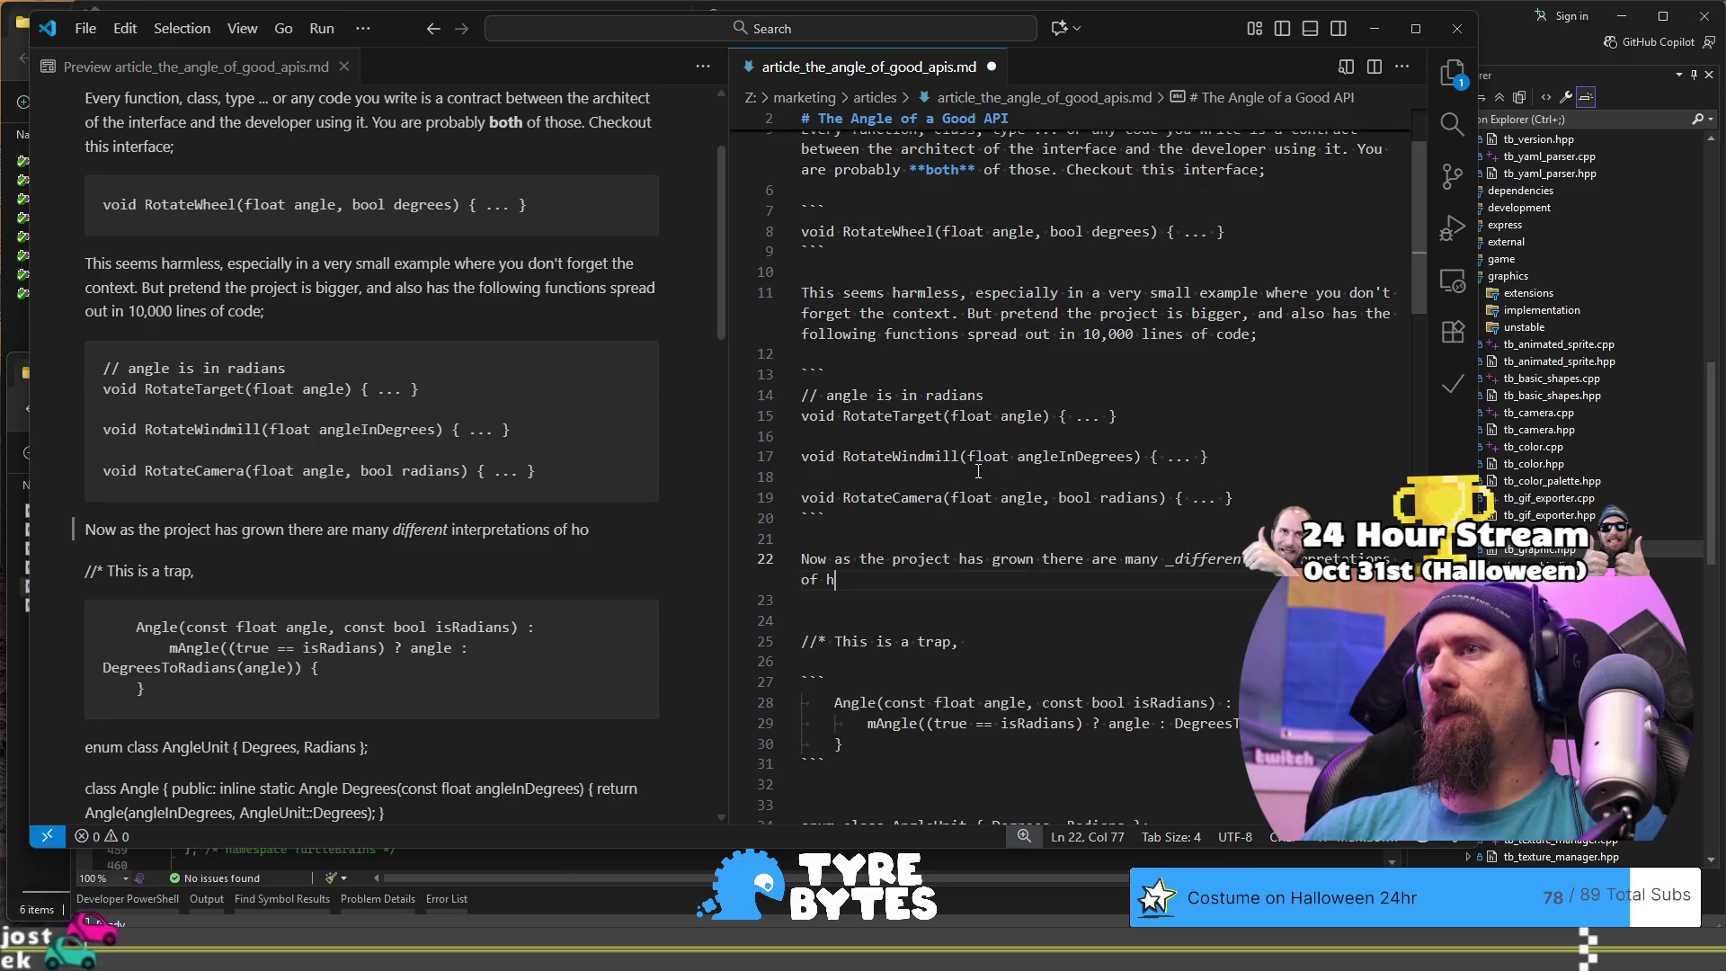
key("BackSpace")
type("what the angle")
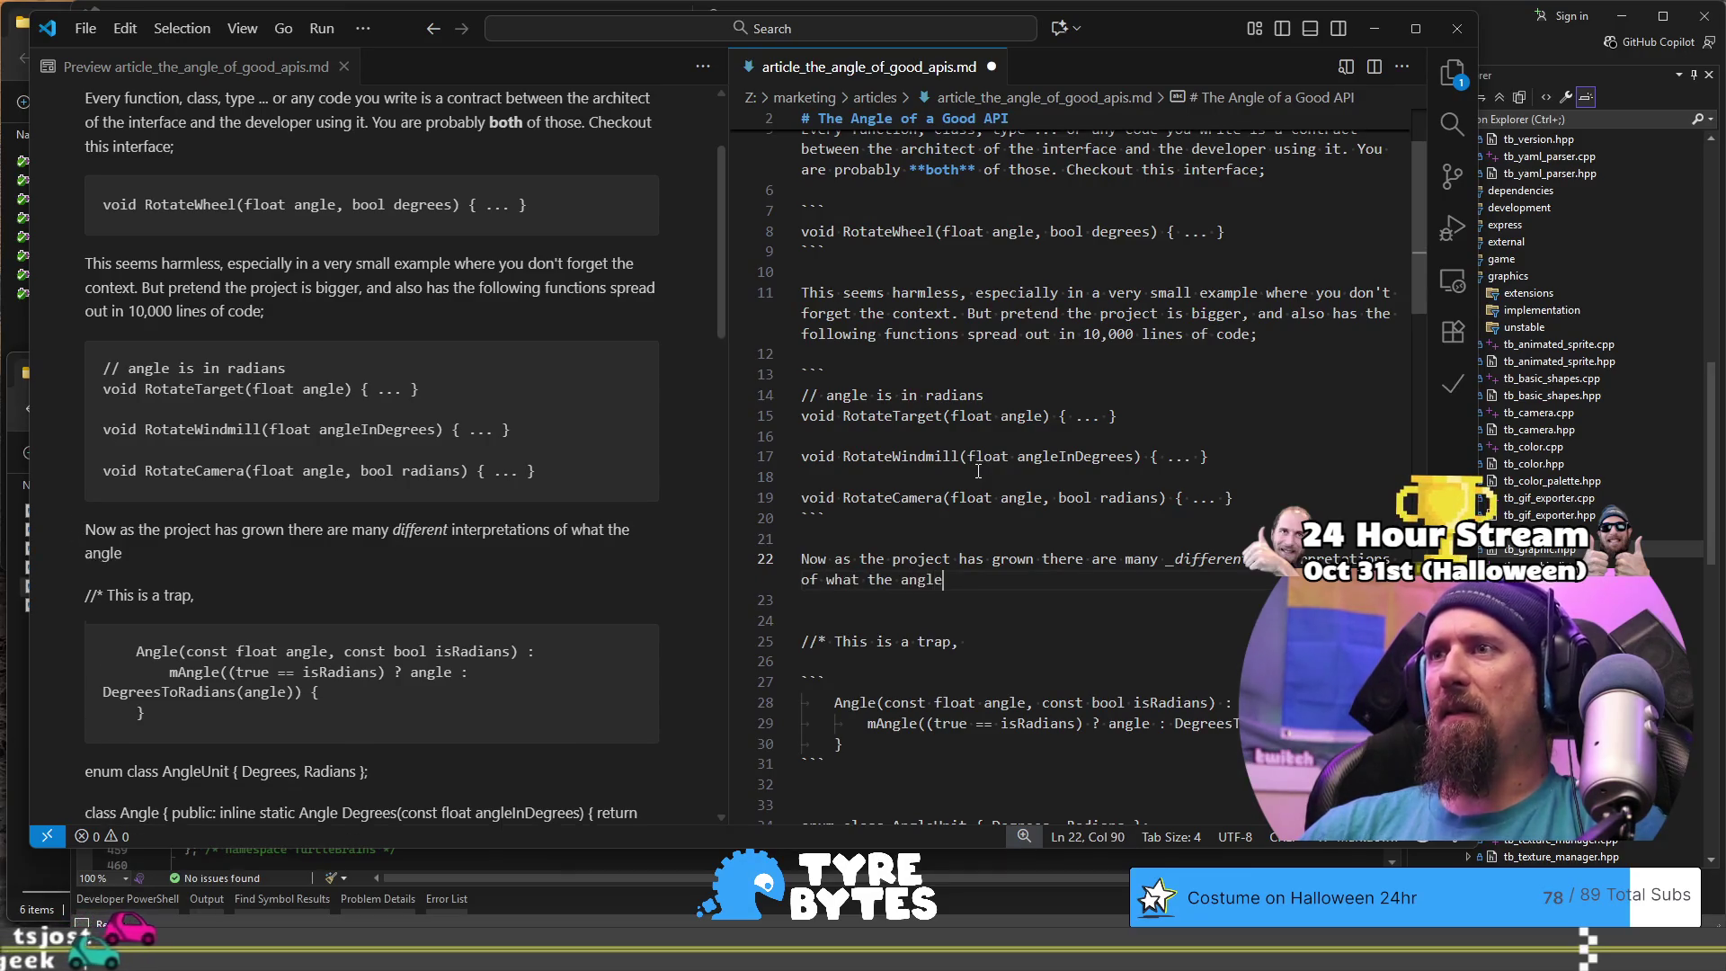
type(" is meant to be")
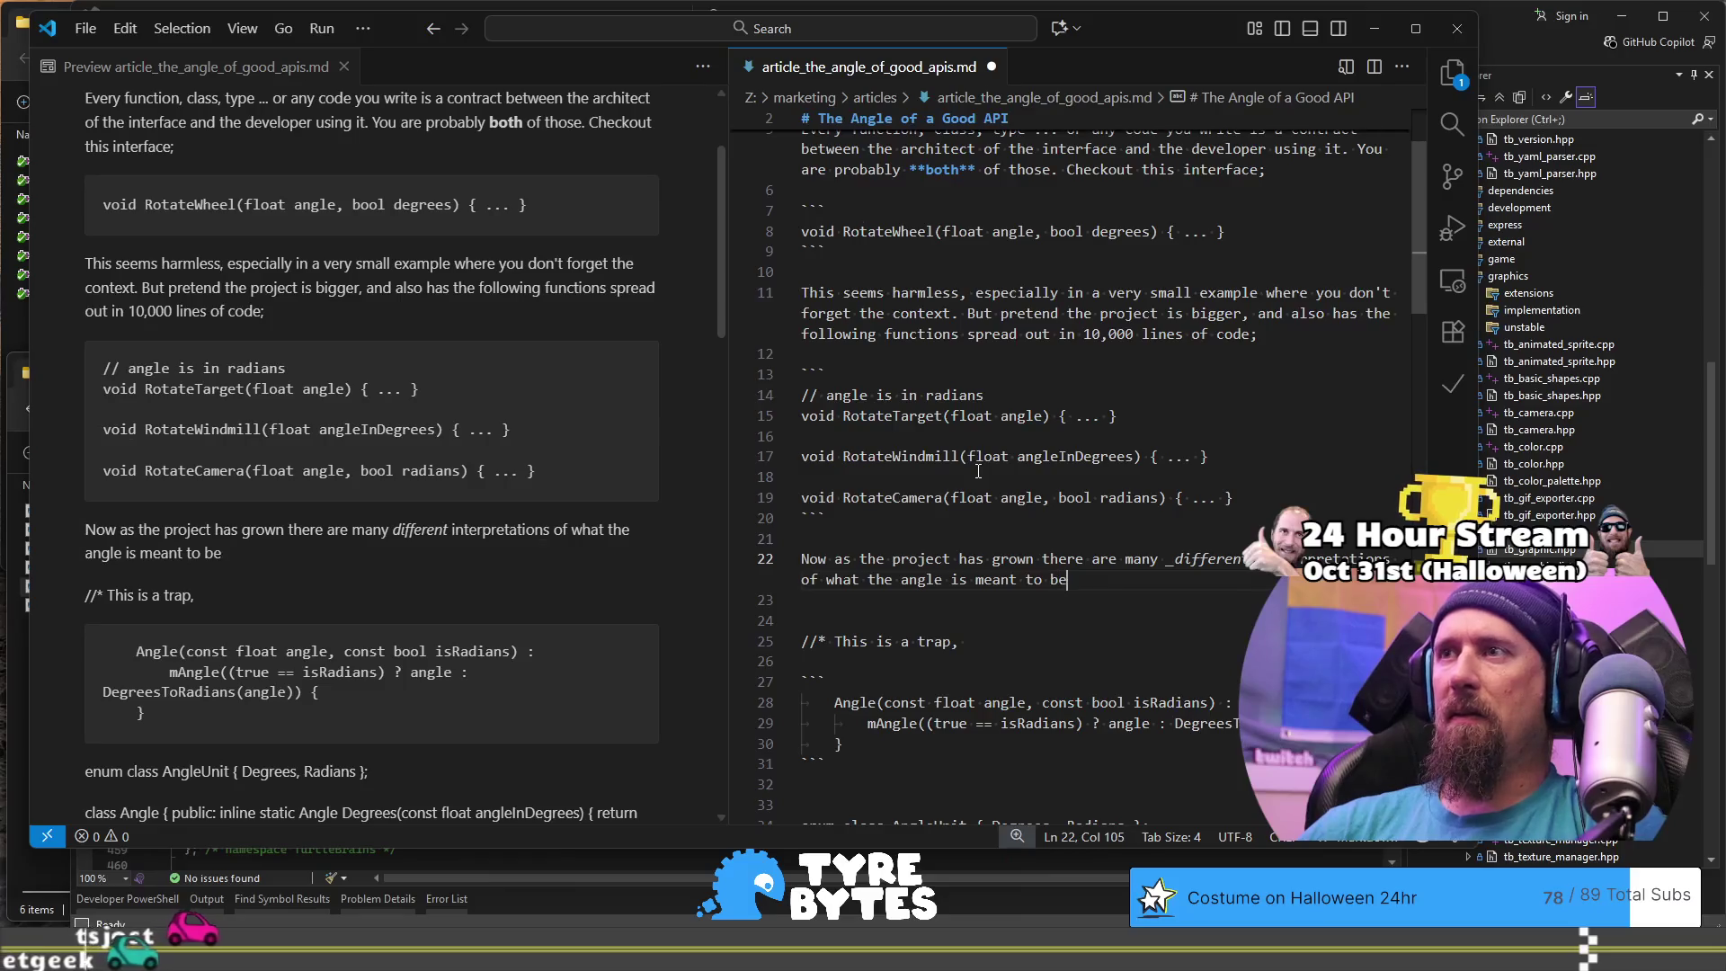
type(". Sometimes in dre")
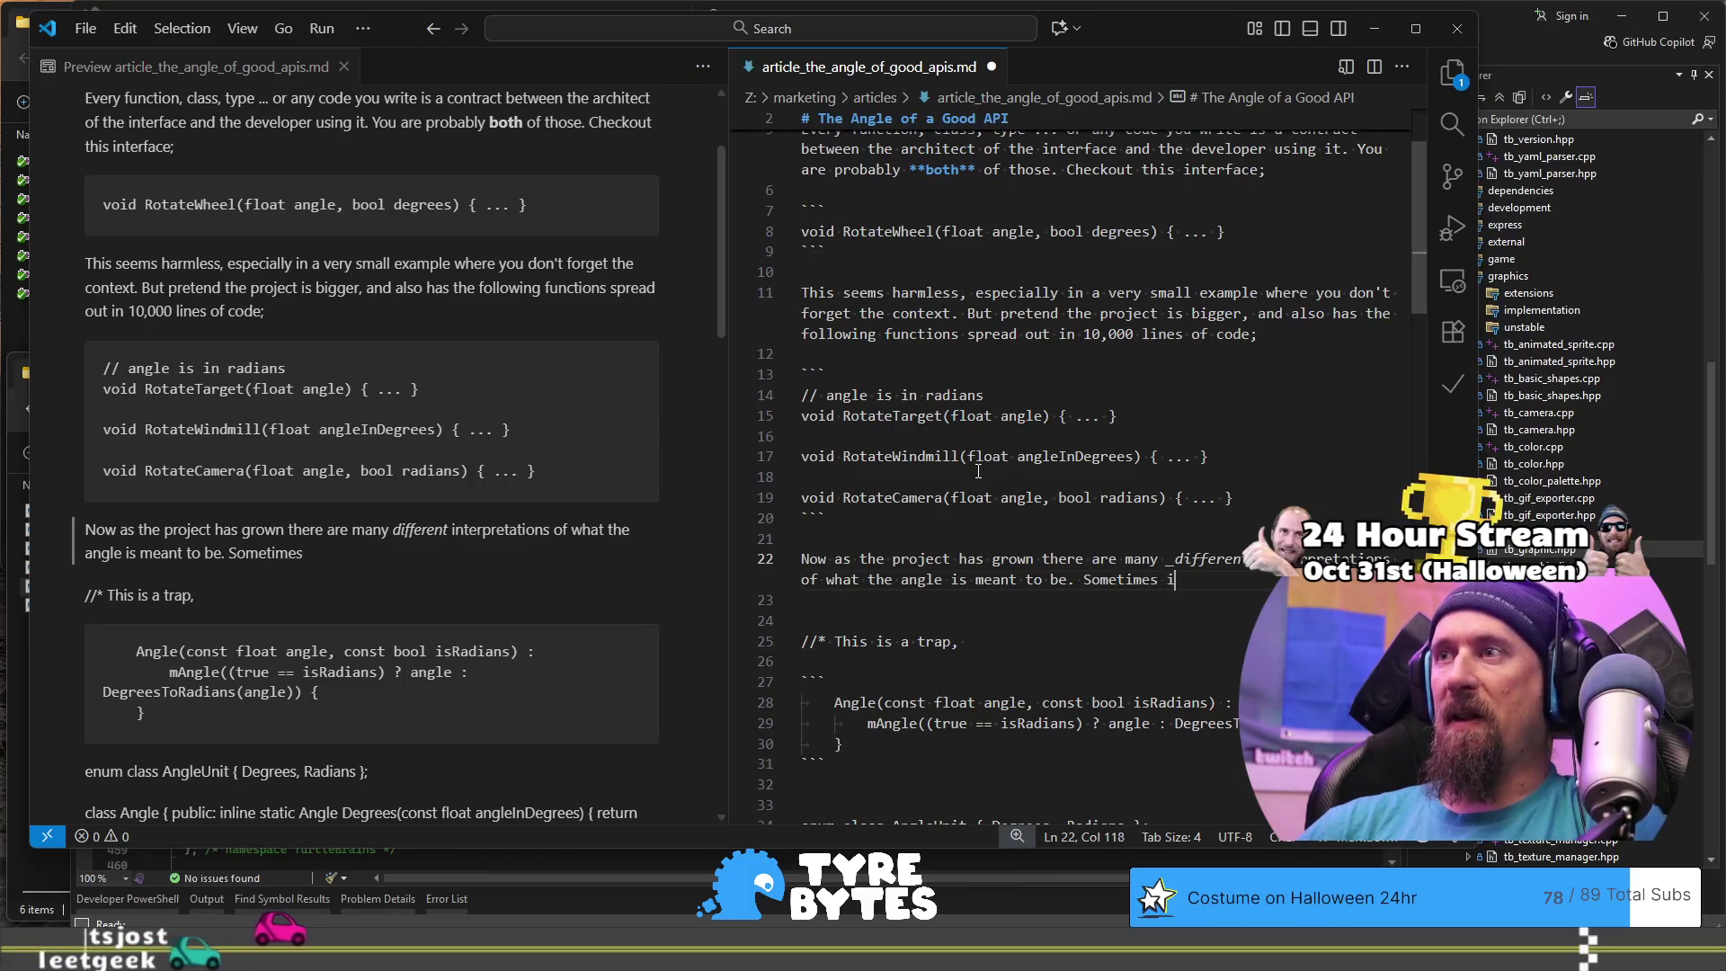
key("BackSpace")
key("BackSpace")
type("egree")
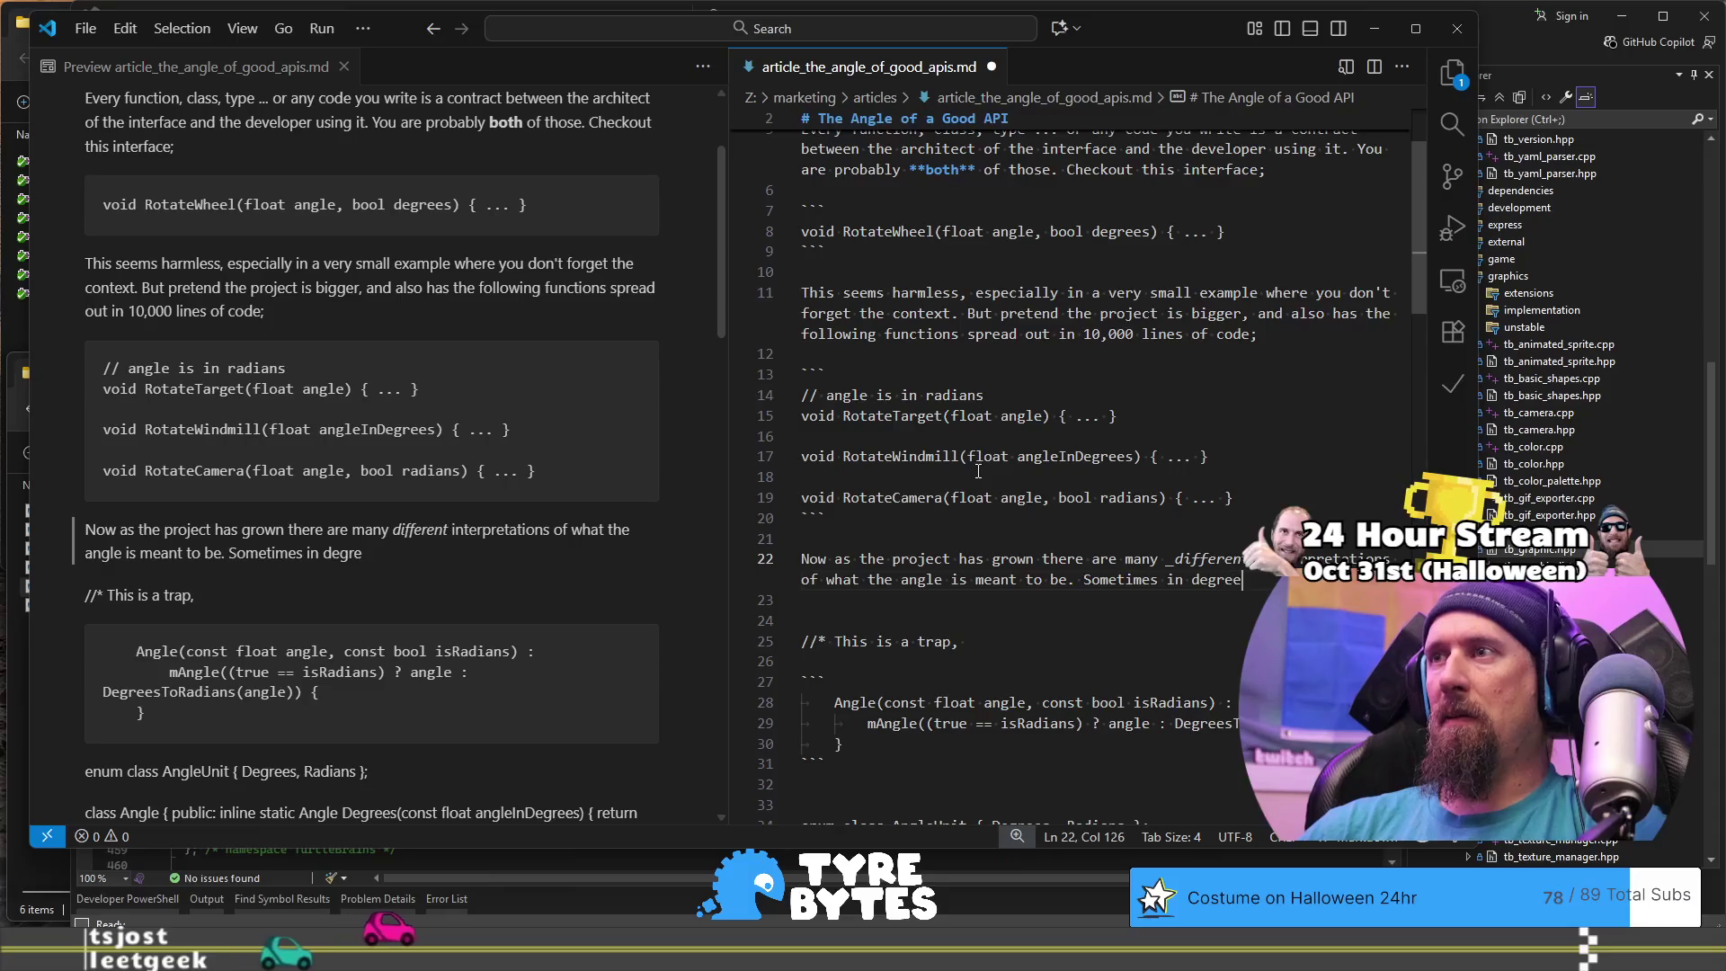
type("s, radia")
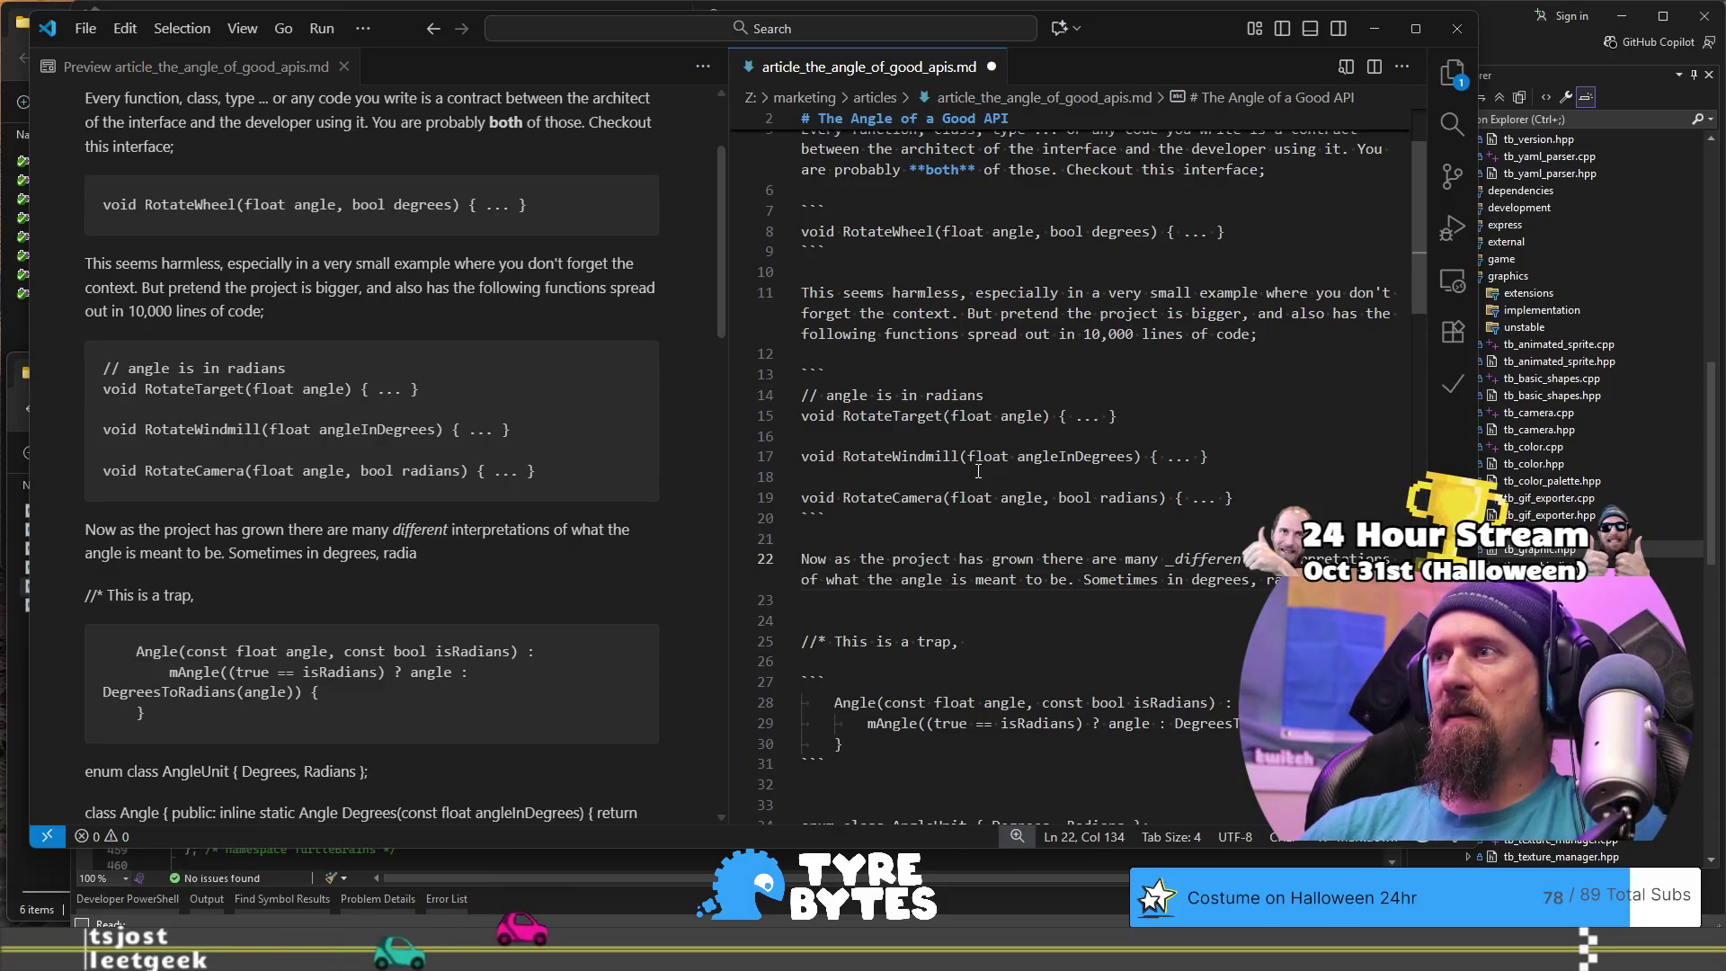
type("ns, boul")
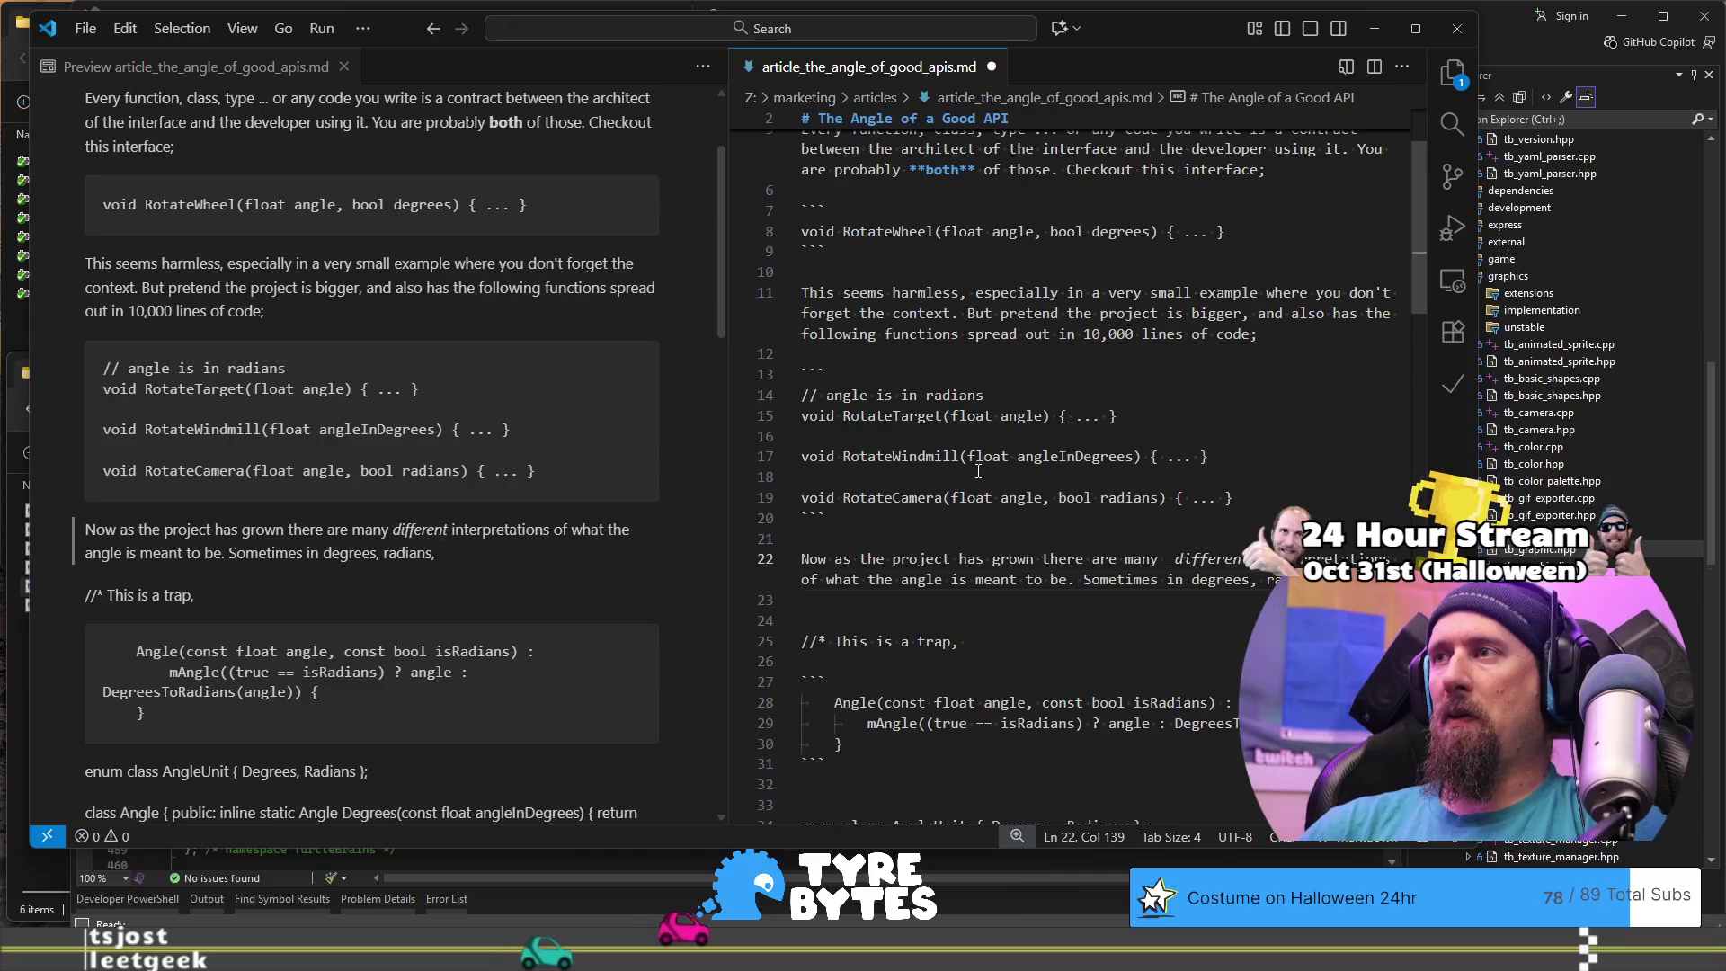
key("BackSpace")
key("BackSpace")
key("BackSpace")
key("BackSpace")
type("could")
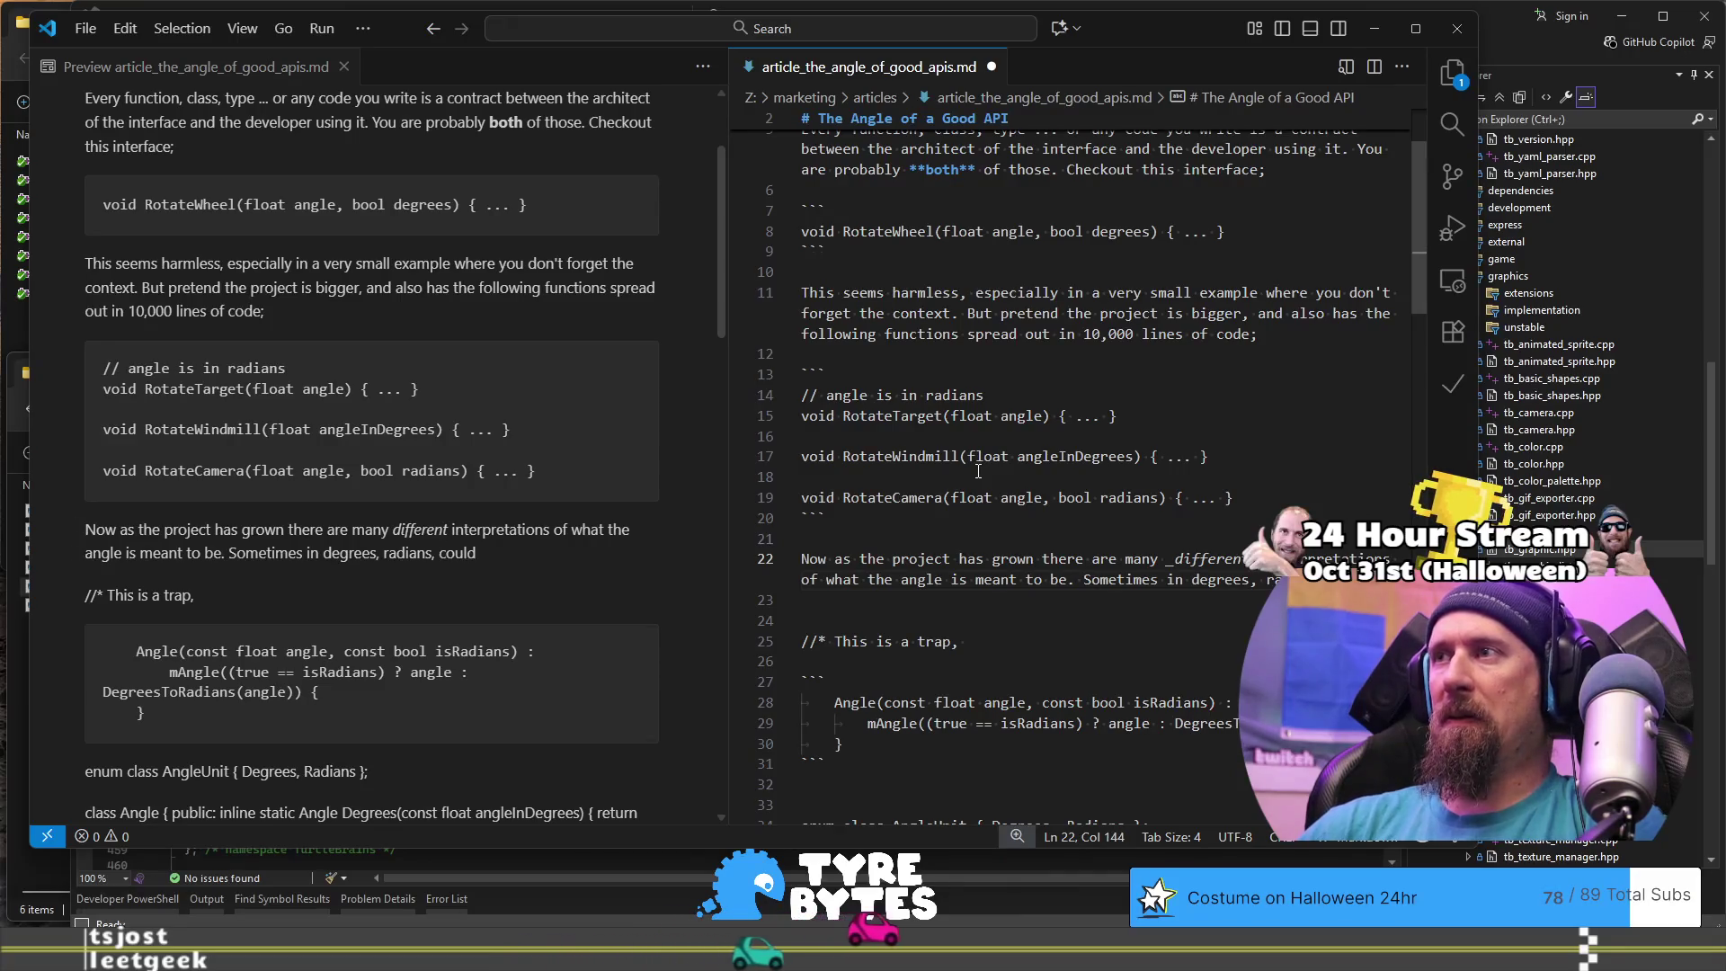
type(" be both, and ")
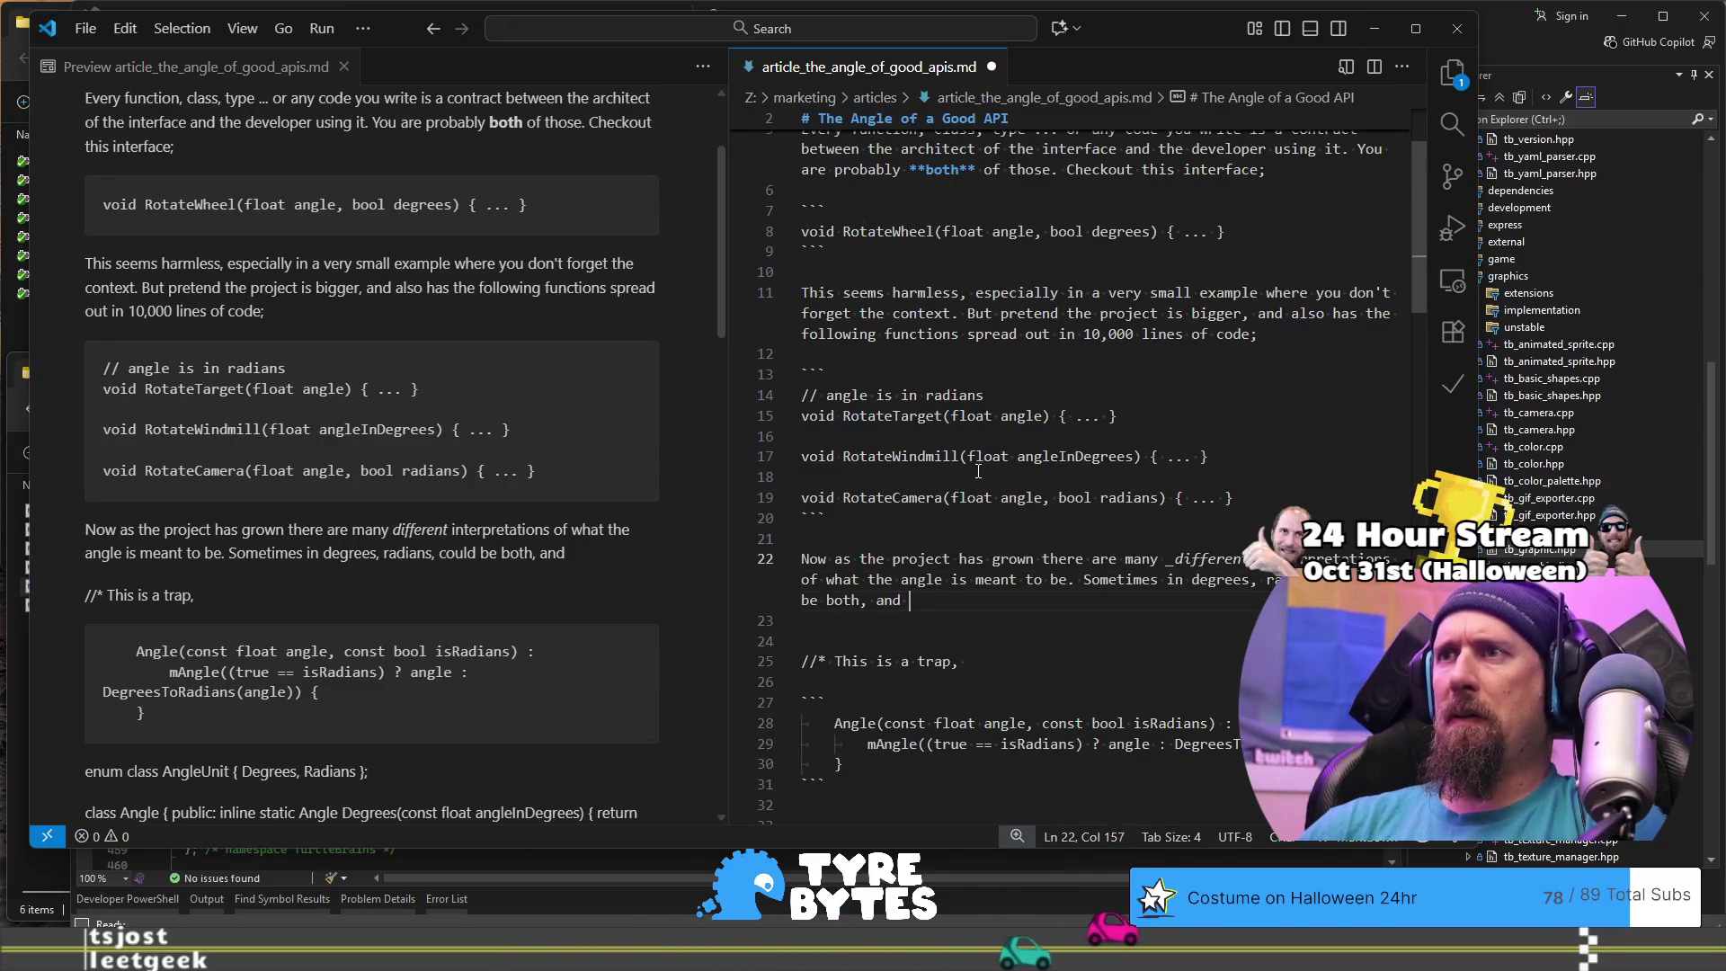
type("what about b")
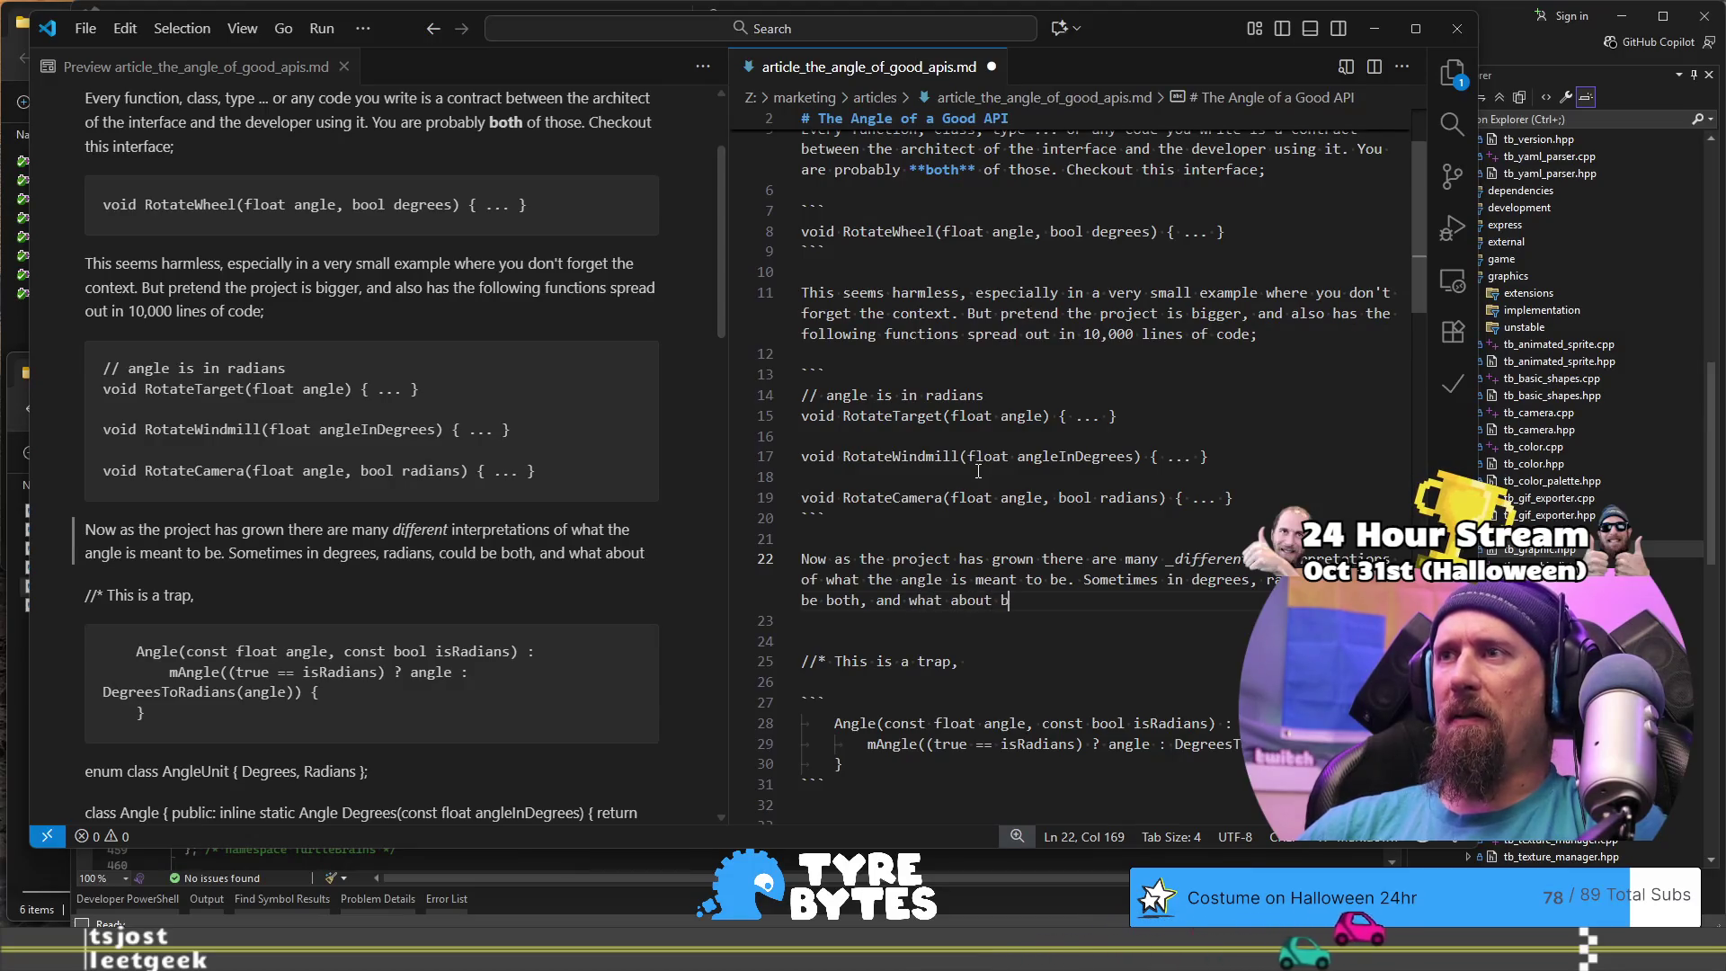
type("oolean. Seeing this code by t")
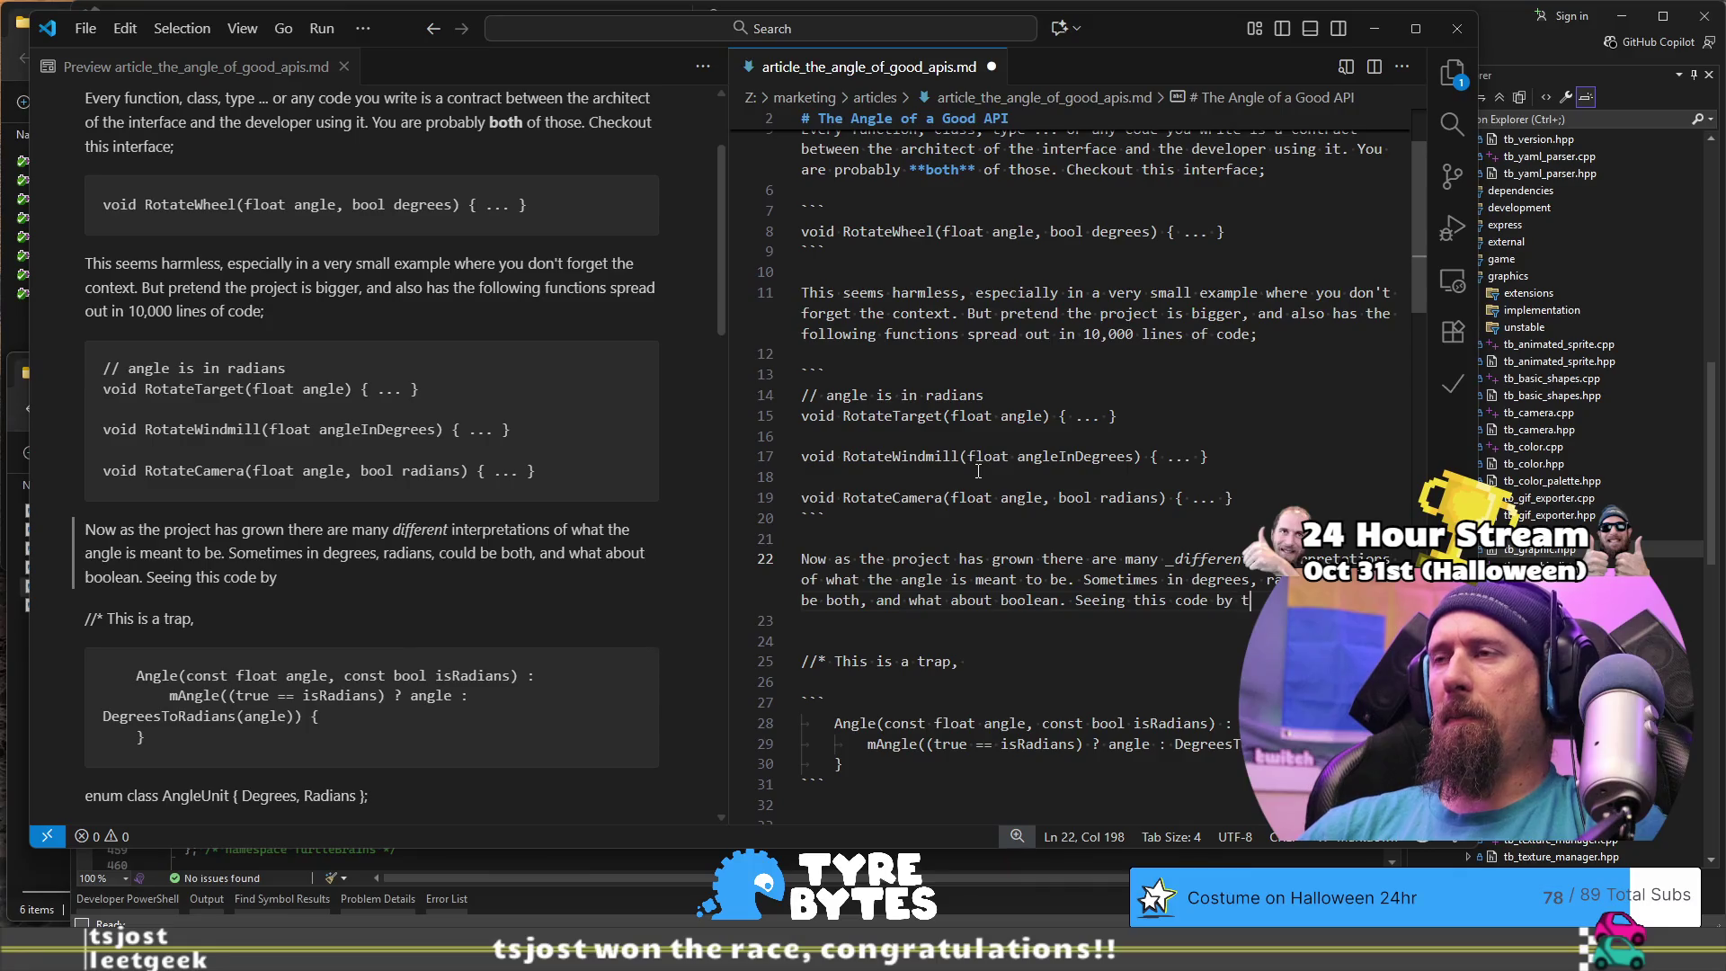
key("BackSpace")
type("itself at 2am woul")
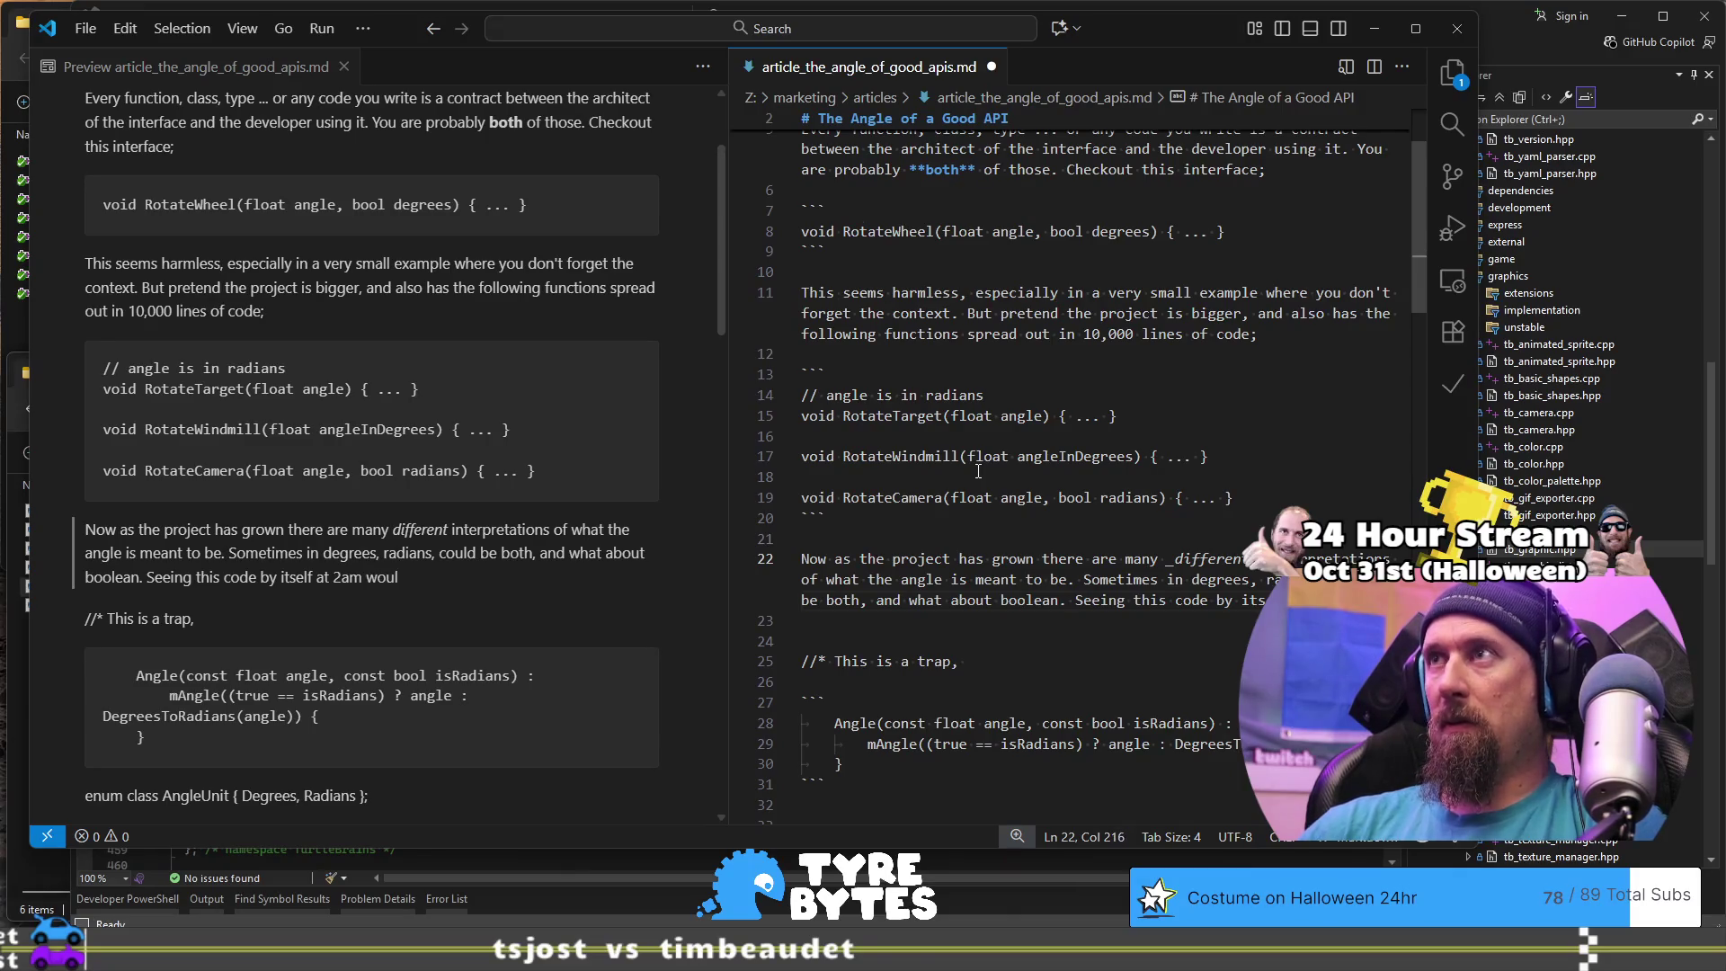
type("d be a hard thing to u")
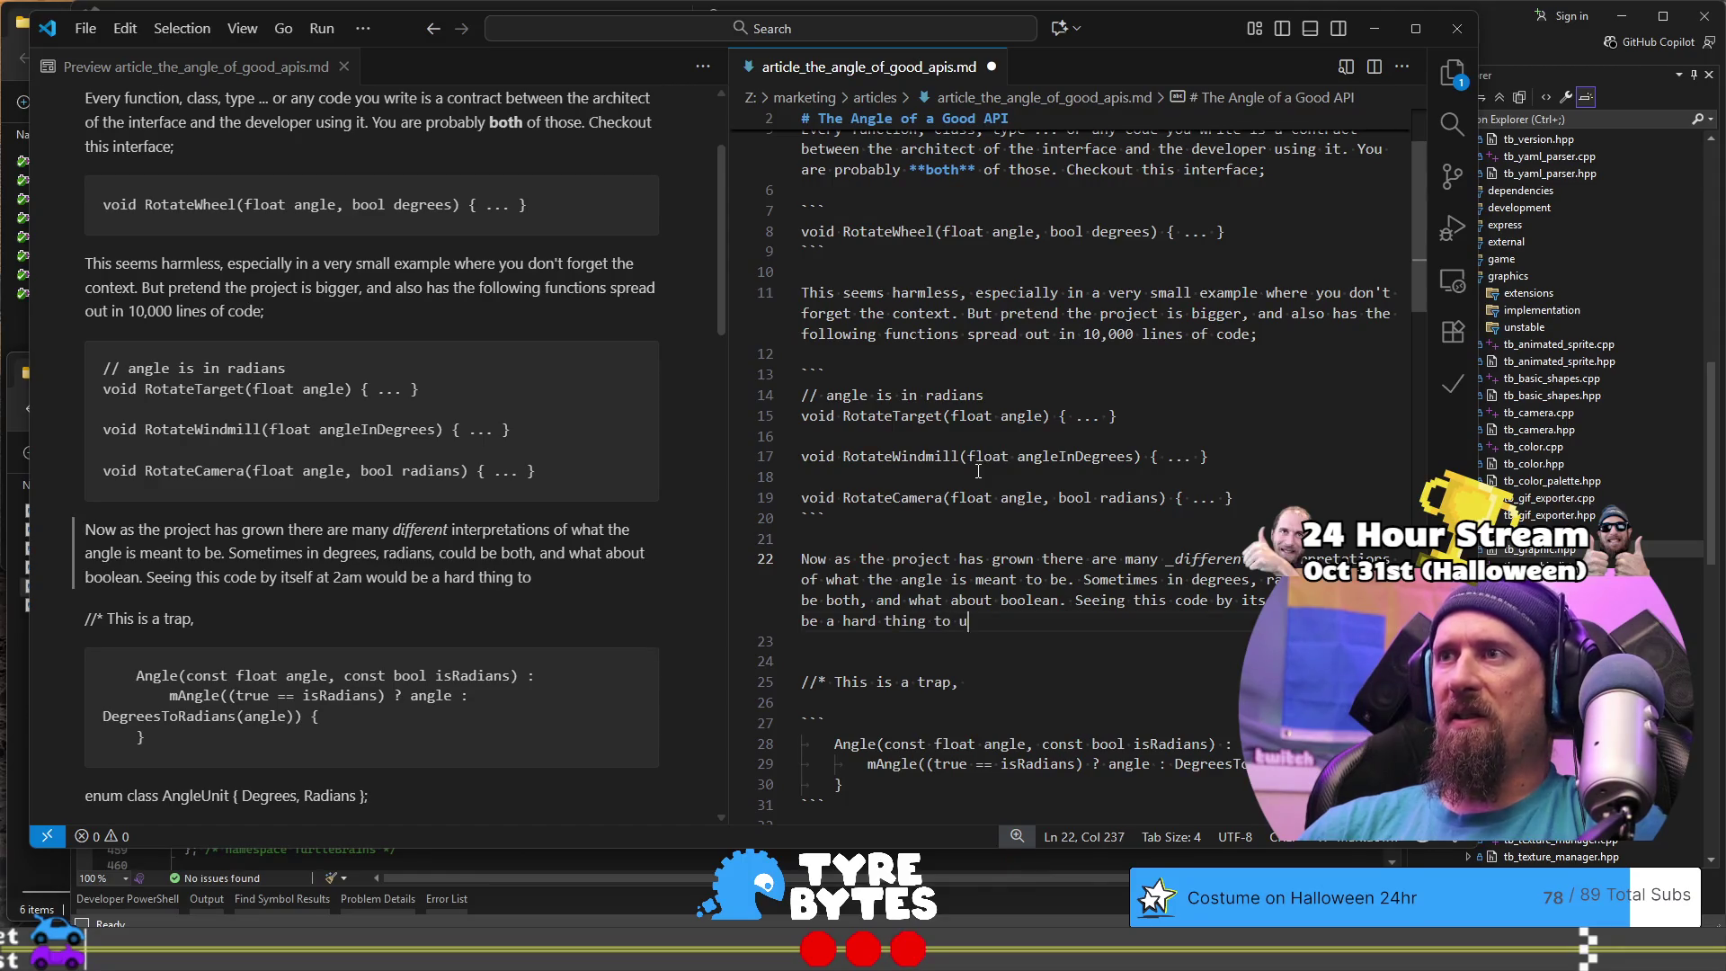
type("nder")
type("stand")
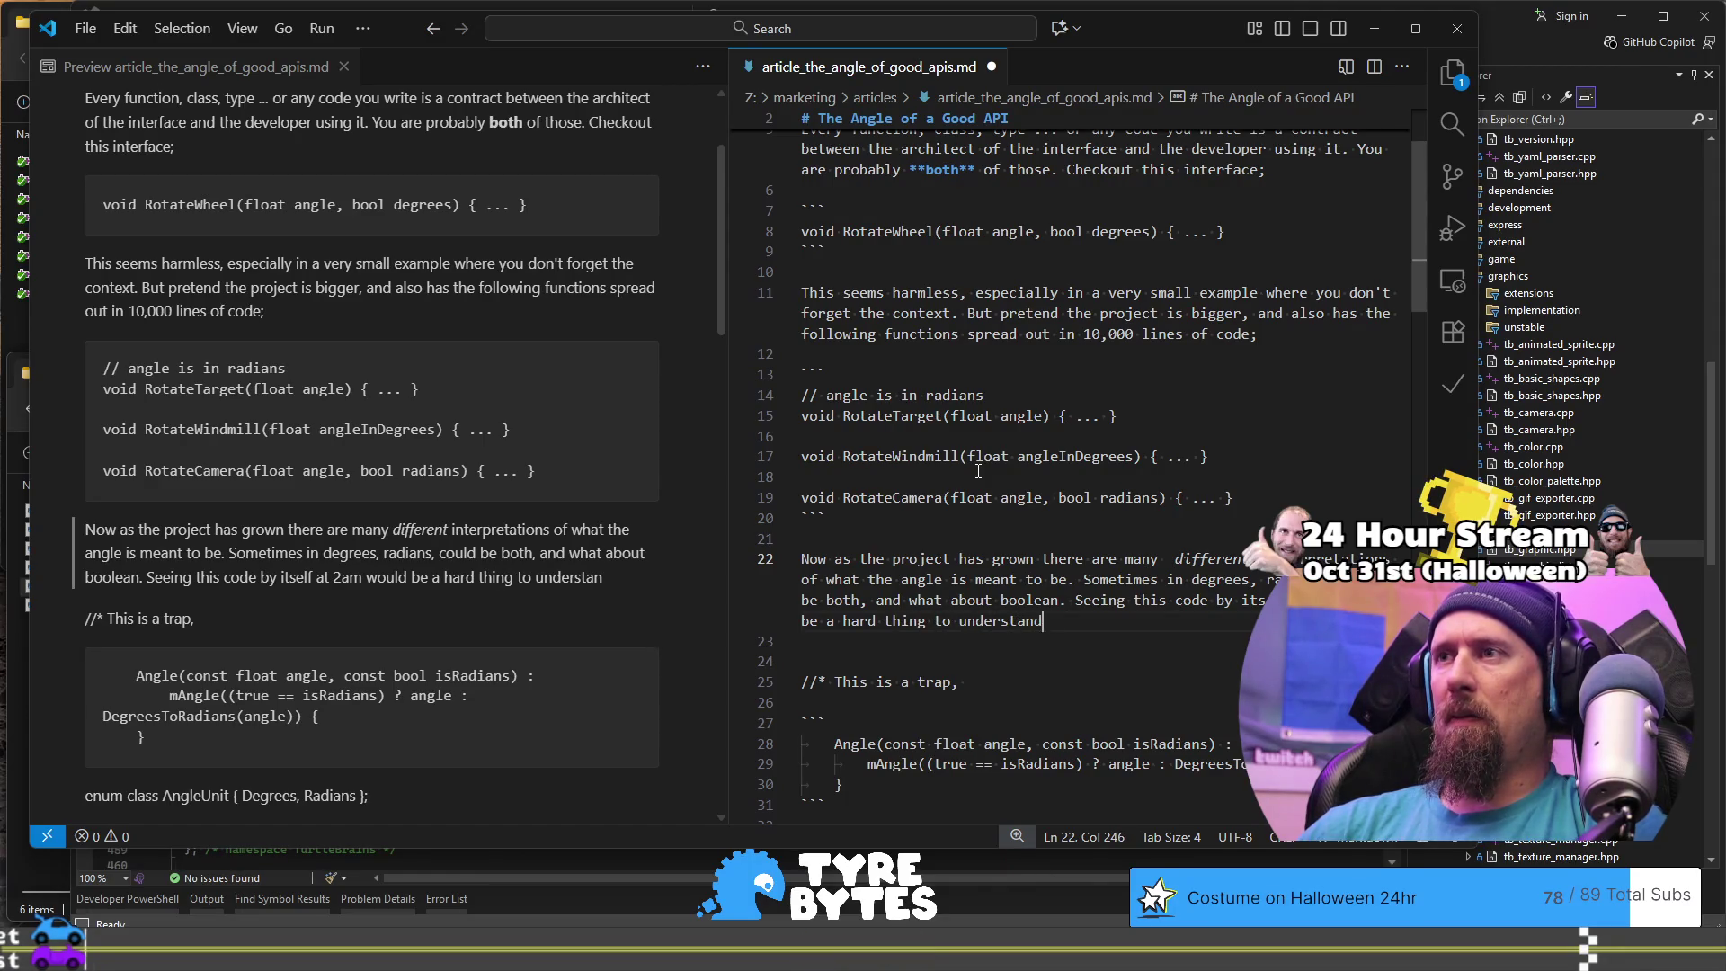
type(" without divi")
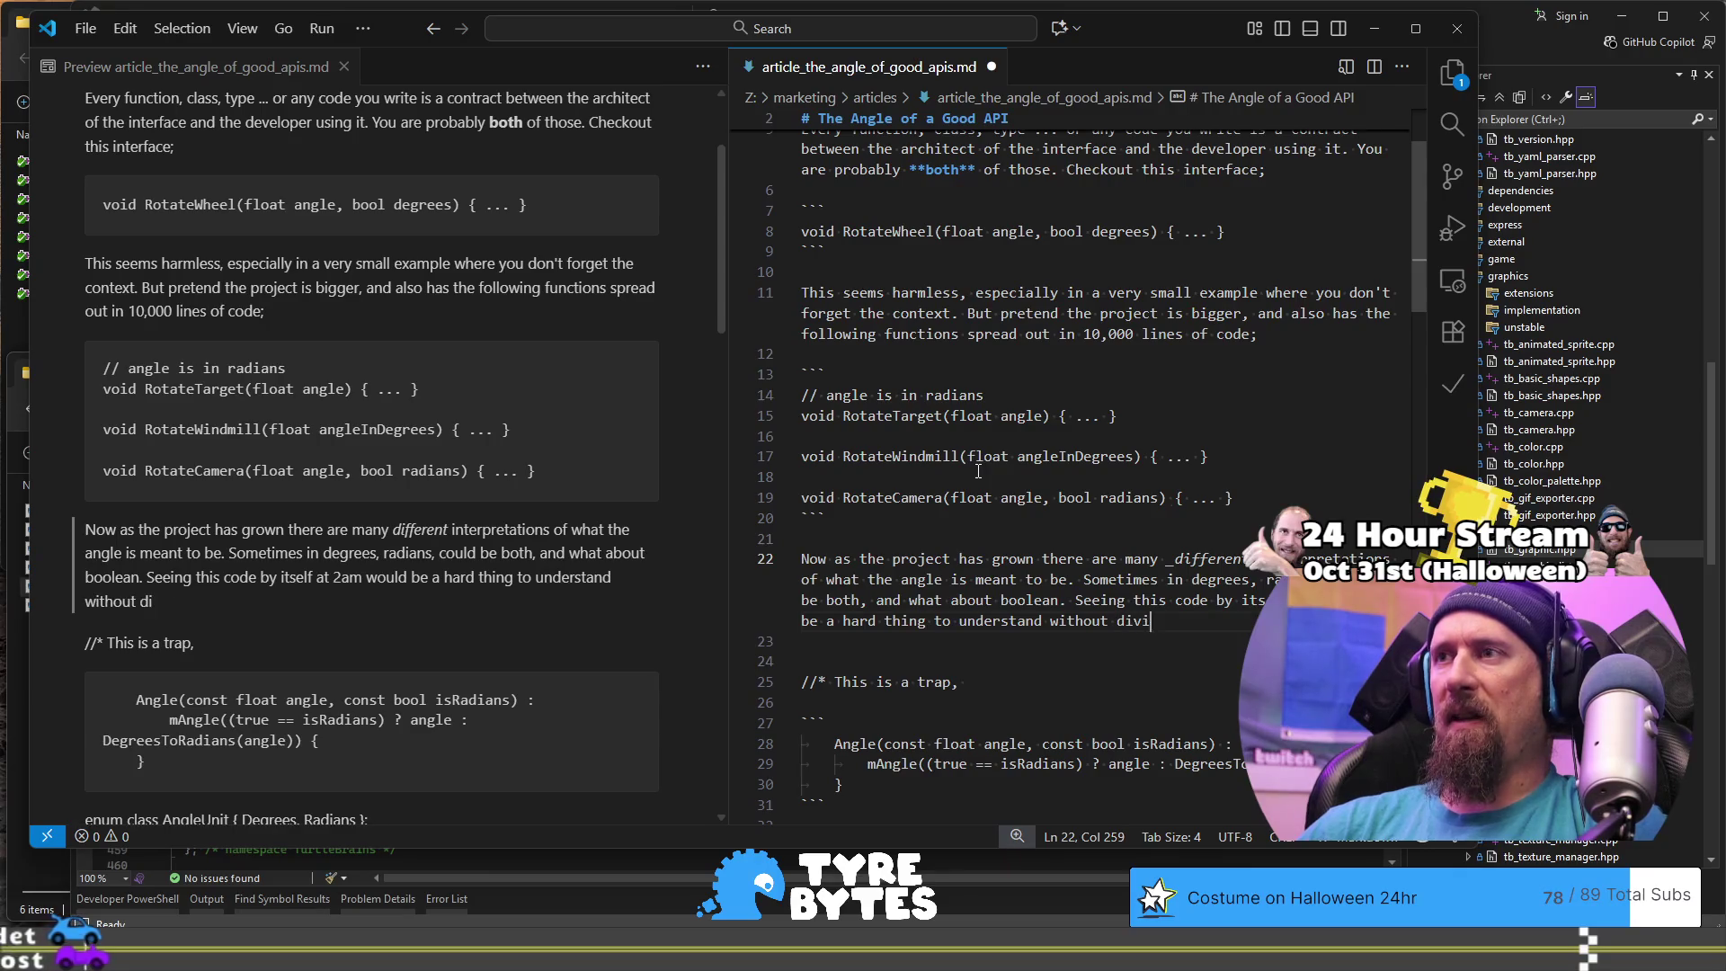
type("ng ")
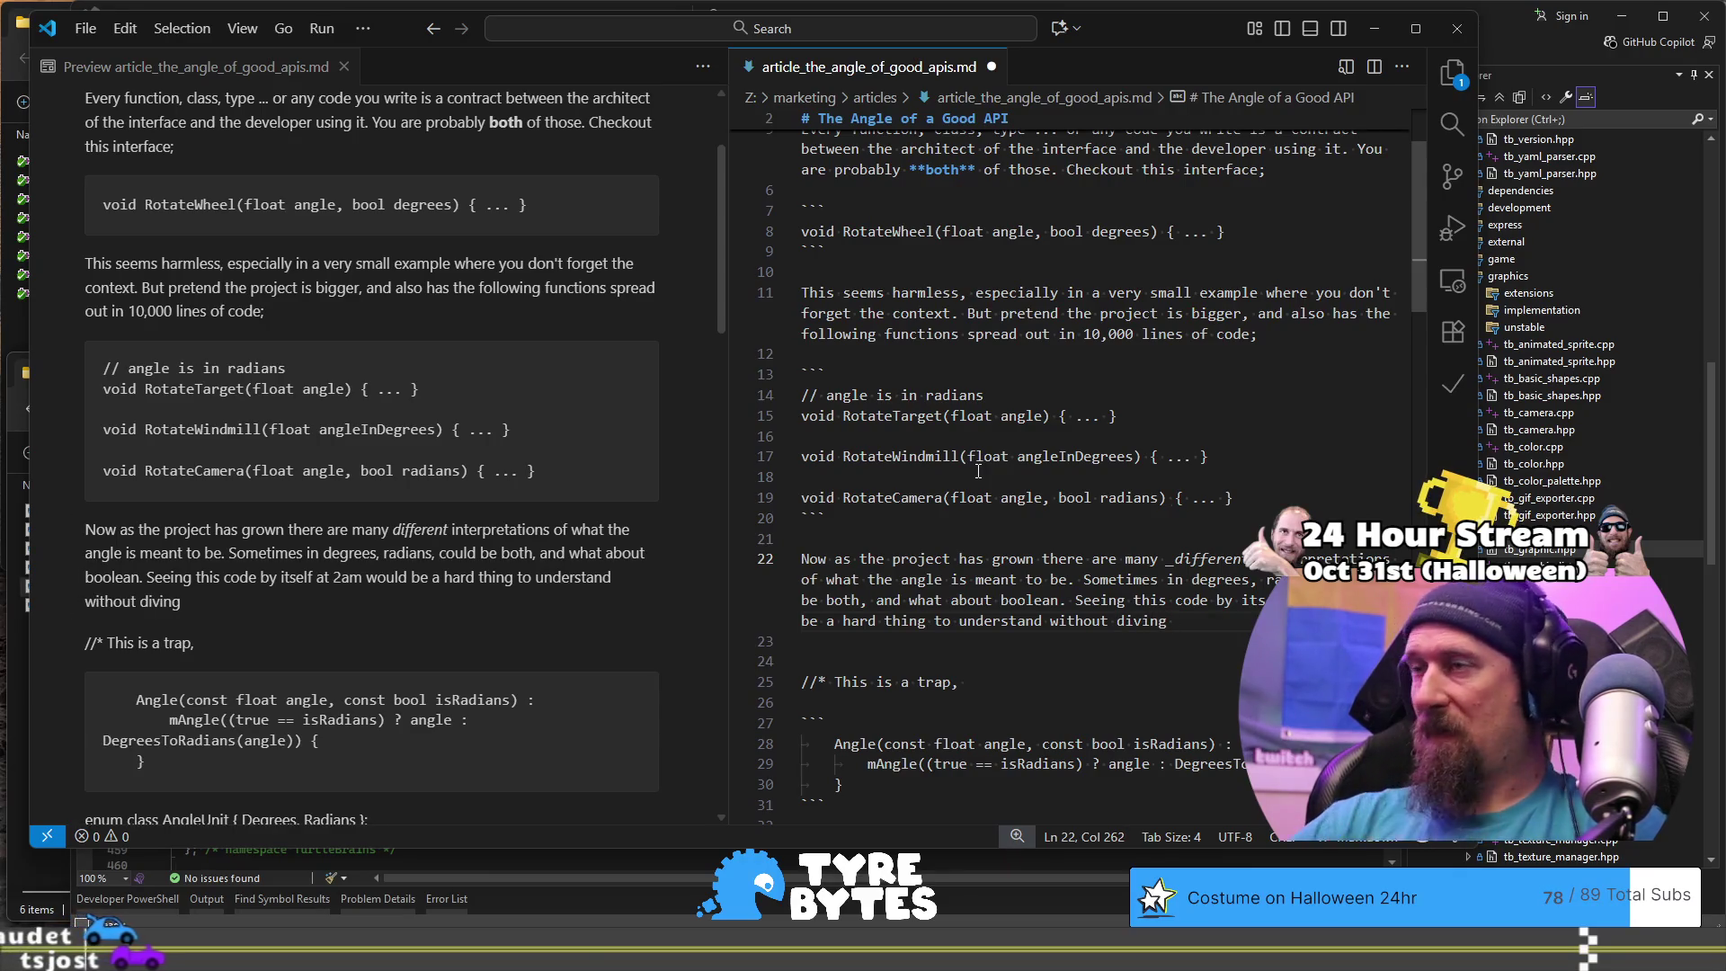
type("into defin")
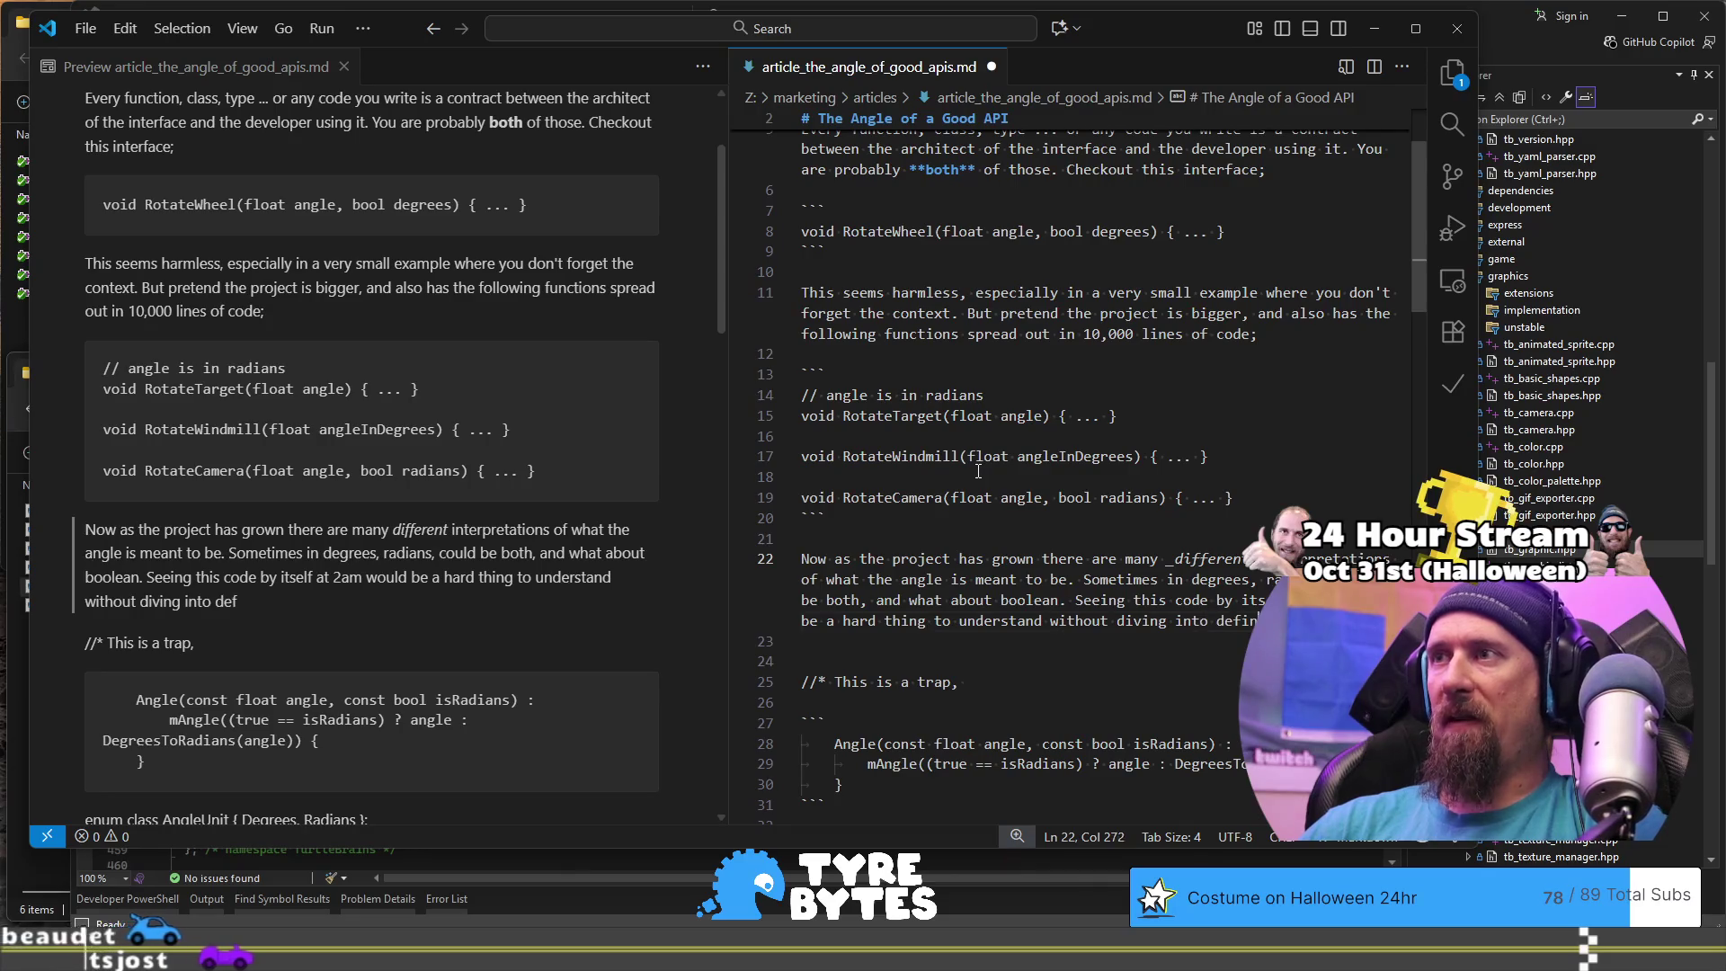
type("itions ")
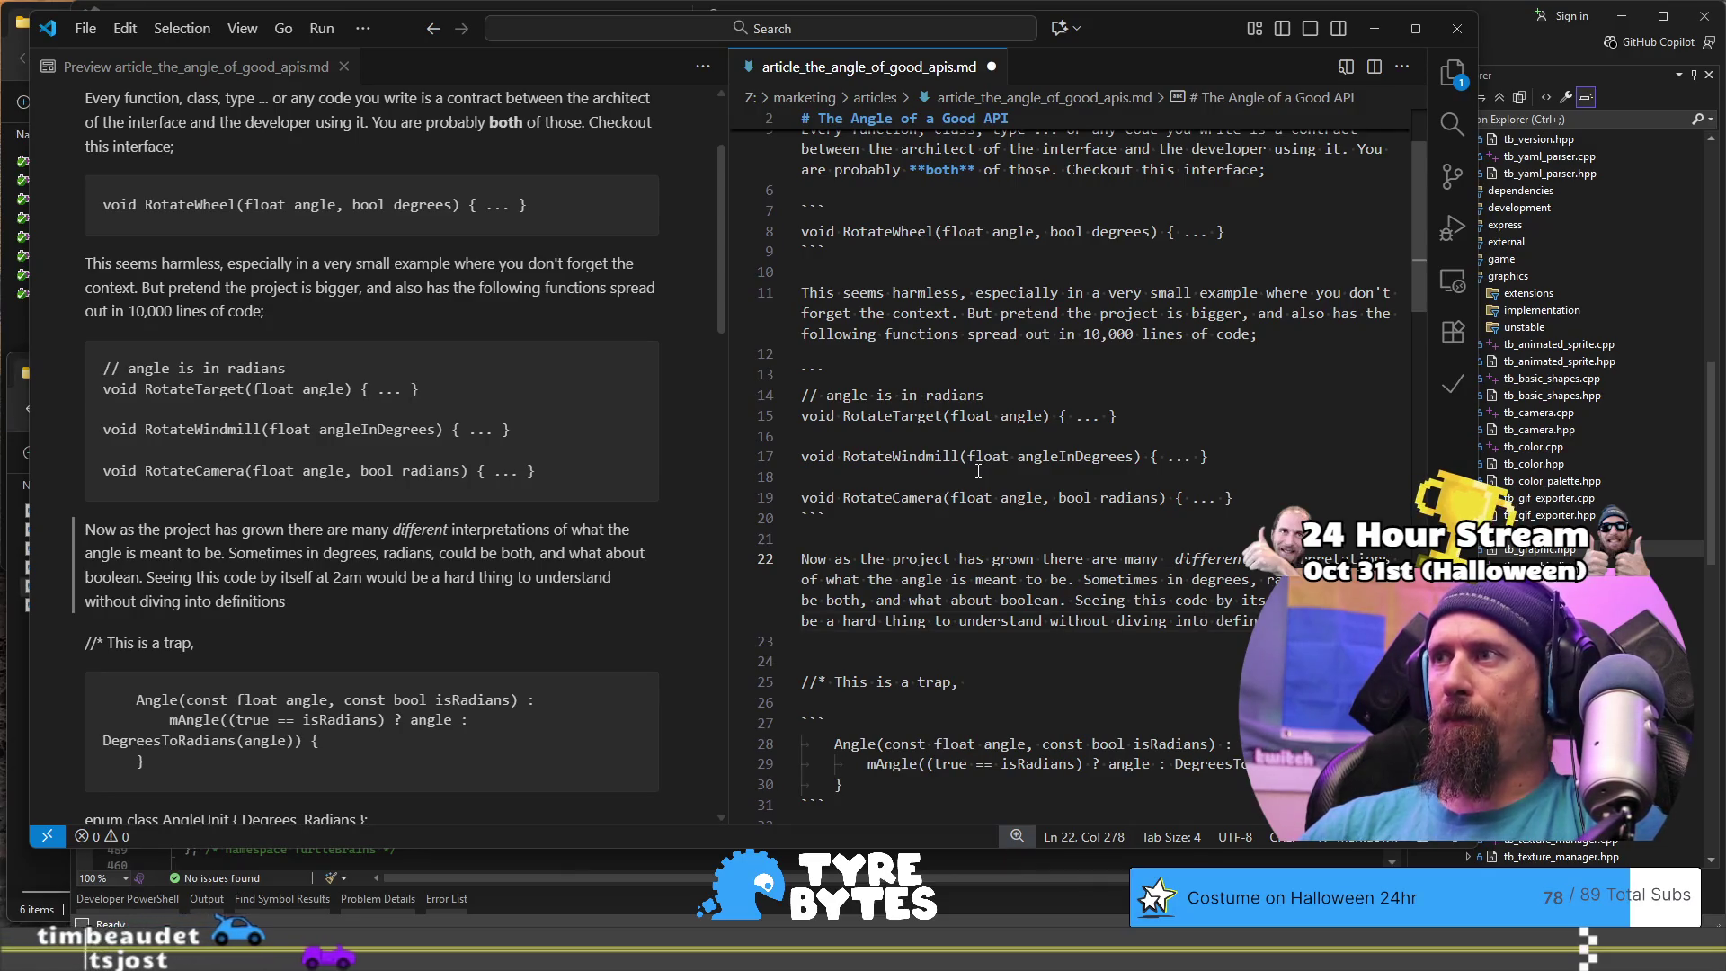
type(";")
key("Return")
key("Return")
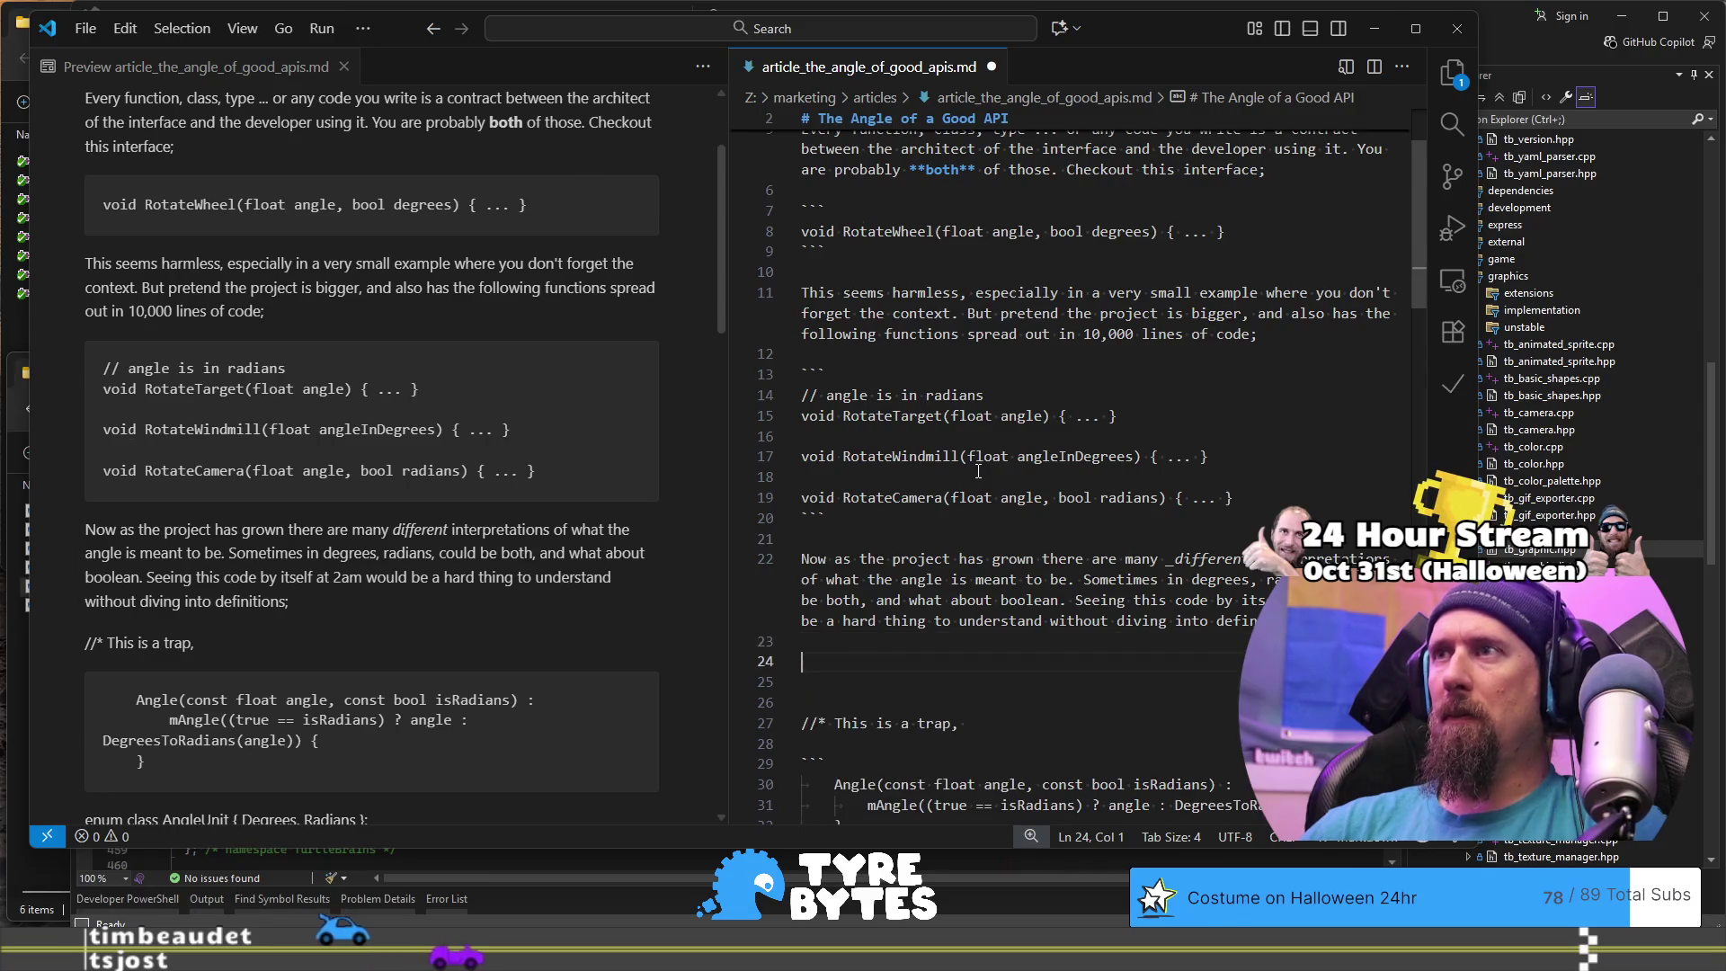
Step: Create a ``` fenced code block below the paragraph holding '...' placeholder lines
type("```")
key("Return")
type("`")
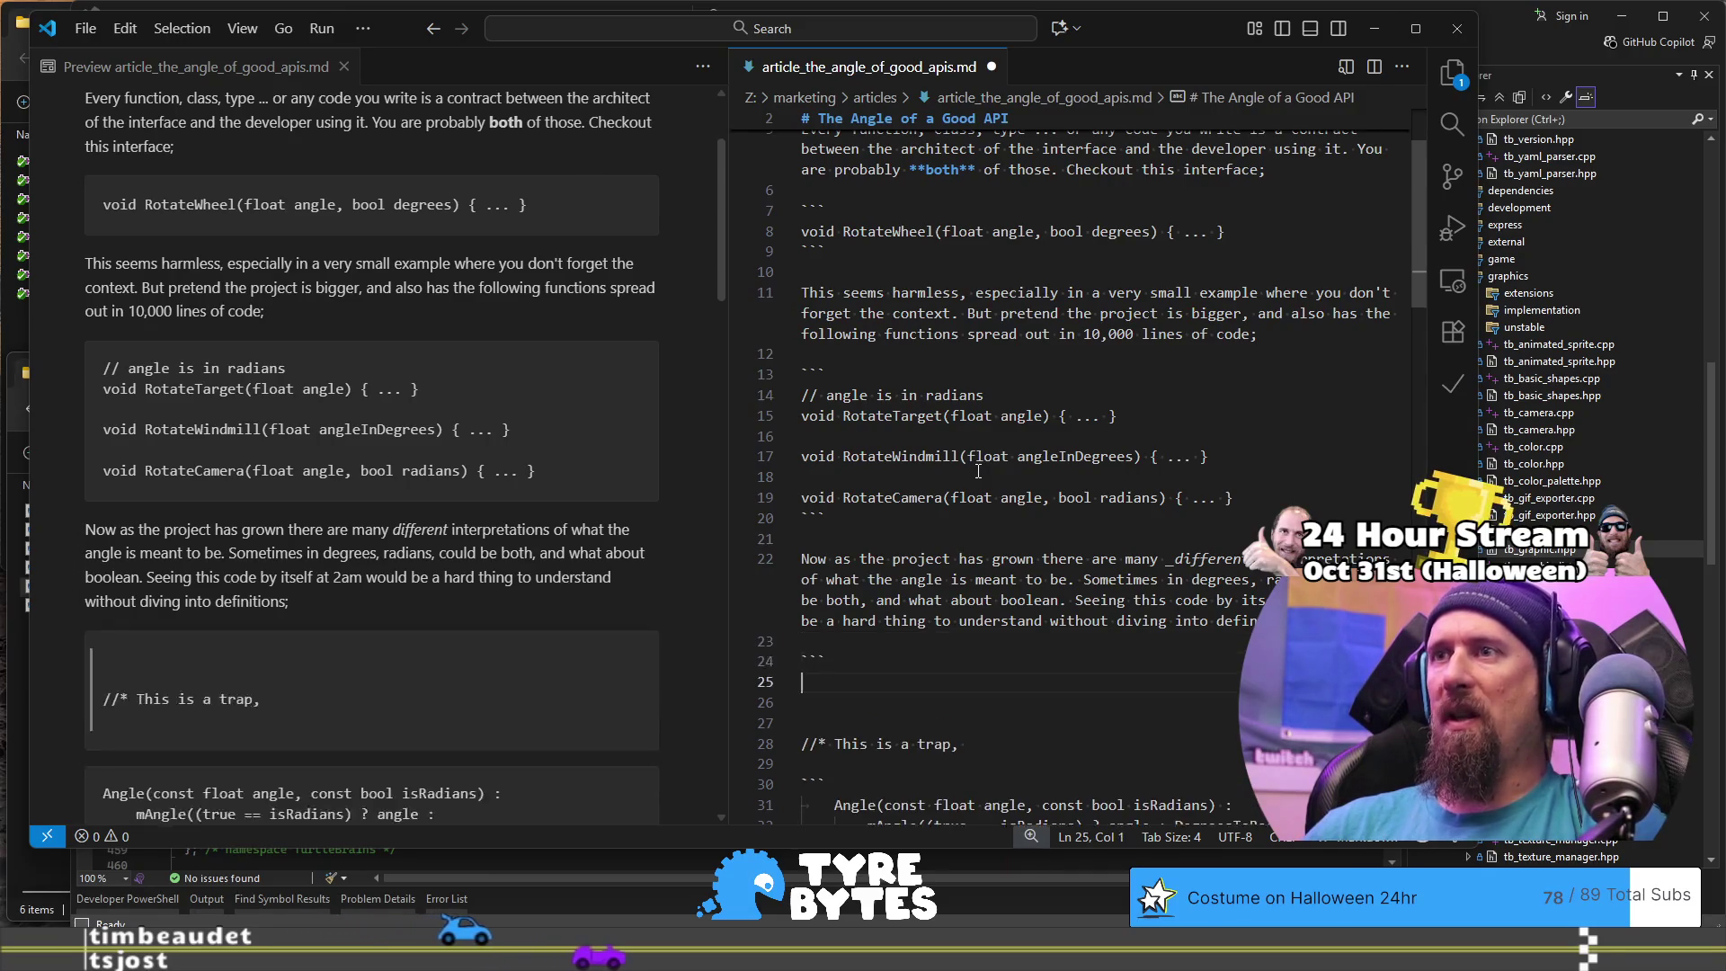
type("``")
key("Home")
key("Return")
key("Up")
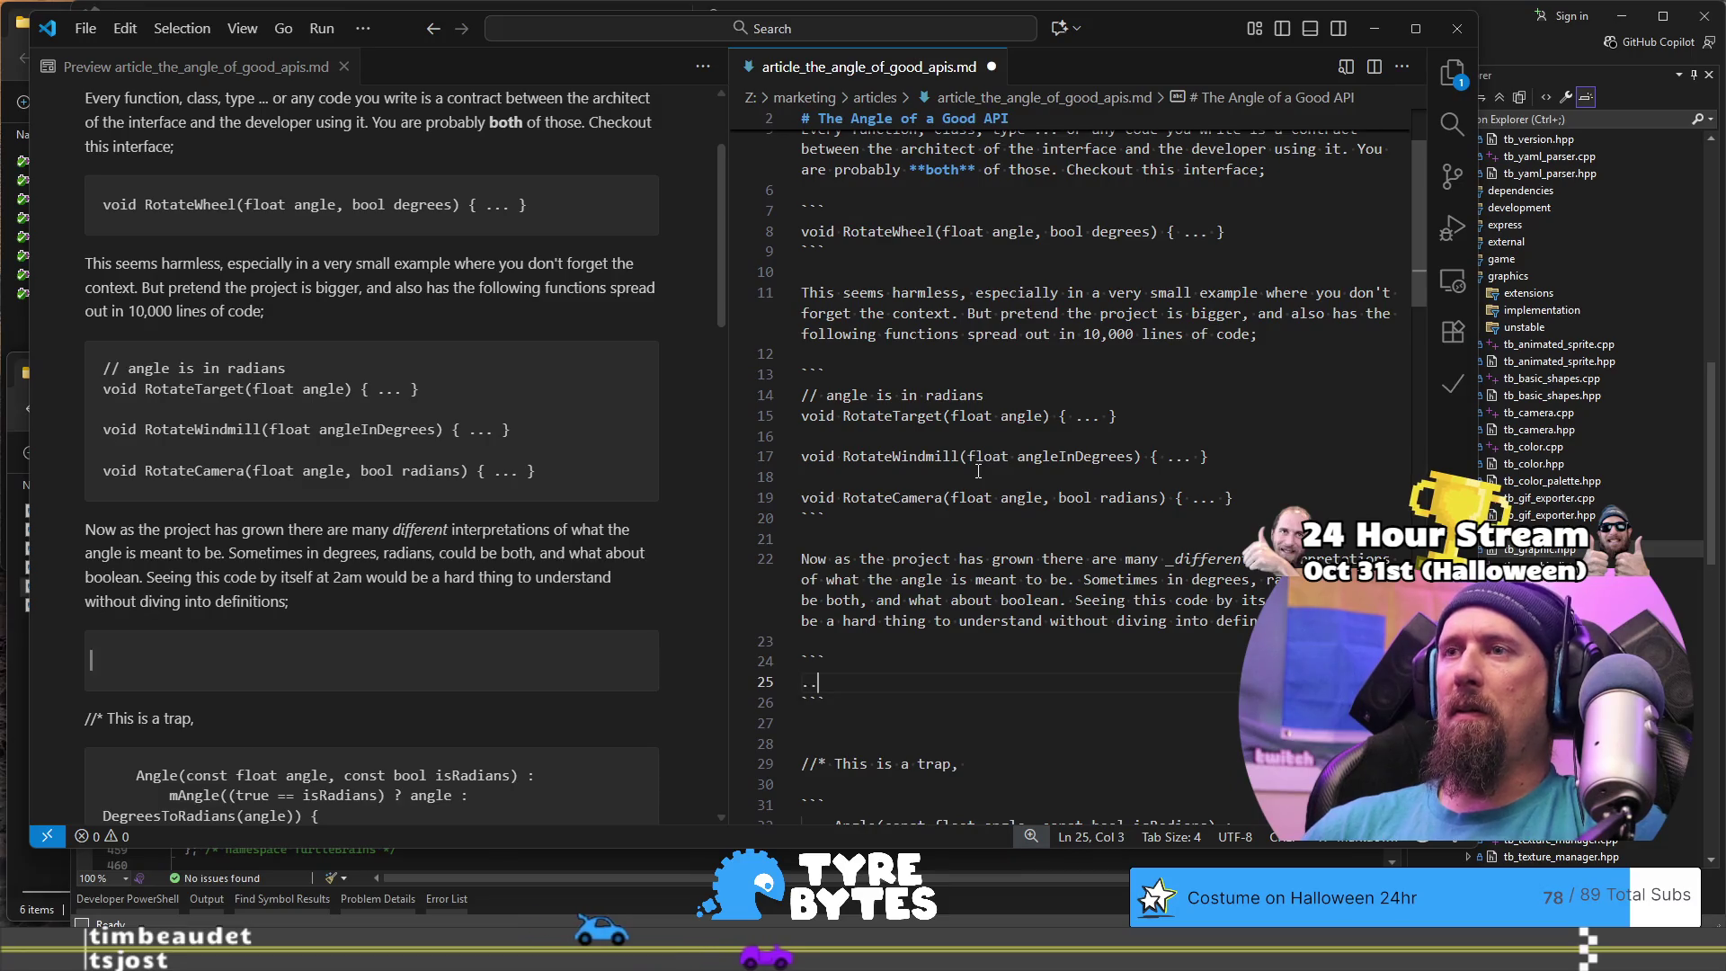
type("...")
key("Return")
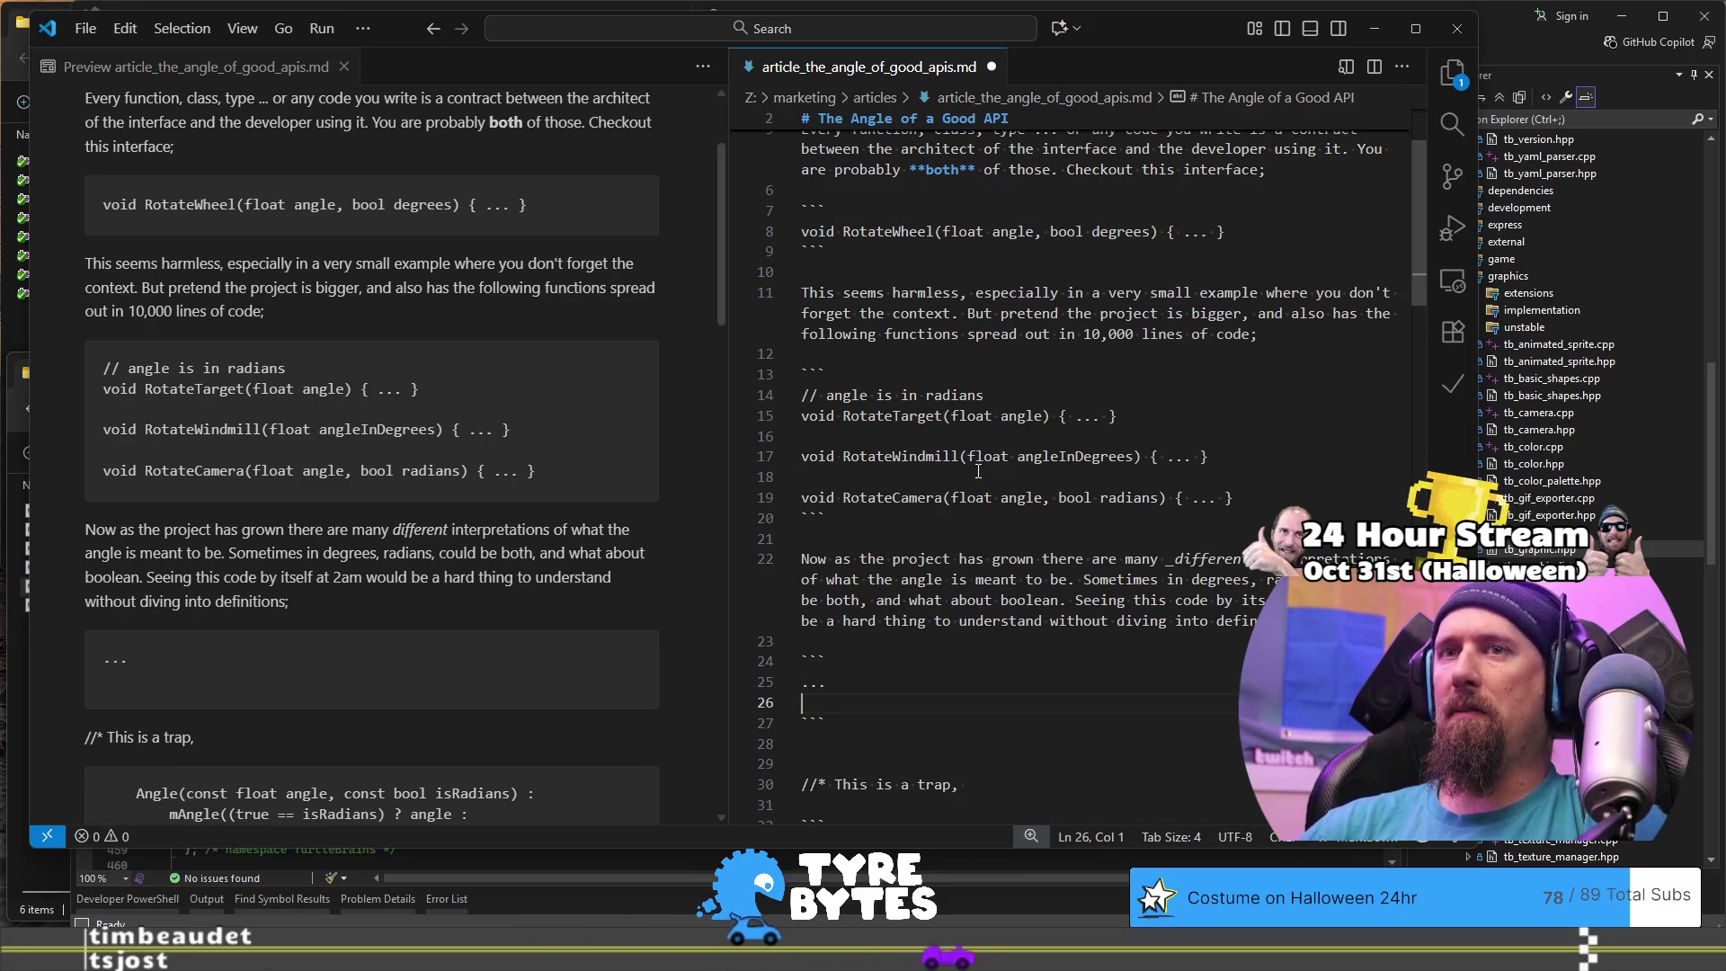
type("....")
Step: Trim the extra dot and open an empty line between the two ellipsis lines
key("Up")
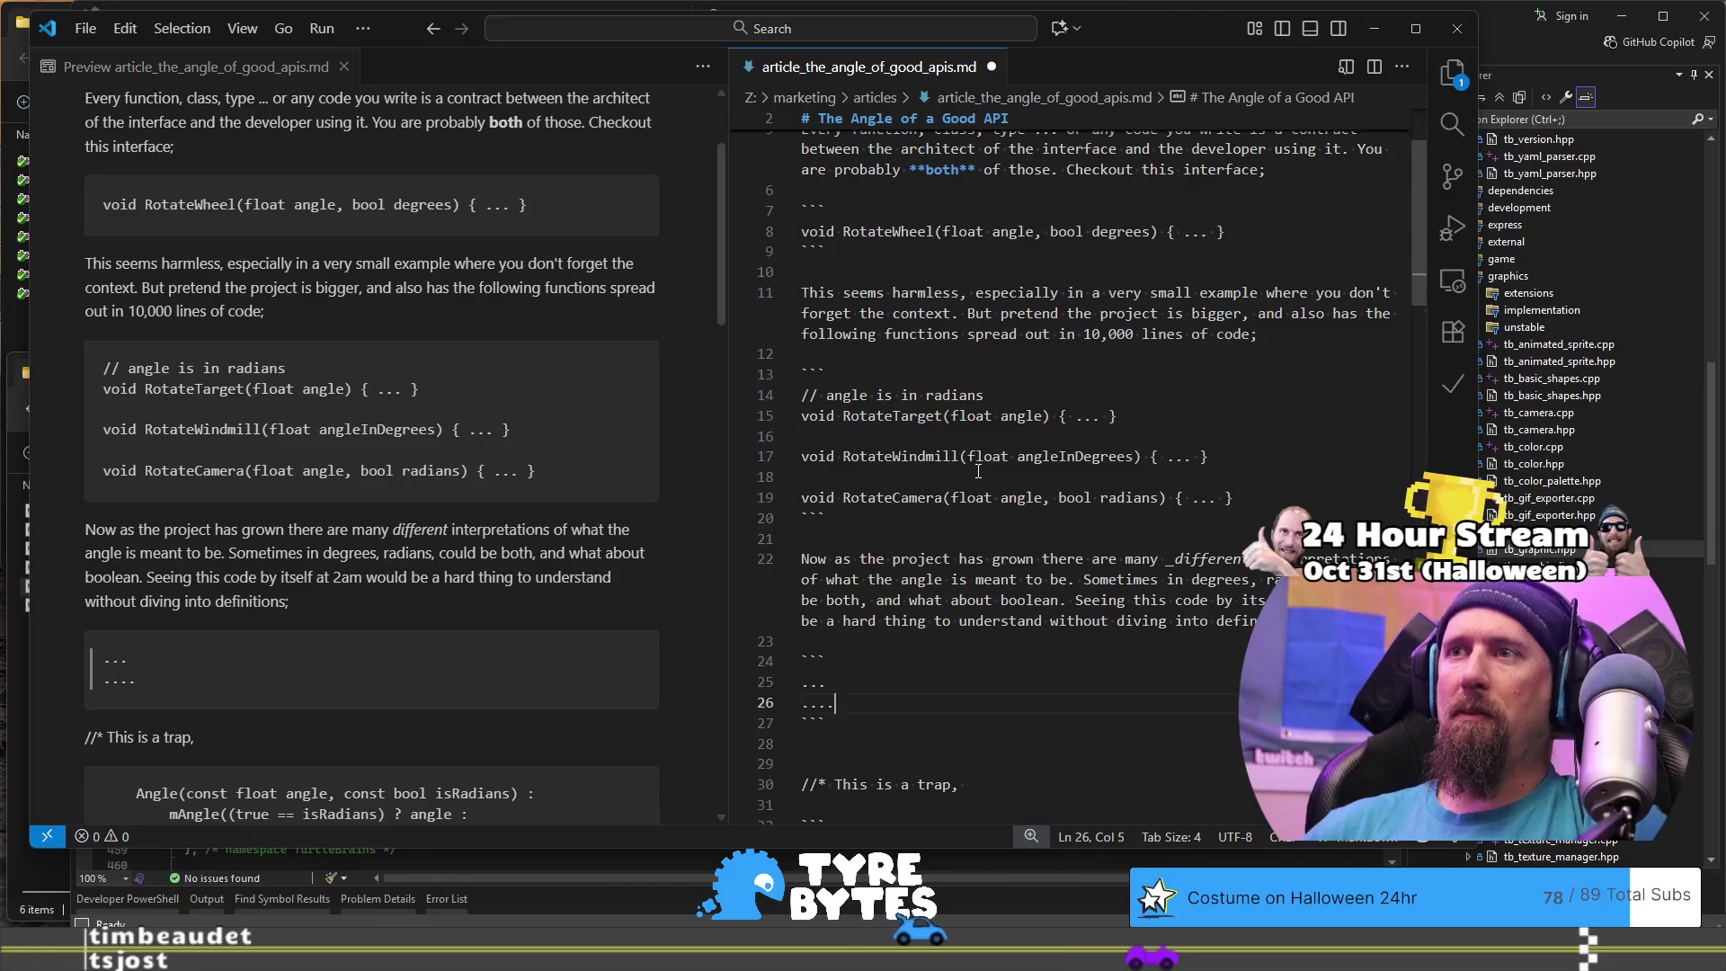
key("Down")
key("BackSpace")
key("Home")
key("Return")
key("Up")
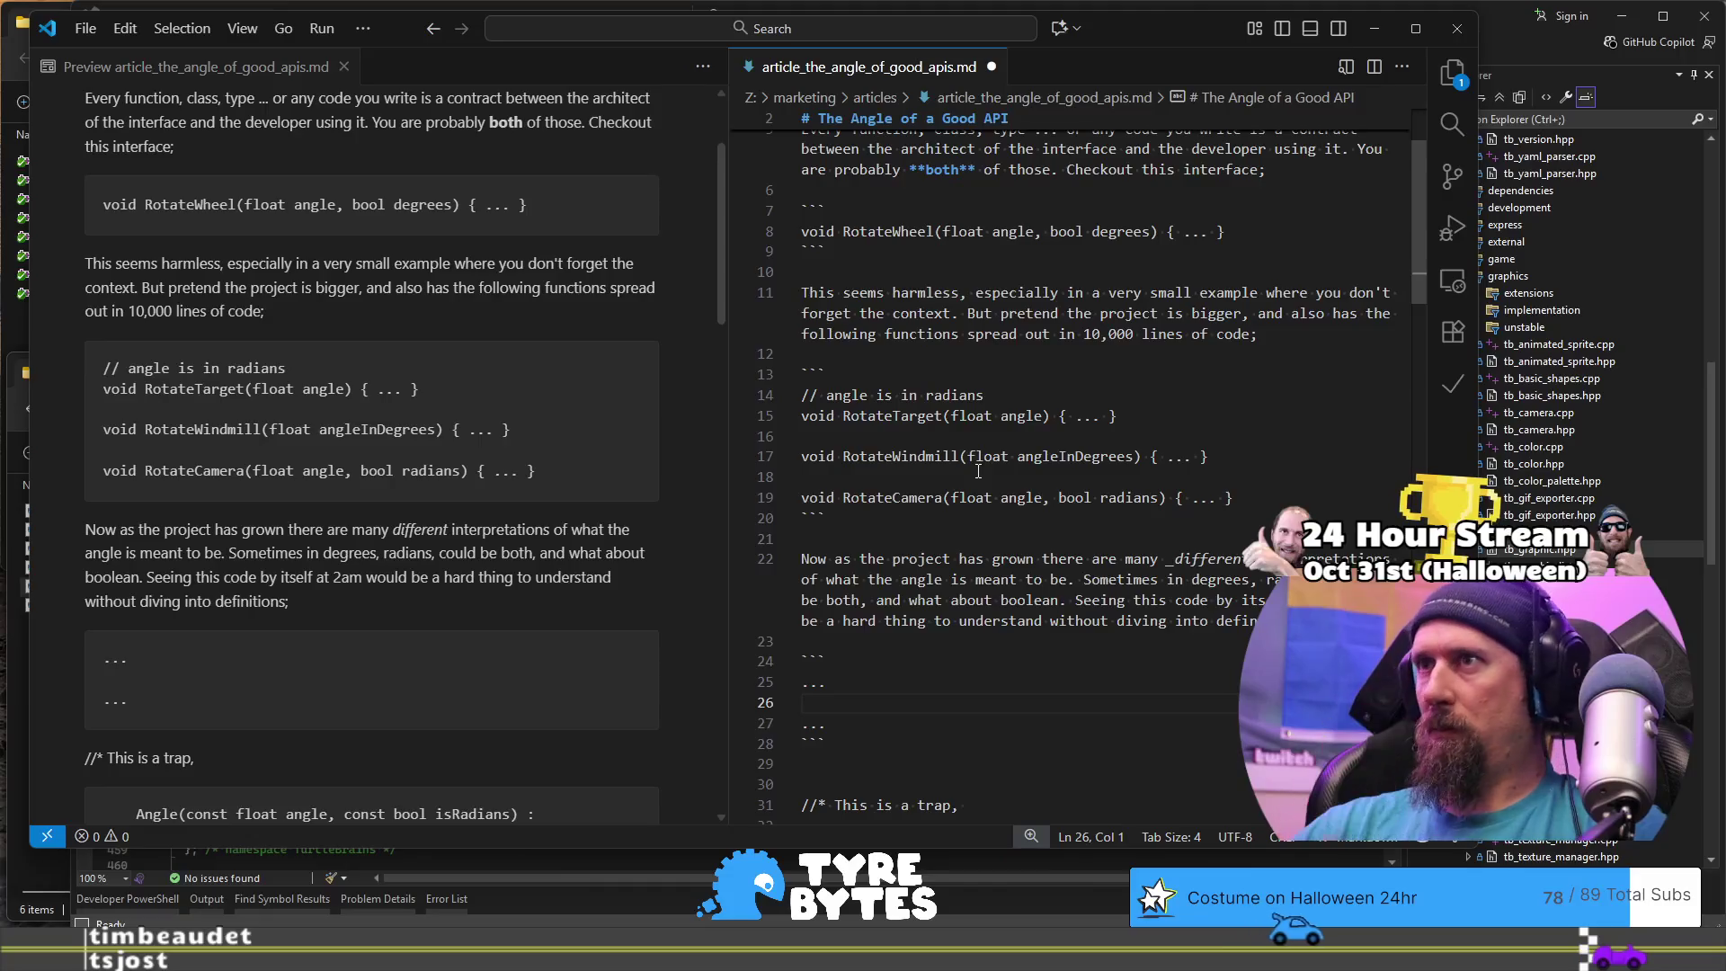
Step: Write 'RotateCamera(4.25, true);' in the block and delete the trailing '...' line
type("ateCamera(4.25")
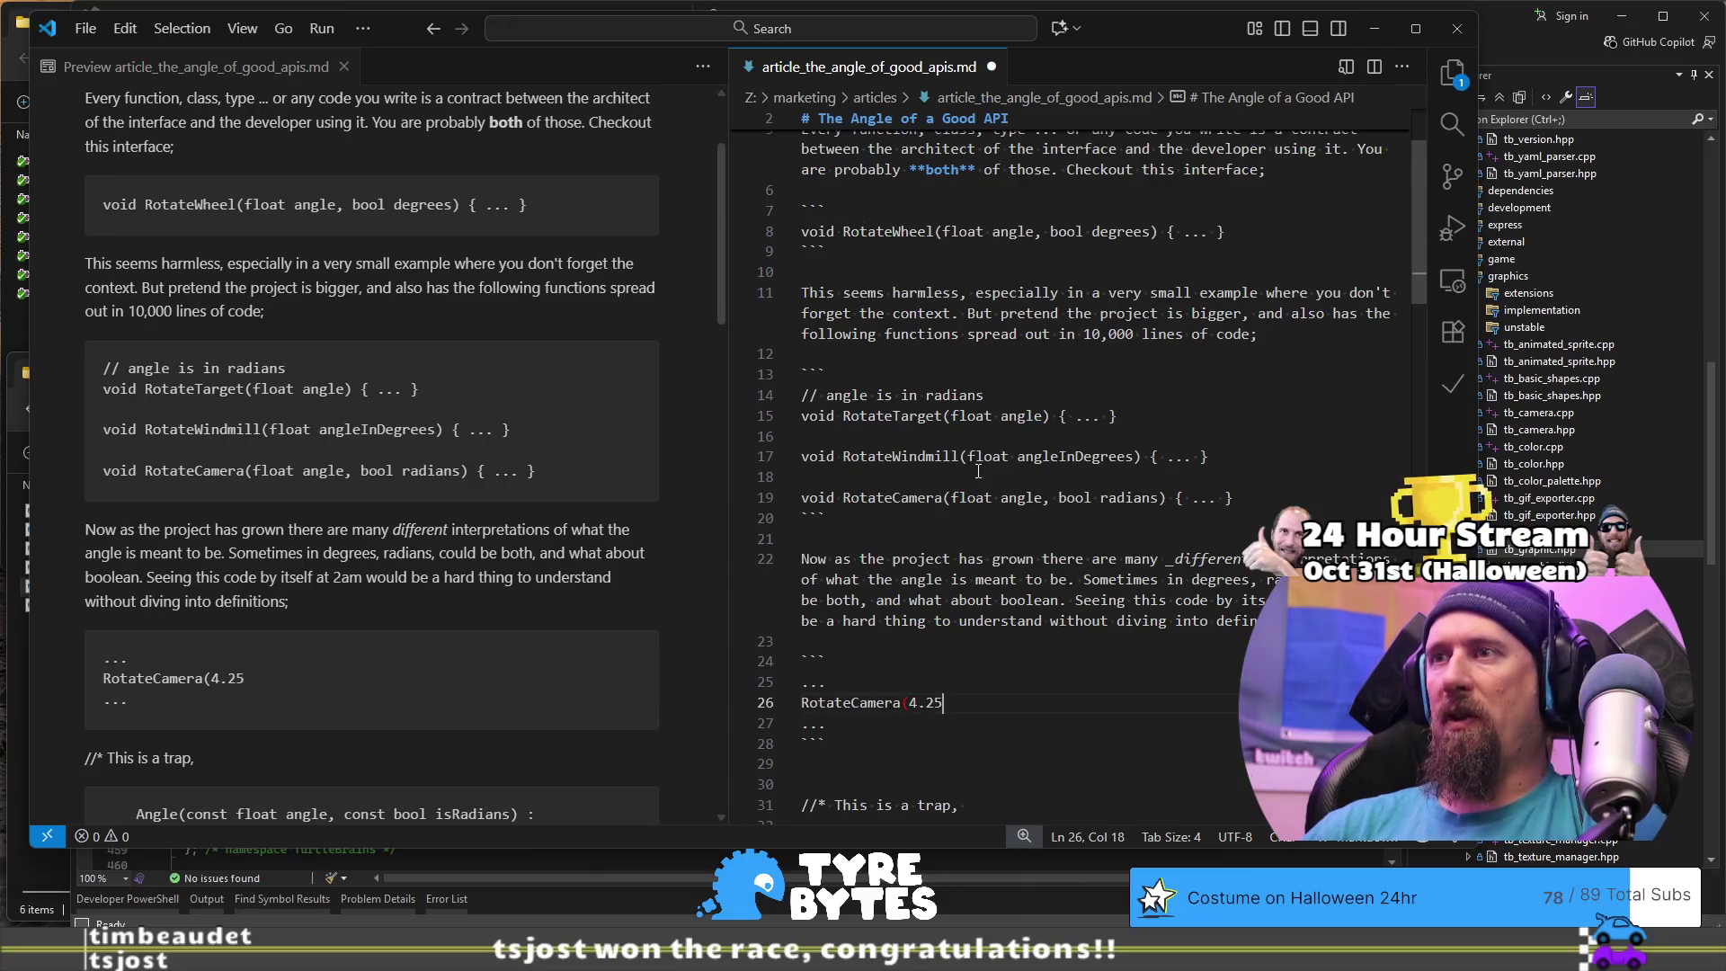
type(", true")
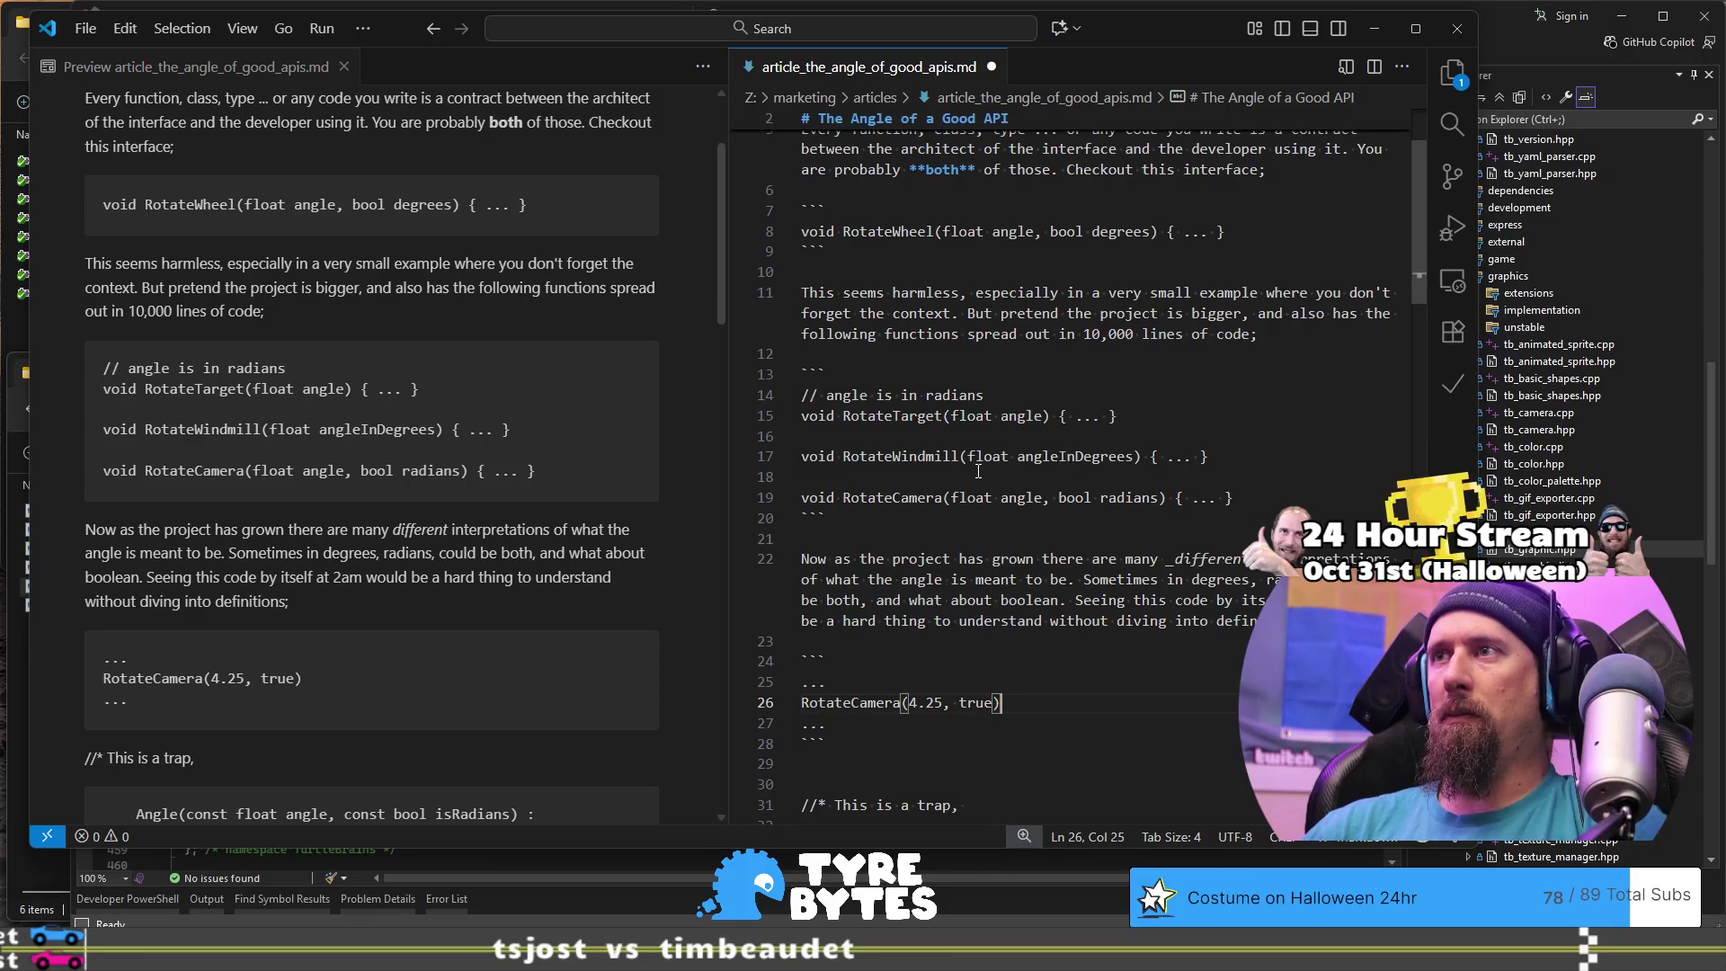
key("Down")
key("Down")
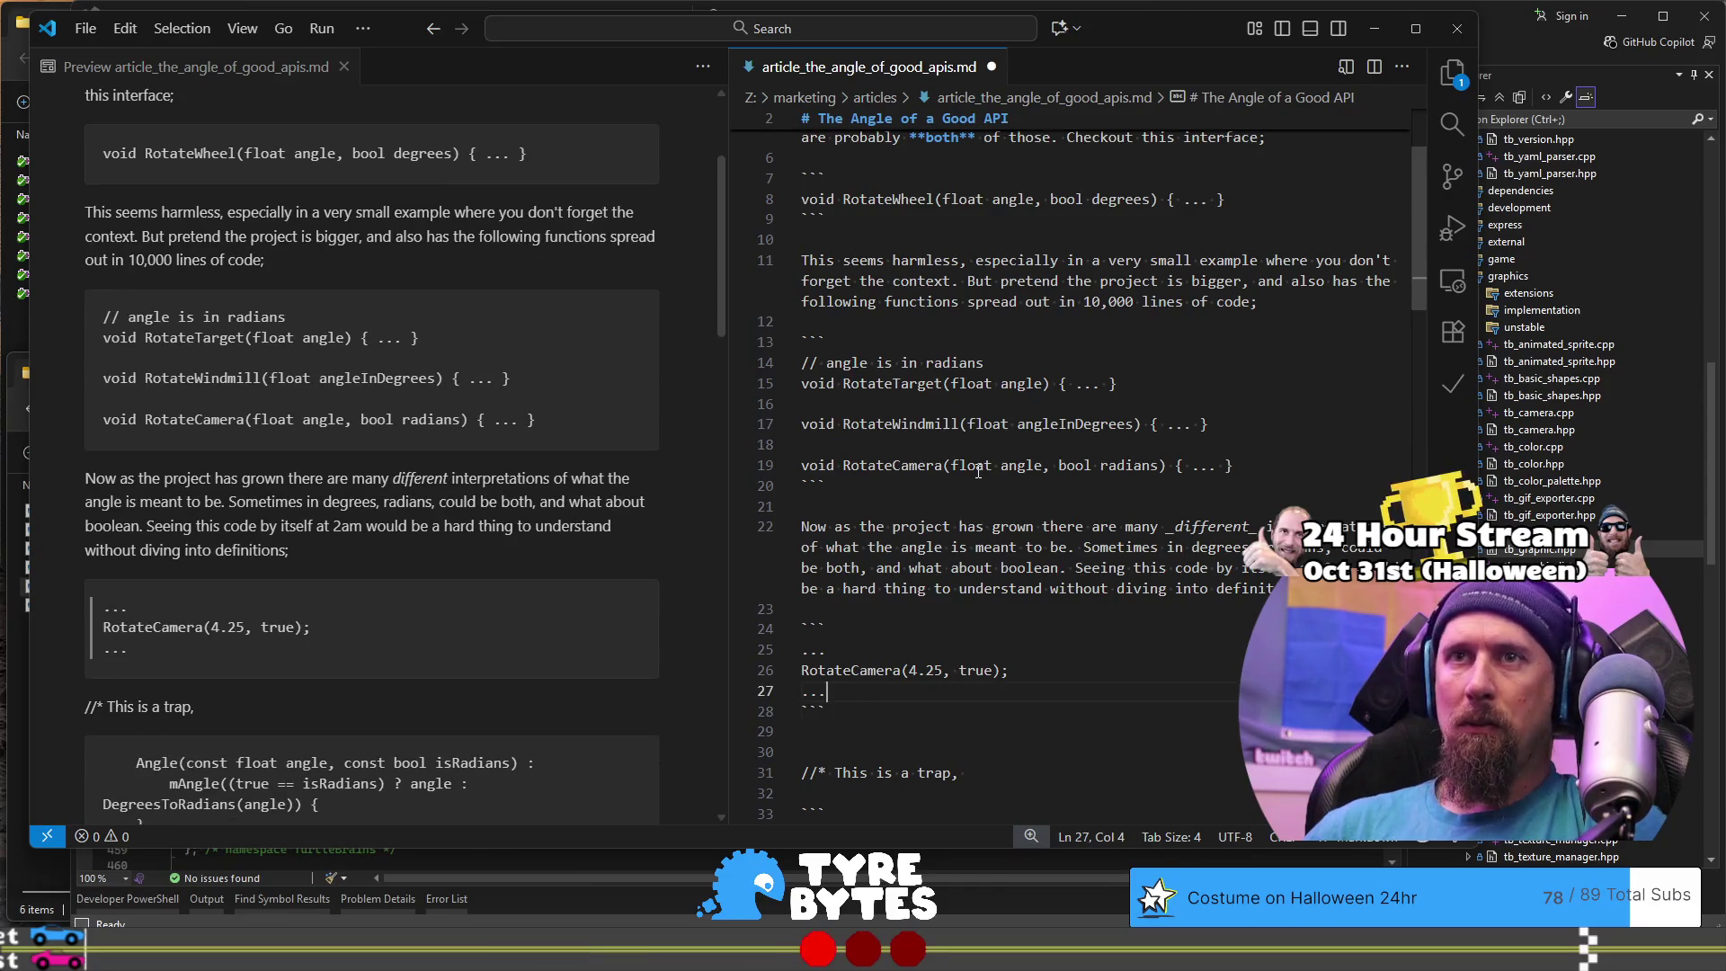
key("BackSpace")
key("BackSpace")
key("BackSpace")
key("Up")
key("Up")
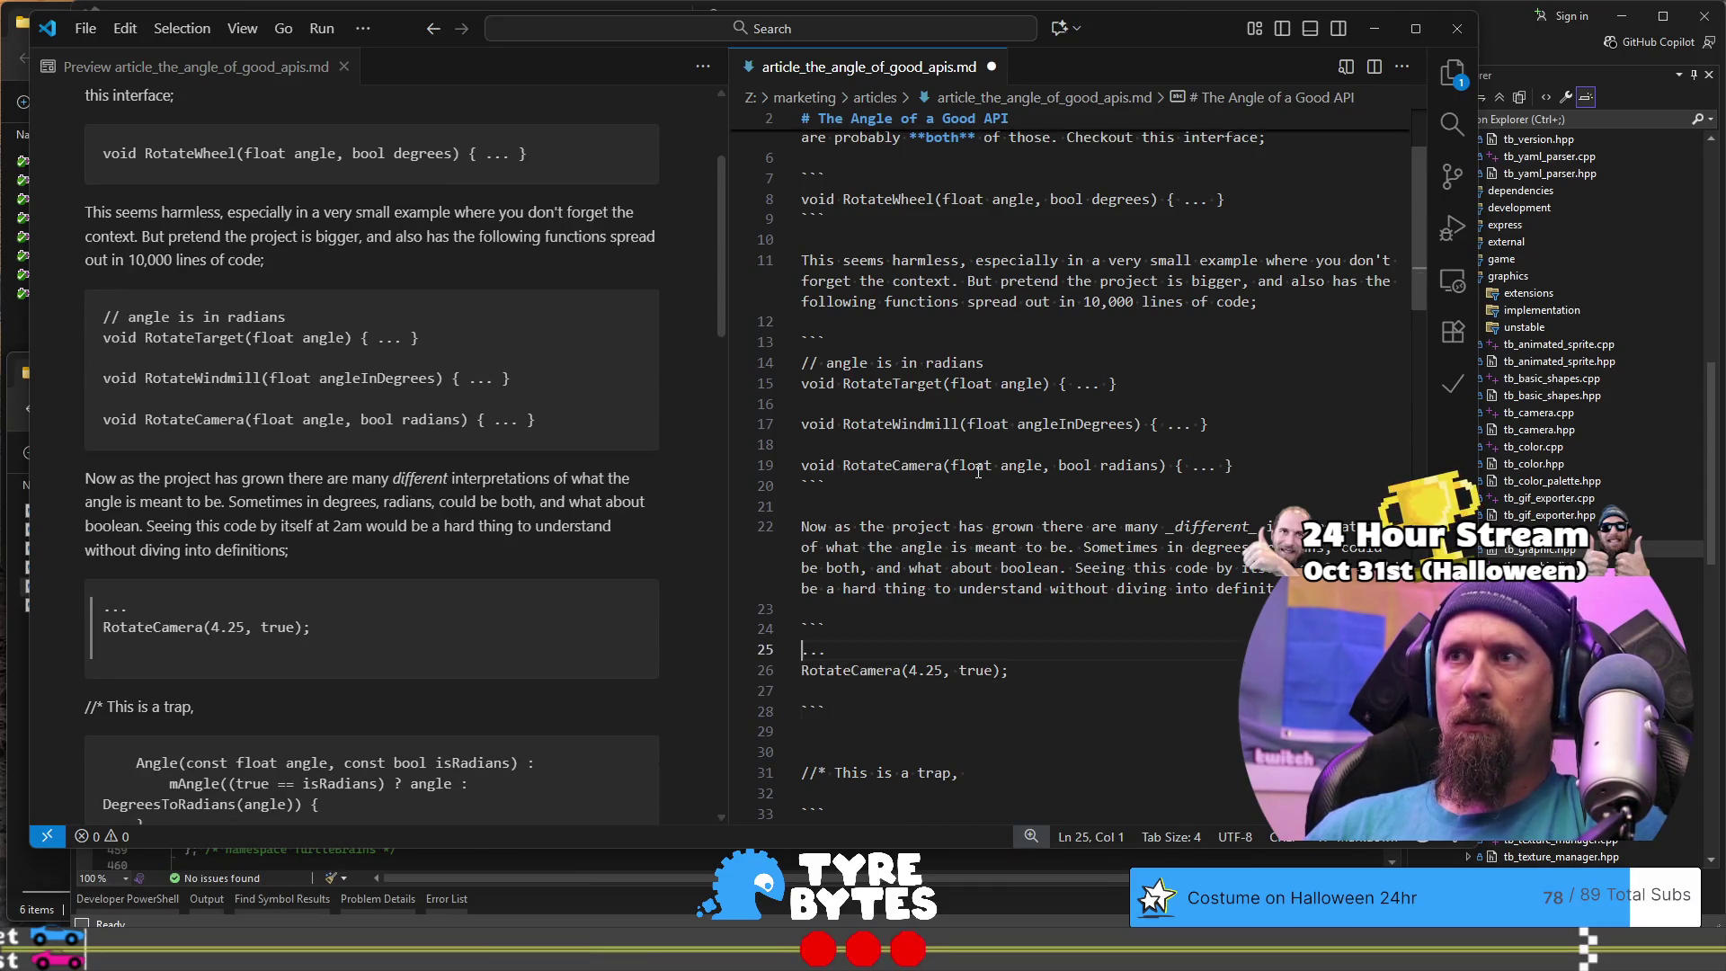
Step: Move RotateCamera(4.25, true) from the block into line 22 as 'the line `RotateCamera(4.25, true)`'
key("Delete")
key("Delete")
key("Delete")
key("Down")
key("ctrl+shift+Right")
key("ctrl+shift+Right")
key("ctrl+shift+Right")
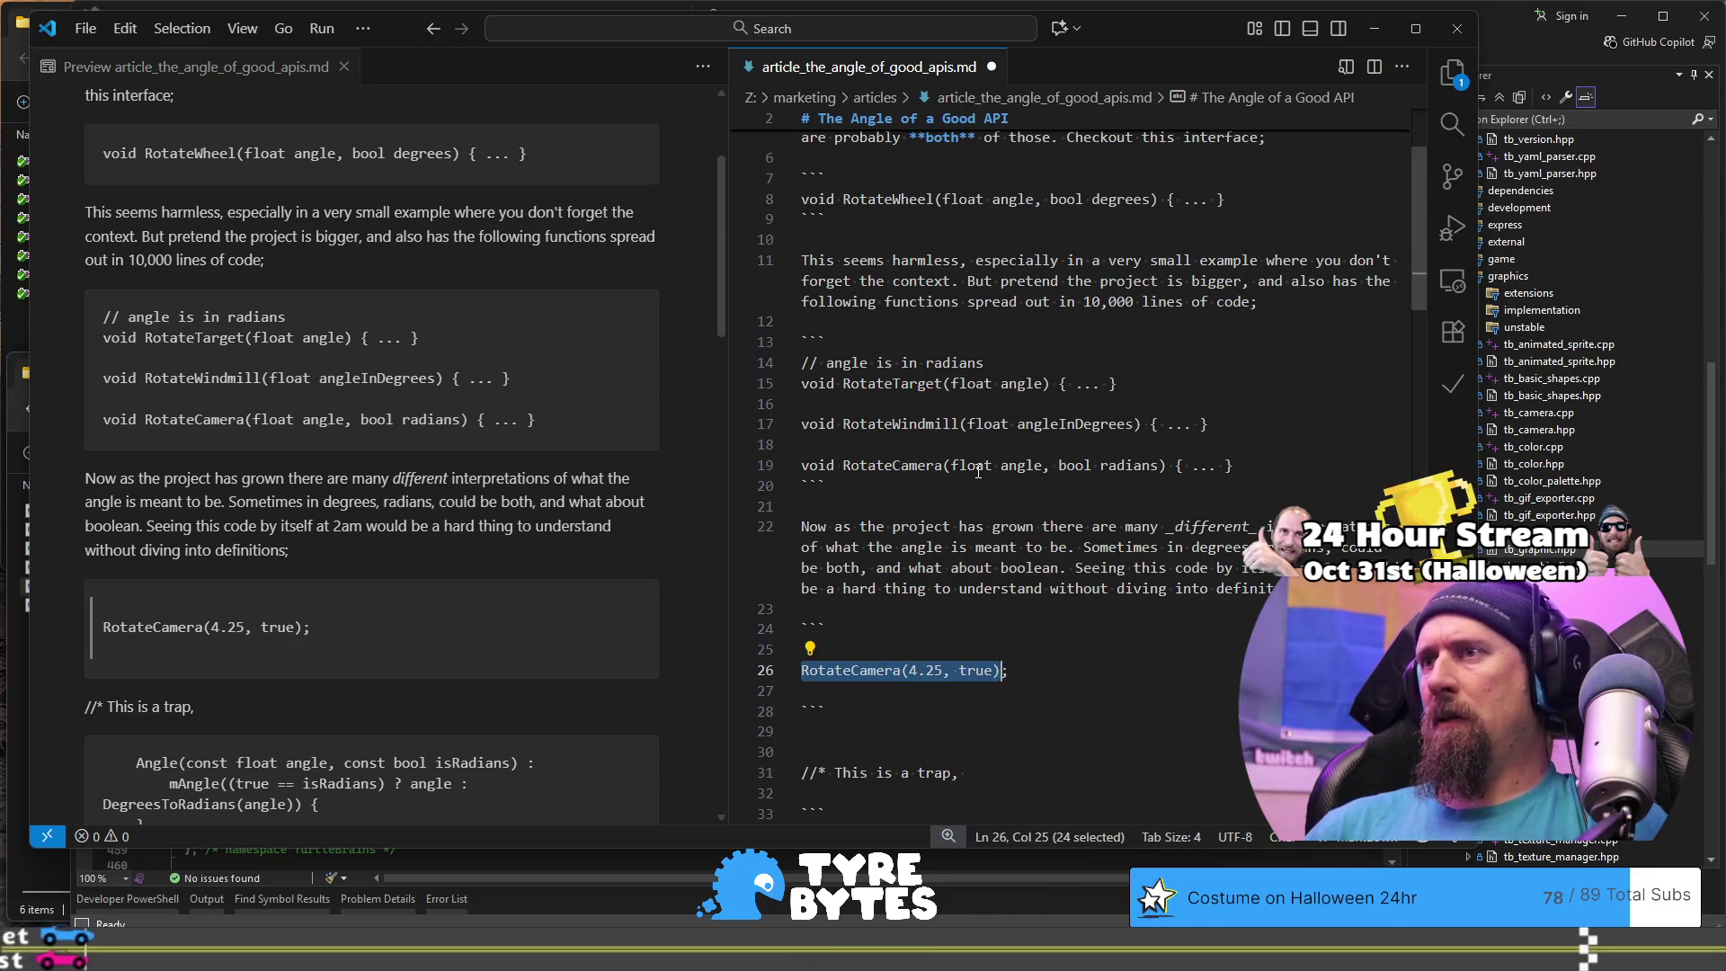
key("ctrl+x")
key("Up")
key("Up")
key("Up")
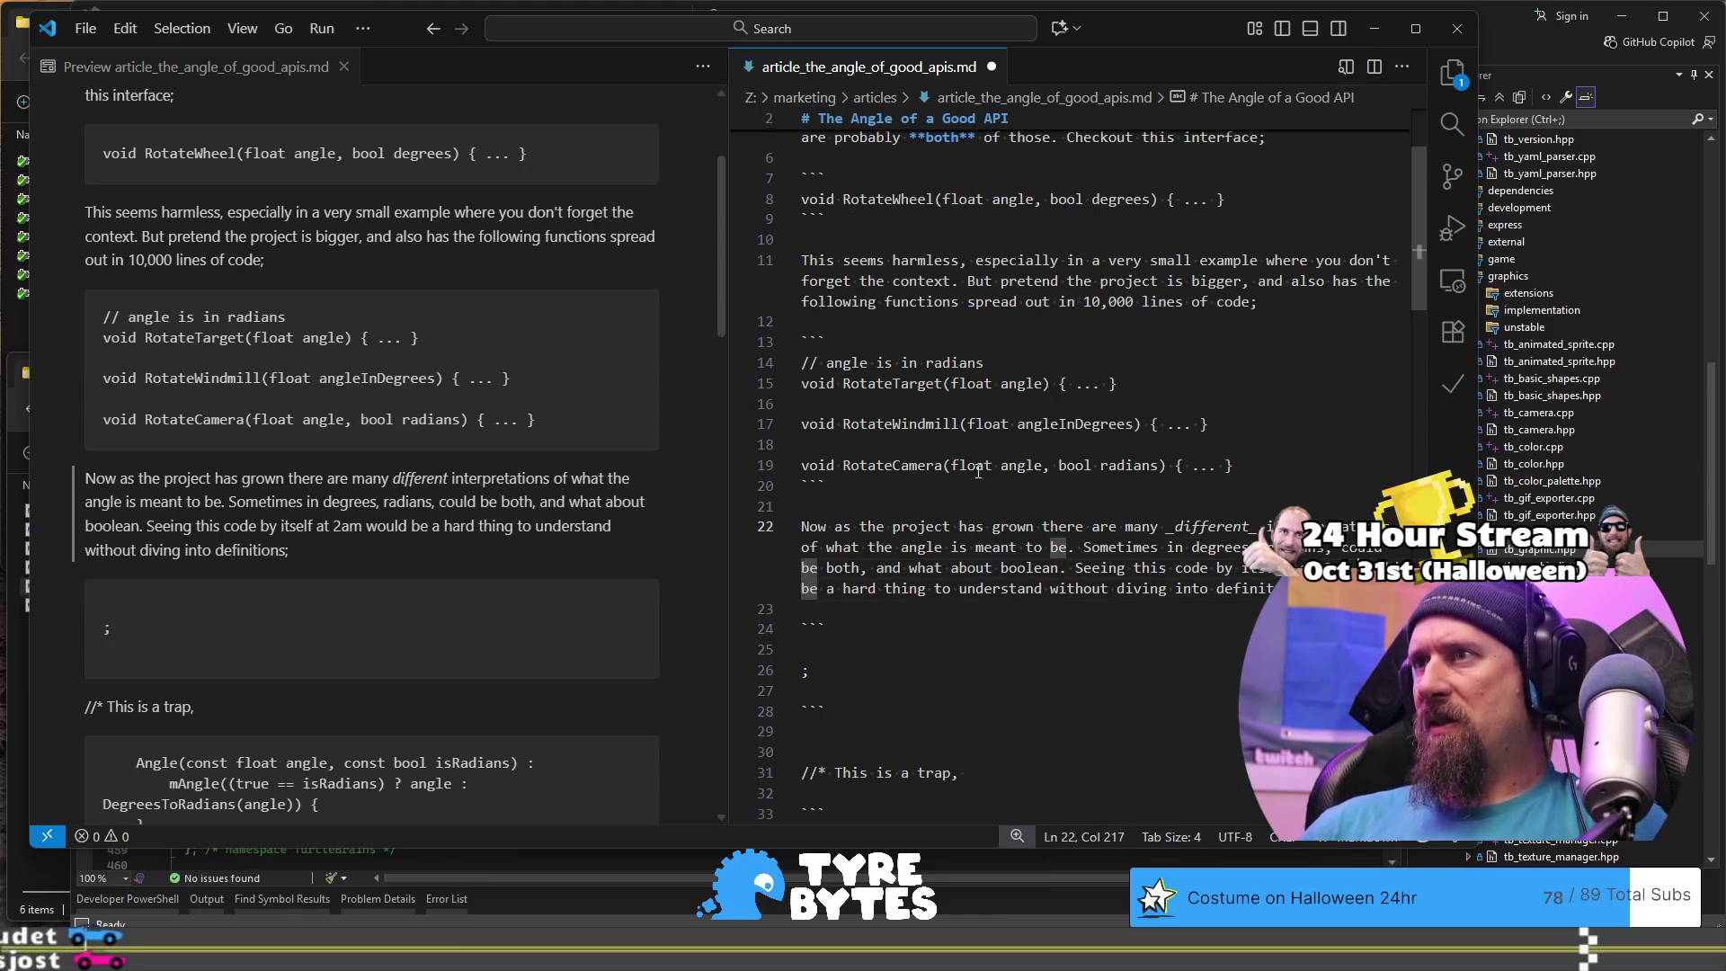
key("ctrl+Left")
key("ctrl+Left")
key("ctrl+Left")
key("ctrl+shift+Right")
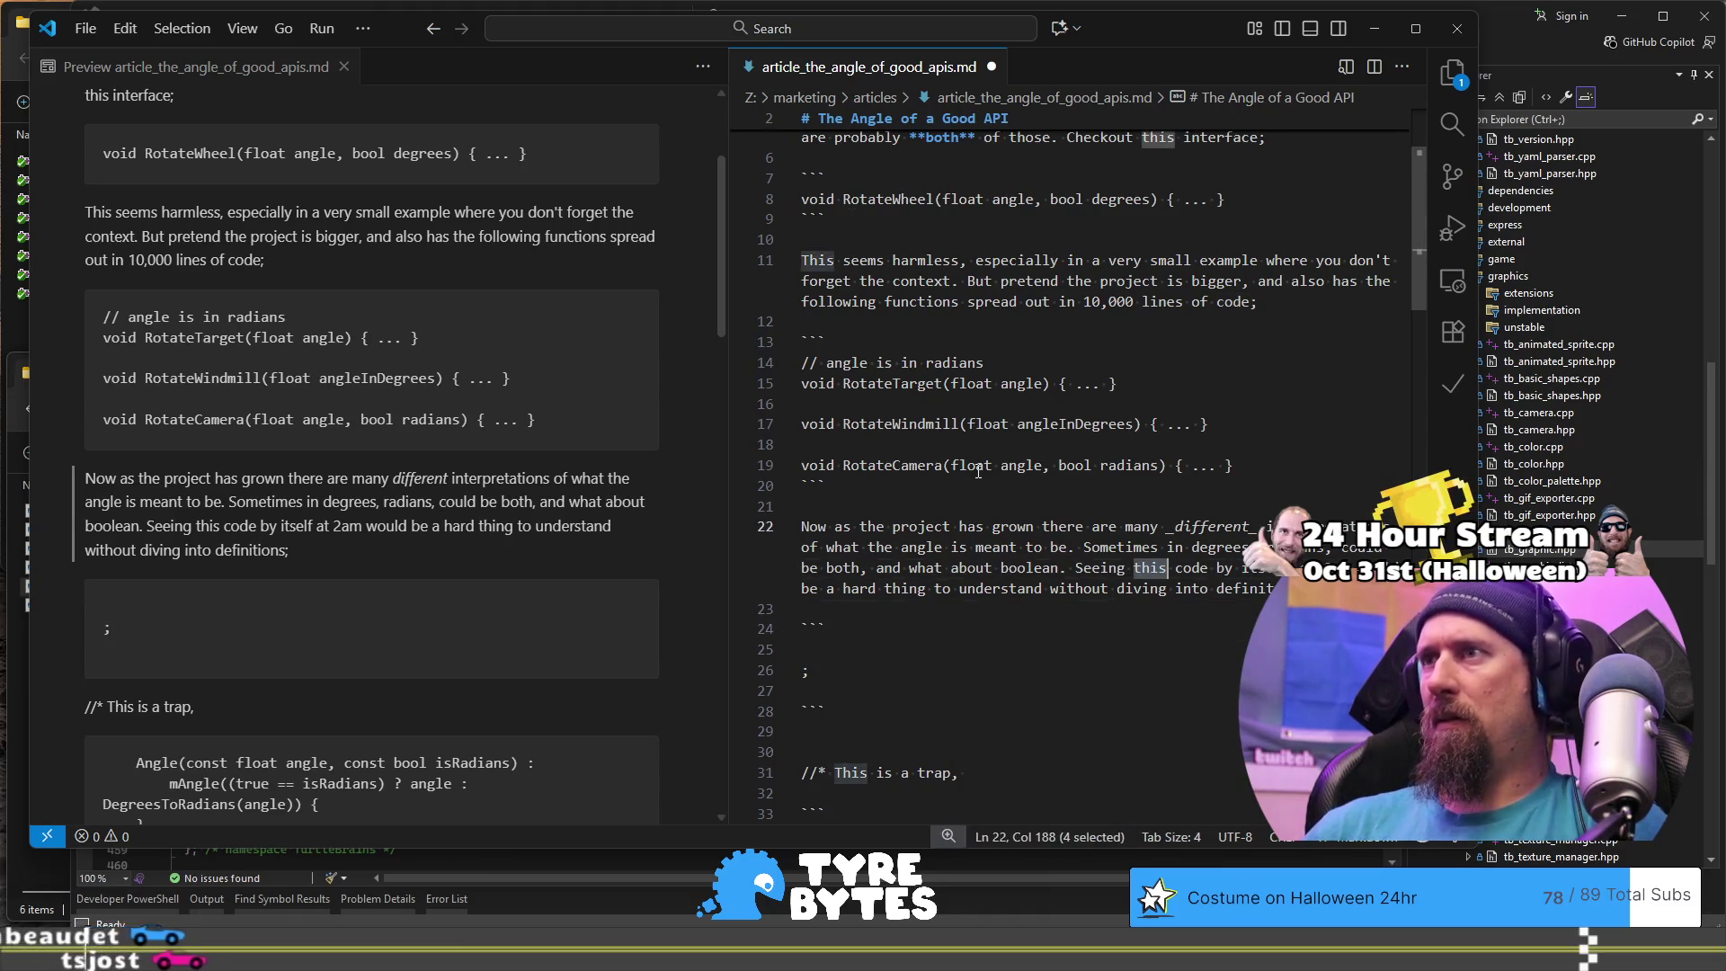
type("the line `")
key("ctrl+v")
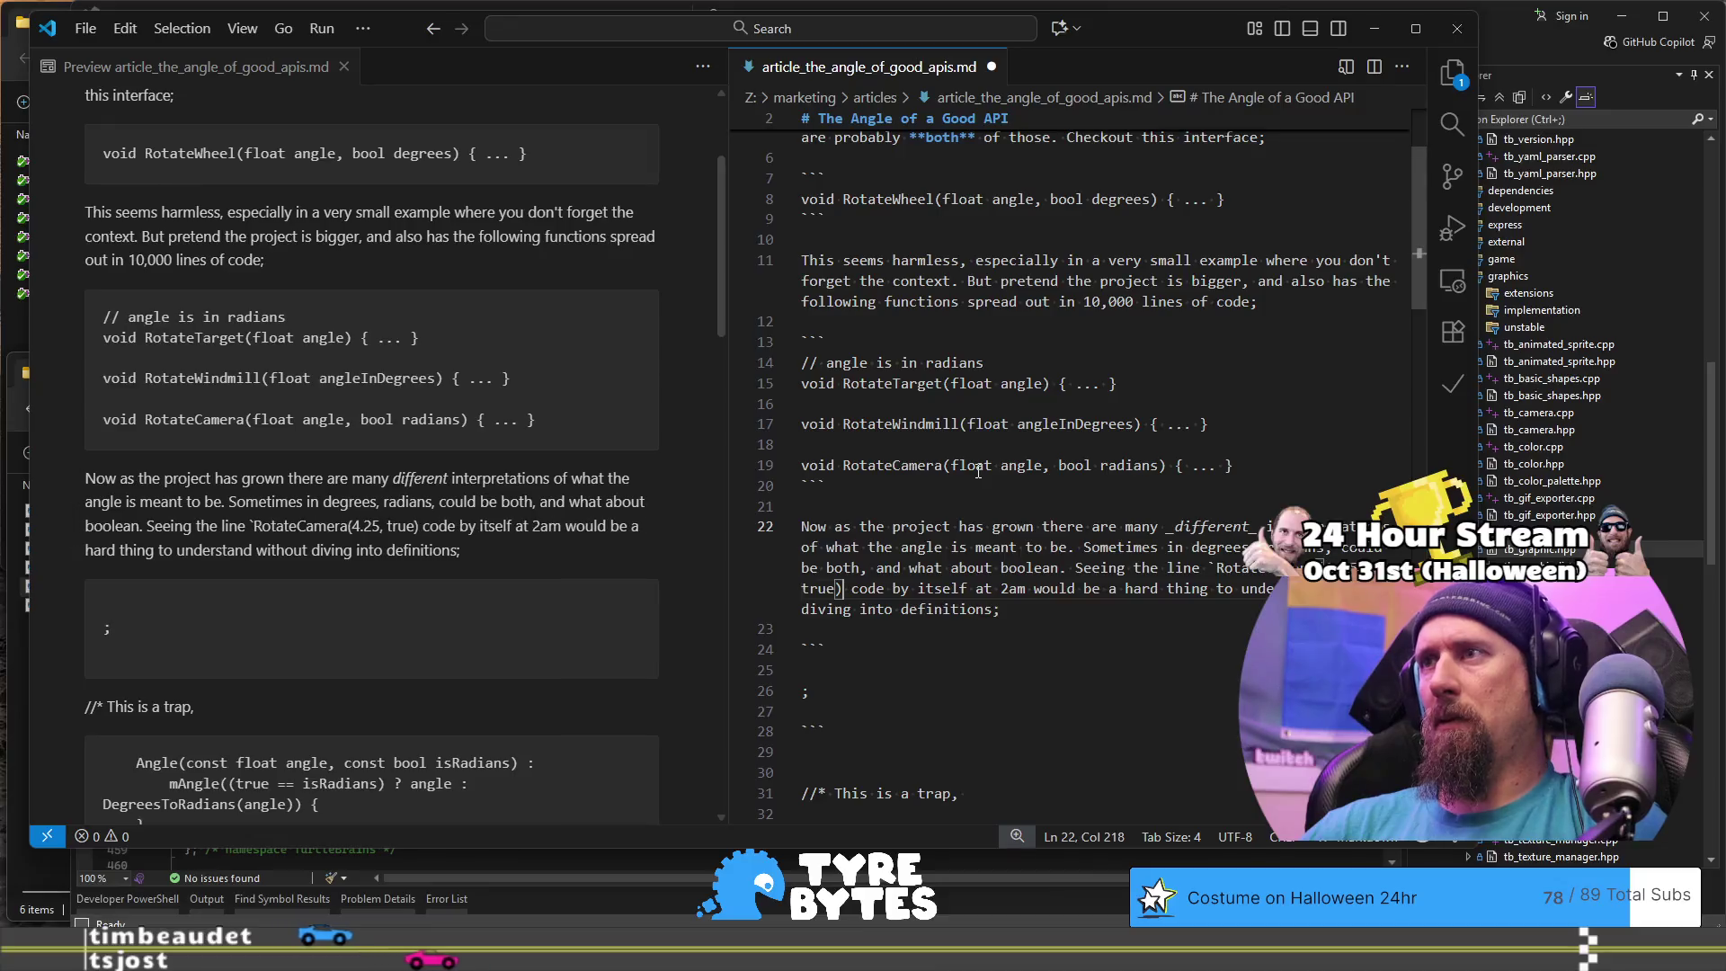
type("`")
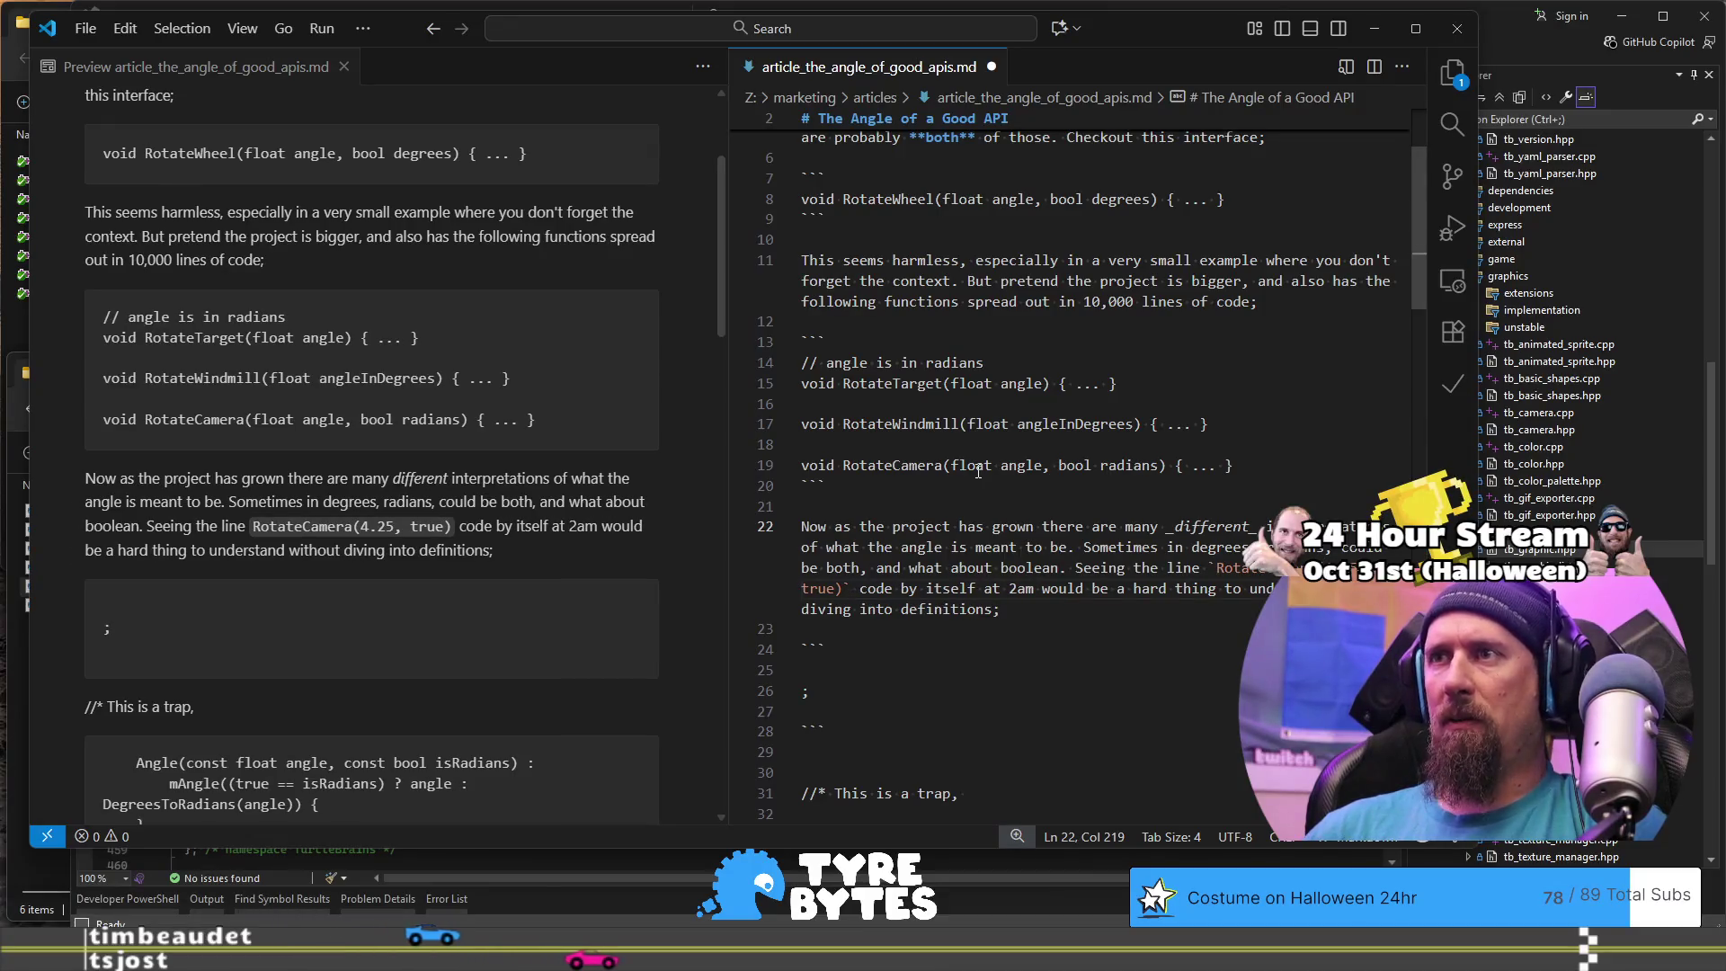
Step: Delete 'code' after the call, end the sentence with a period, and begin 'Is that 4 degrees or rad'
key("Right")
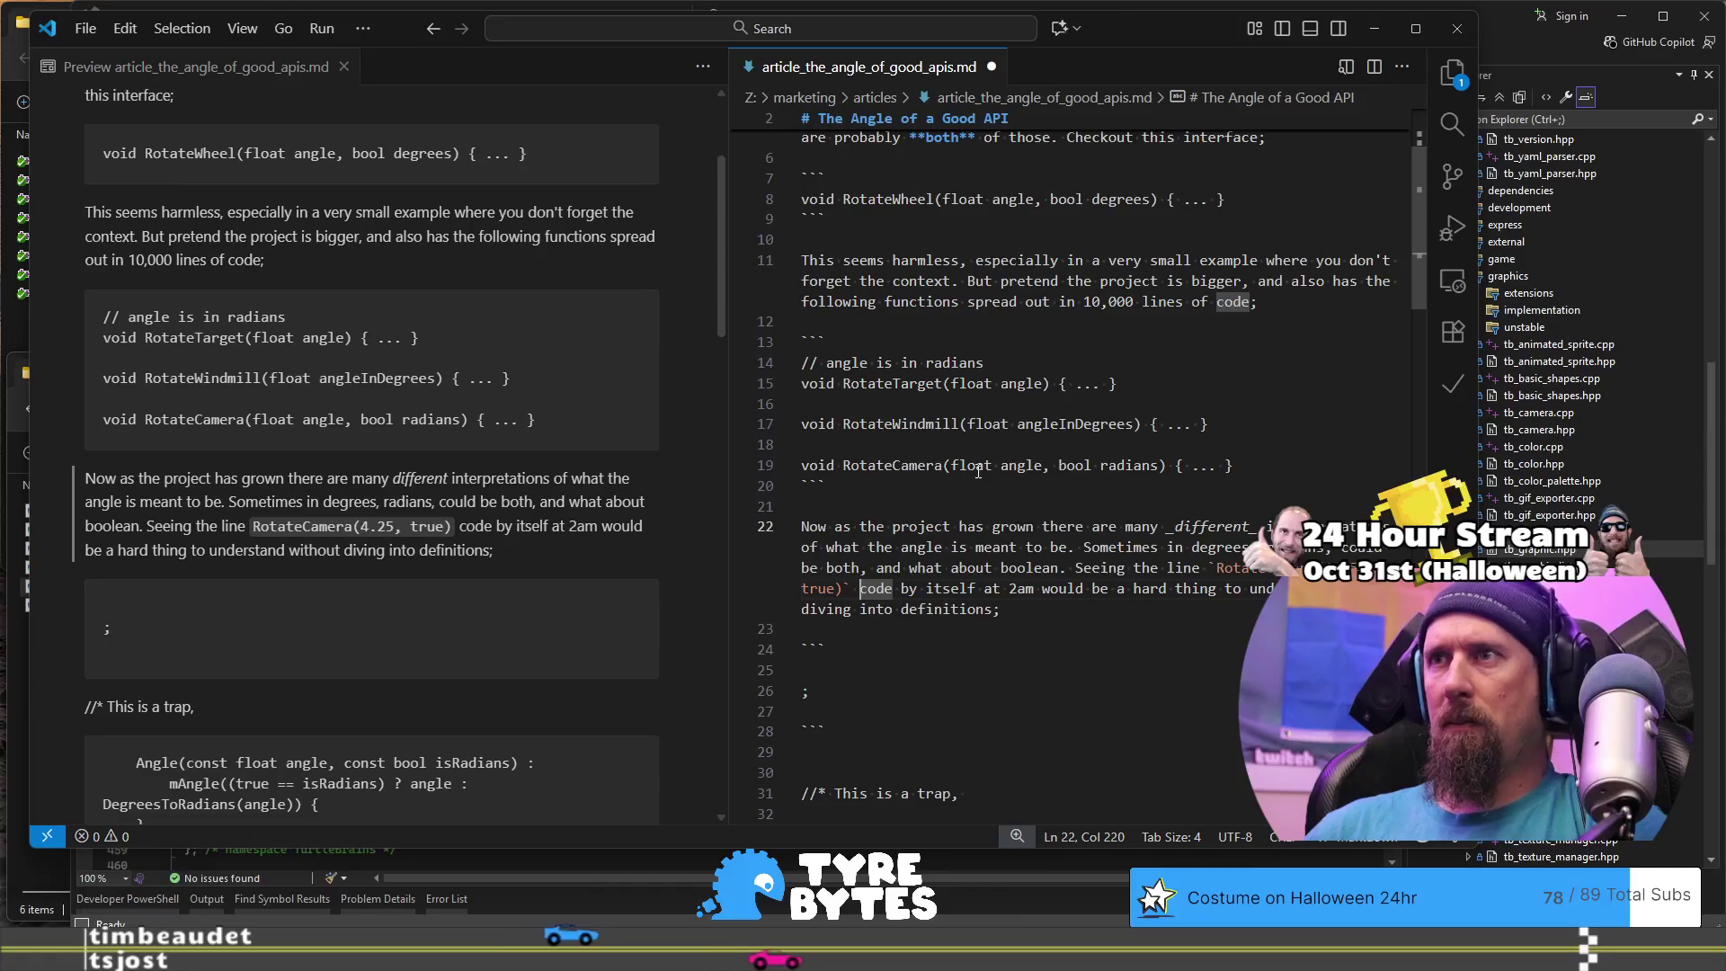
key("ctrl+Delete")
key("Delete")
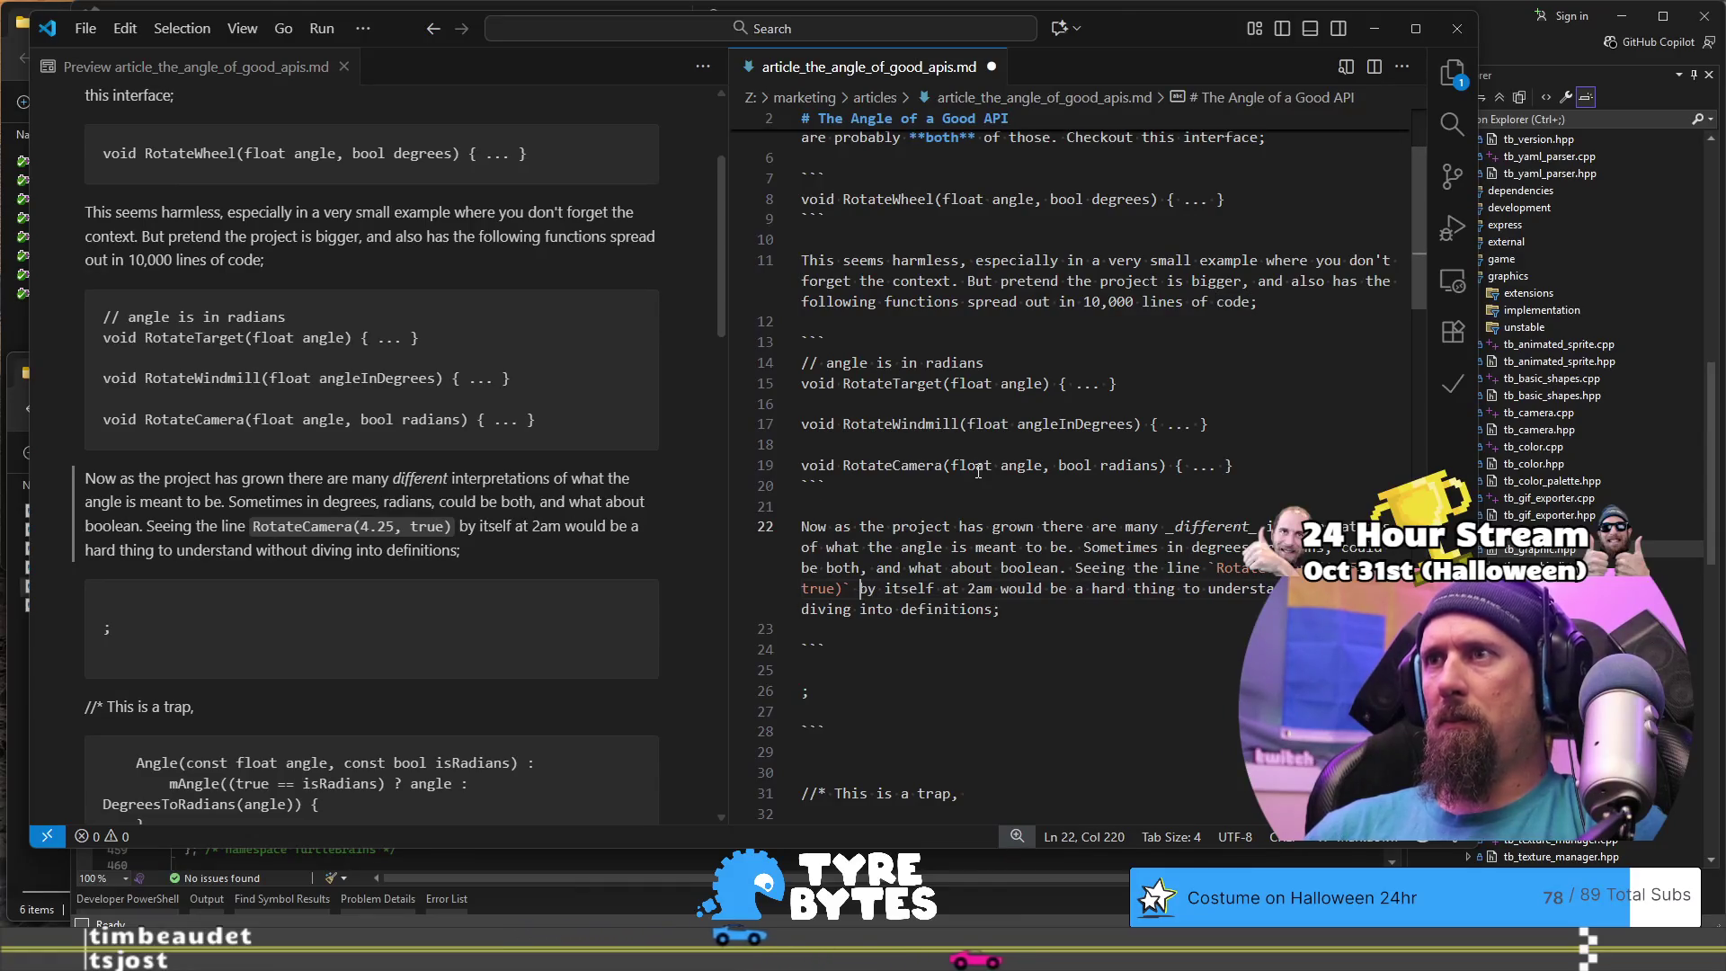
key("ctrl+Right")
key("ctrl+Right")
key("ctrl+Right")
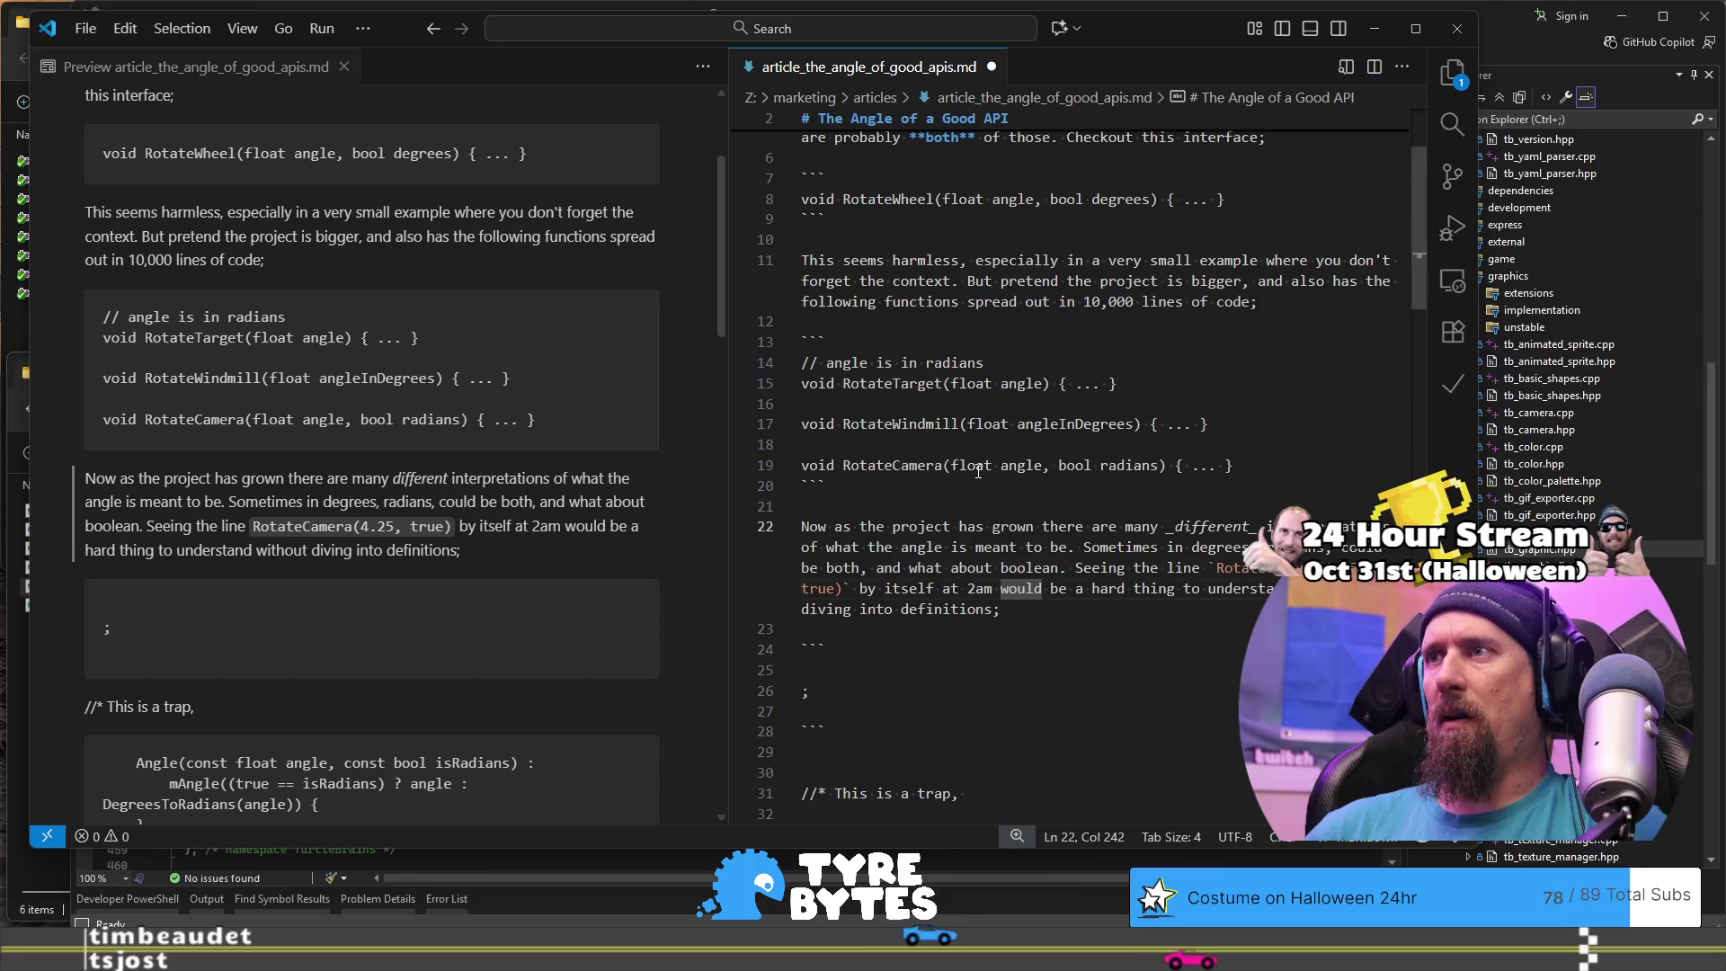
key("End")
key("BackSpace")
type(".")
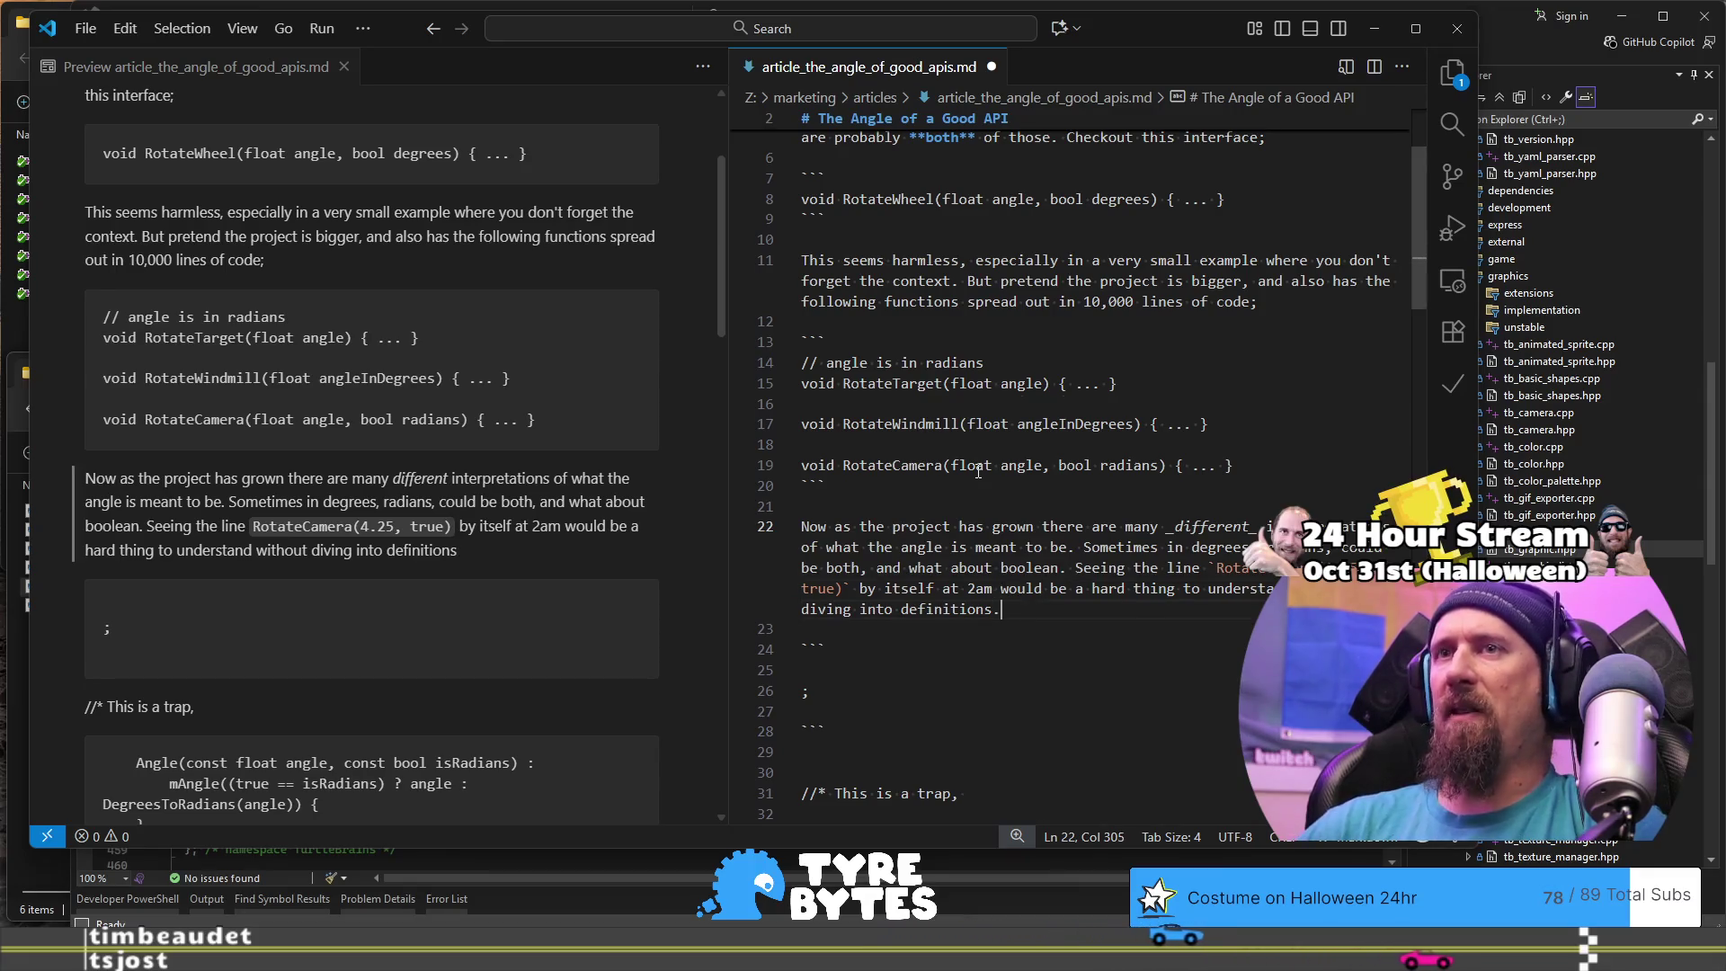
type(" Is that")
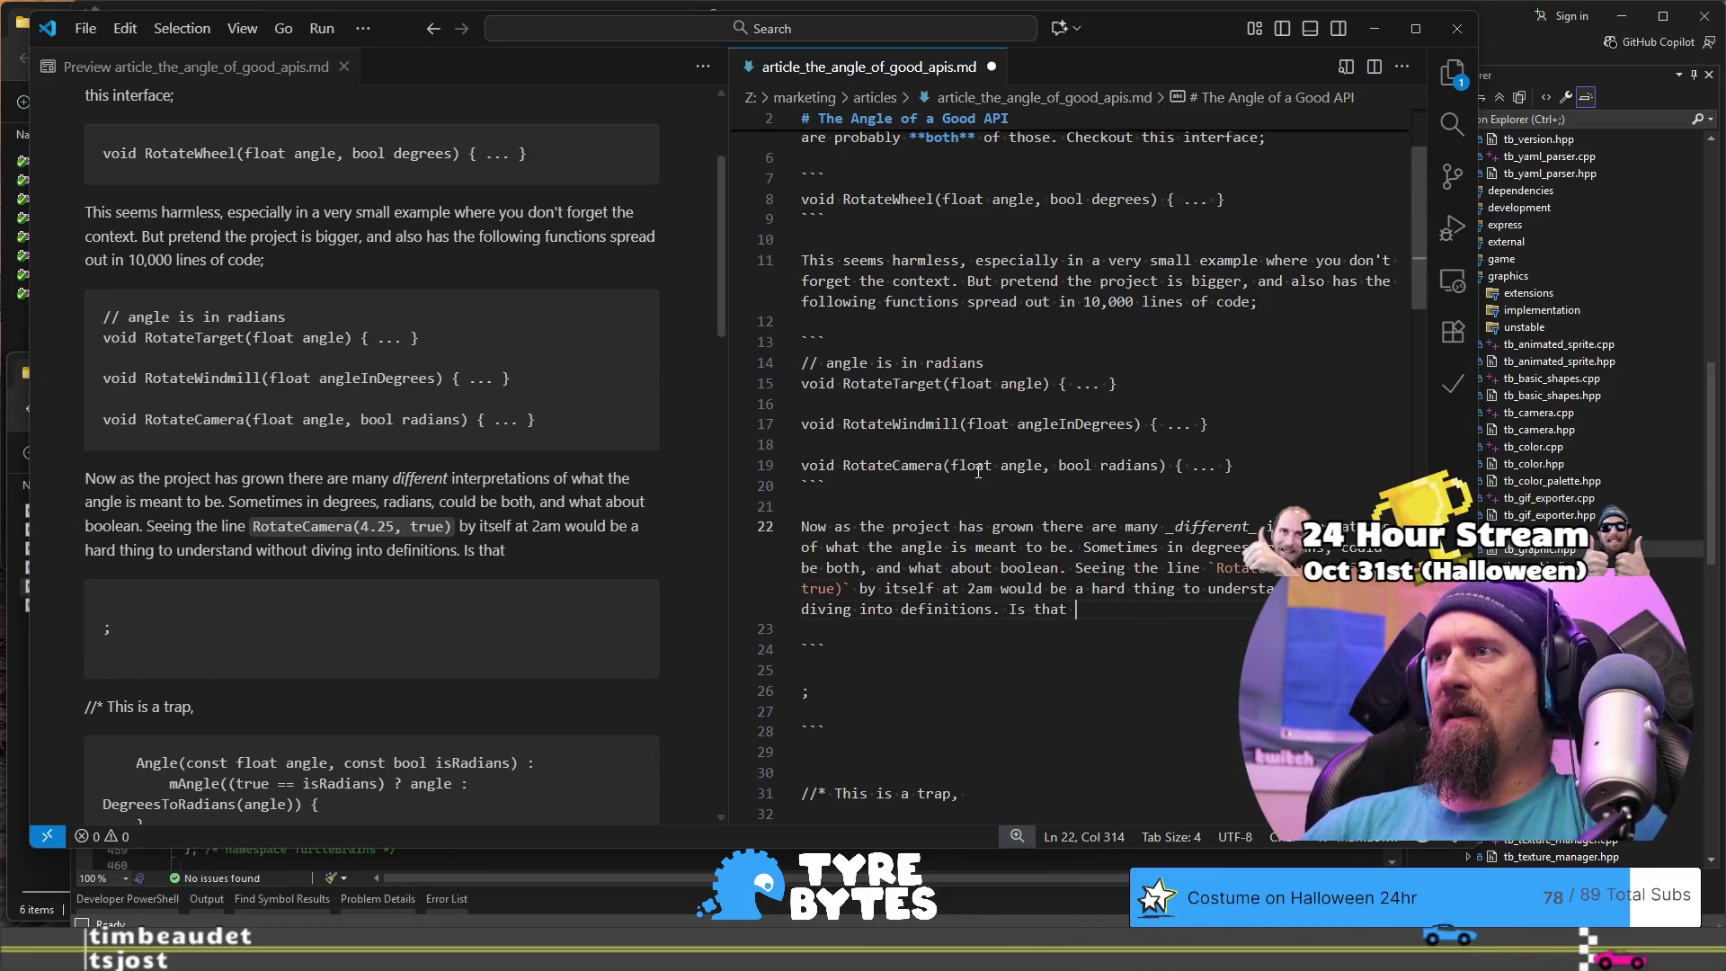
type("4 degrees or rad")
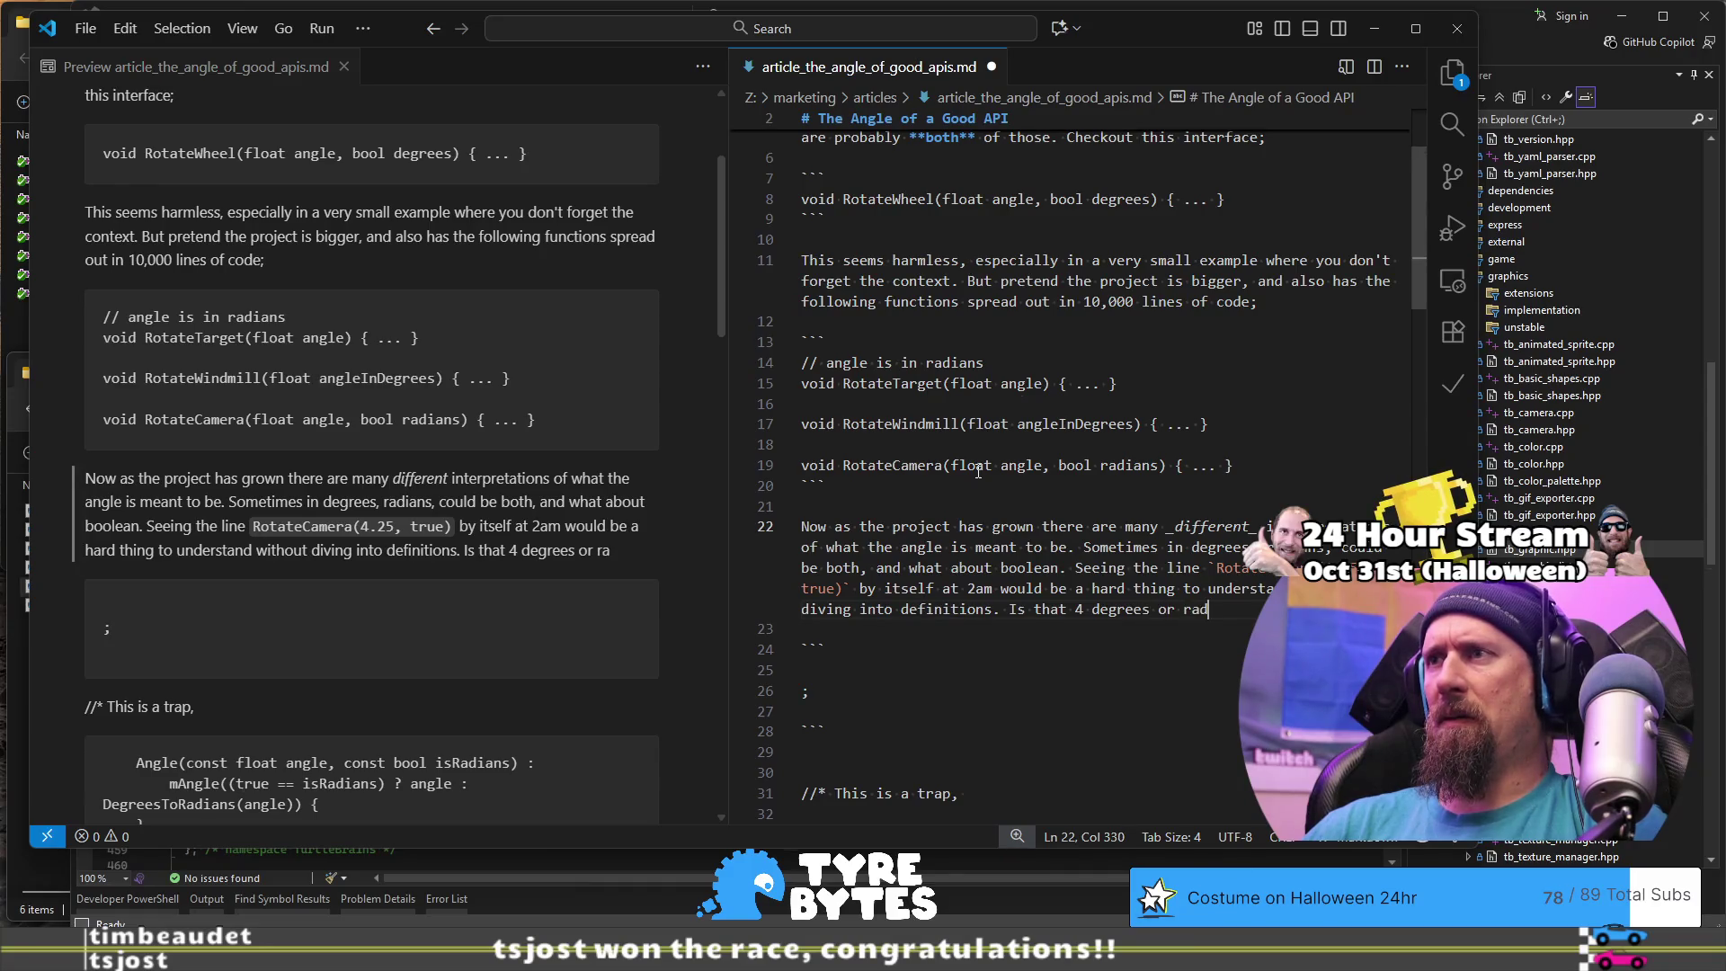
type("ians?")
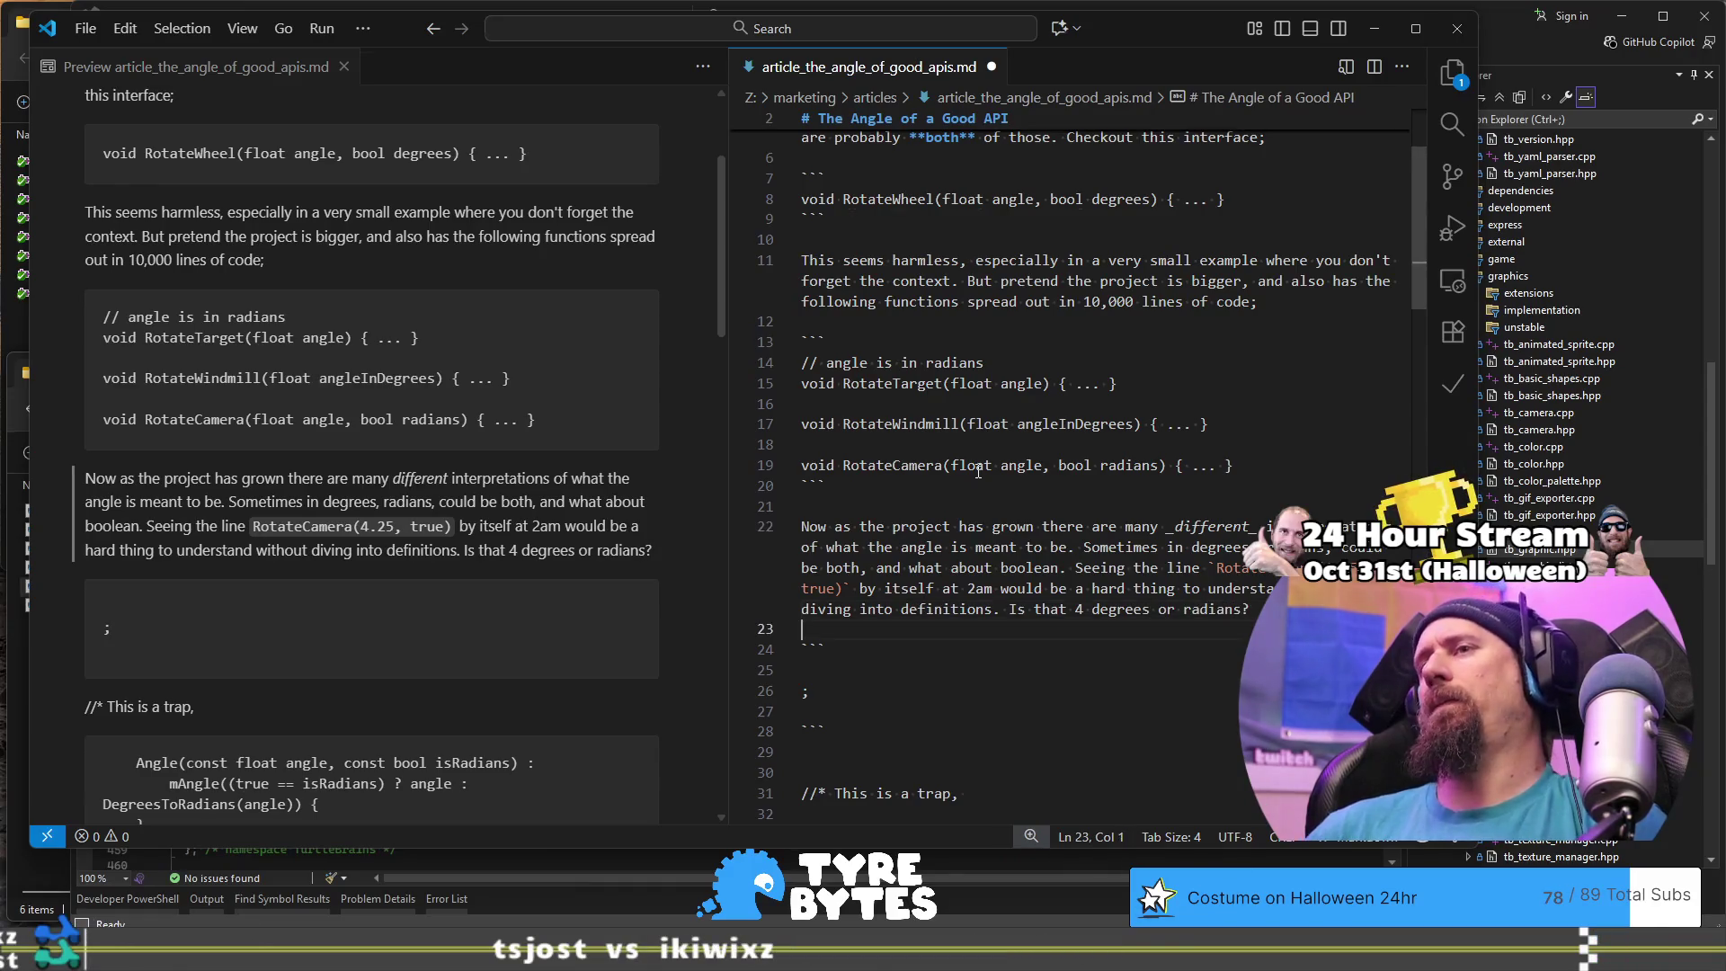
Step: Delete the empty ';' code block and start a new paragraph, discarding a 'The first good' false start
key("shift+Down")
key("shift+Down")
key("shift+Down")
key("shift+End")
key("Delete")
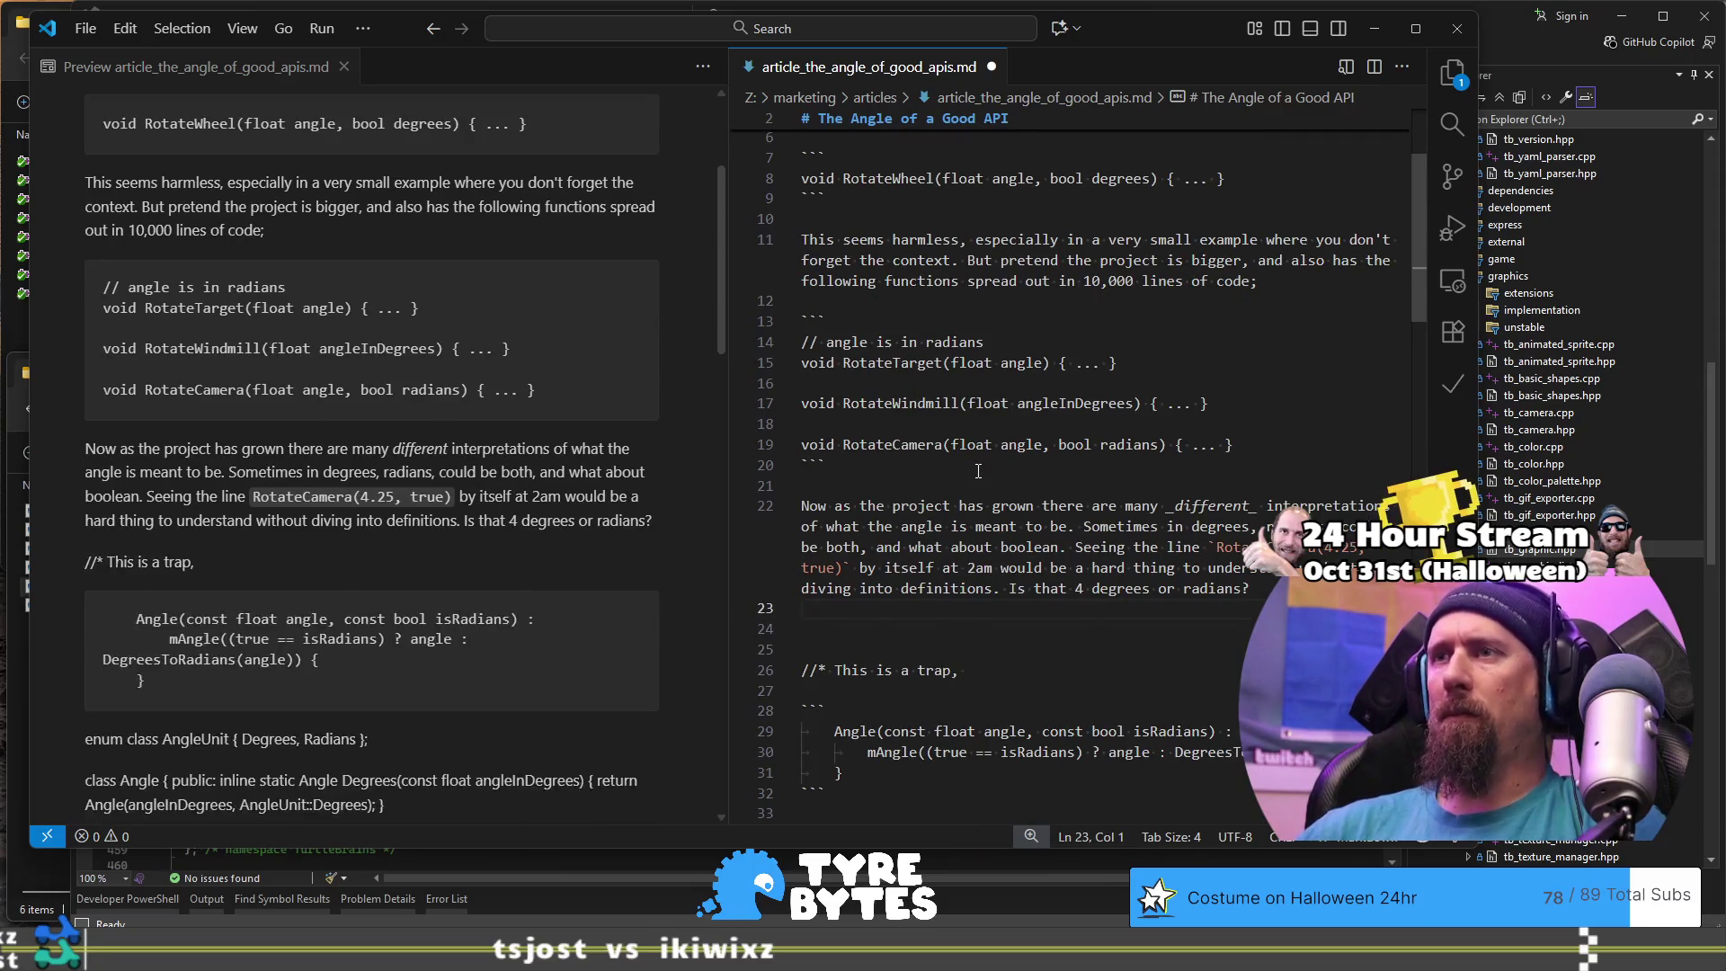
key("Return")
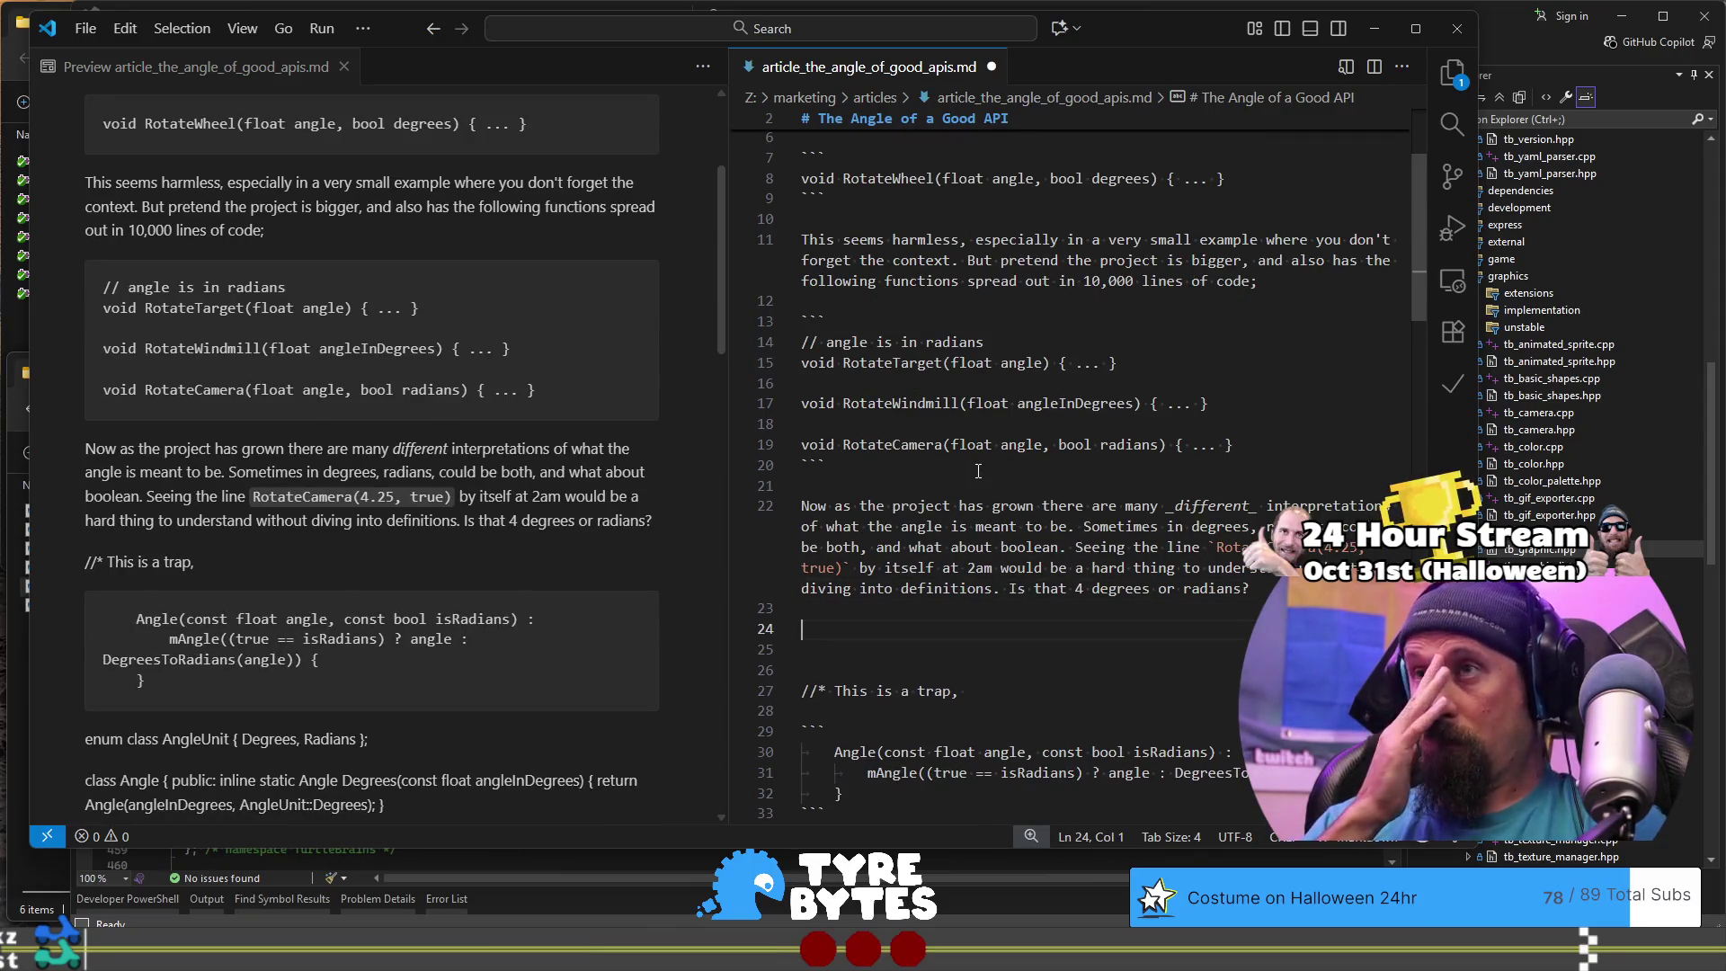
type("The firs")
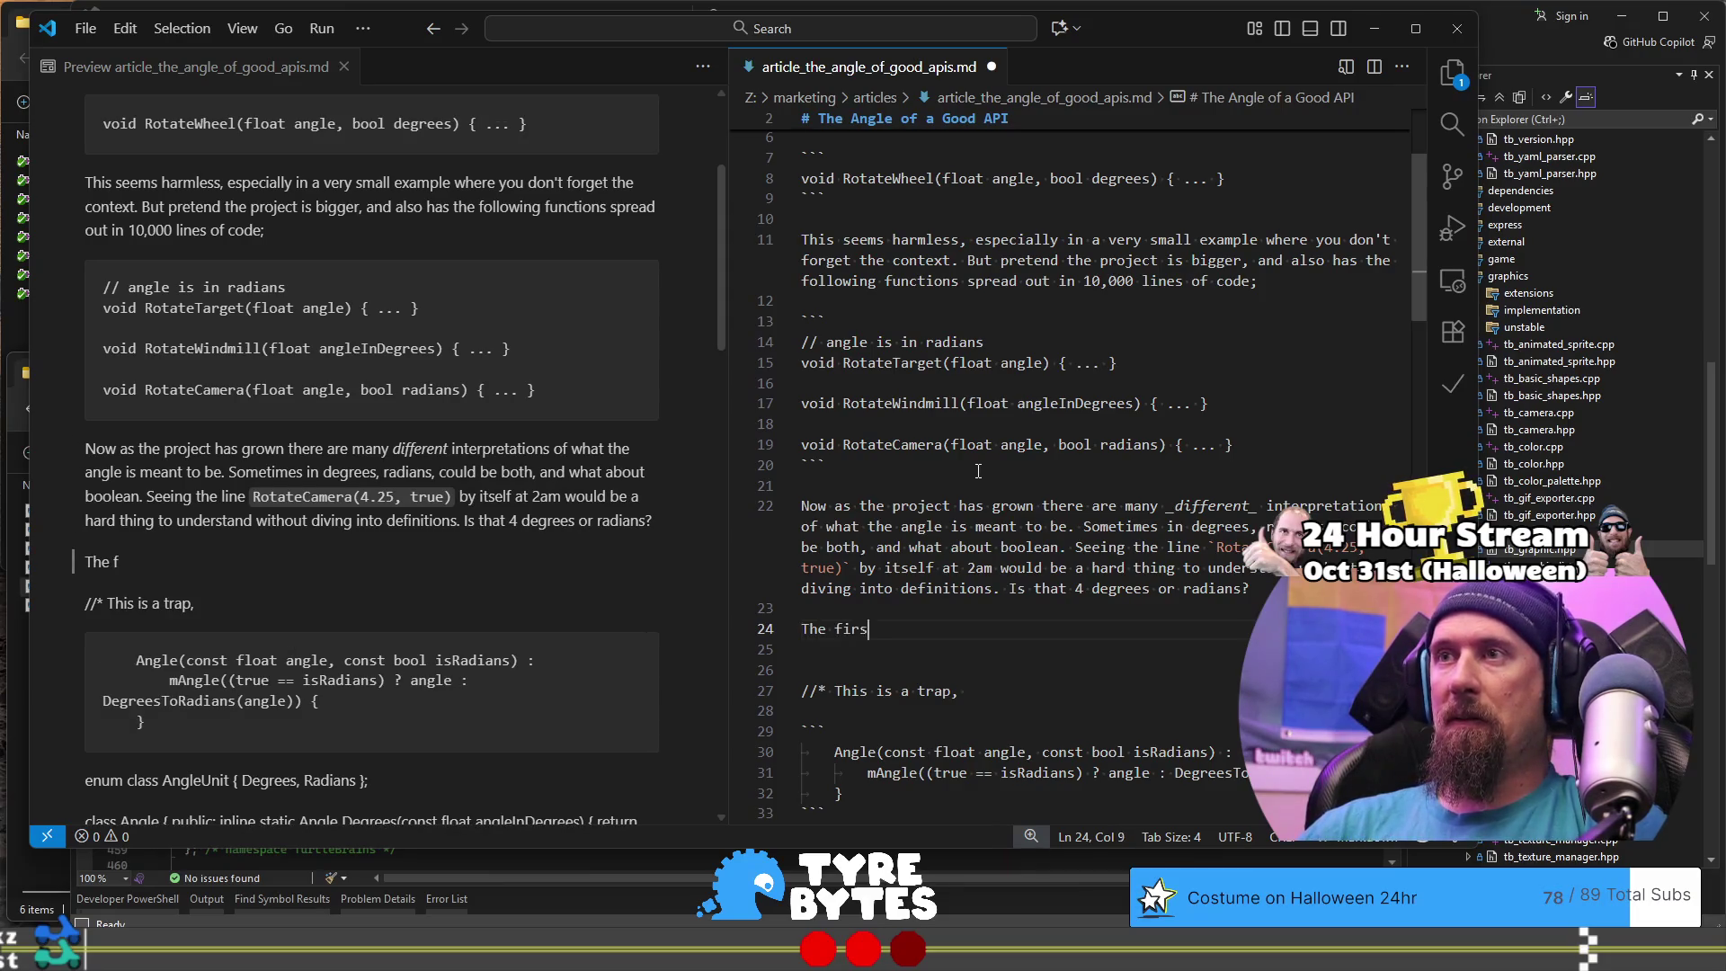
type("t")
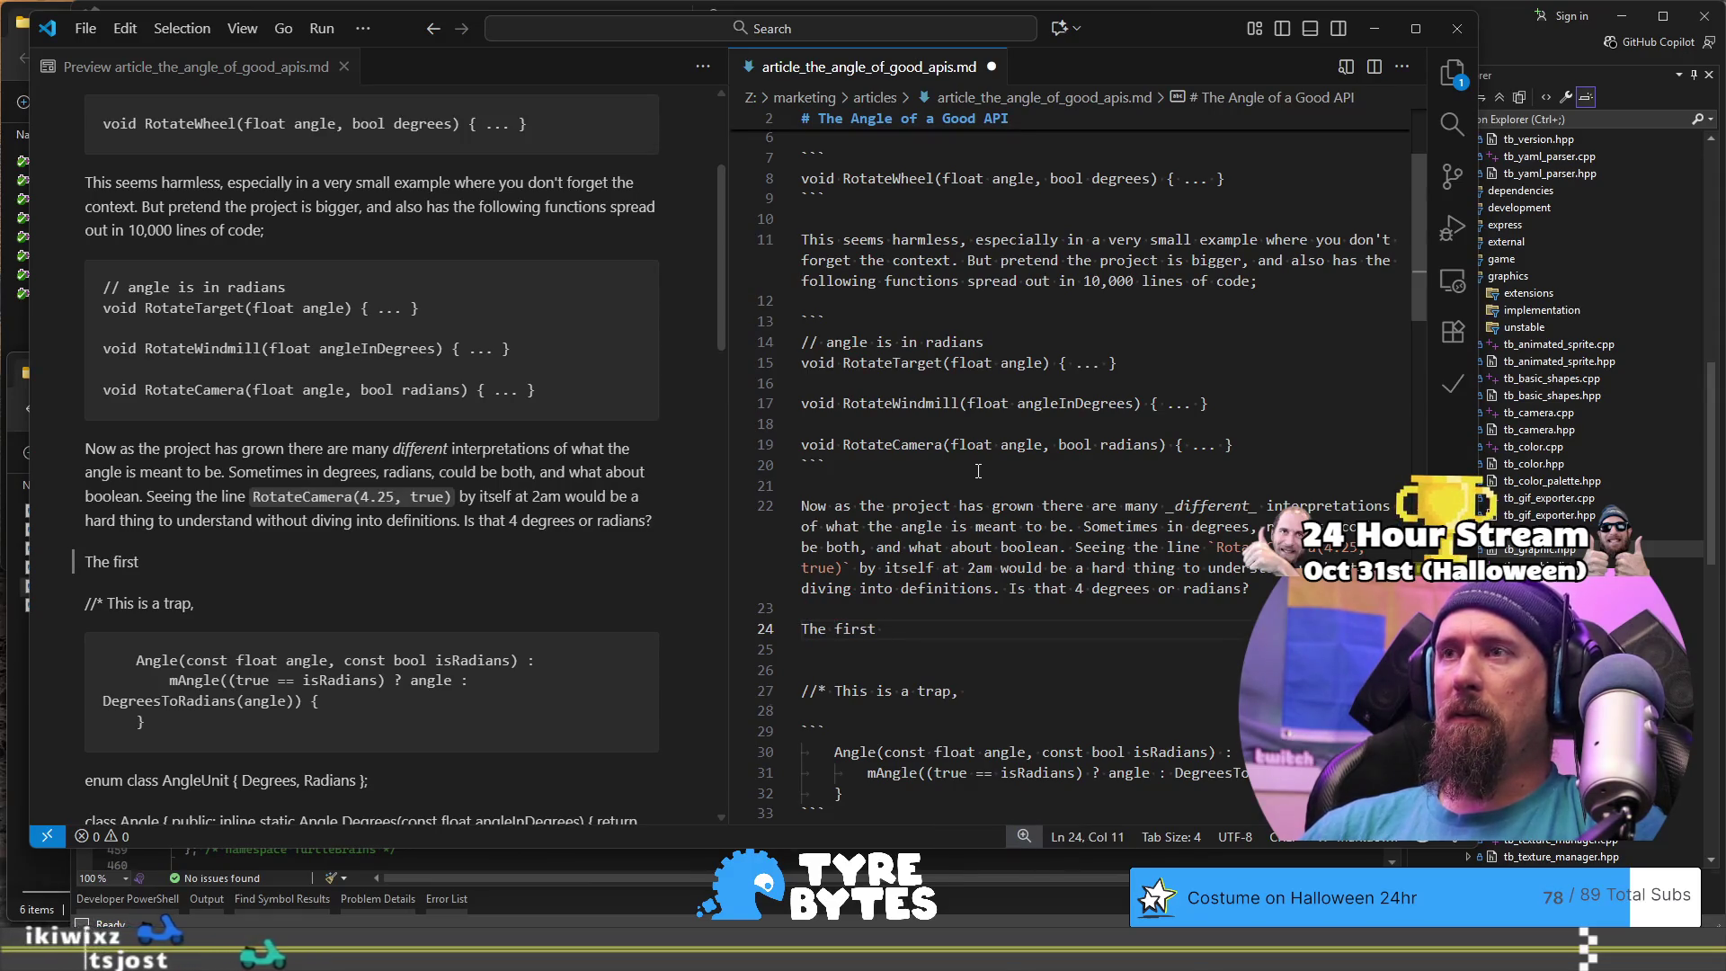
type("good")
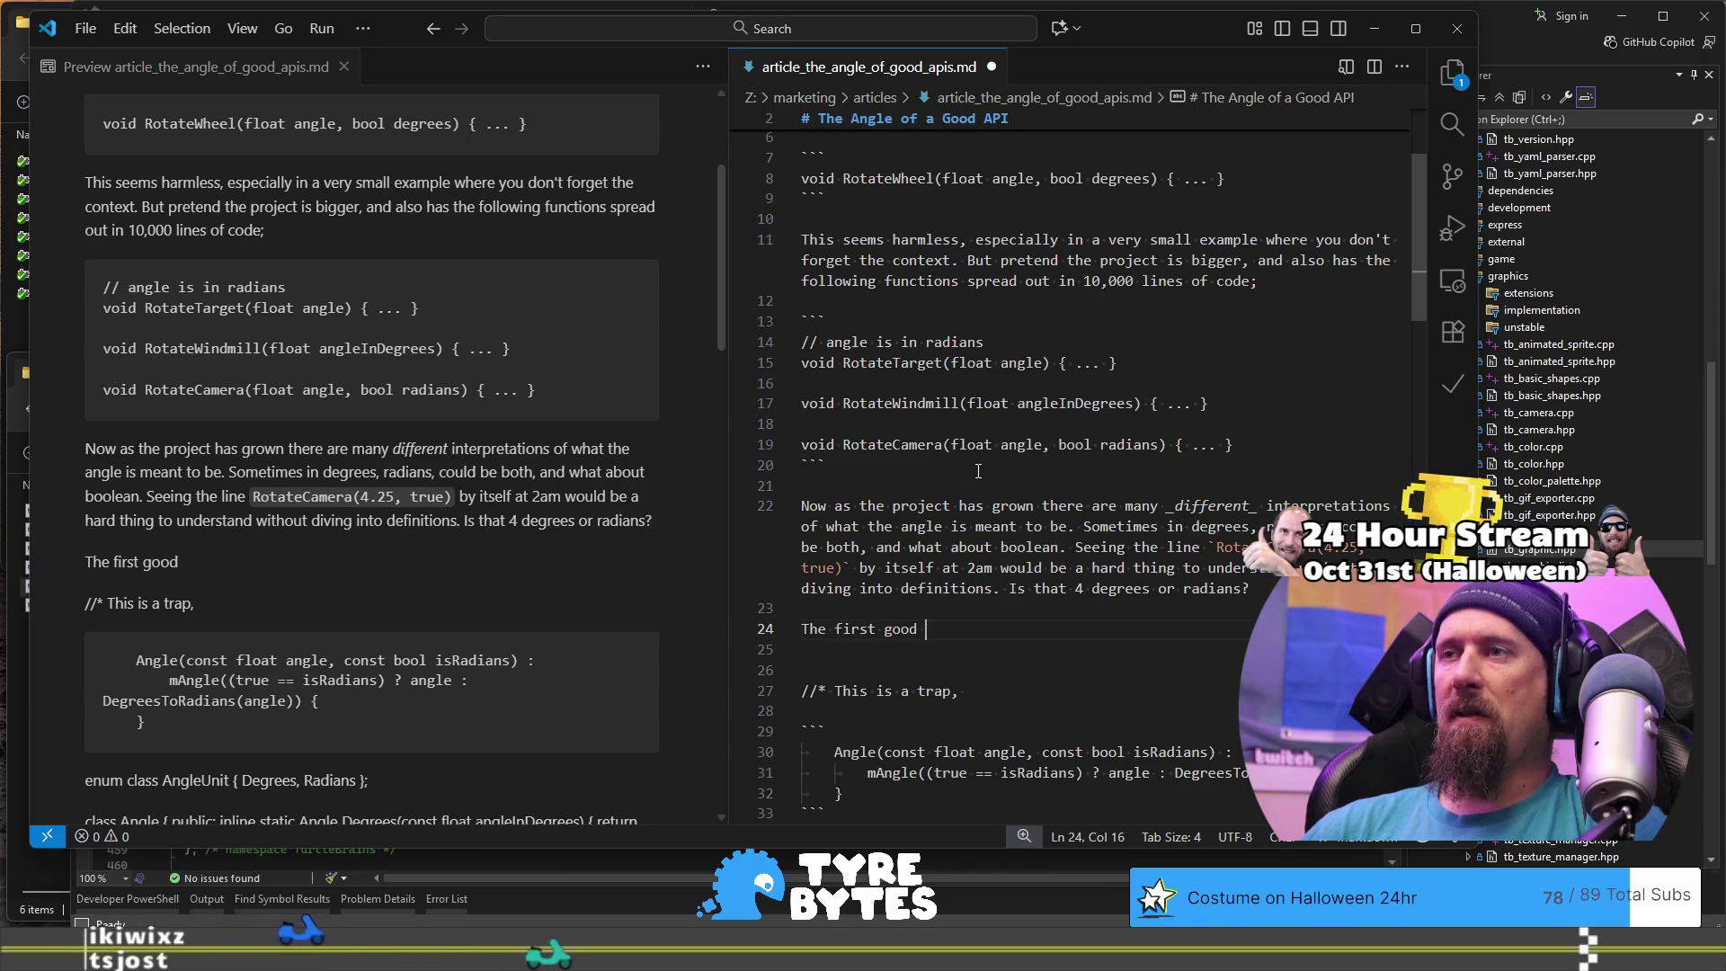
key("shift+Home")
key("BackSpace")
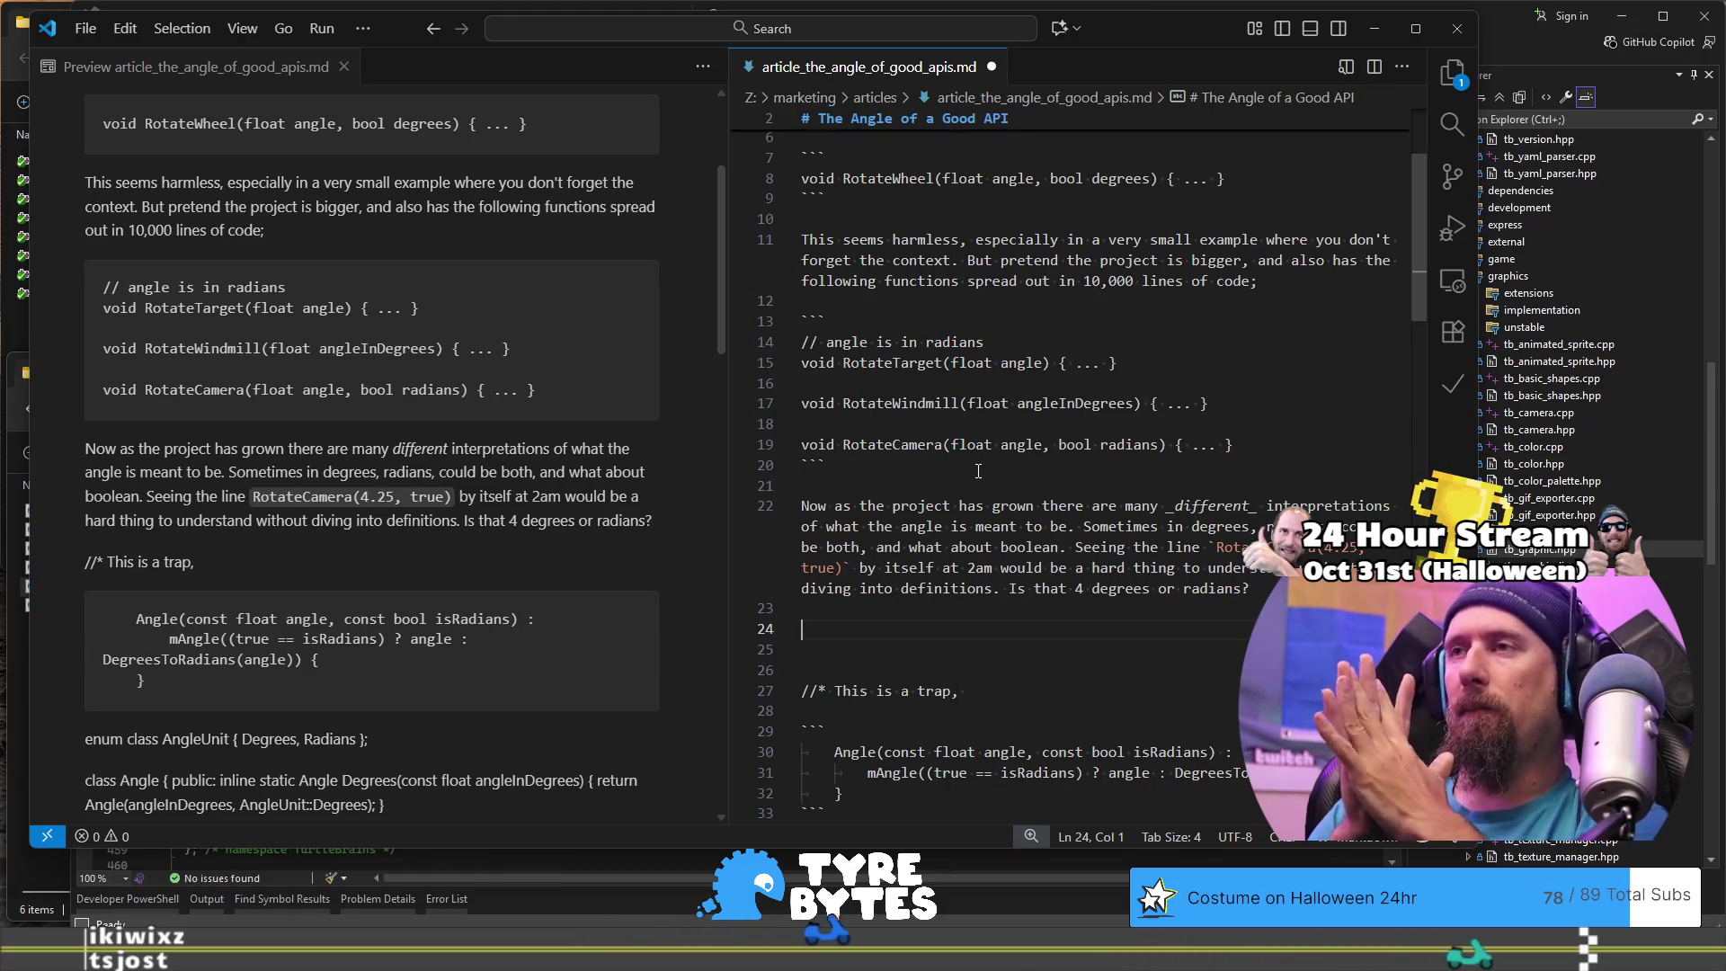
Step: Type 'We can instantly make that line readable by removing the boolean flag and replacing it with'
type("We ")
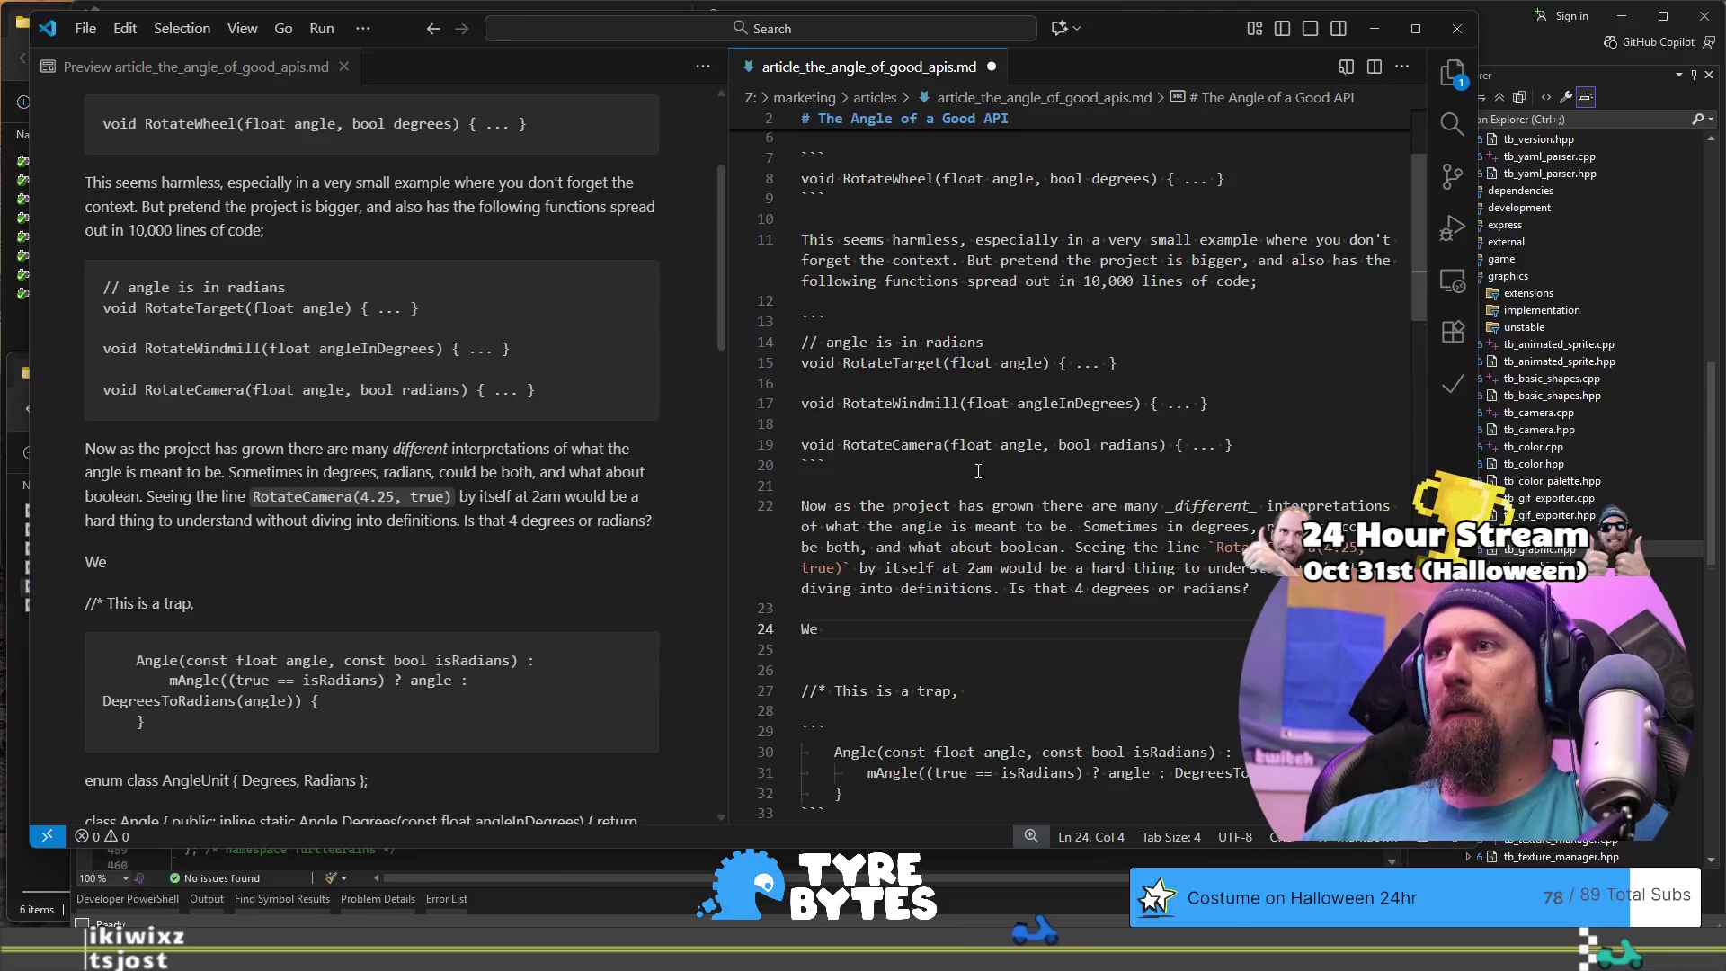
type("can instantly mn")
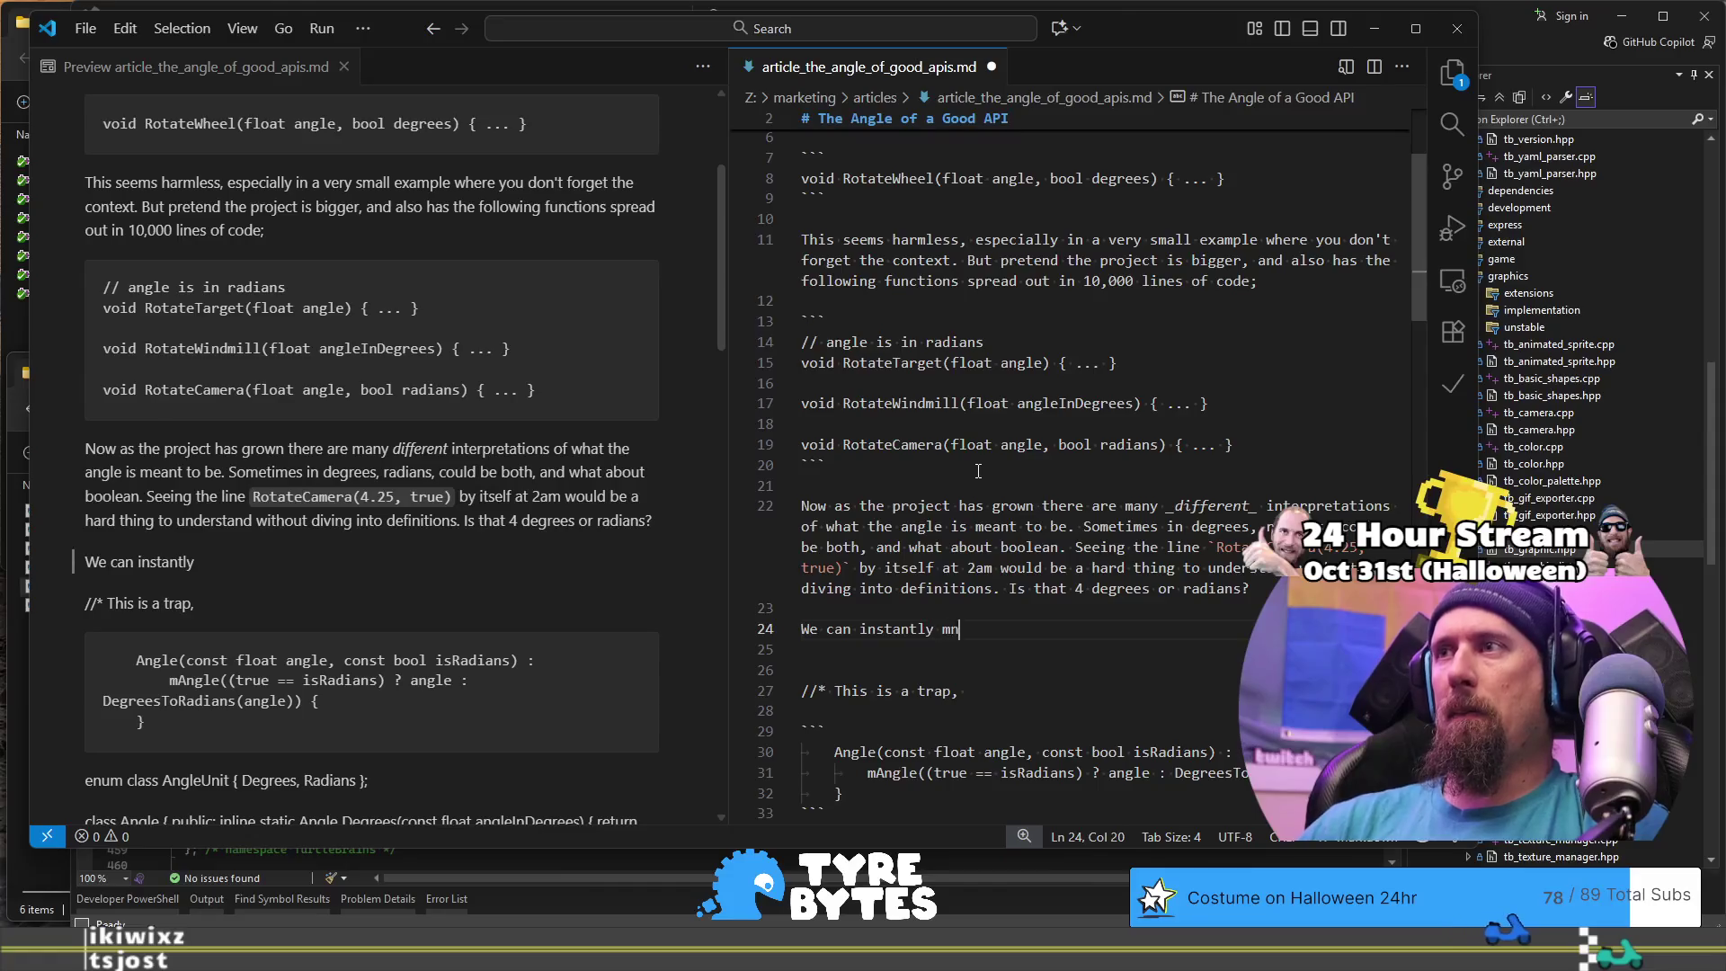
key("BackSpace")
key("BackSpace")
key("BackSpace")
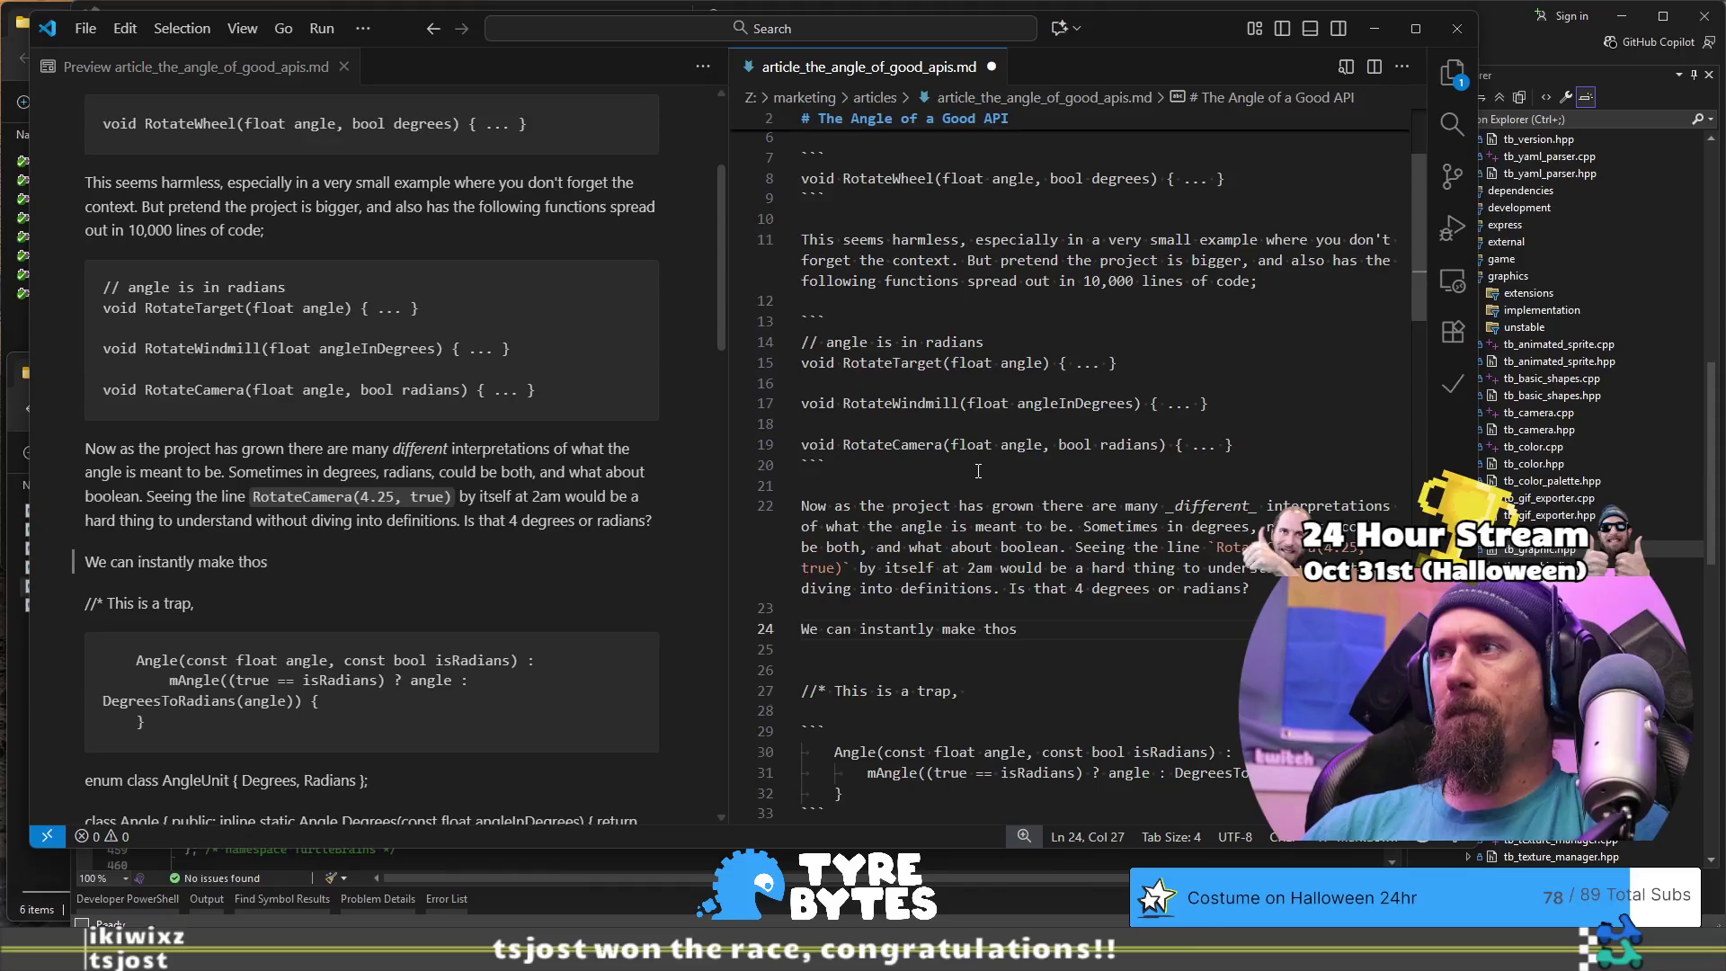
type("line readable by removing the b")
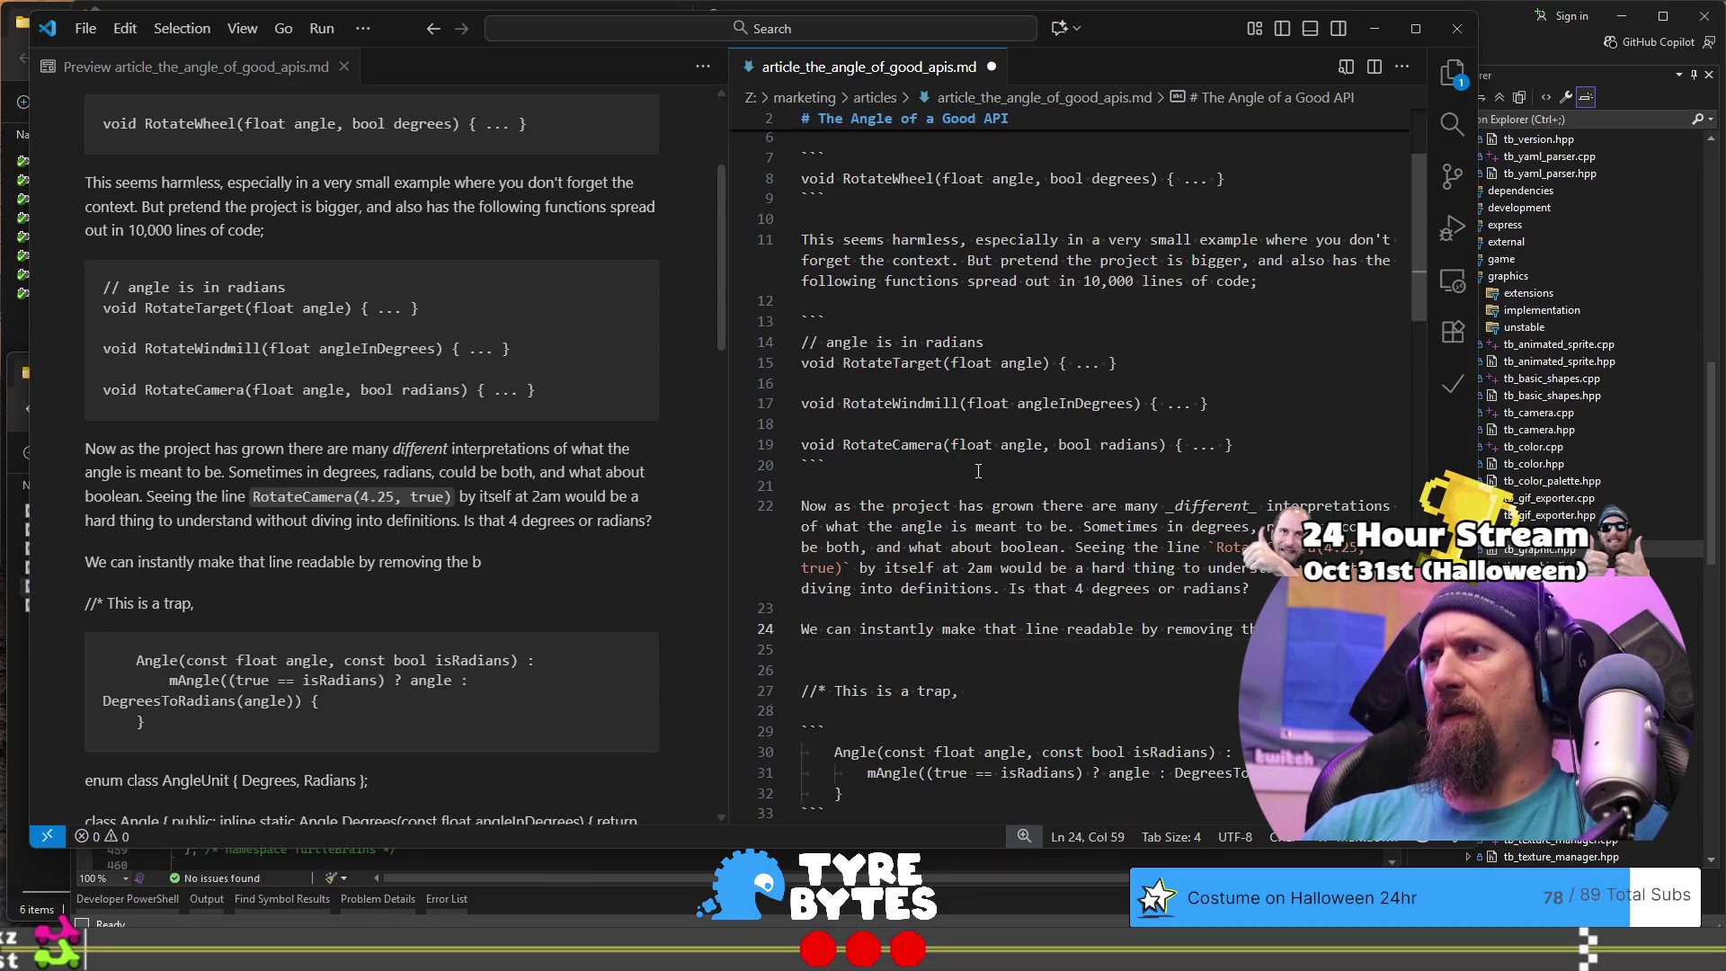
type("lean fla")
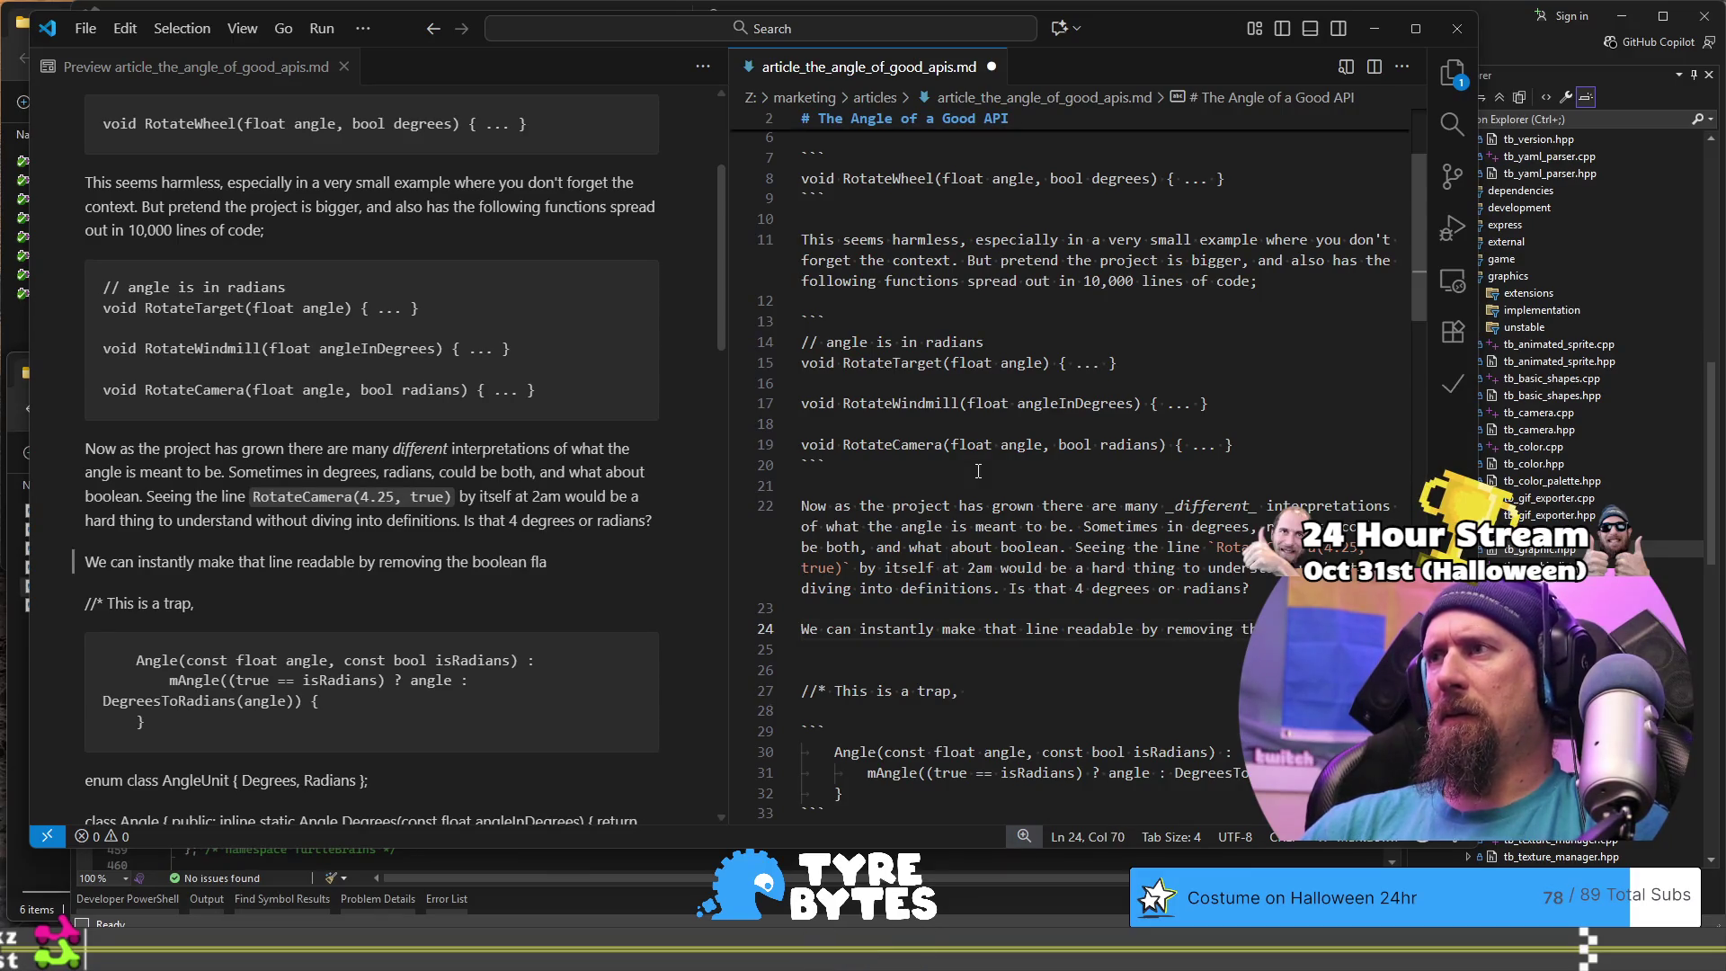
type("g and replacing")
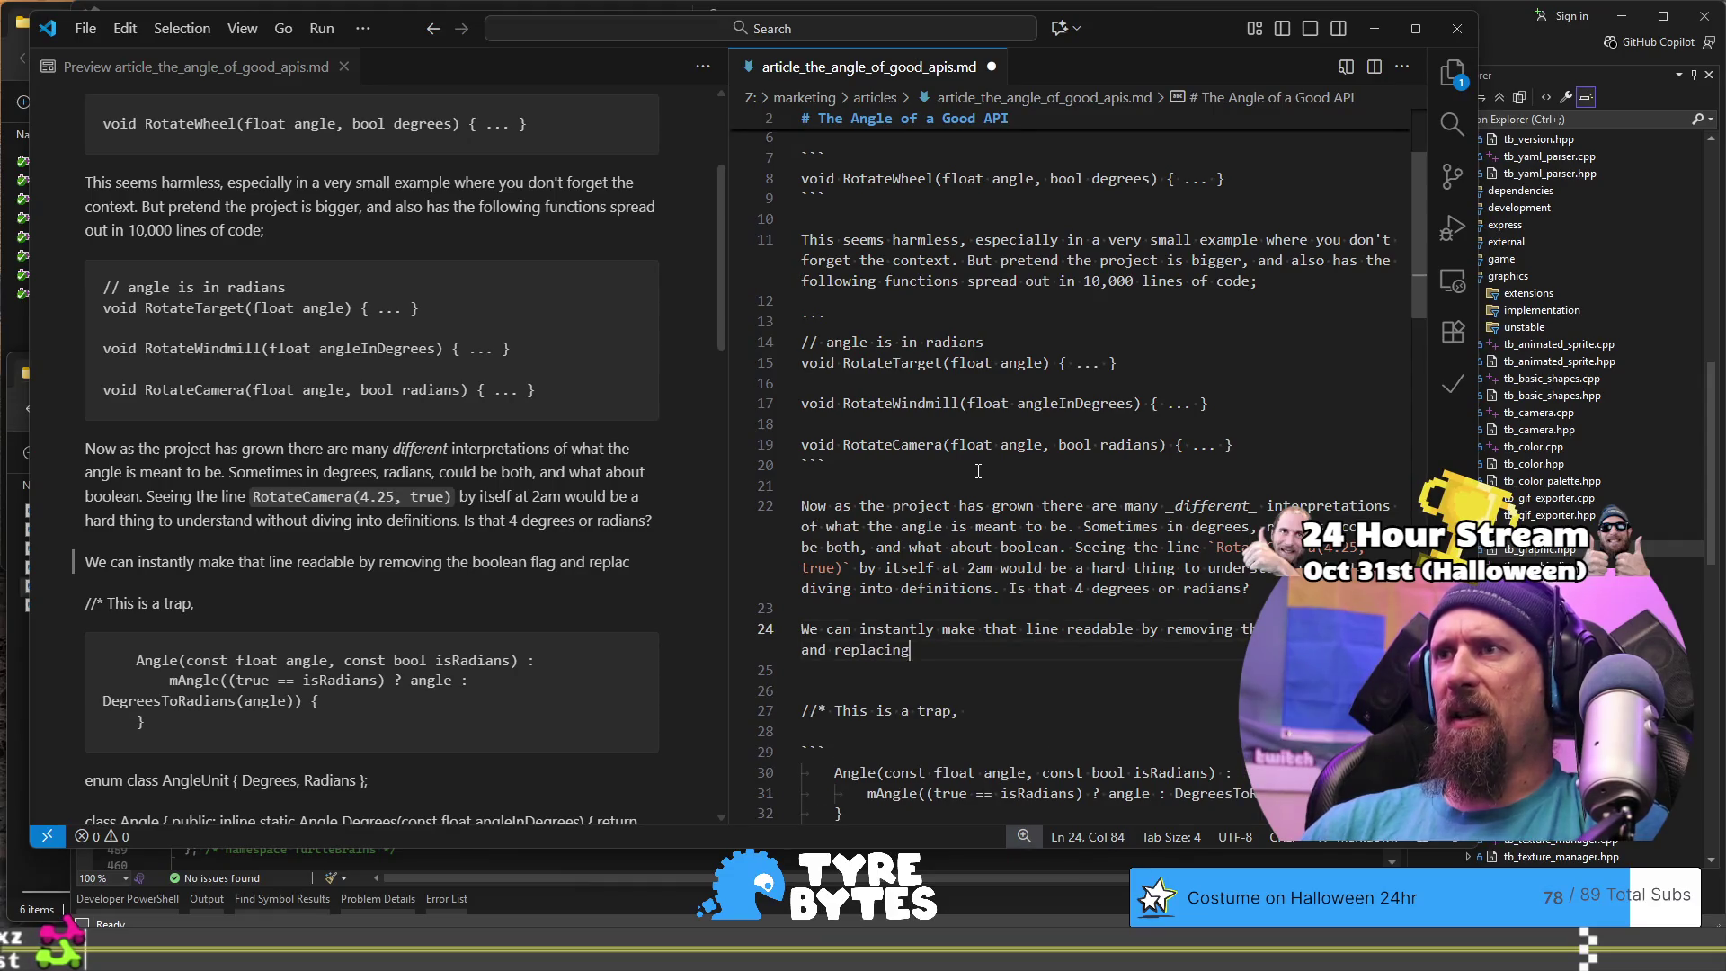
type(" it with a")
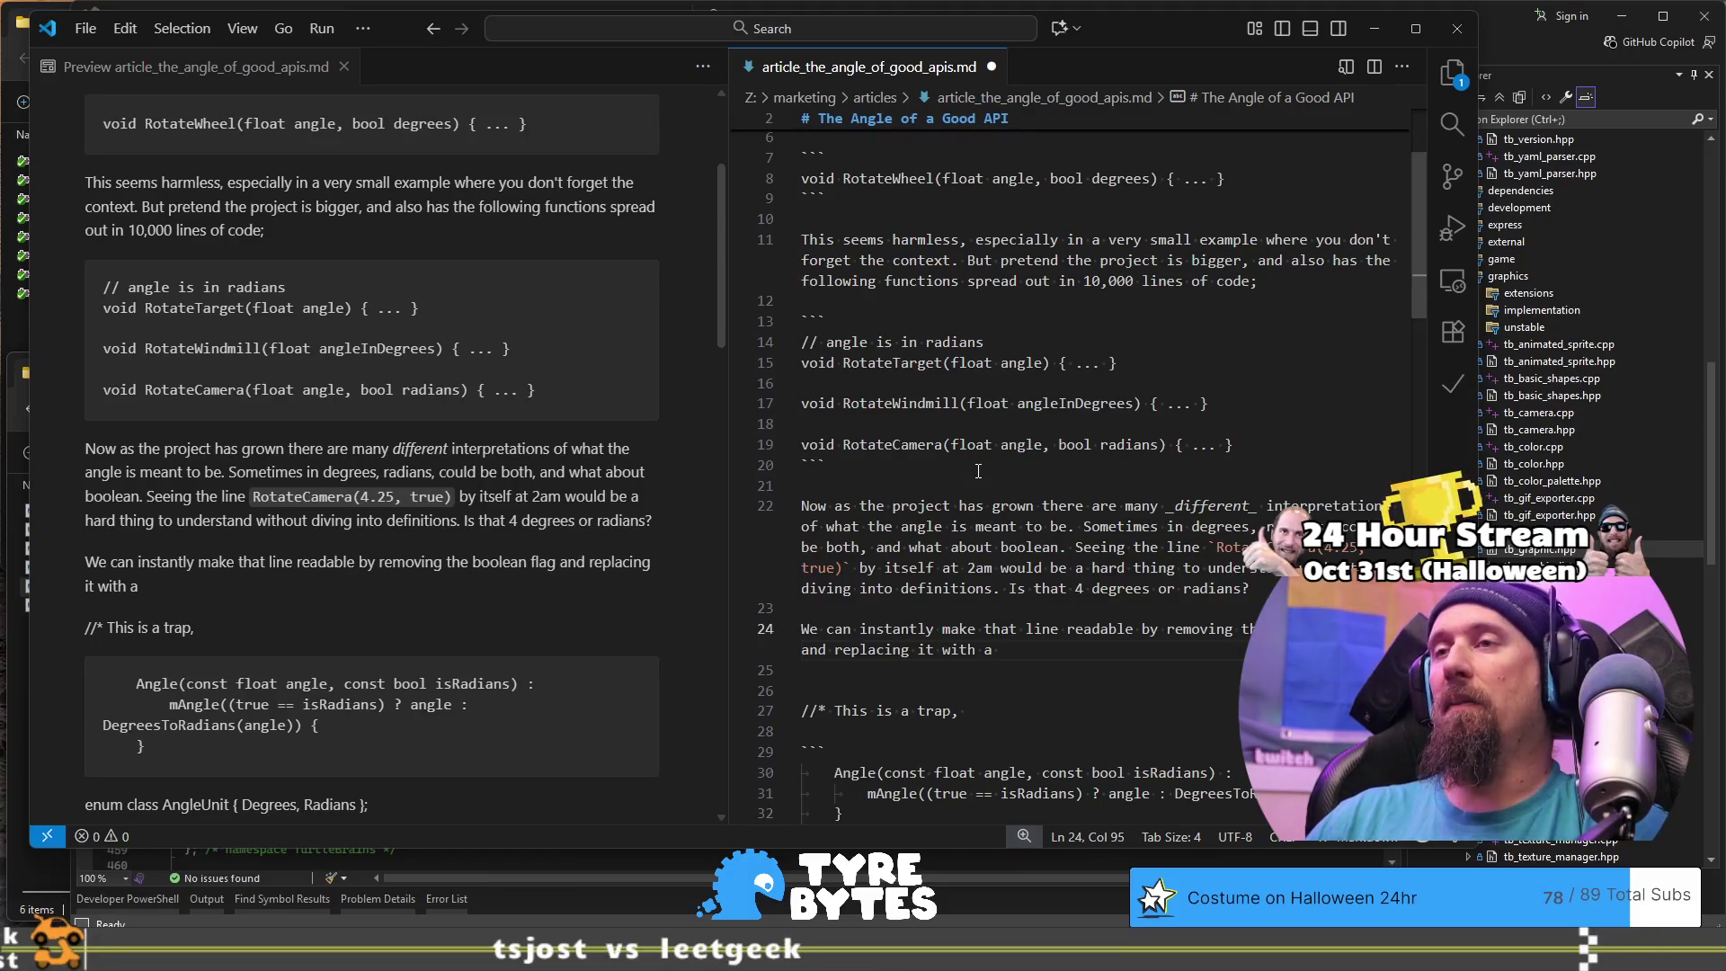
key("shift+Home")
key("shift+Home")
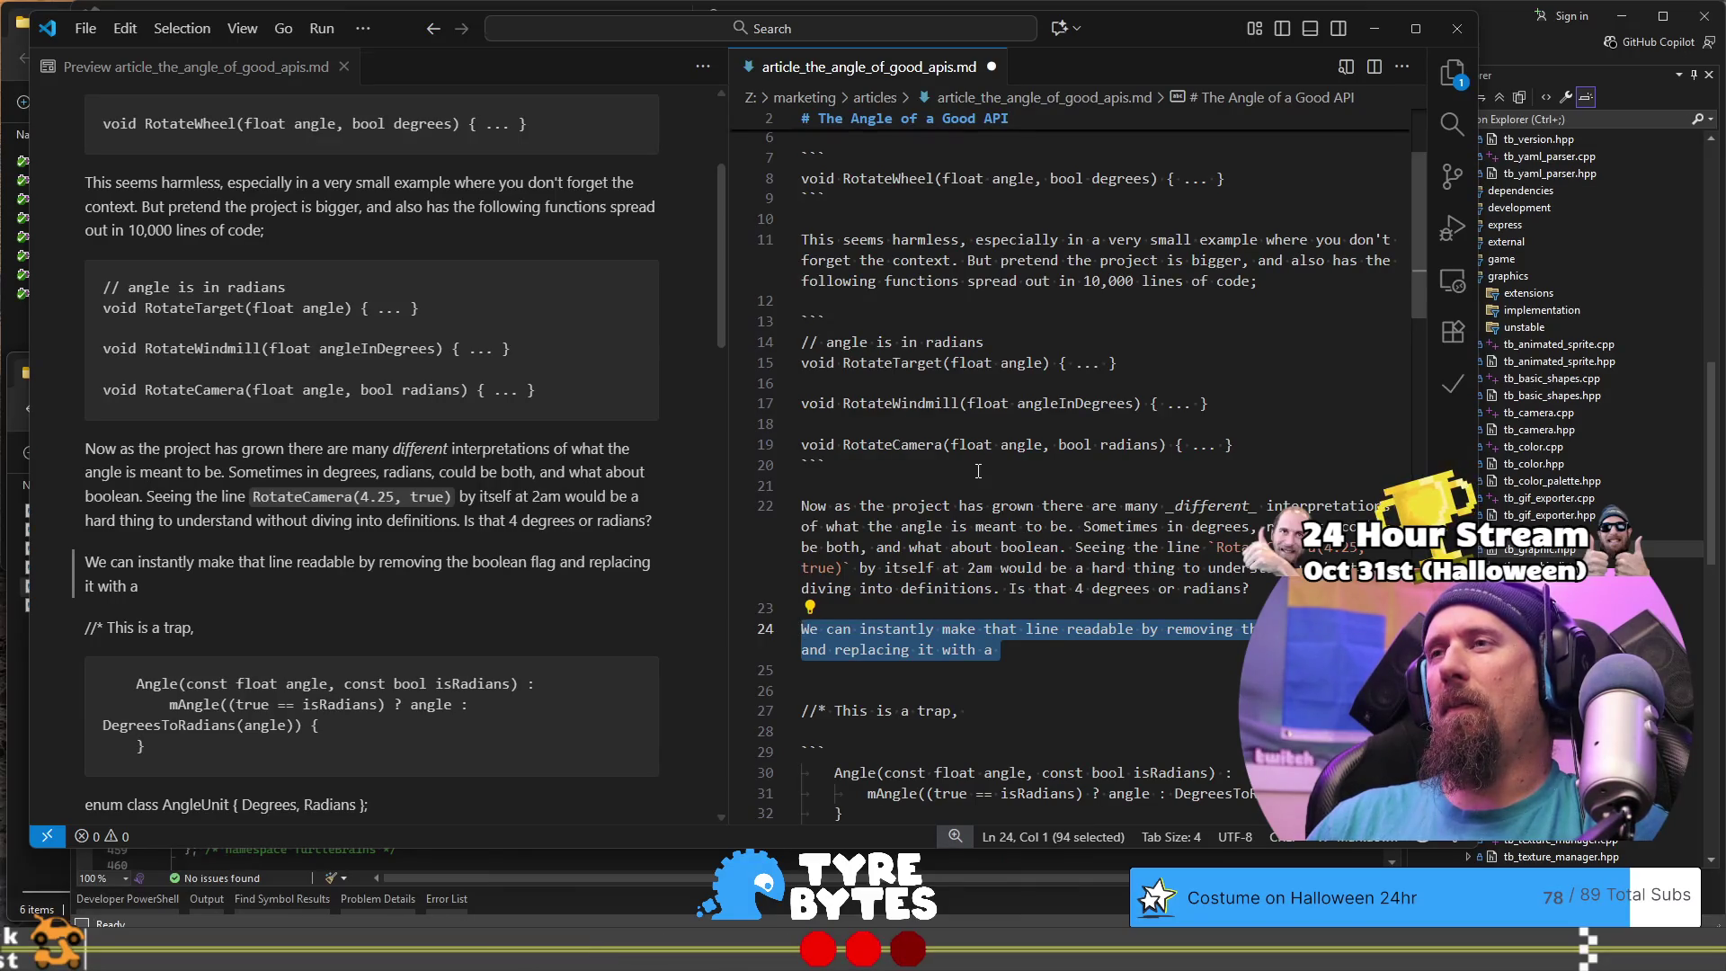
Step: Remove the extra space after 'readable' in the new paragraph
key("ctrl+Right")
key("ctrl+Right")
key("ctrl+Right")
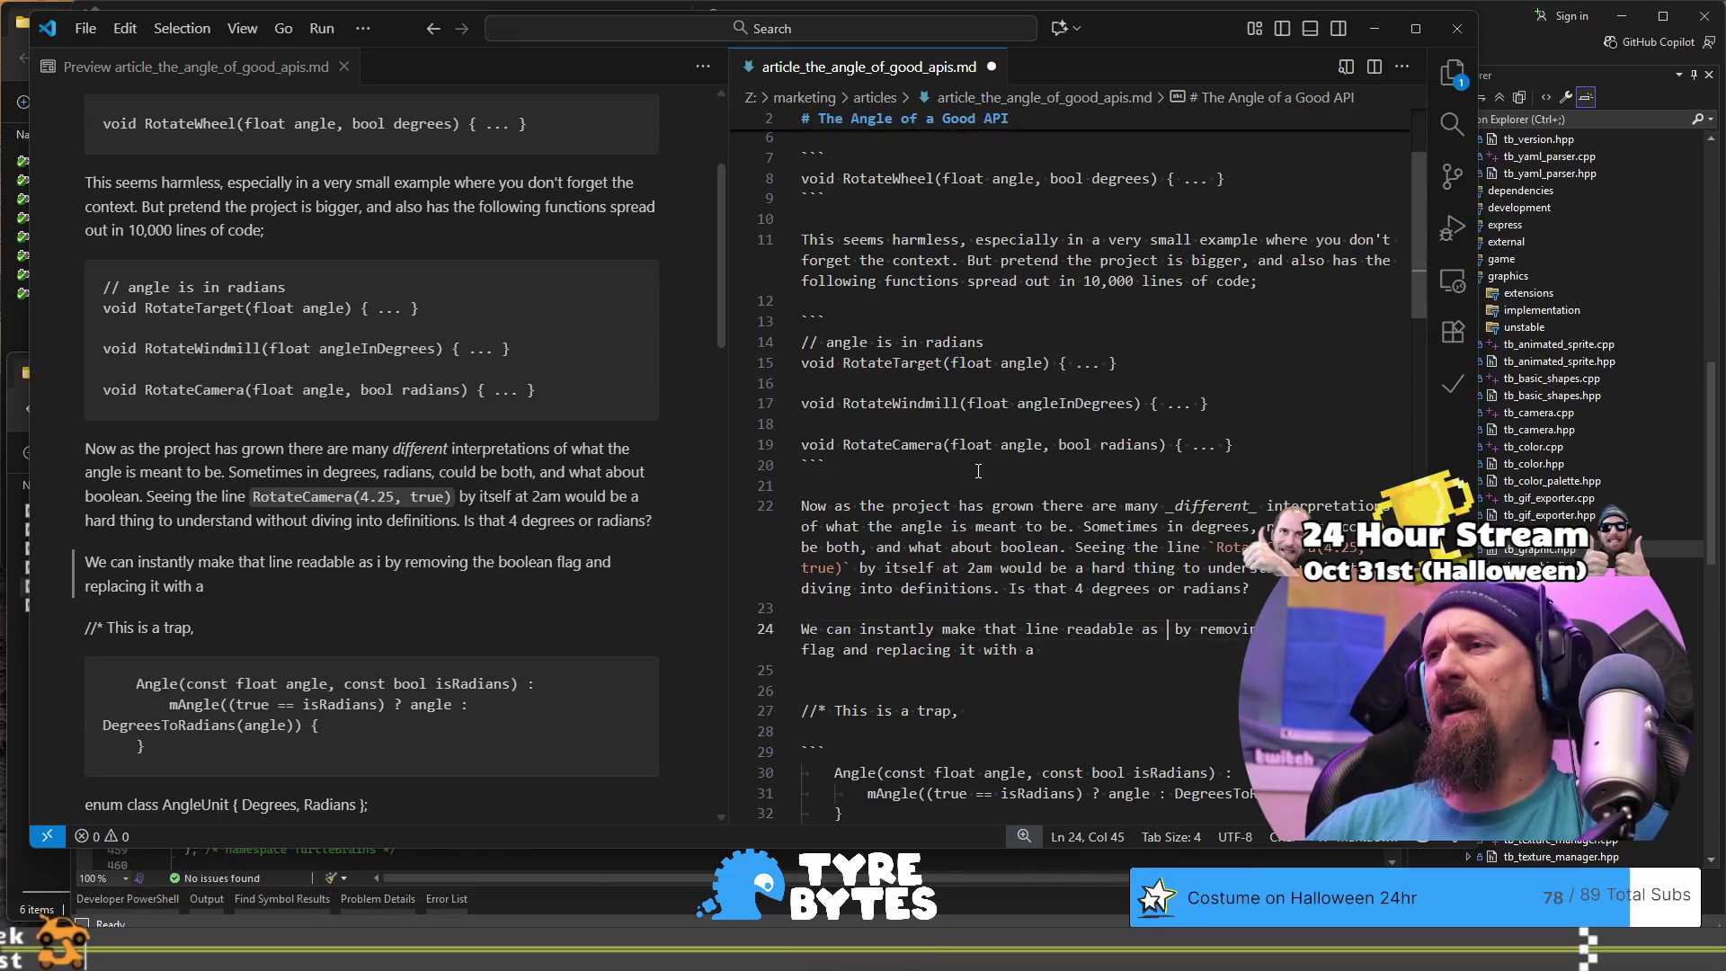
key("BackSpace")
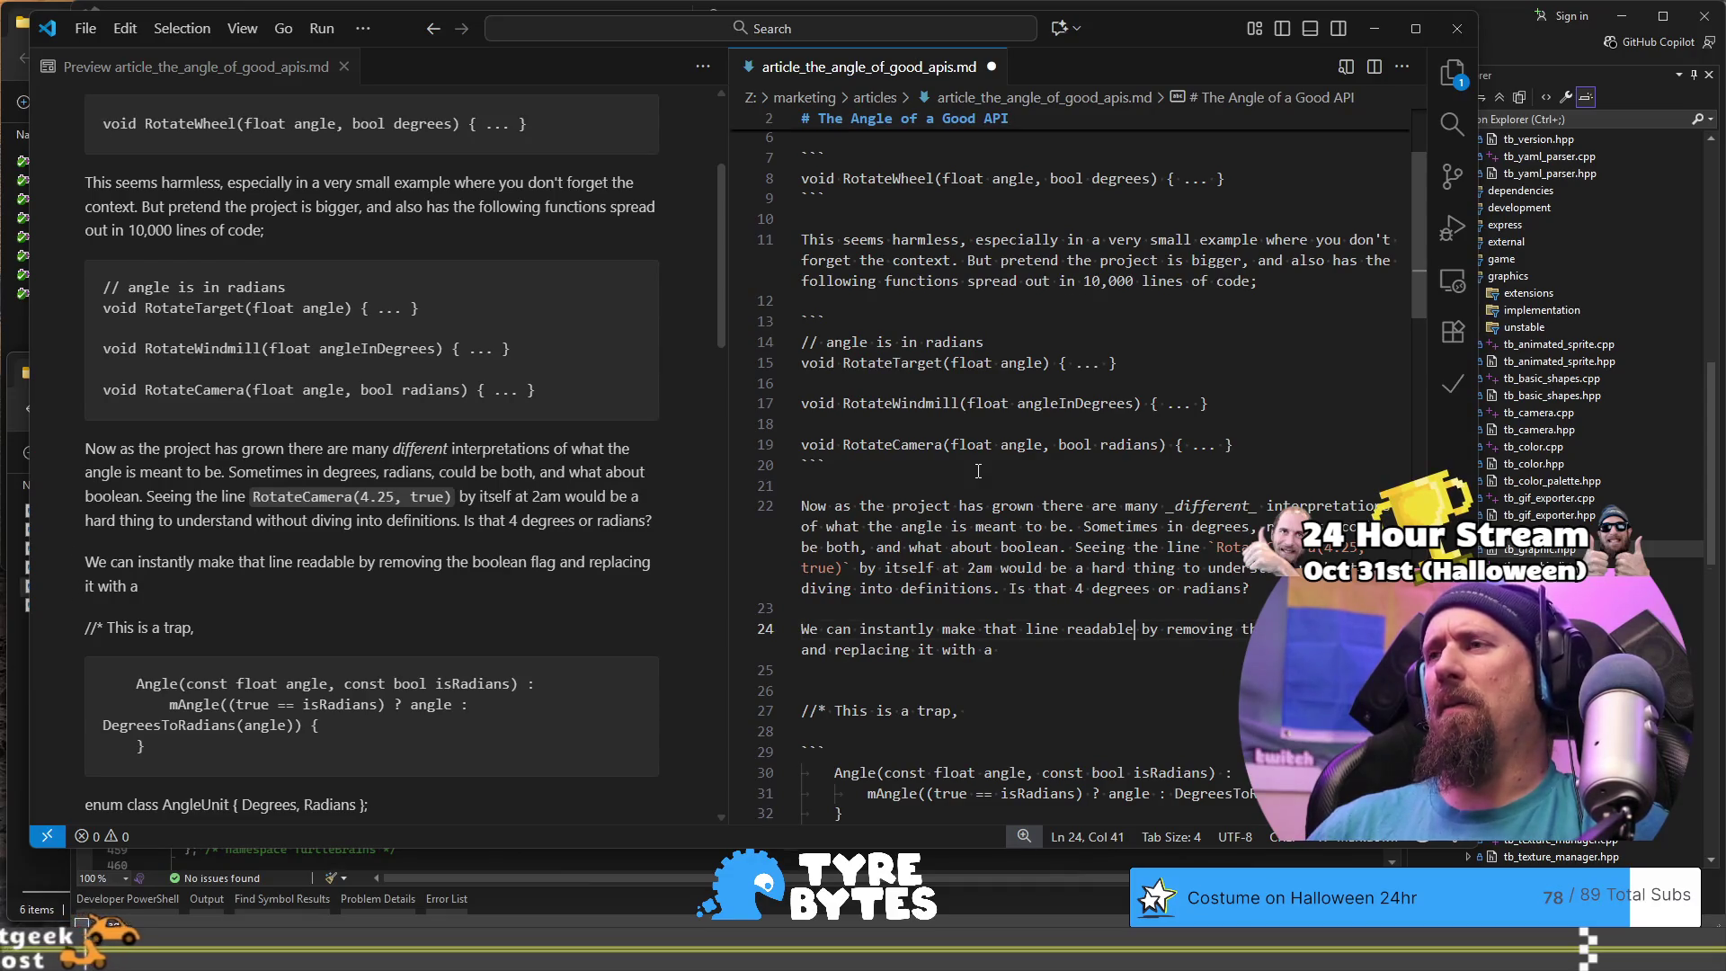
scroll(978, 471, "down", 1)
key("End")
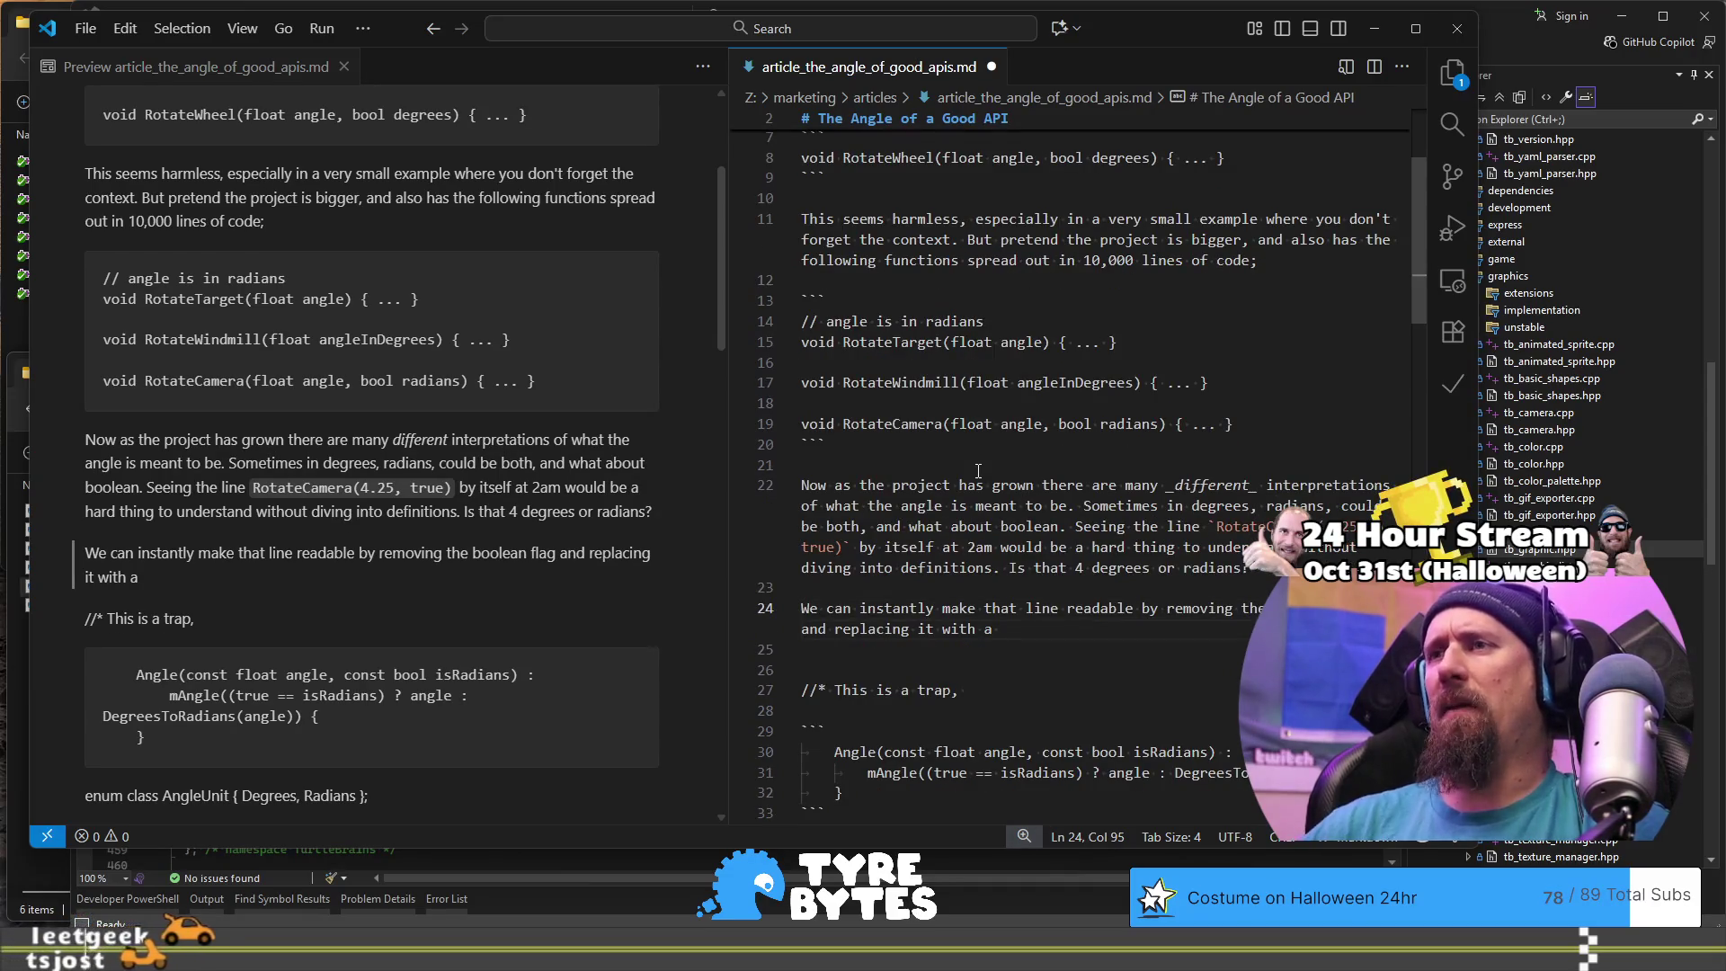
Step: End the paragraph with 'replacing it with concrete-typed flag.' and add blank lines below
key("BackSpace")
type("n en")
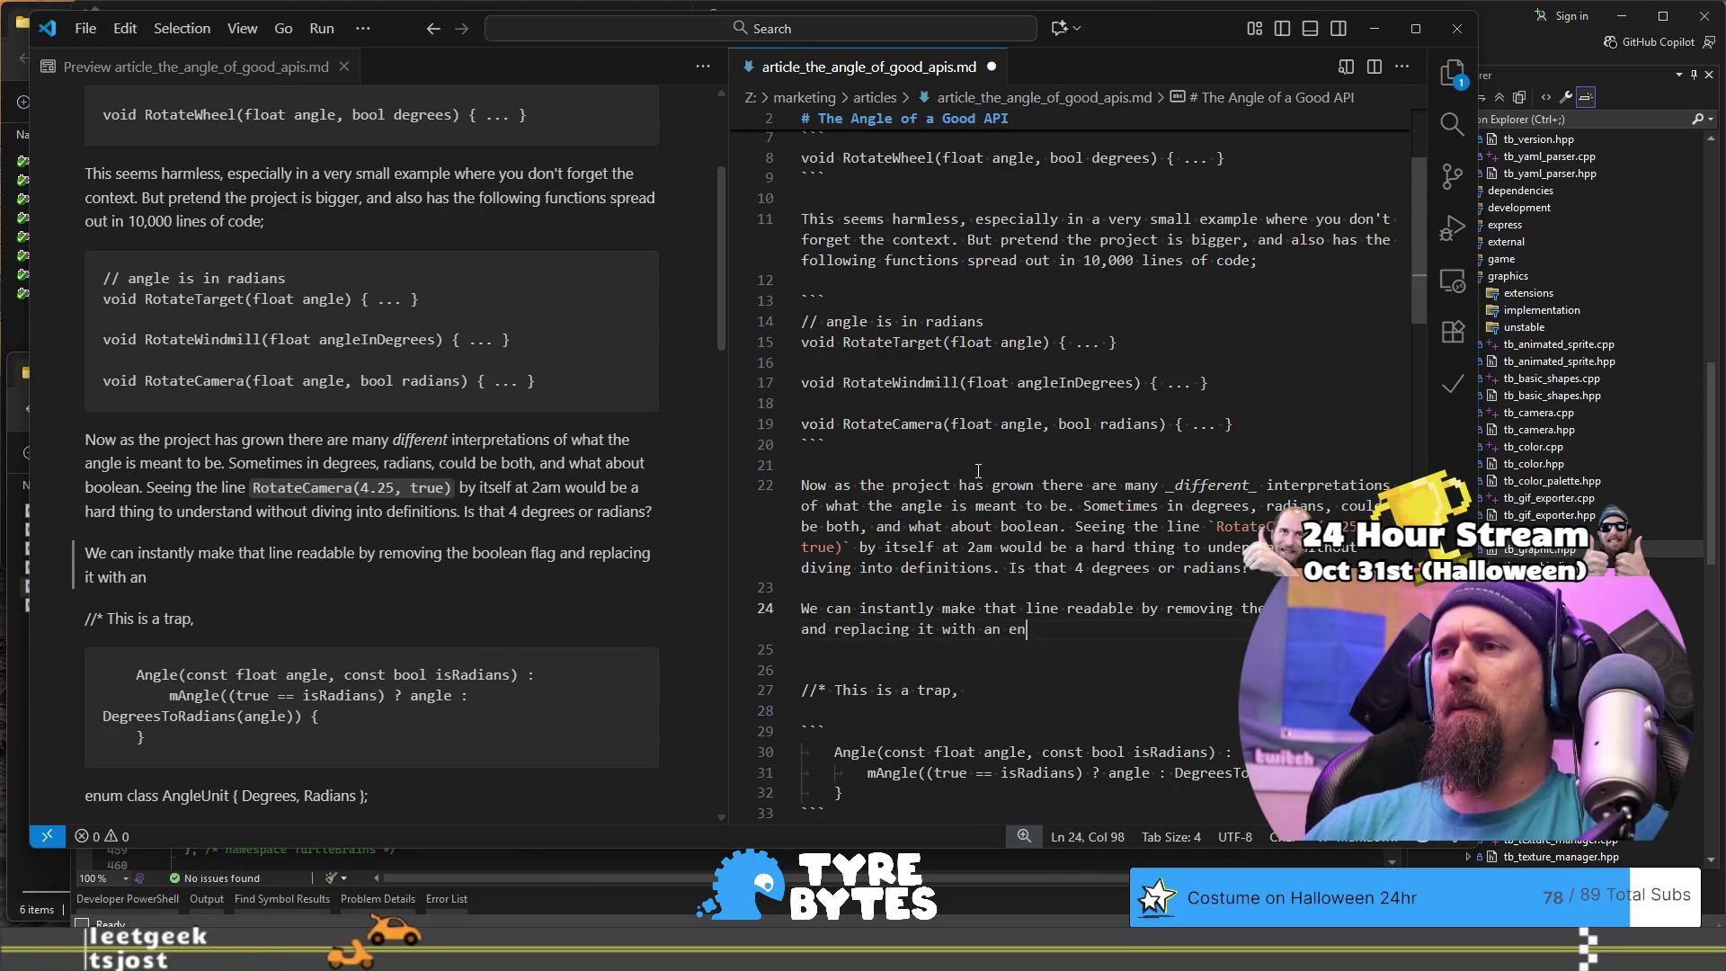
type("um")
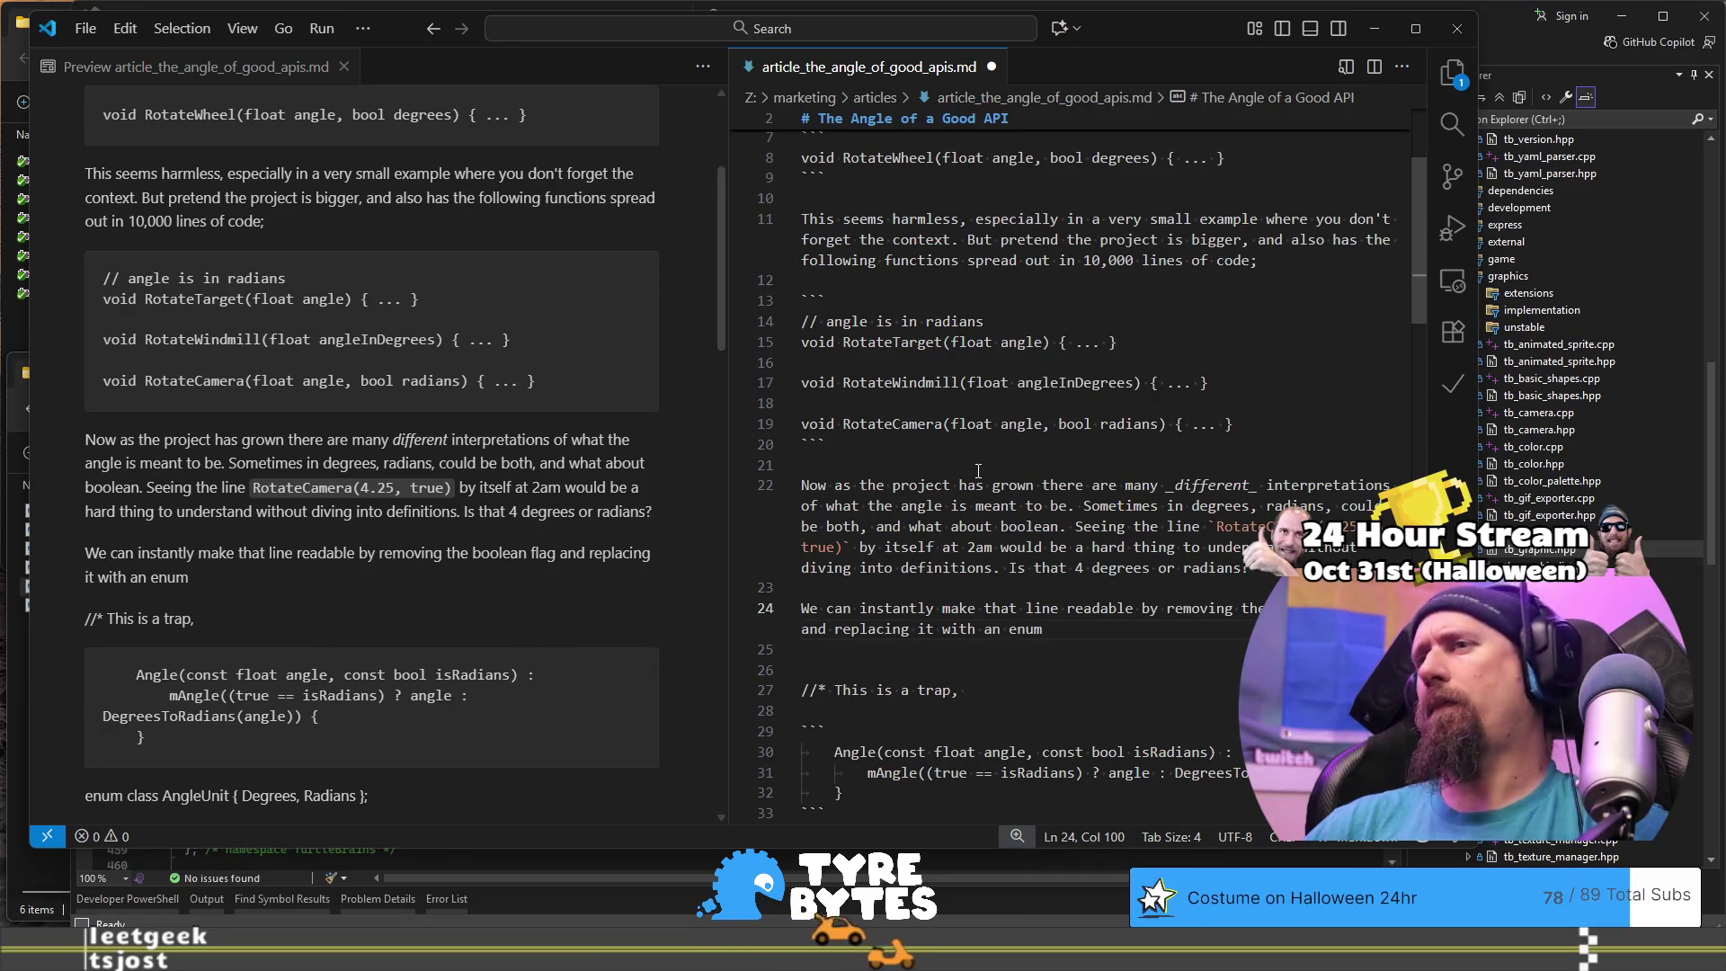
key("BackSpace")
key("BackSpace")
key("BackSpace")
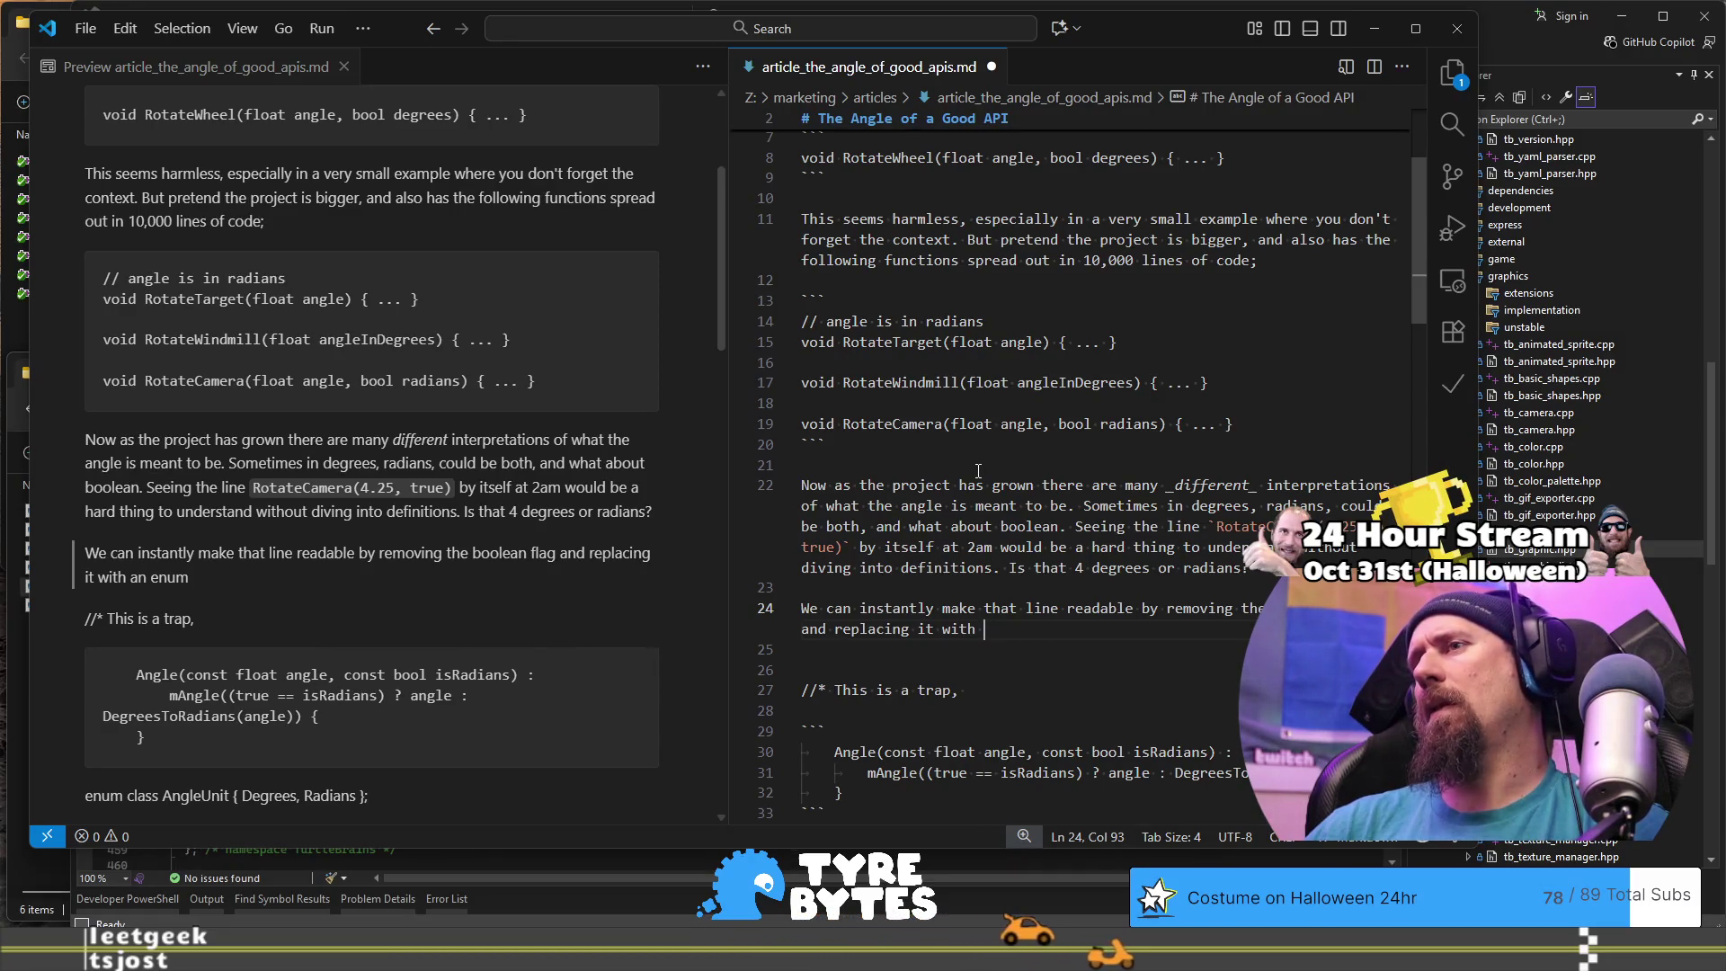
type("type")
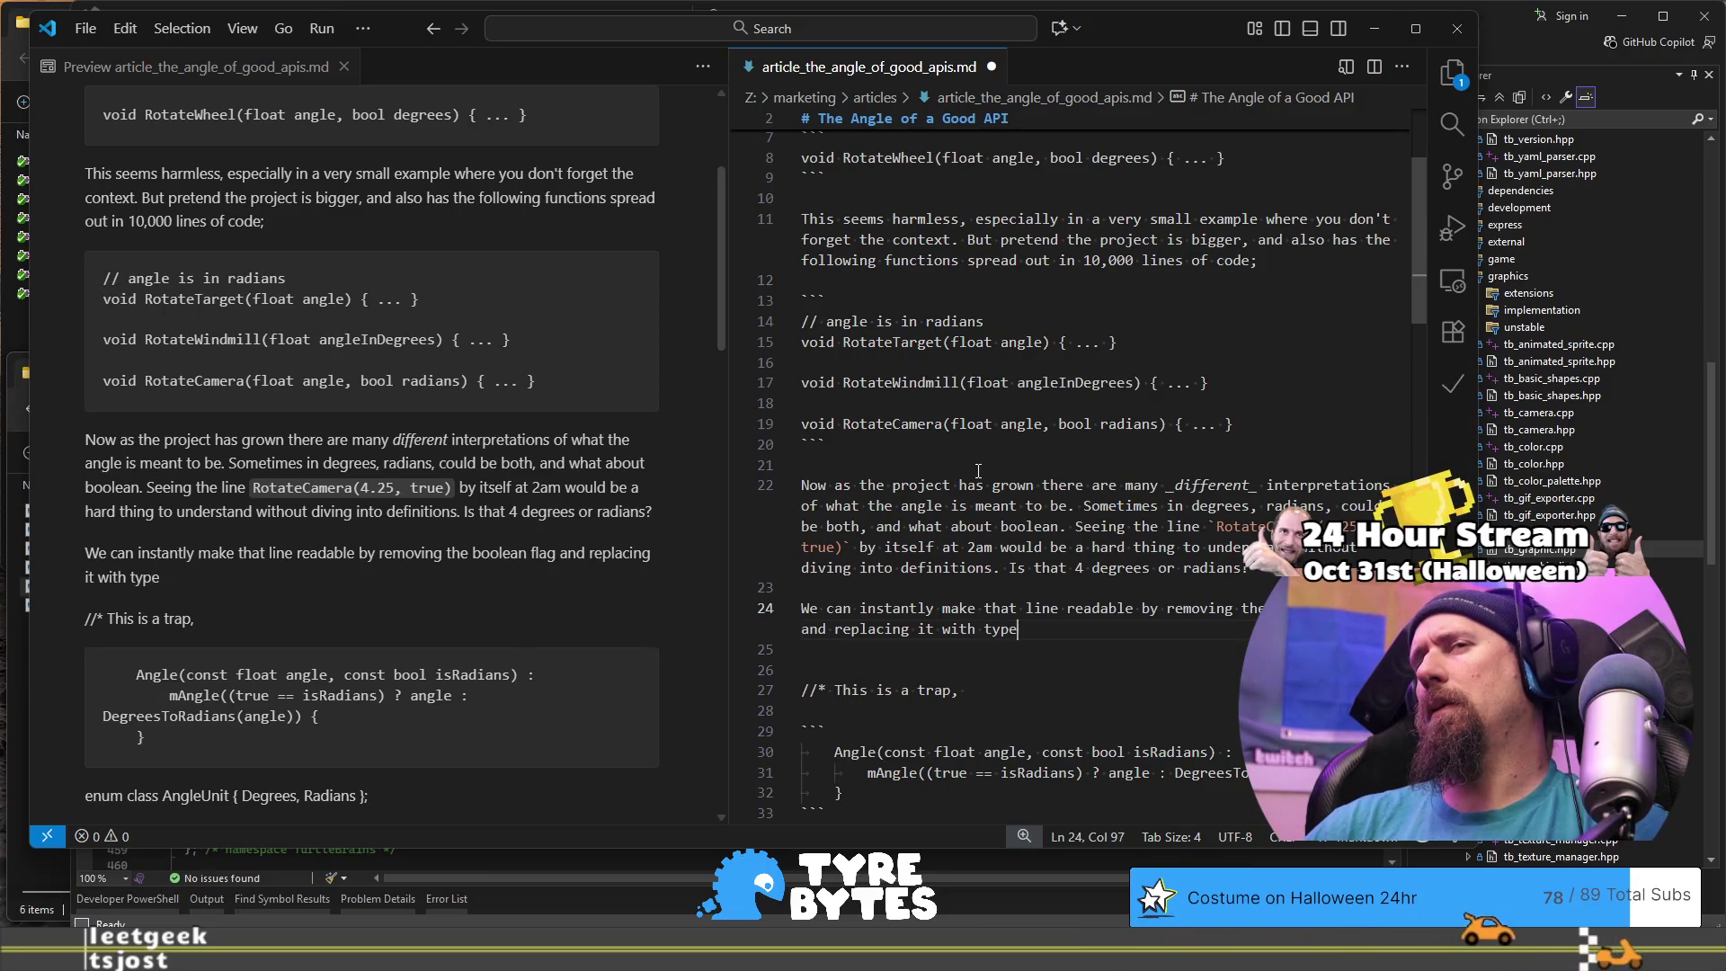
type(".")
key("BackSpace")
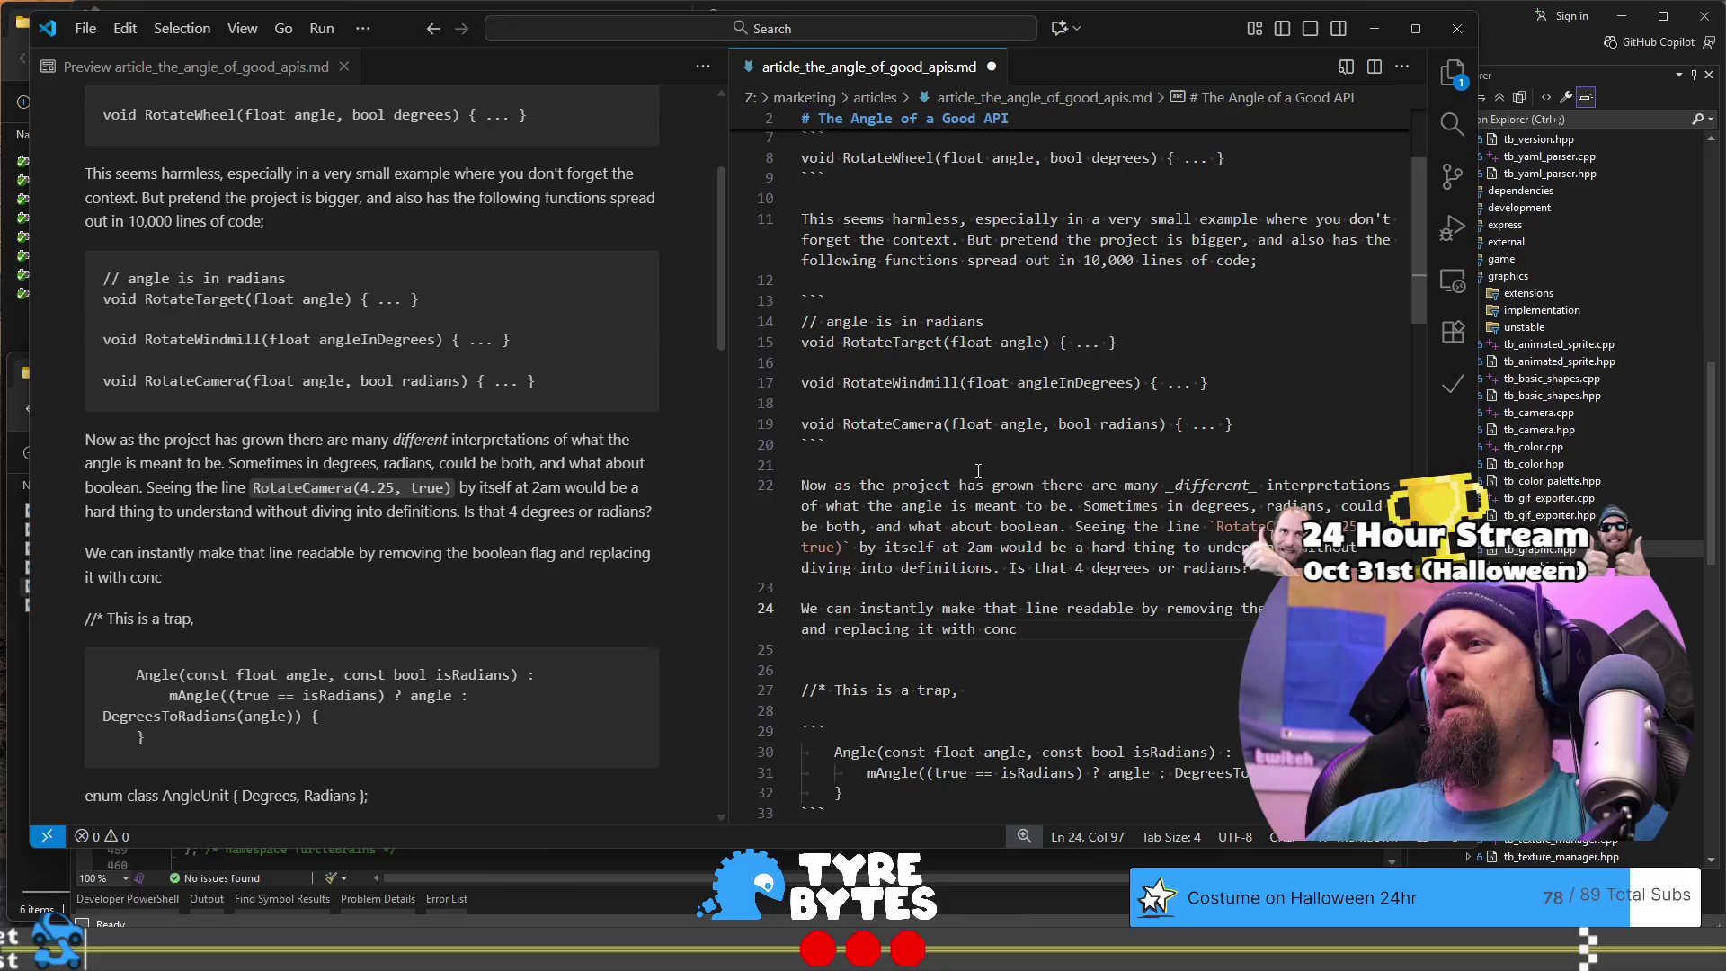
type("te typed")
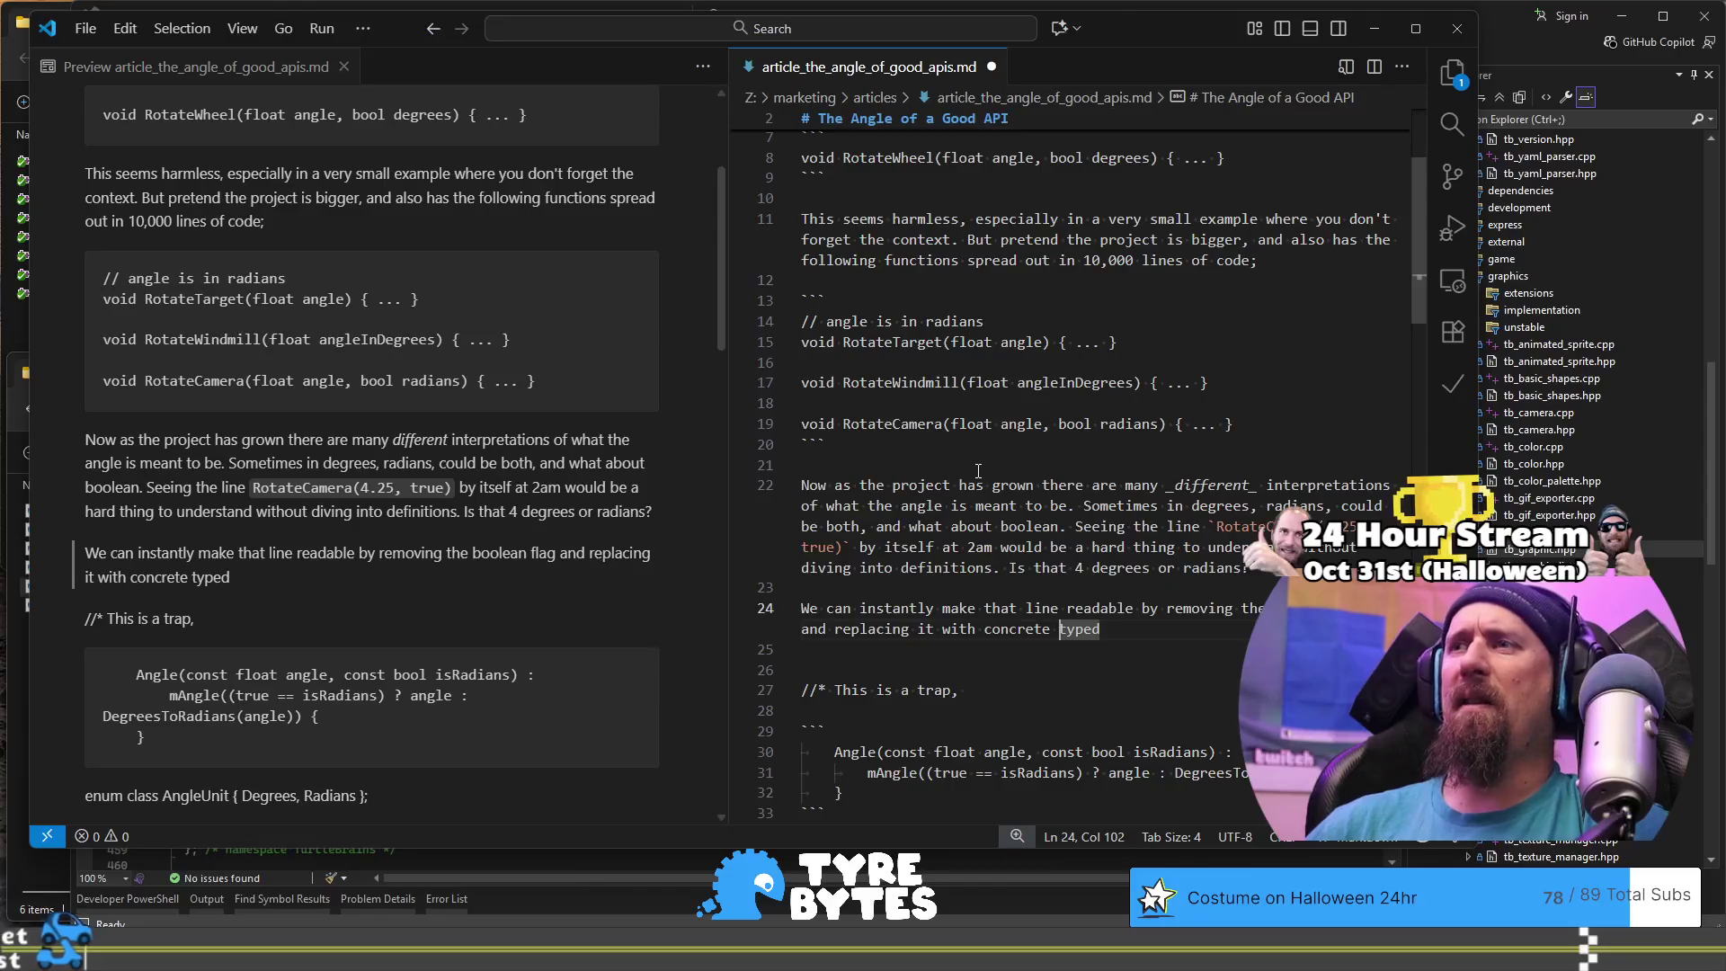
key("BackSpace")
type("-")
key("End")
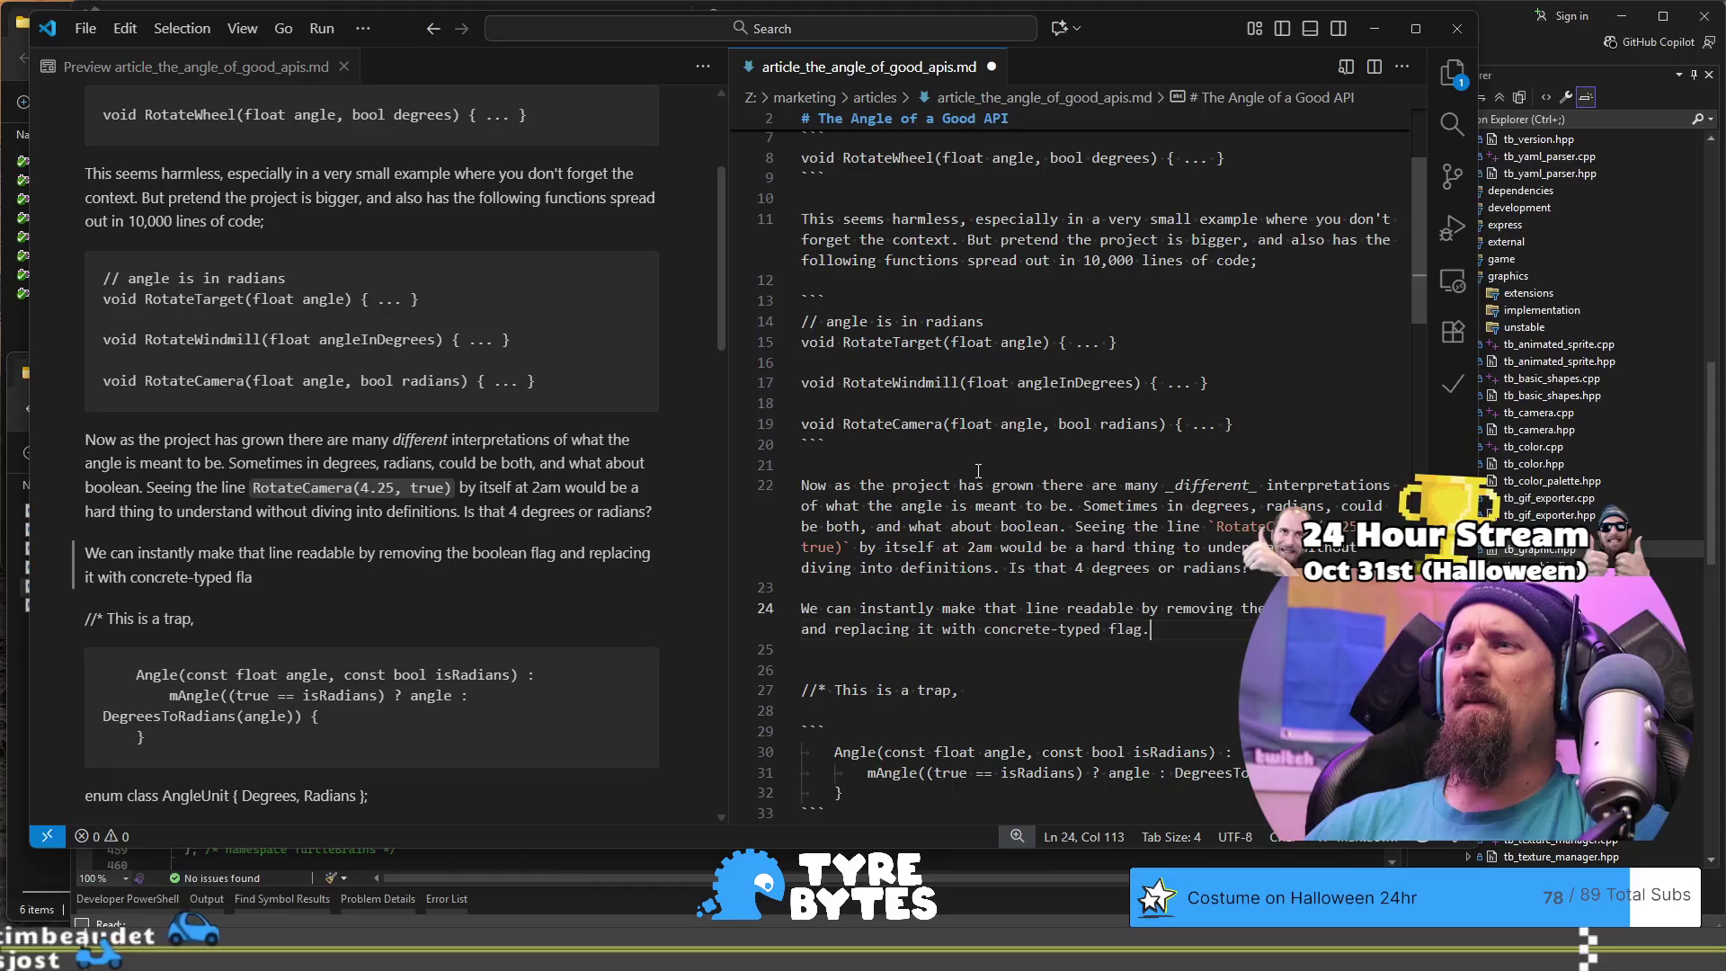
type("flag.")
key("Return")
key("Return")
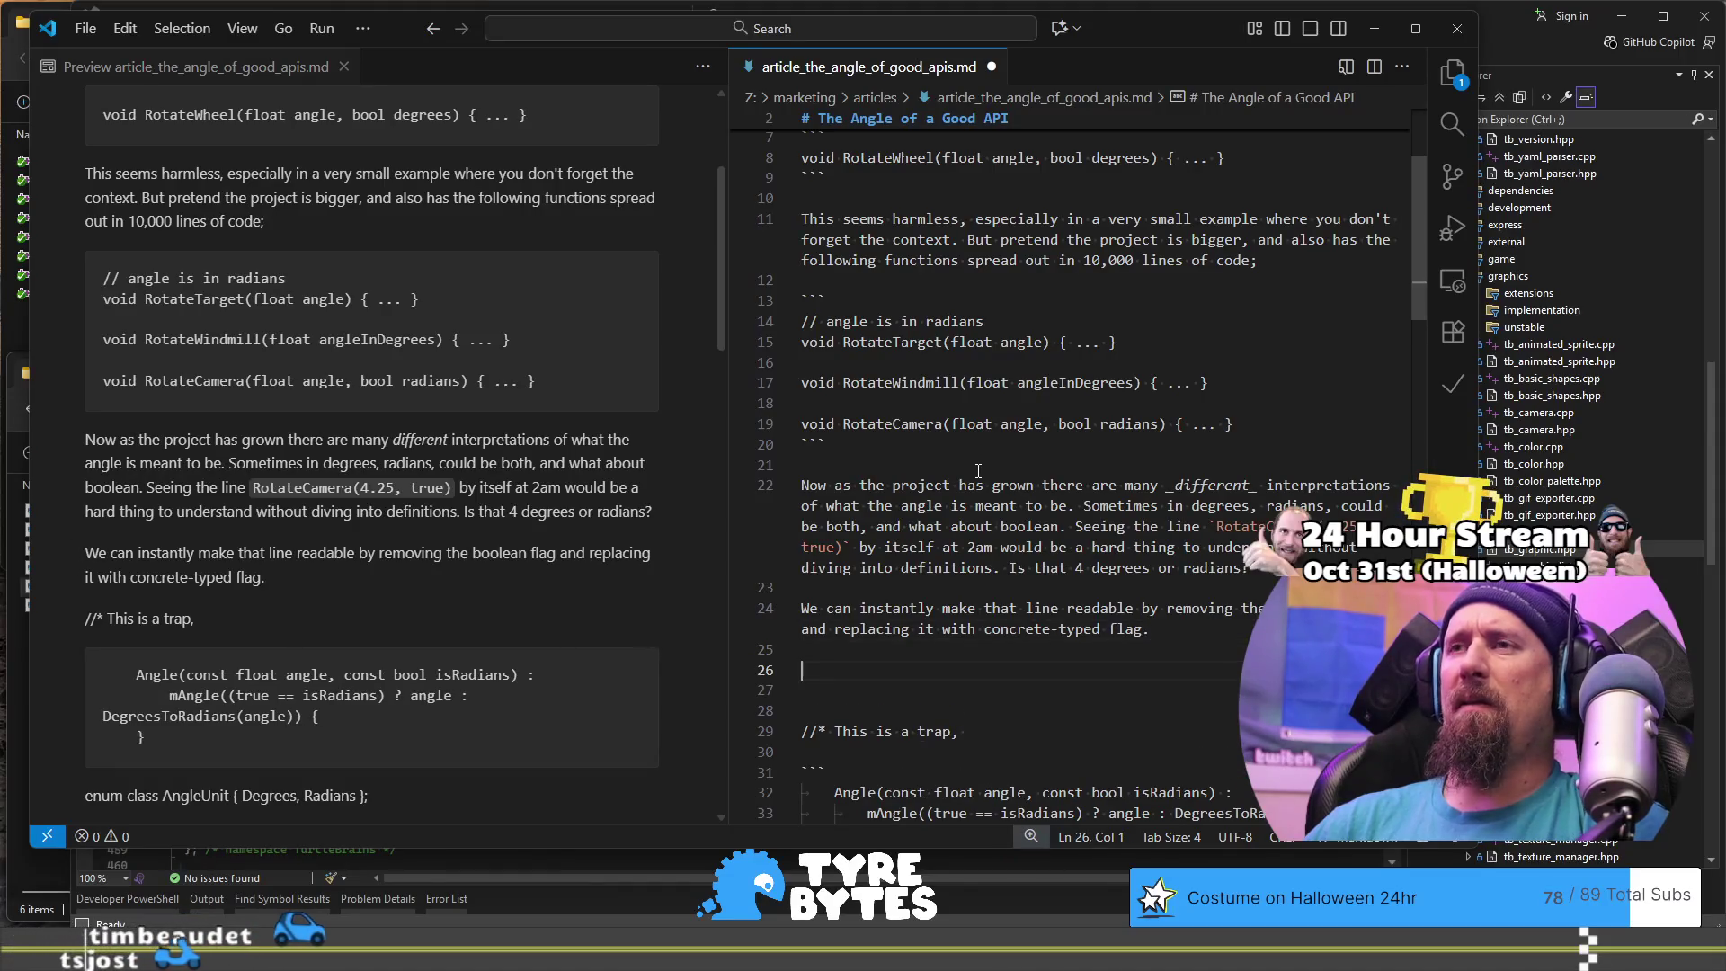
Step: Add a code block defining enum class AngleUnit with Degrees and Radians, then begin 'Just using this'
type("```")
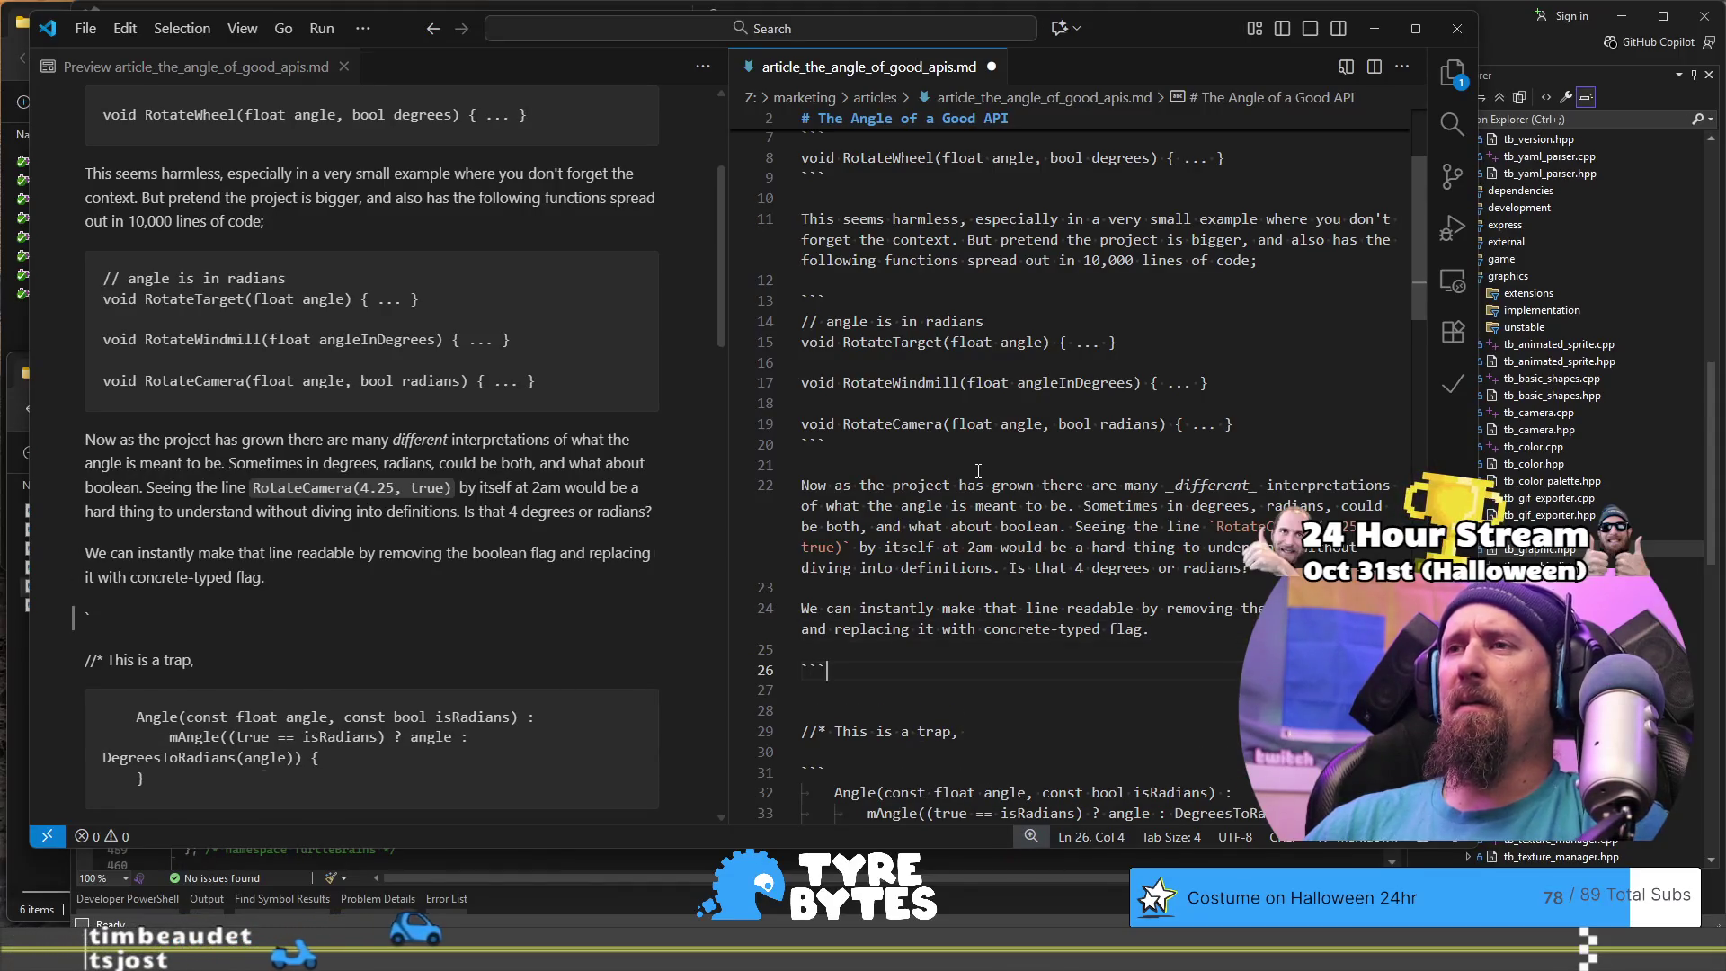
key("Return")
type("enum")
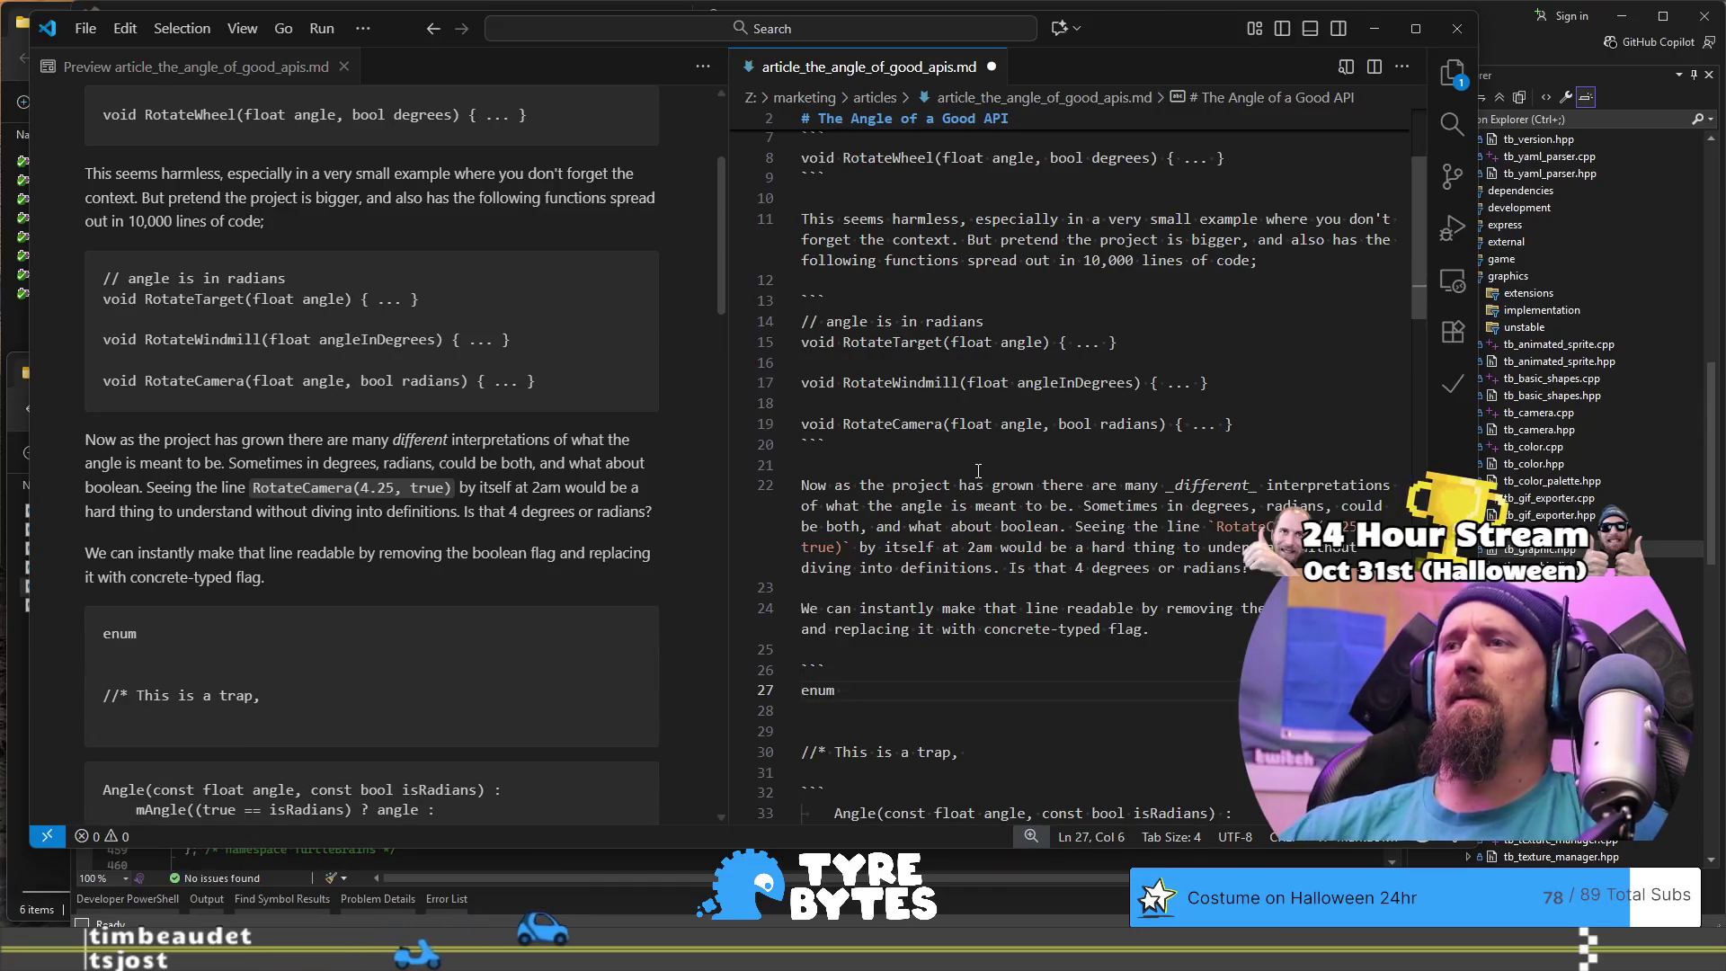
scroll(980, 473, "down", 5)
scroll(993, 478, "down", 2)
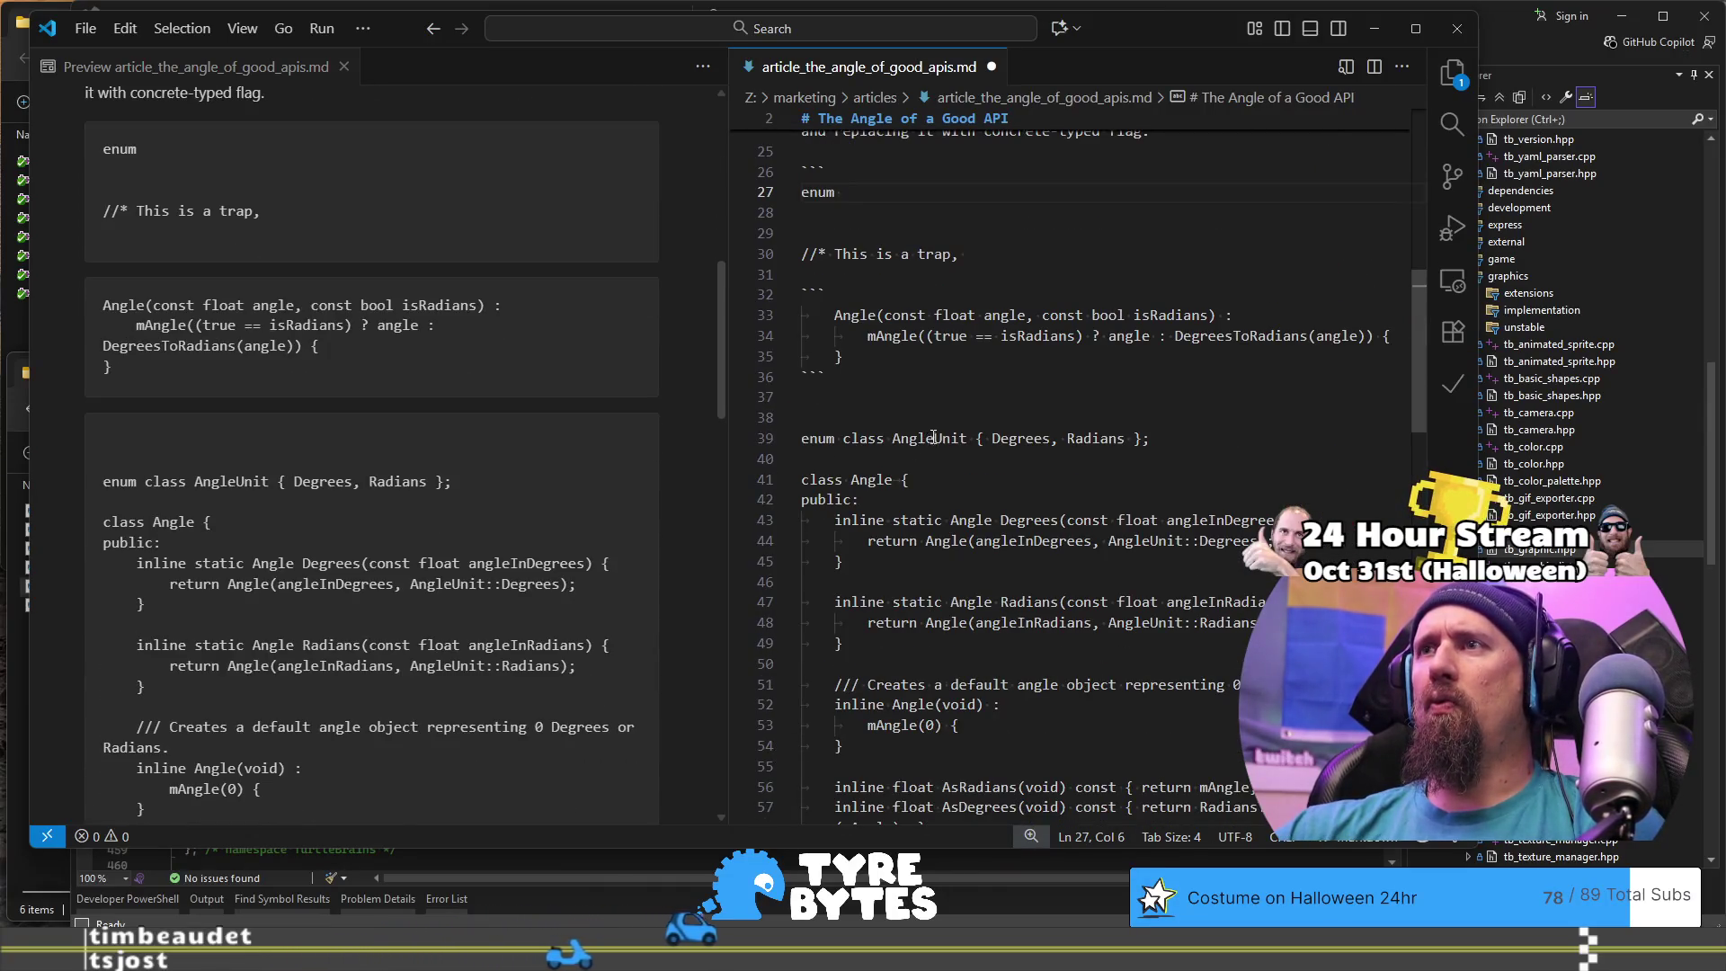
left_click(947, 435)
key("ctrl+x")
scroll(947, 310, "up", 2)
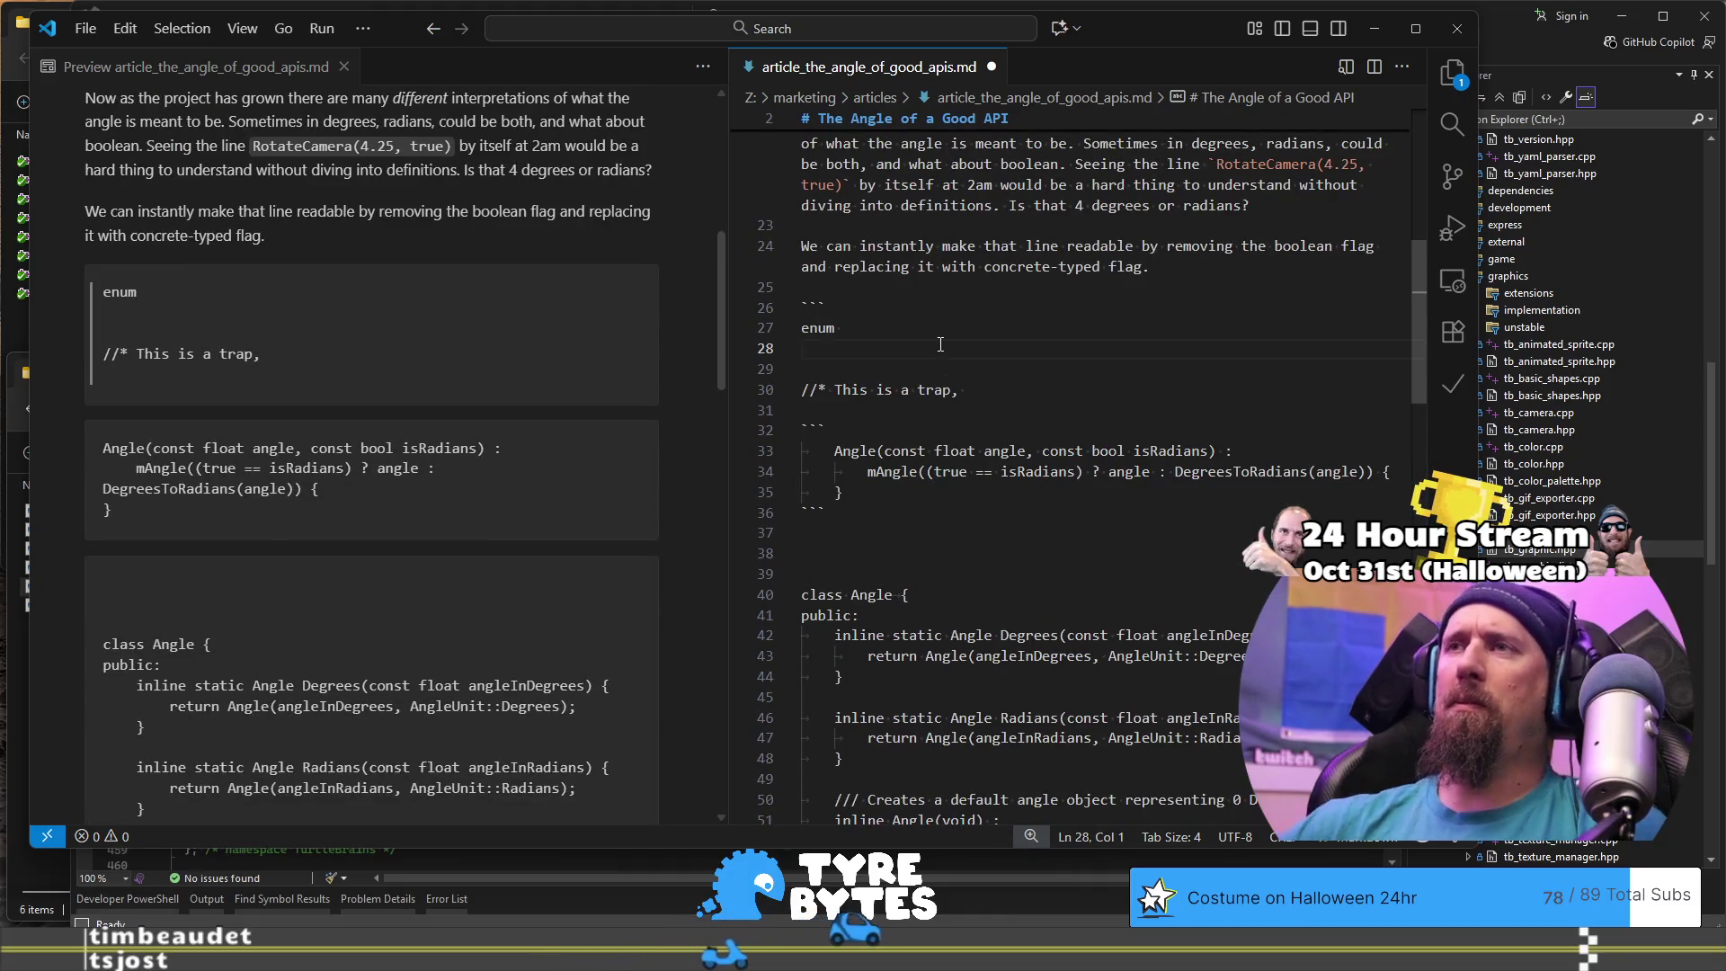
key("Tab")
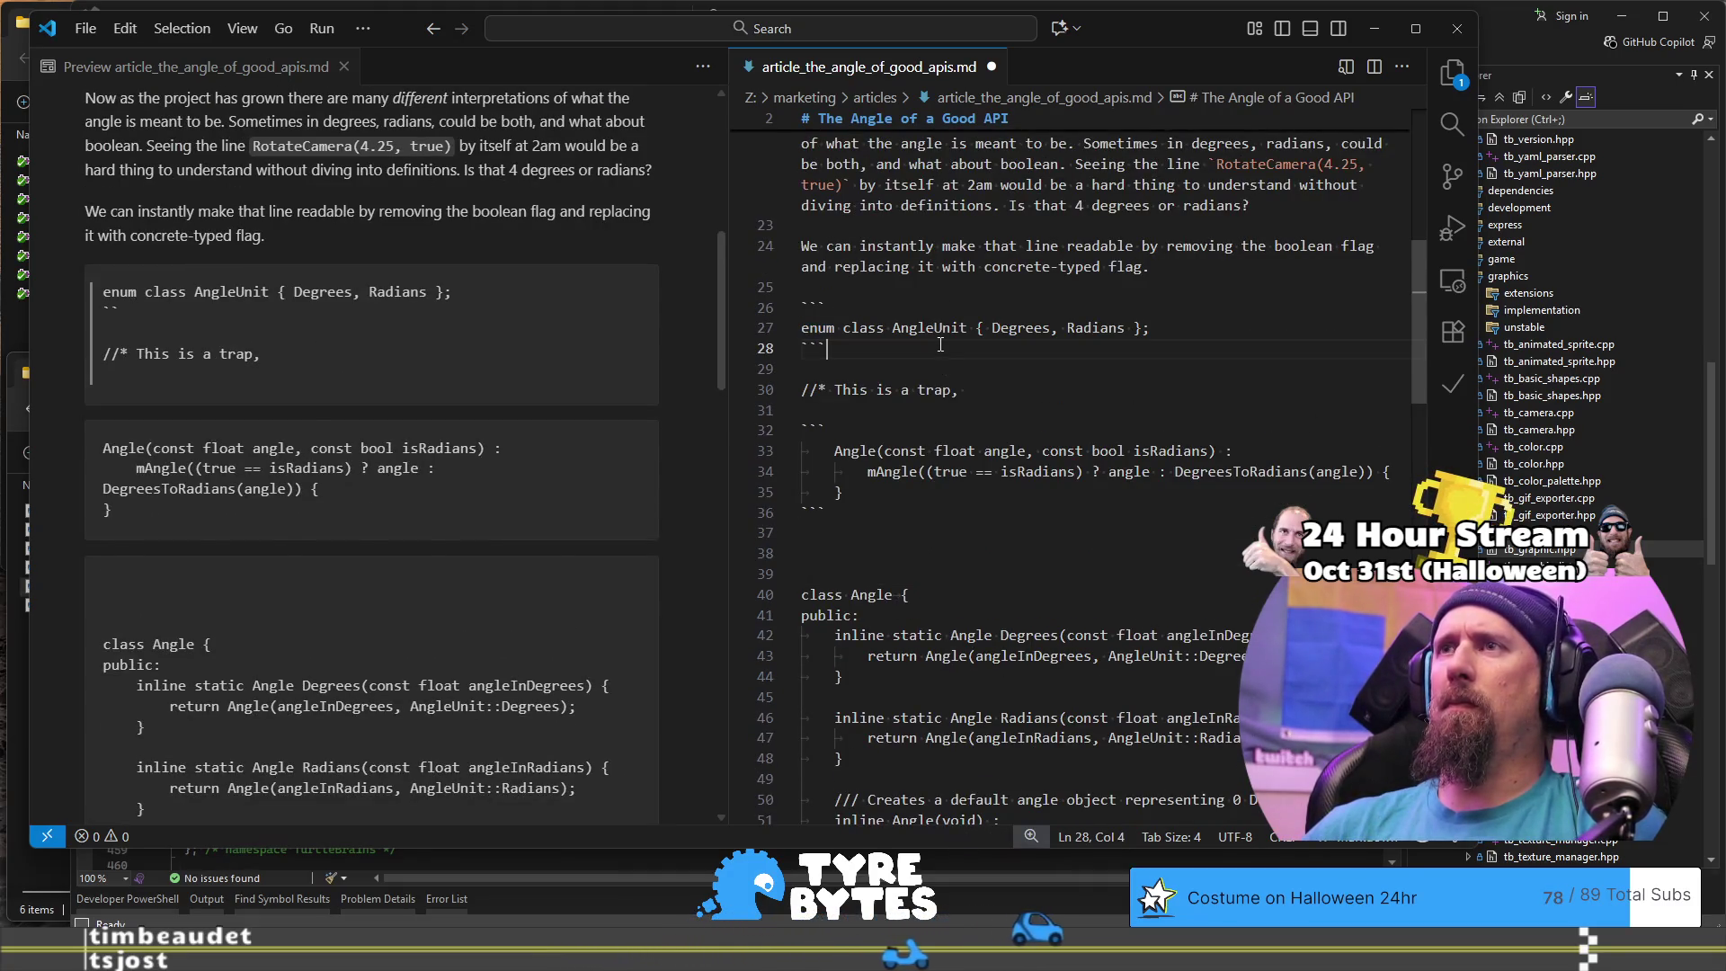
type("`")
key("Return")
key("Return")
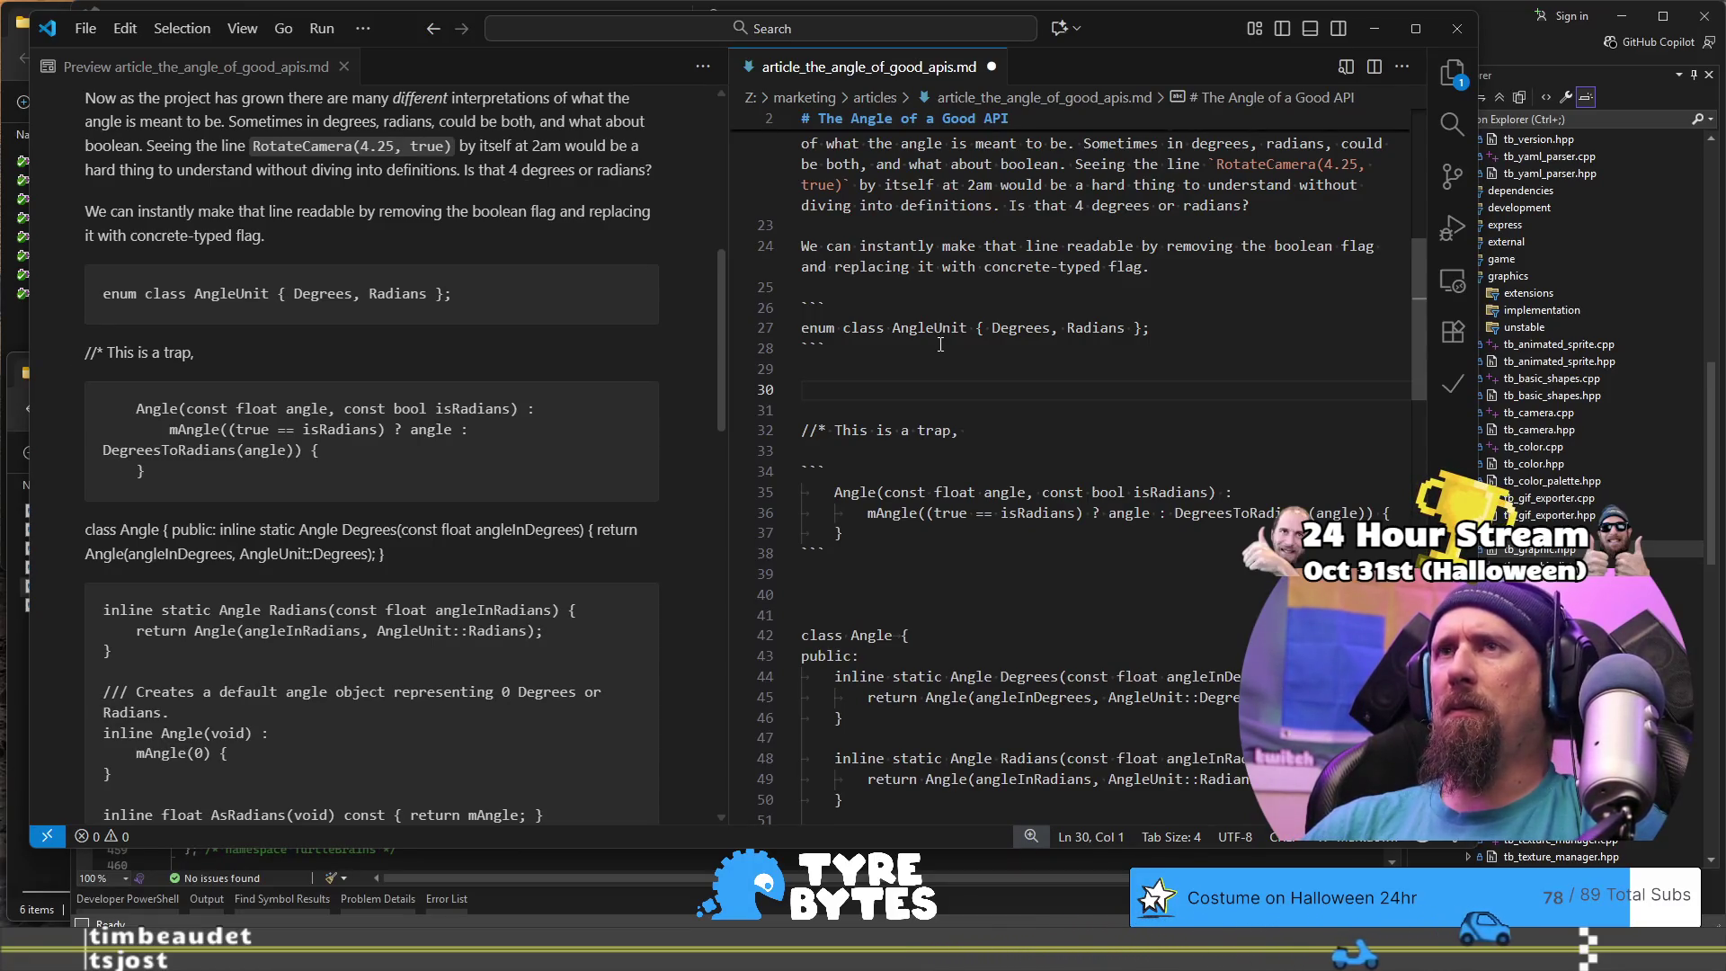
type("Juse")
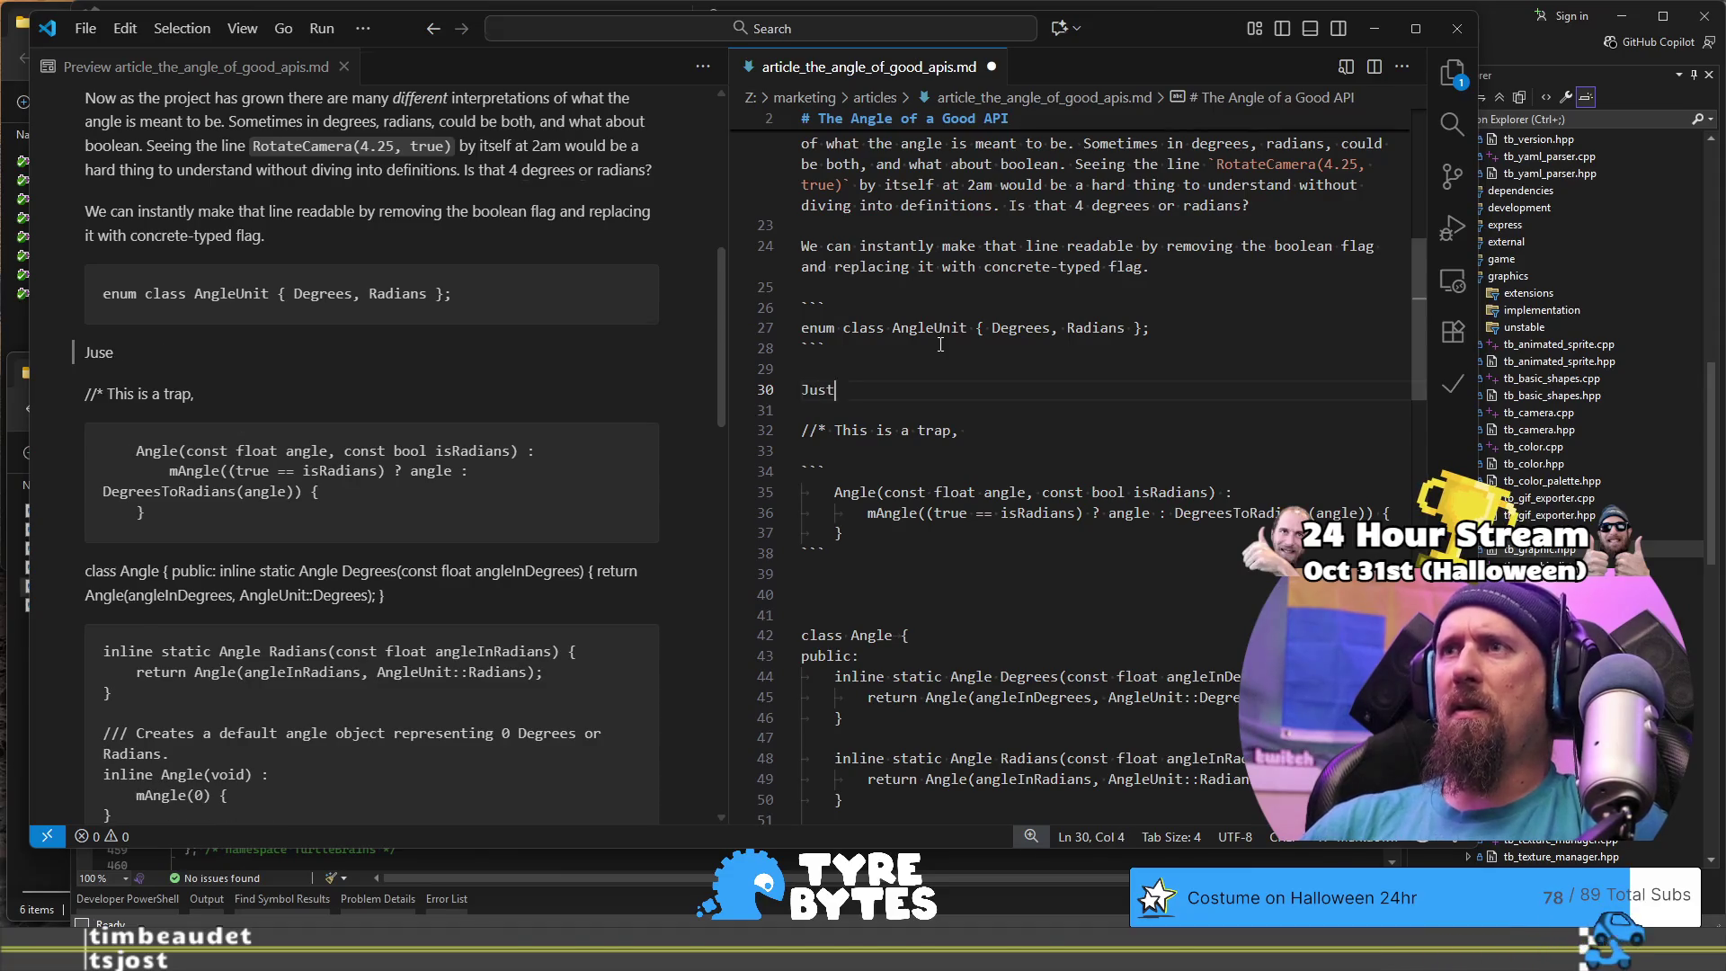
type(" us")
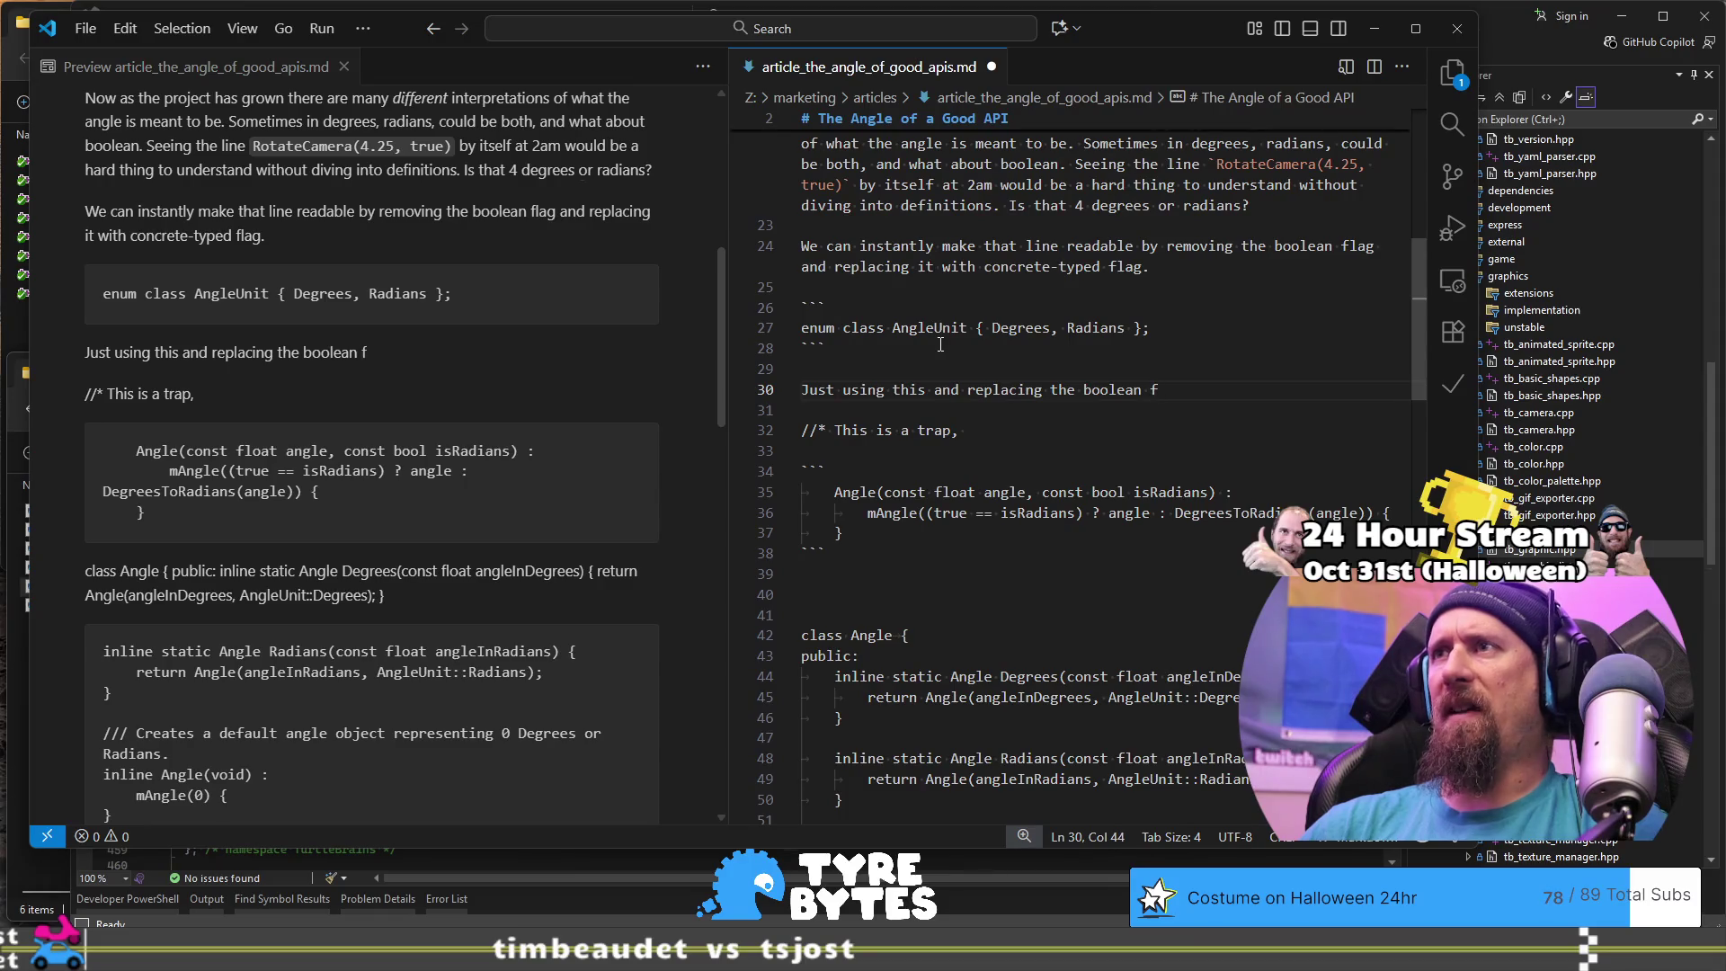
Step: Continue line 30: boolean values in `RotateWheel` and `RotateCamera` would leave the code 10x more readable, starting `RotateCamera(4.25`
type("`")
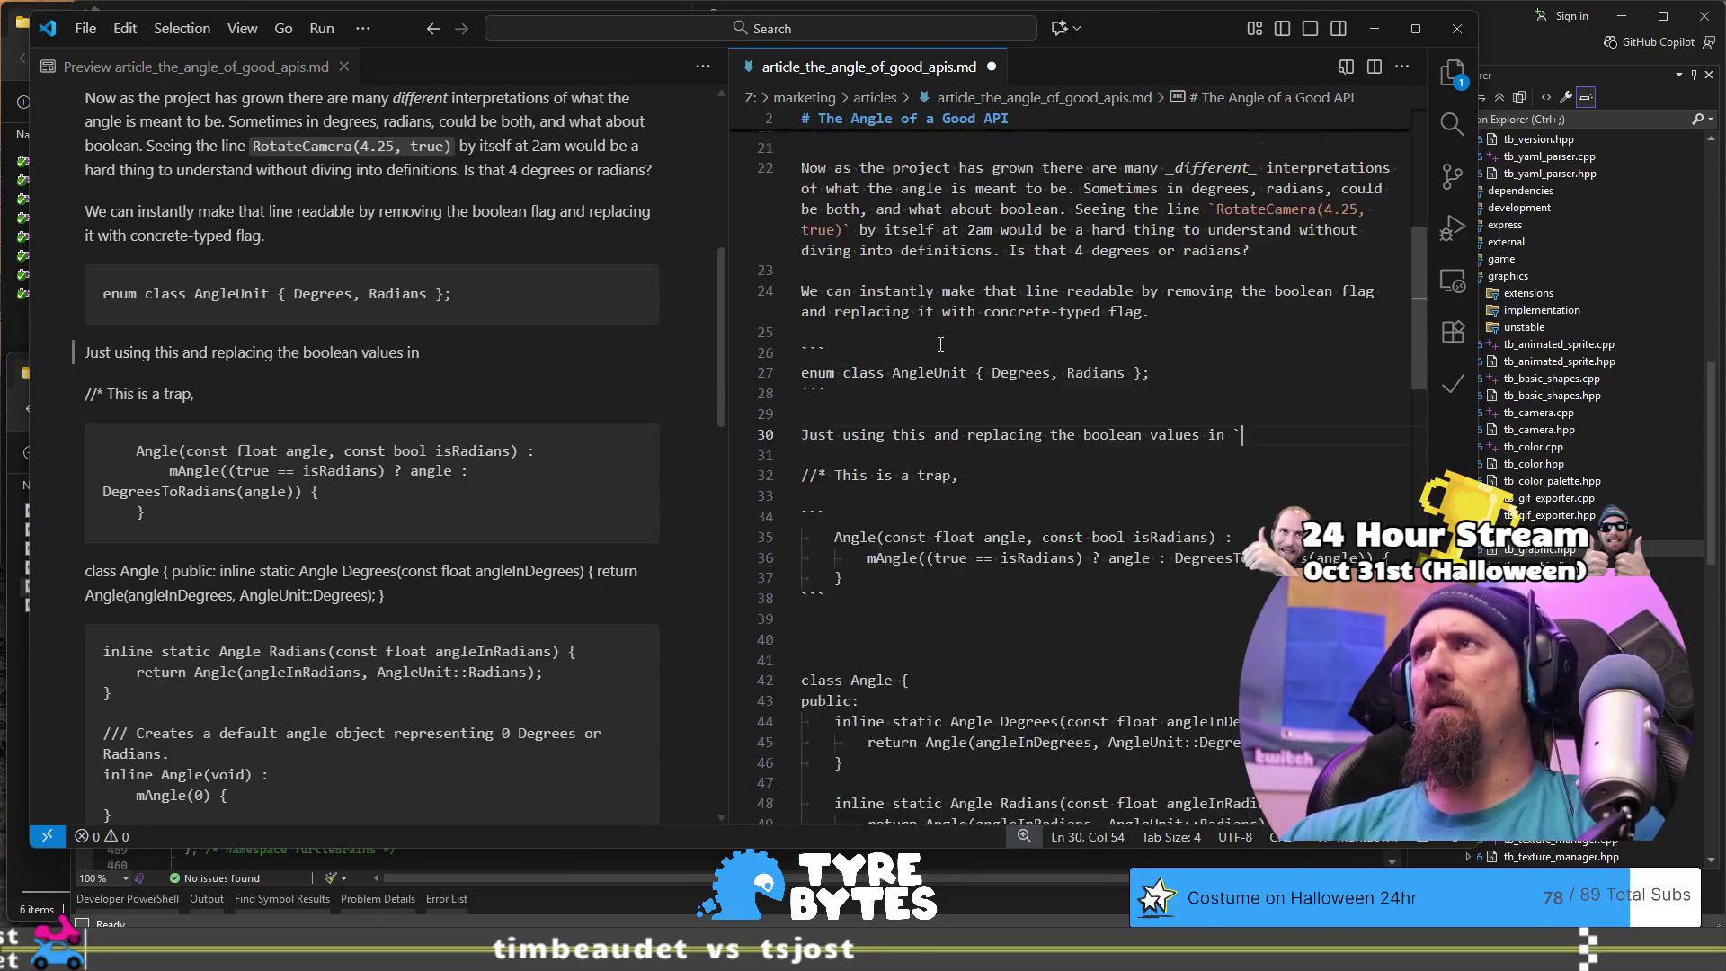
scroll(941, 344, "up", 10)
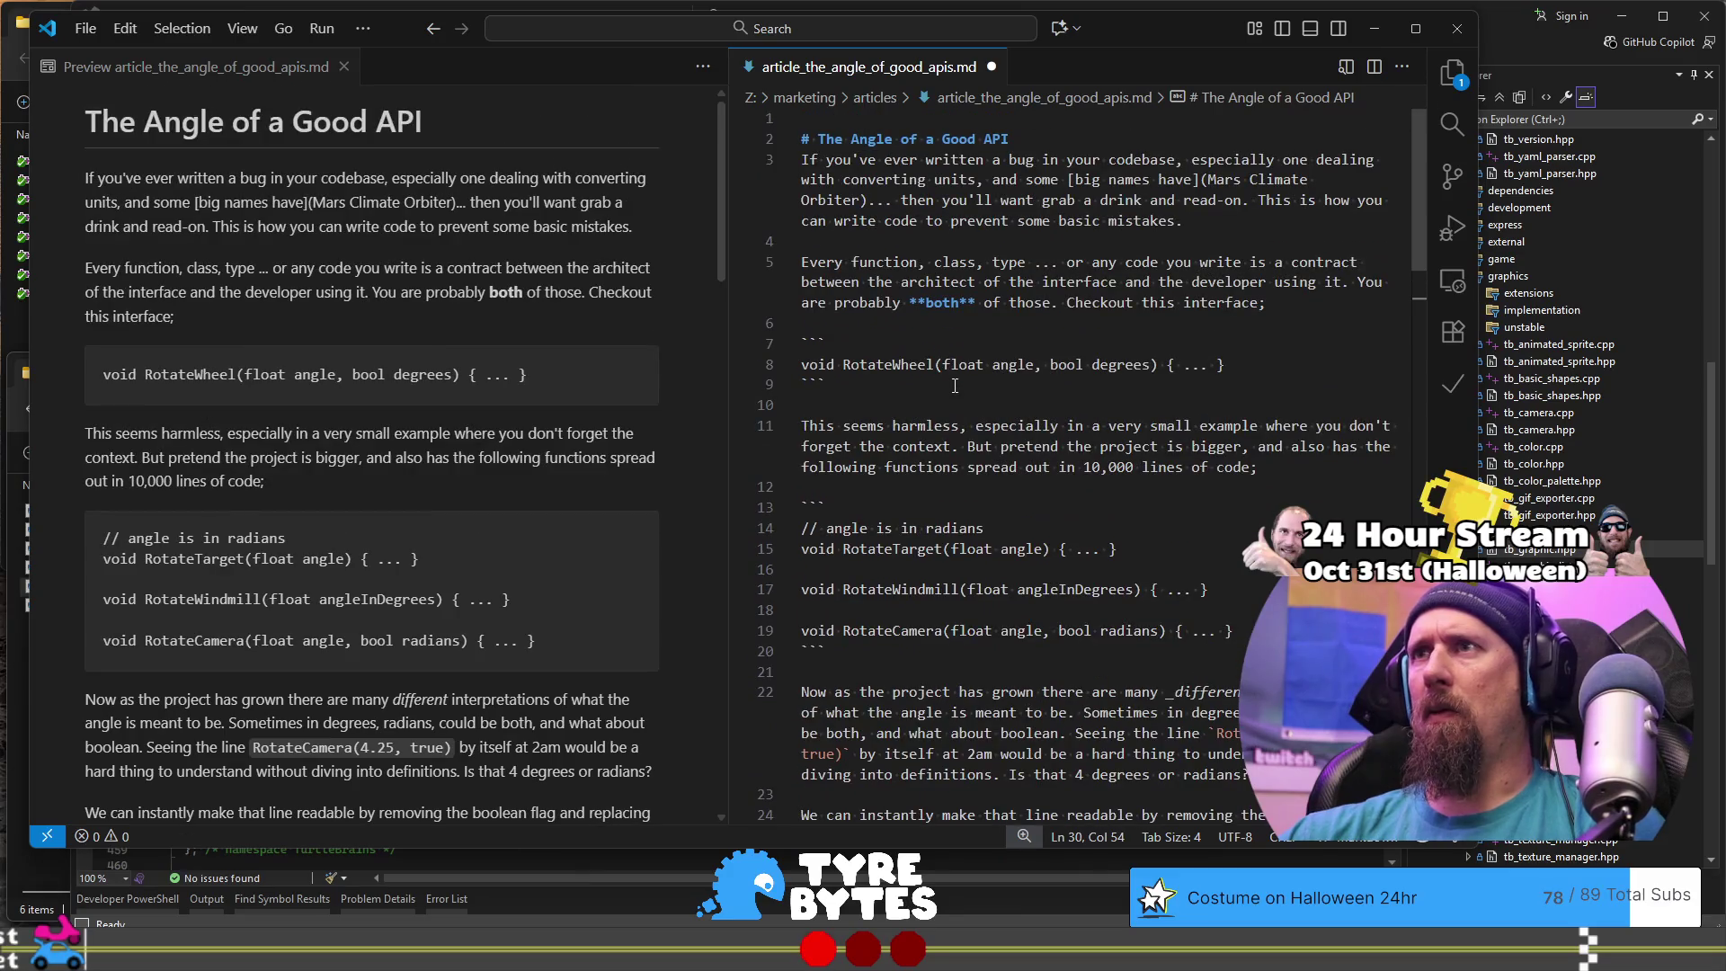
type("`RotateWhee")
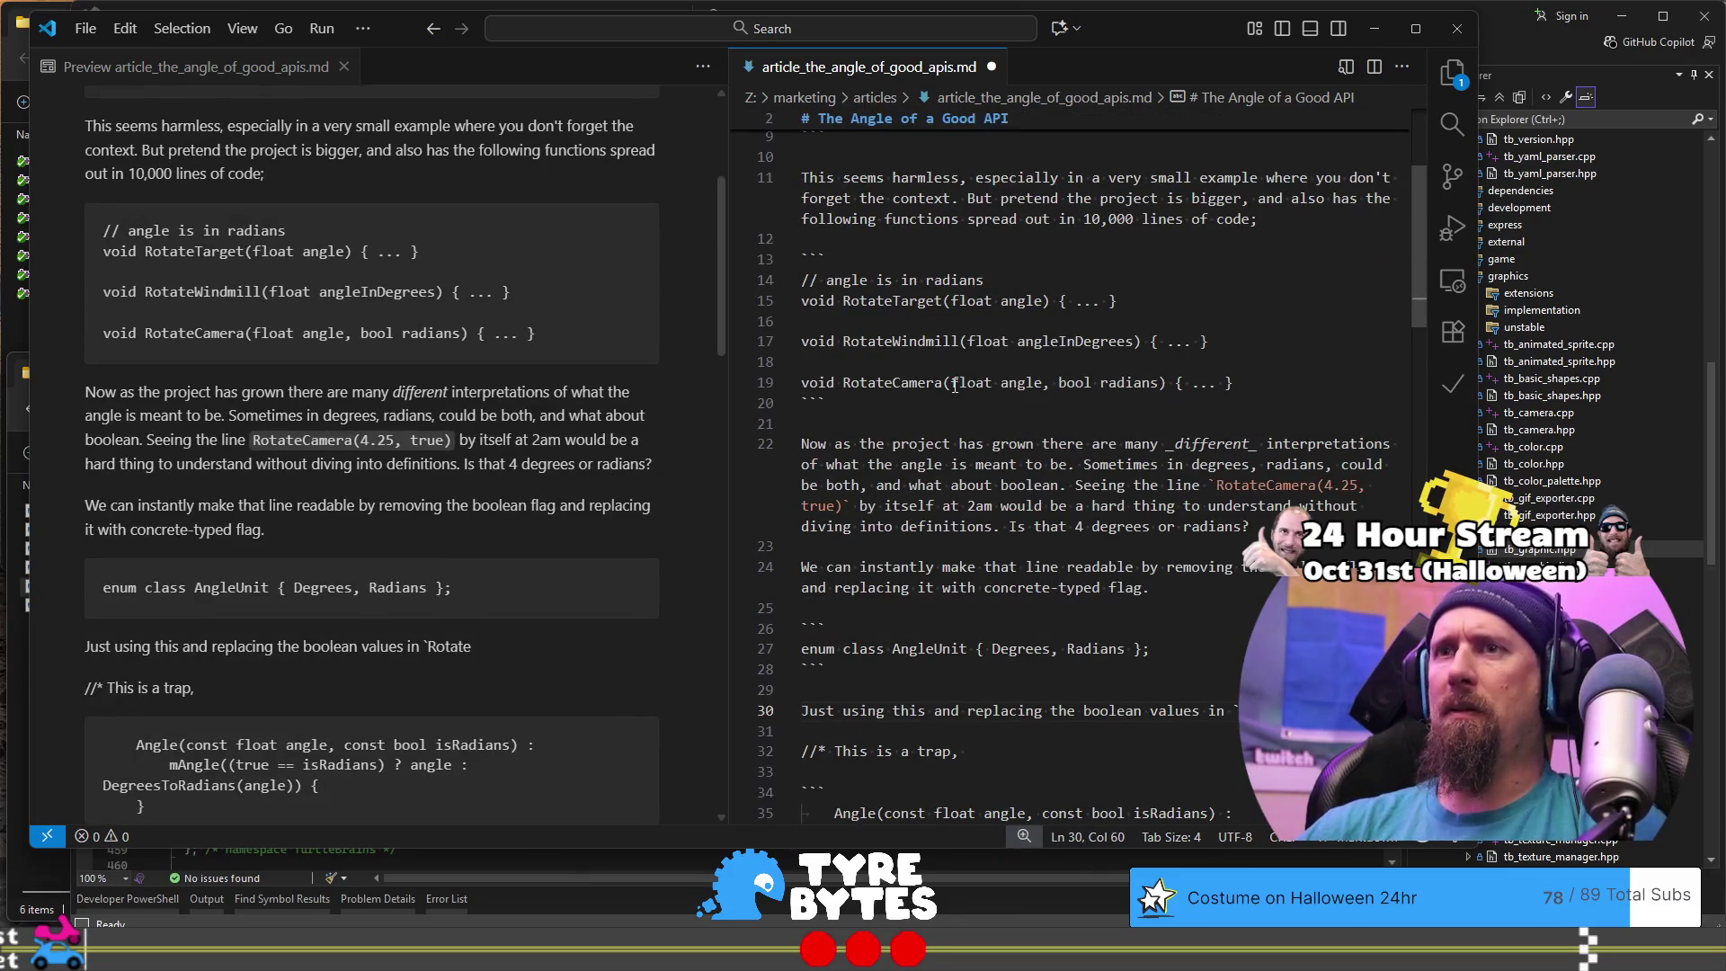
type("l` and `")
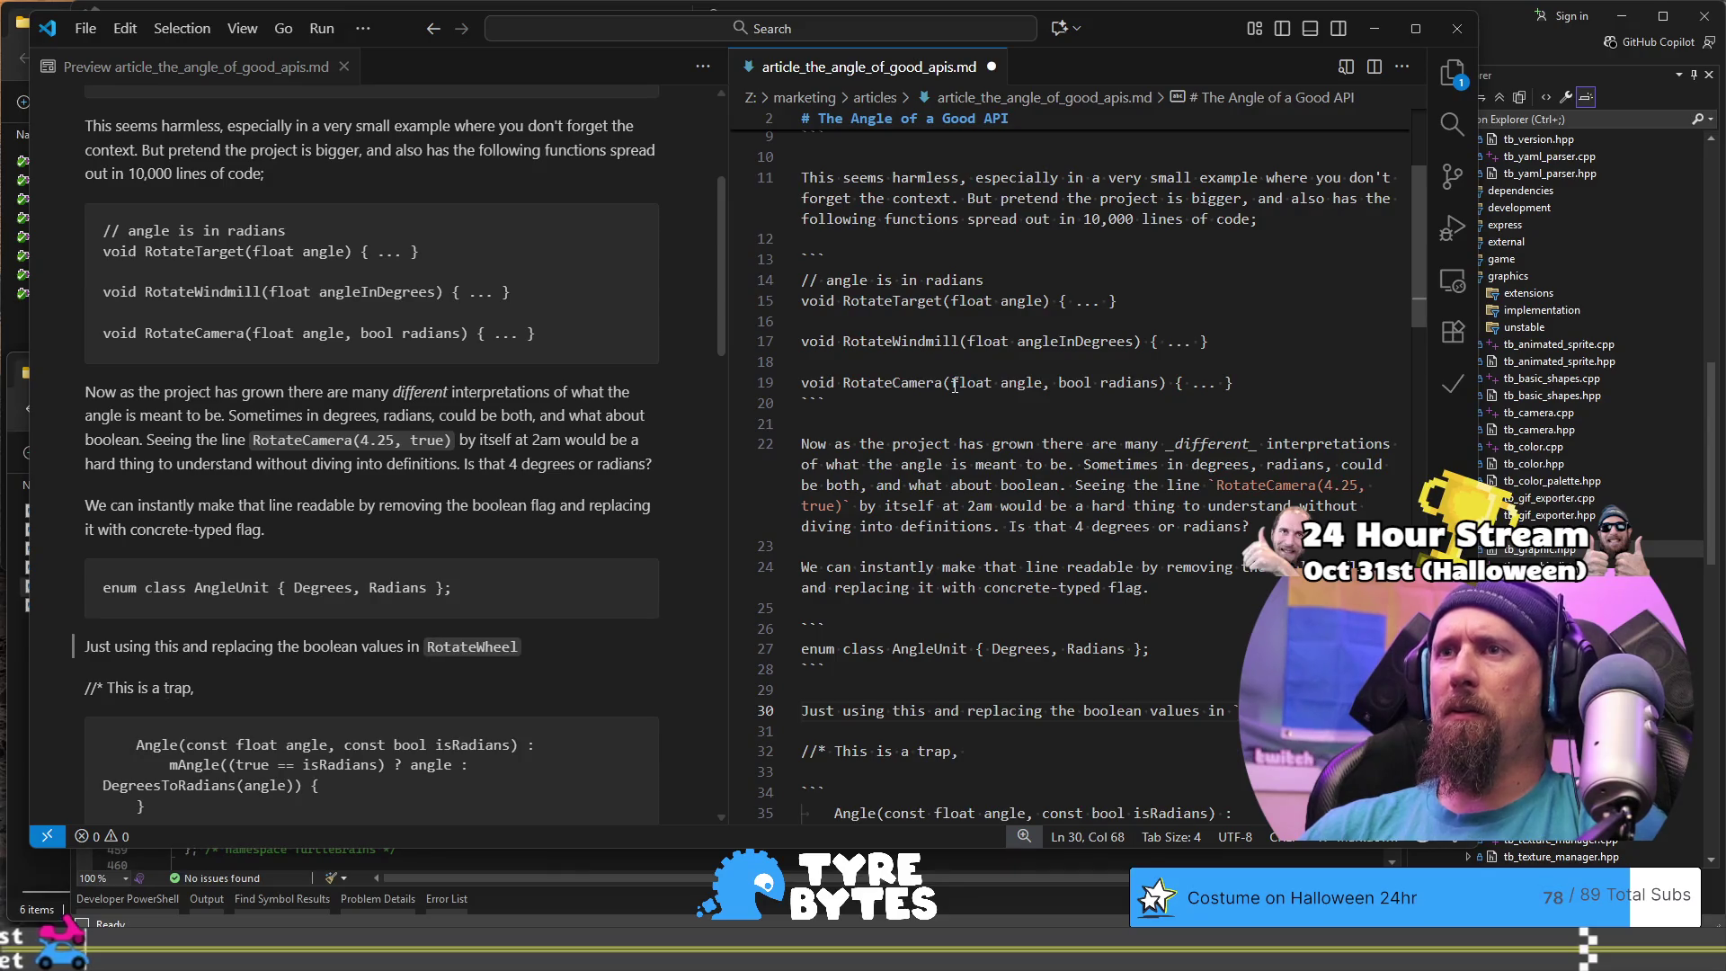
type("Rotate")
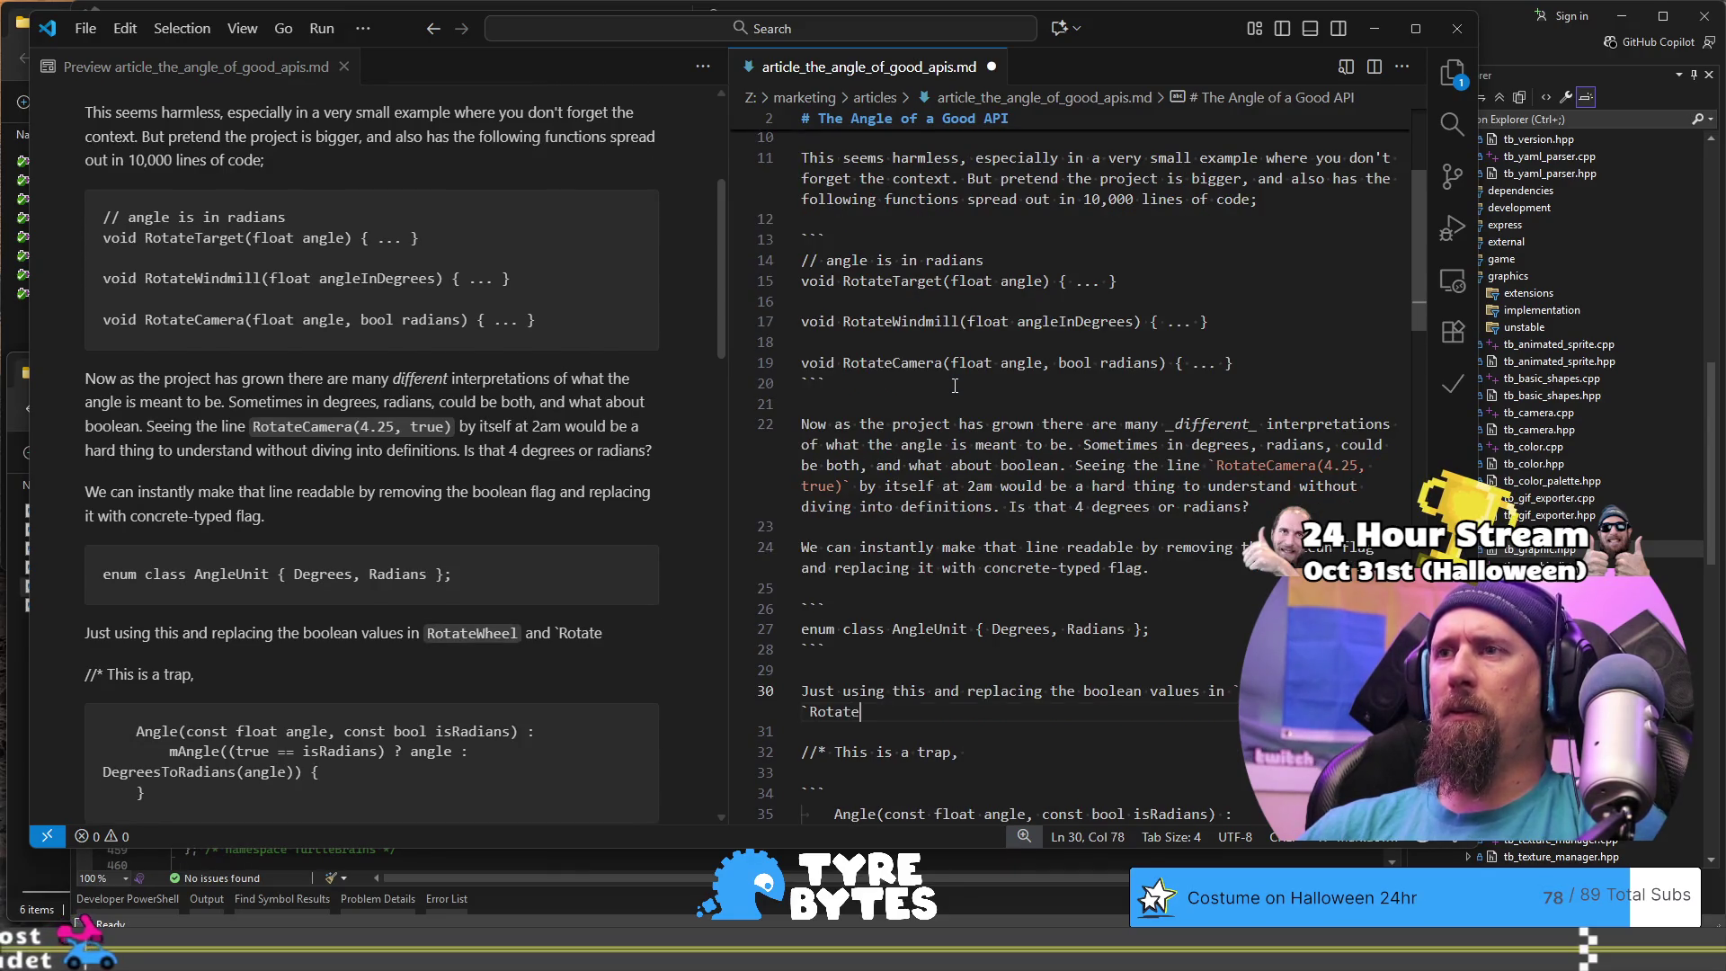
type("Camera` would ")
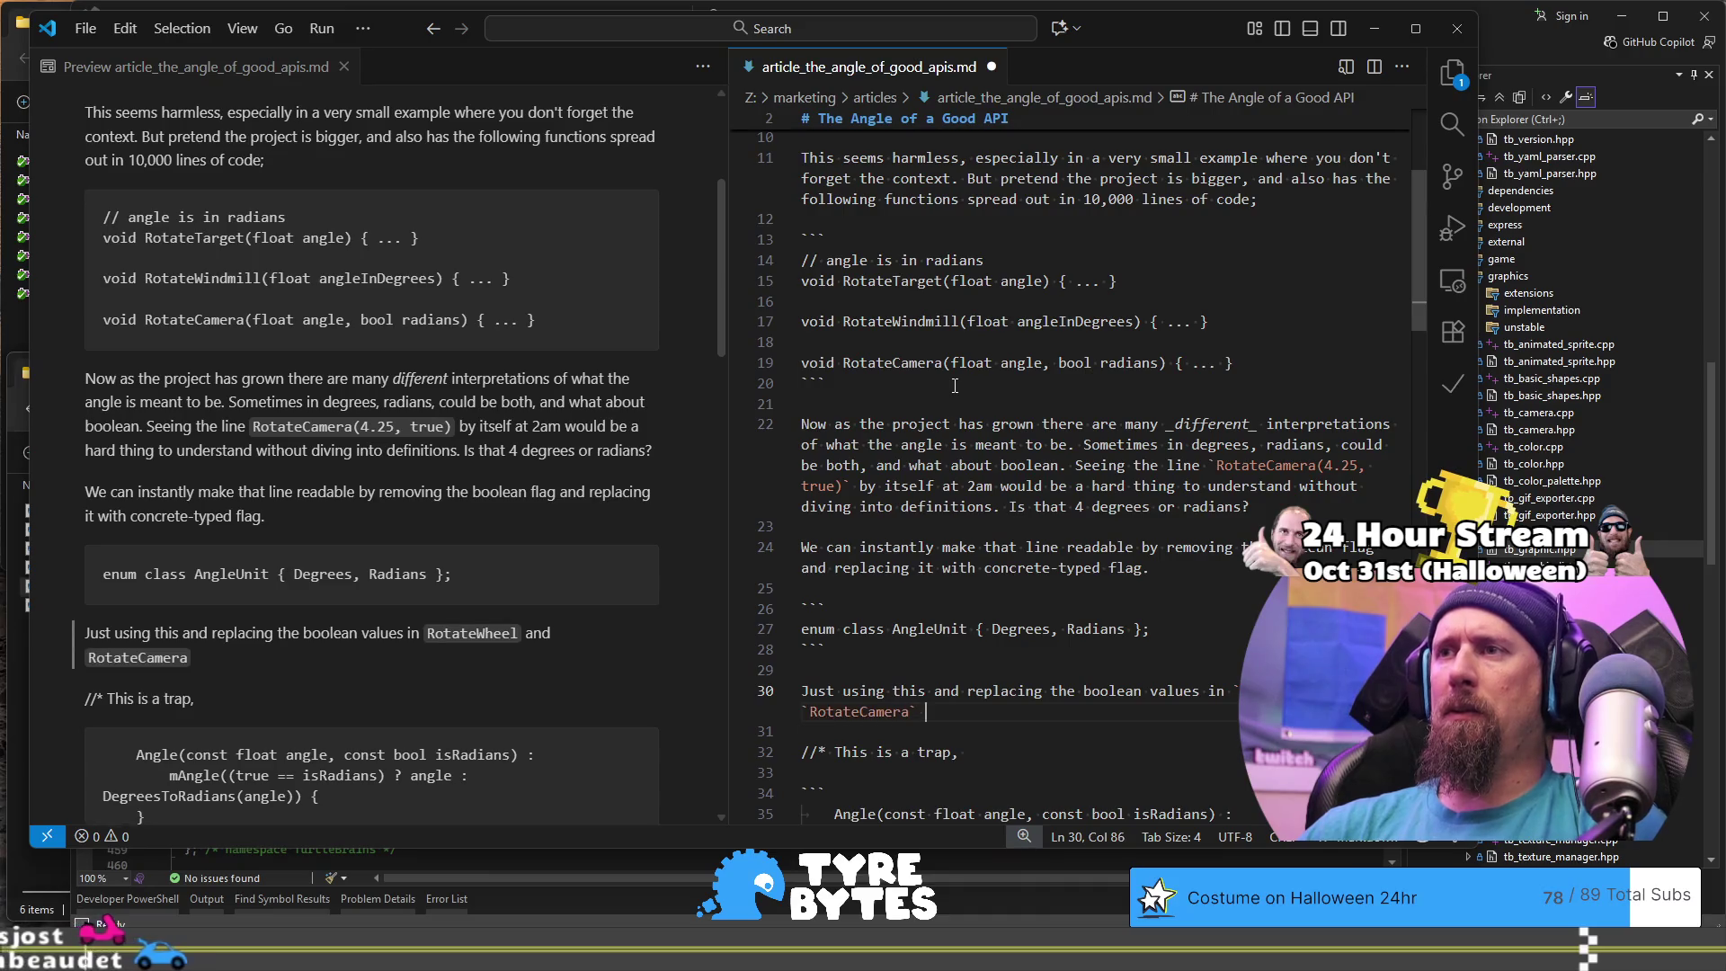
type("lea")
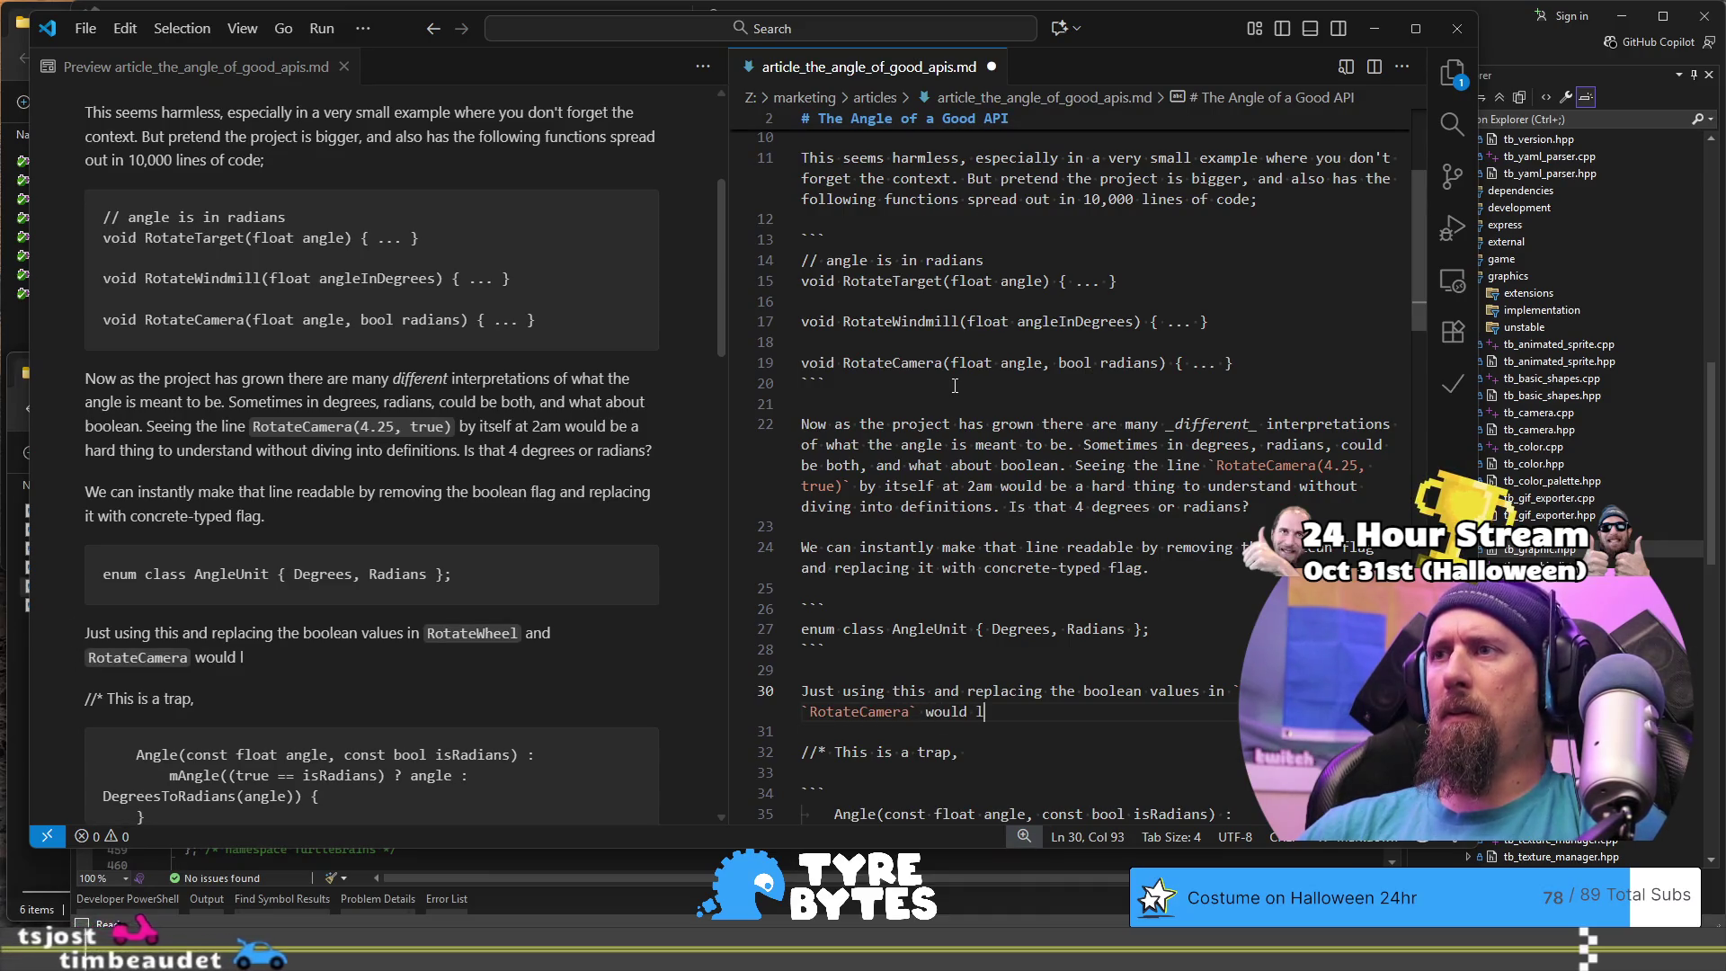
type("ve the")
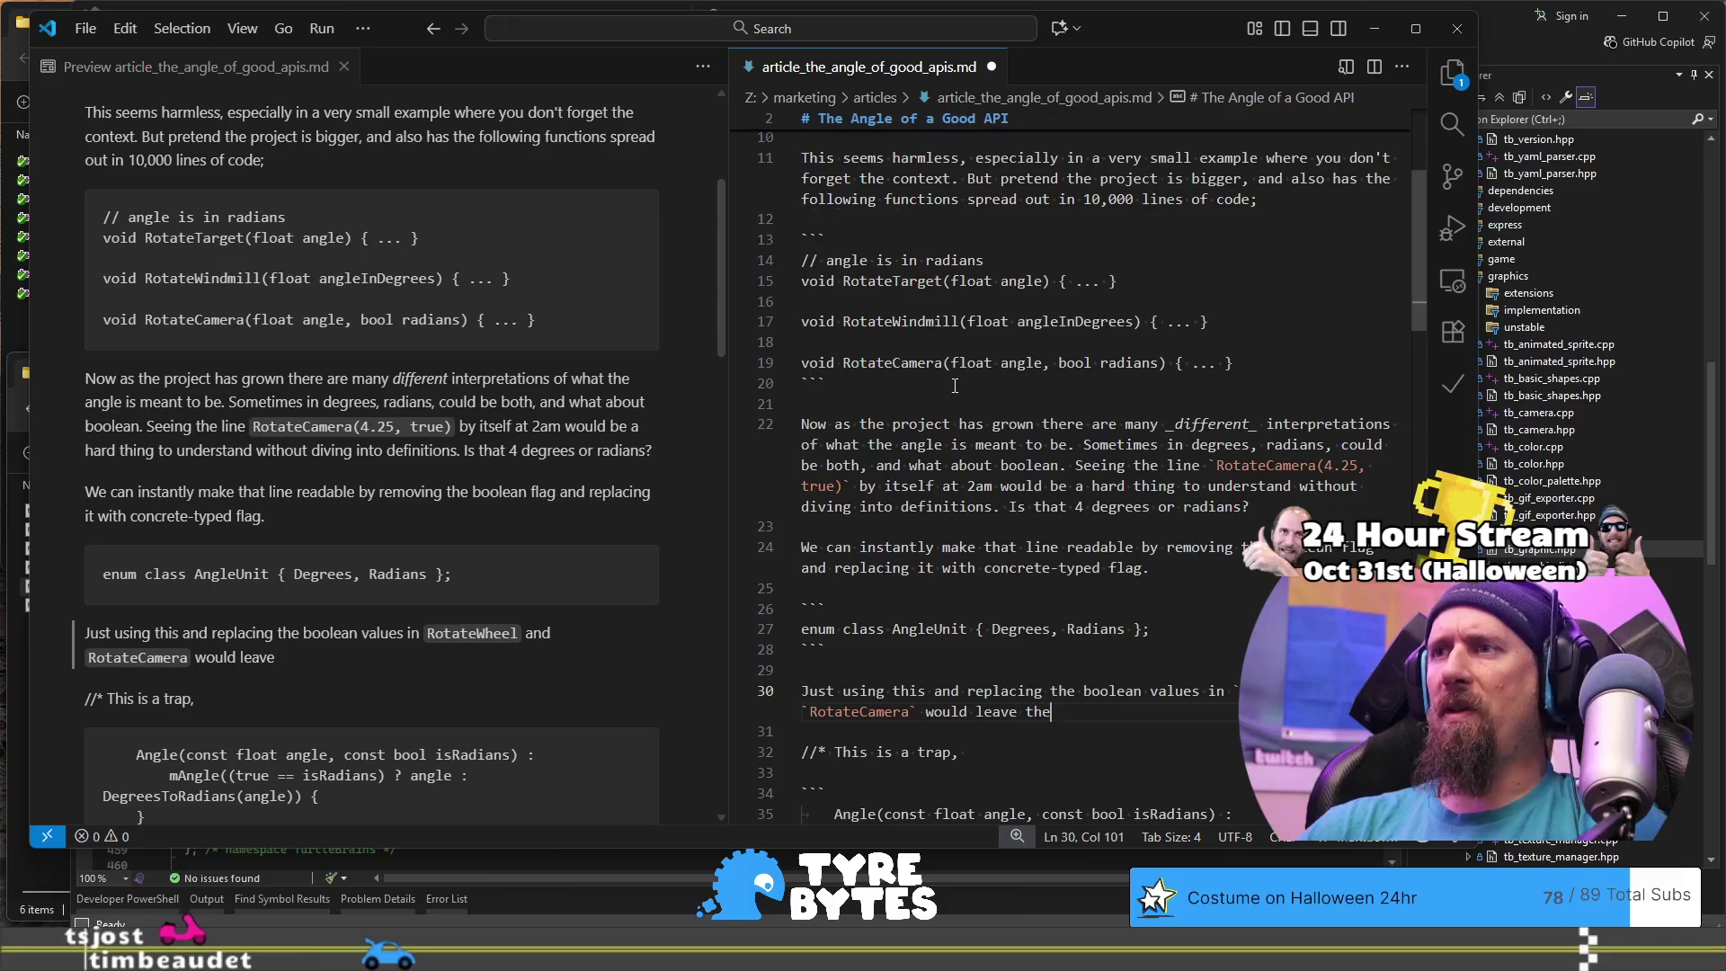
type(" code 10")
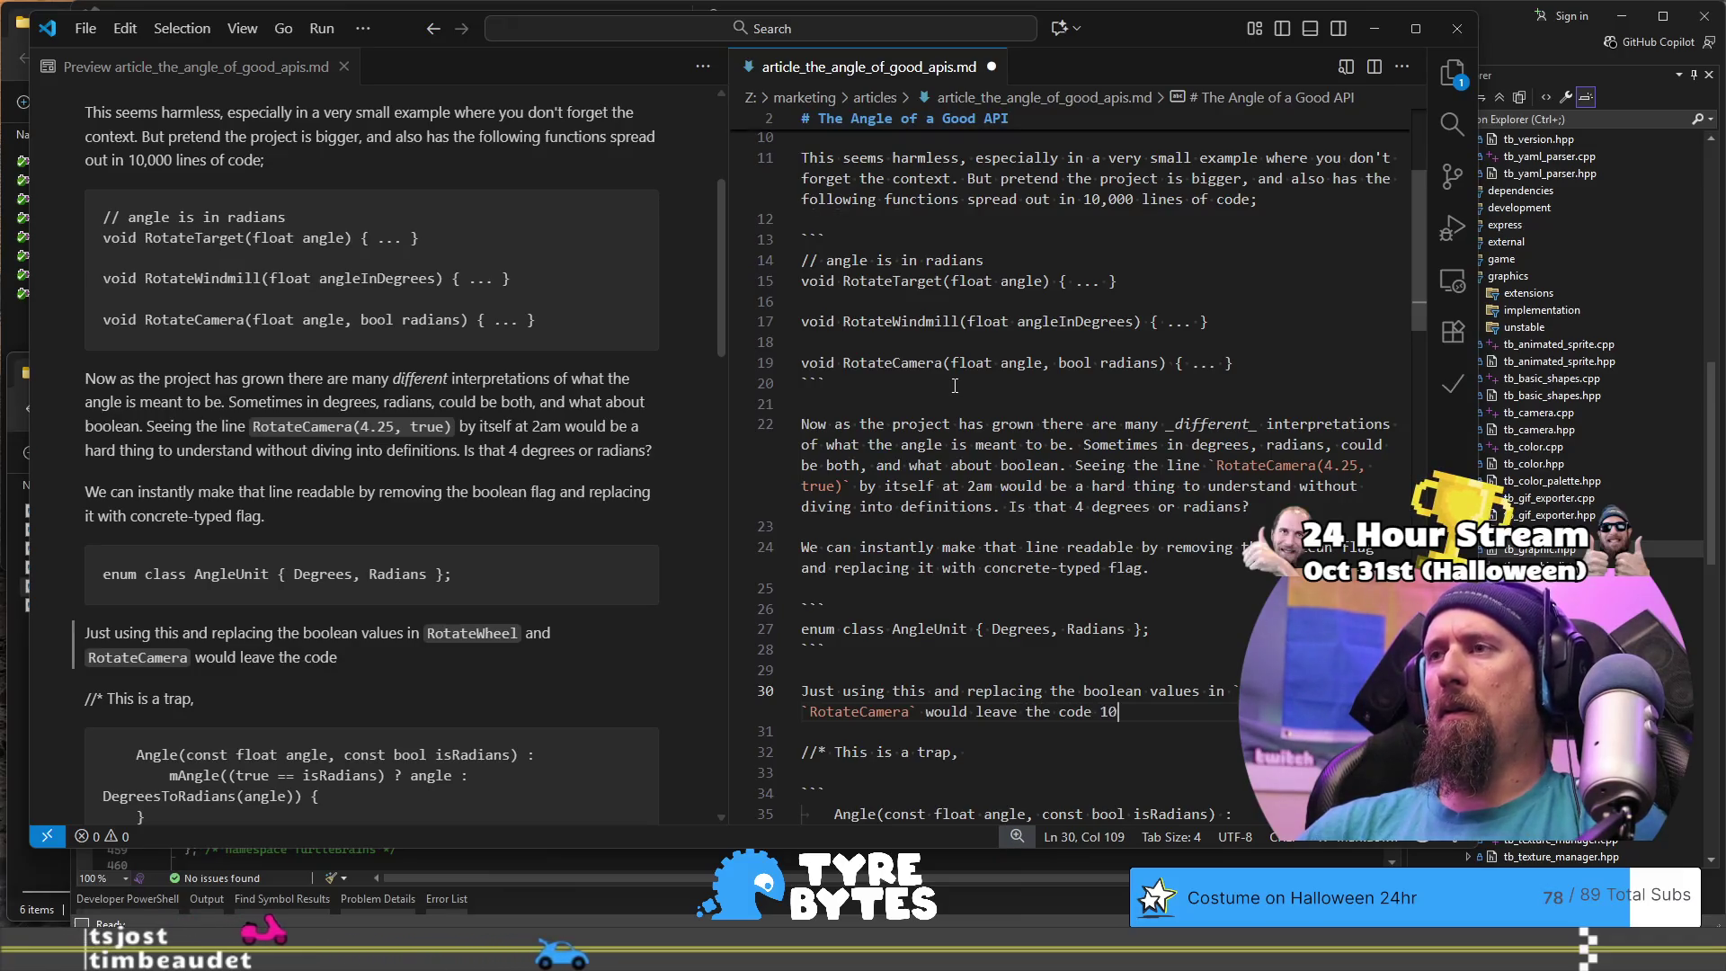
type("x more reada")
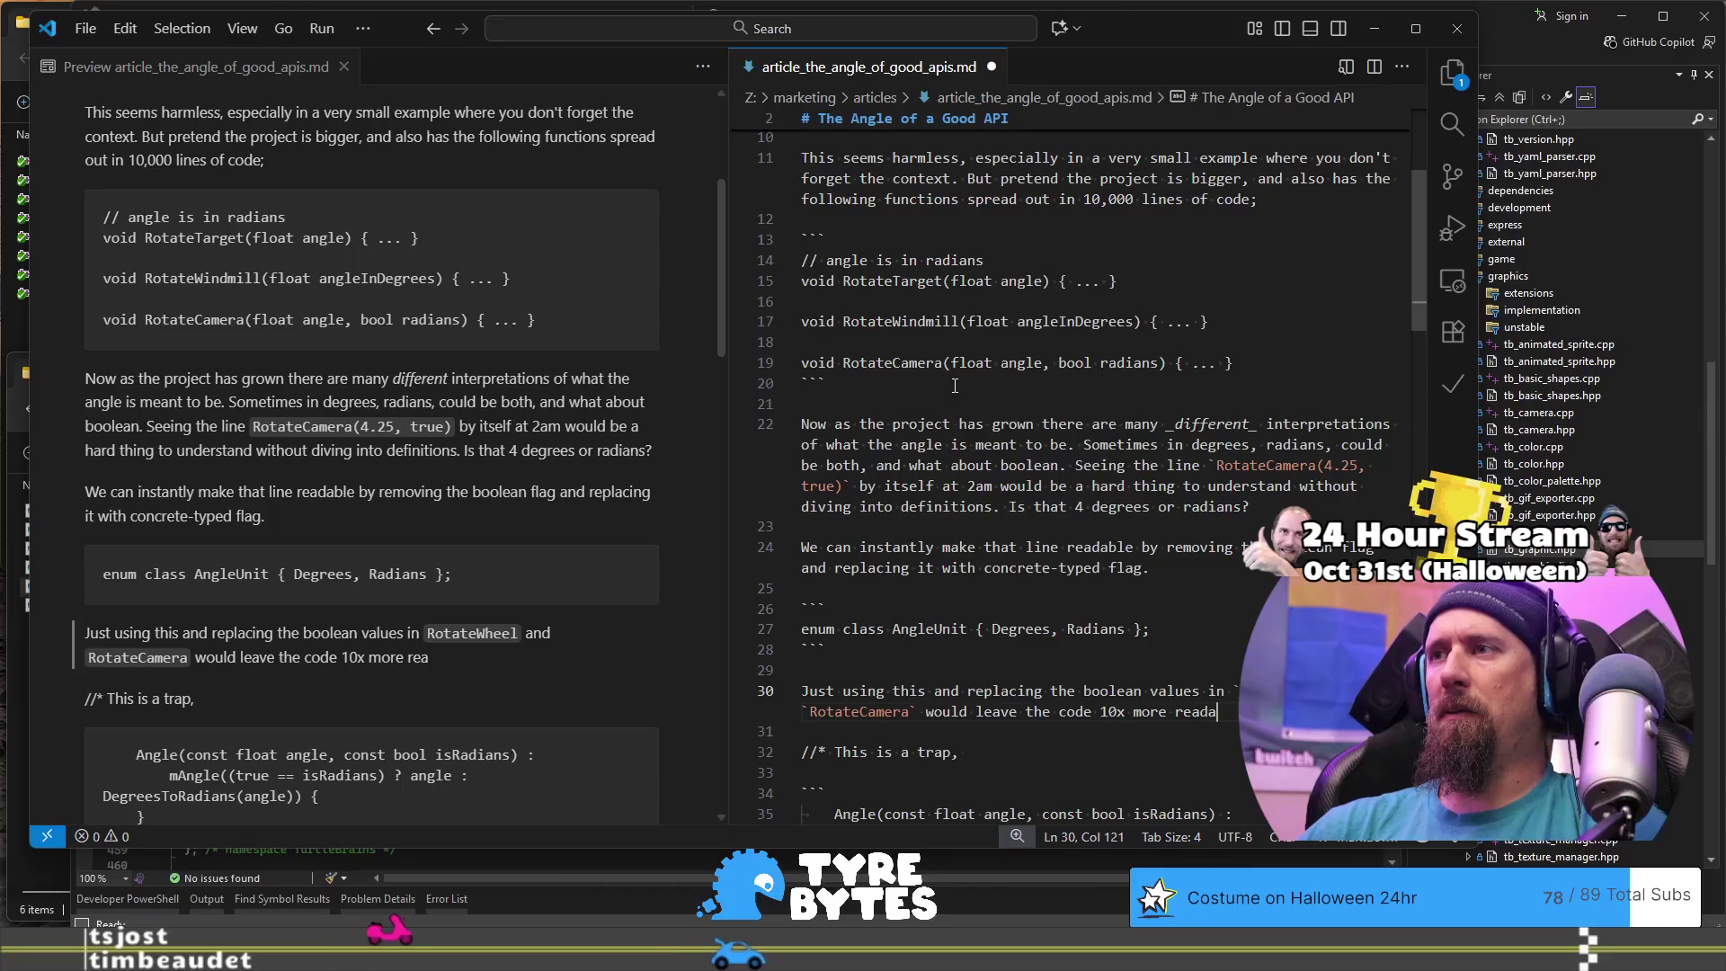
type("ble at:")
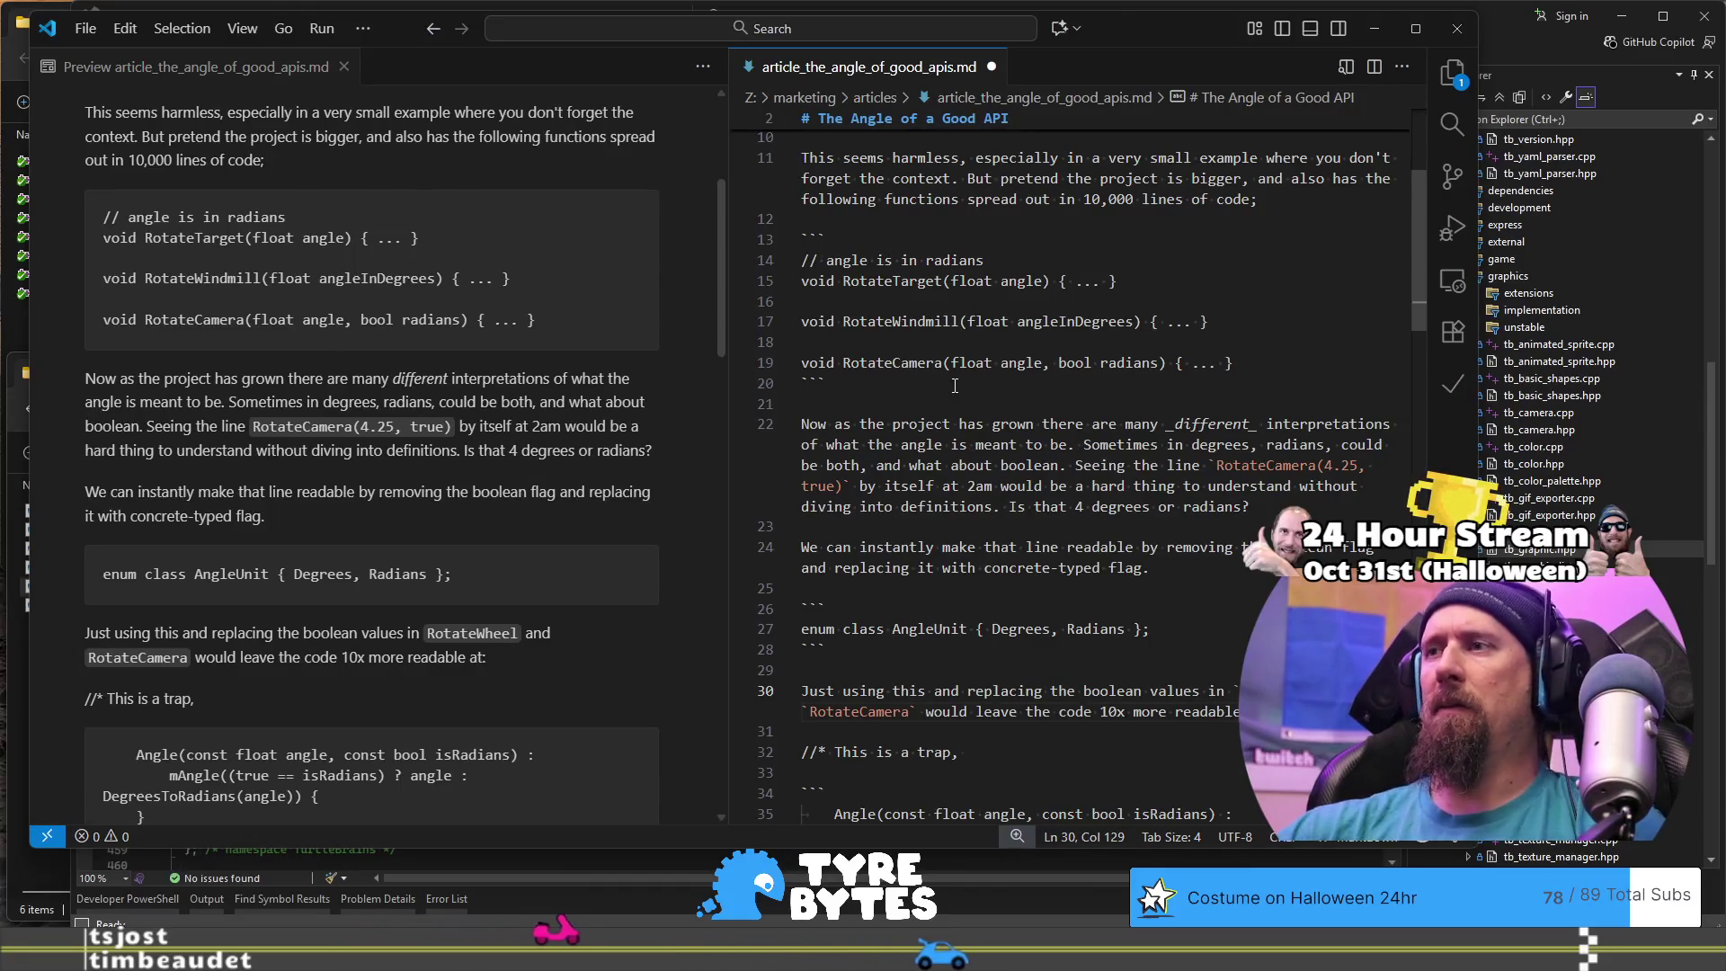
scroll(948, 386, "down", 2)
type("`Rotate")
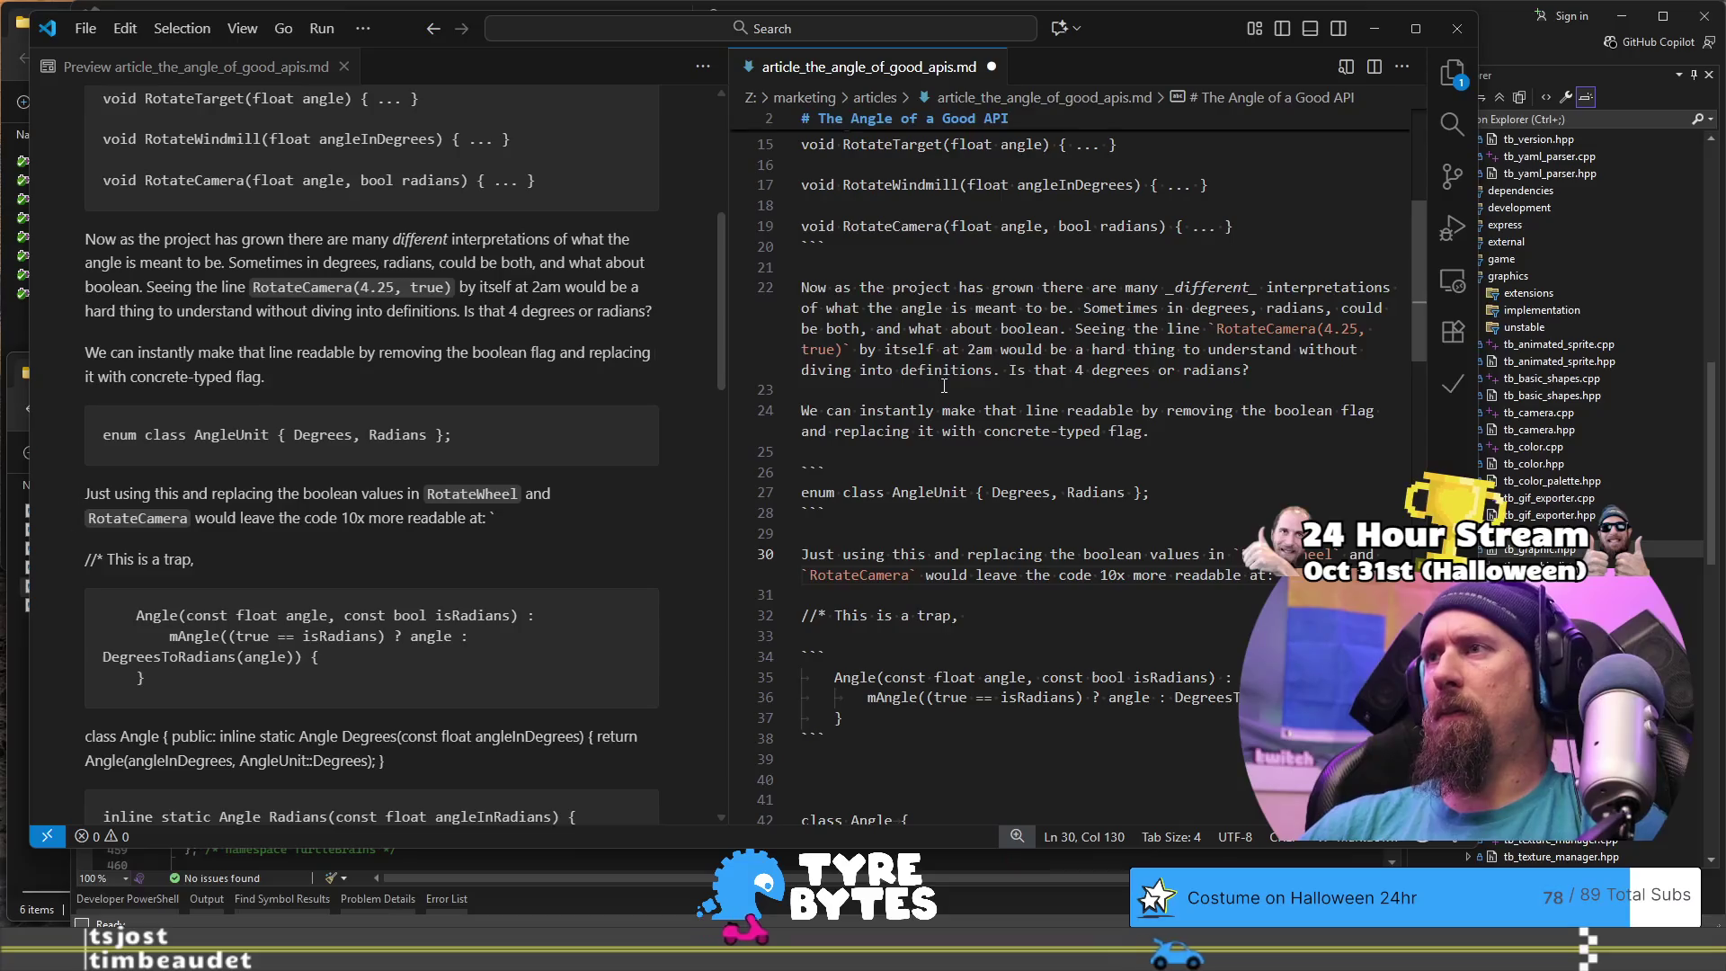
type("Camera")
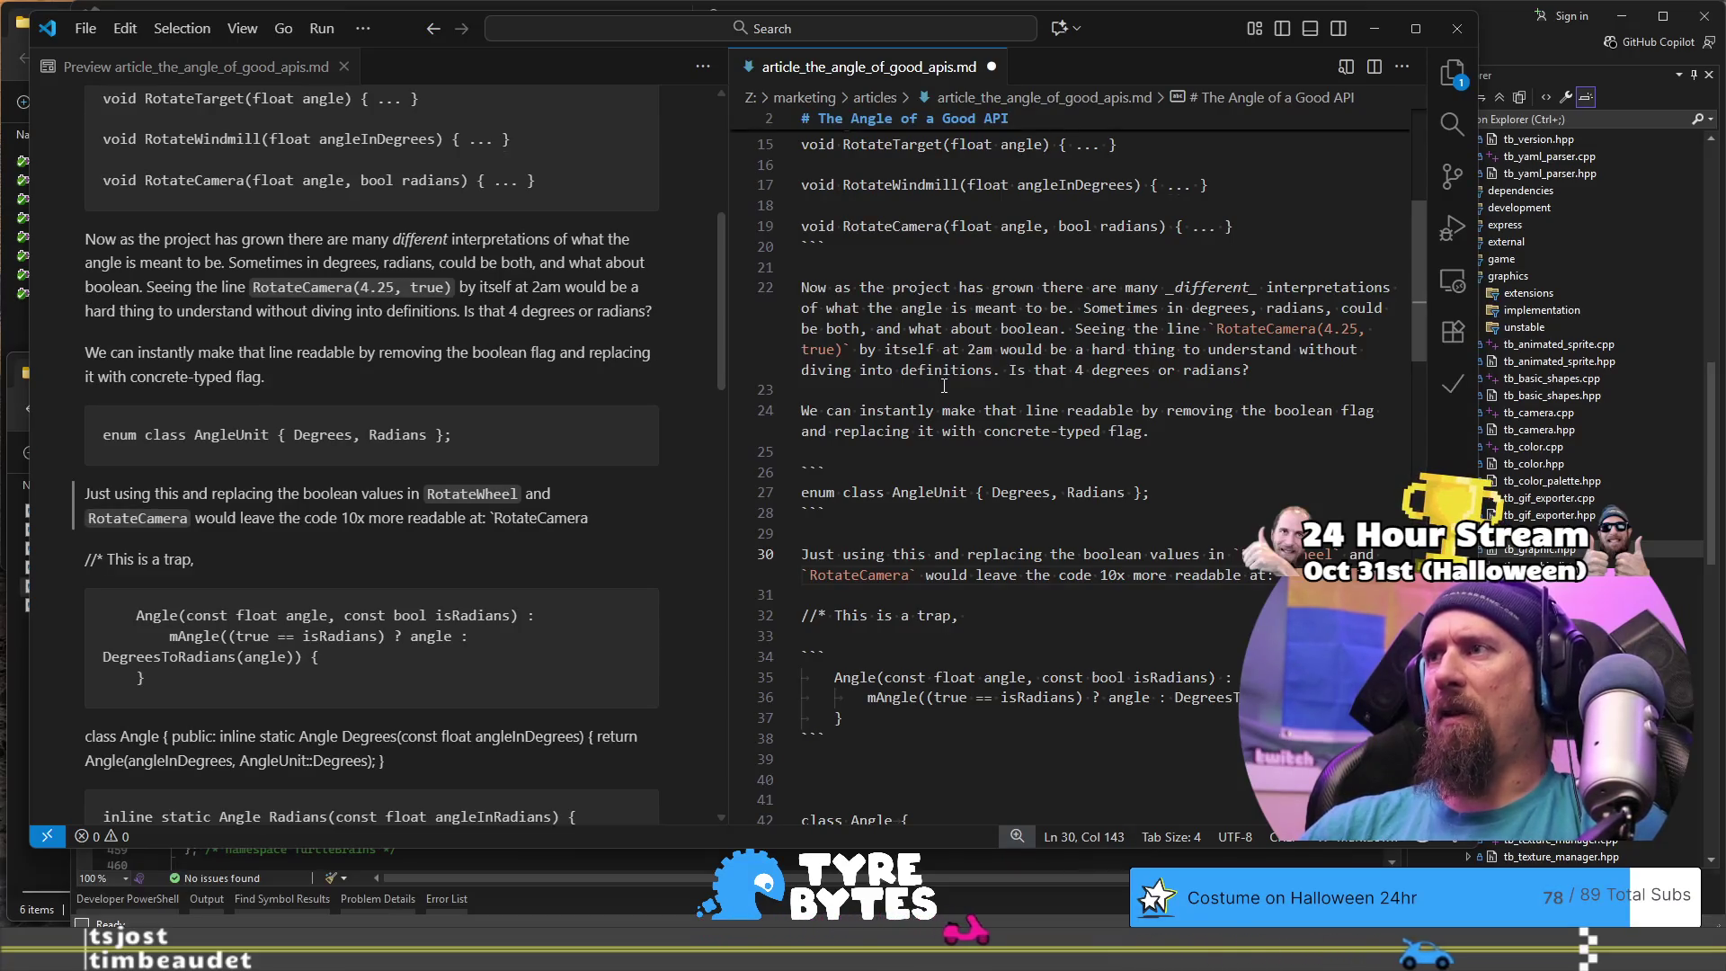
type("(4.25, Radi")
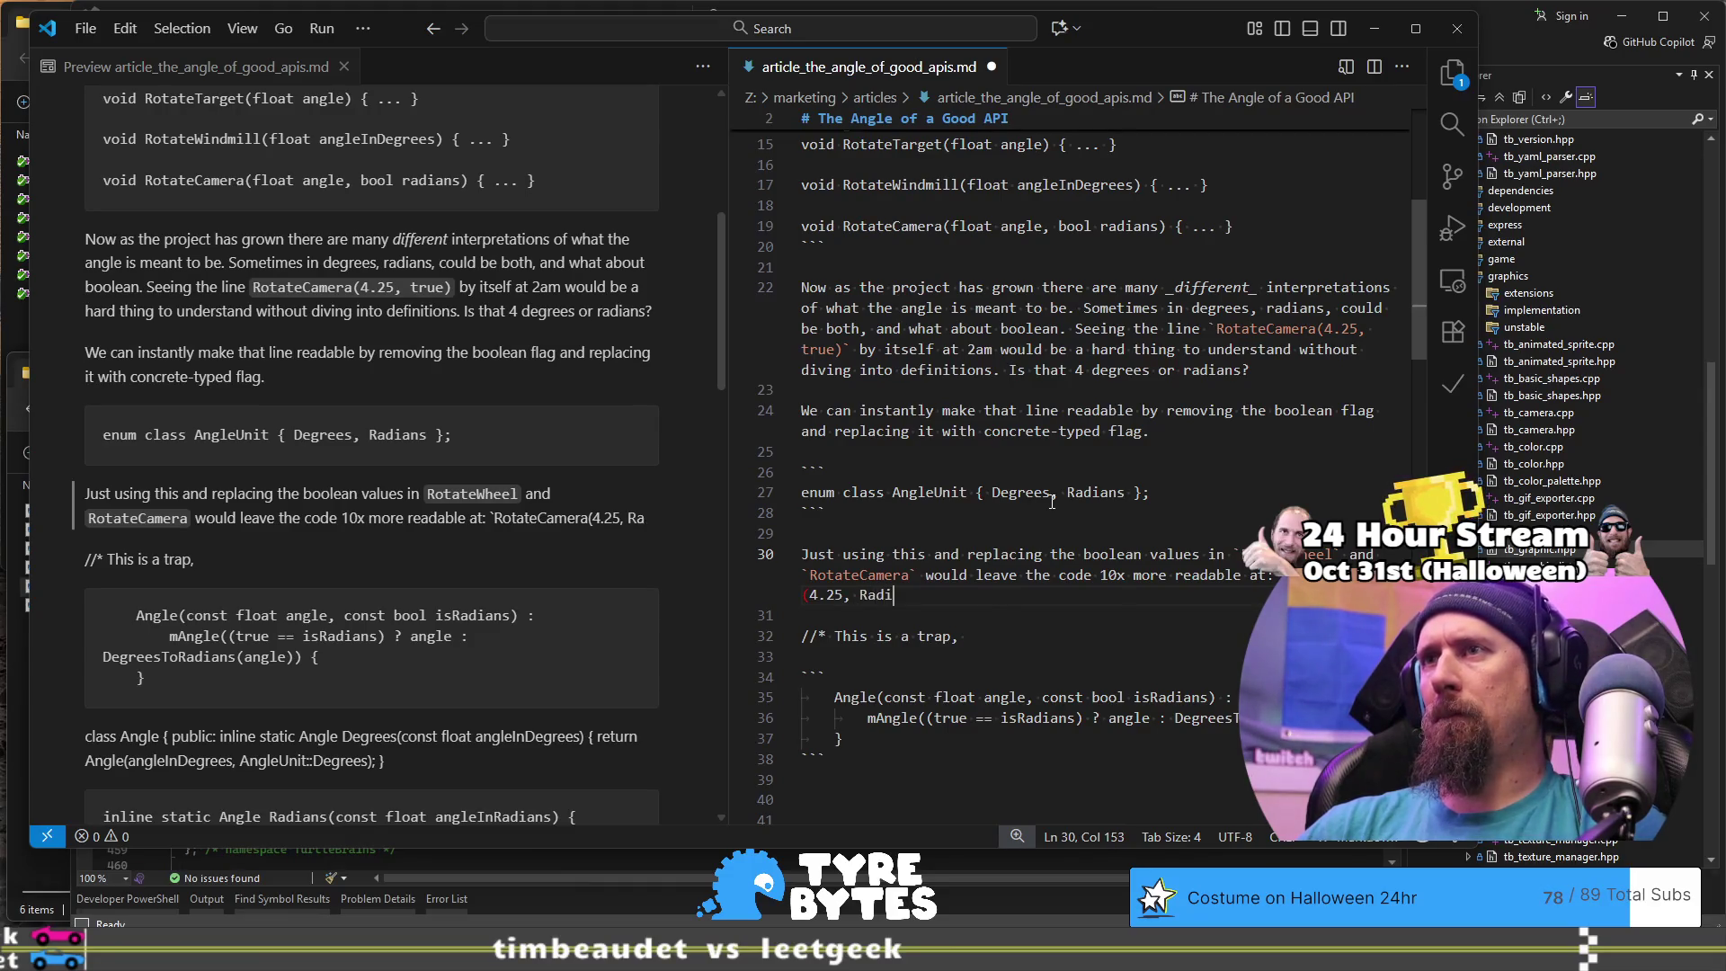
Step: Complete the example's second argument as 'AngleUnit::Radians', correcting the typos along the way
type("ans")
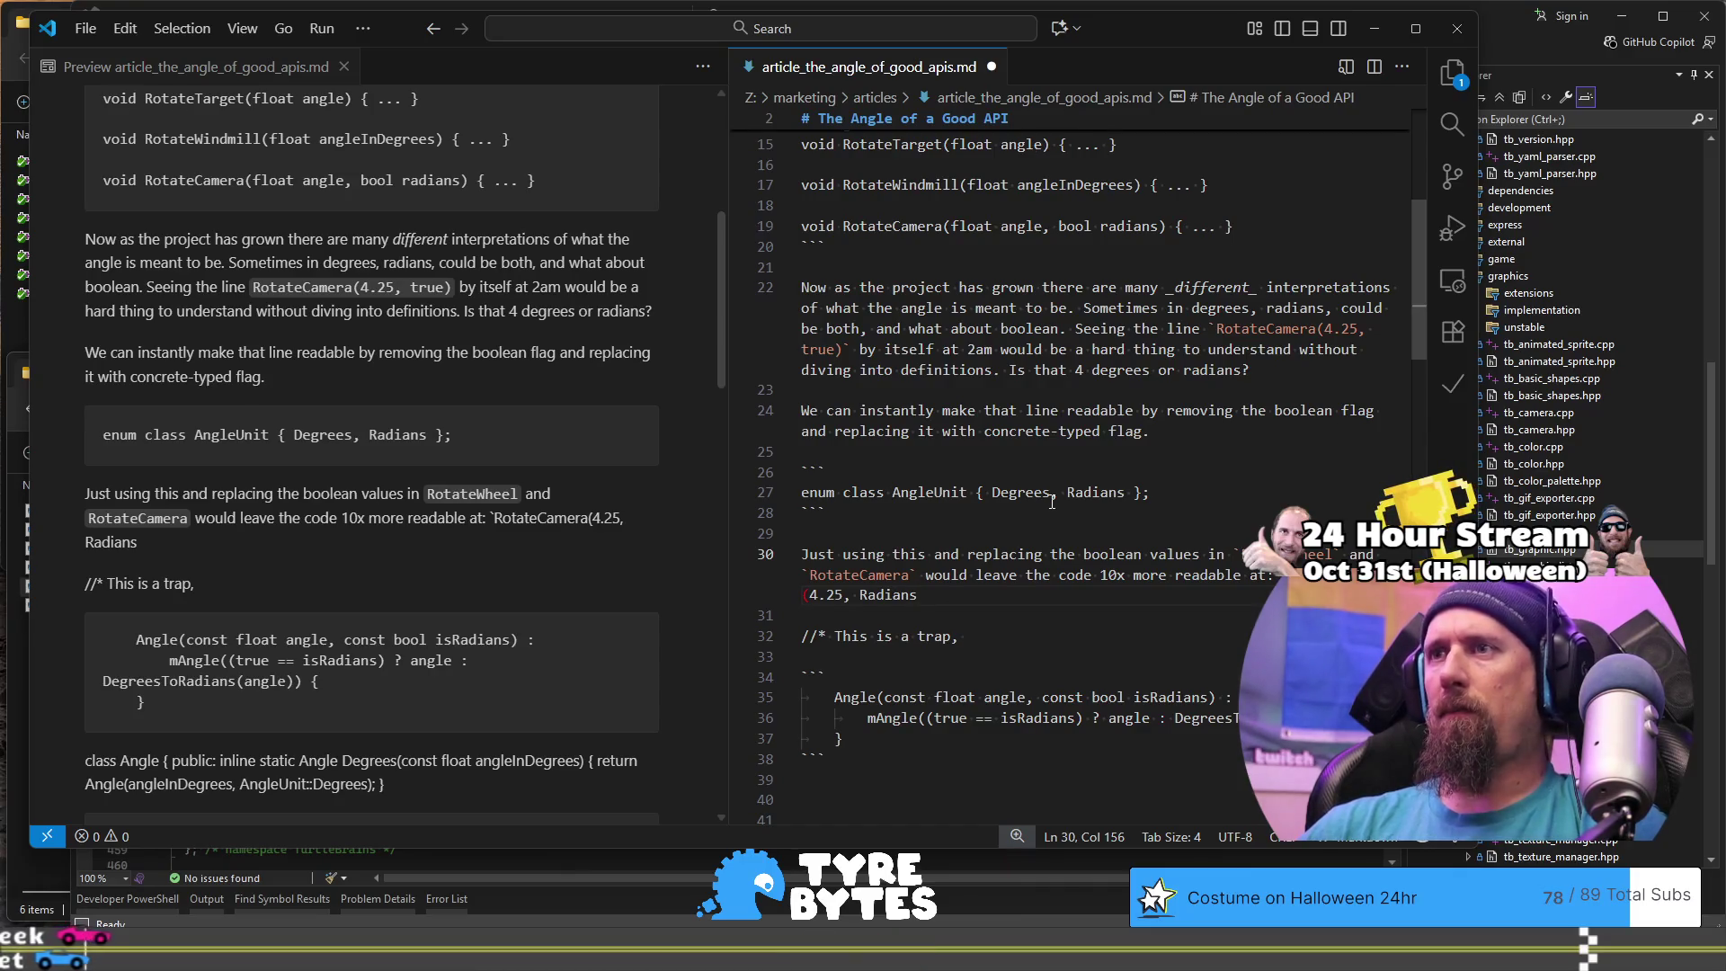
type(")")
key("Left")
key("Left")
key("Left")
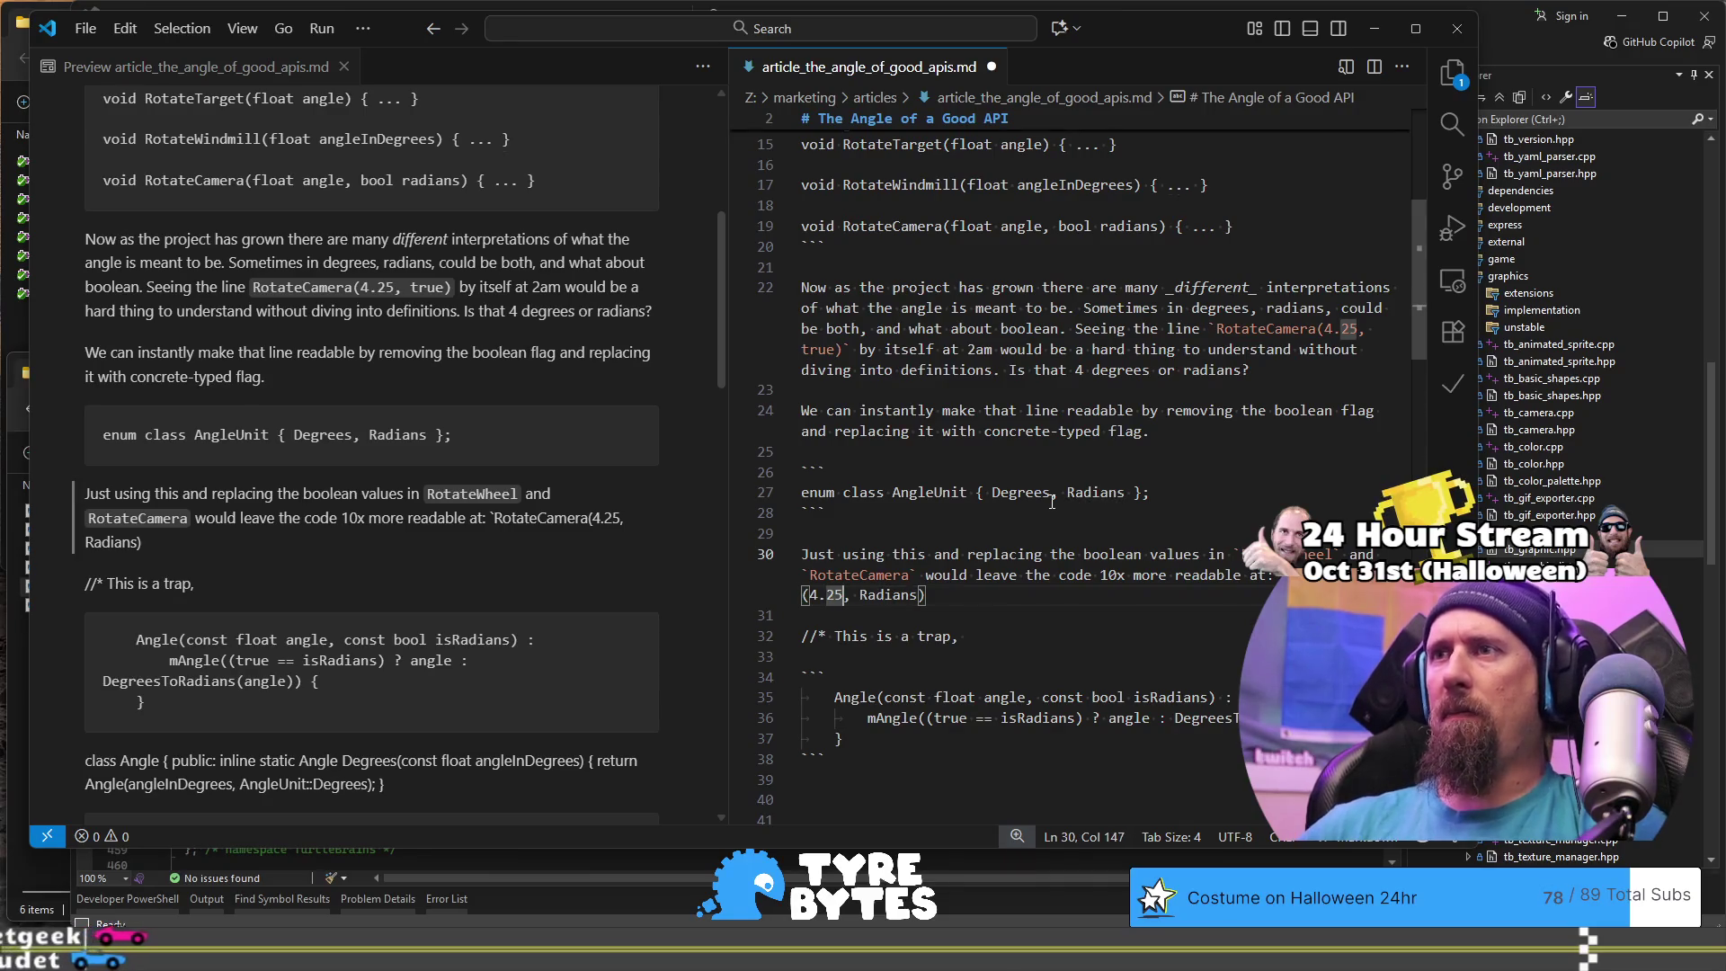
key("Right")
key("Right")
type("Anhg")
key("BackSpace")
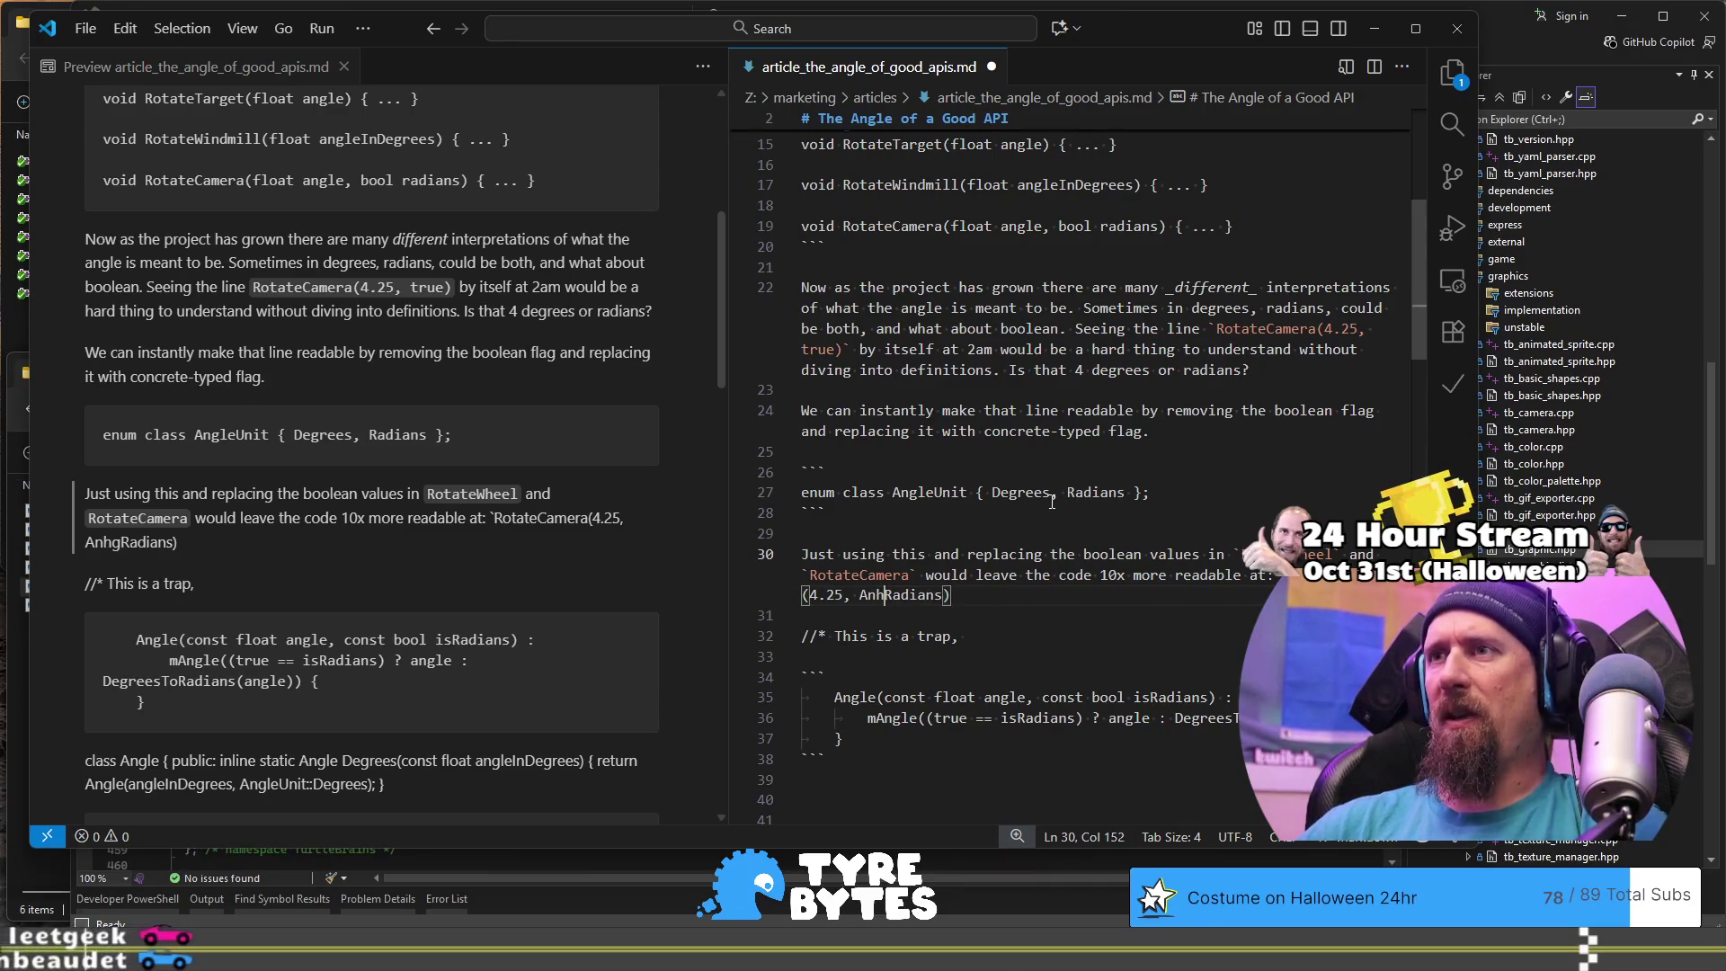
key("BackSpace")
type("gleIn::")
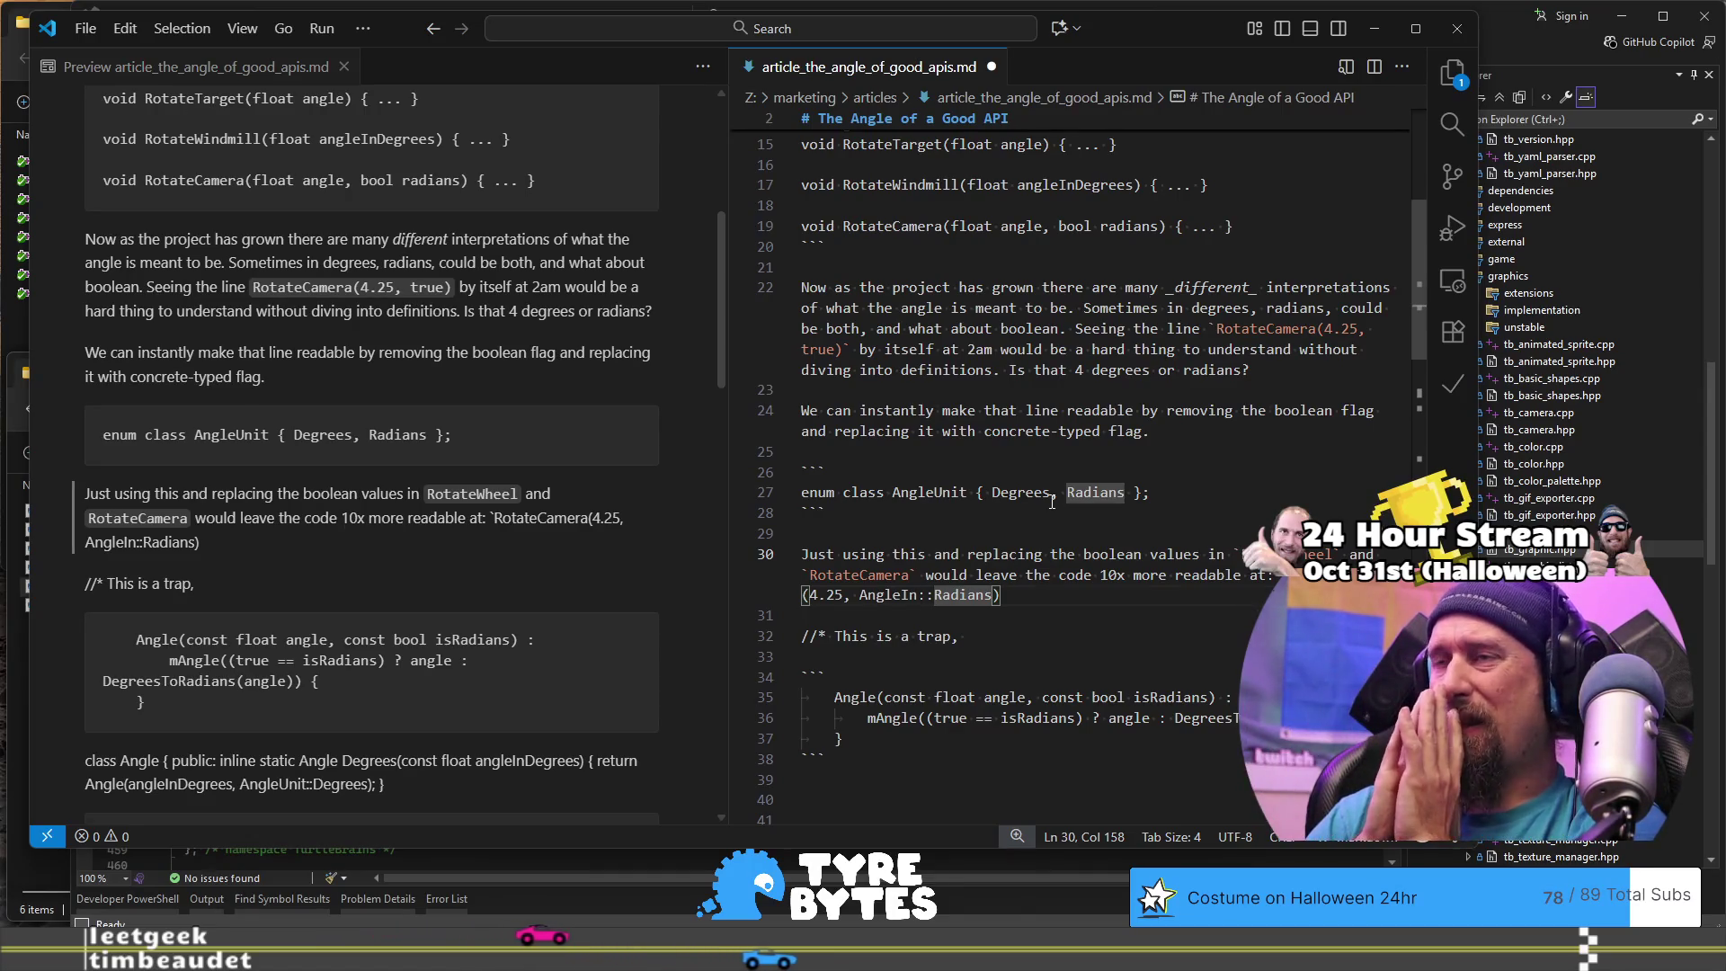
key("ctrl+Left")
key("ctrl+Left")
key("BackSpace")
key("BackSpace")
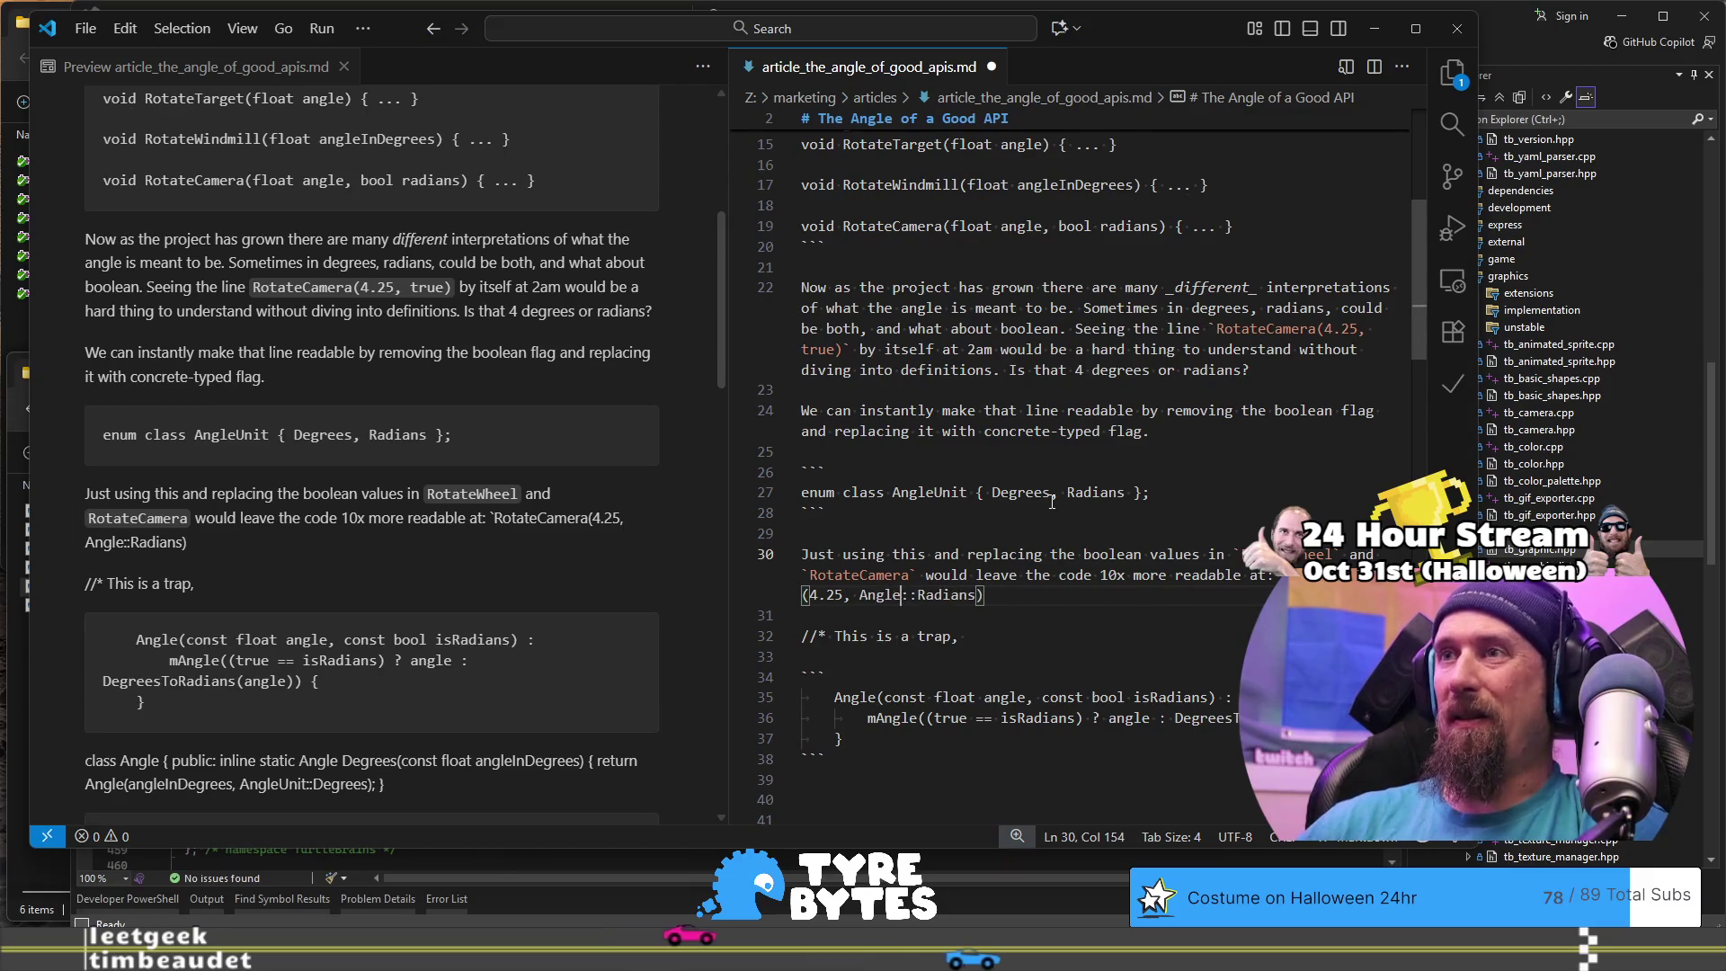
type("Unit")
Step: Close the inline example with a backtick and remove the extra empty line after the sentence
left_click(1052, 502)
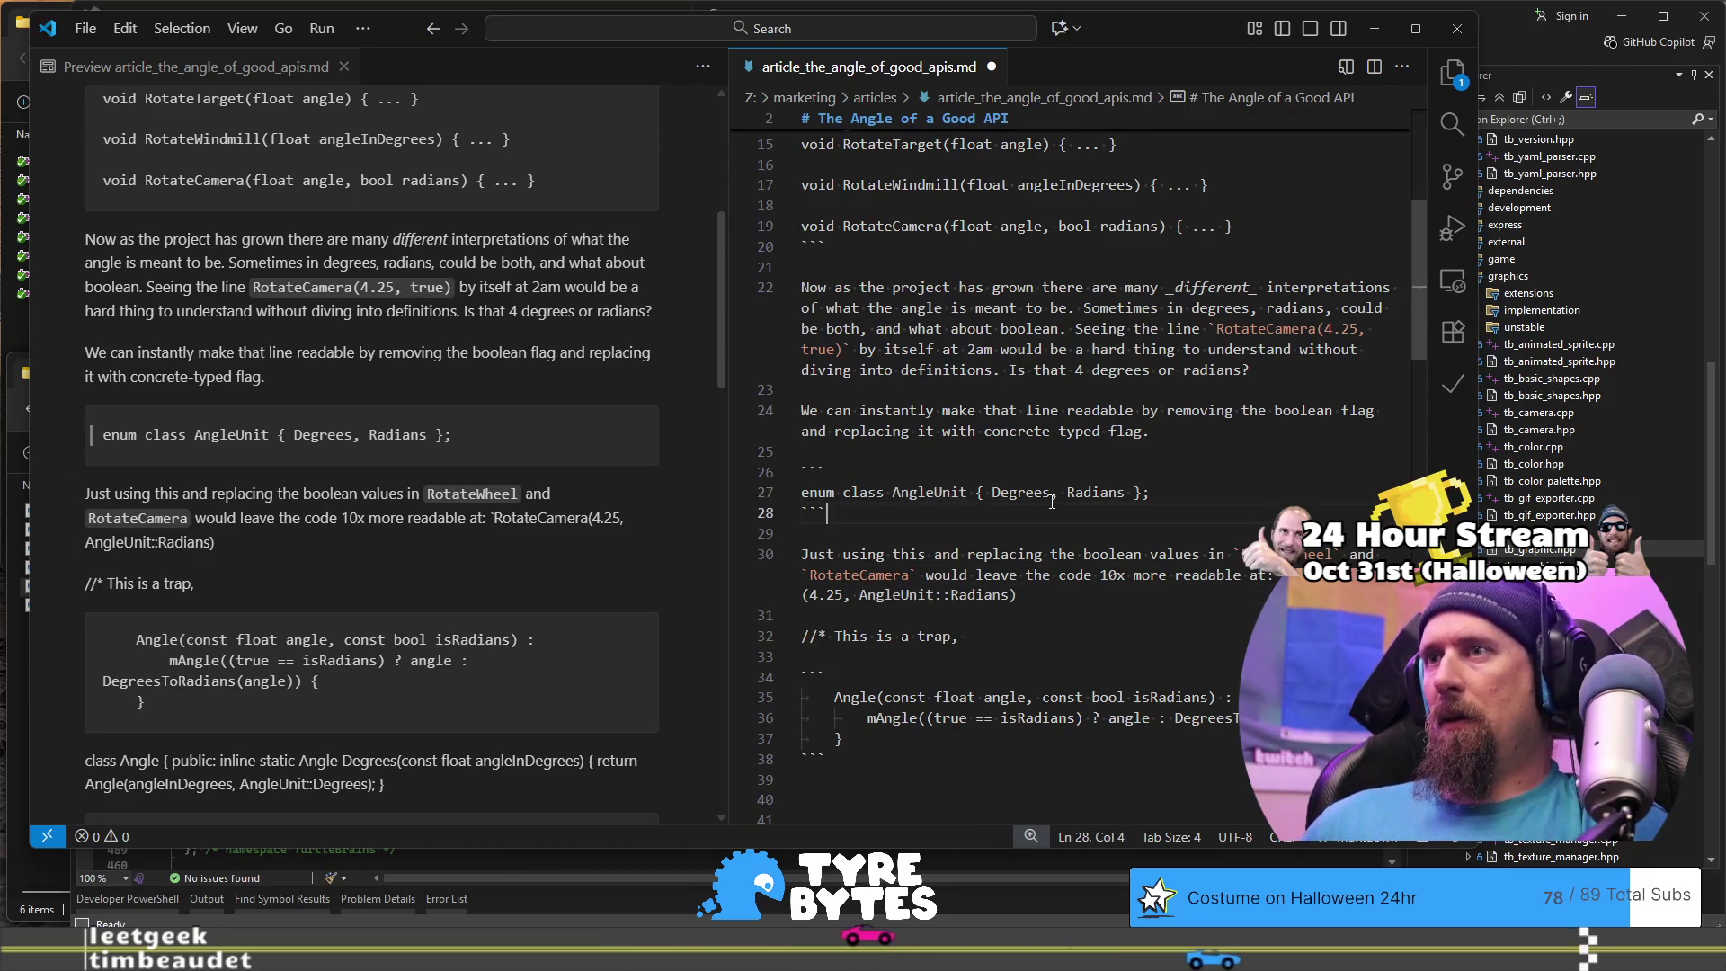
key("Down")
key("Down")
key("End")
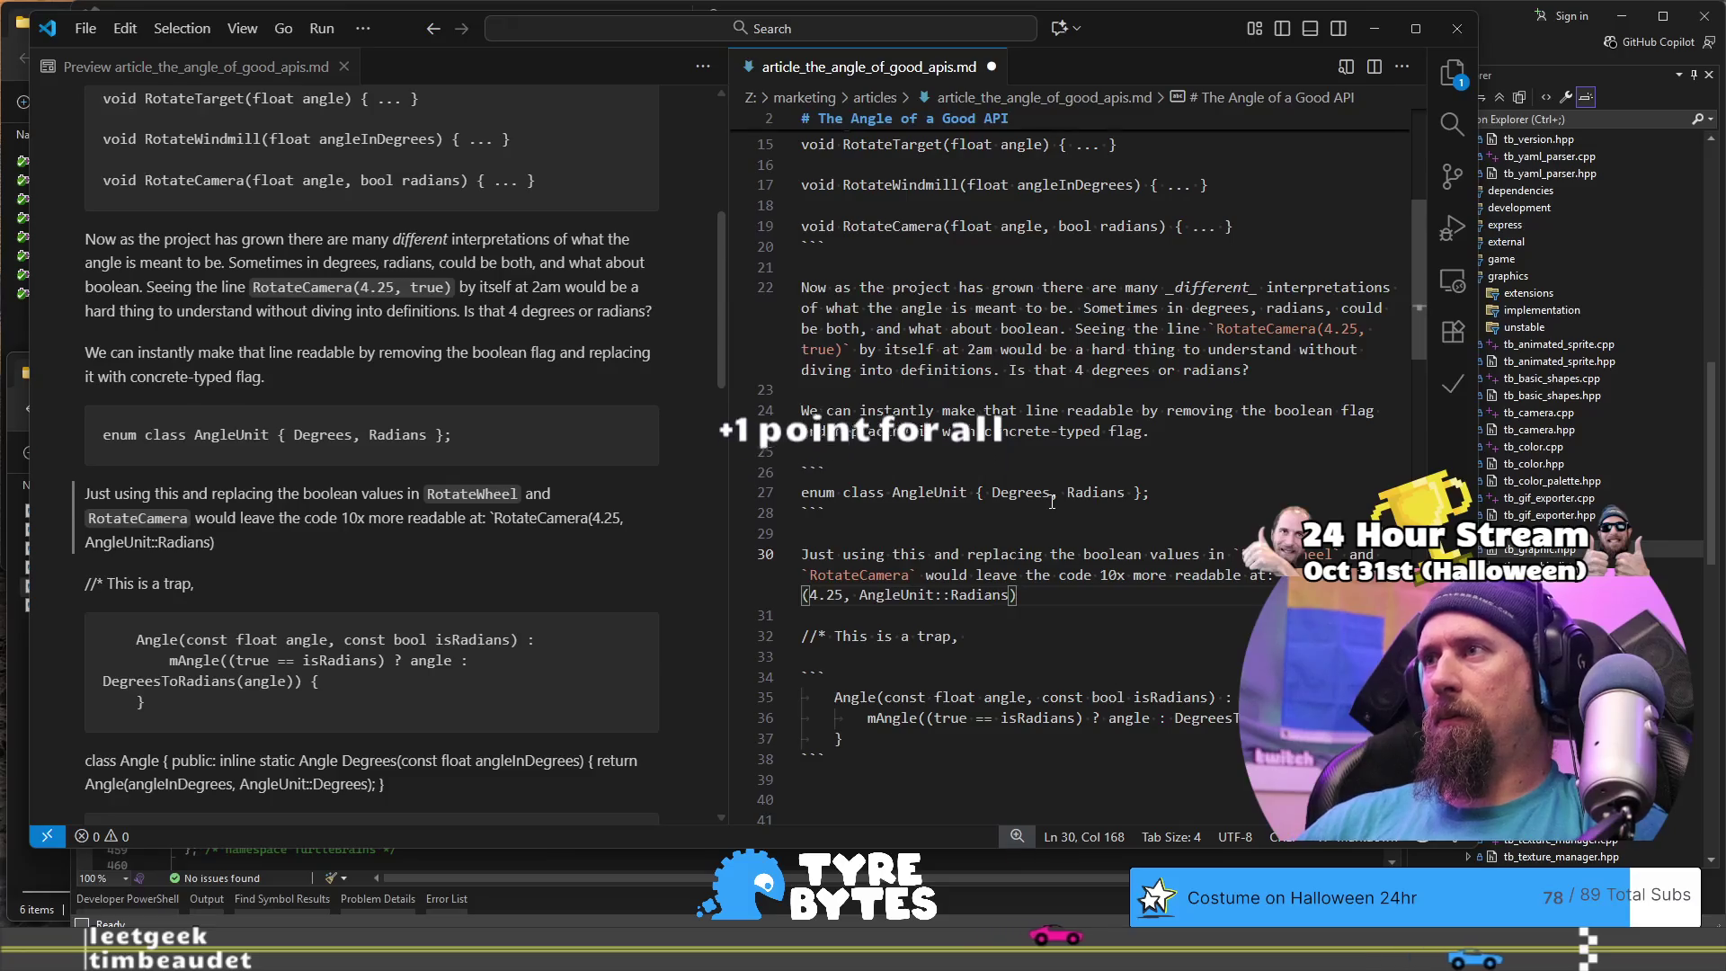
type("`")
key("Return")
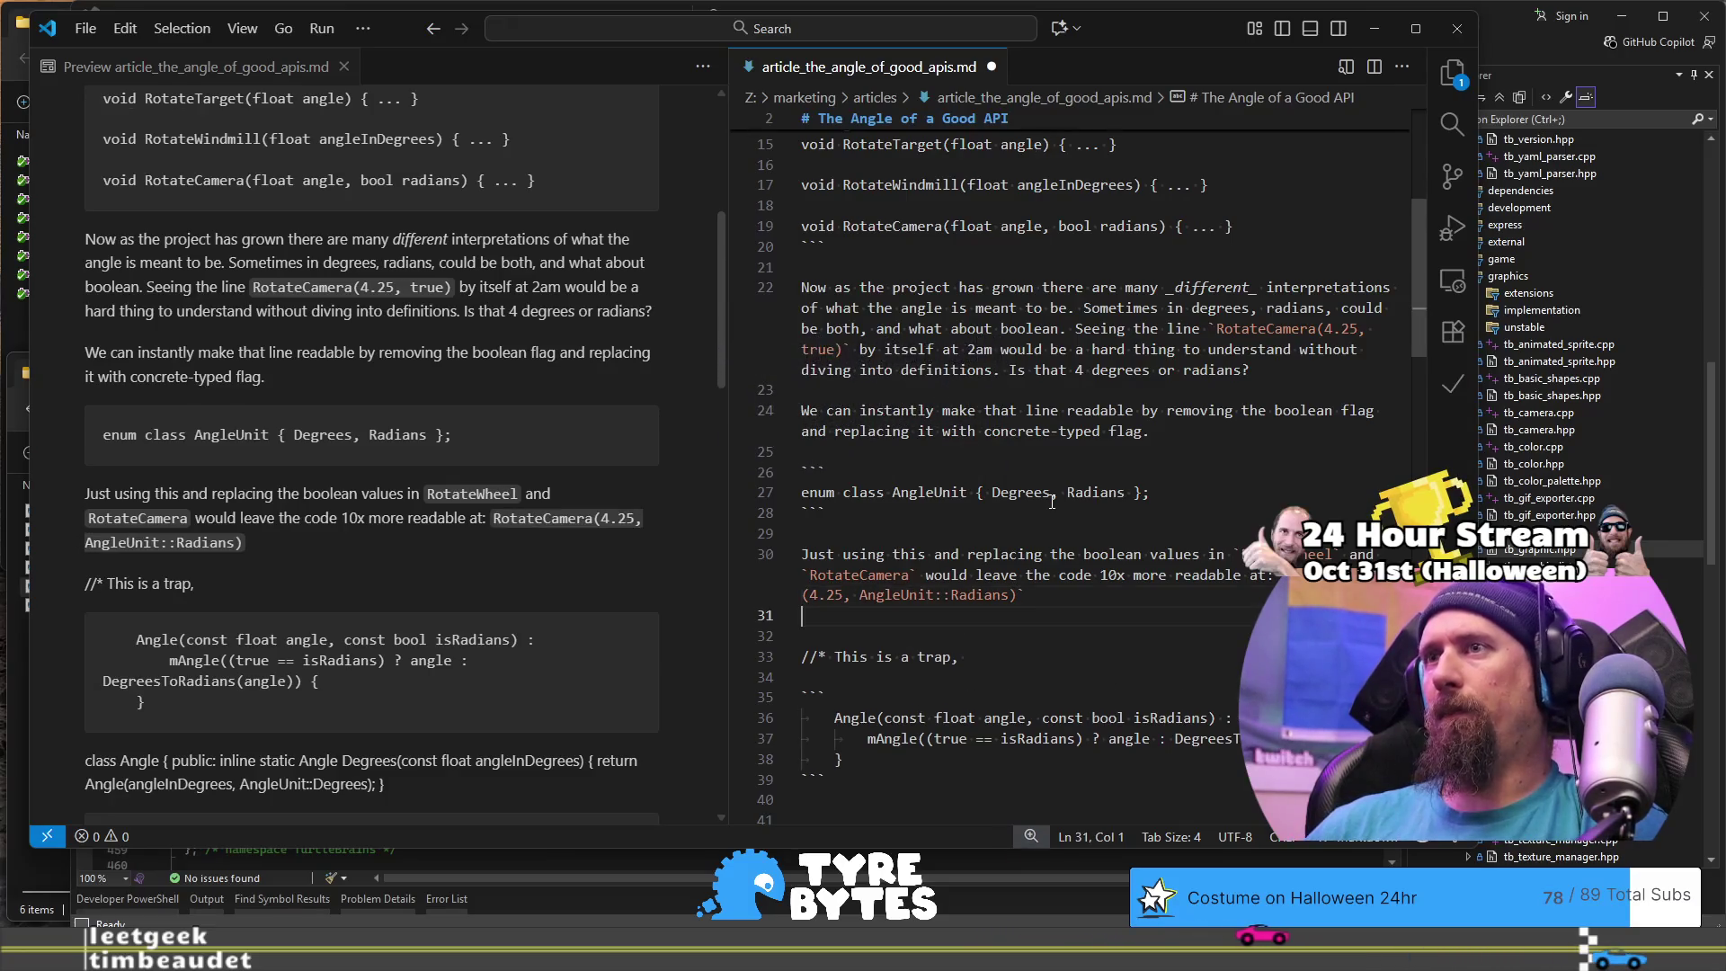
key("BackSpace")
type(".")
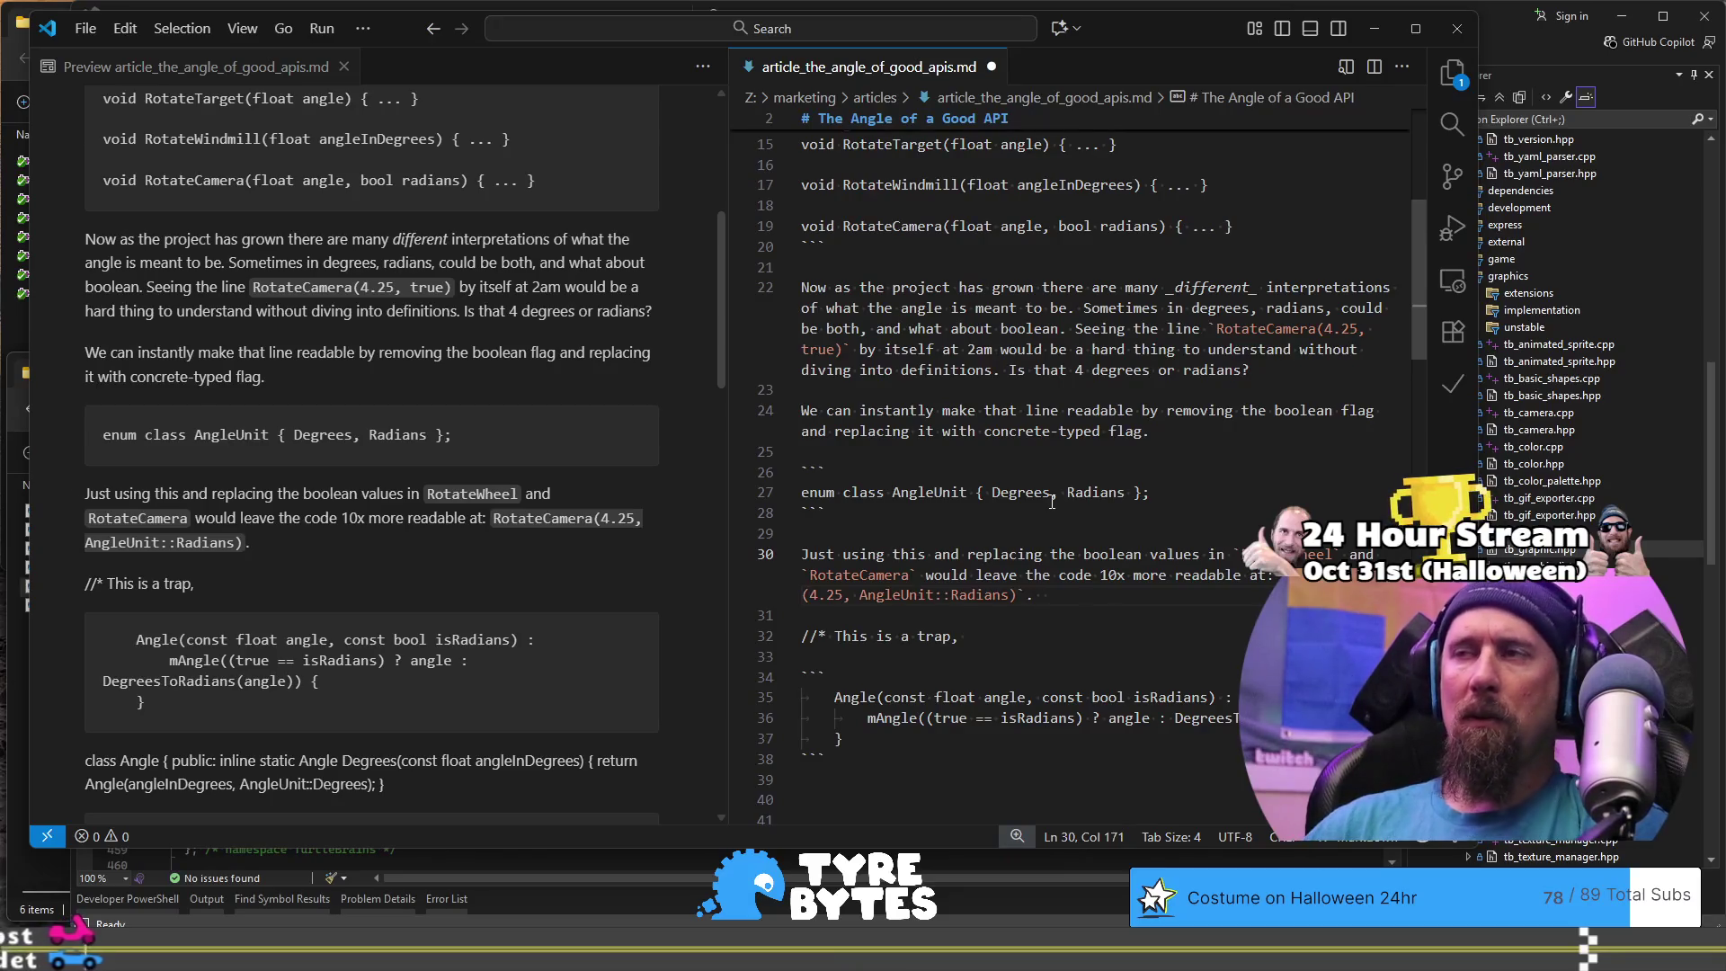
Step: Write line 30 as 'You're tired brain can understand this, and less chance of making errors.' and start a new line
type("You'r")
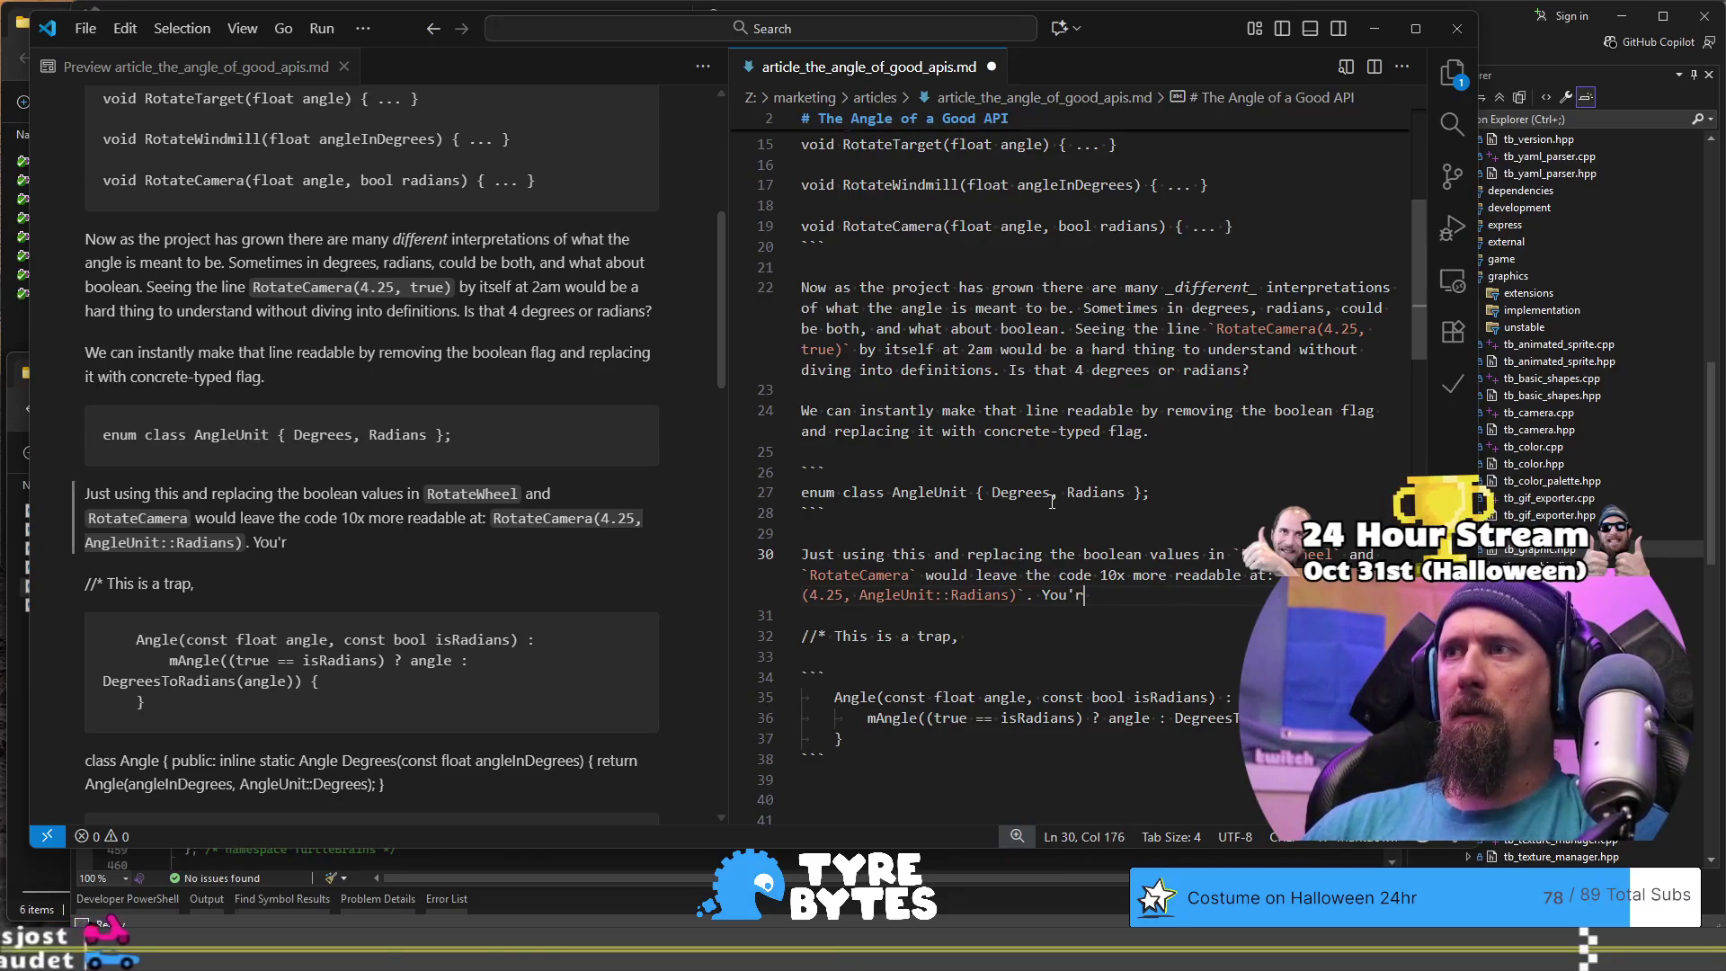
type("e tired brain")
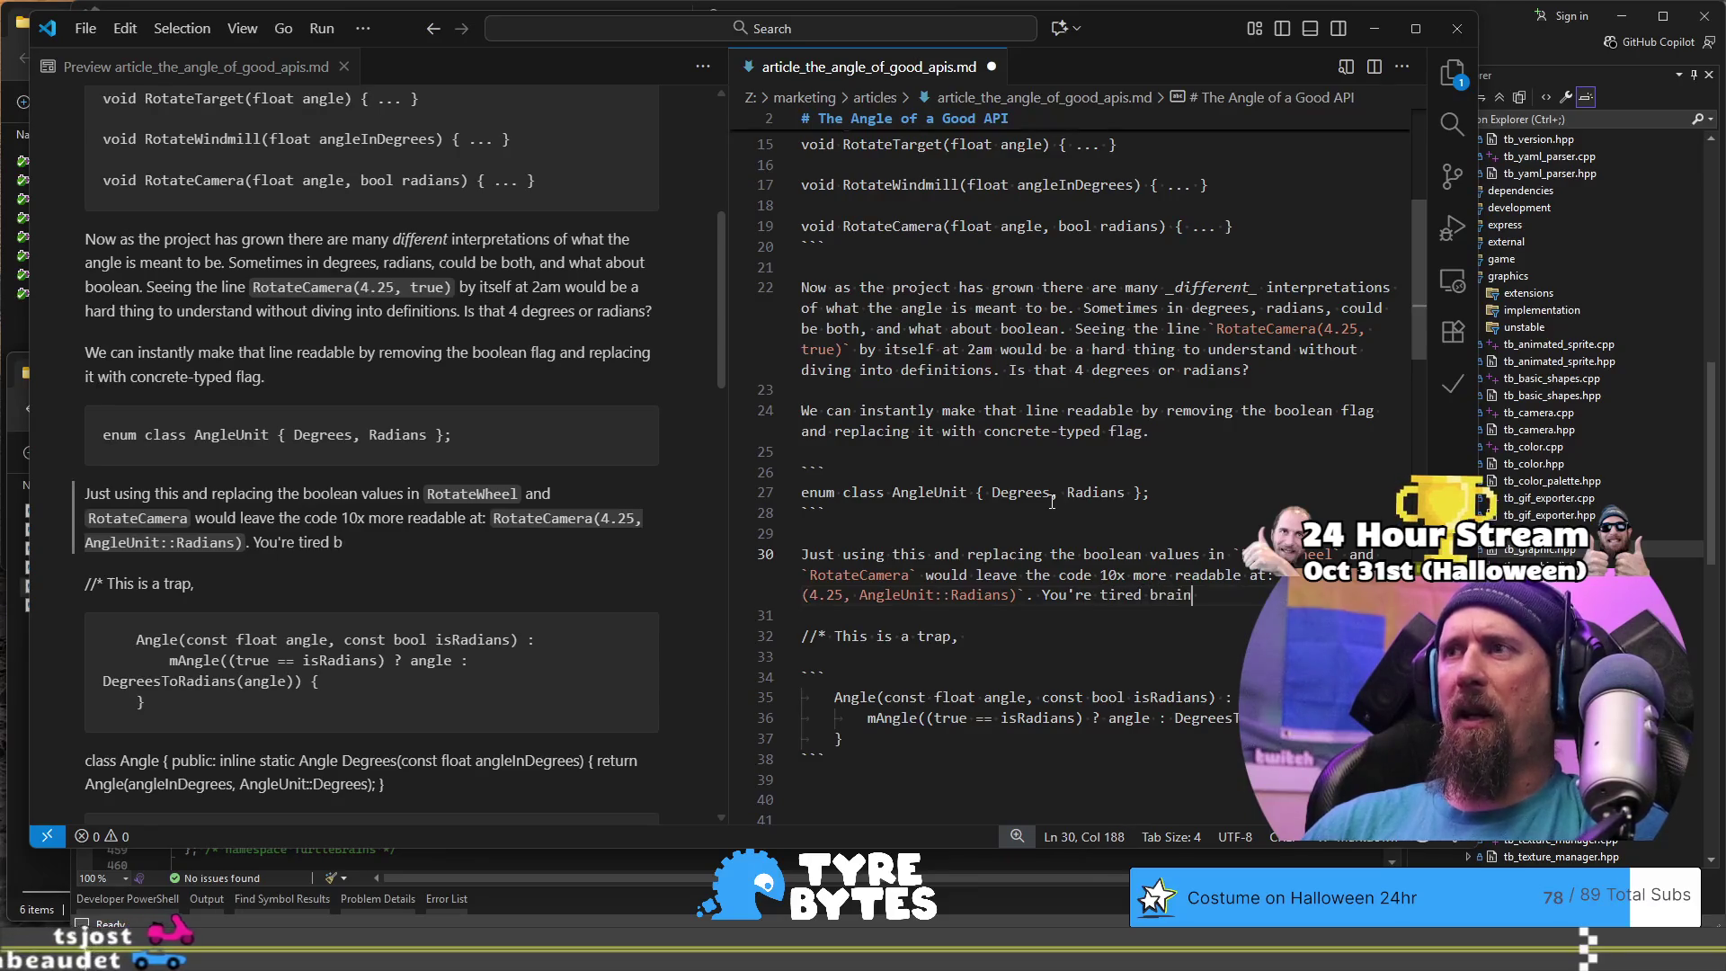
type(" can understand ")
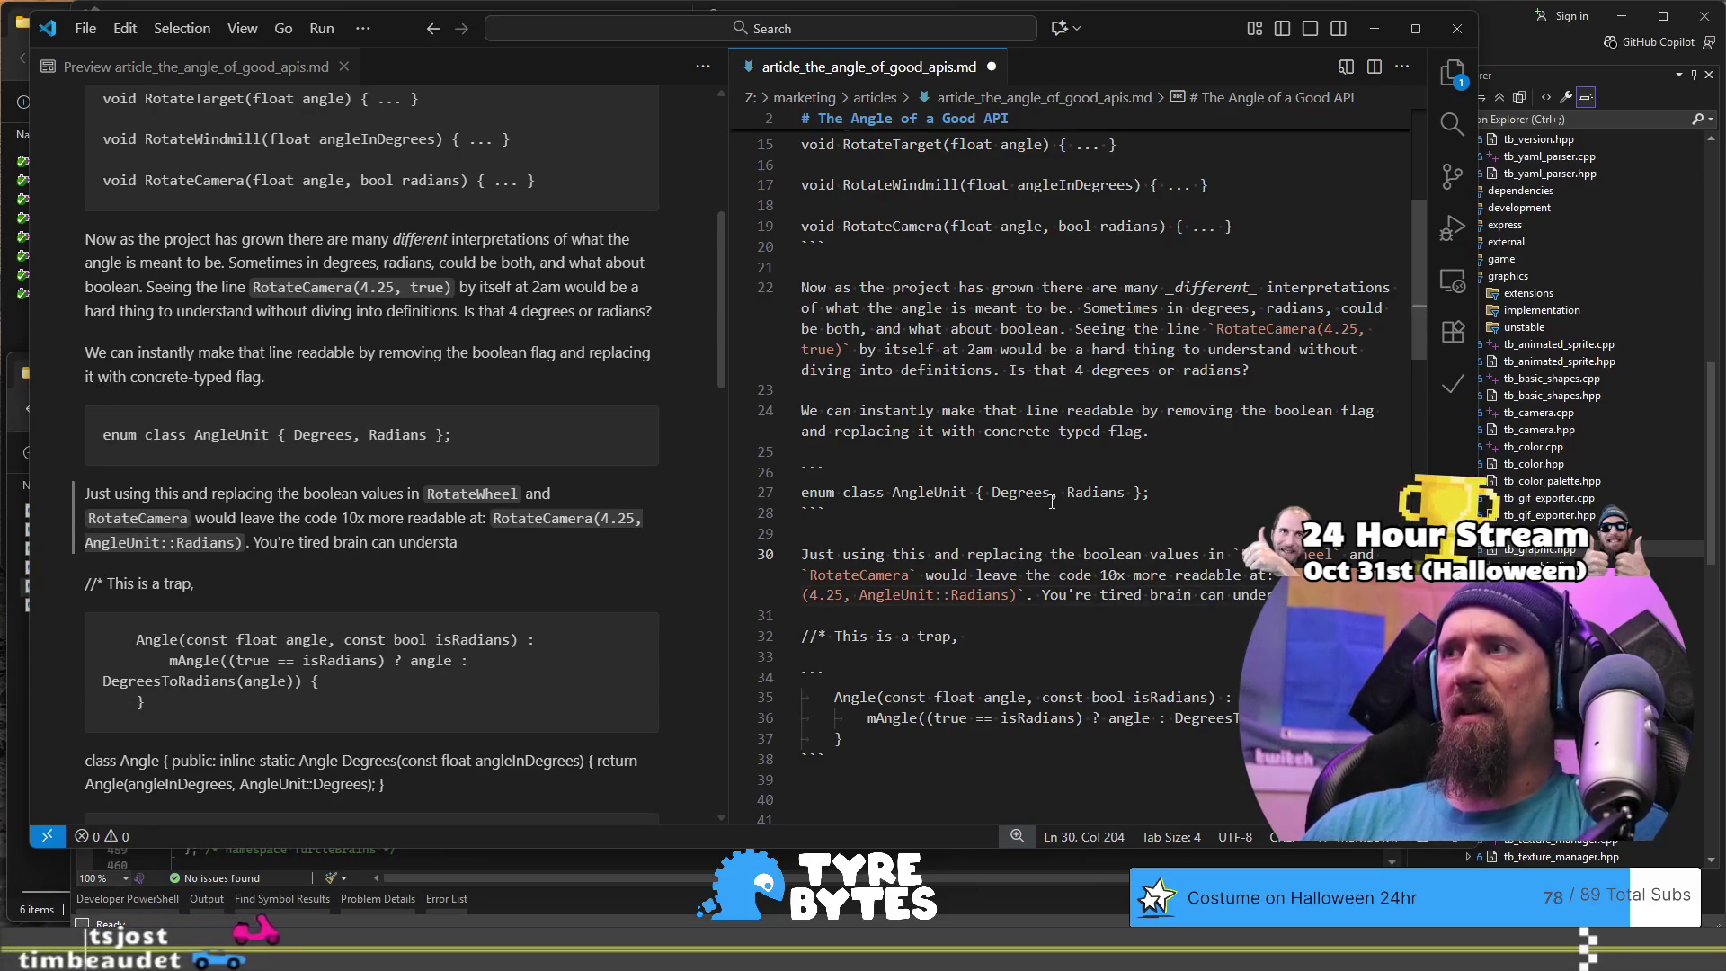
type("this!")
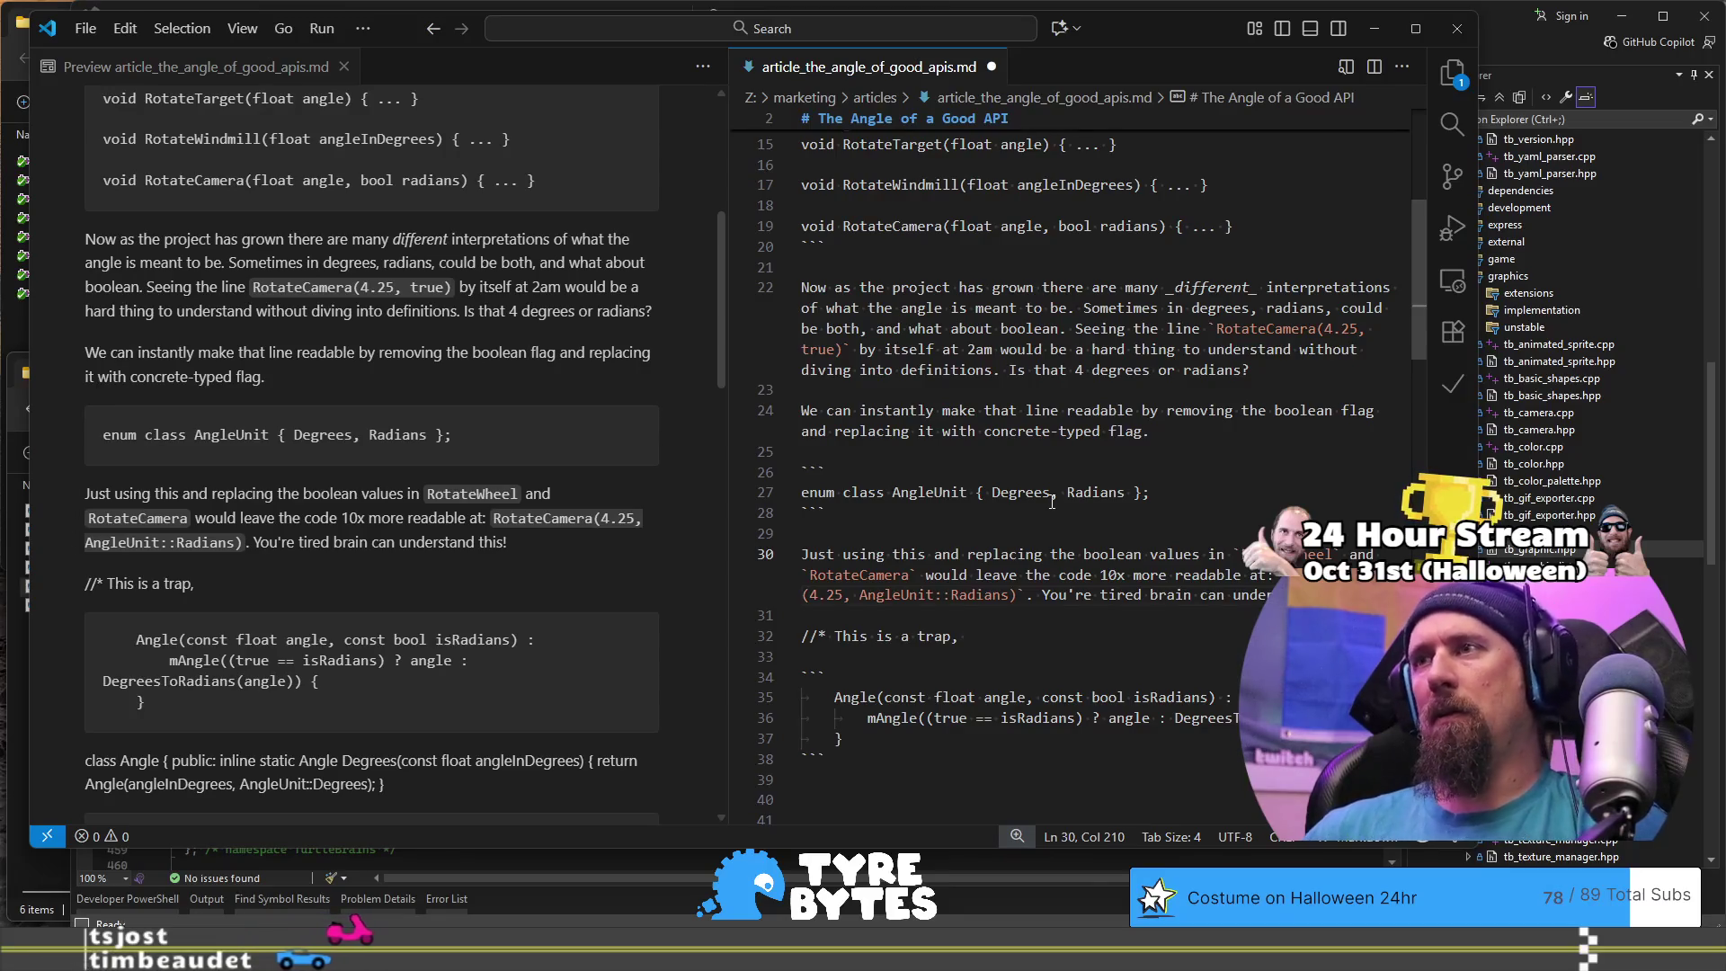
key("BackSpace")
type(", and l")
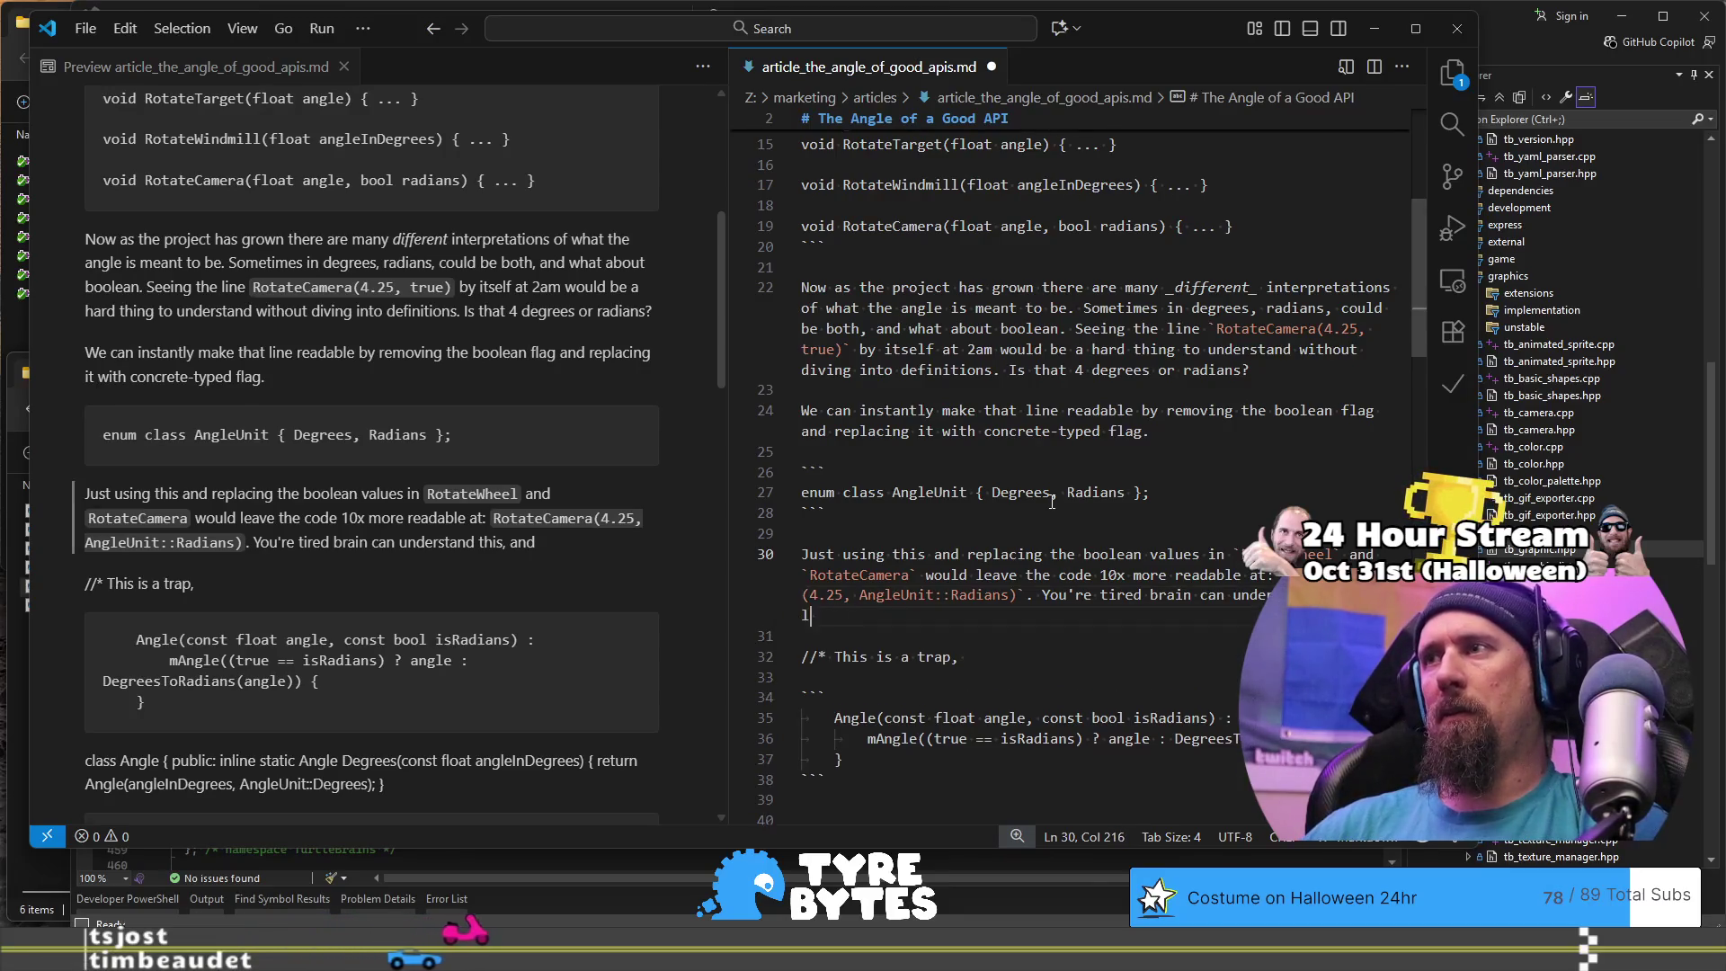
type("ess chance of m")
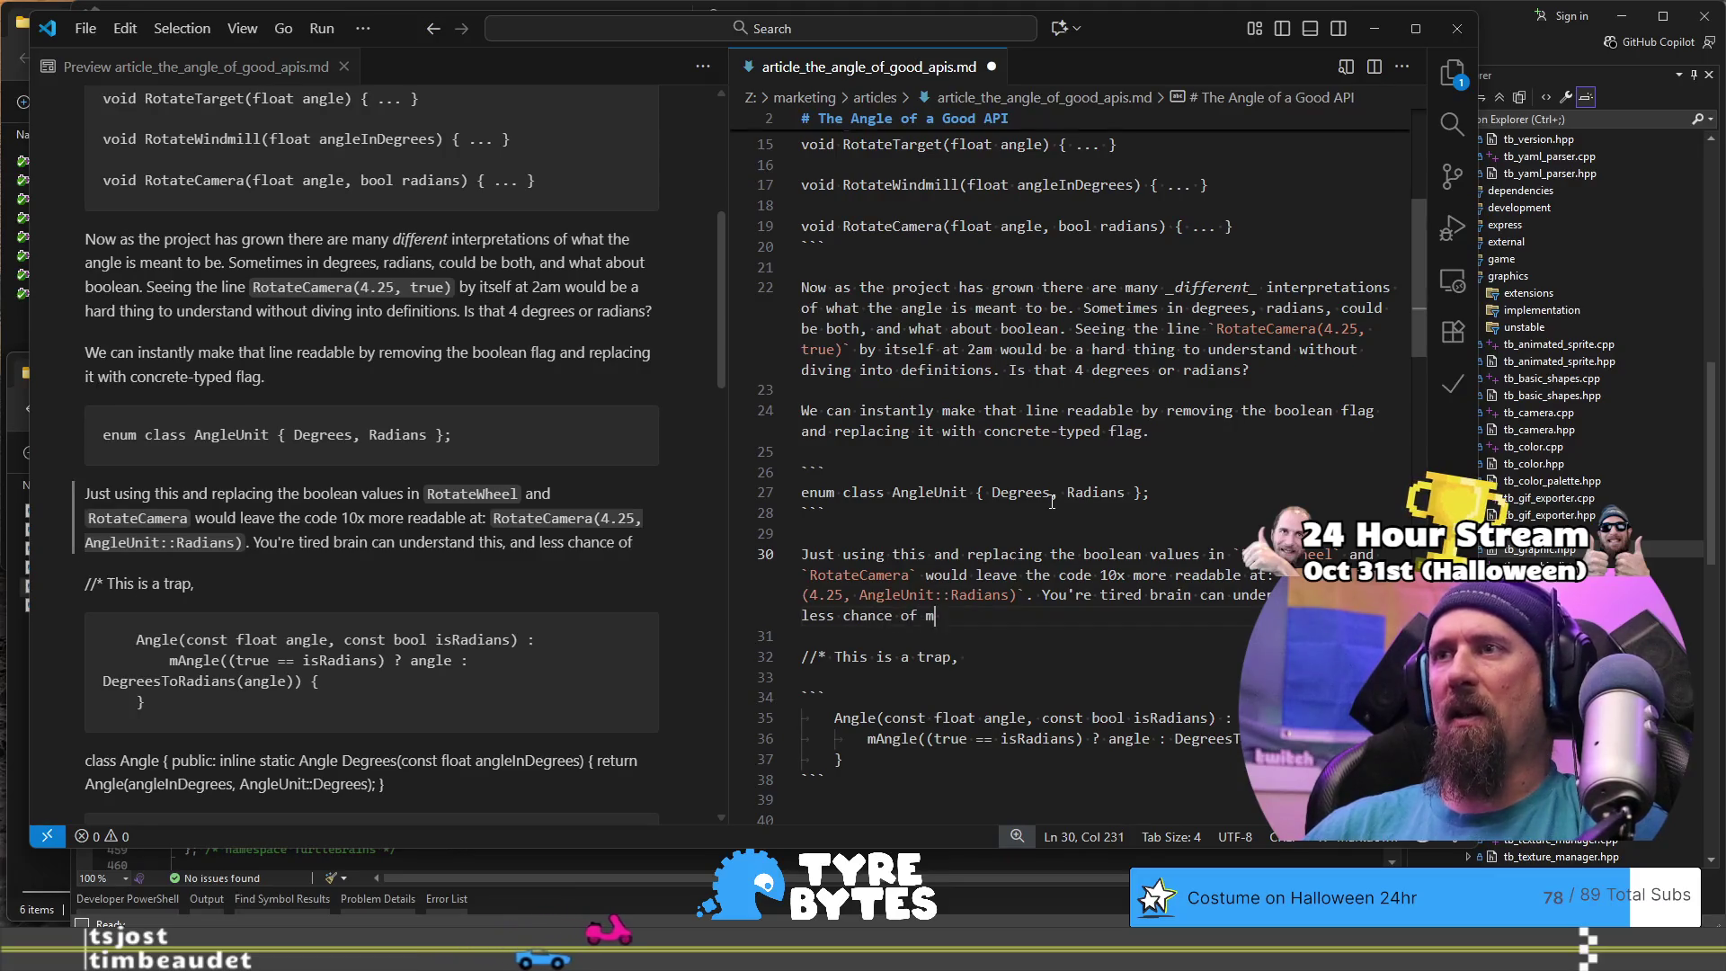
type("aking errors")
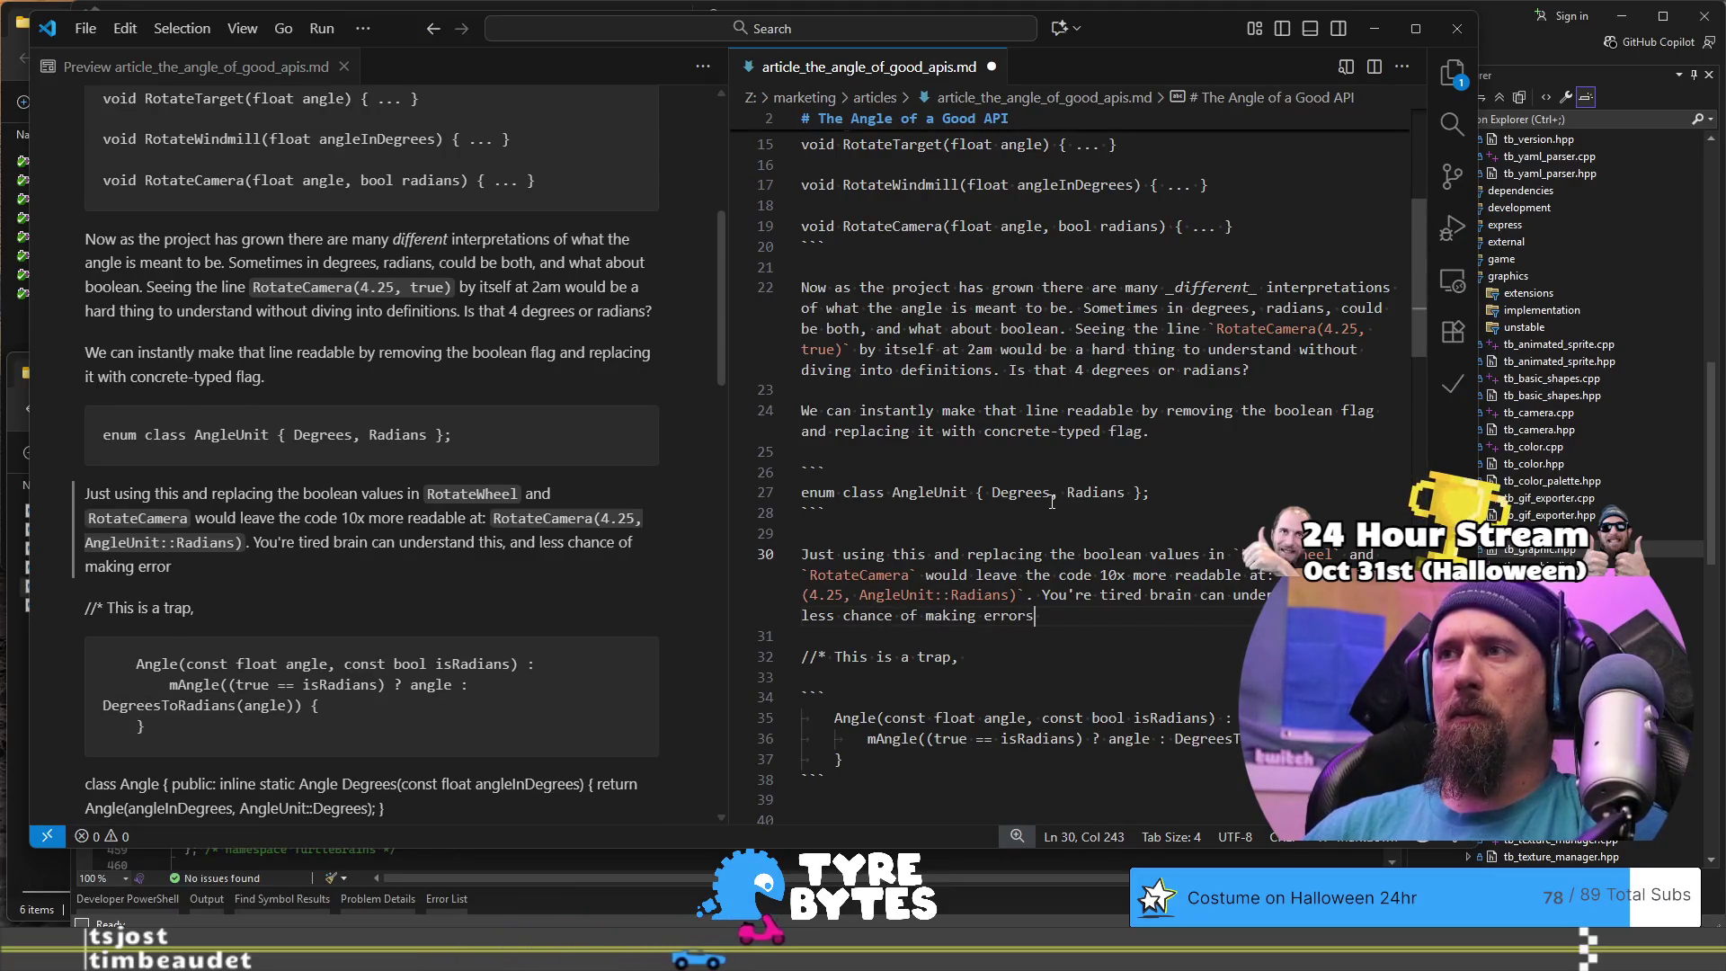
key("BackSpace")
type(".")
key("Return")
key("Return")
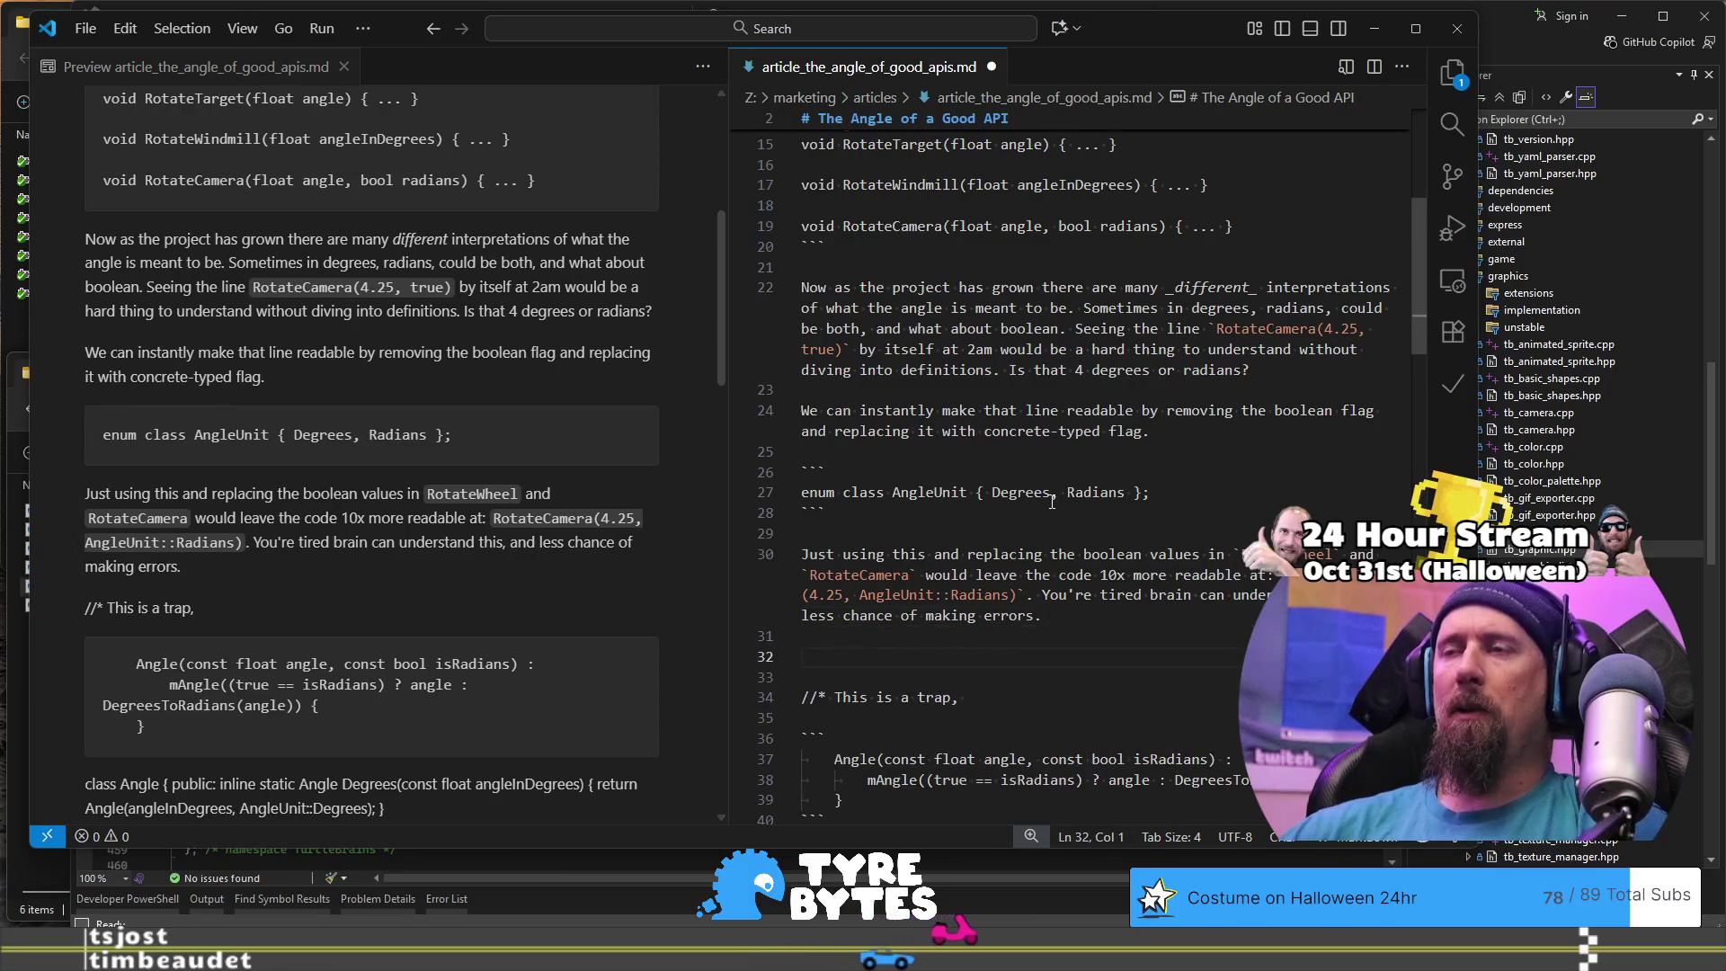
scroll(1064, 506, "down", 1)
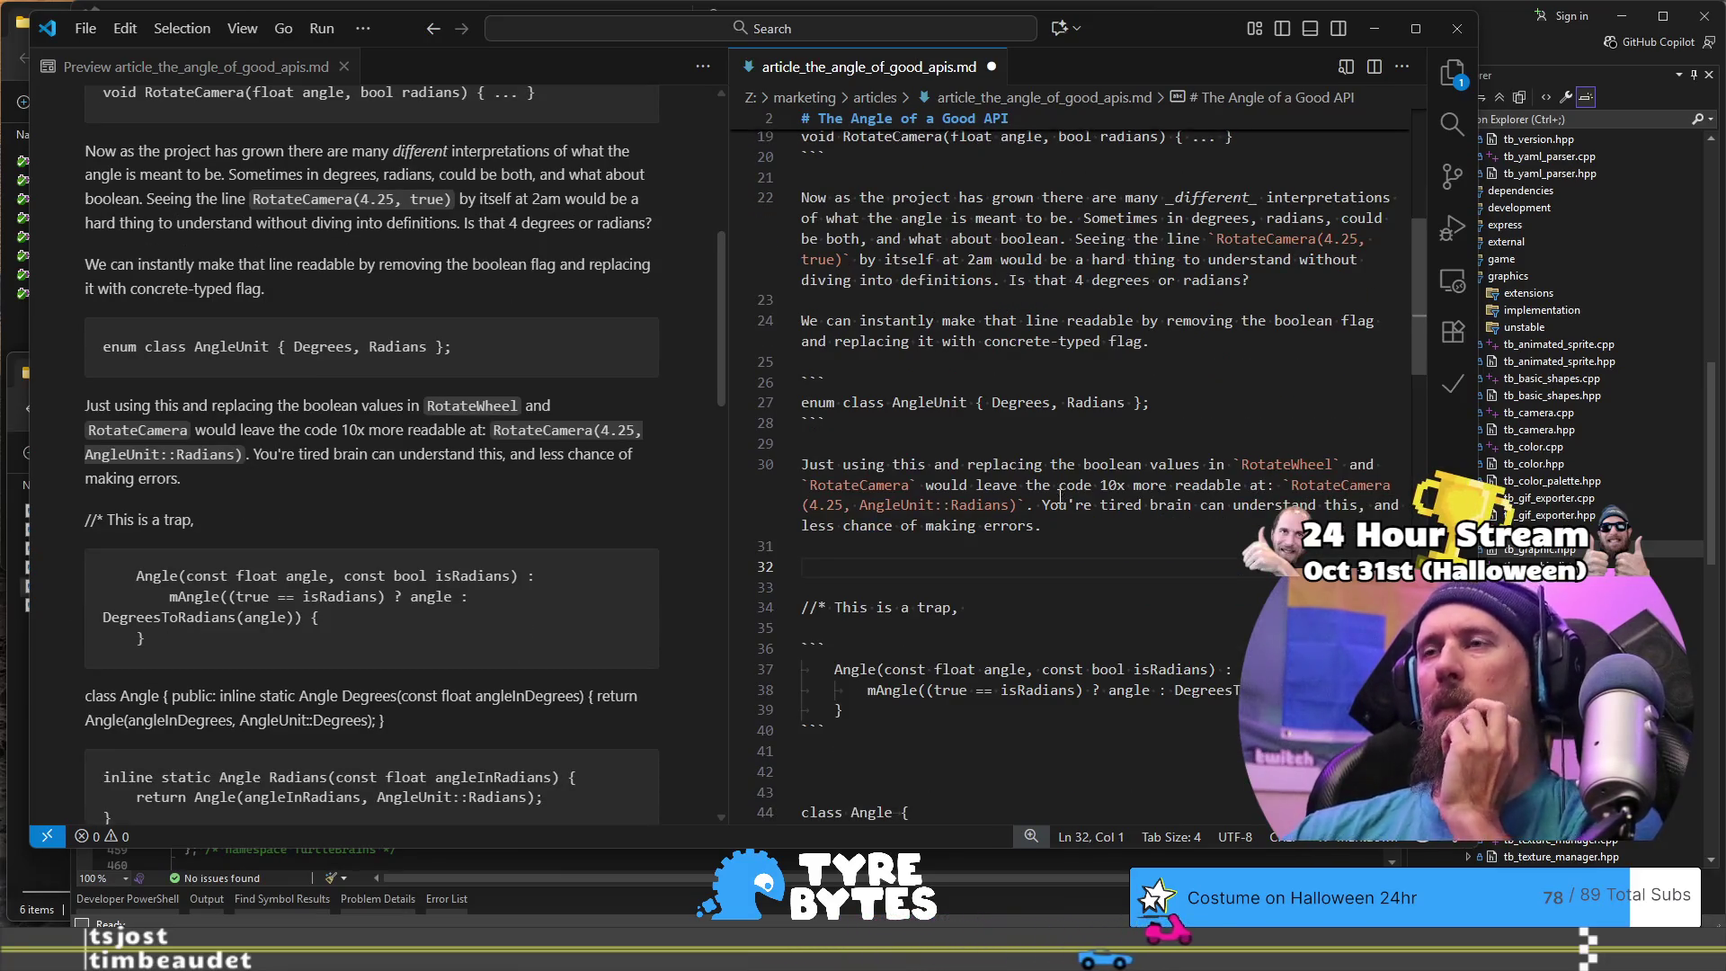
Step: Draft the line-32 paragraph: functions don't all take those flags and aren't consistent; 'I preach consistency in my stream'
scroll(1061, 509, "up", 3)
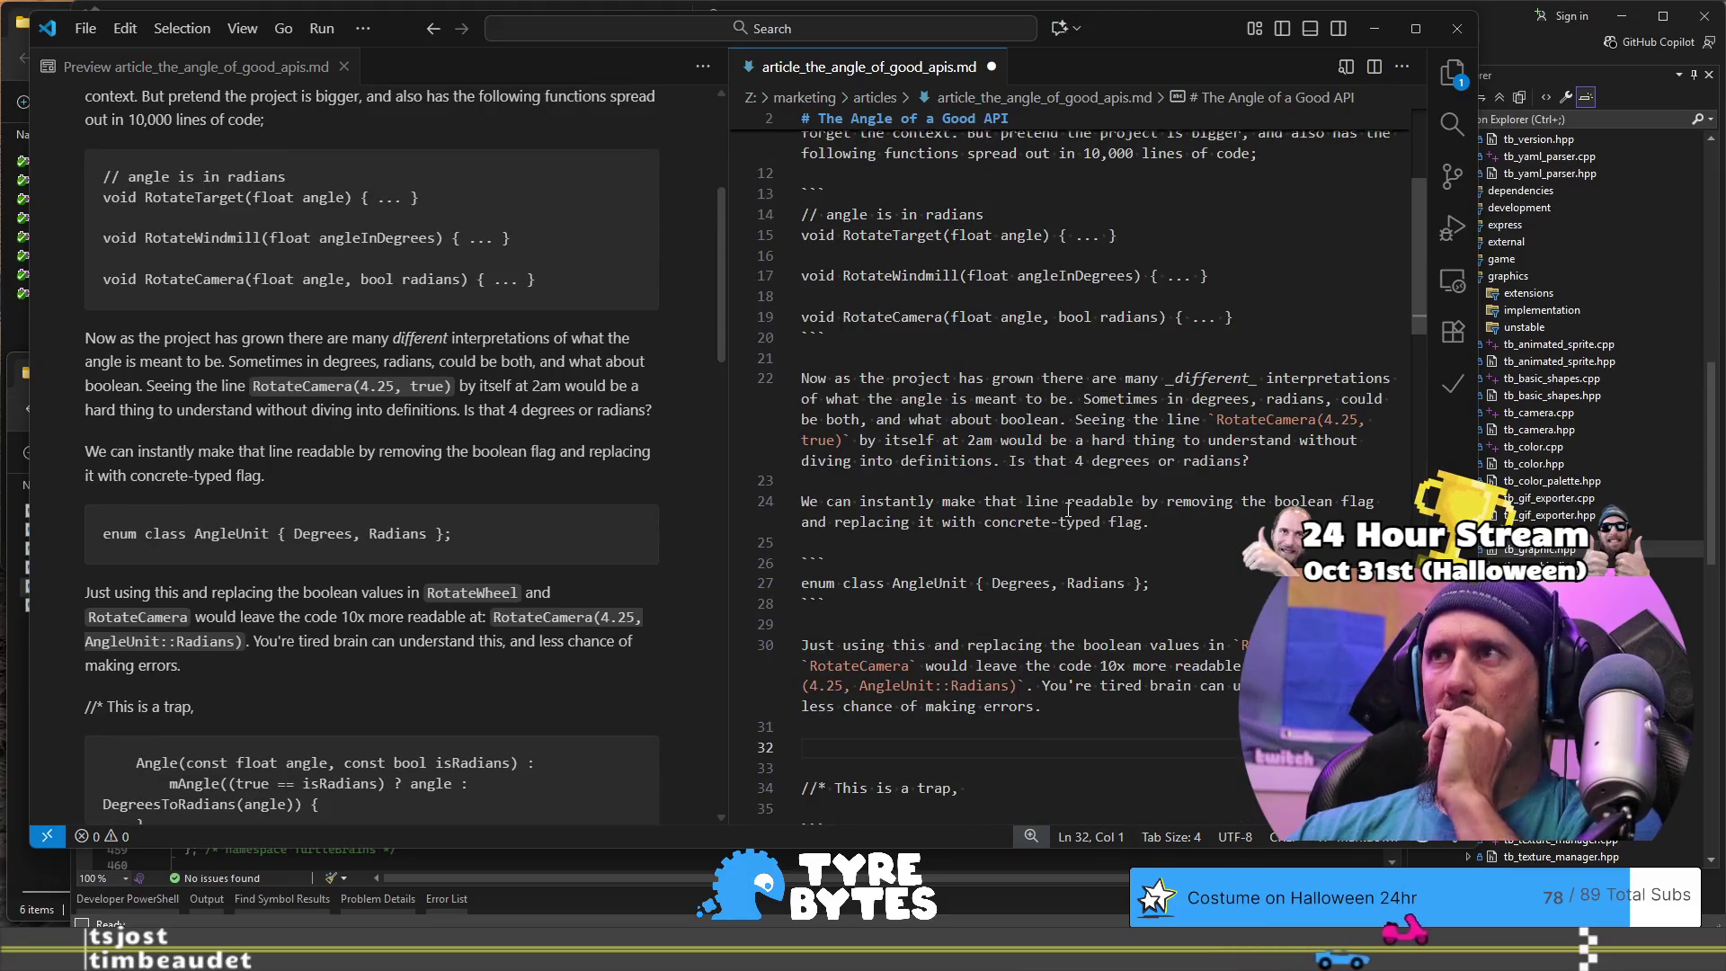
scroll(1068, 510, "down", 1)
type("But there are still functions ")
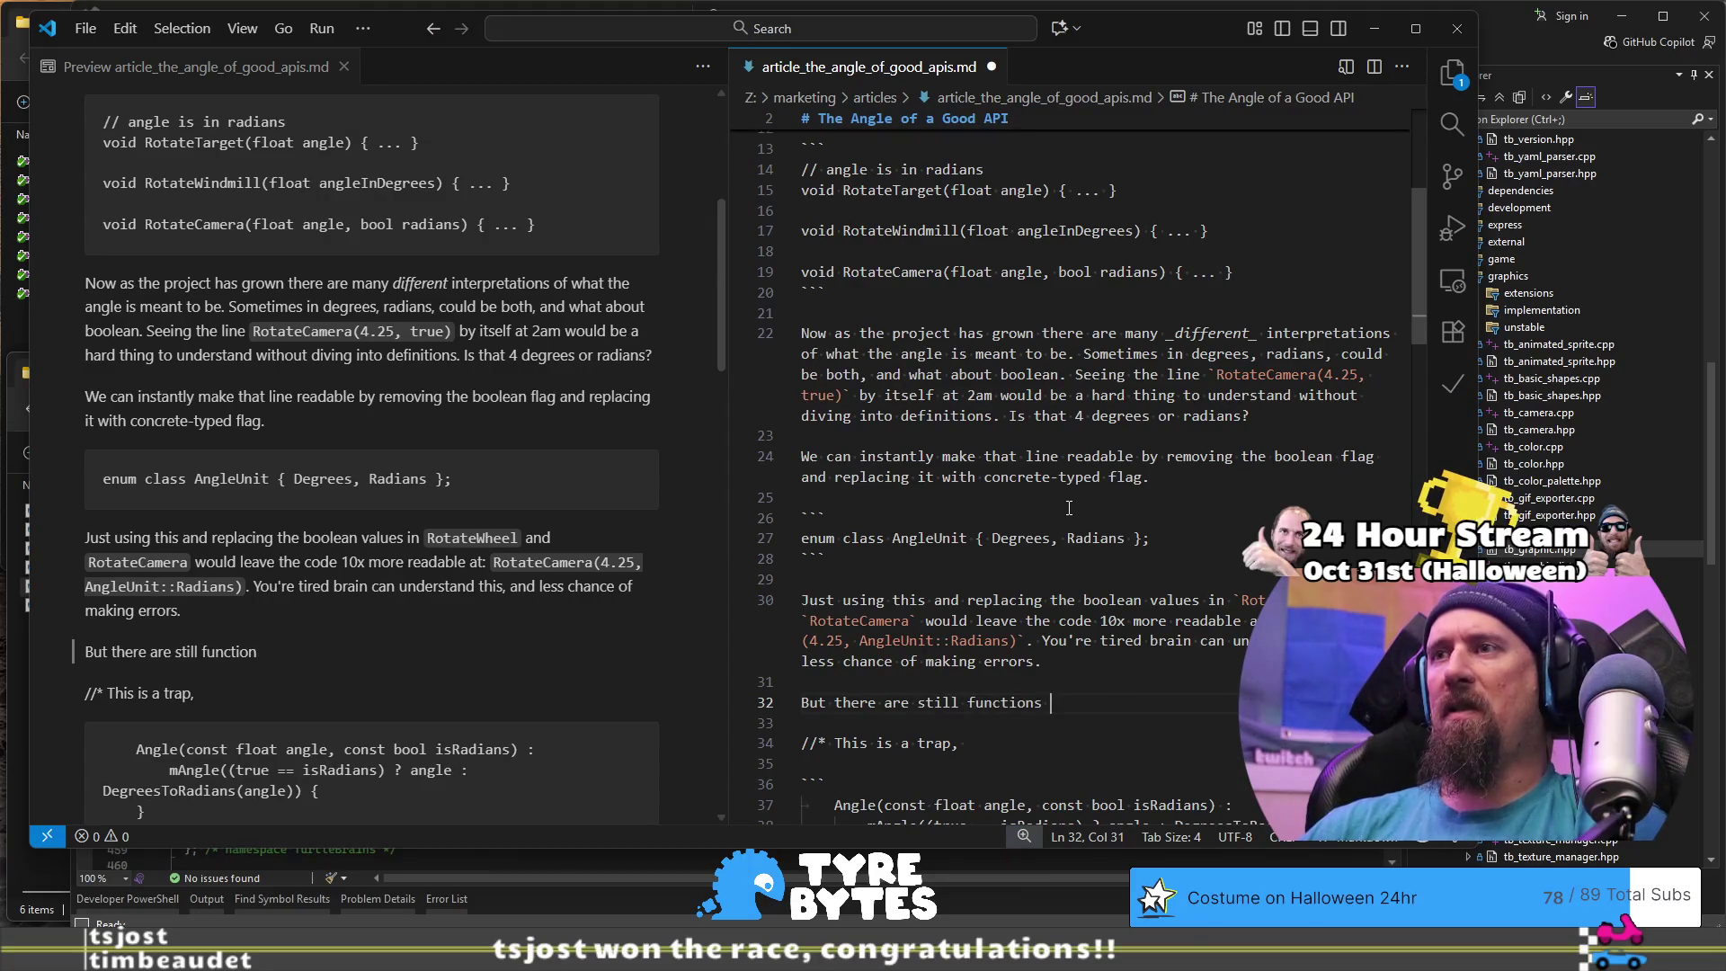
type("through the code-base that")
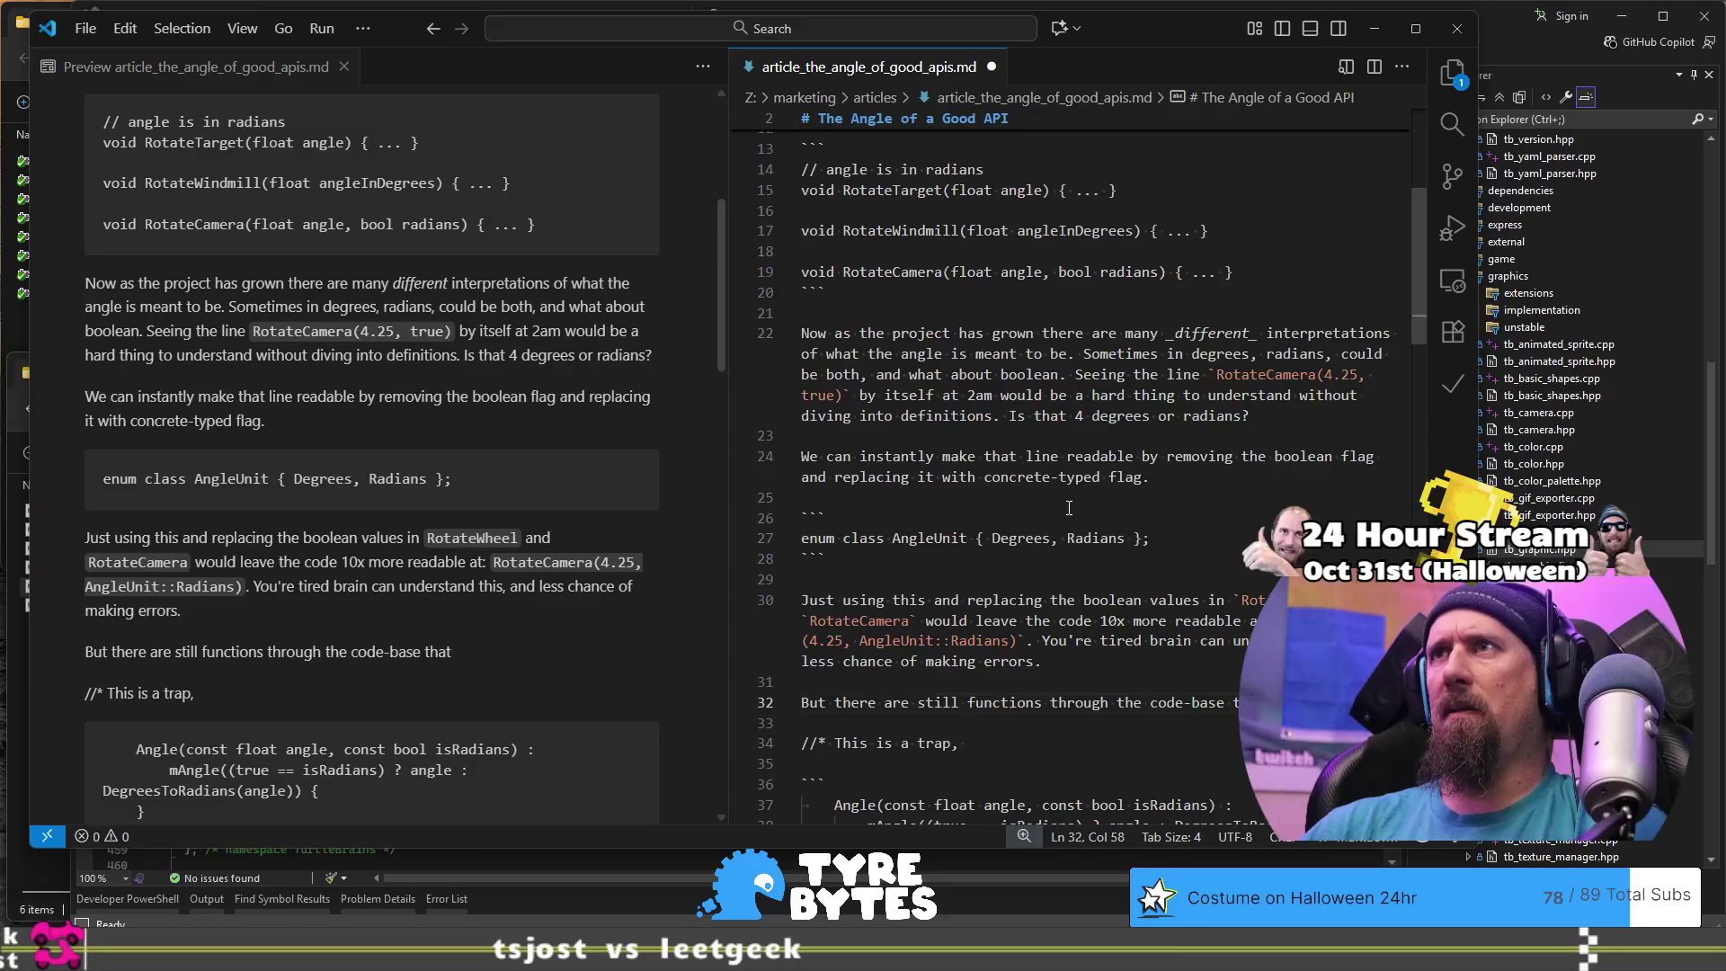
type(" didn't take ")
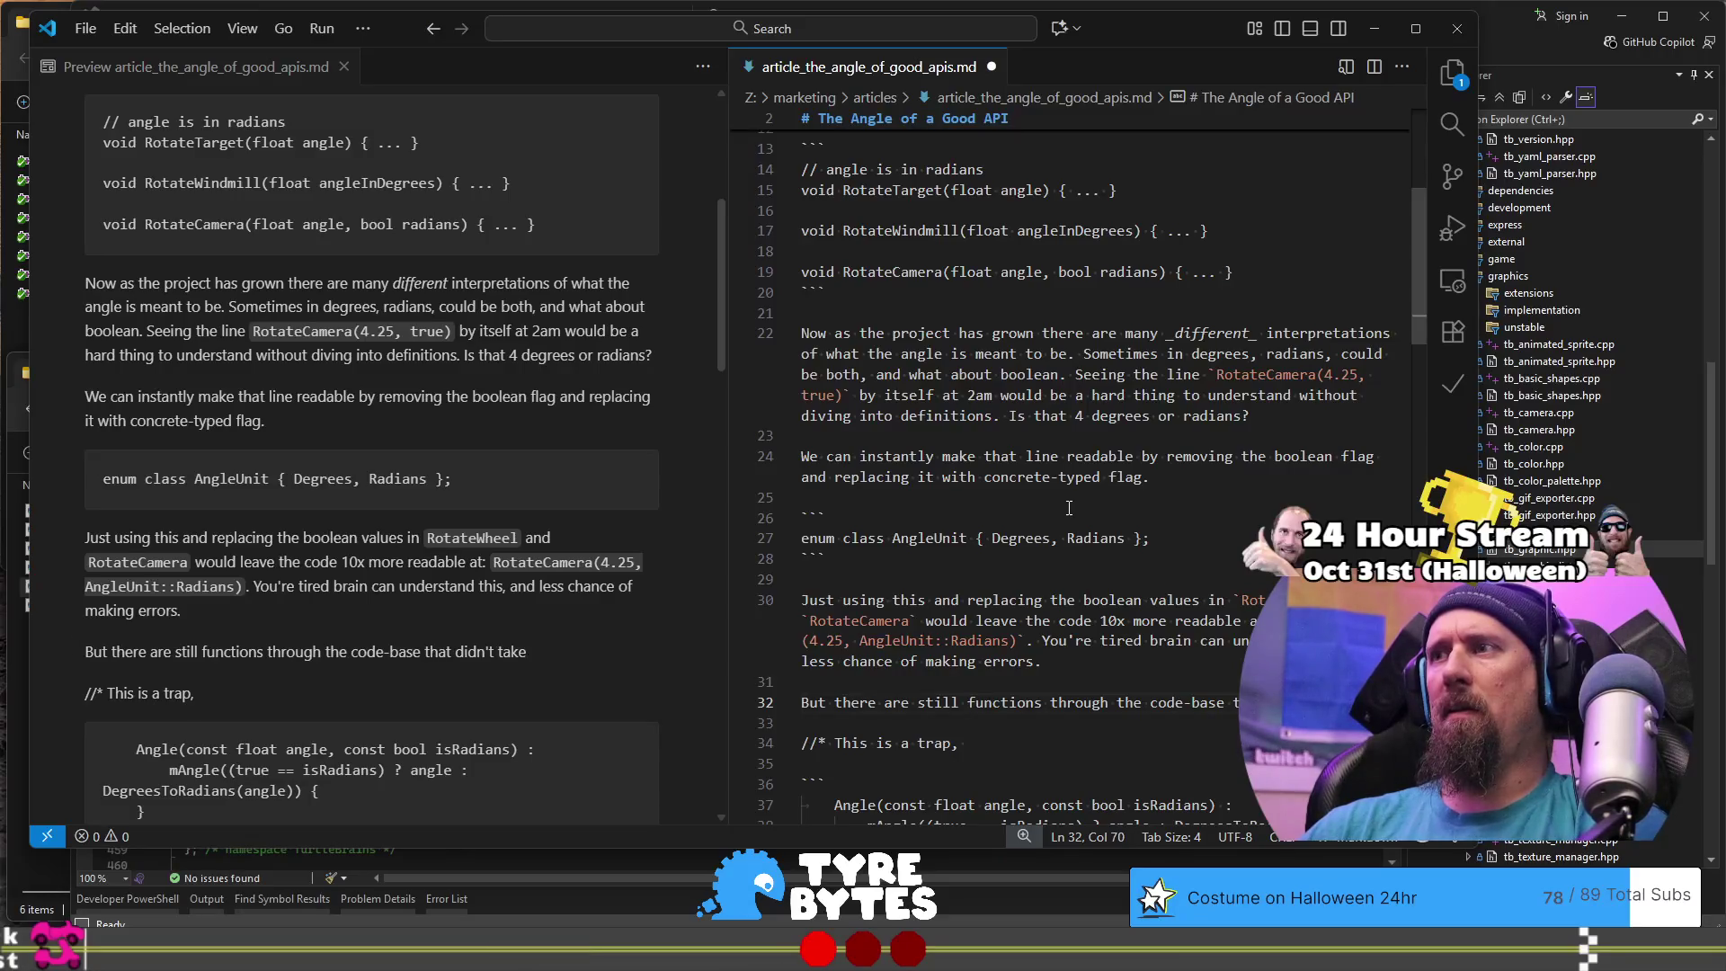
type("those fla")
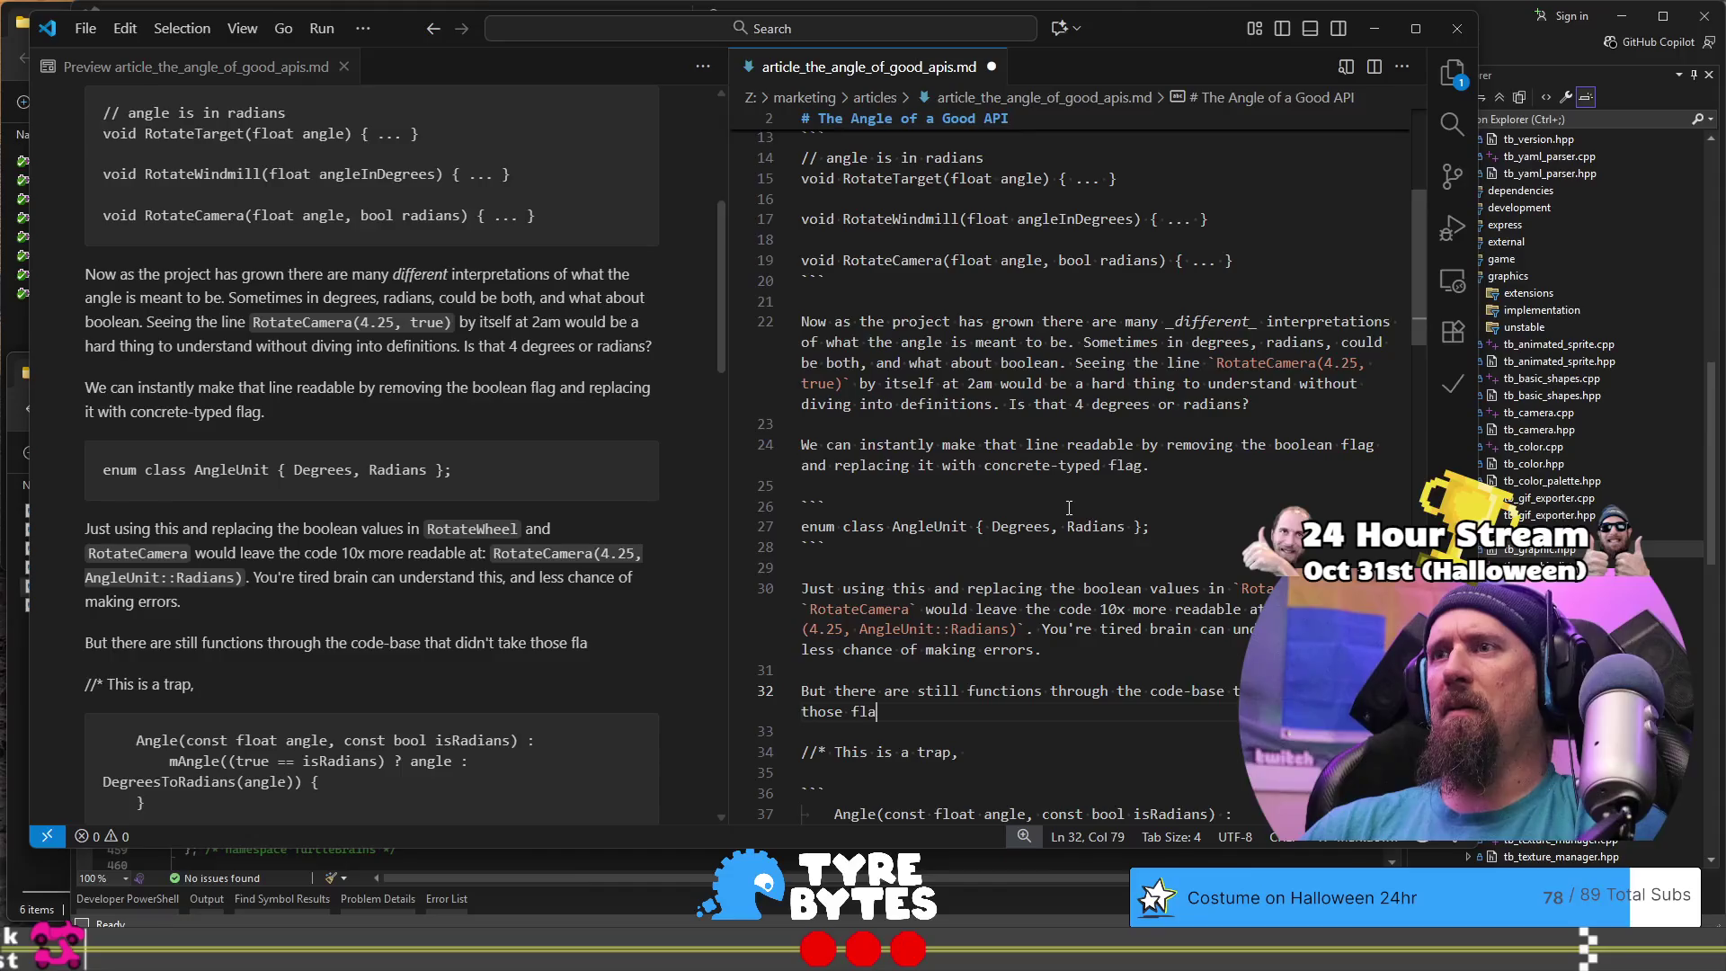
type("gs a")
key("BackSpace")
type("they a")
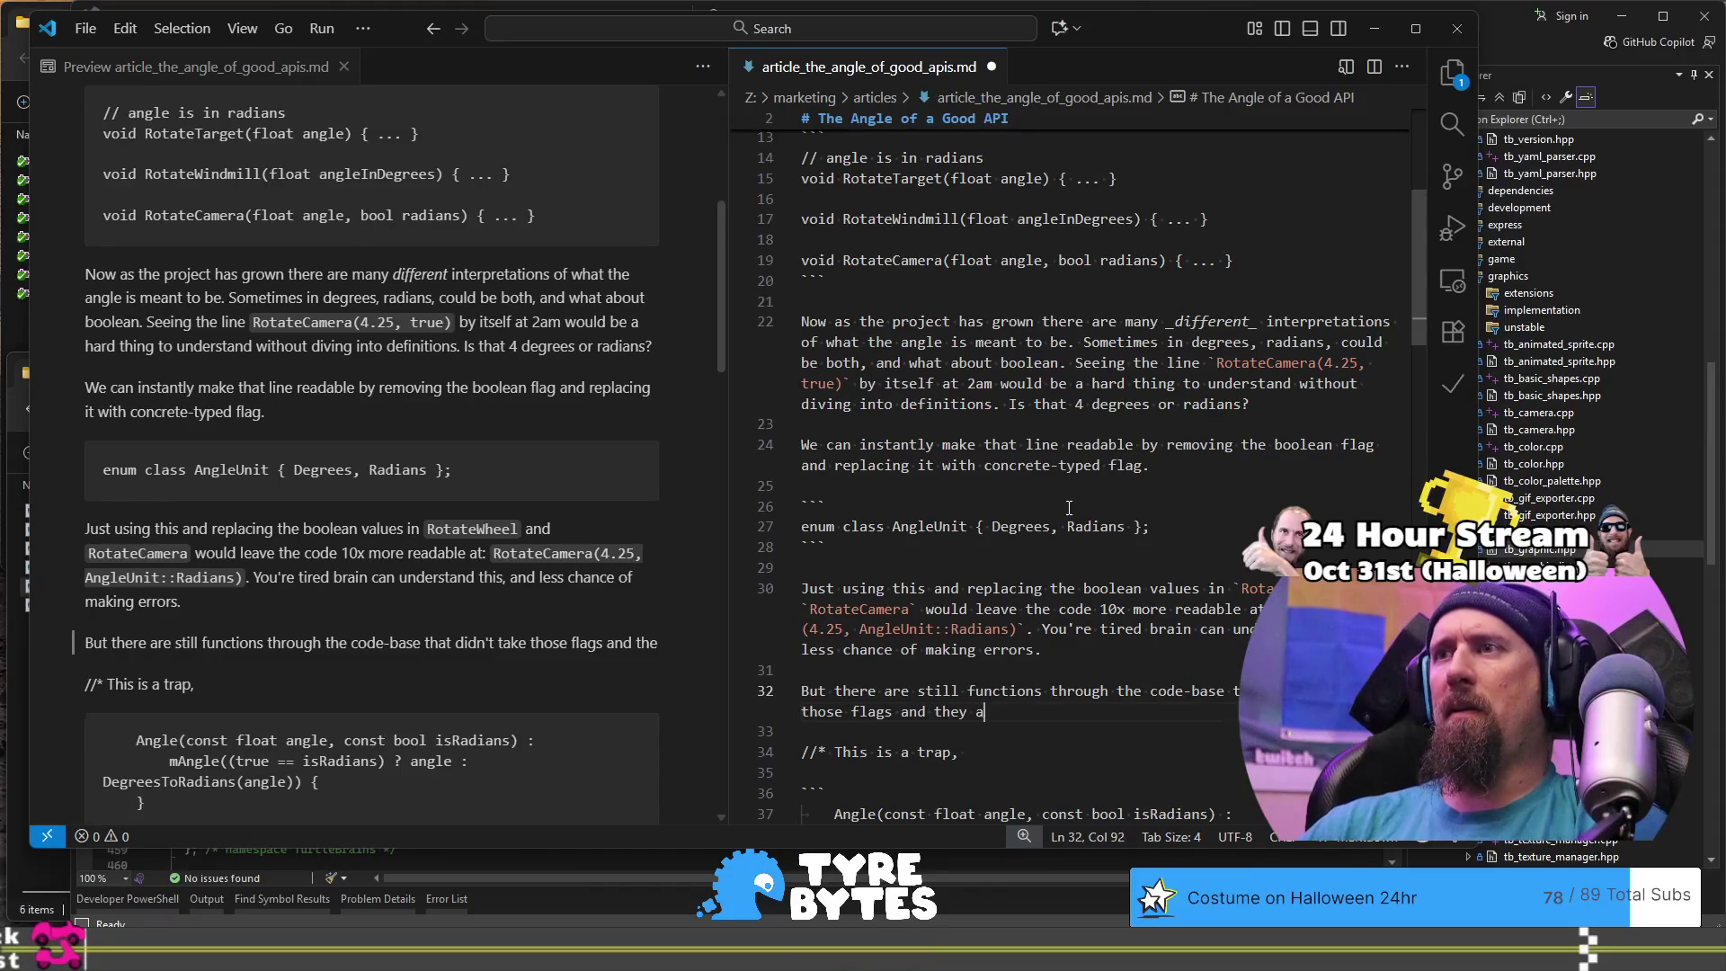
type("ren't all consisten")
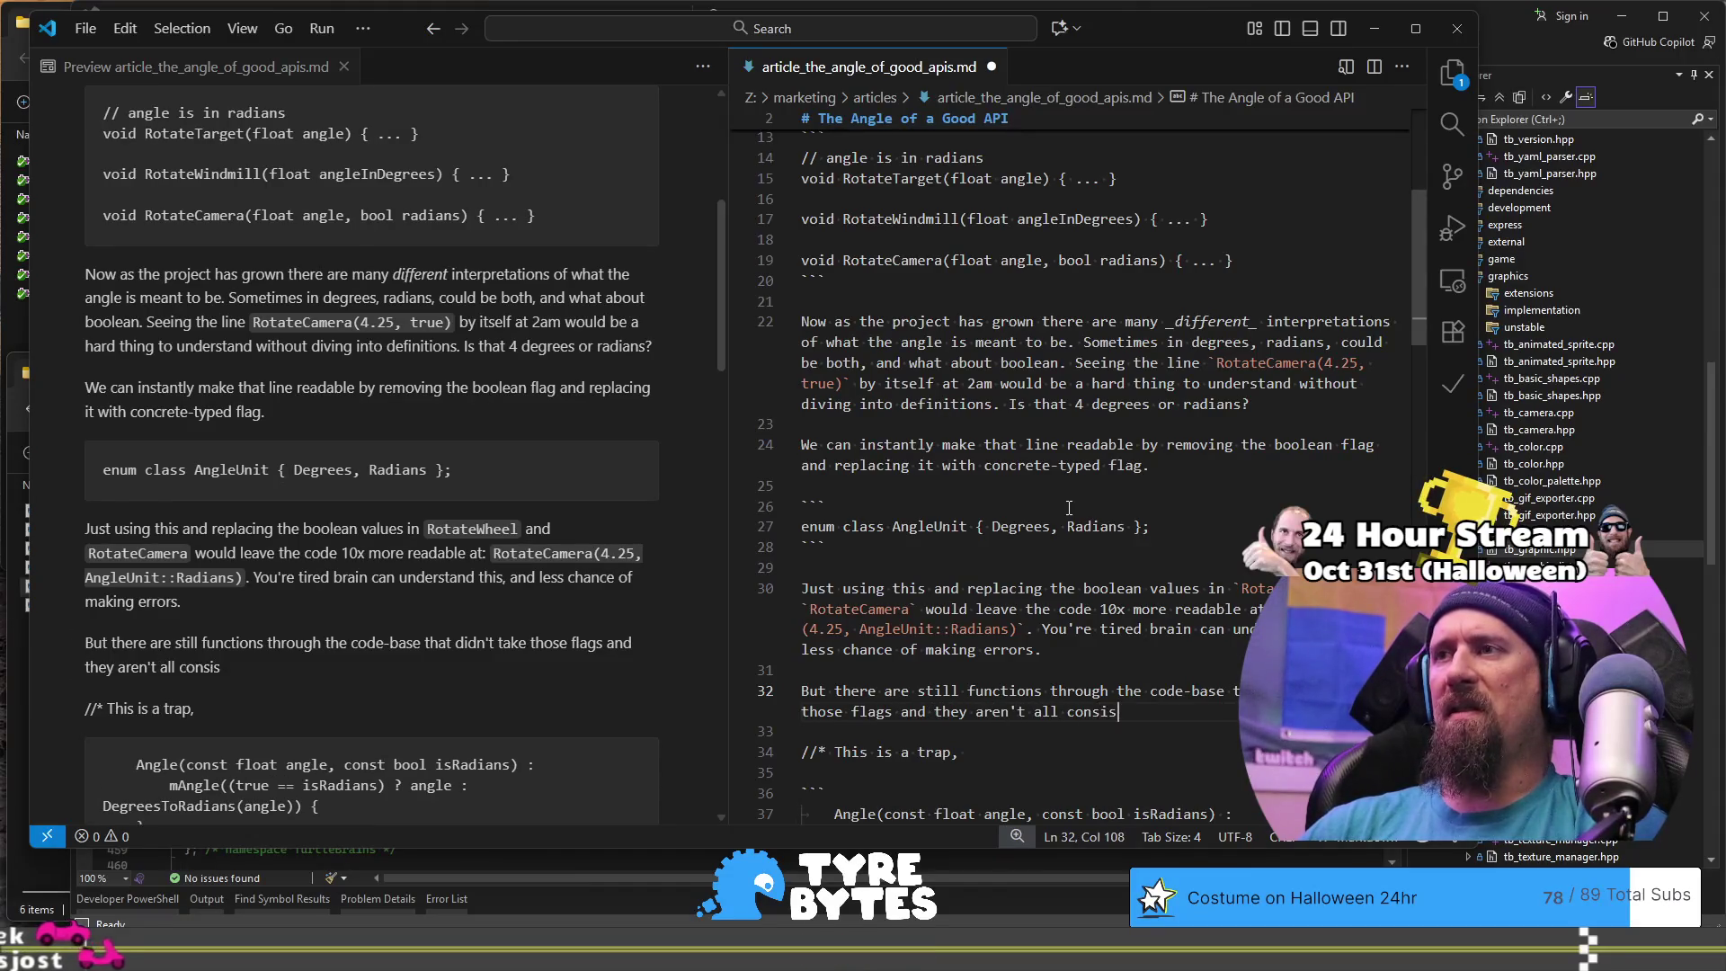
type("t. I")
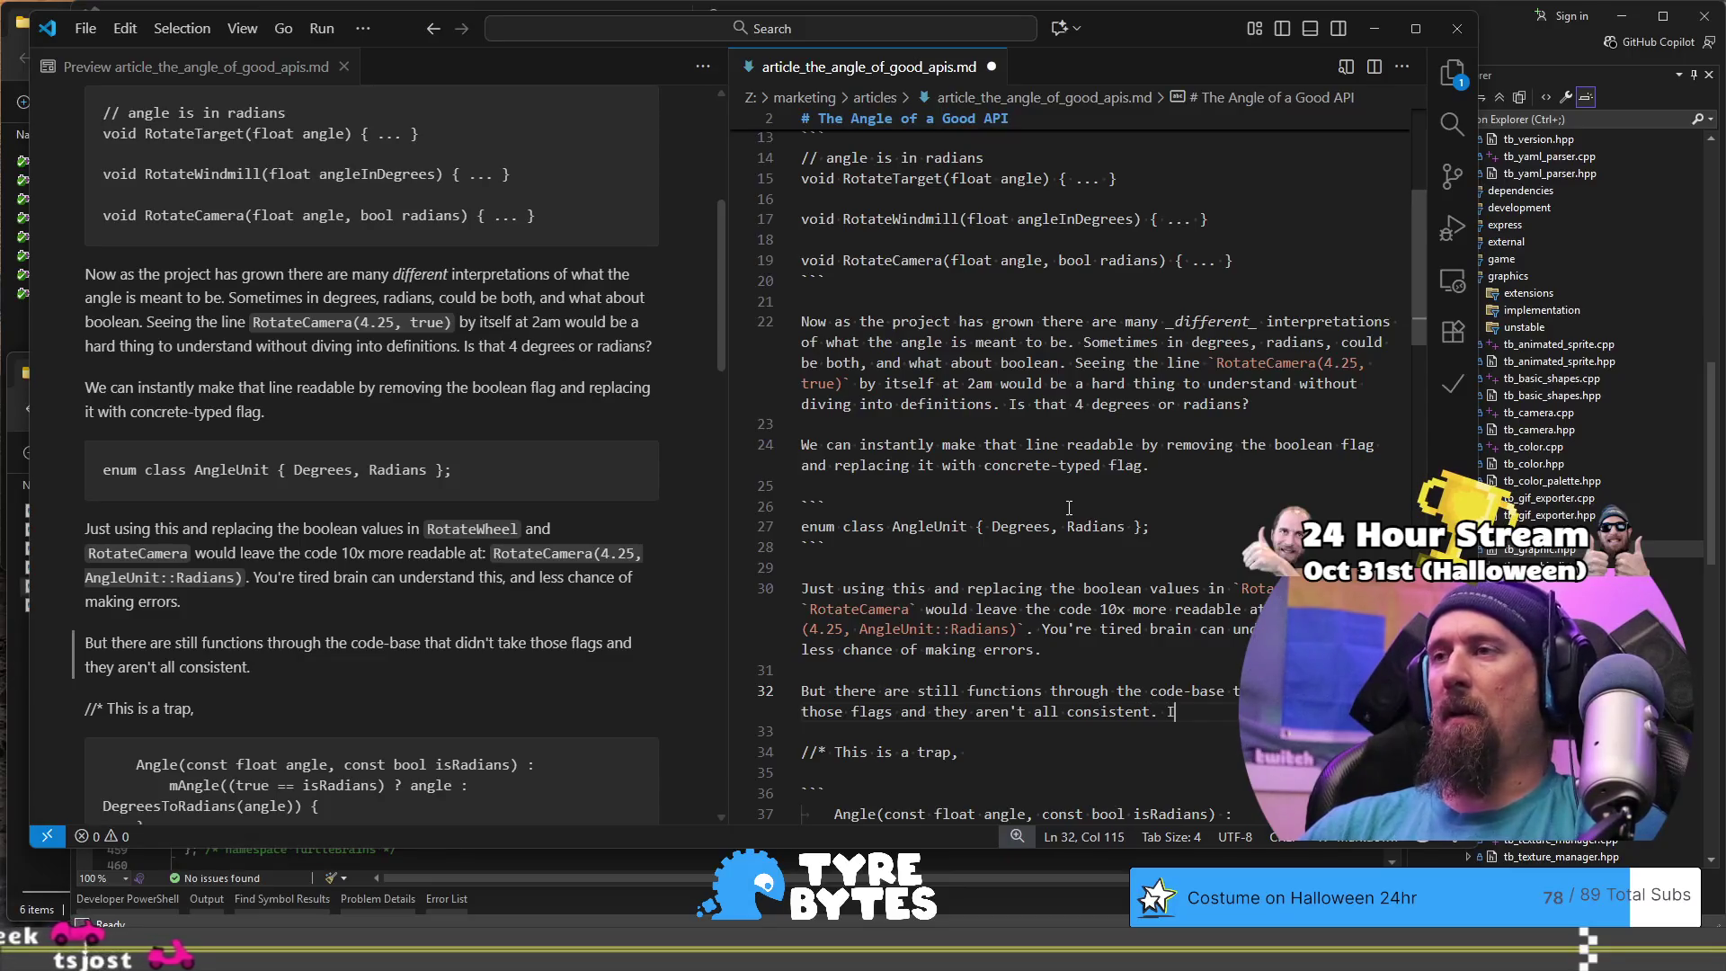
type(" preach ")
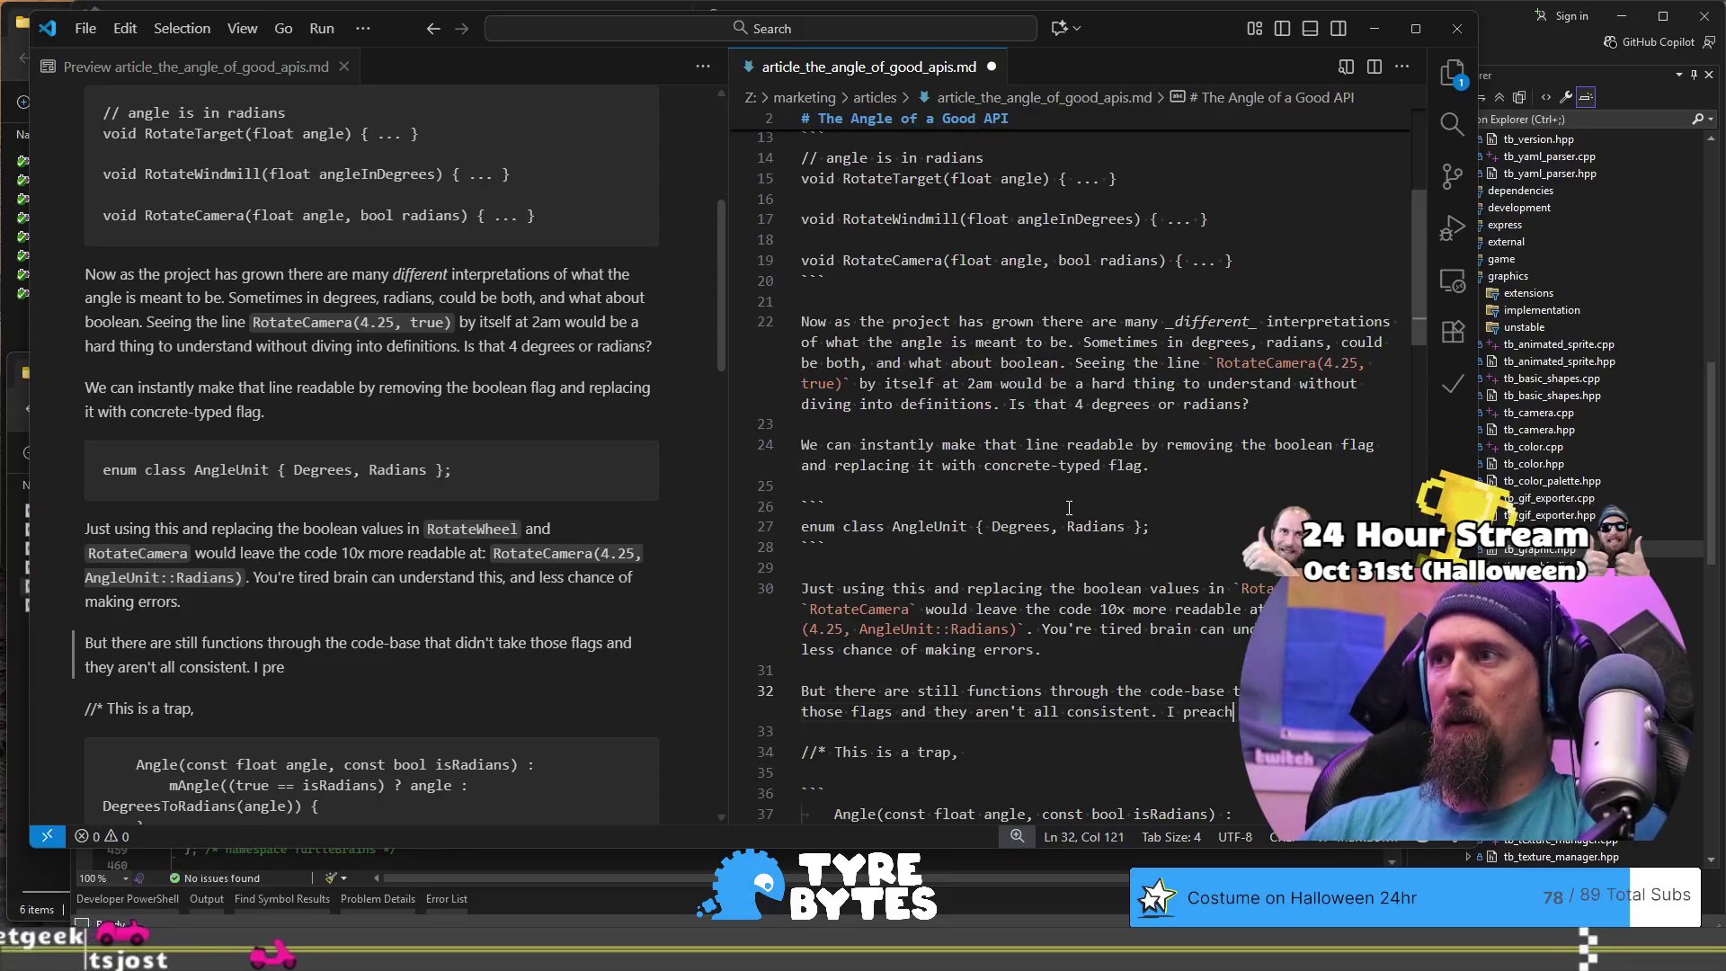
type("consi")
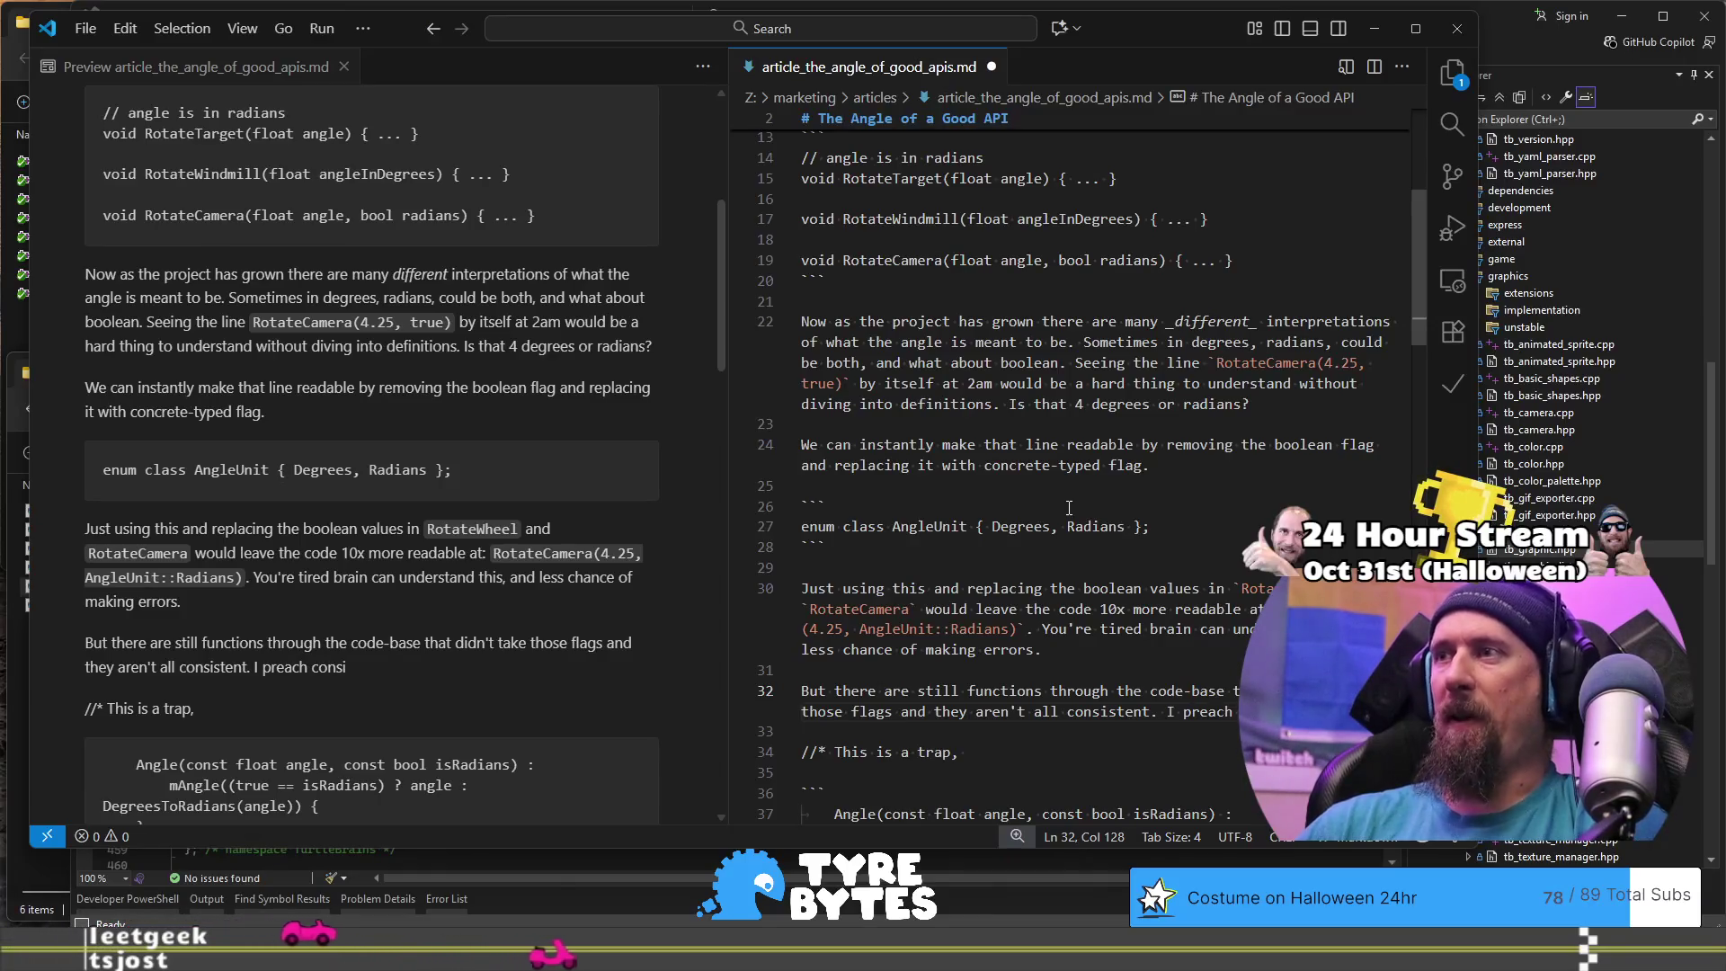
type("stency ")
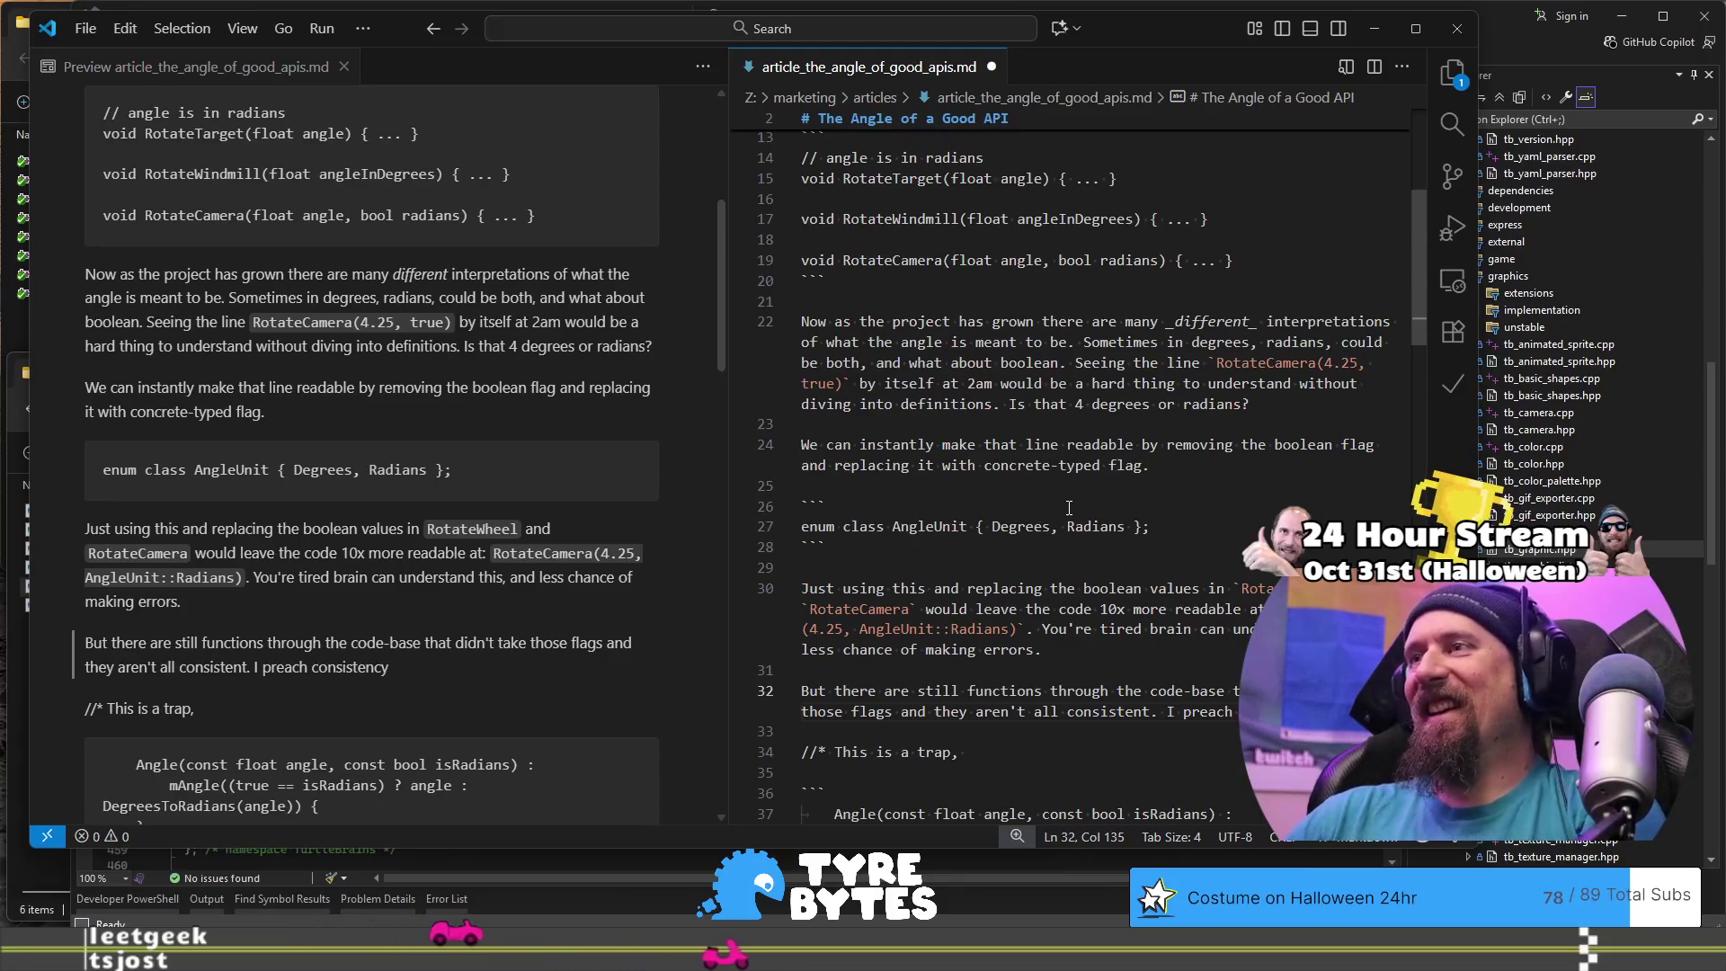
type("on")
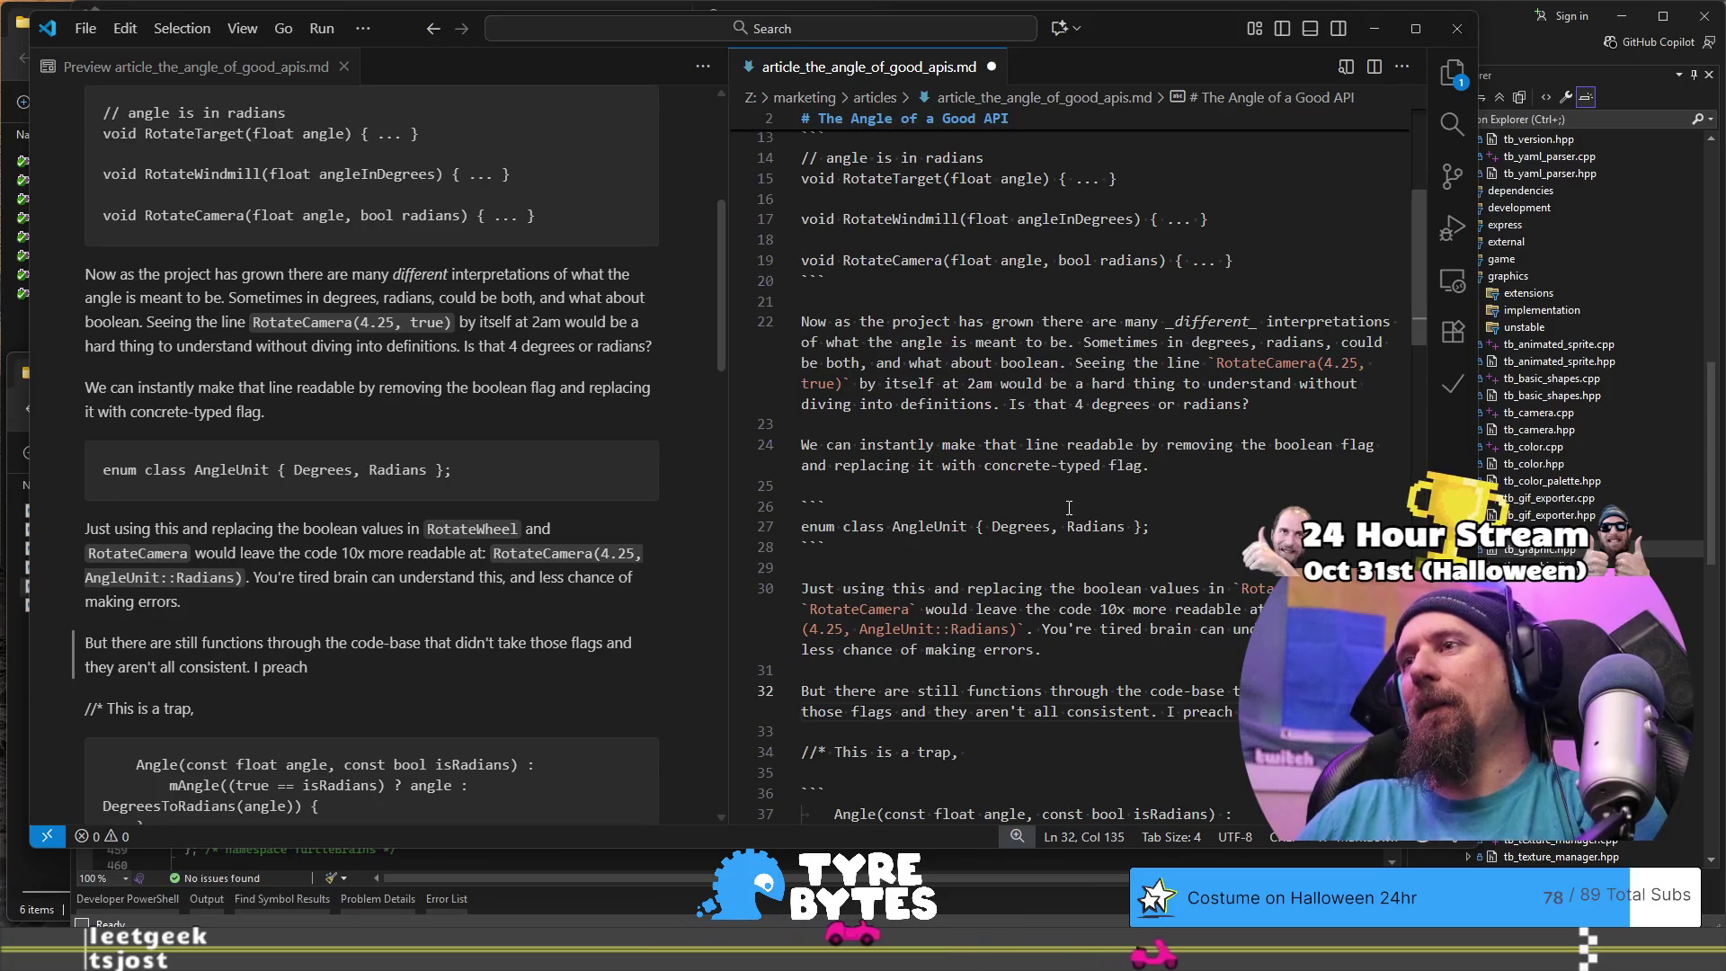
key("BackSpace")
type("in my stream")
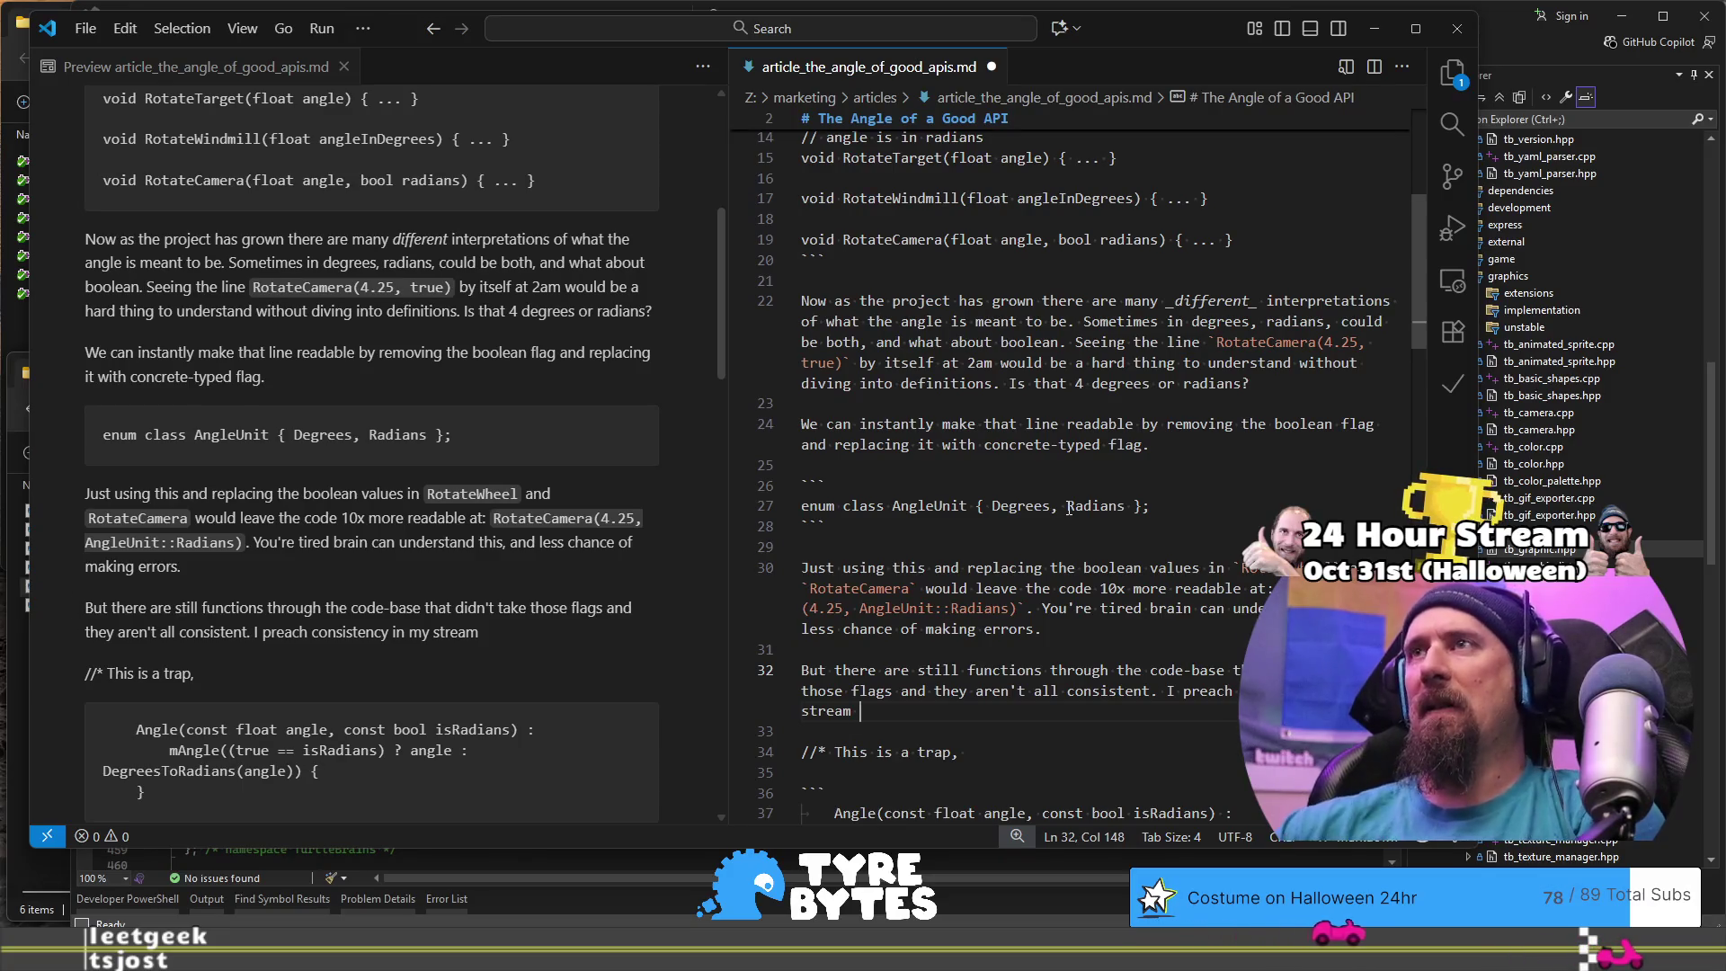
Step: Rework the sentence ending so 'my gamedev livestream' starts a Markdown link bracket
scroll(1069, 508, "up", 6)
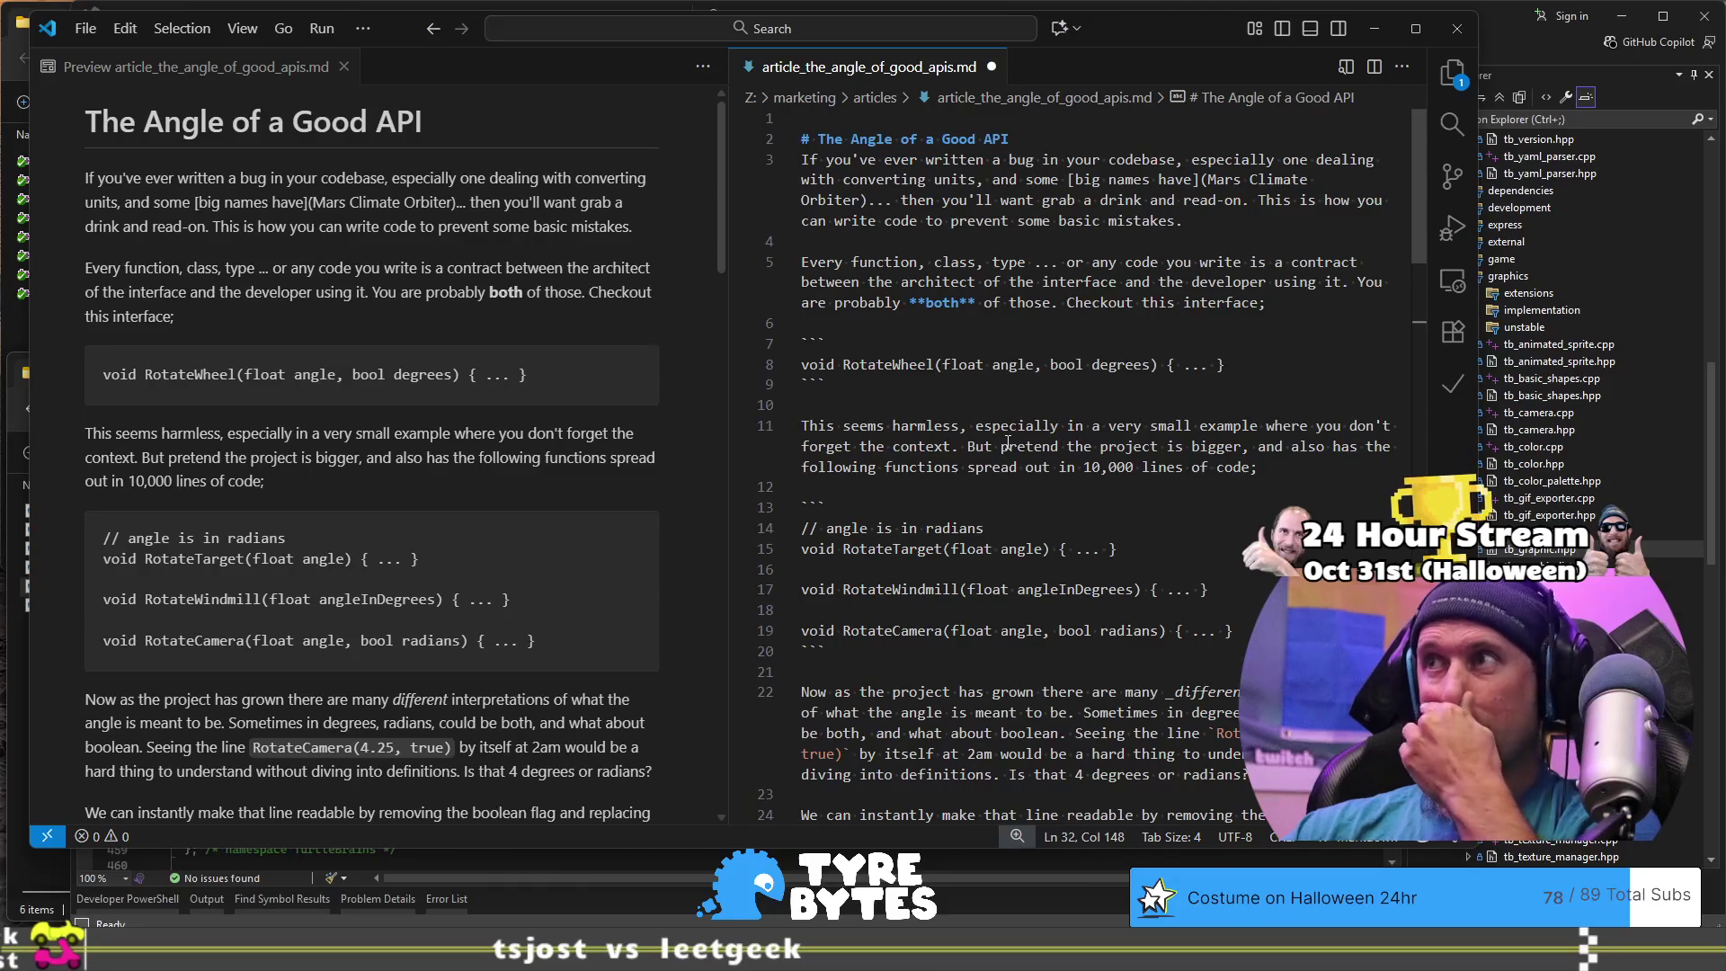
scroll(1091, 451, "down", 5)
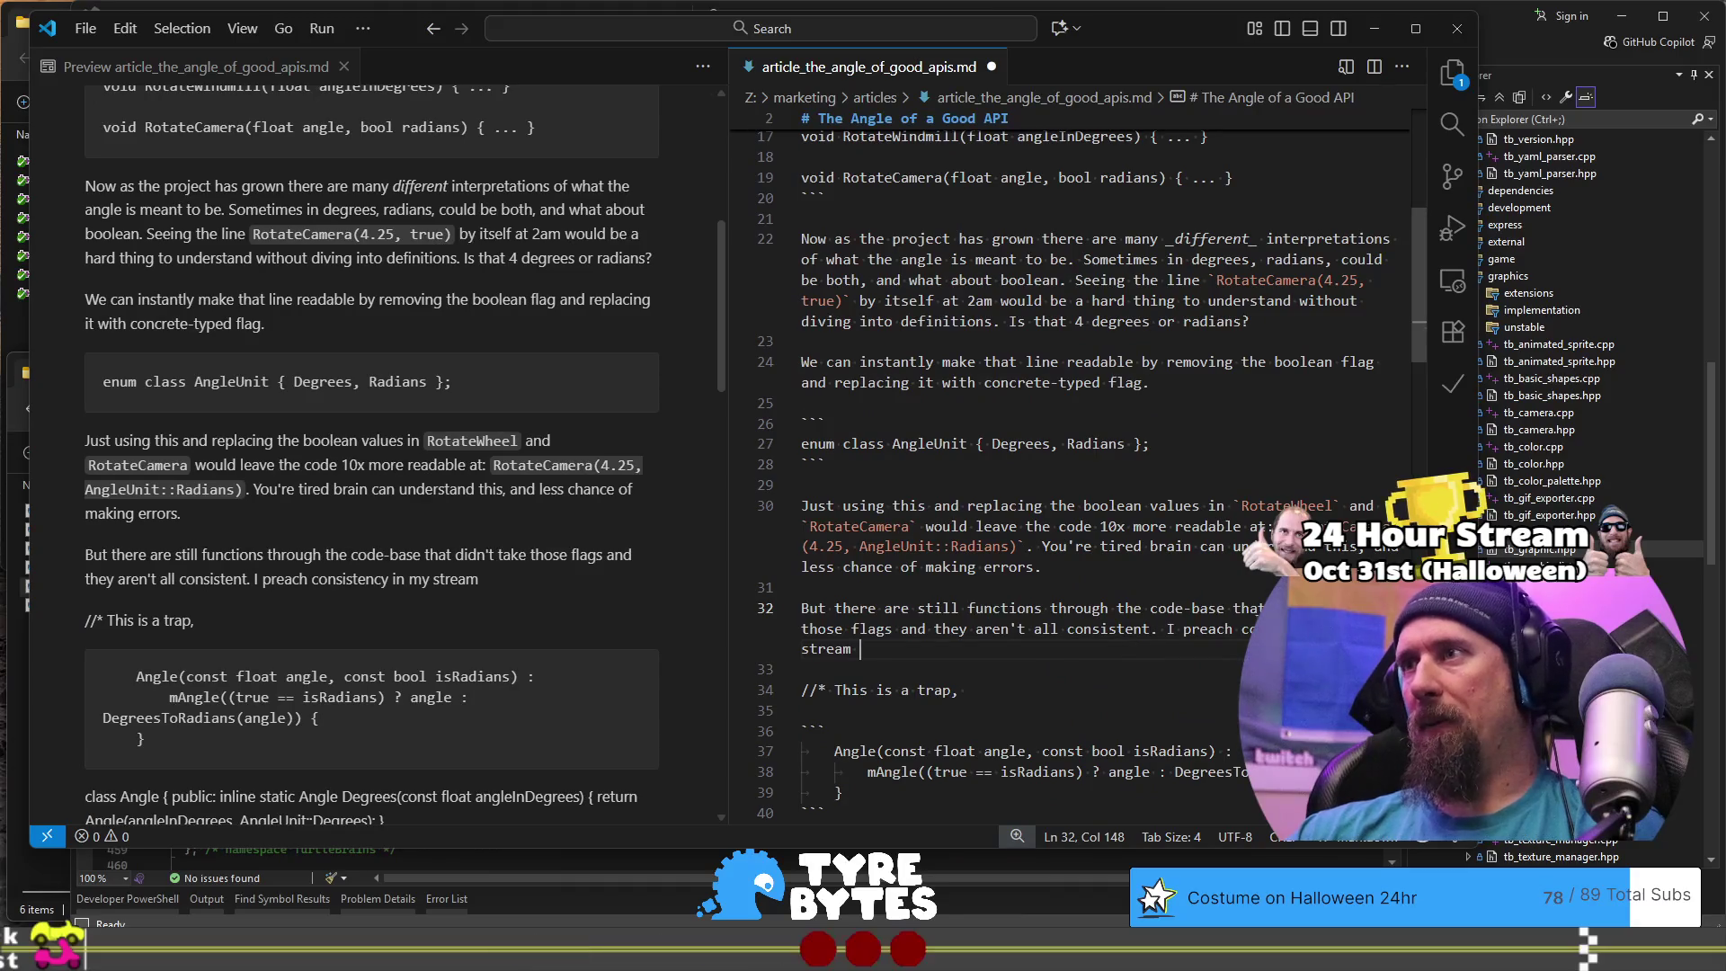
left_click(1168, 627)
scroll(1096, 496, "up", 5)
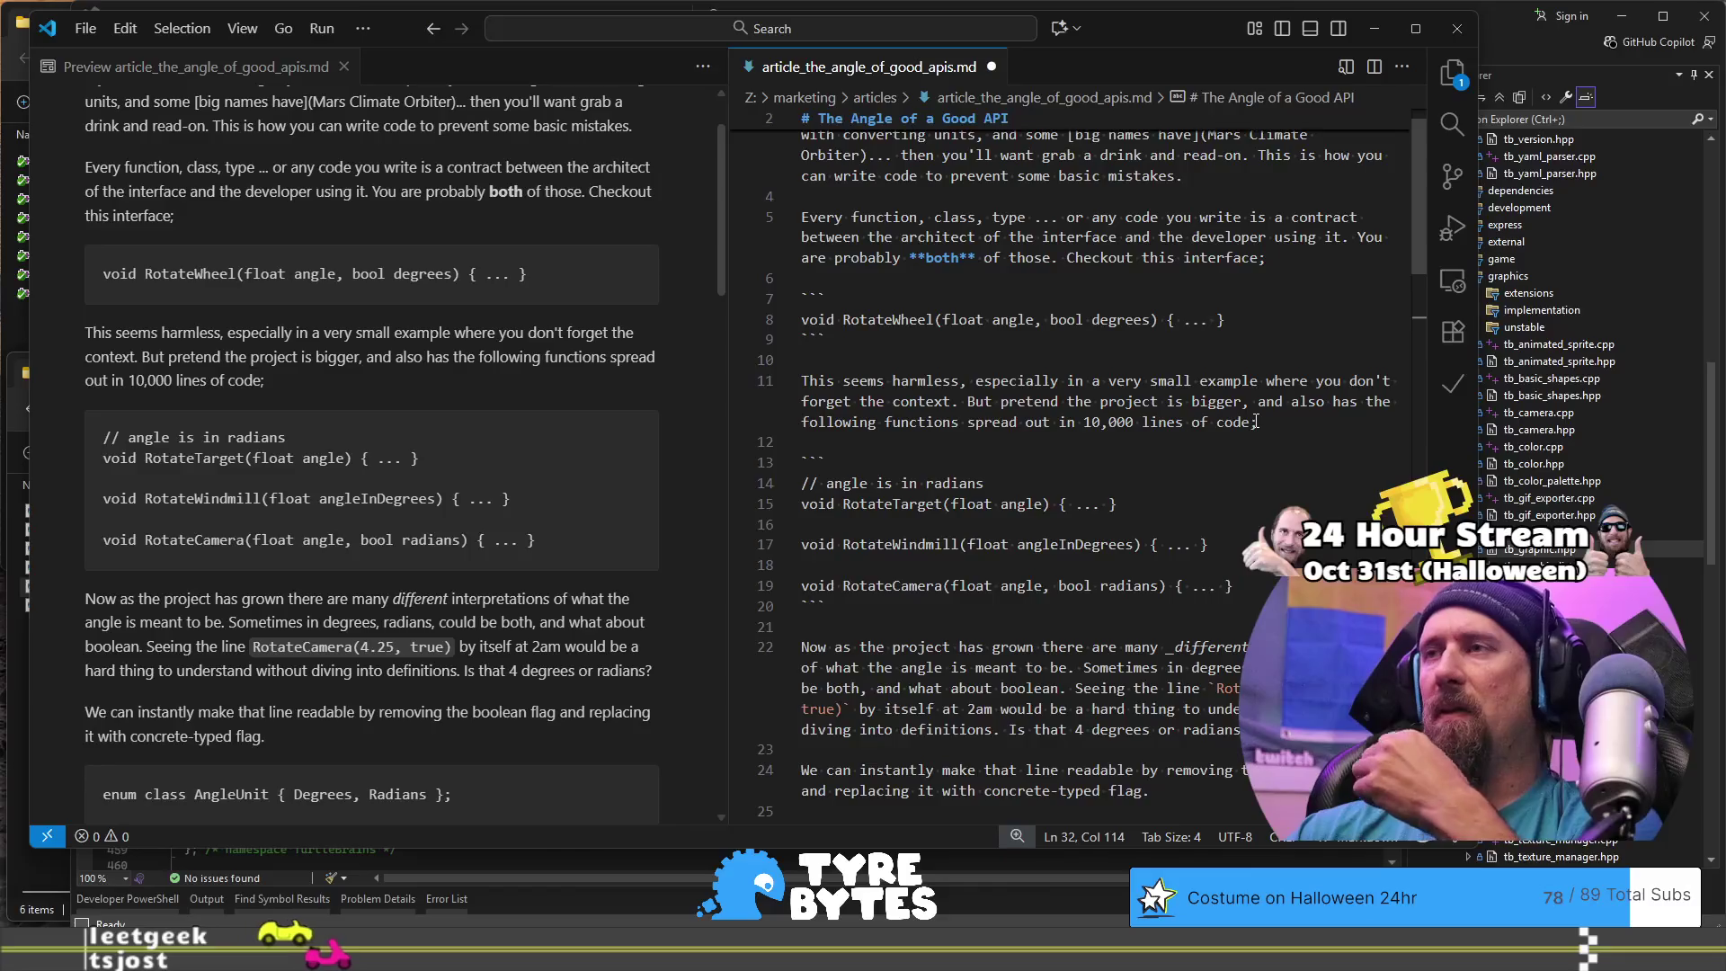
scroll(1211, 456, "down", 2)
scroll(1205, 455, "down", 2)
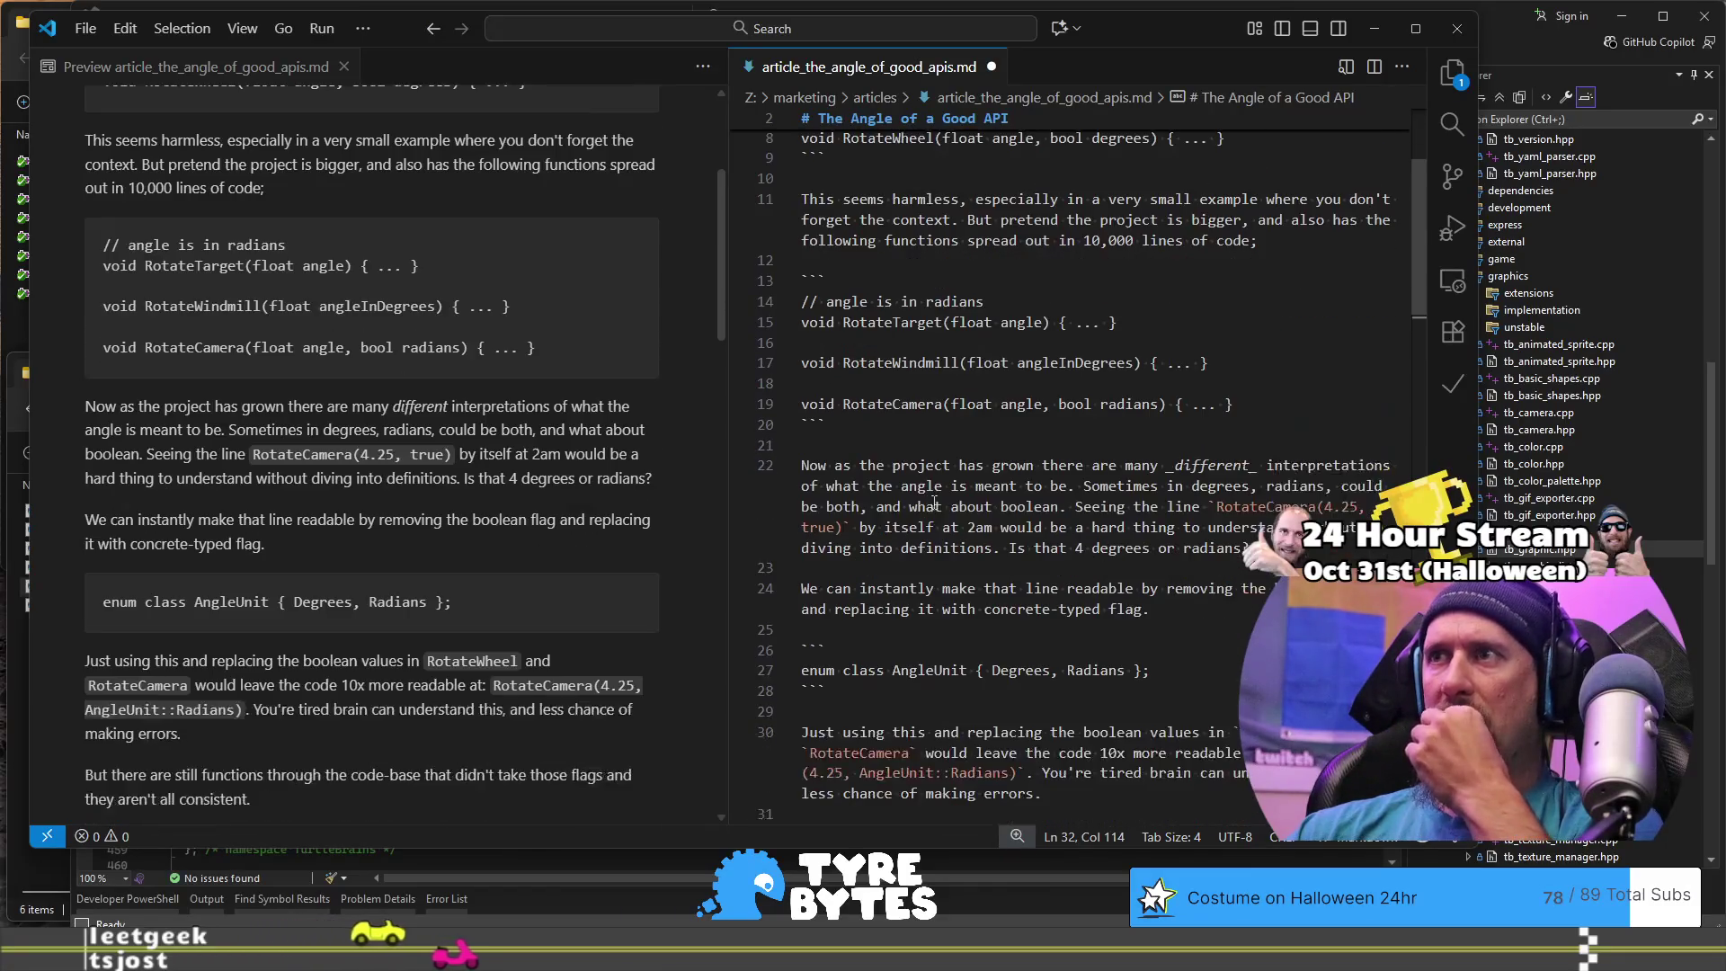
scroll(1195, 456, "down", 8)
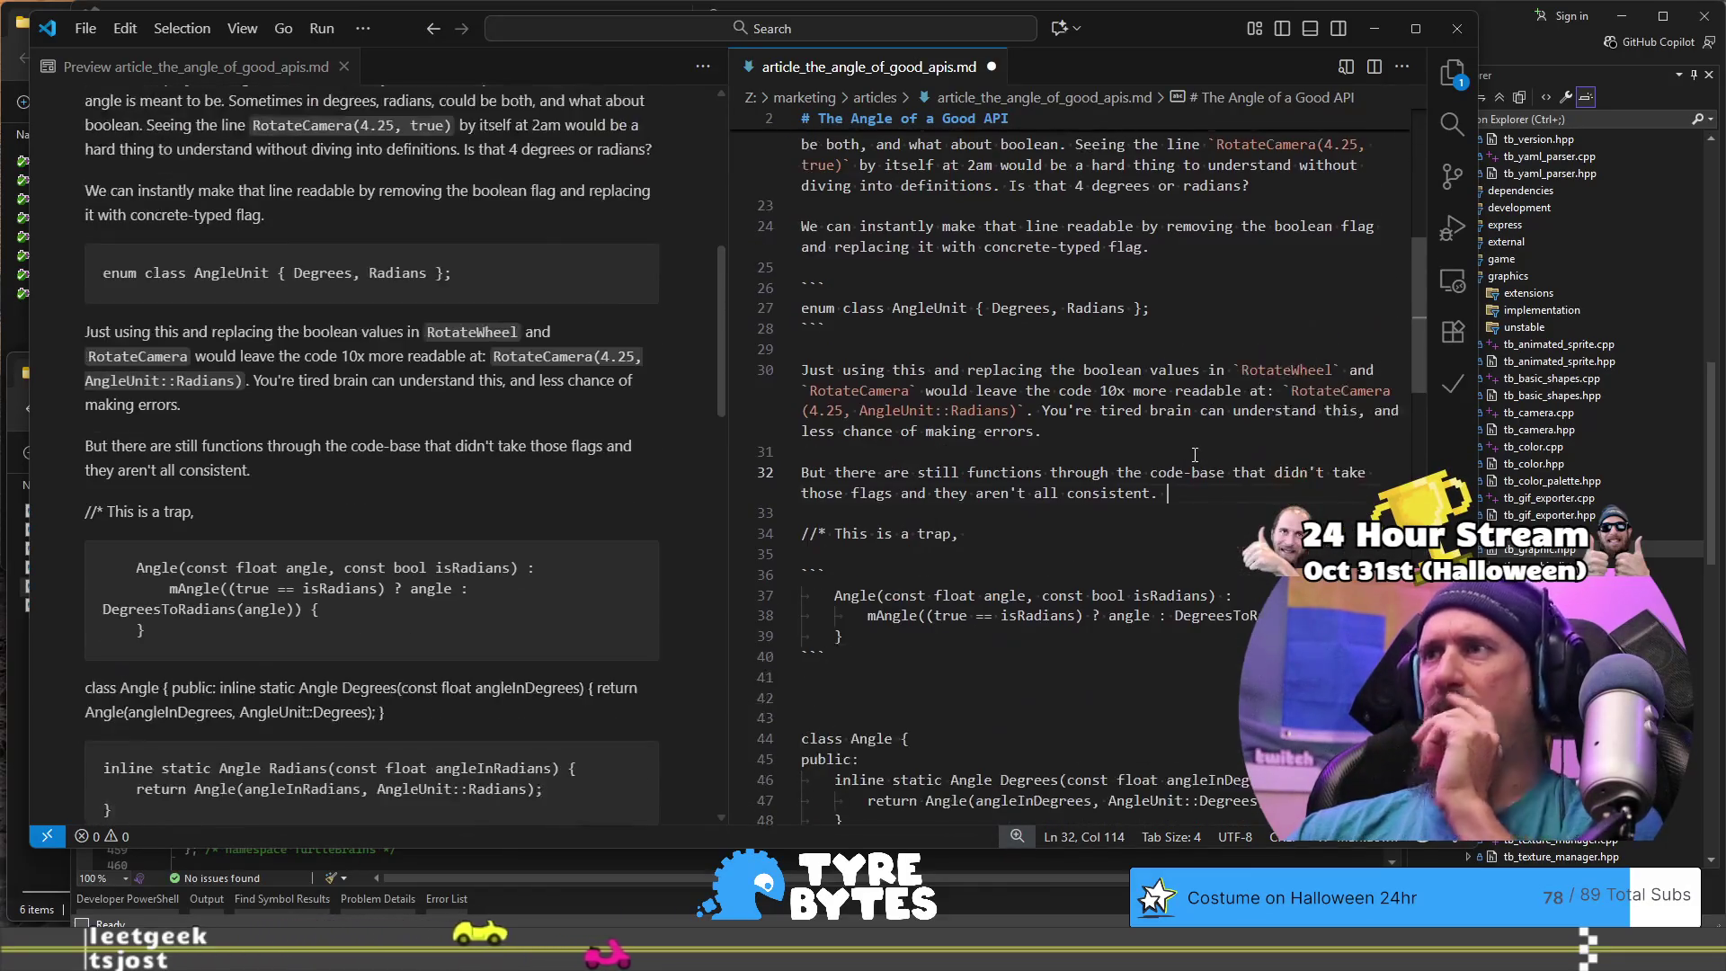
key("ctrl+z")
key("Right")
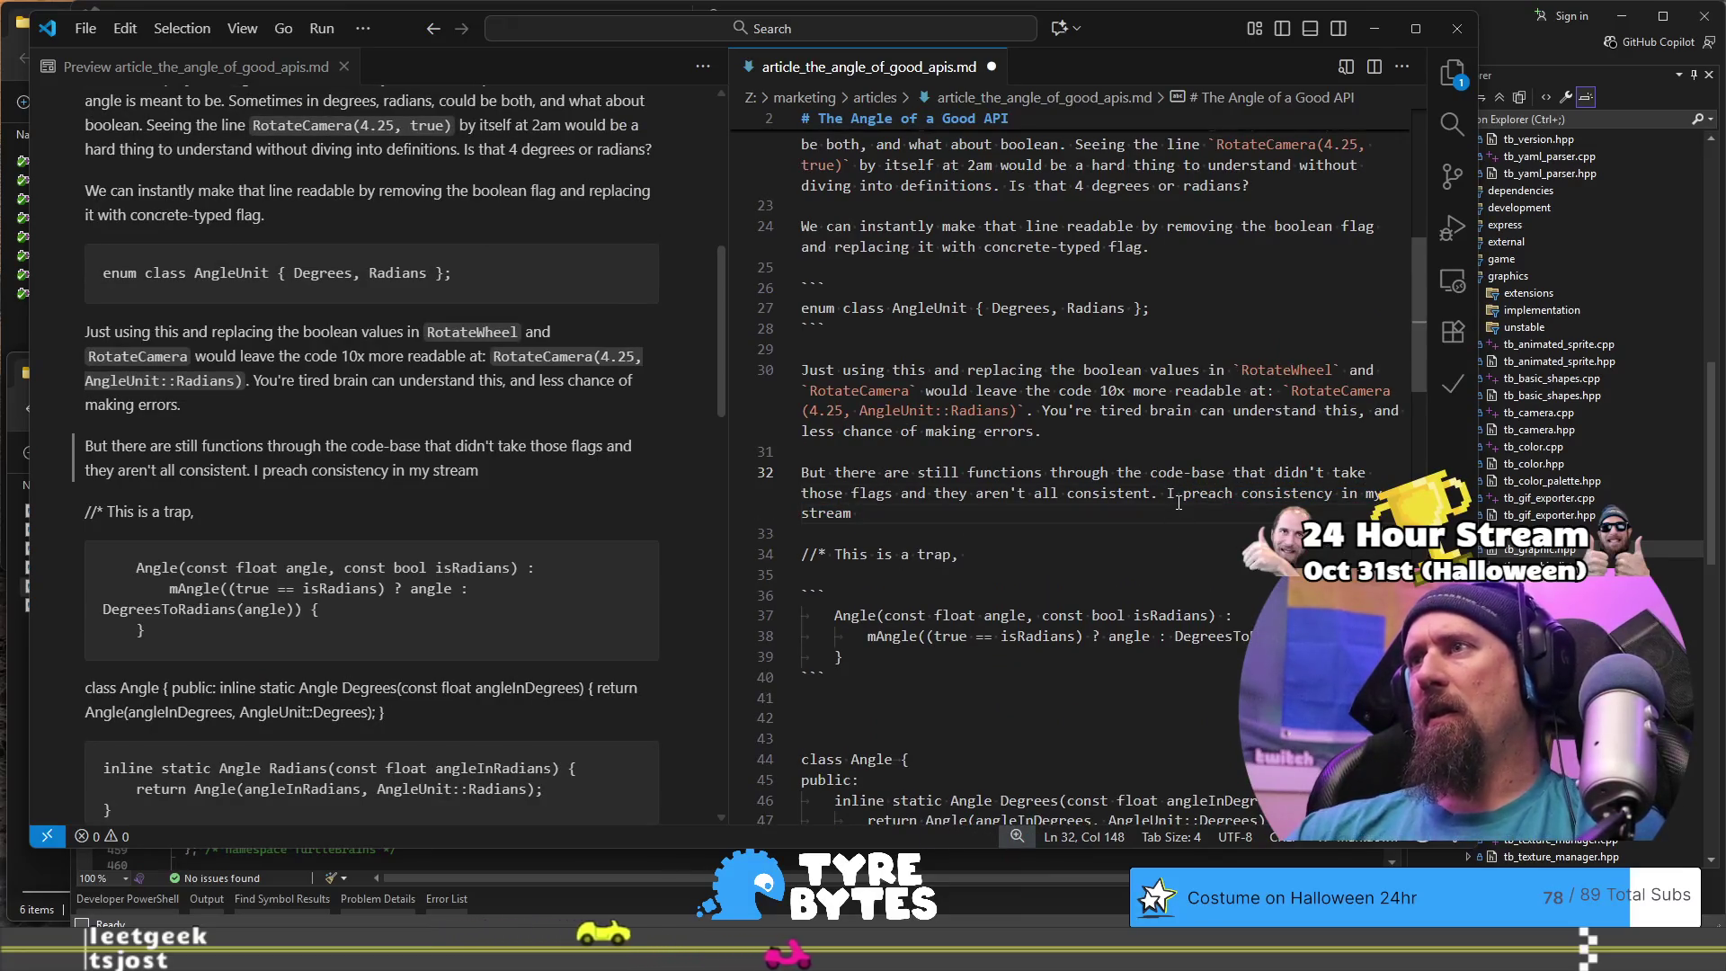
key("ctrl+Left")
key("ctrl+Left")
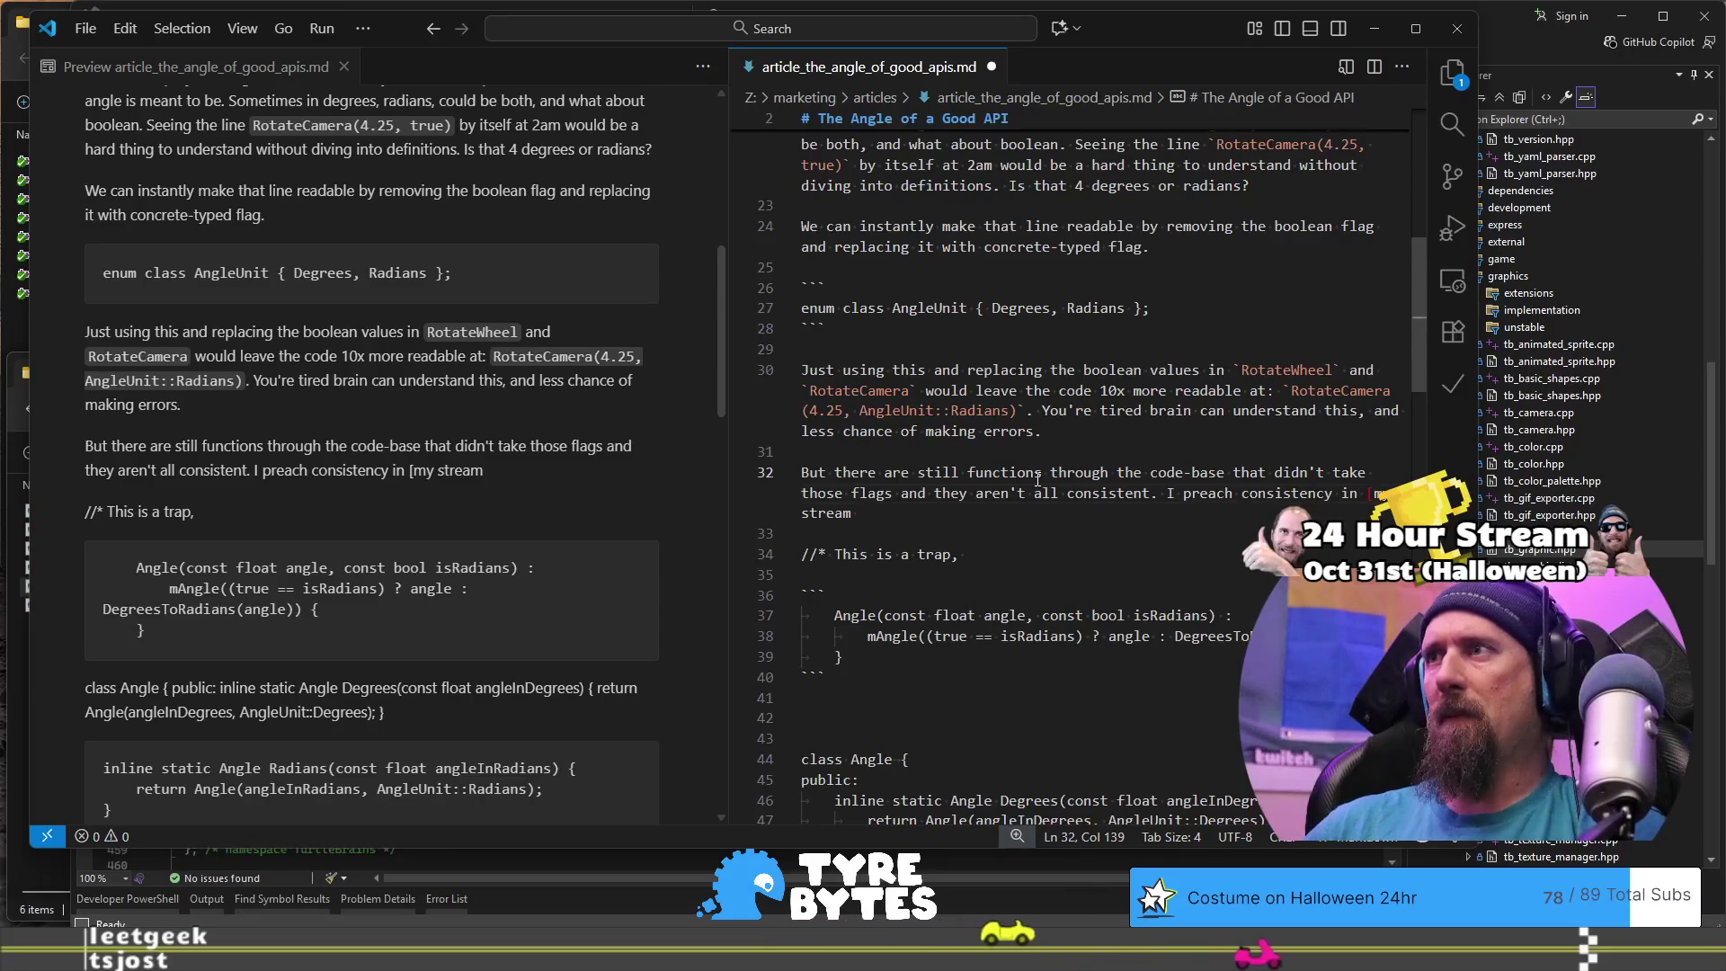
key("BackSpace")
type("gamedev live")
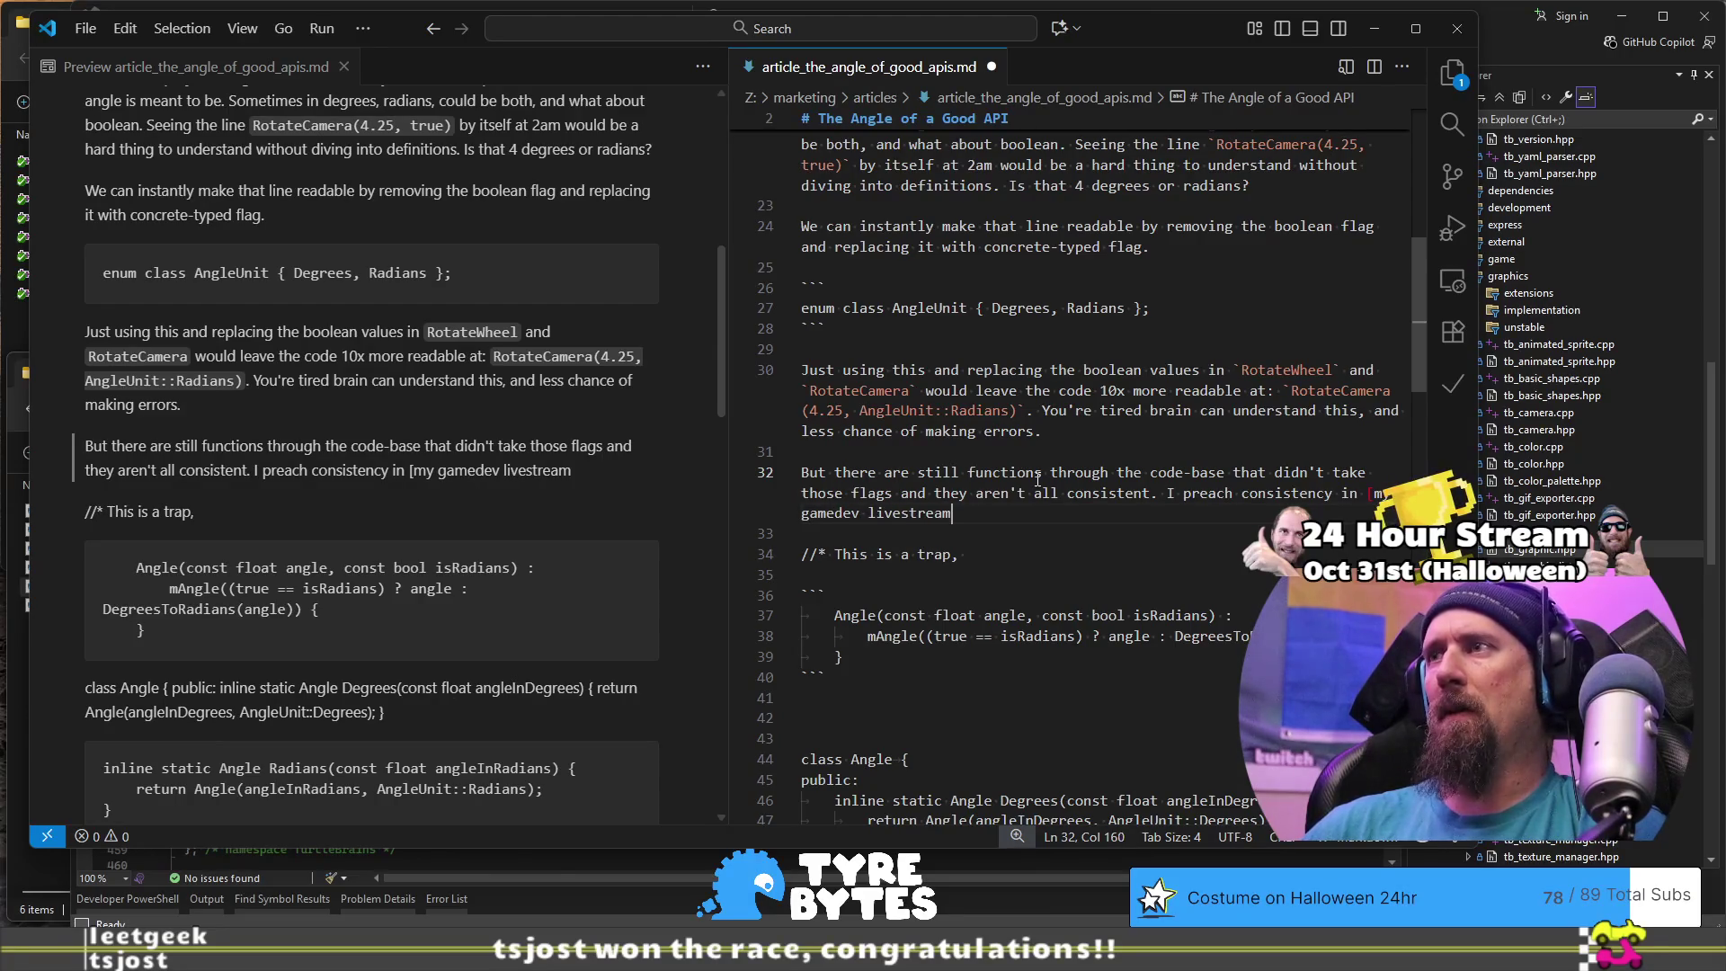
Step: Close the livestream link with its https URL and continue with 'but things happen, especially in teams'
type("] ")
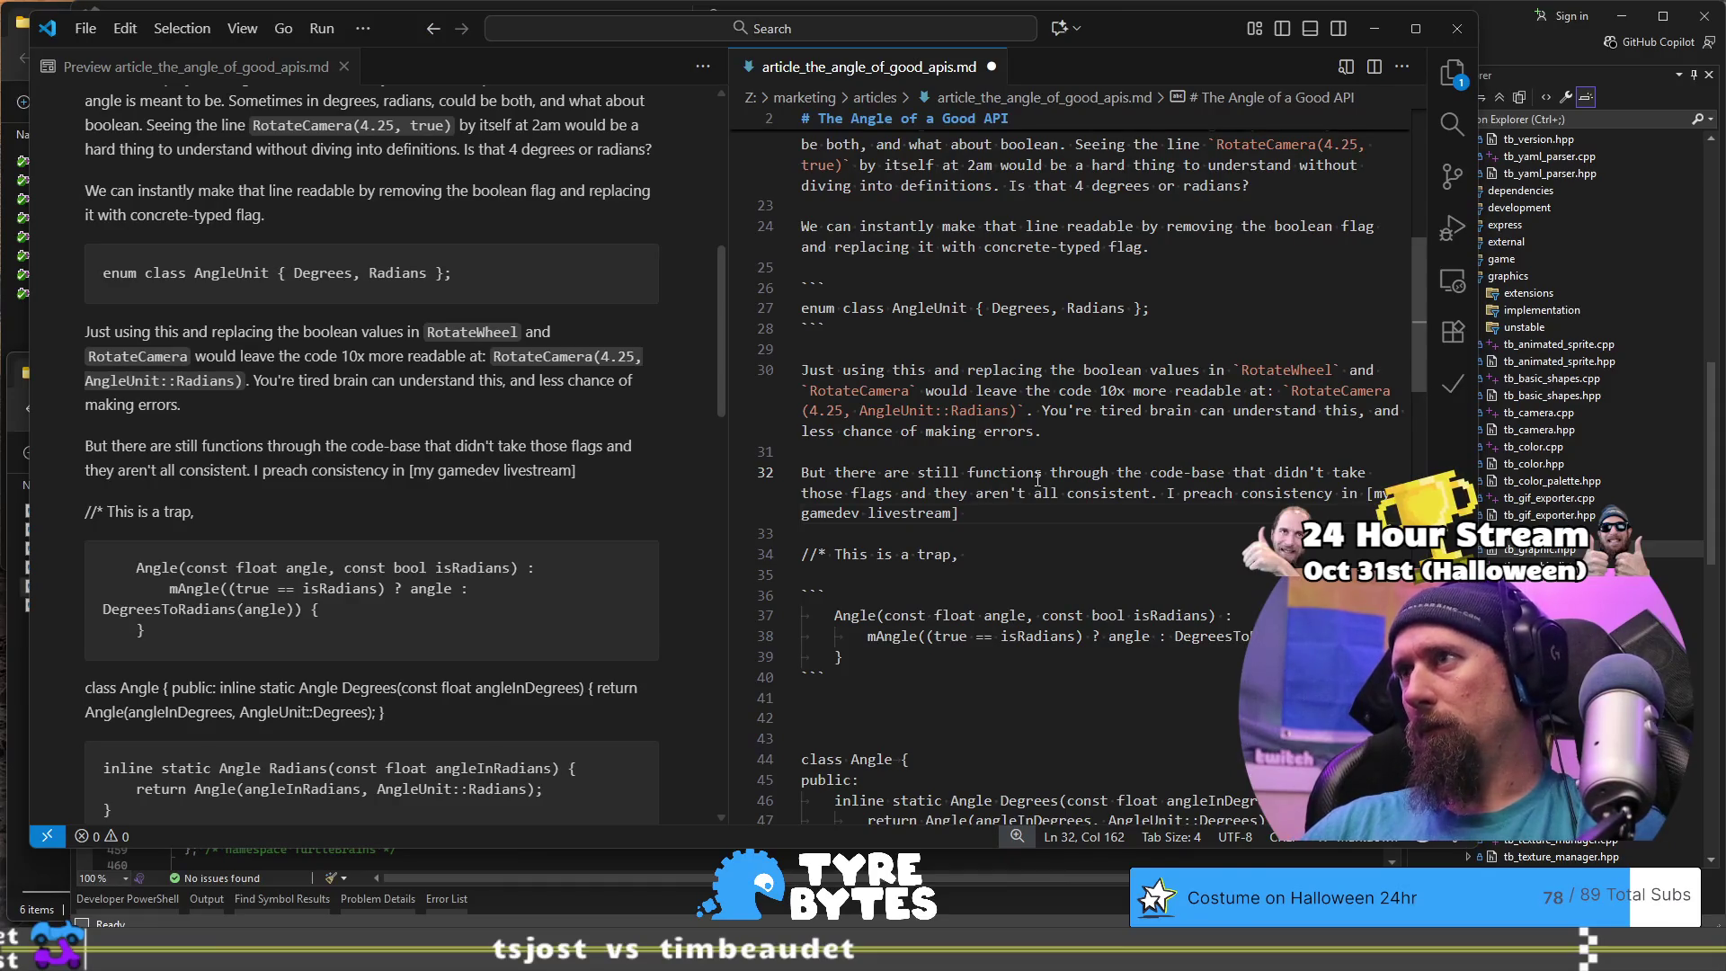
type("()")
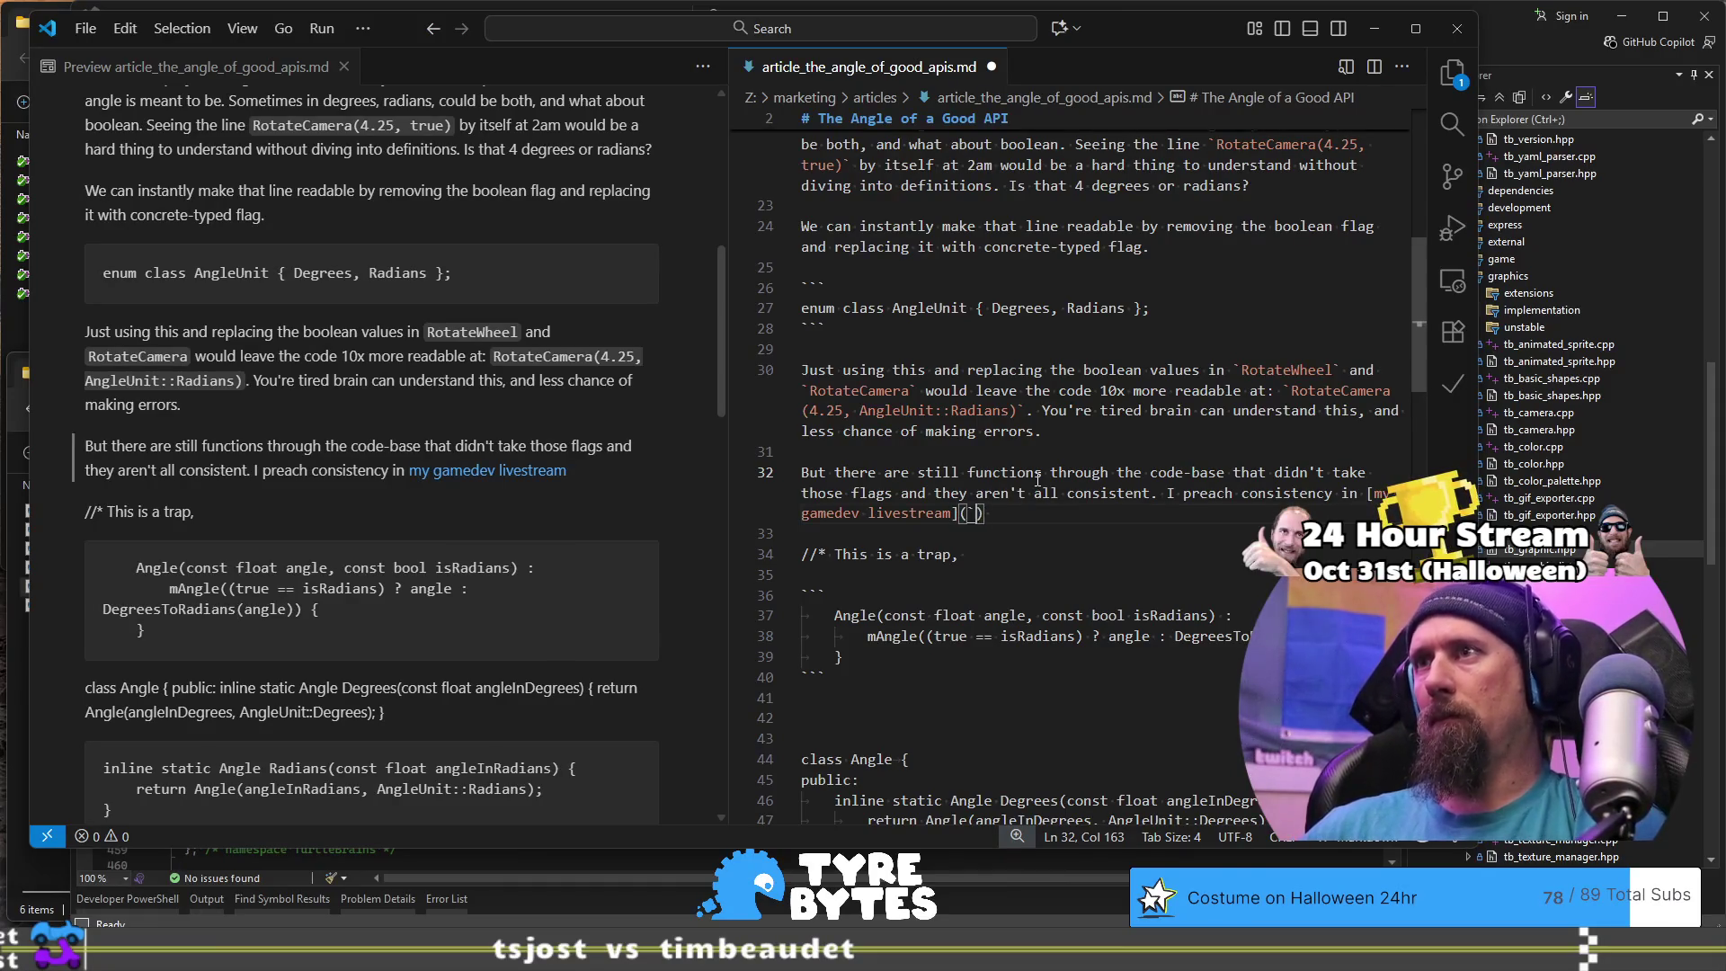
type("https://www.twitch.tv/timbeaude")
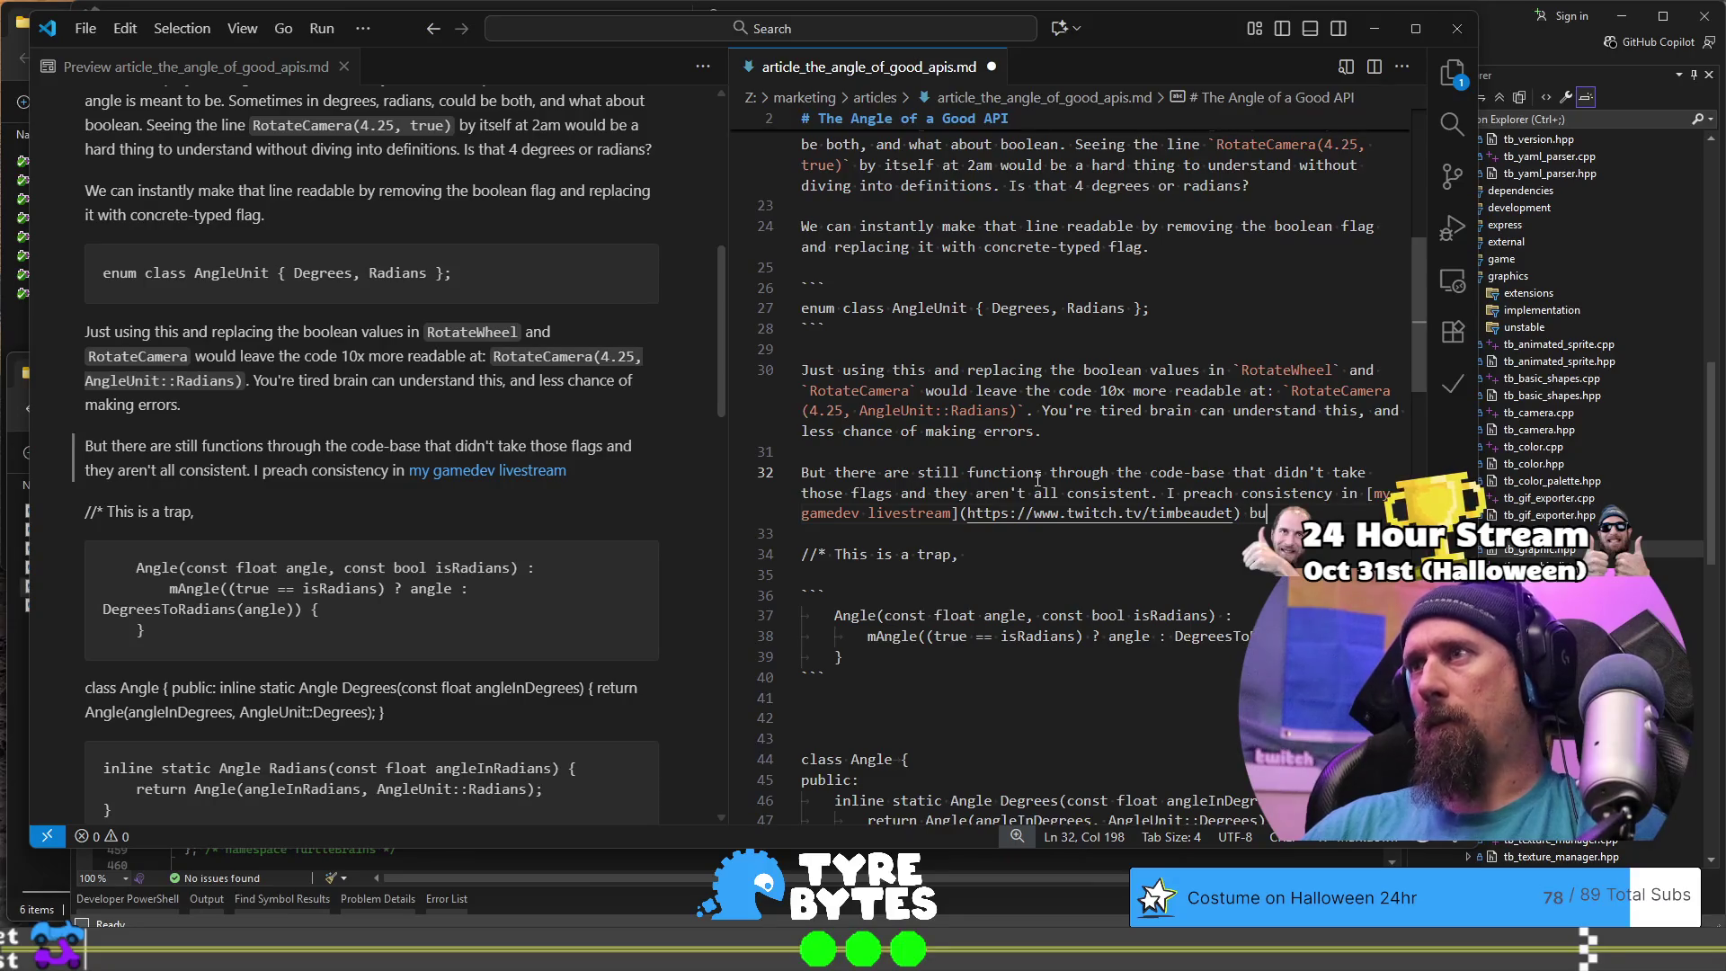
type("t")
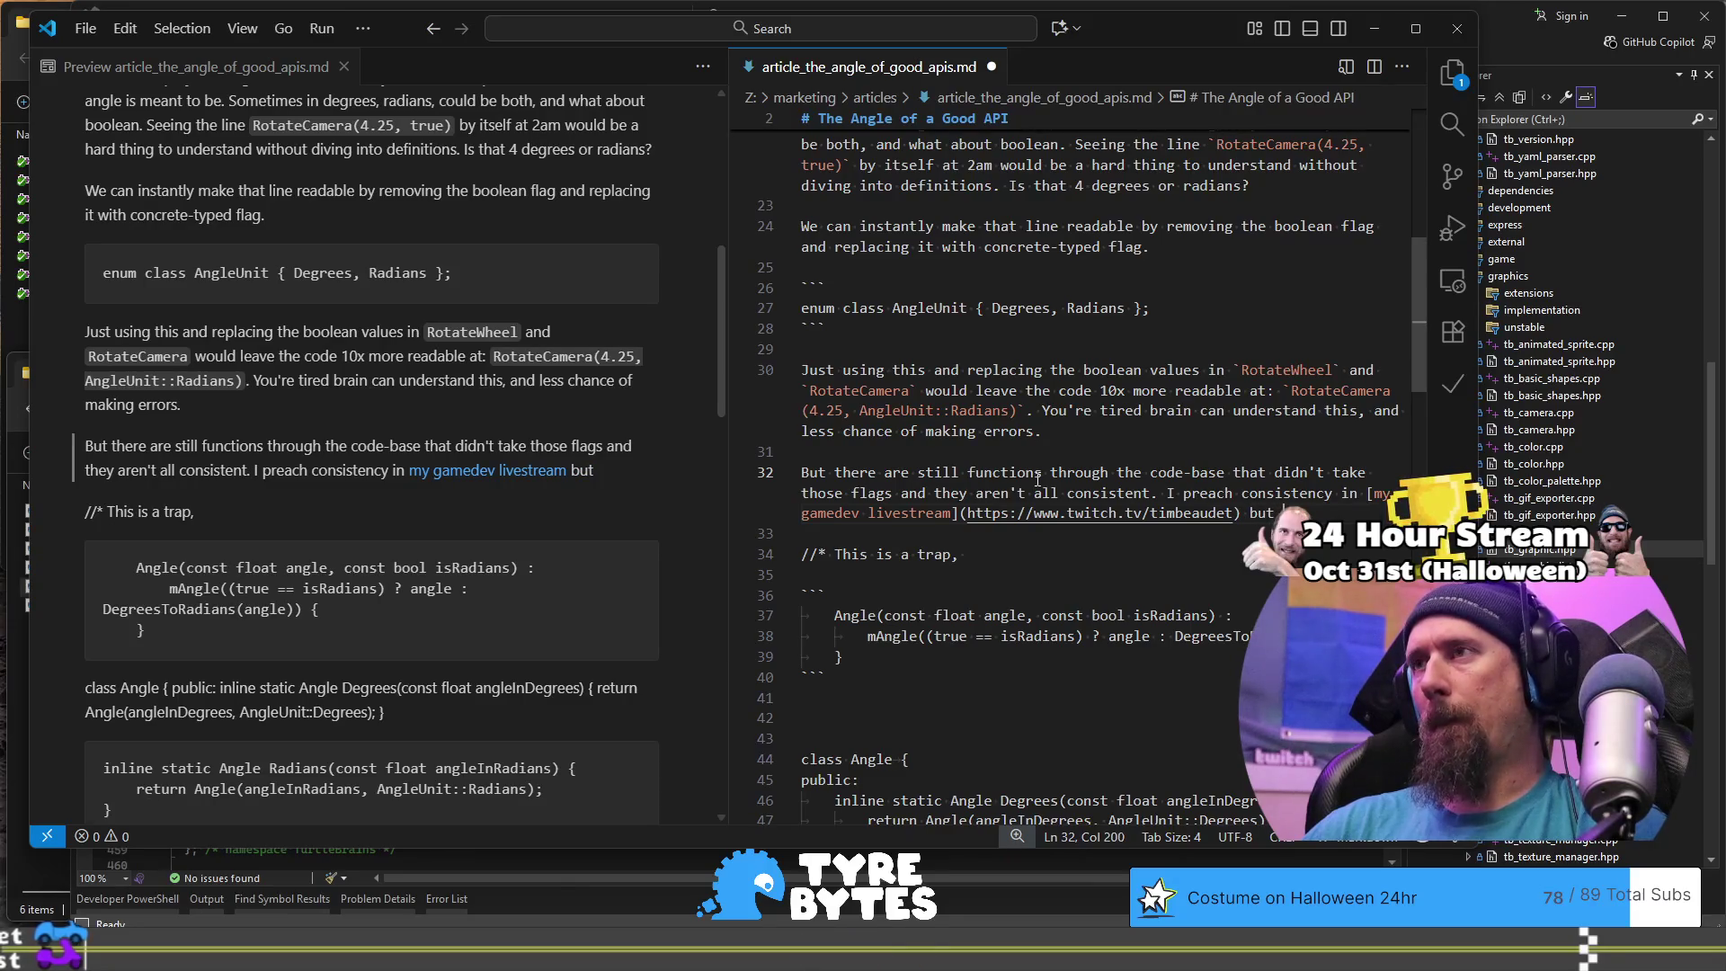
type("many p")
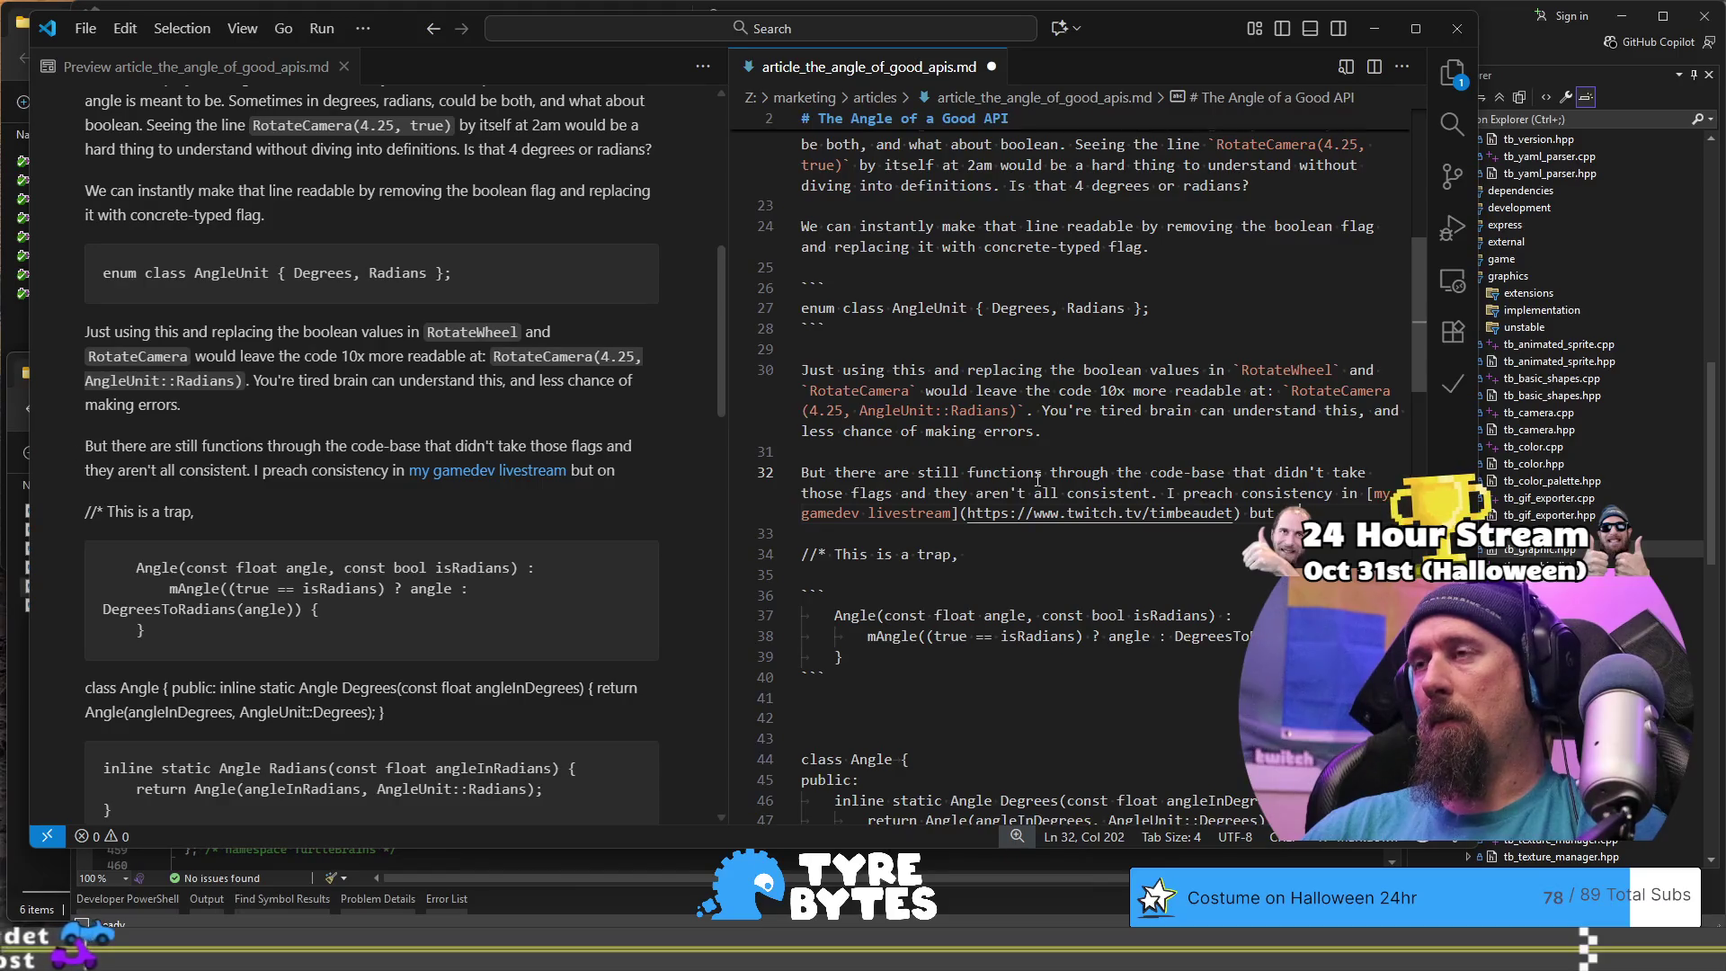
type("rojects")
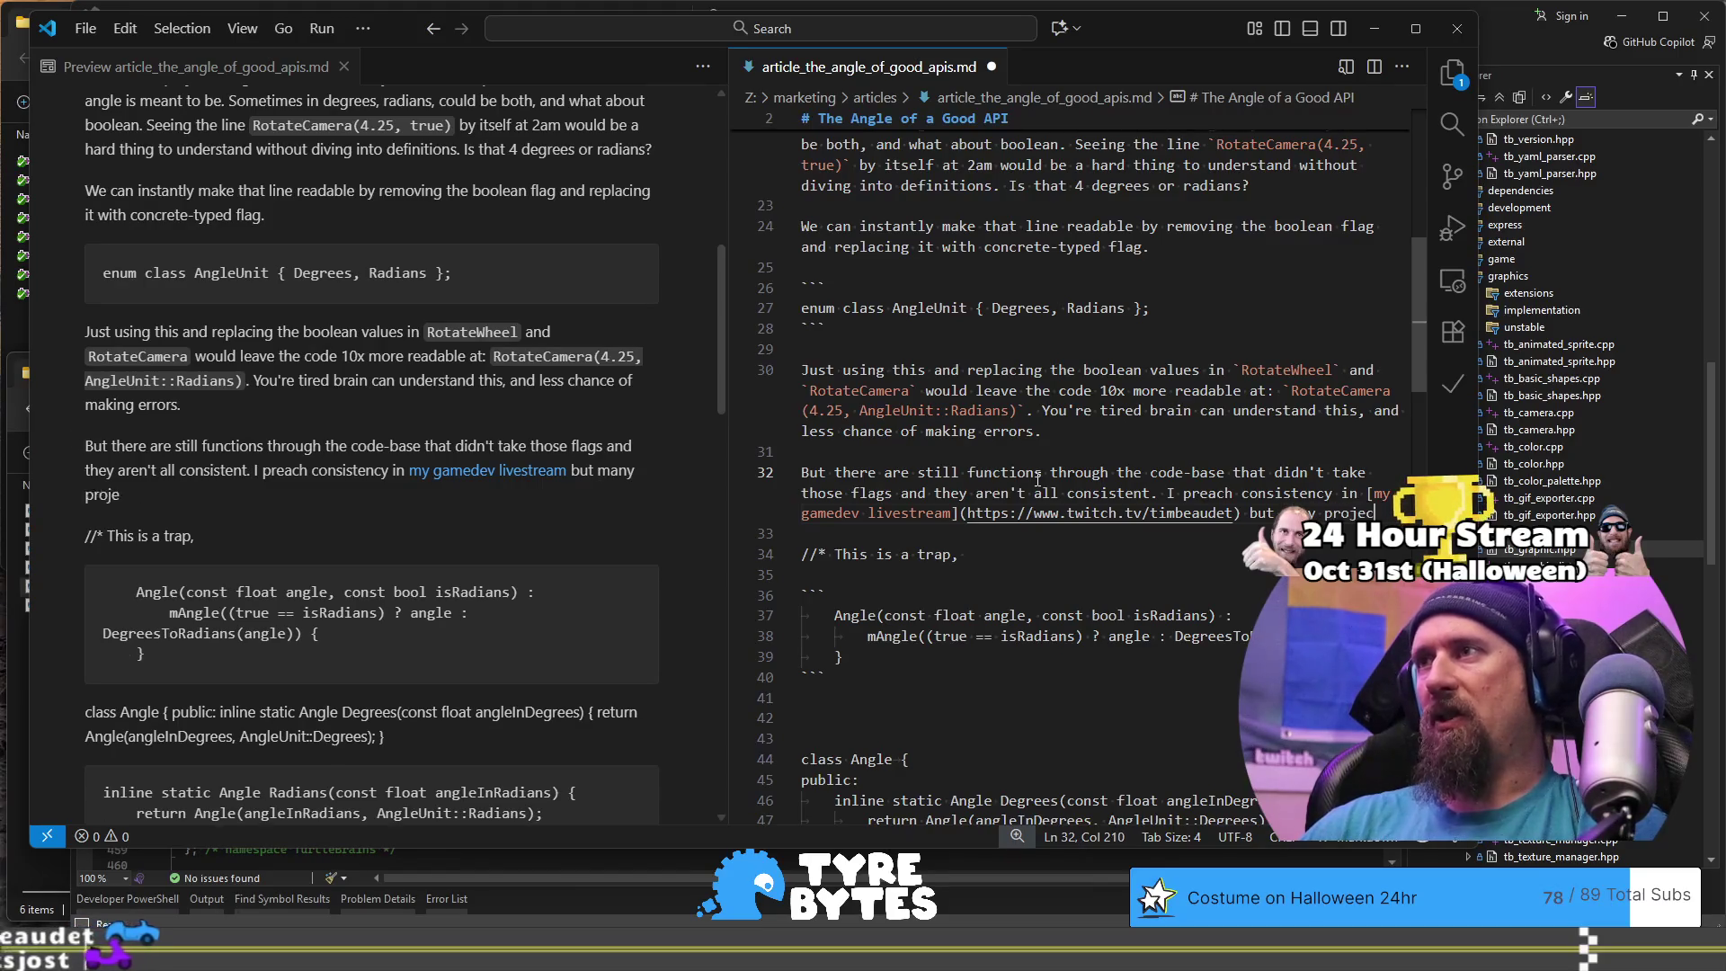
key("ctrl+shift+Left")
key("ctrl+shift+Left")
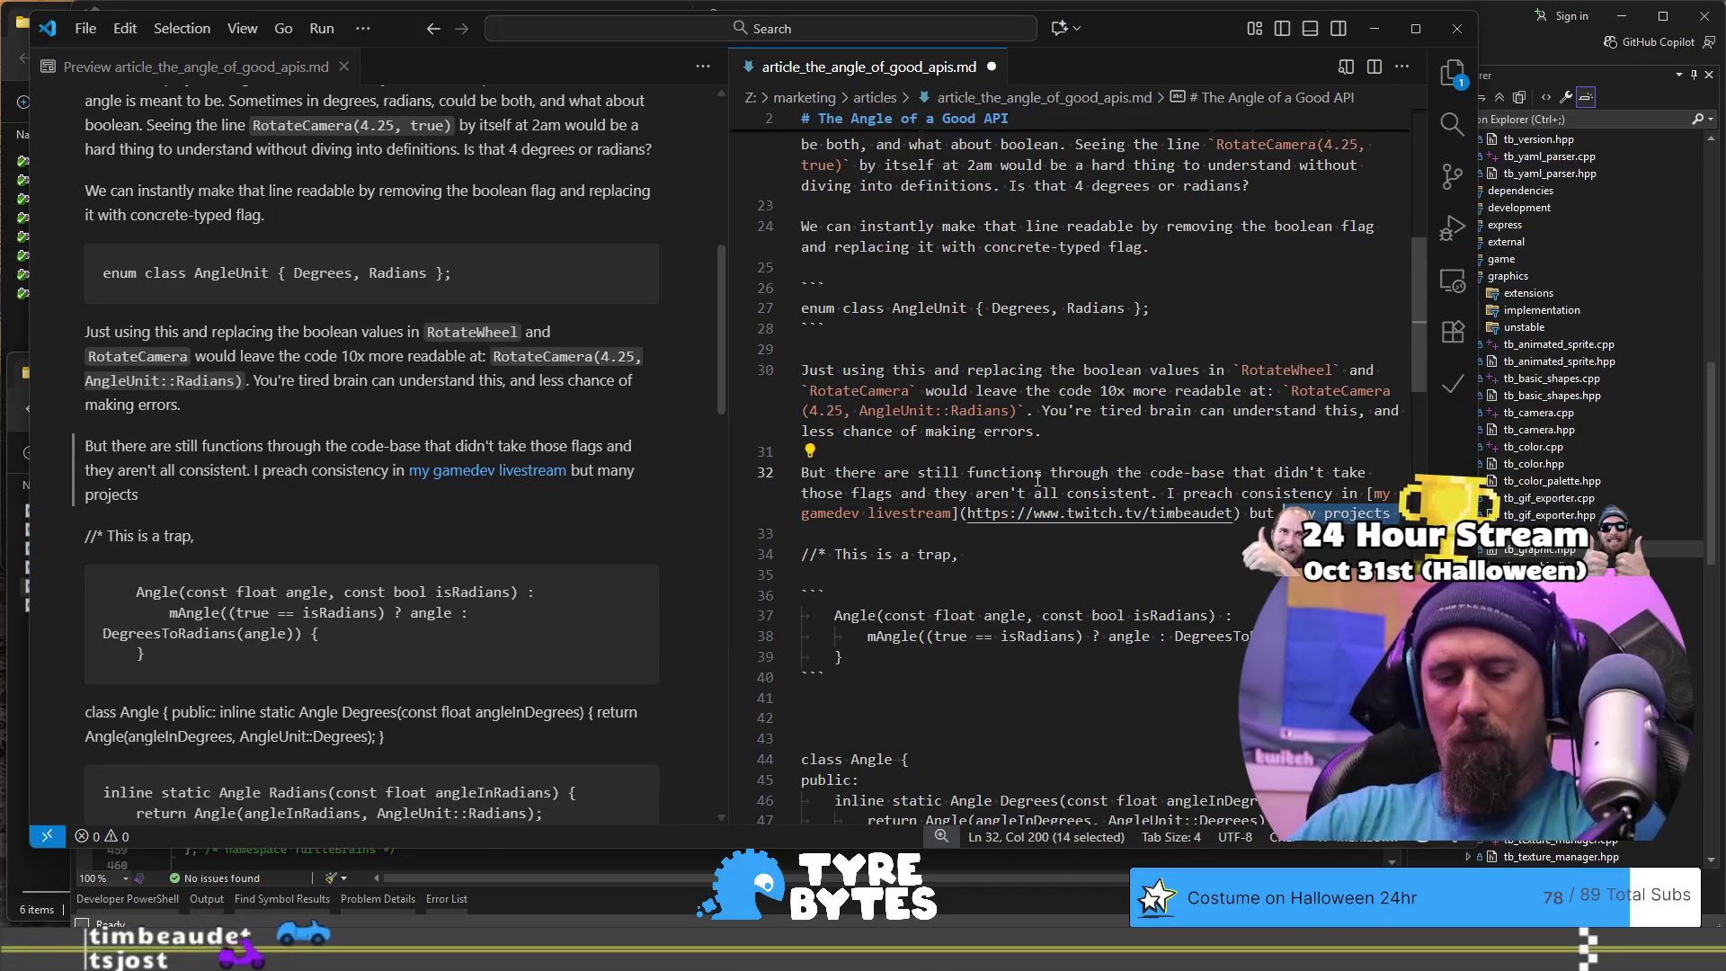
key("BackSpace")
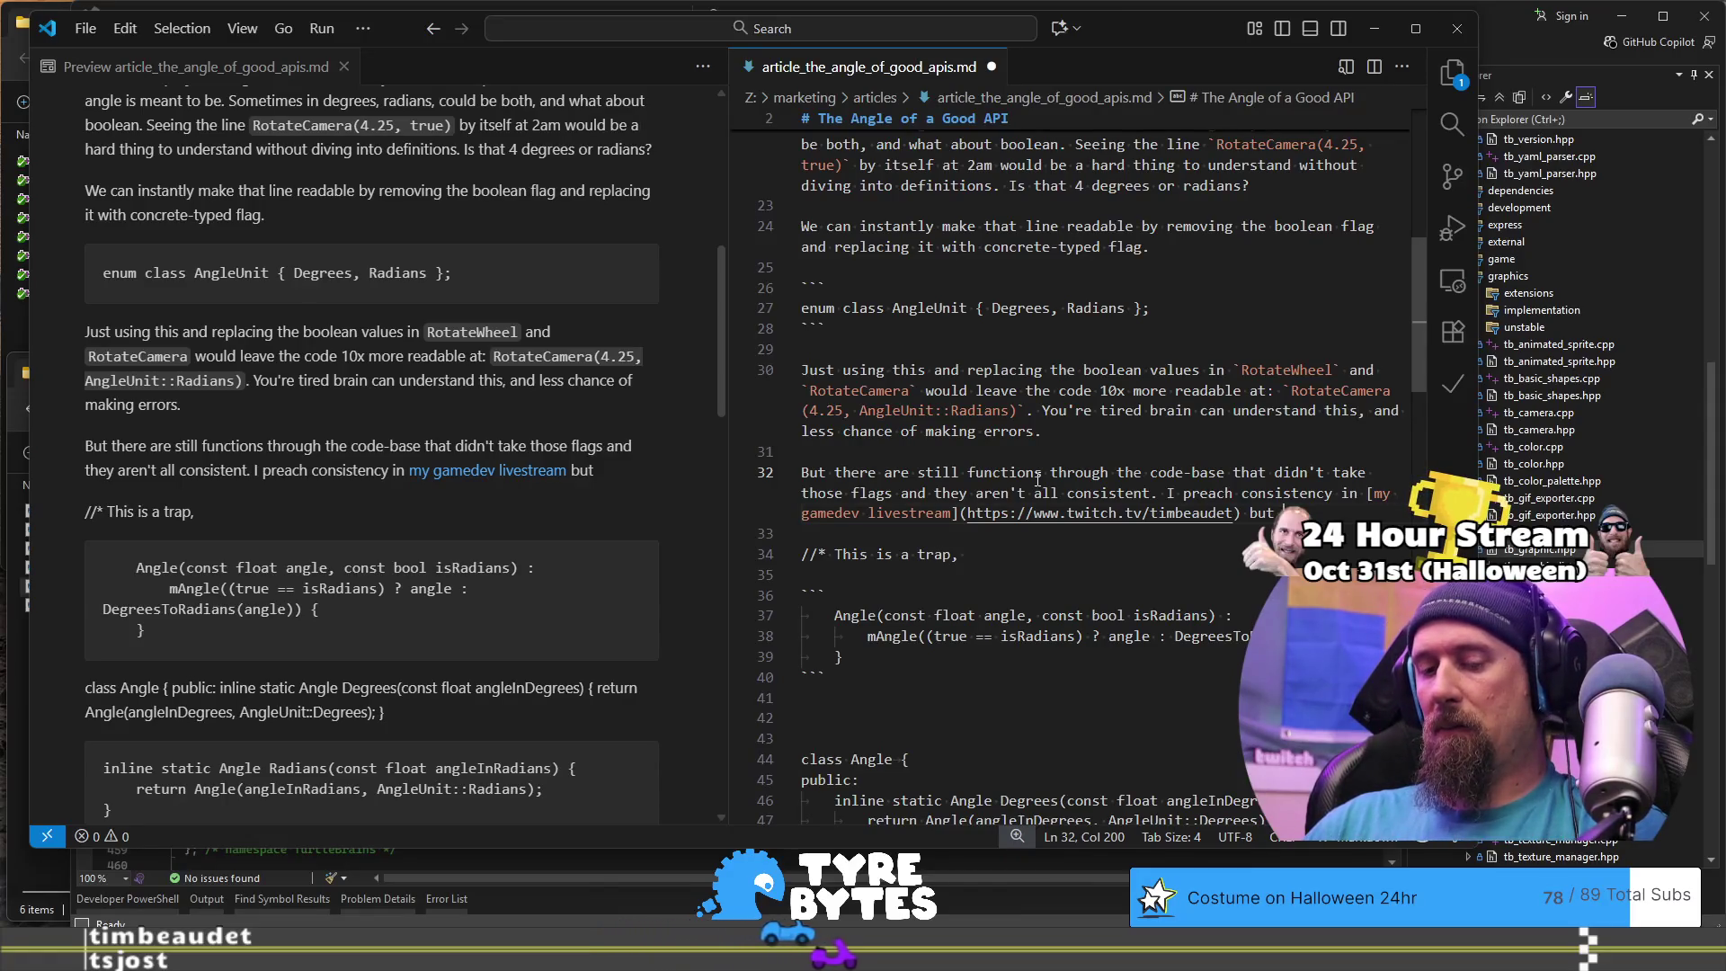
type("inconsi")
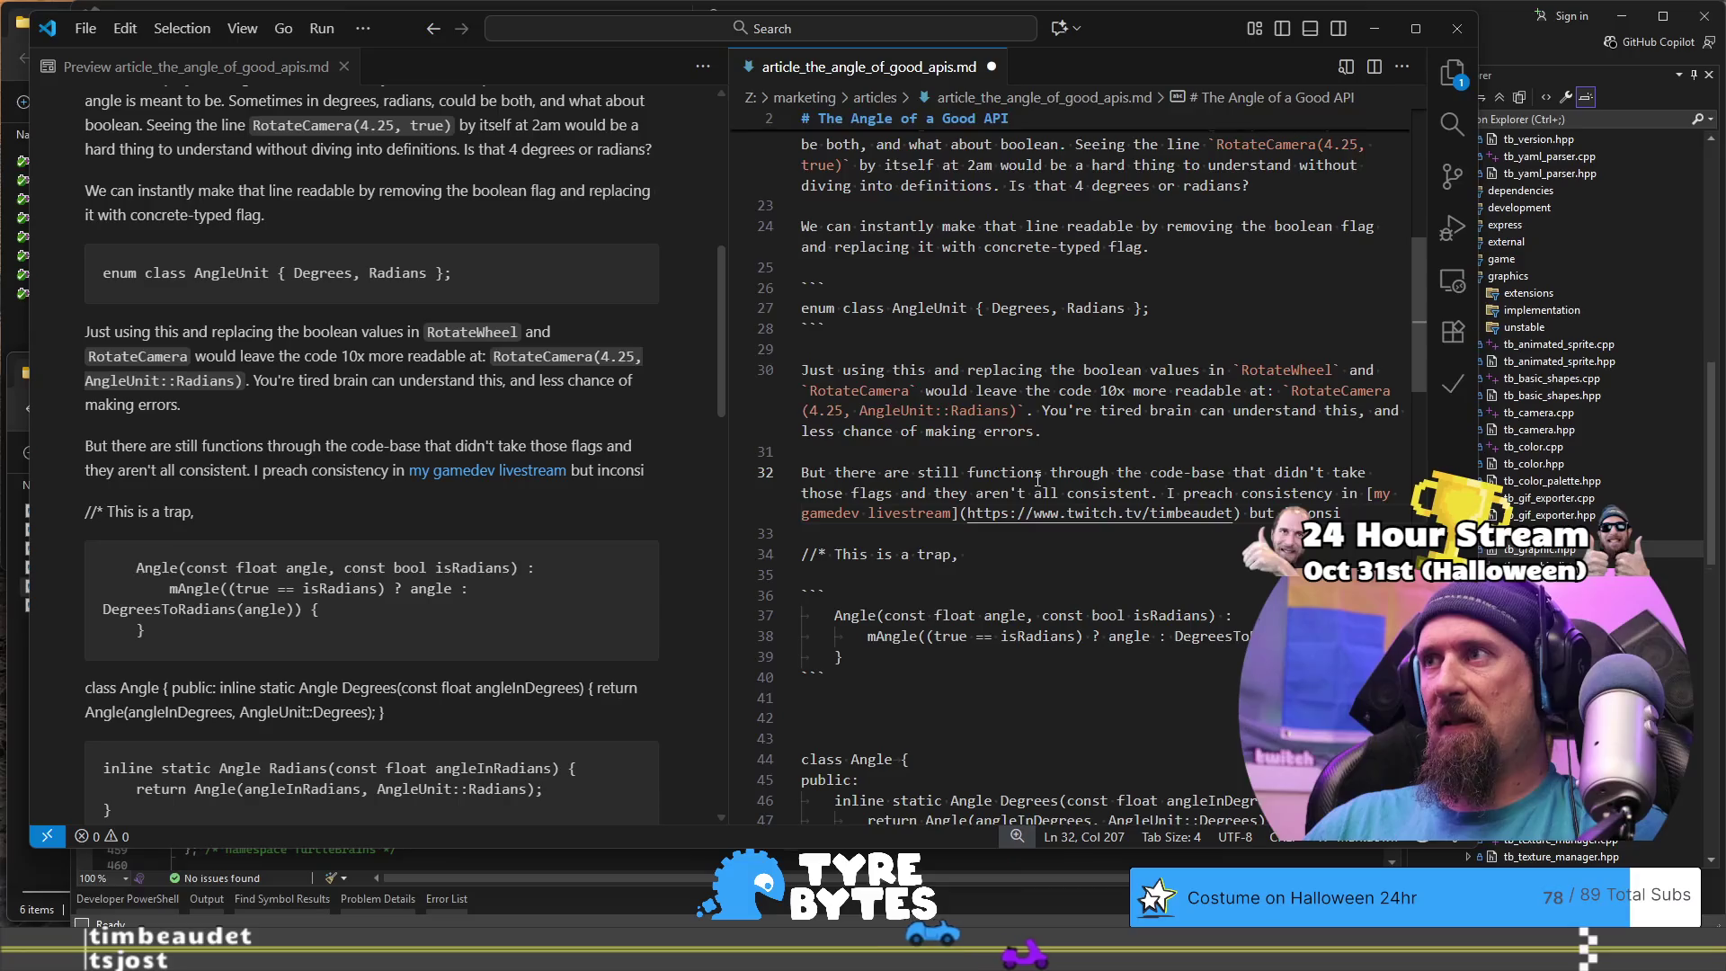
type("stency")
key("ctrl+Left")
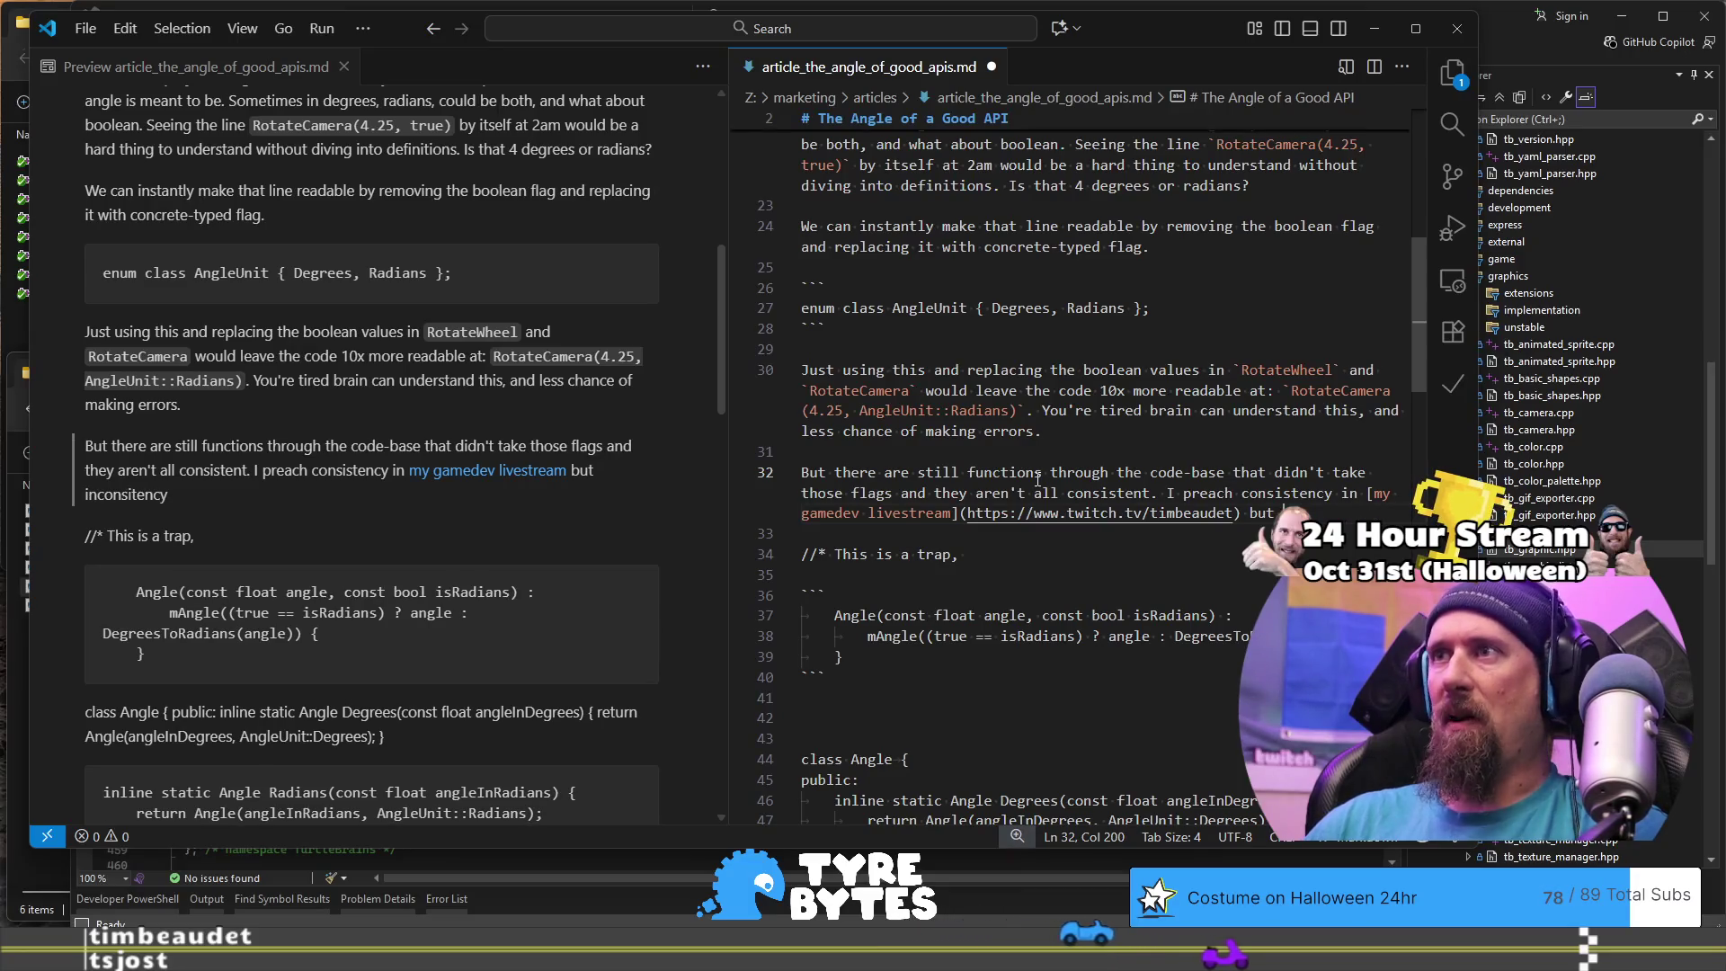
key("ctrl+Delete")
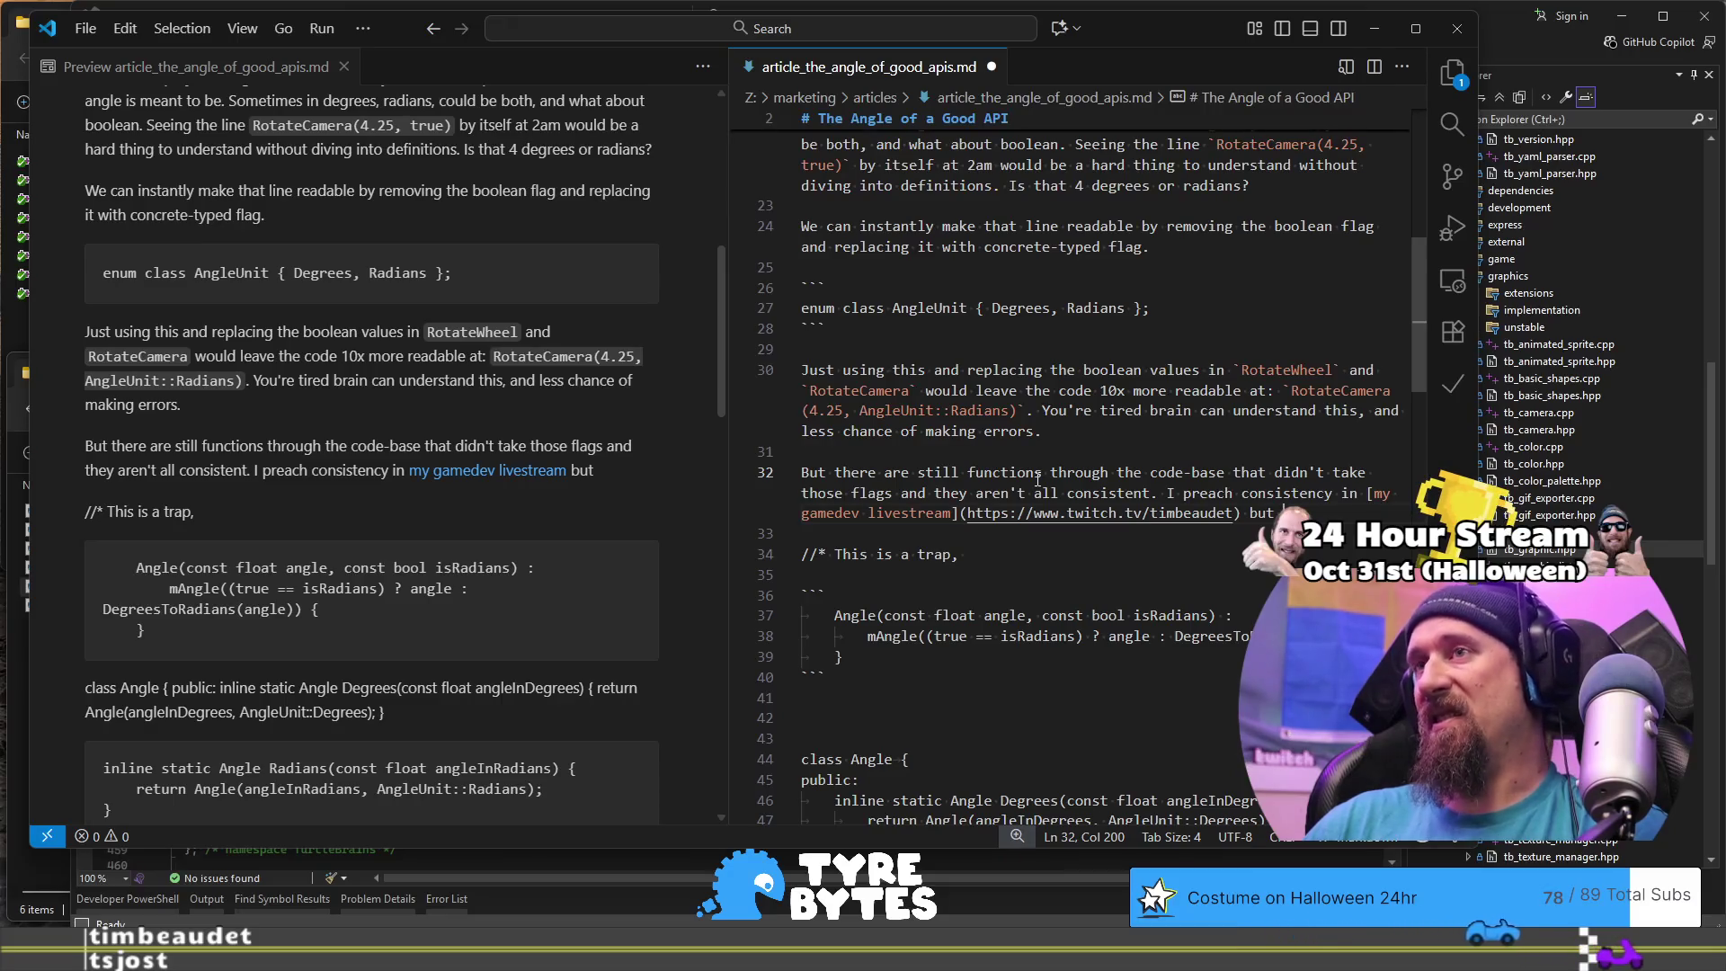
type("ings ha")
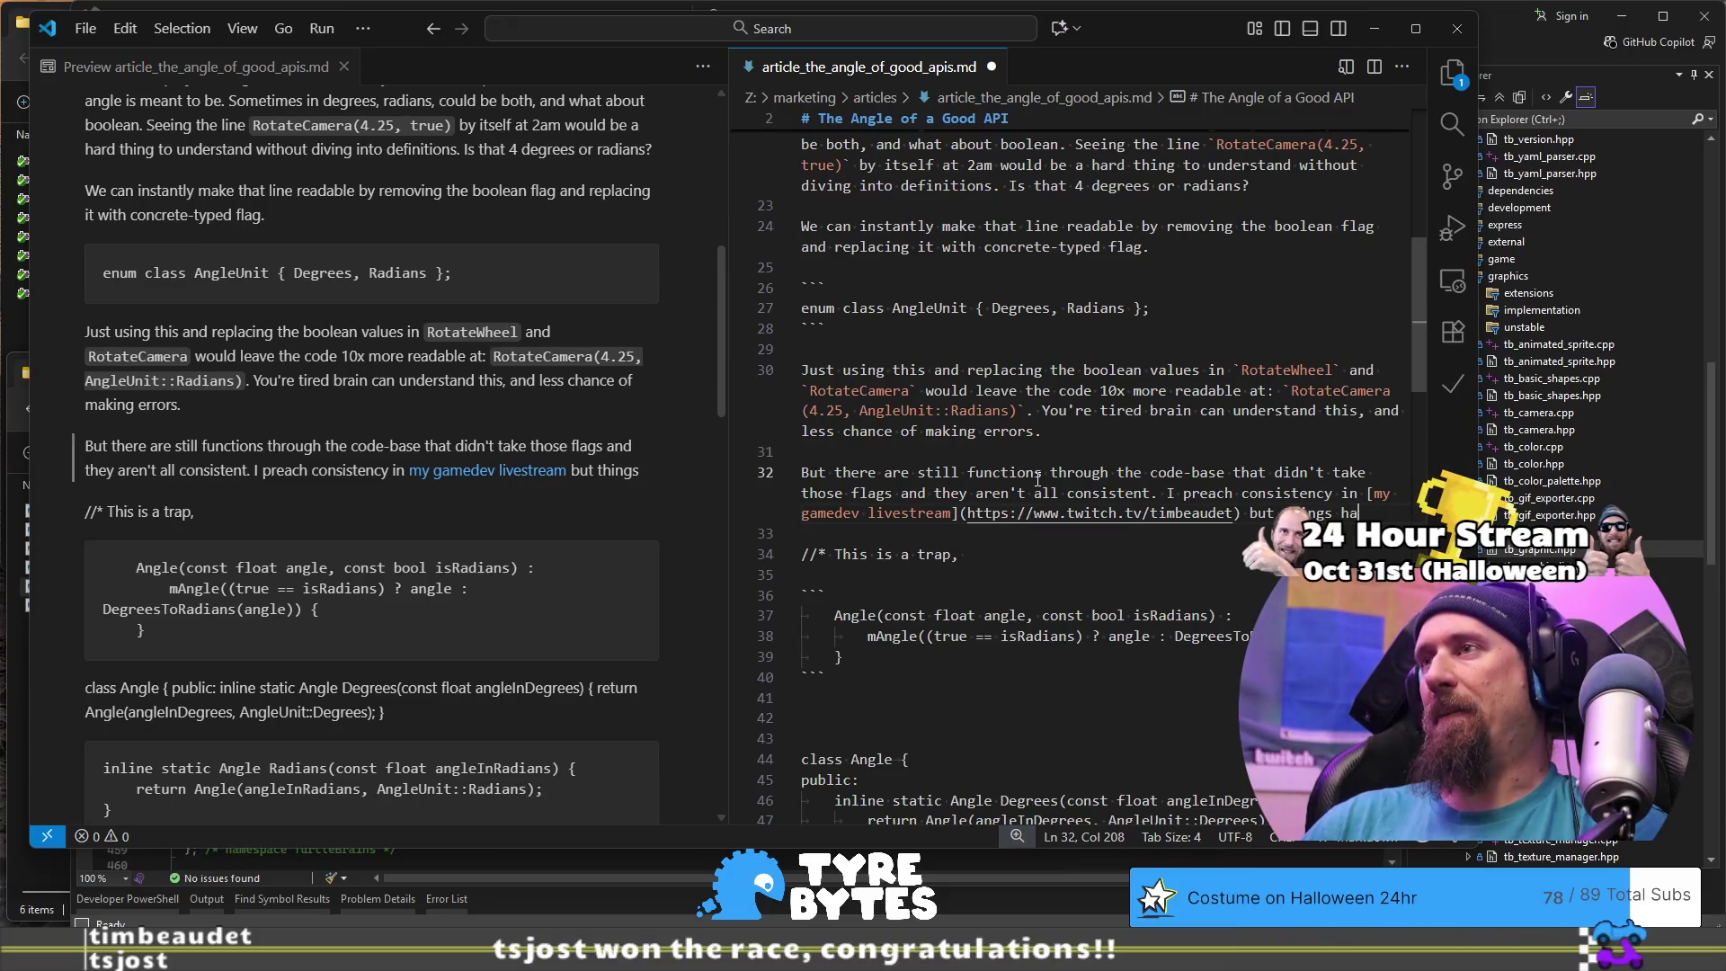
type("ppen, especially in larg")
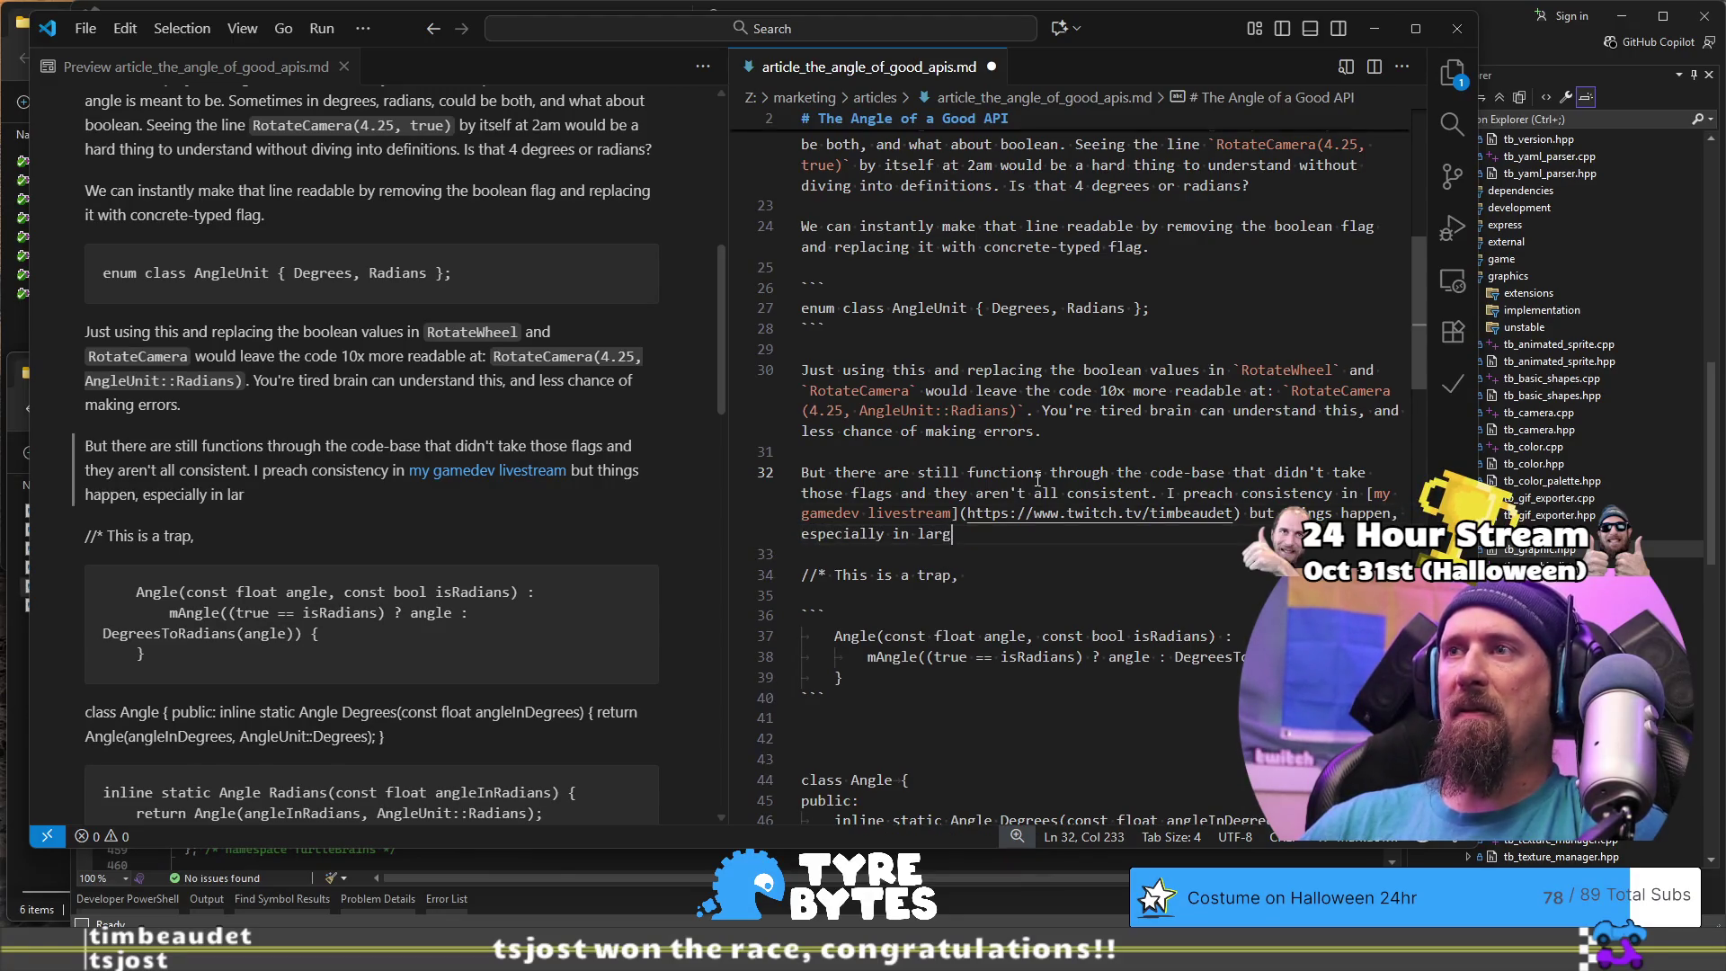
type("er teams.")
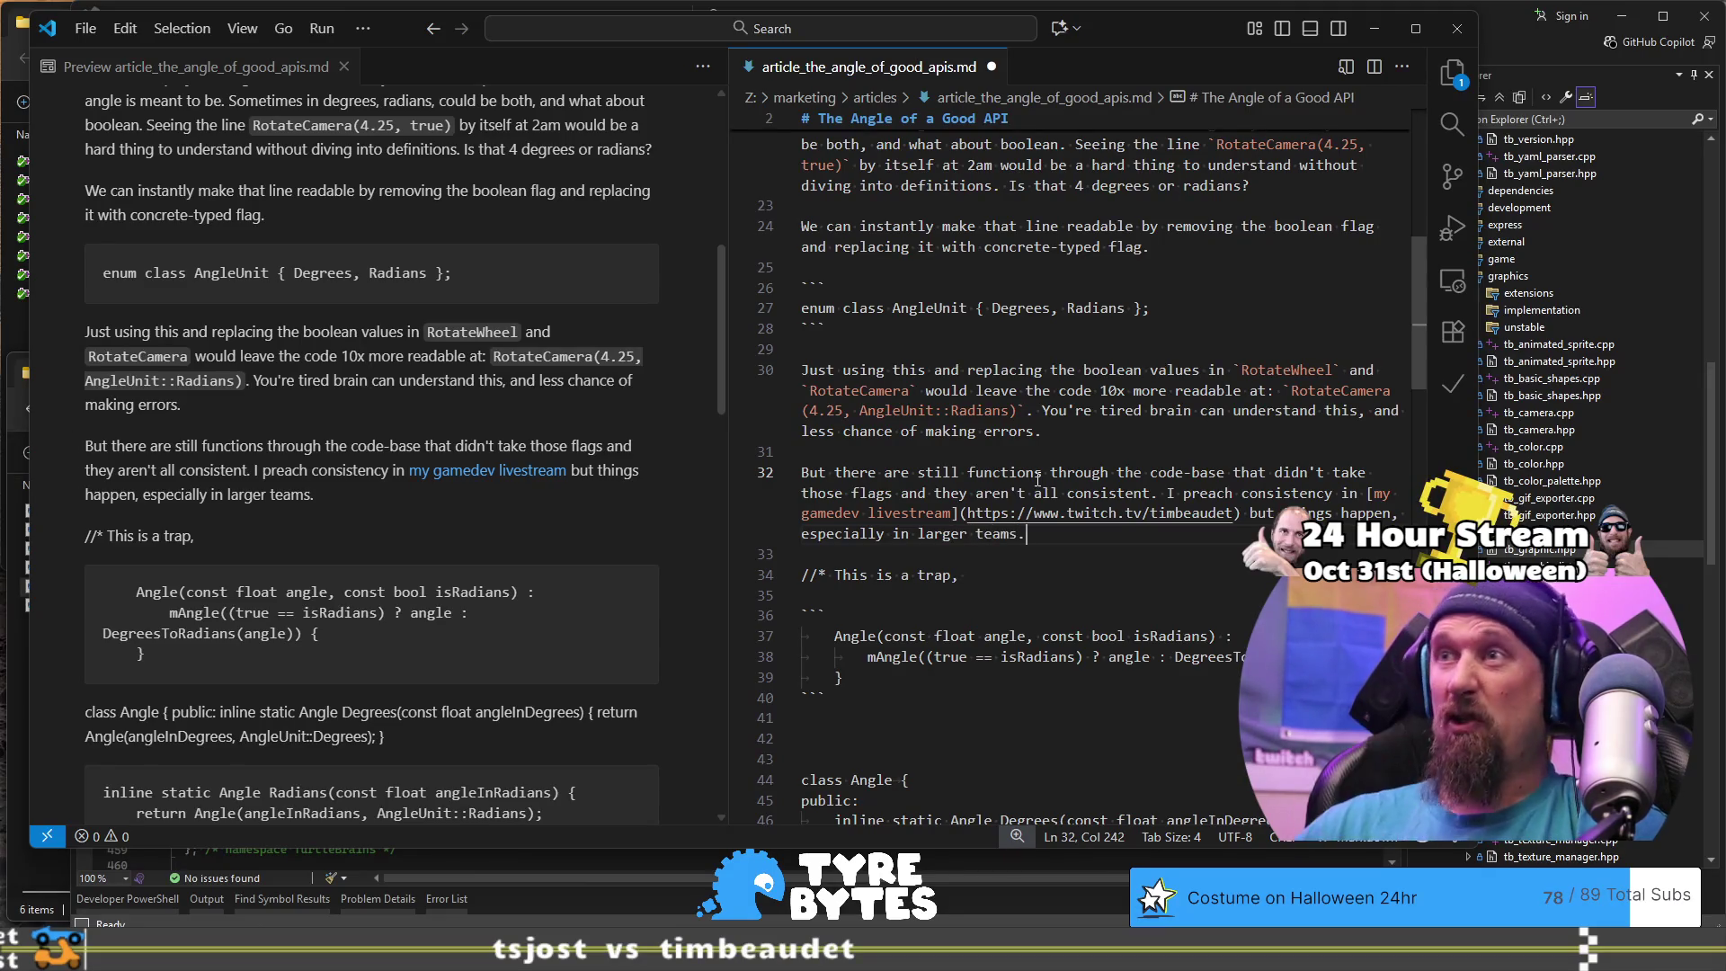
key("ctrl+Left")
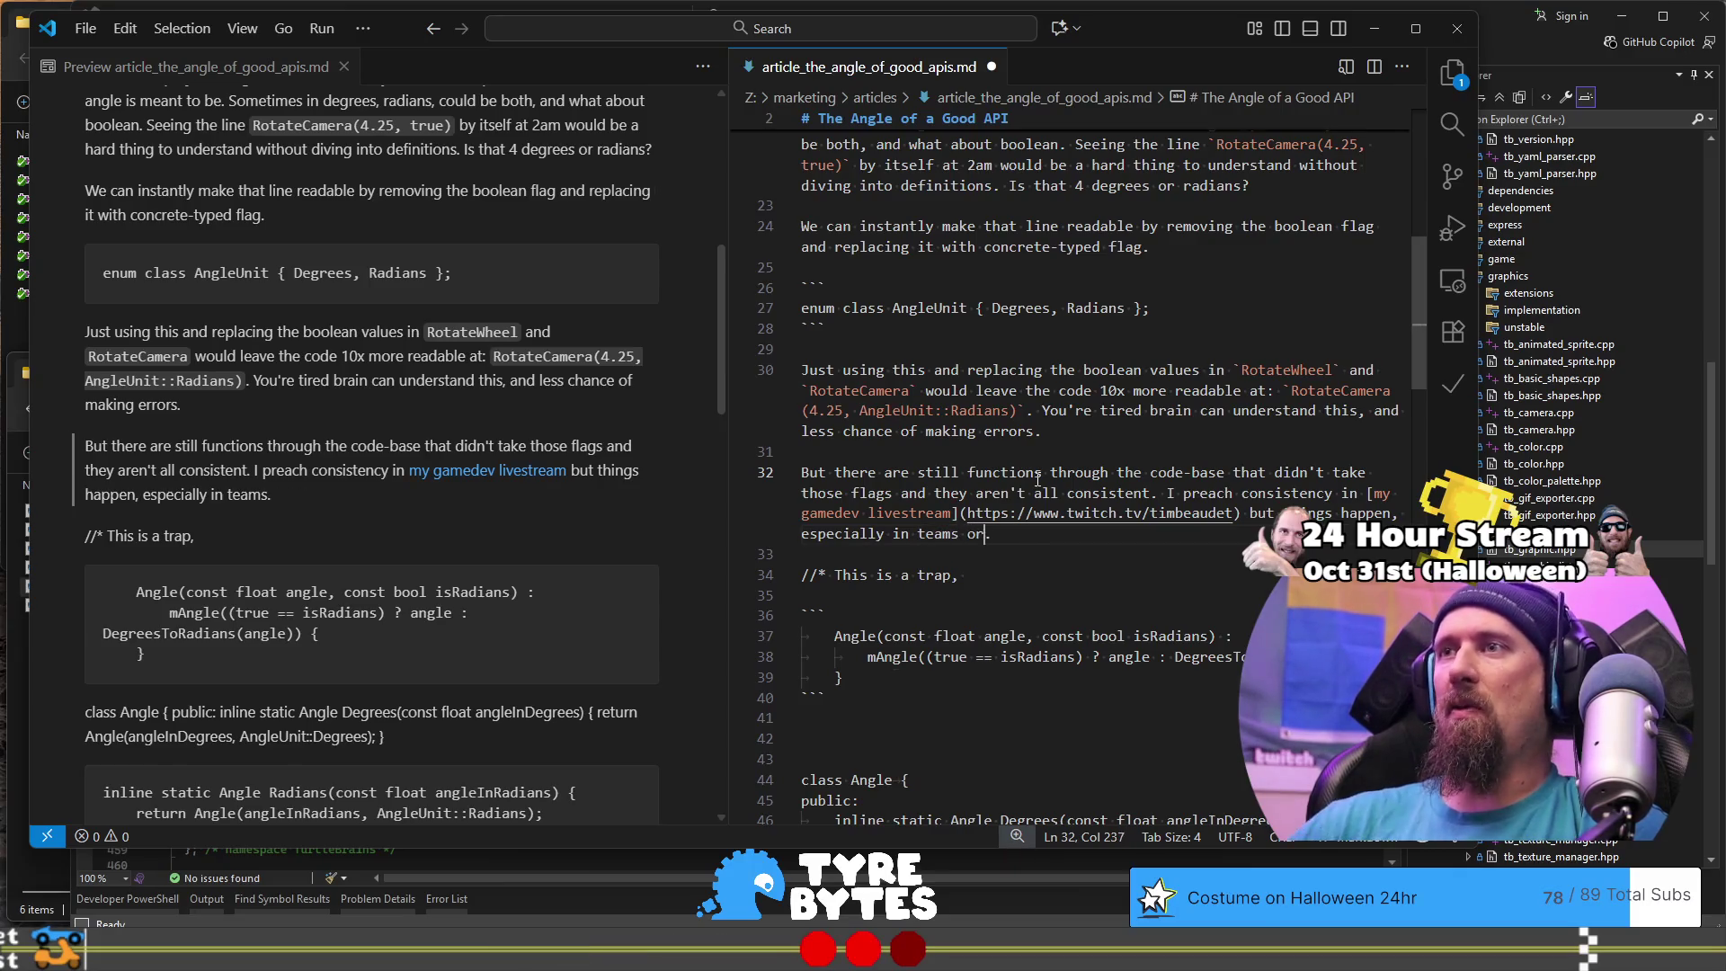
Step: Insert 'long-term projects or working with others' after 'especially in' on line 32
key("BackSpace")
type("-term")
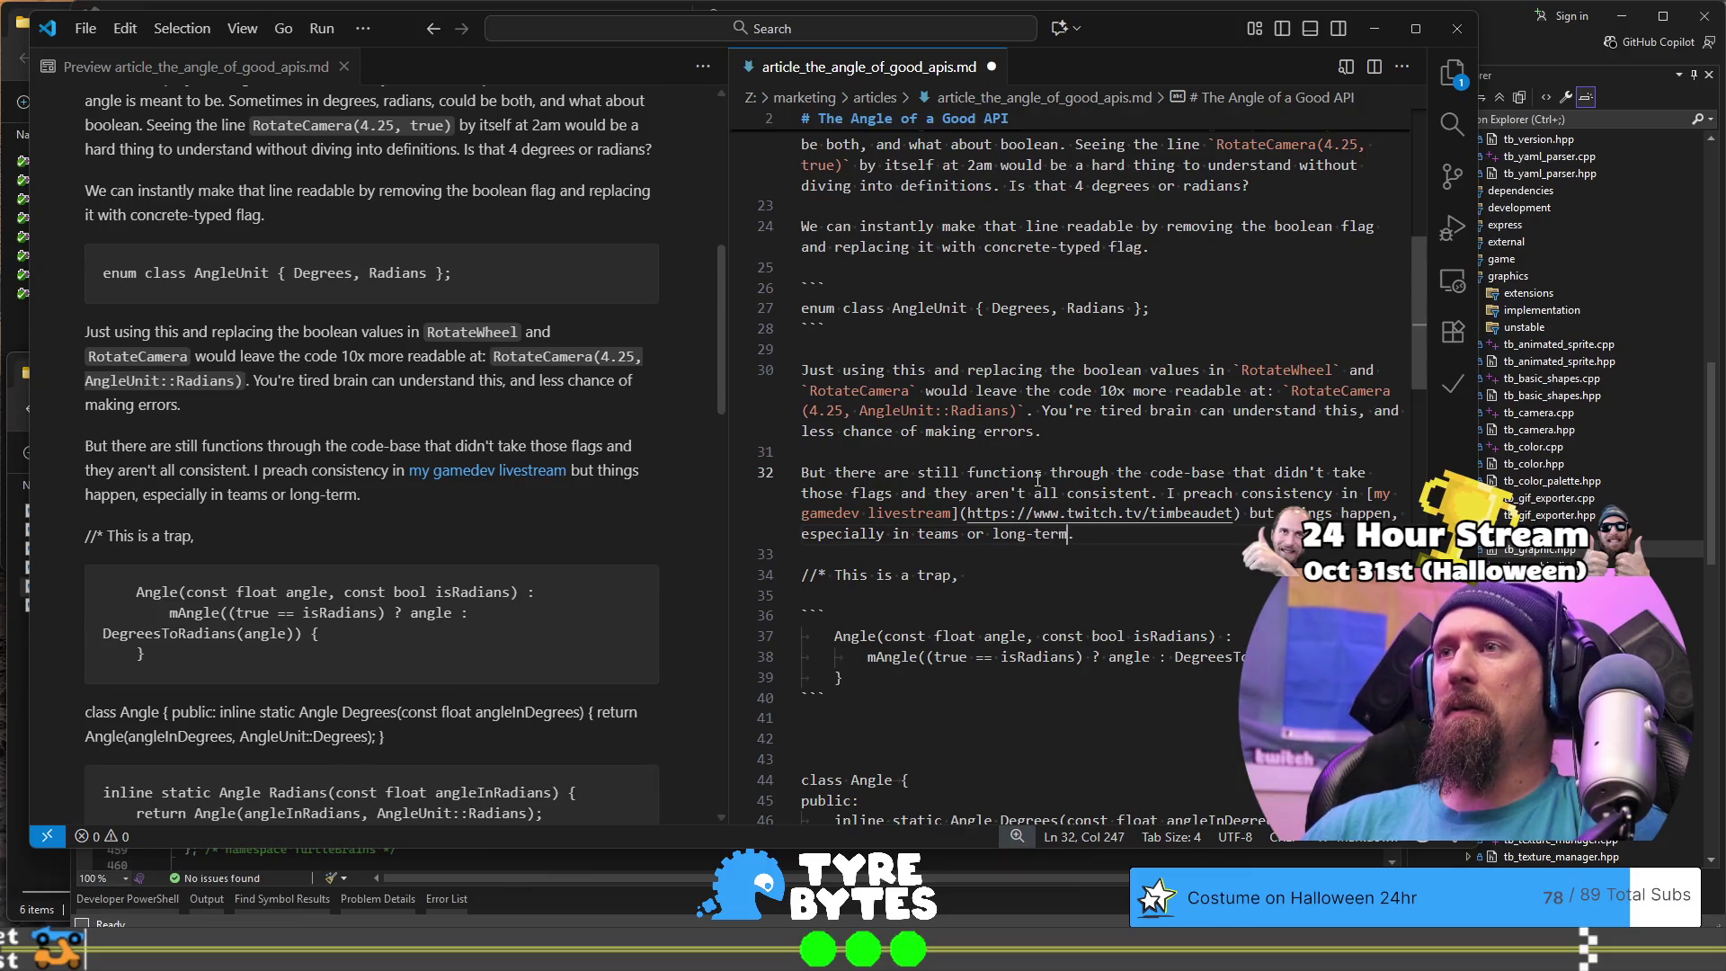
type(" pro")
key("ctrl+BackSpace")
key("ctrl+BackSpace")
key("ctrl+BackSpace")
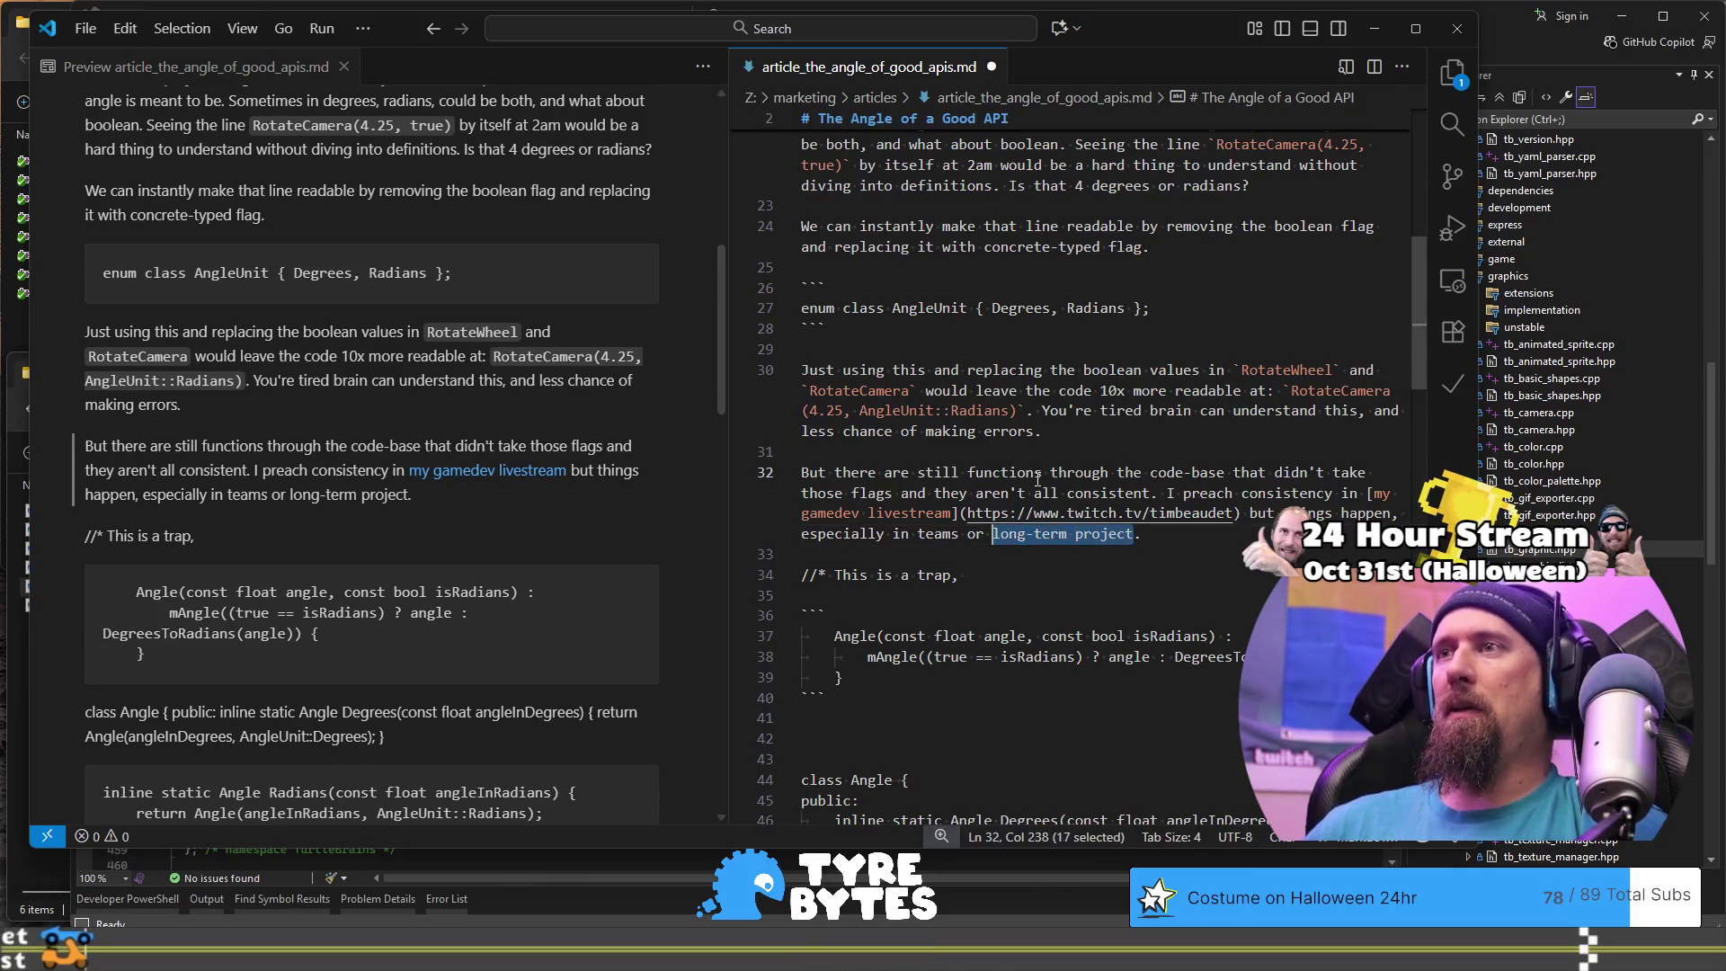
key("Left")
key("Left")
key("Left")
type("long-term project")
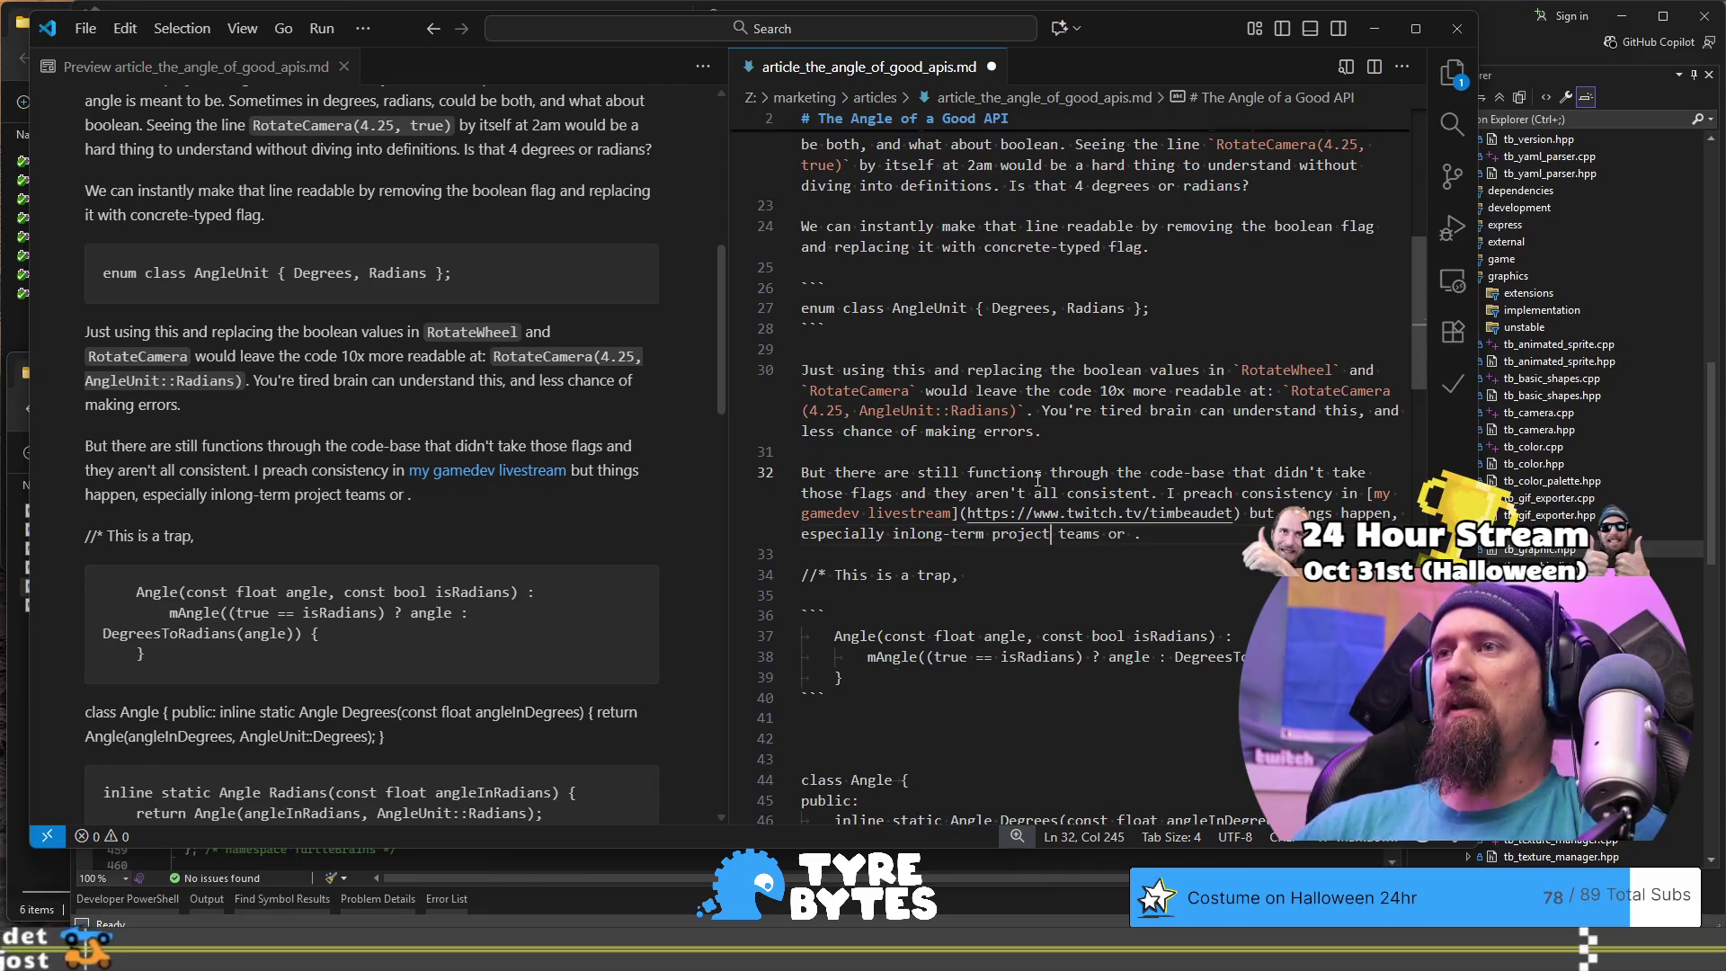
type("s or")
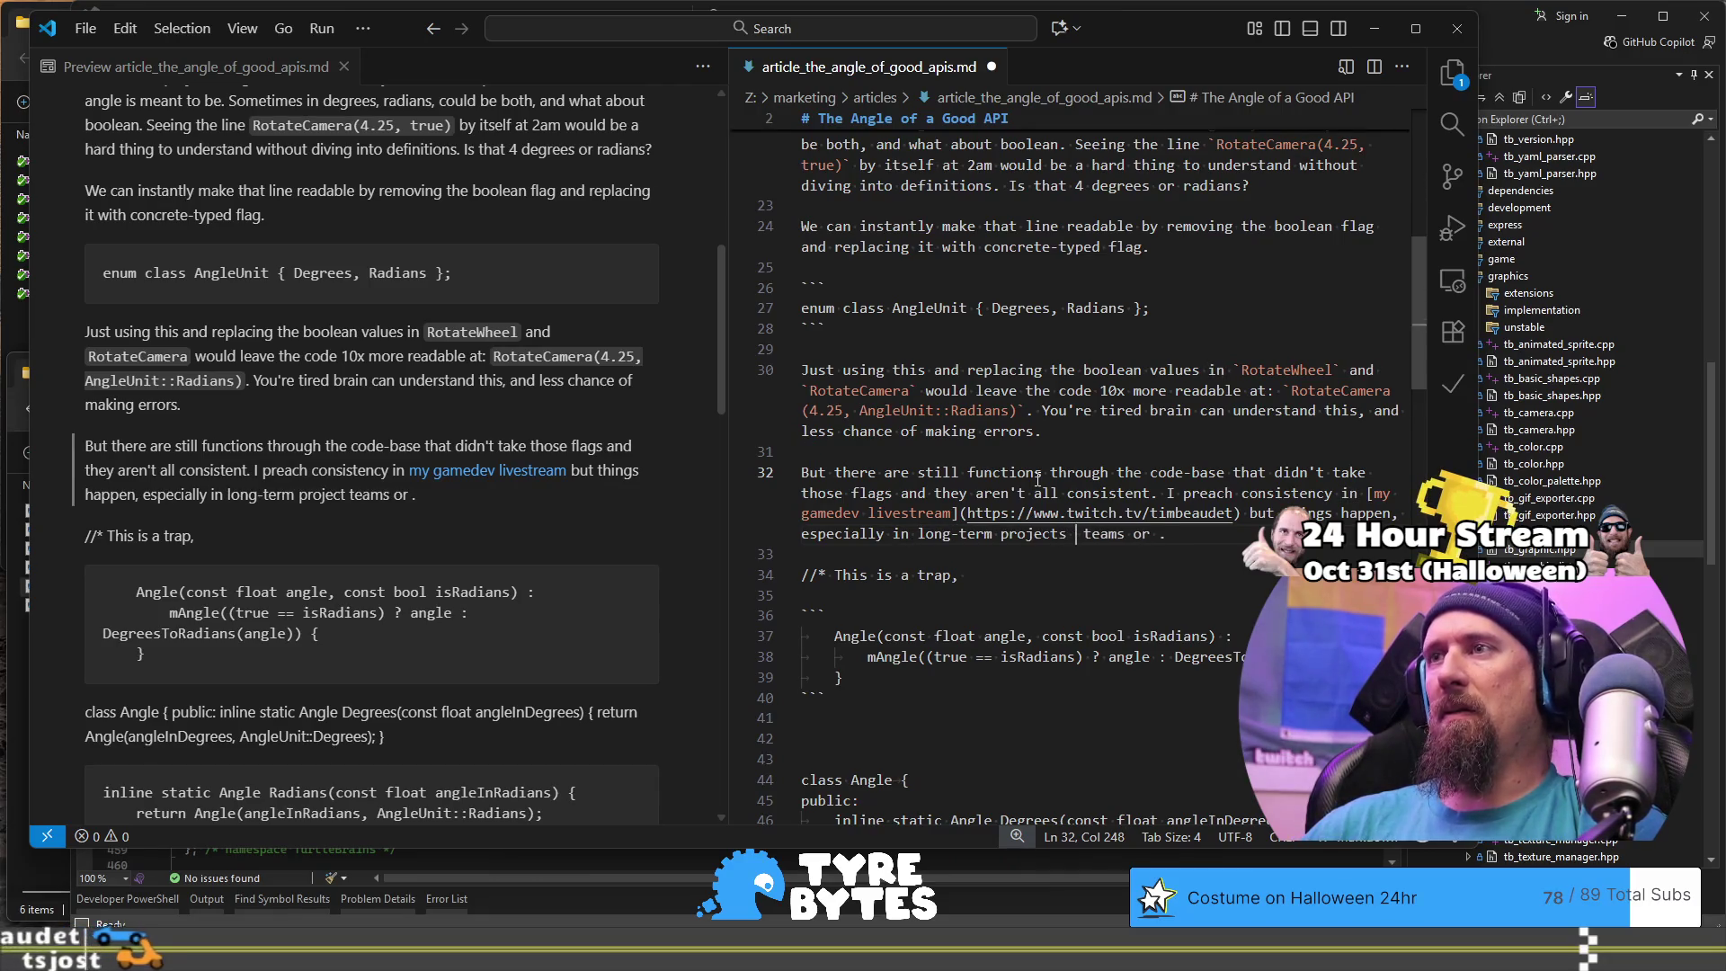
type(" working ow")
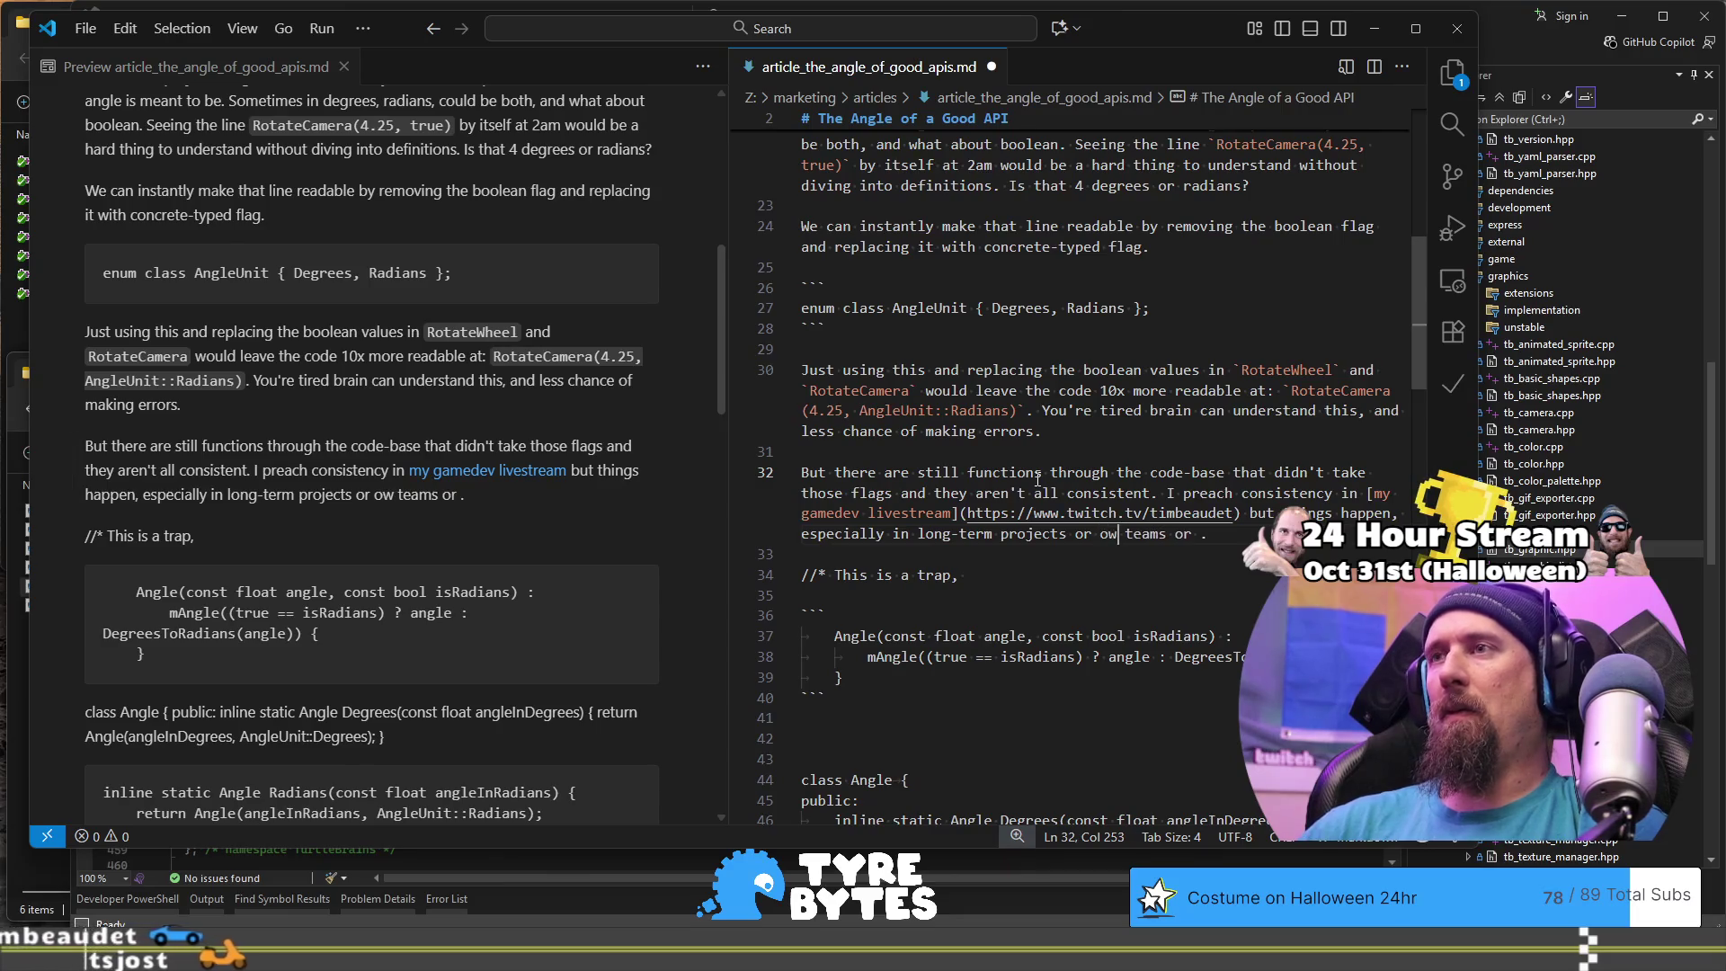
key("BackSpace")
key("BackSpace")
type("with others")
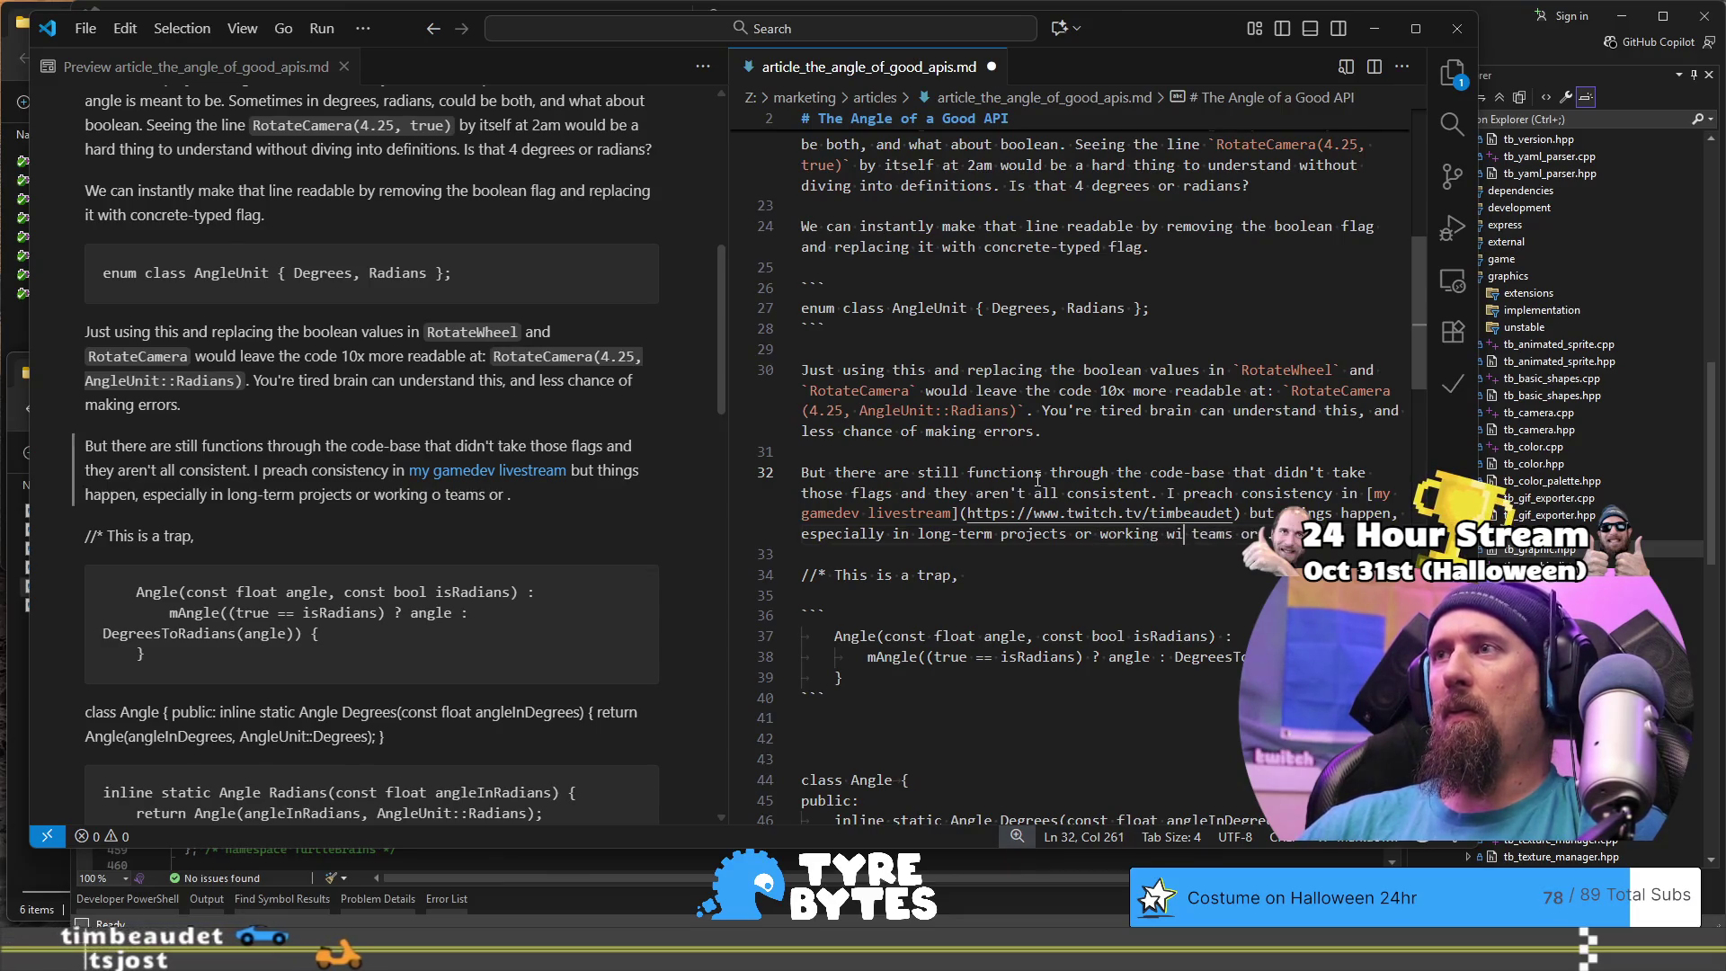
Step: Remove the leftover 'teams or', insert 'when' before 'working with others', and add blank lines
key("shift+End")
key("Delete")
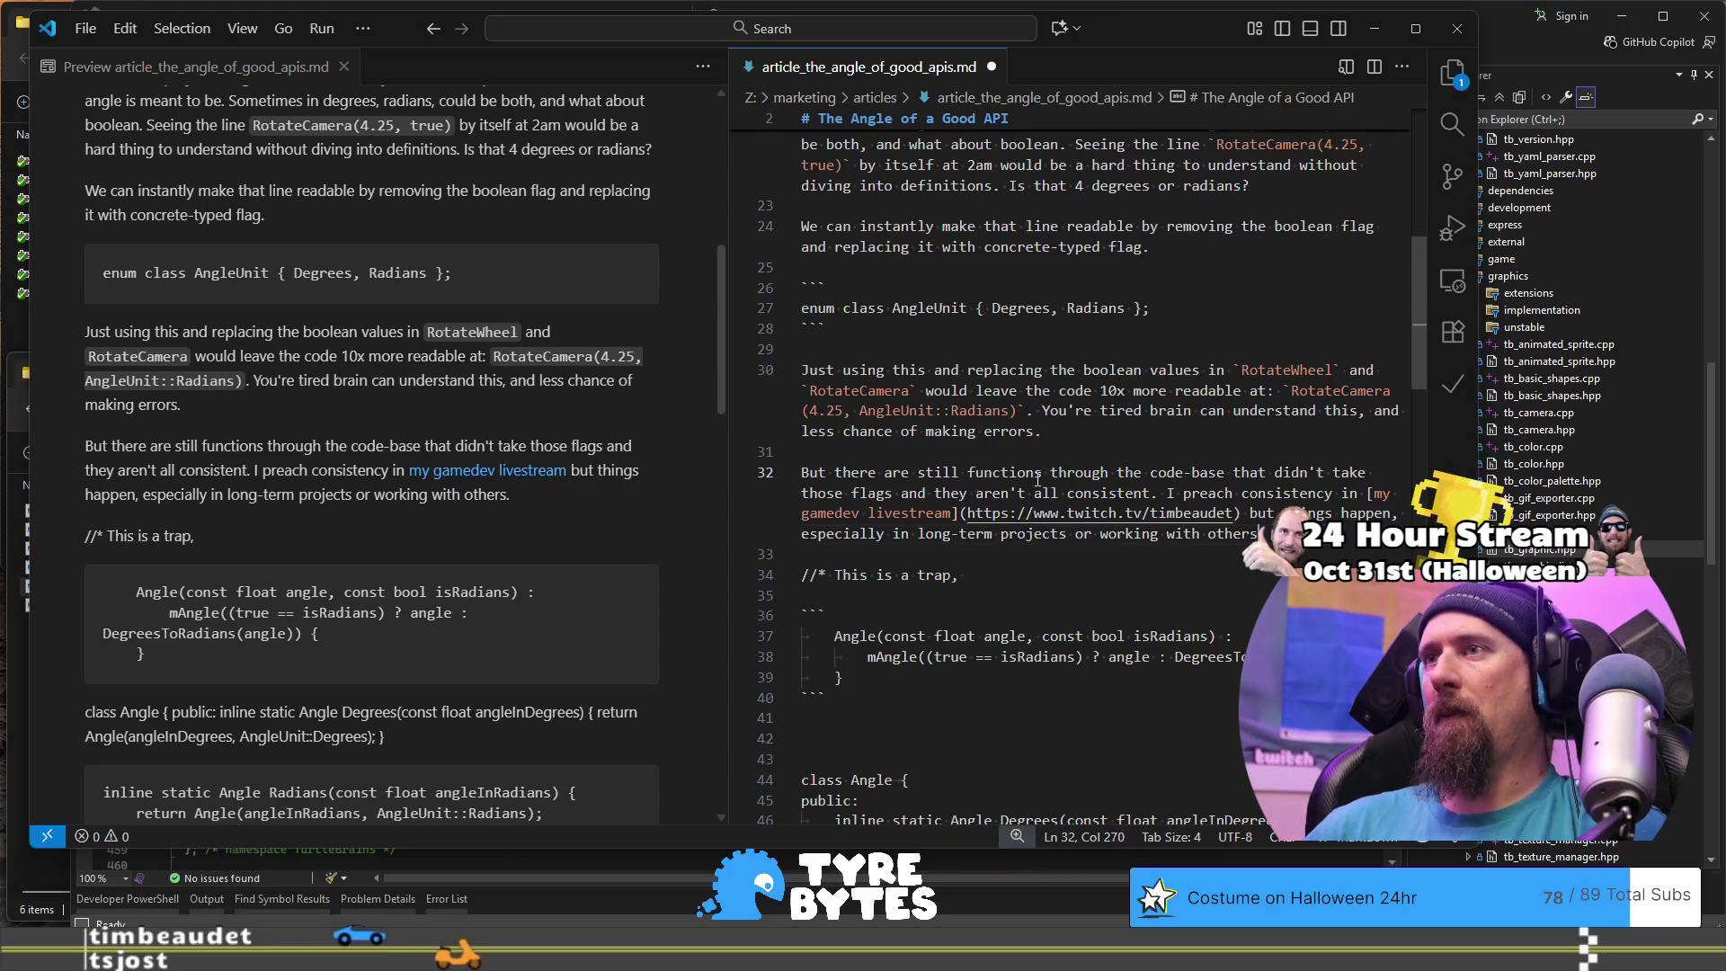
key("ctrl+Left")
key("ctrl+Left")
key("ctrl+Left")
key("Left")
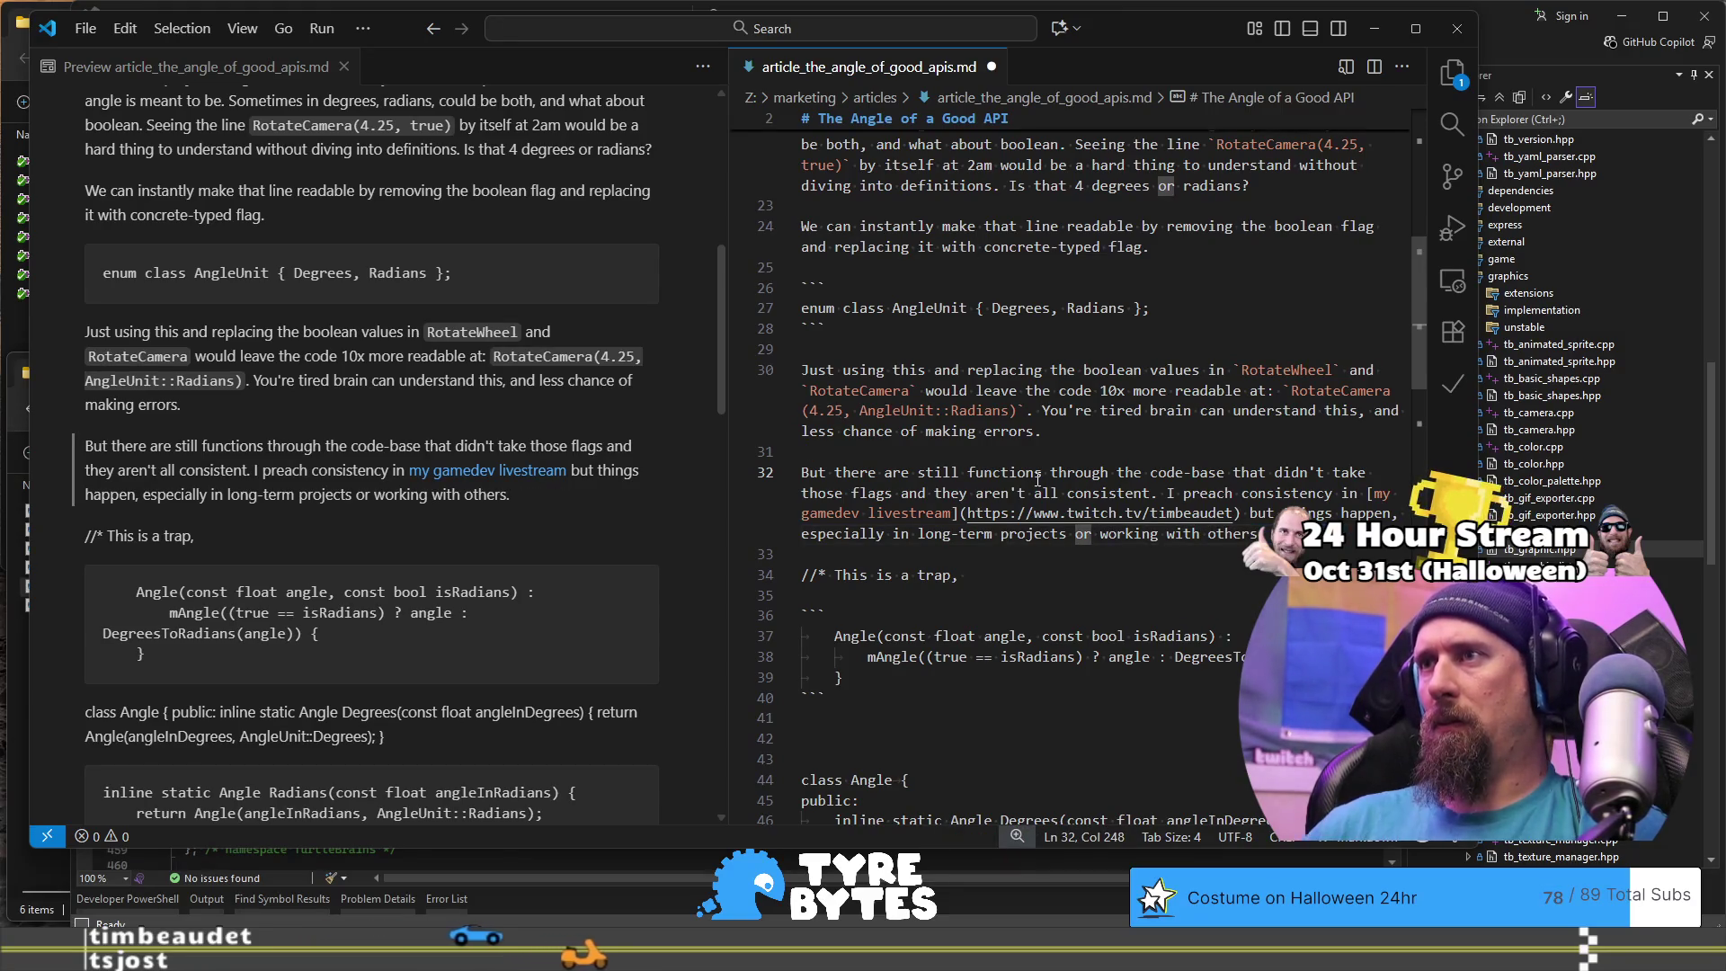
type("when")
key("End")
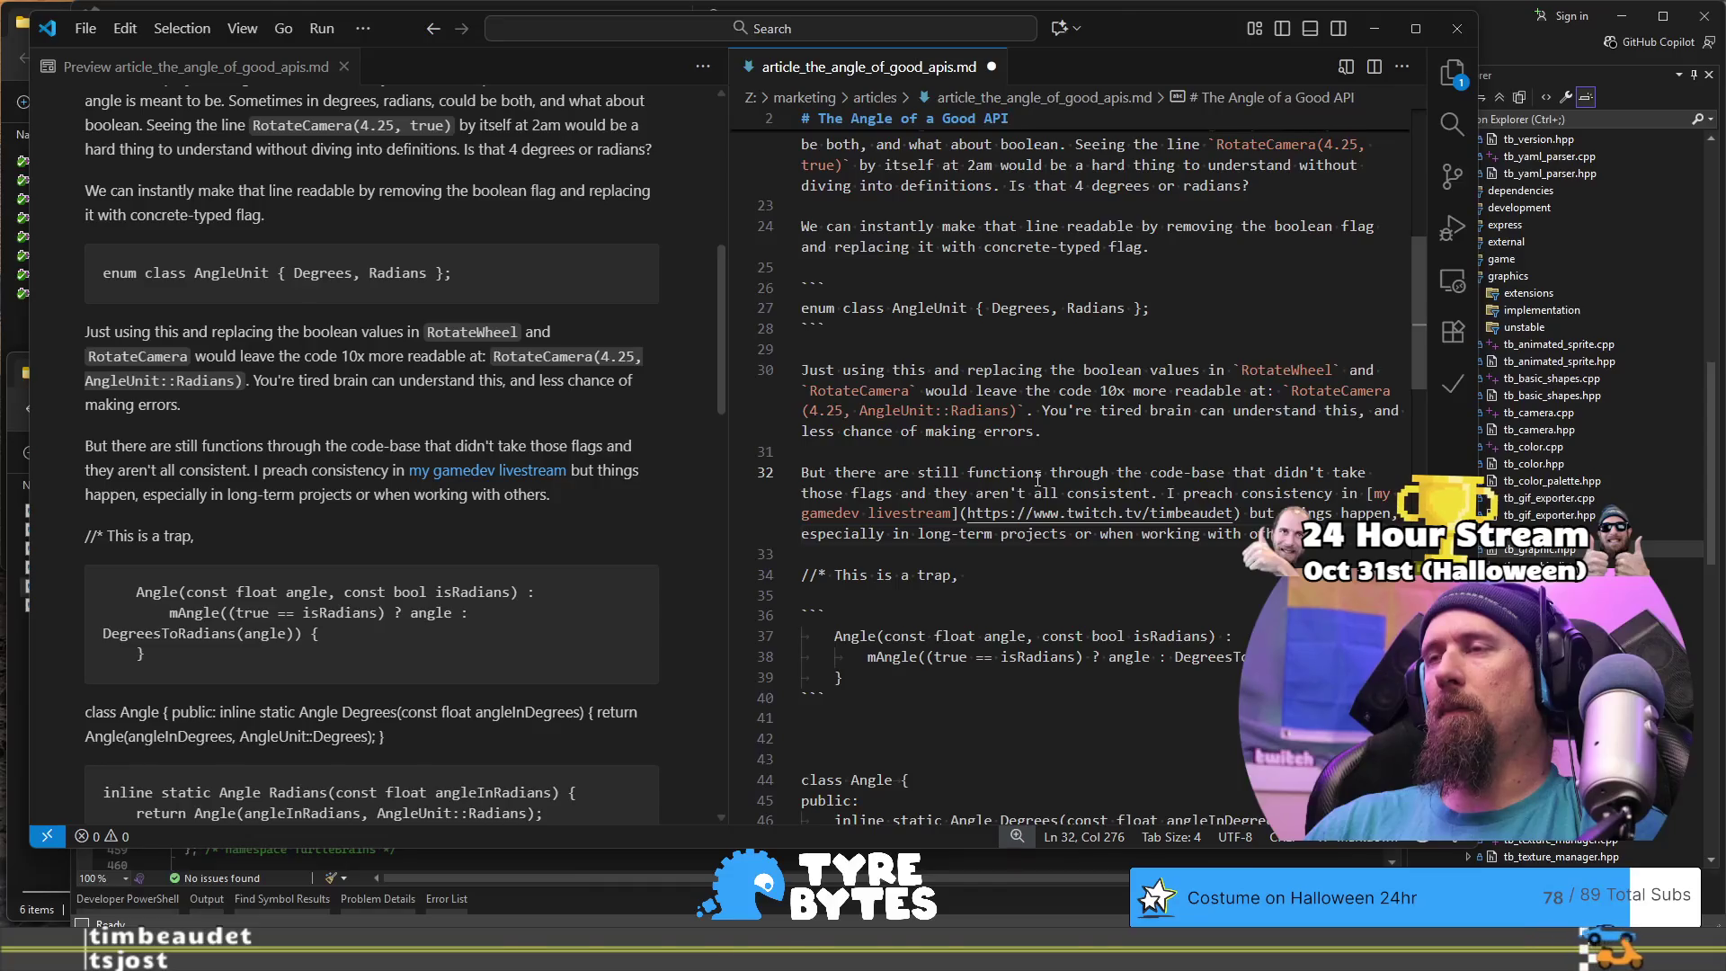
key("Return")
key("Return")
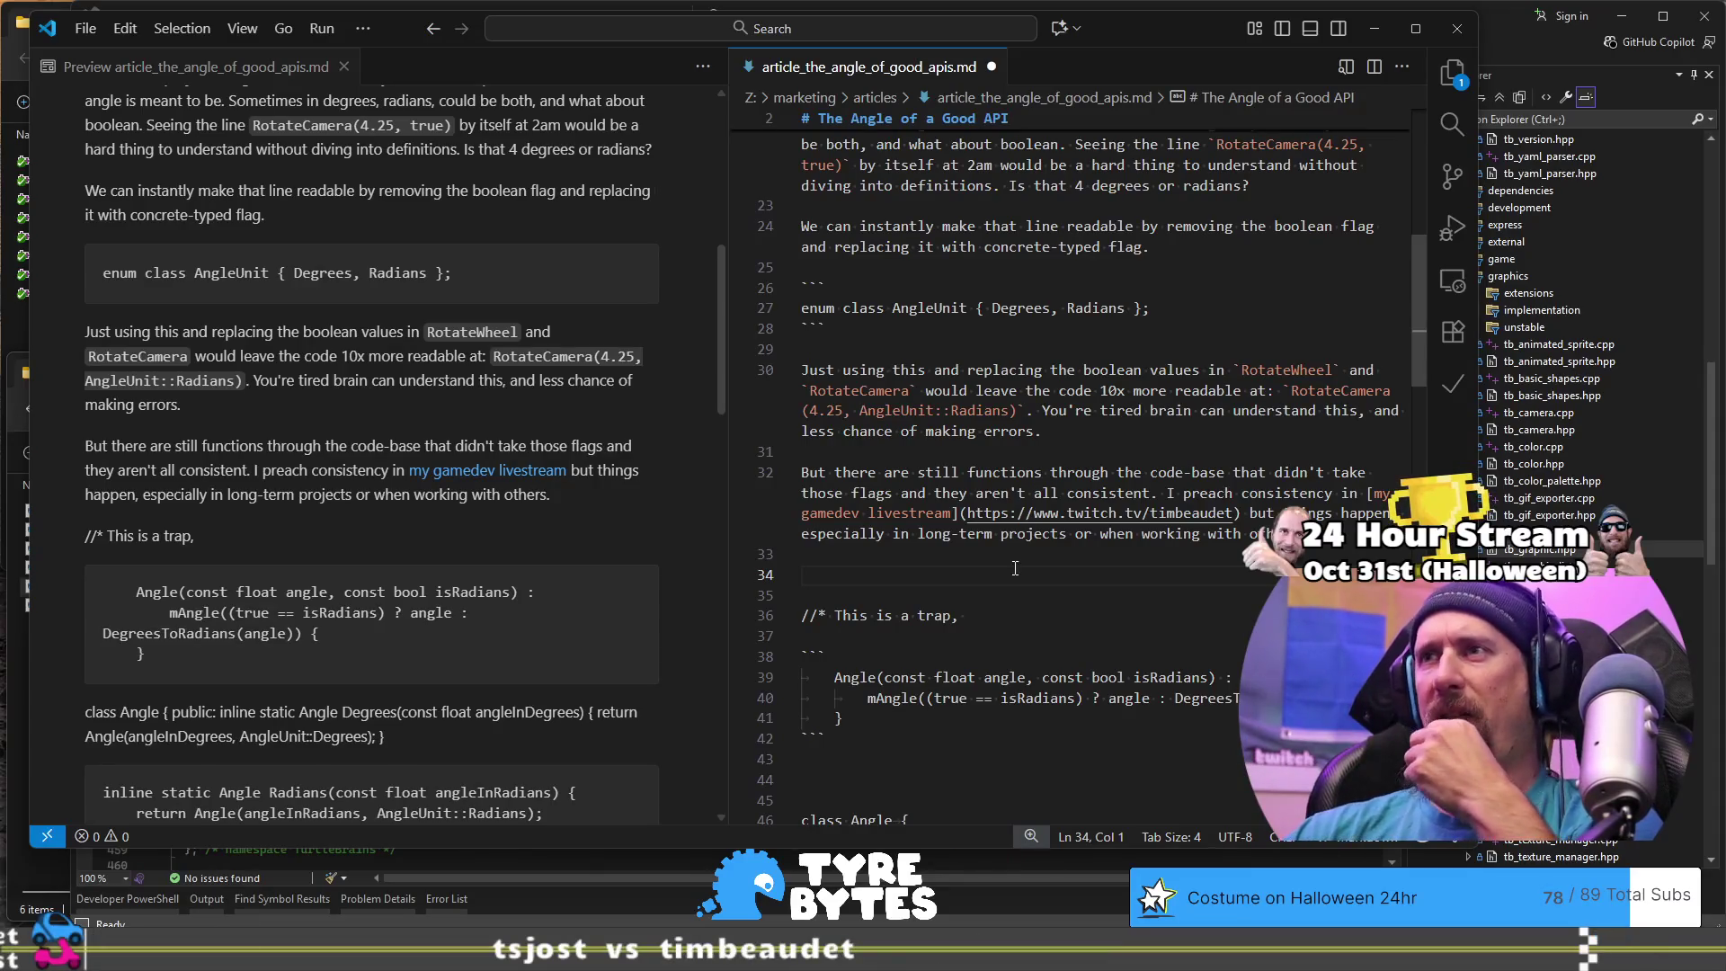
scroll(1017, 461, "up", 10)
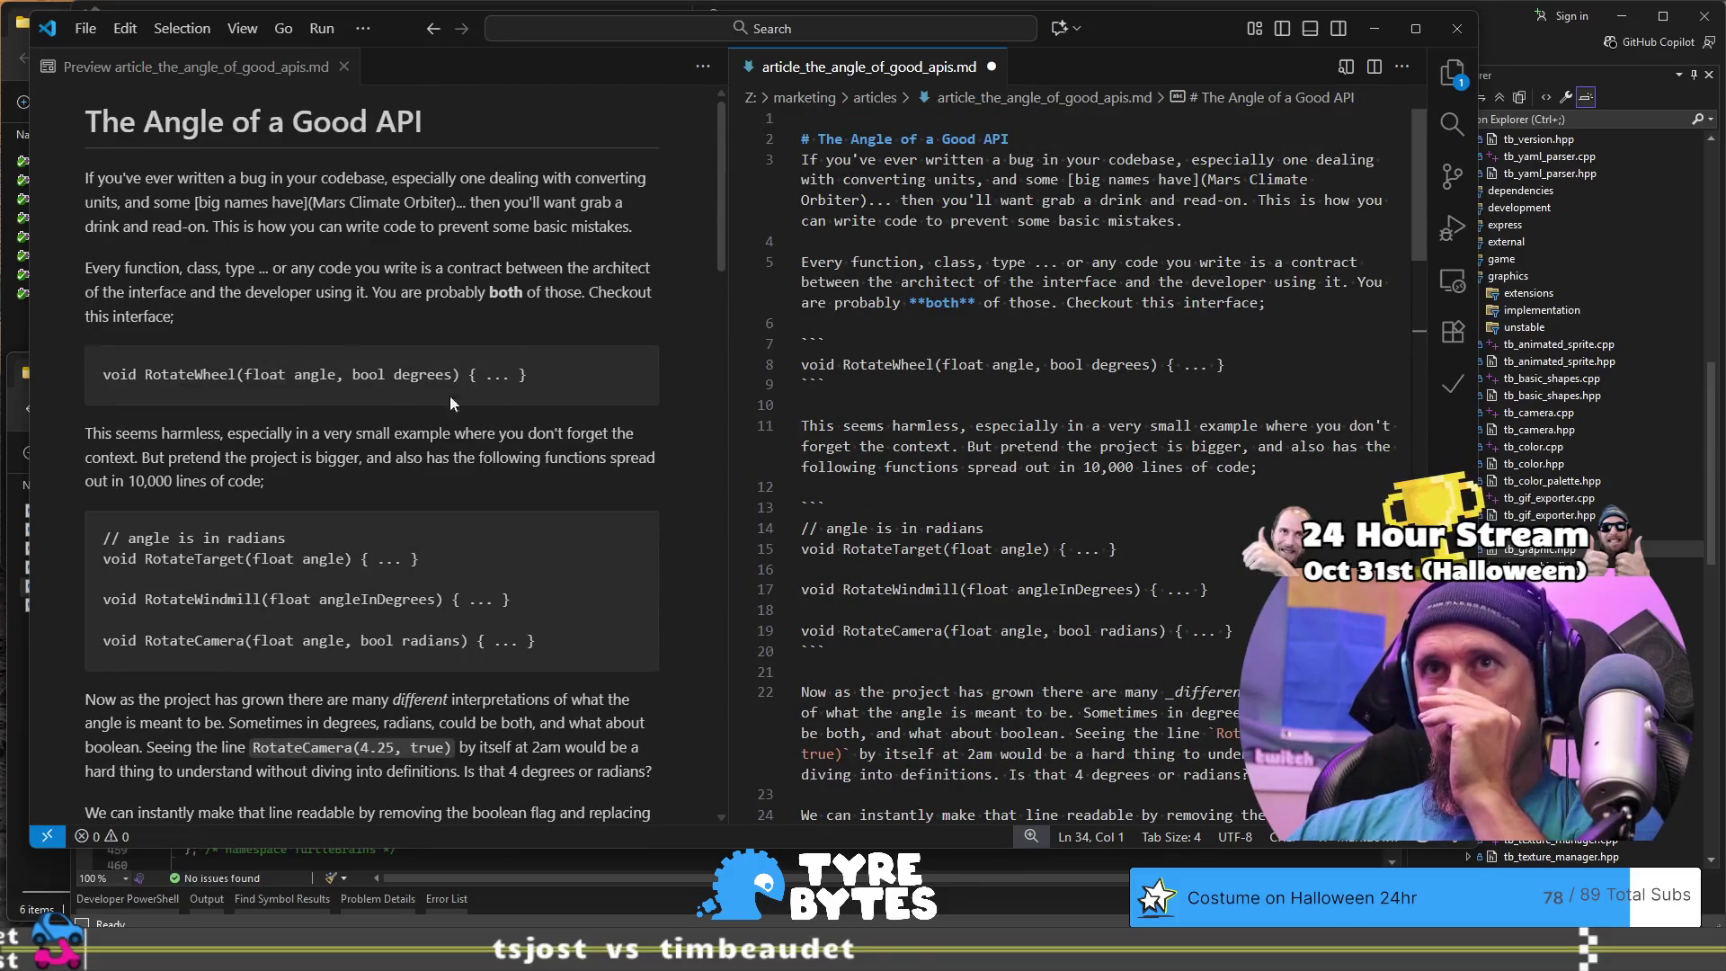
scroll(452, 402, "down", 10)
scroll(313, 340, "up", 10)
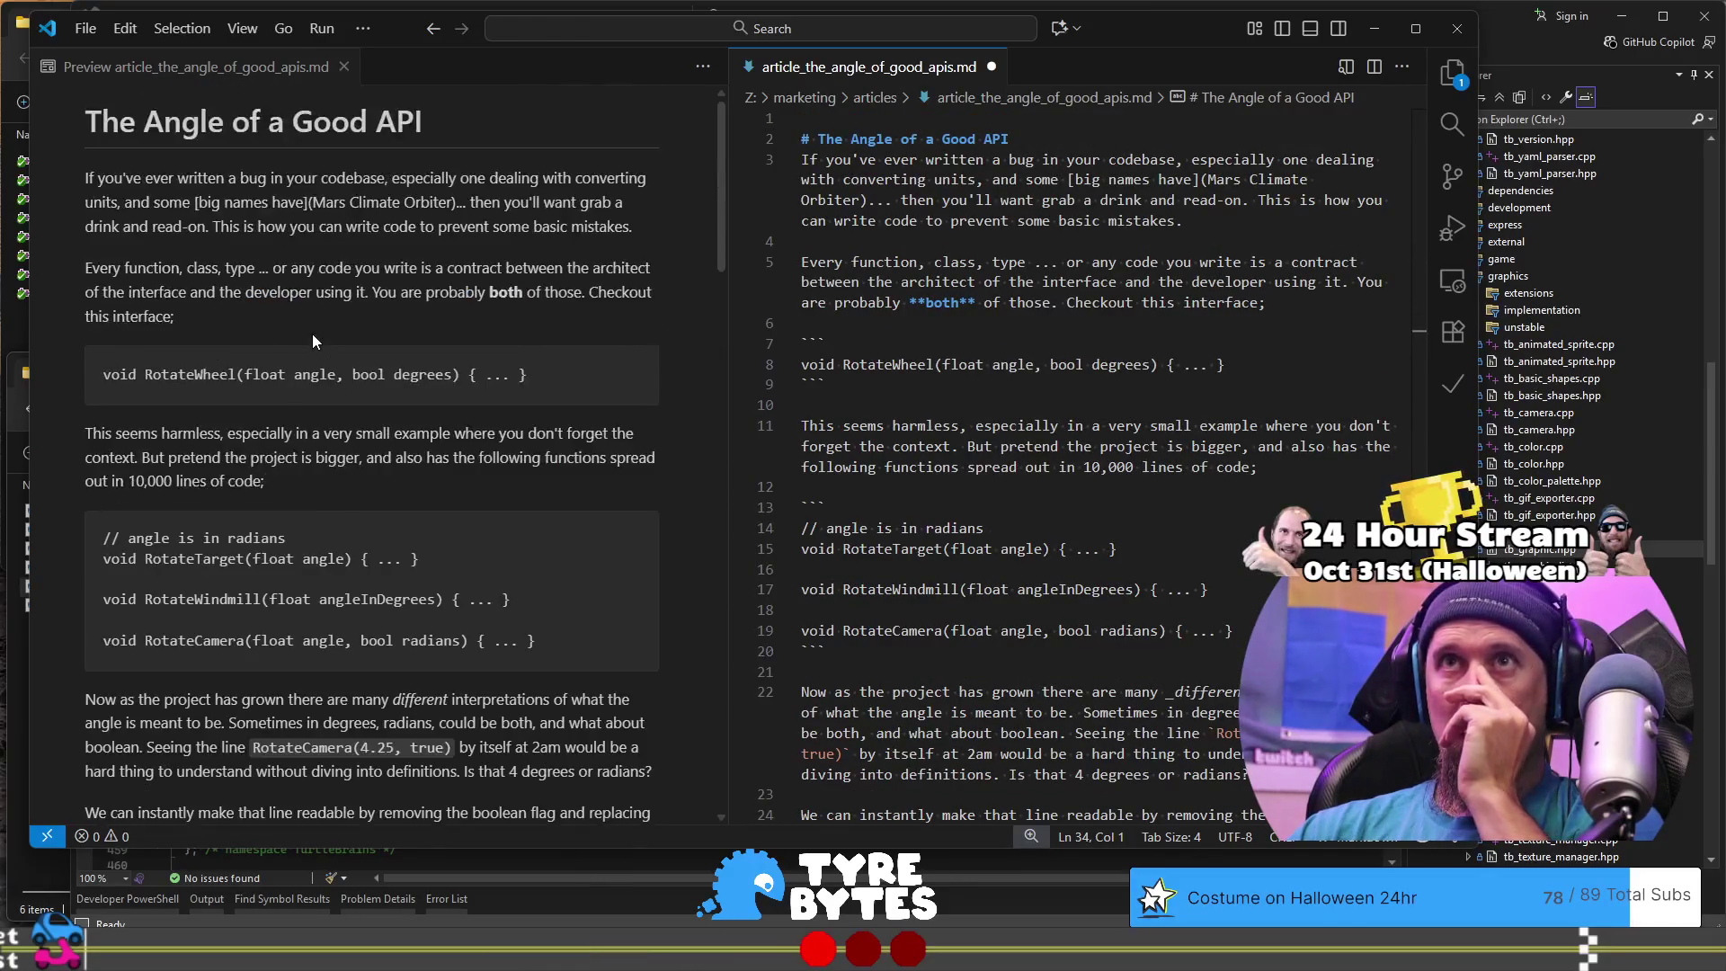
scroll(313, 340, "down", 5)
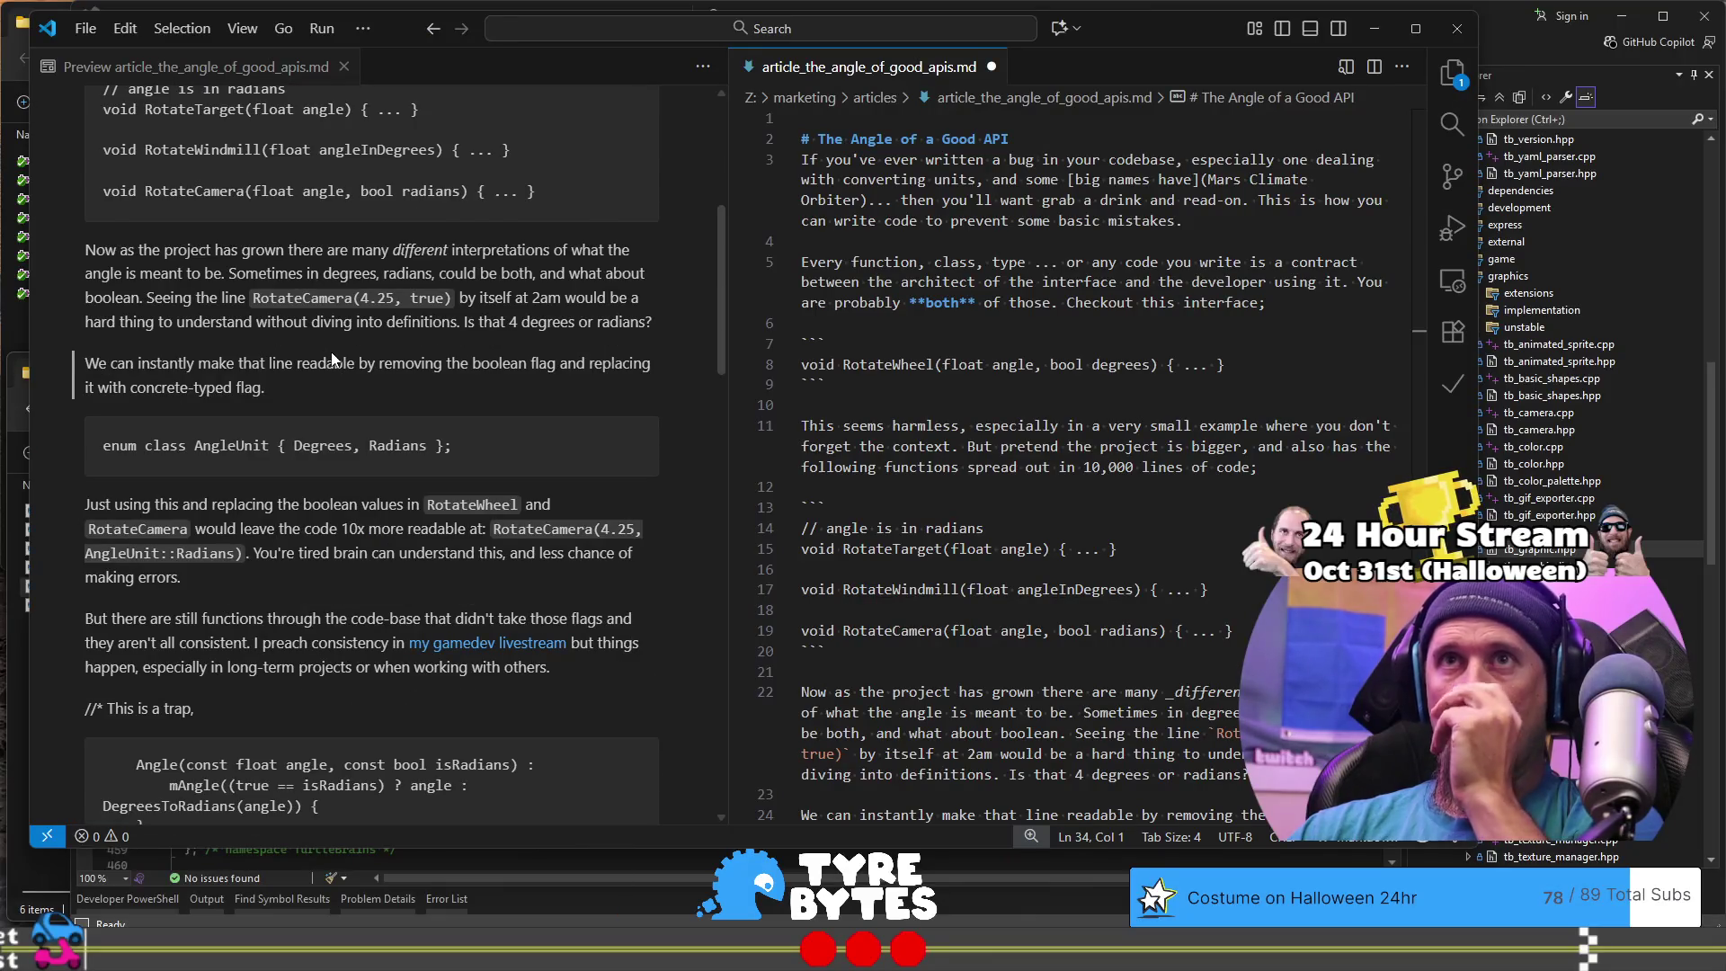
scroll(332, 359, "down", 15)
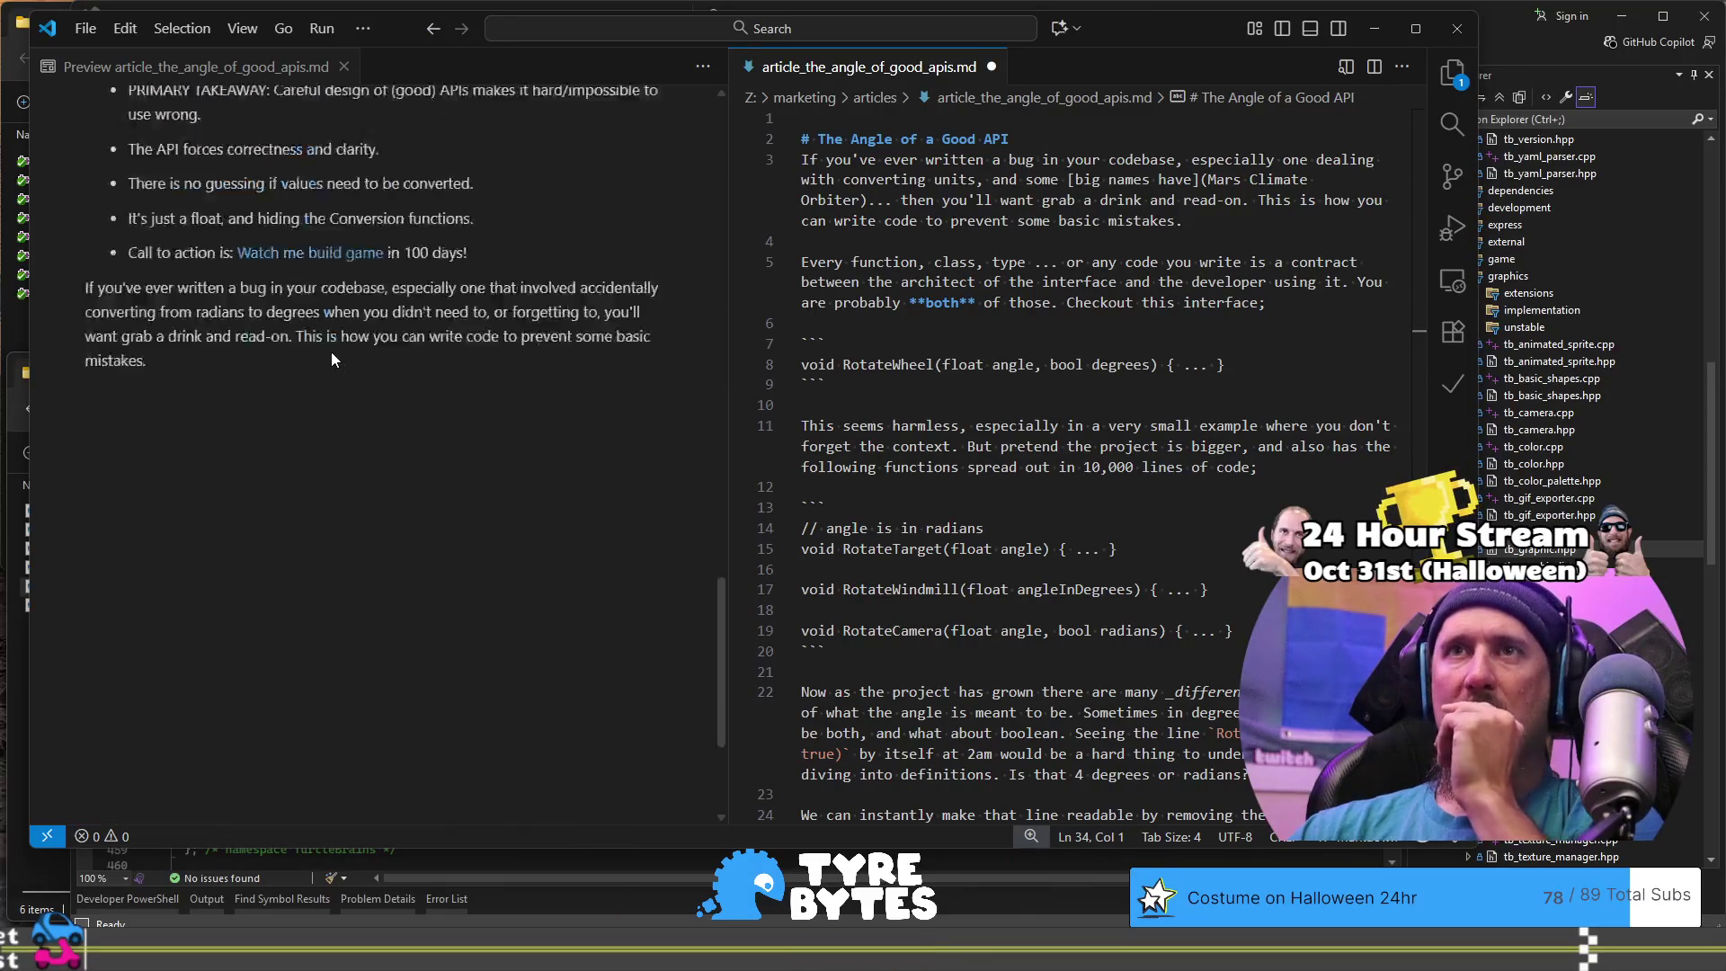
scroll(332, 359, "up", 9)
scroll(332, 360, "up", 10)
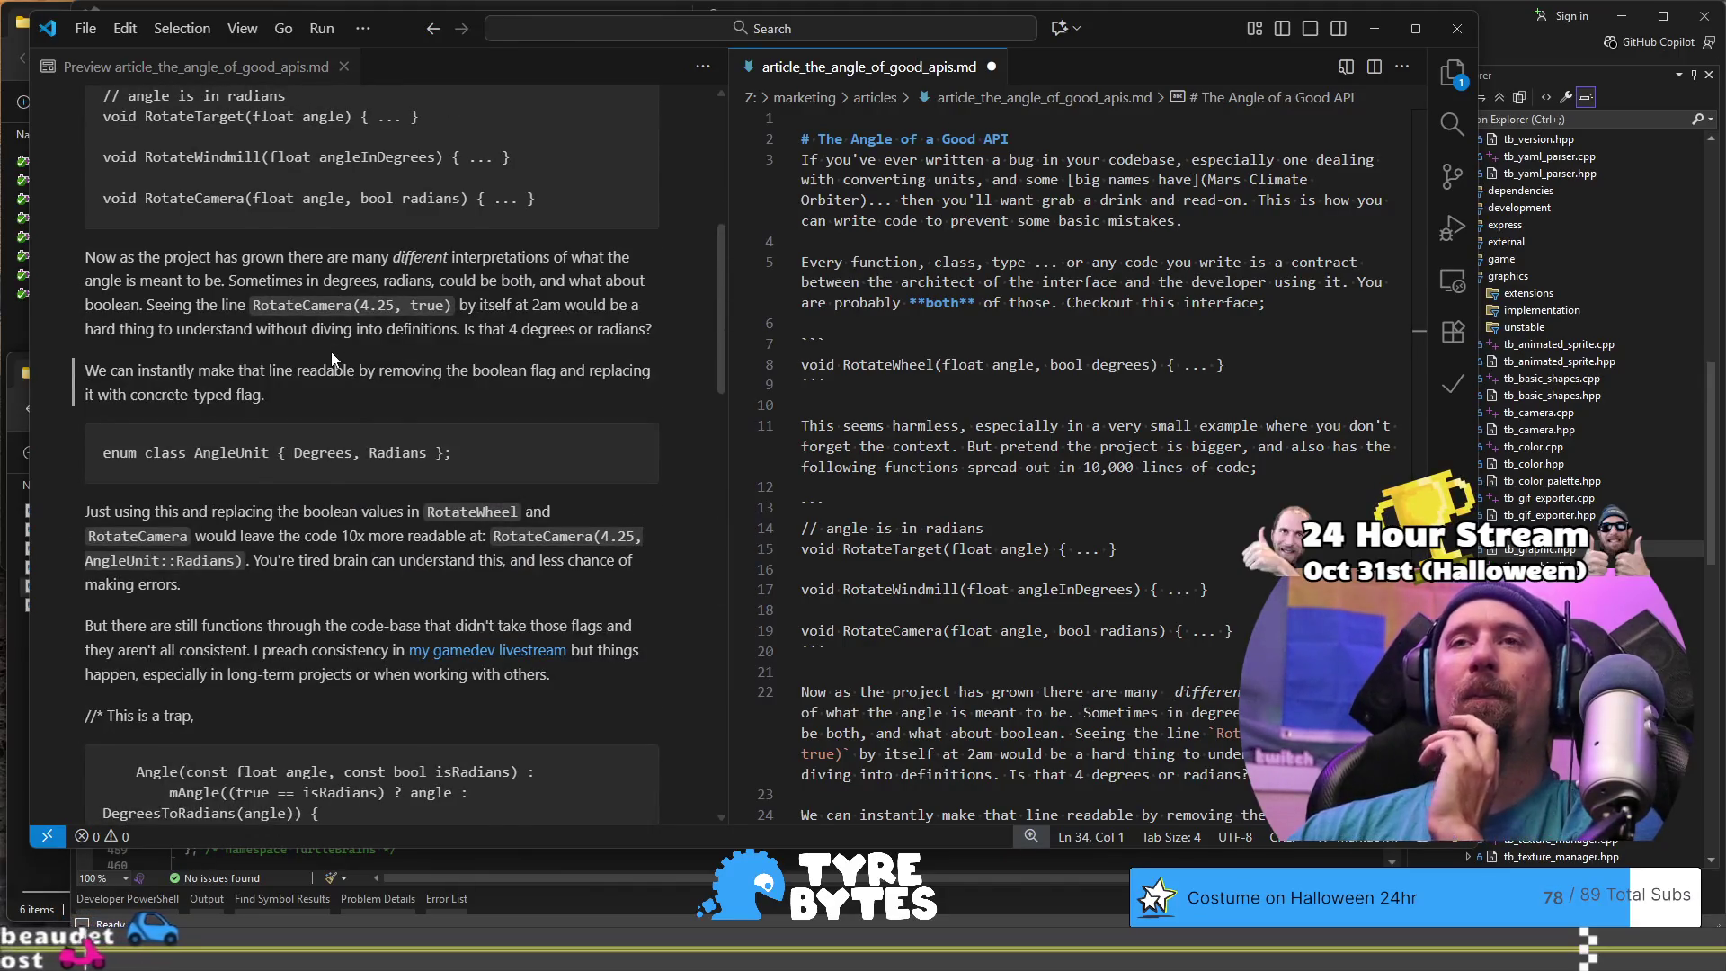
scroll(331, 352, "down", 4)
scroll(340, 514, "down", 2)
scroll(340, 514, "down", 1)
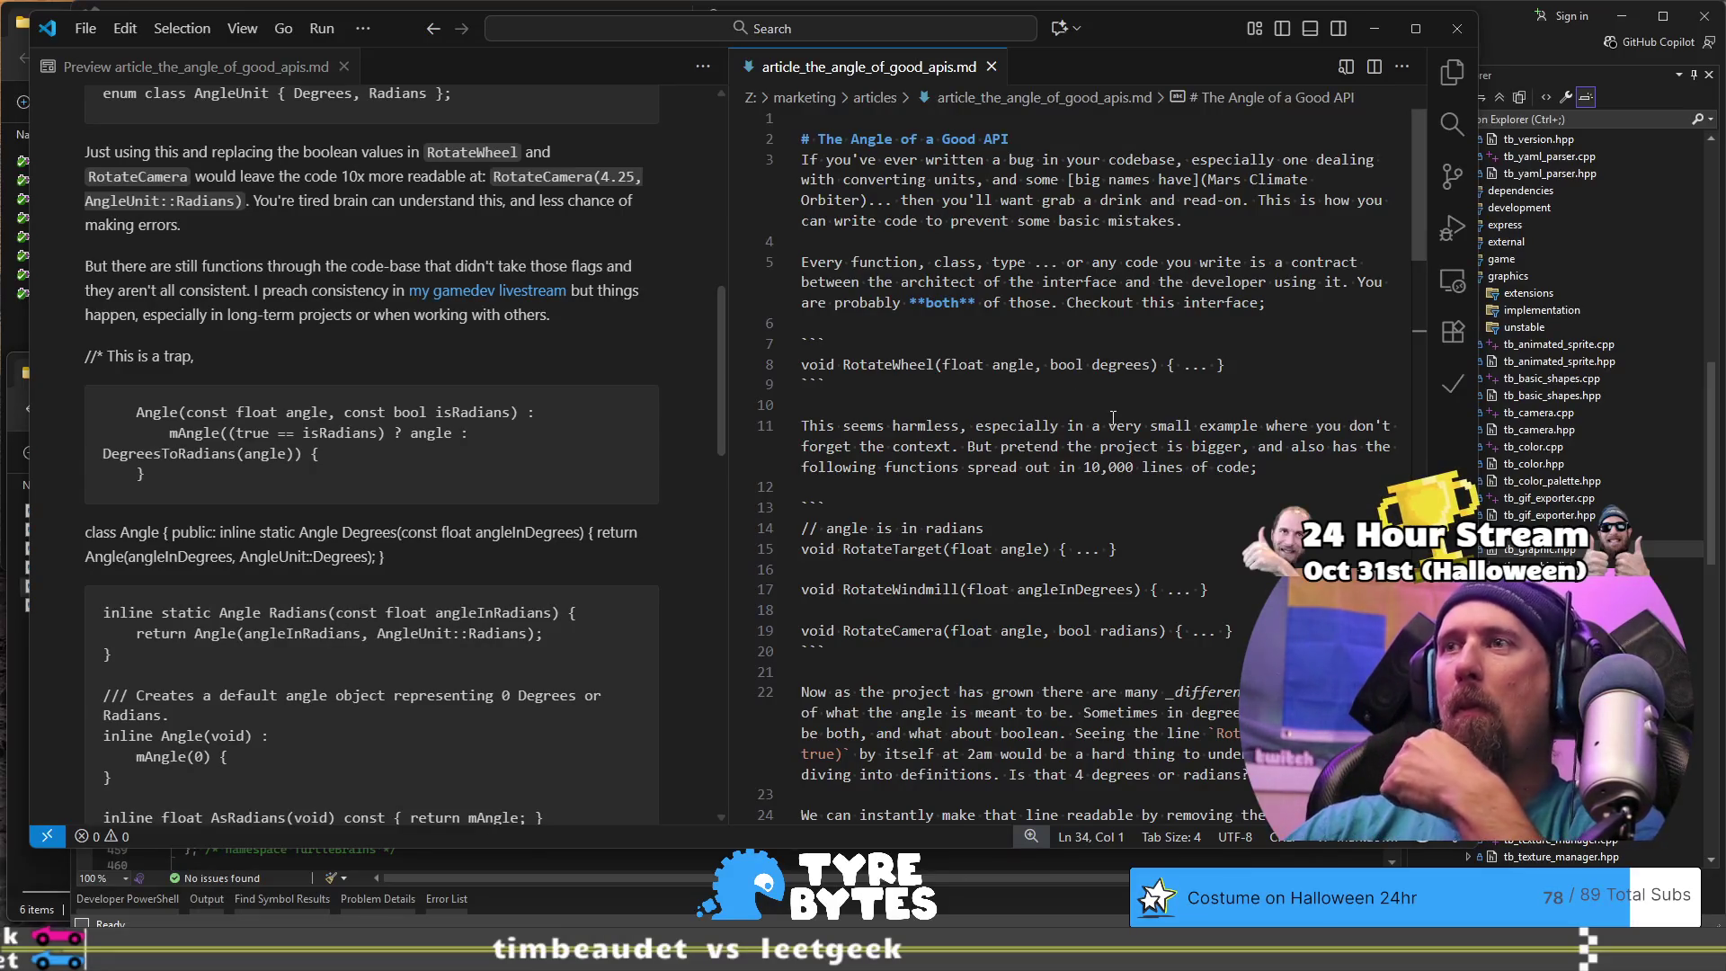
scroll(1099, 478, "down", 1)
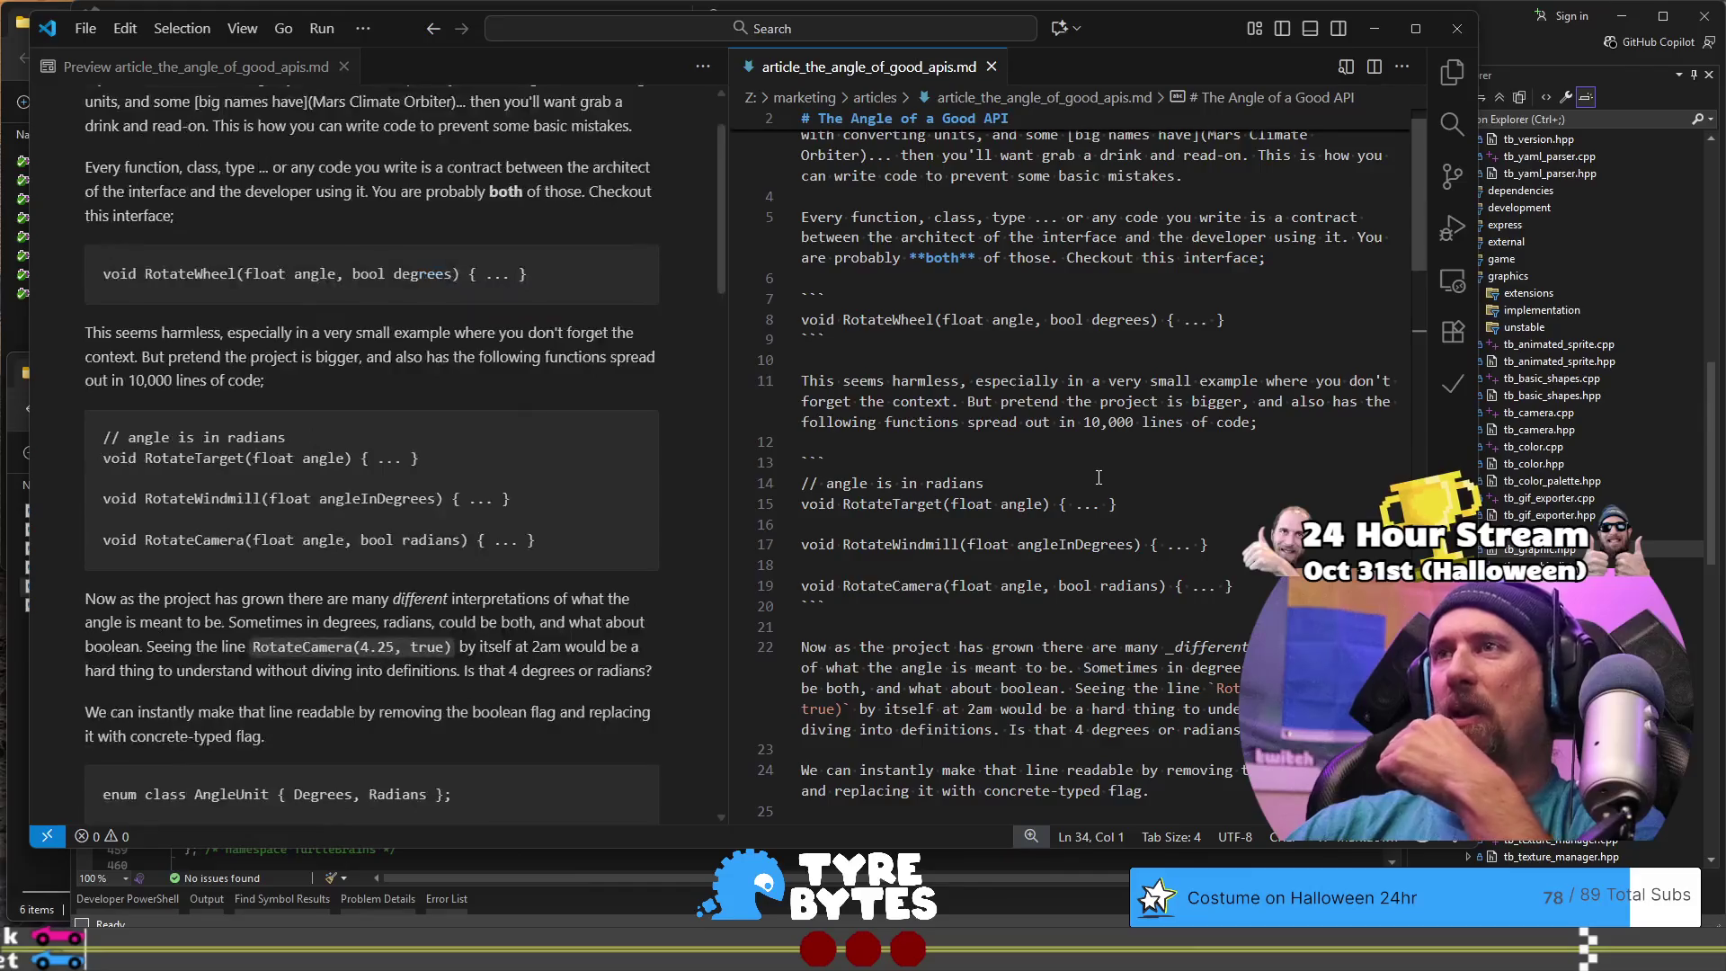
scroll(1099, 477, "down", 4)
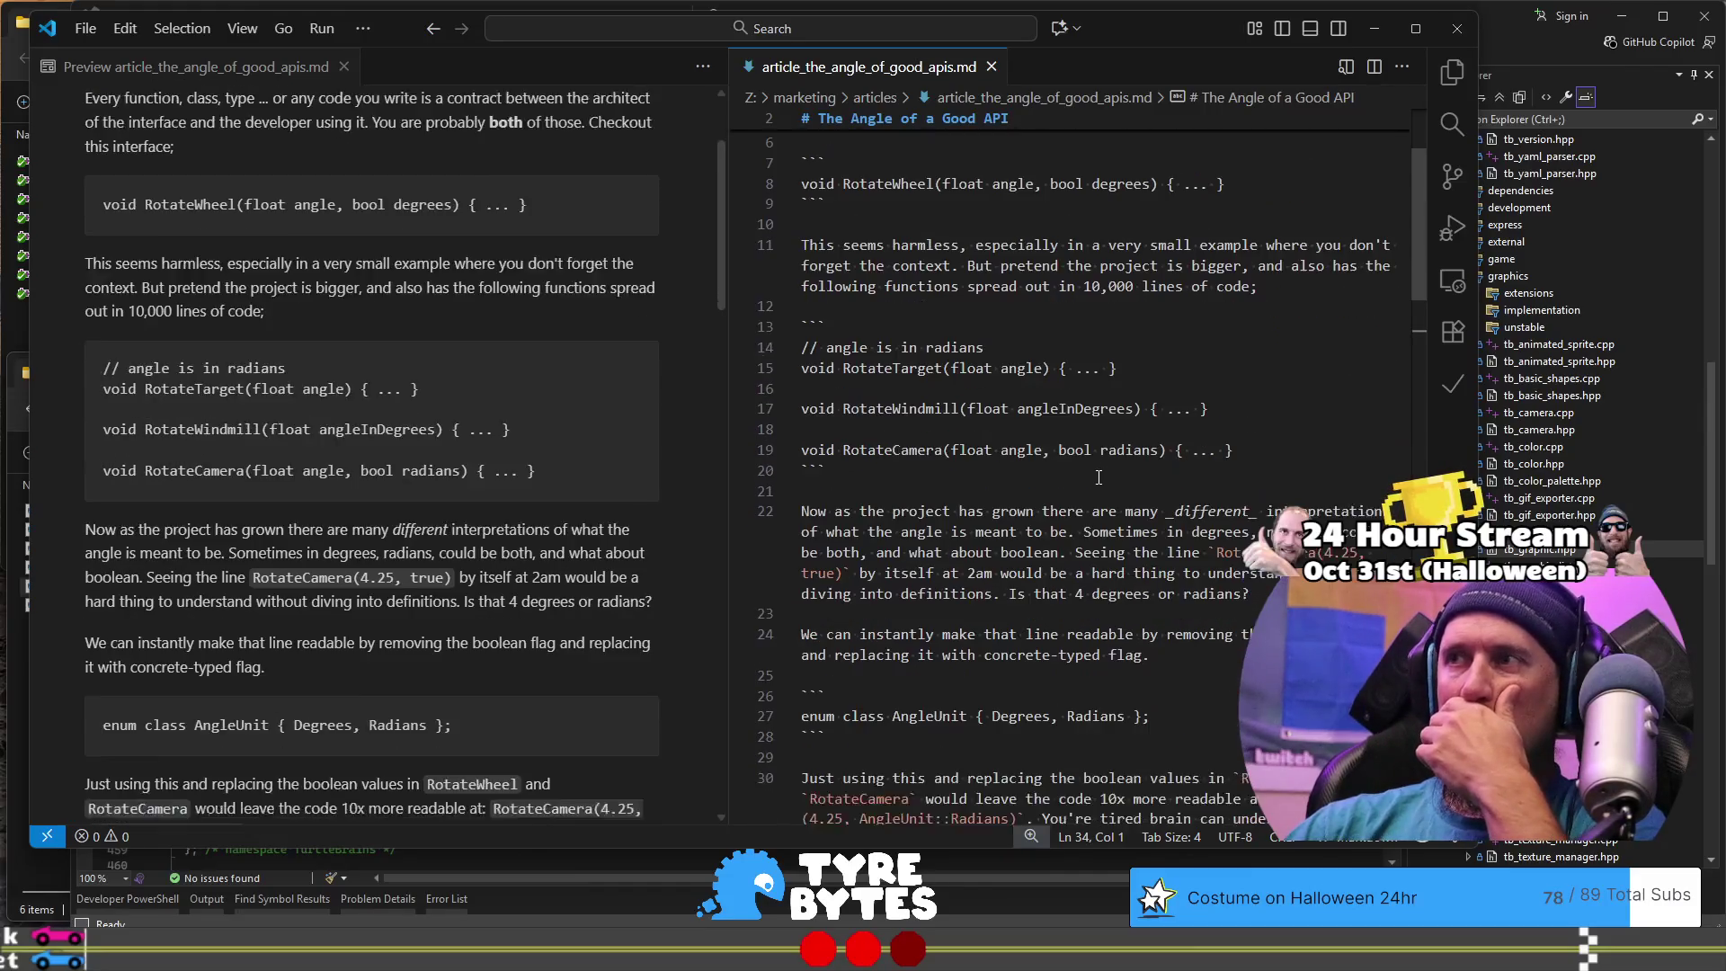
scroll(1099, 478, "up", 1)
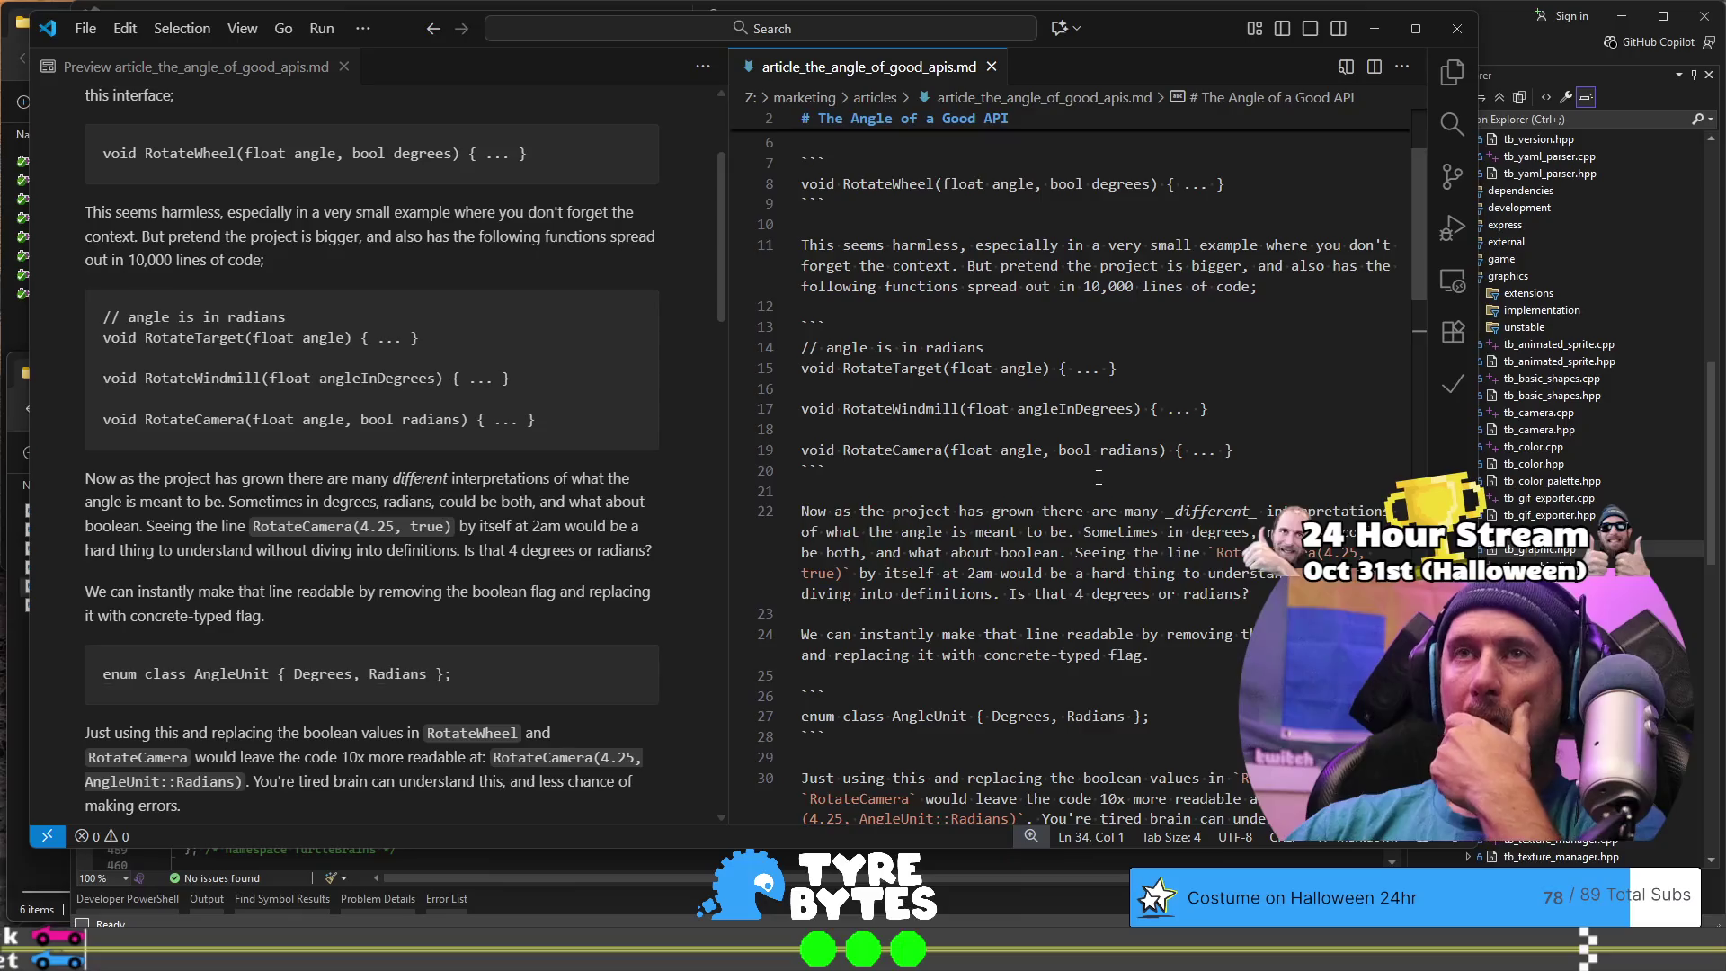
scroll(1099, 478, "down", 2)
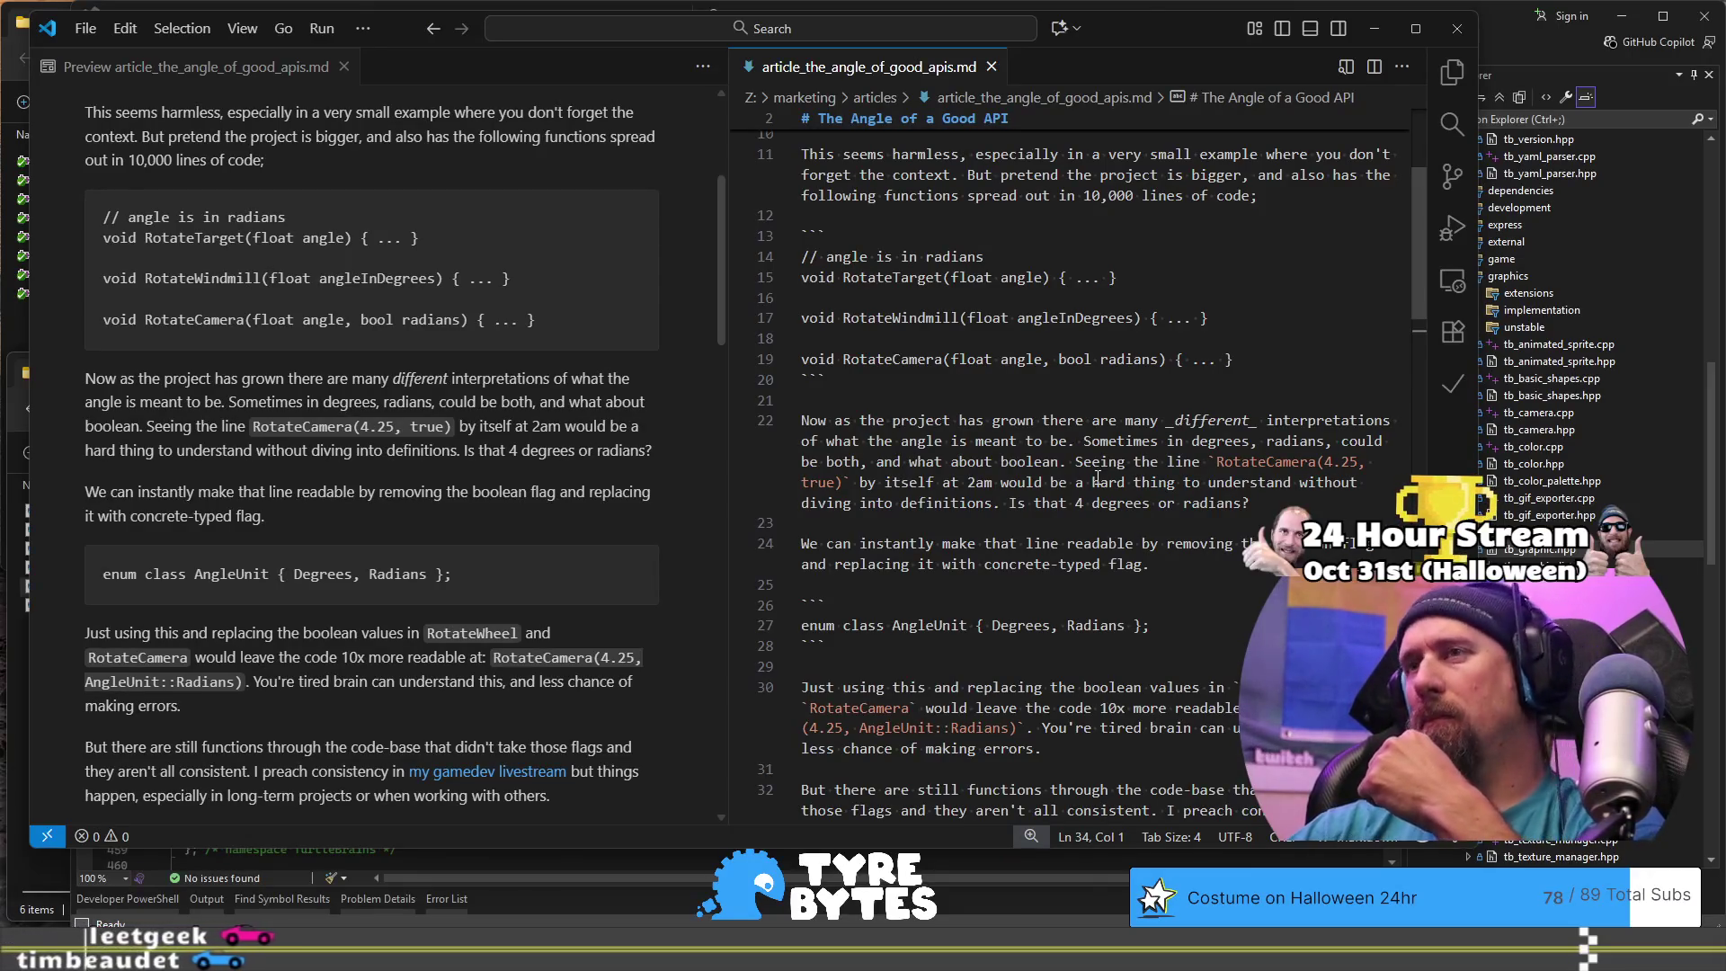
scroll(1098, 477, "down", 1)
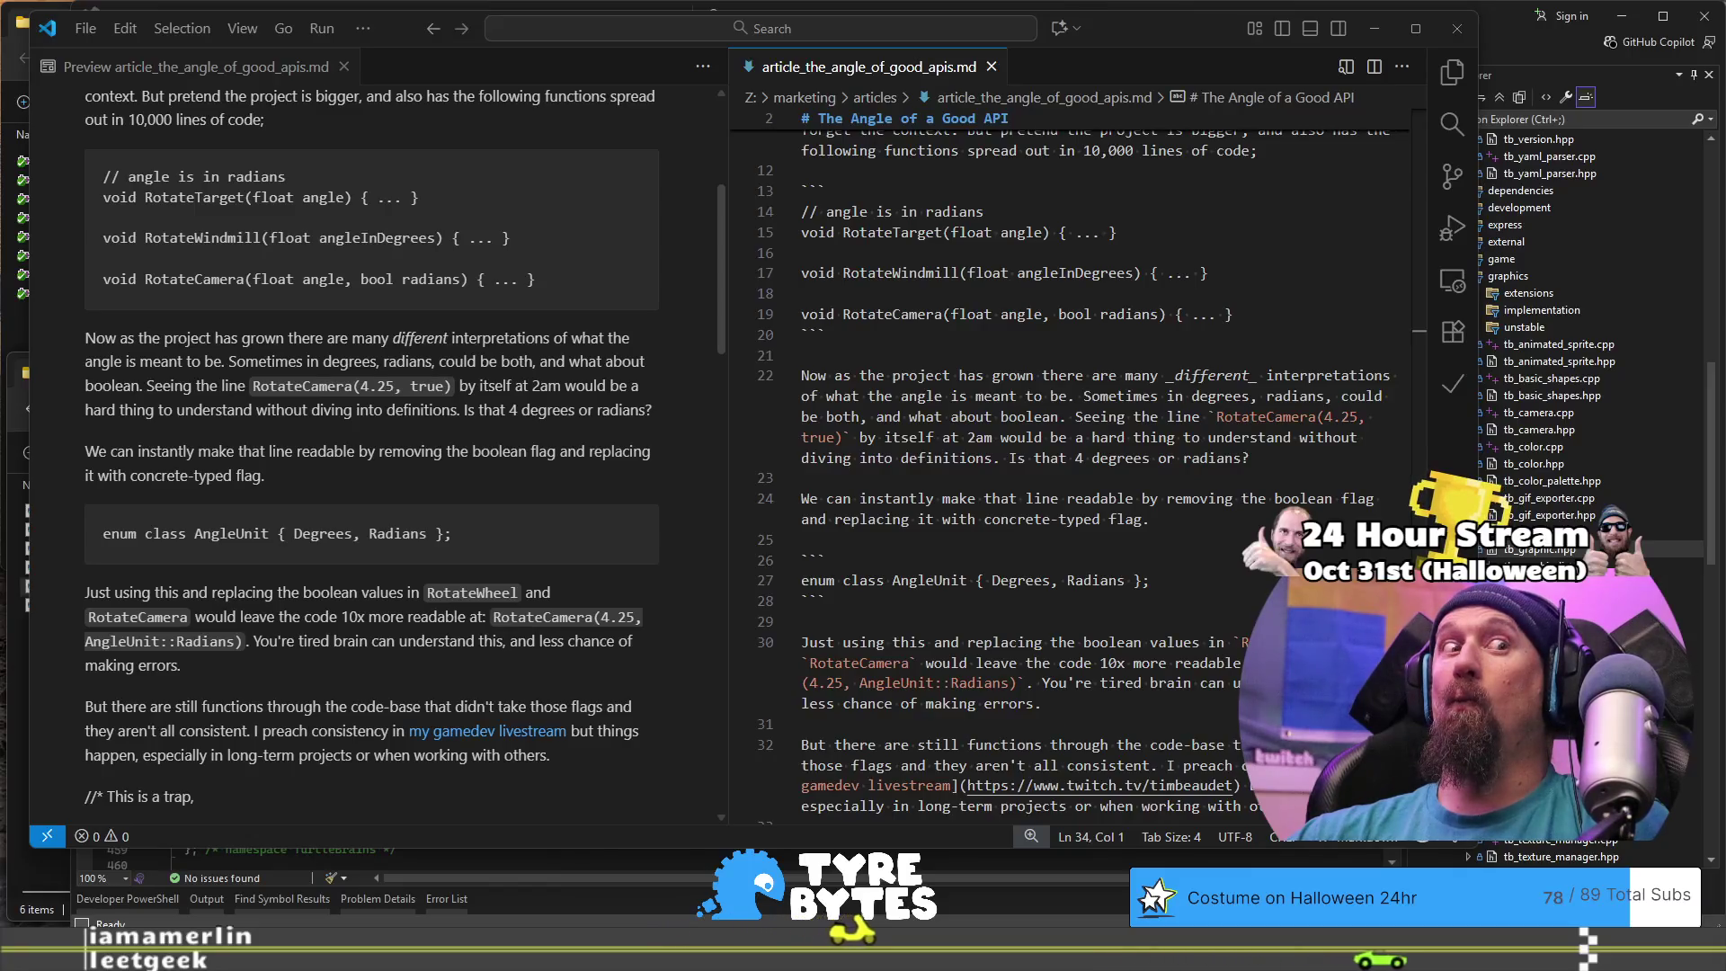
left_click(1180, 586)
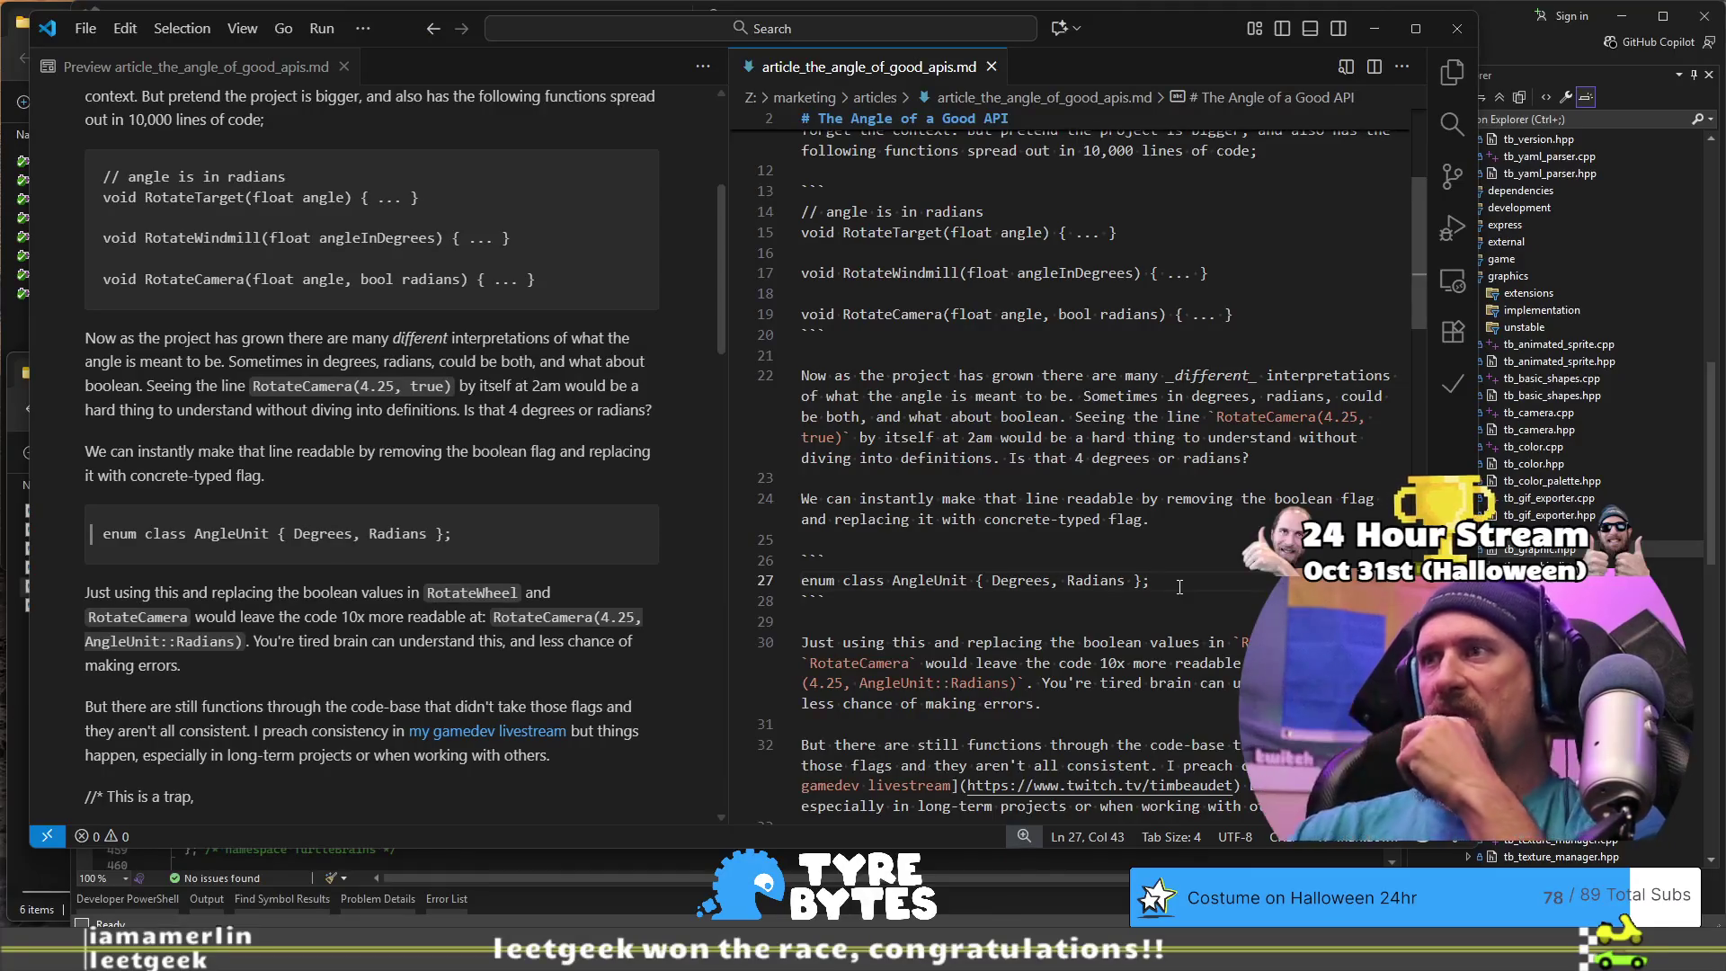
scroll(1180, 587, "down", 4)
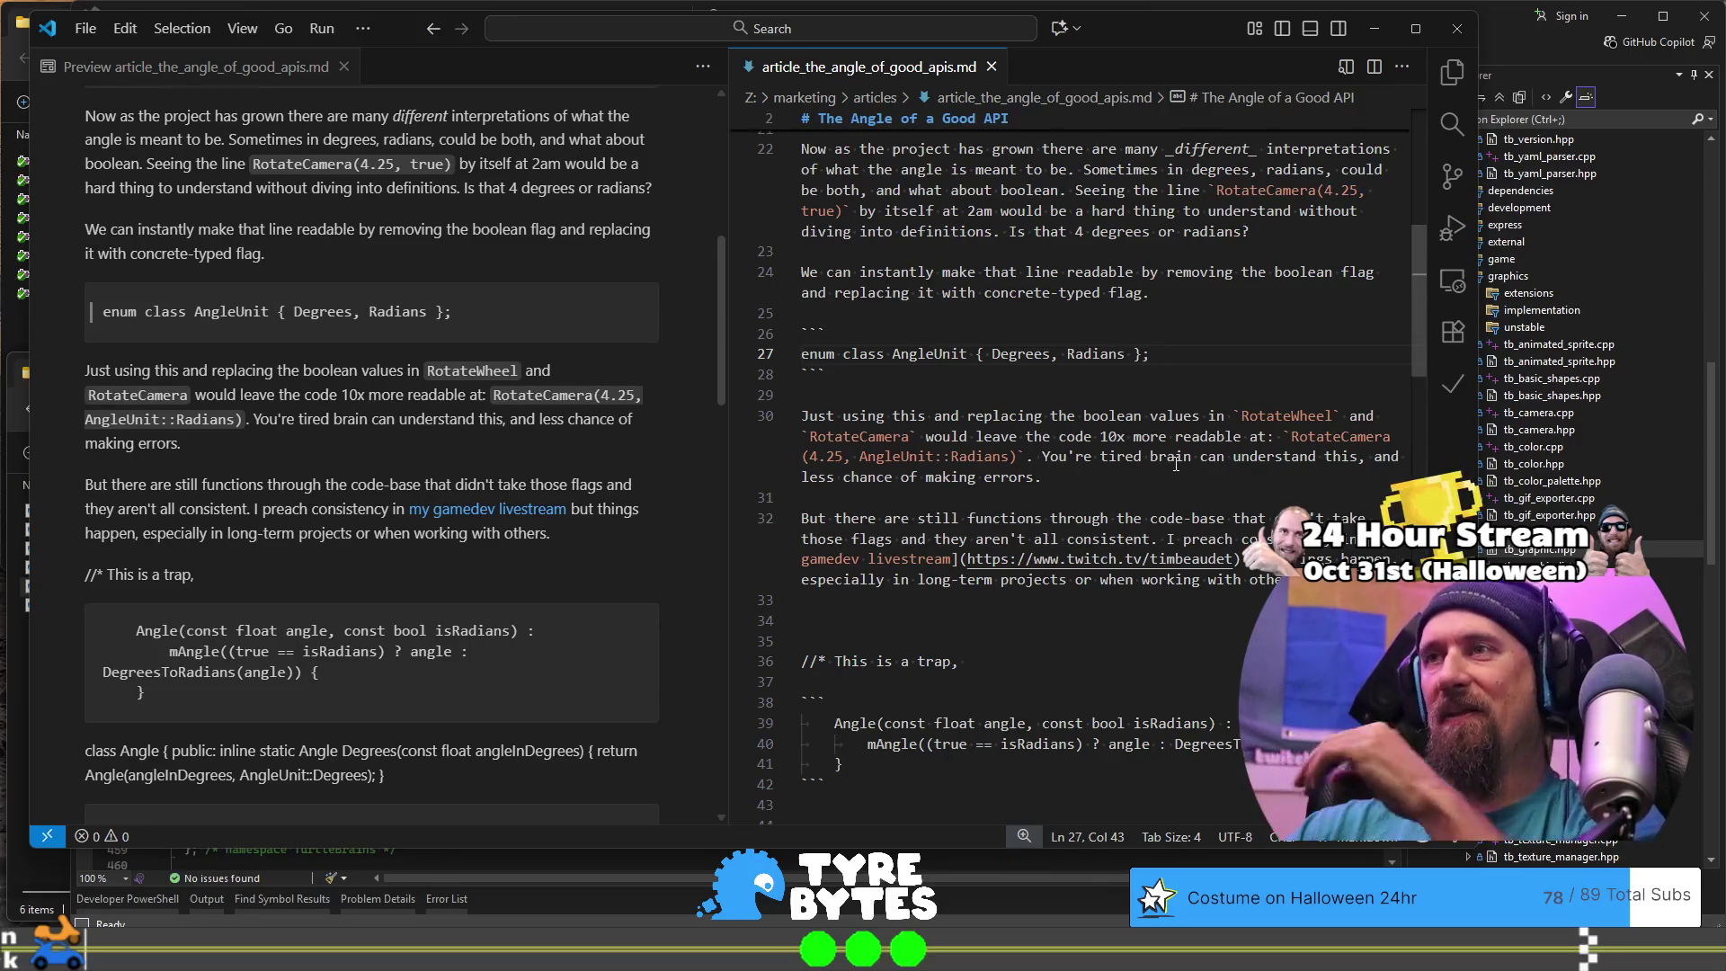
scroll(1176, 464, "down", 3)
left_click(1175, 457)
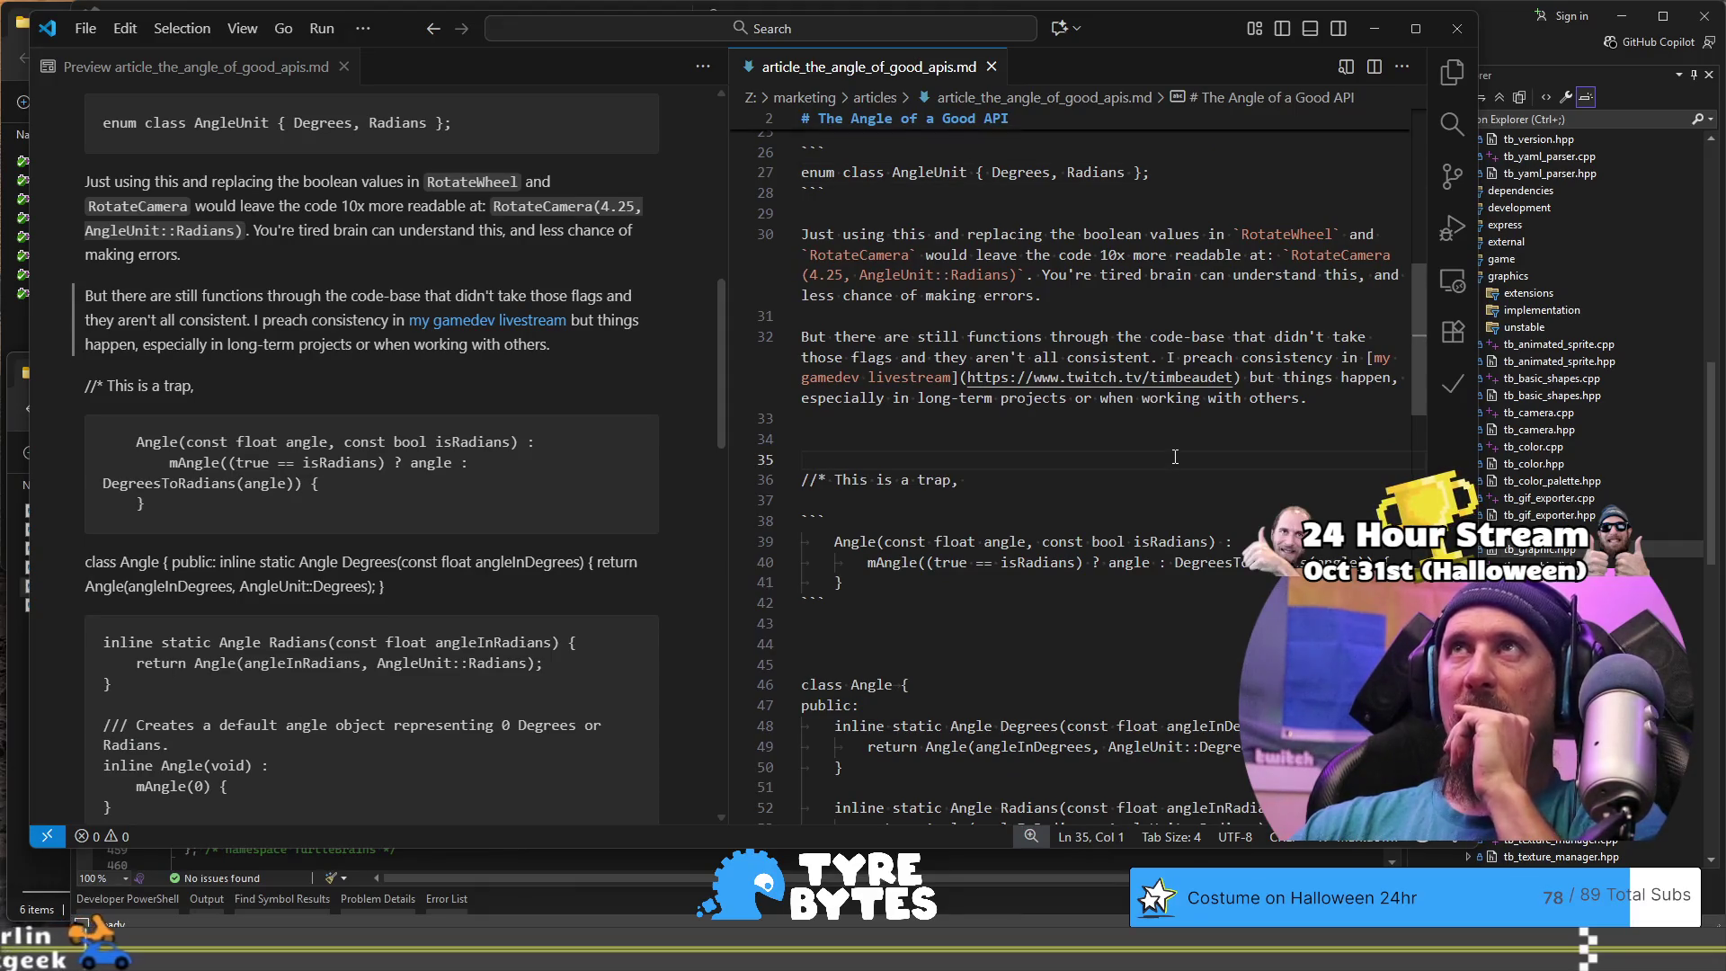
left_click(1173, 482)
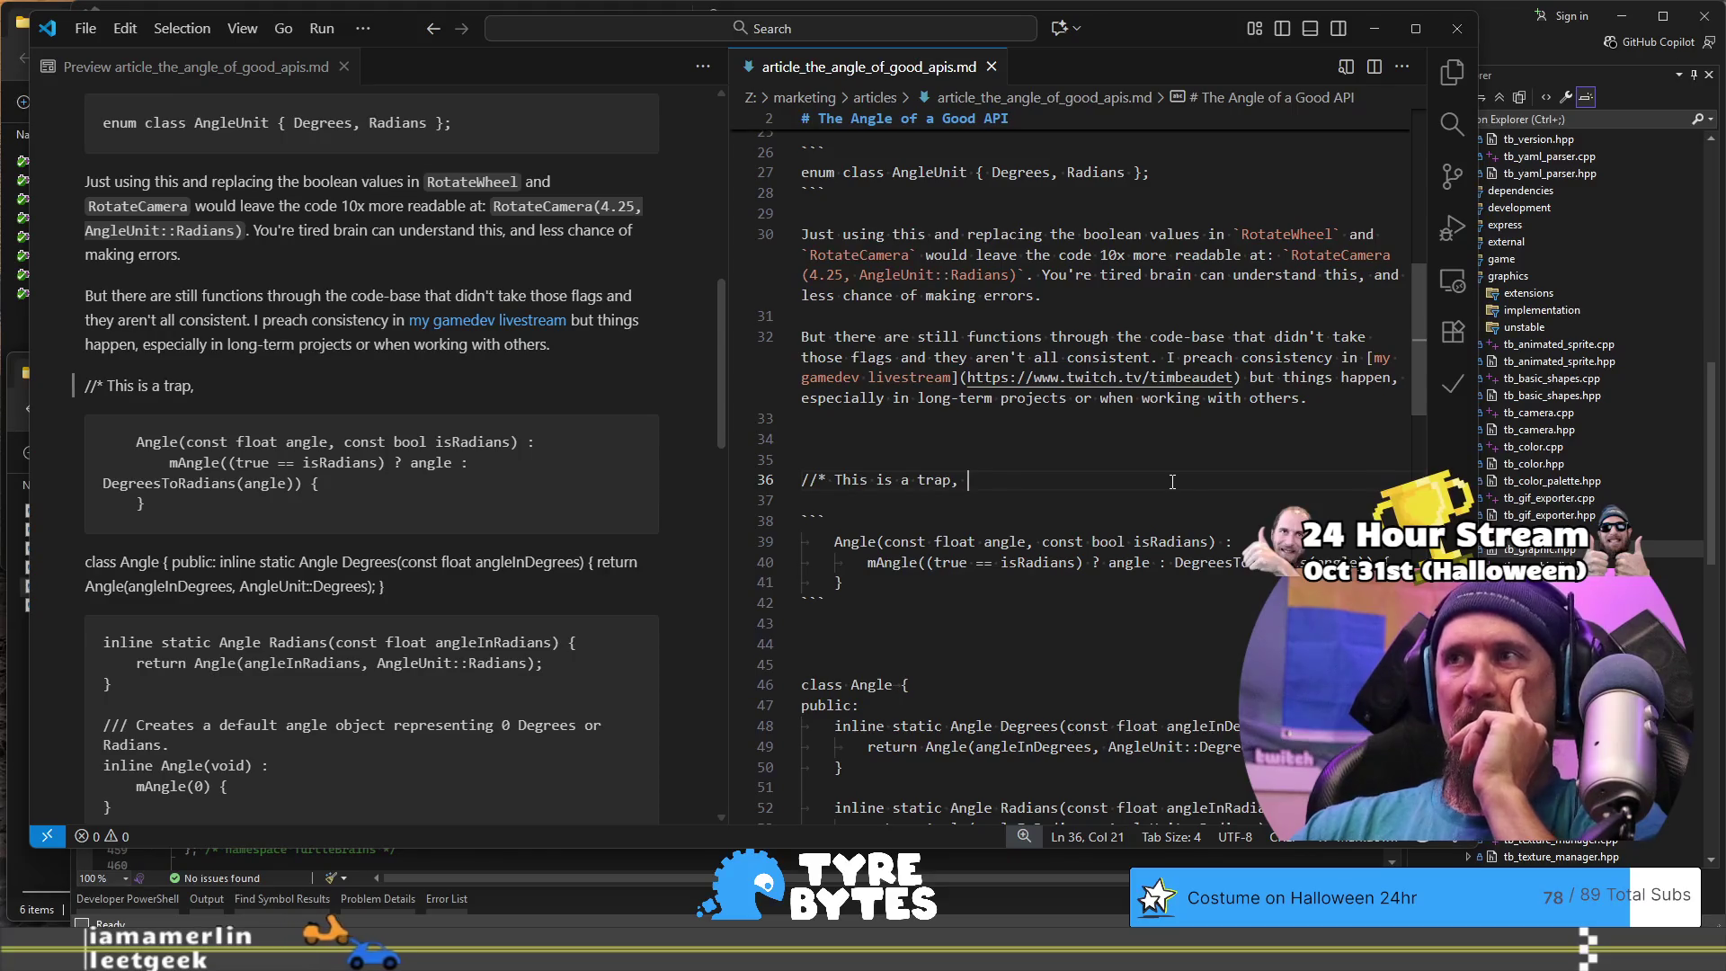
Step: Delete the trap comment, its constructor snippet, the leftover code fence and blank lines above class Angle
mouse_move(835, 582)
left_mouse_down()
mouse_move(1084, 600)
mouse_move(1099, 459)
left_mouse_up()
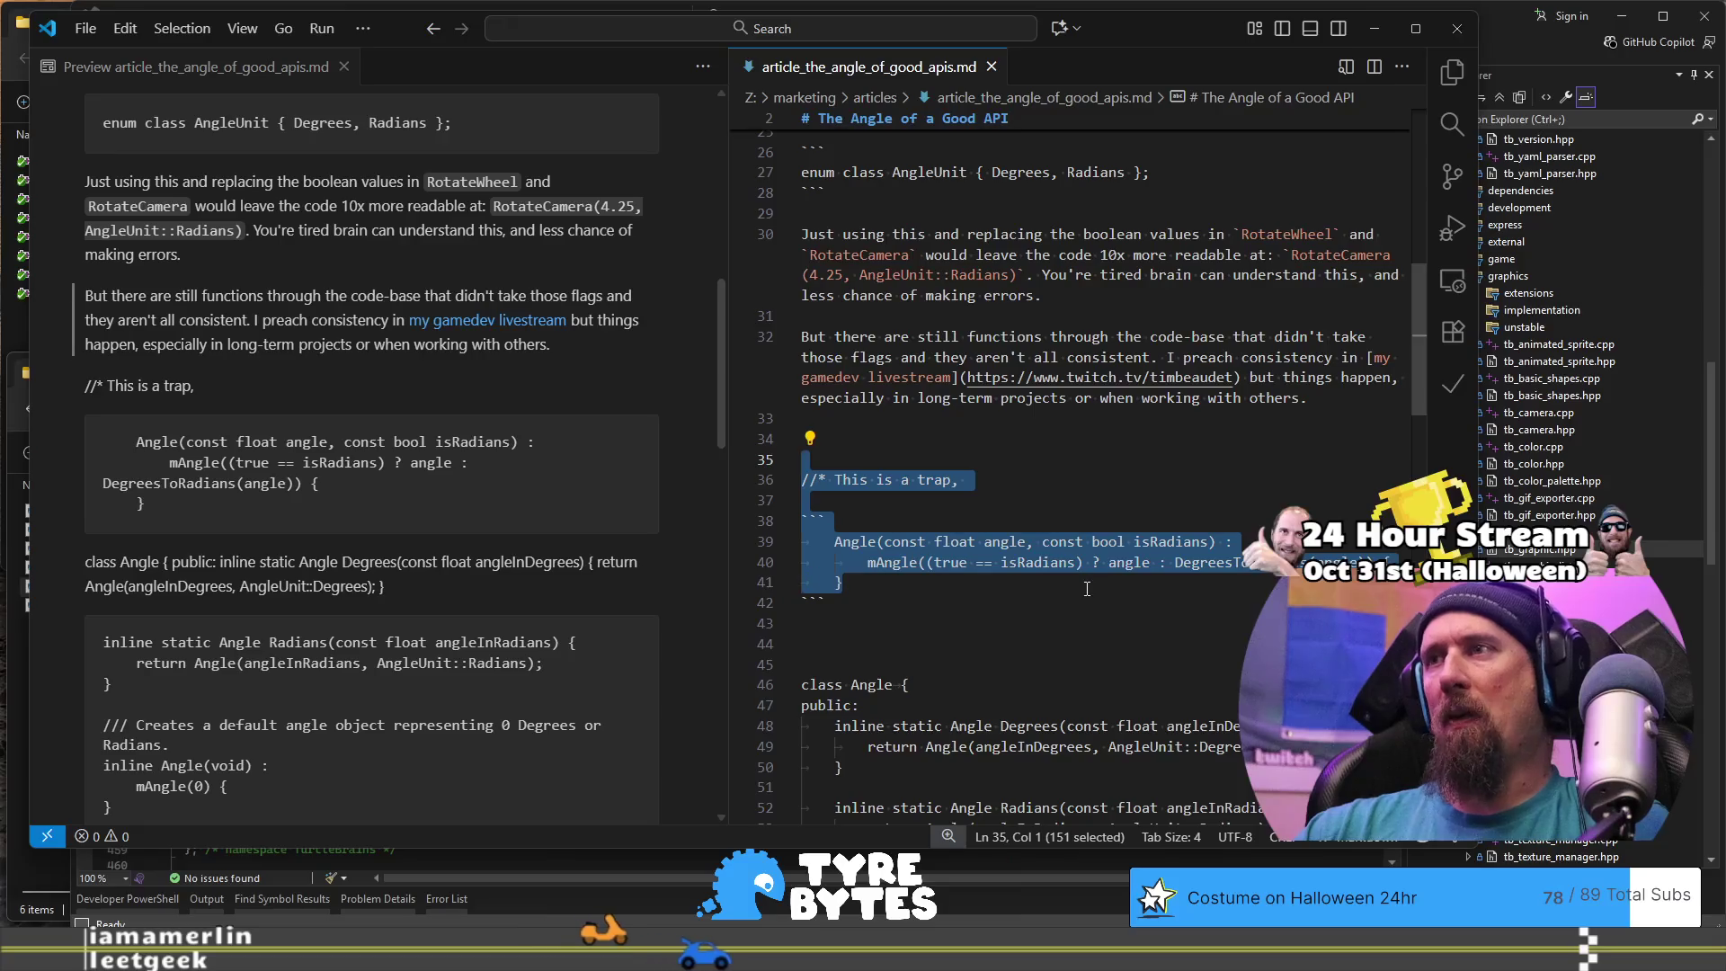
scroll(1087, 589, "up", 5)
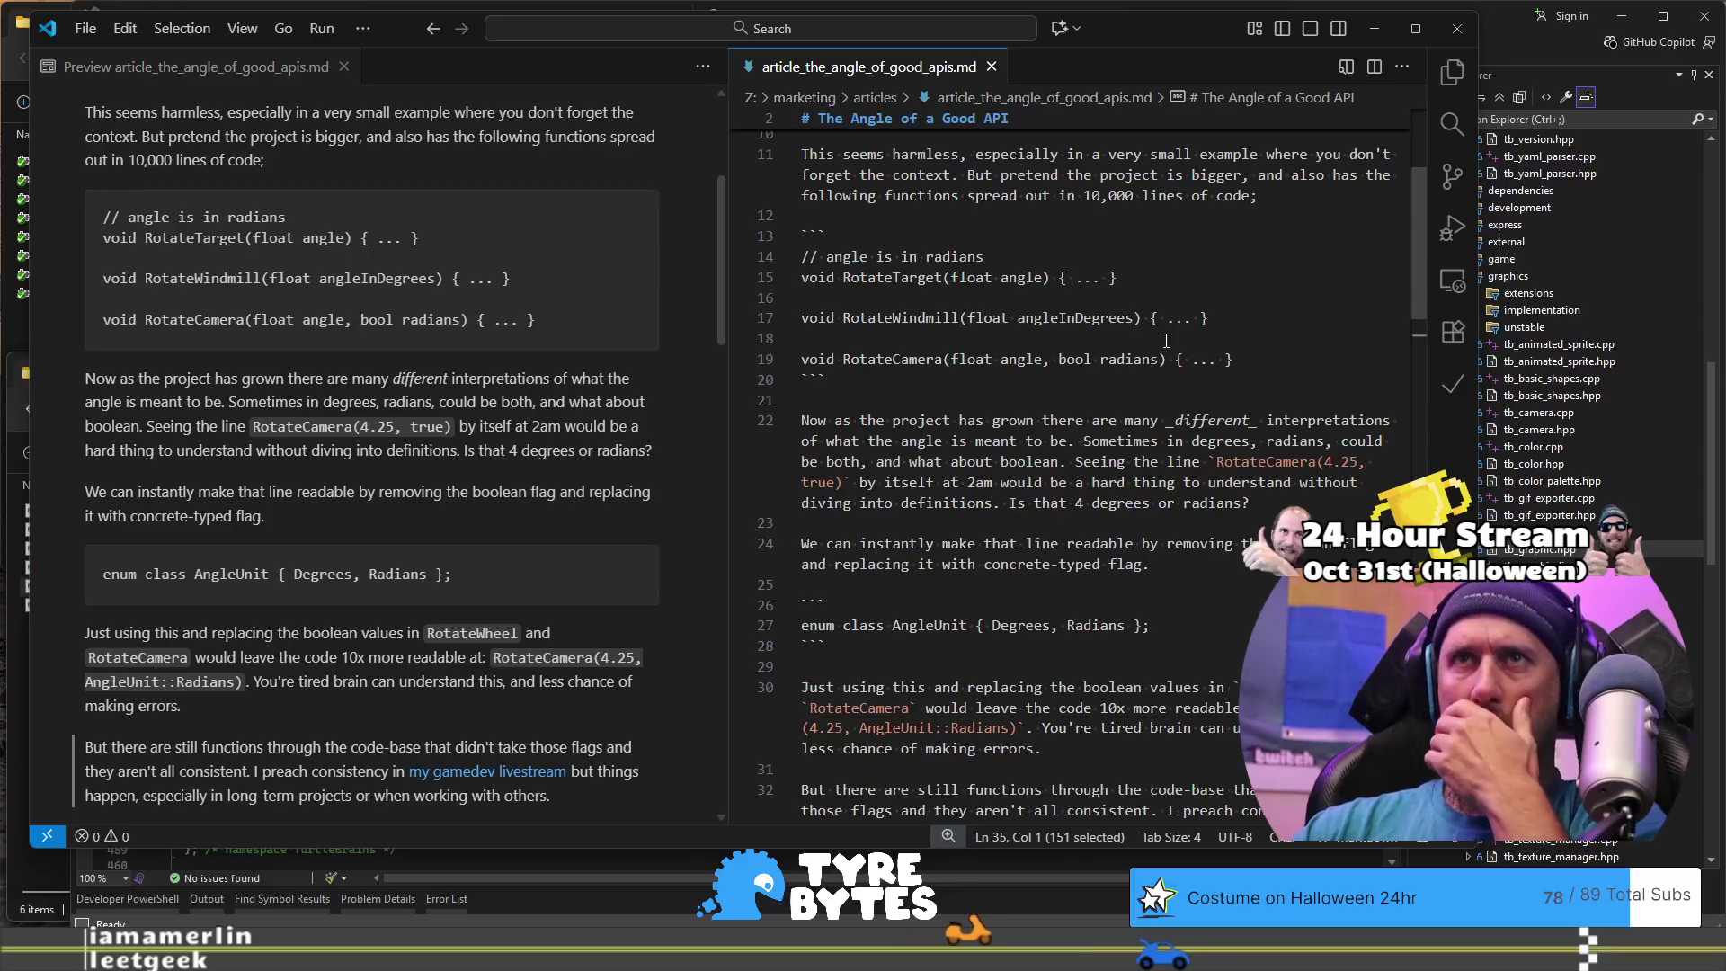
scroll(1166, 340, "down", 2)
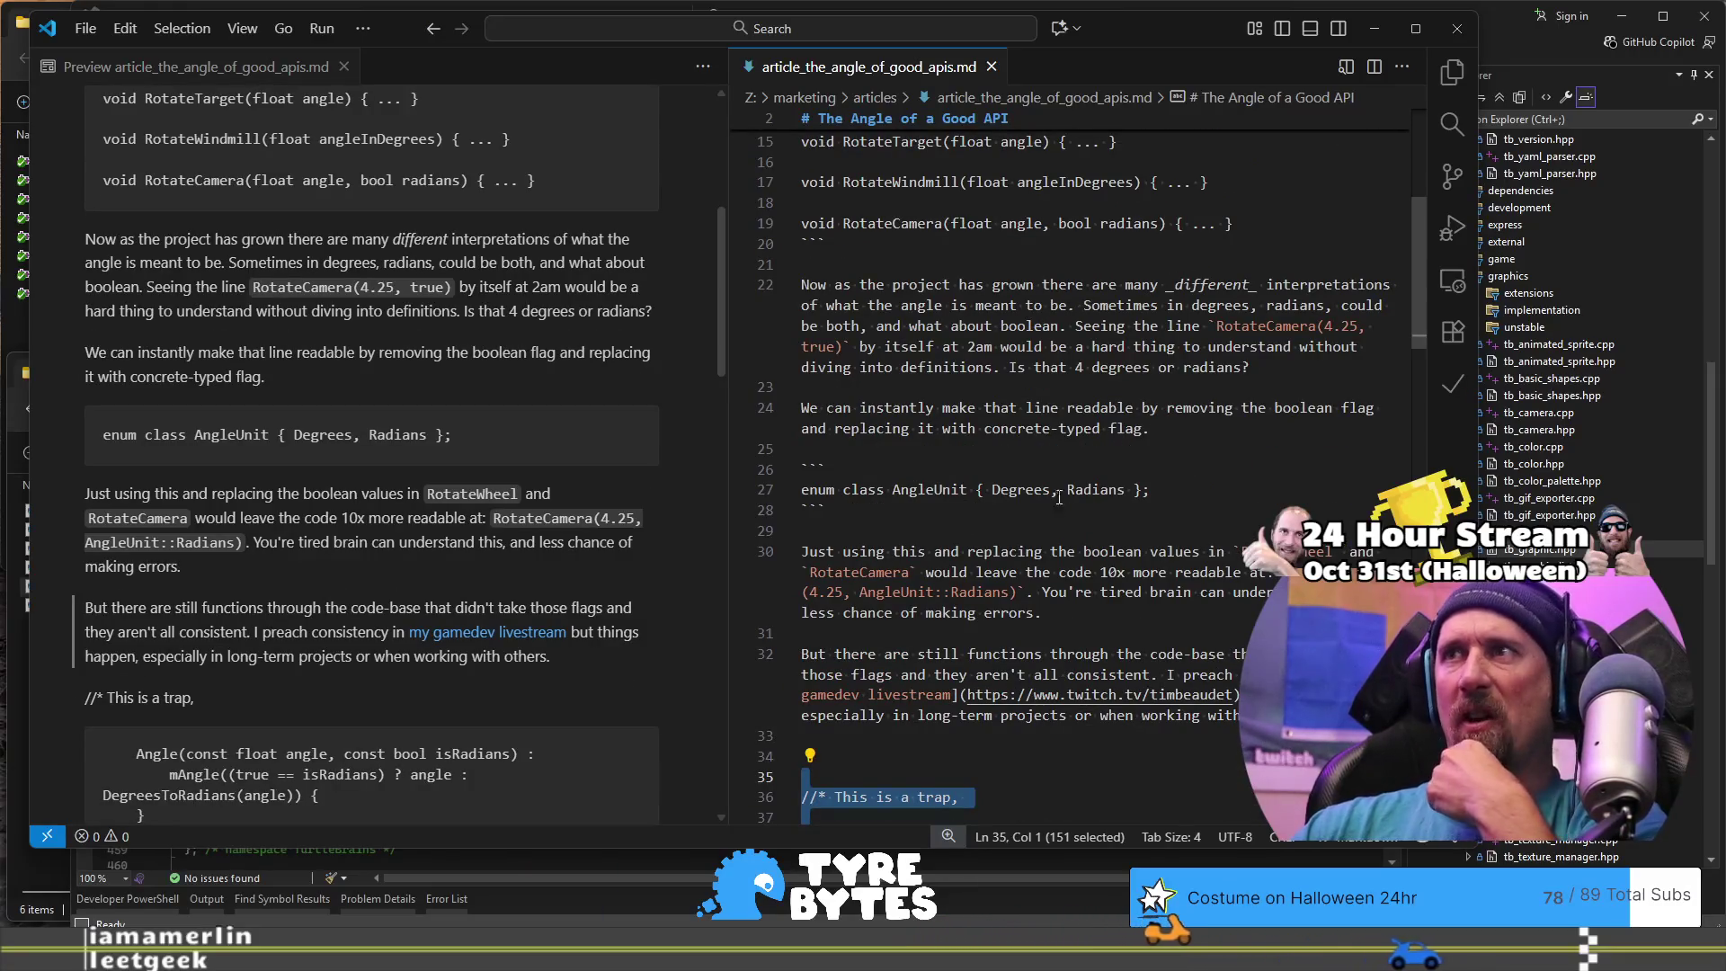
scroll(1052, 477, "down", 4)
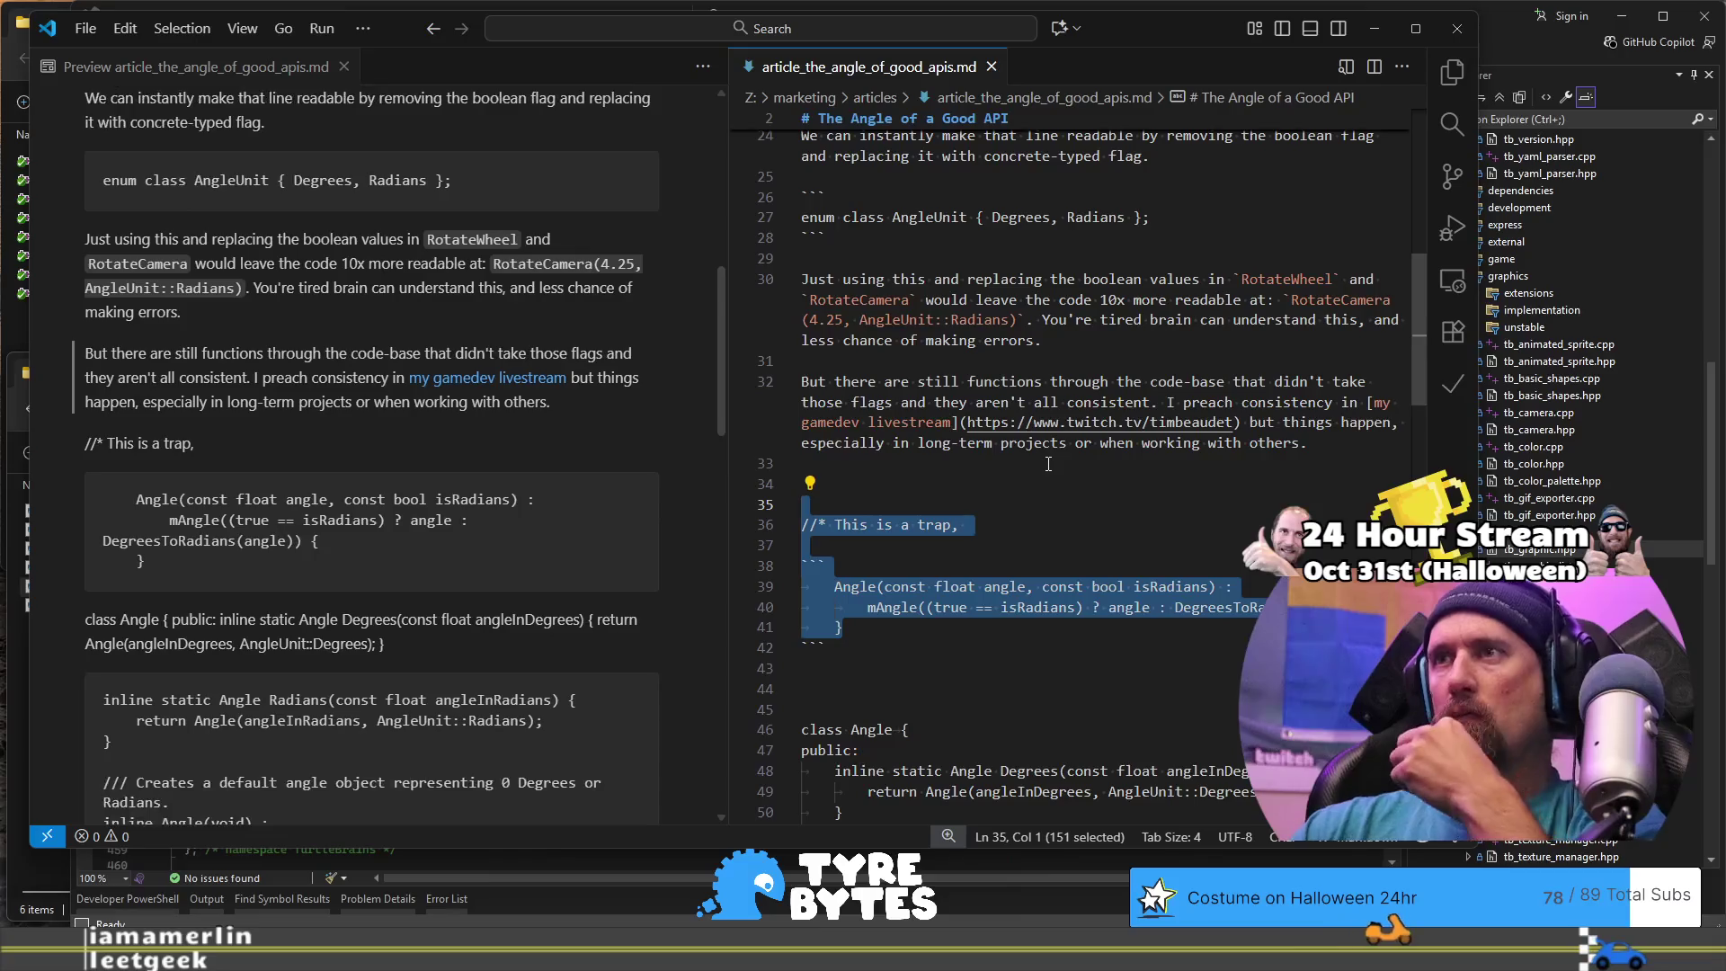
key("Delete")
key("shift+Down")
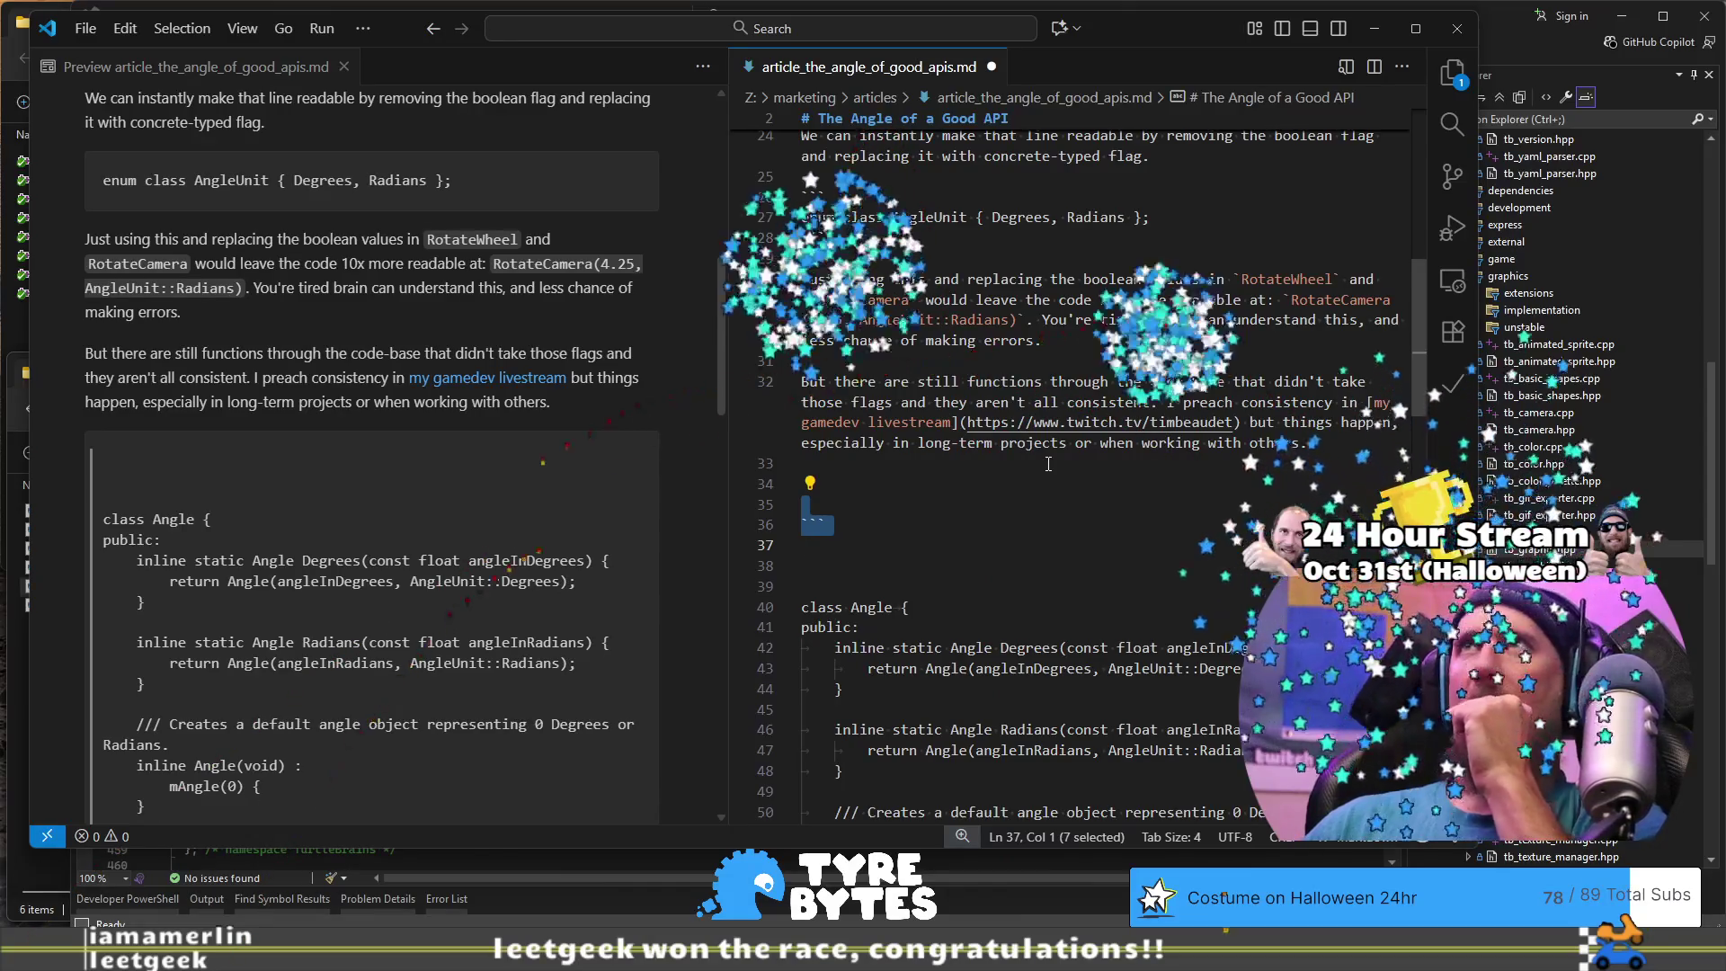
key("Delete")
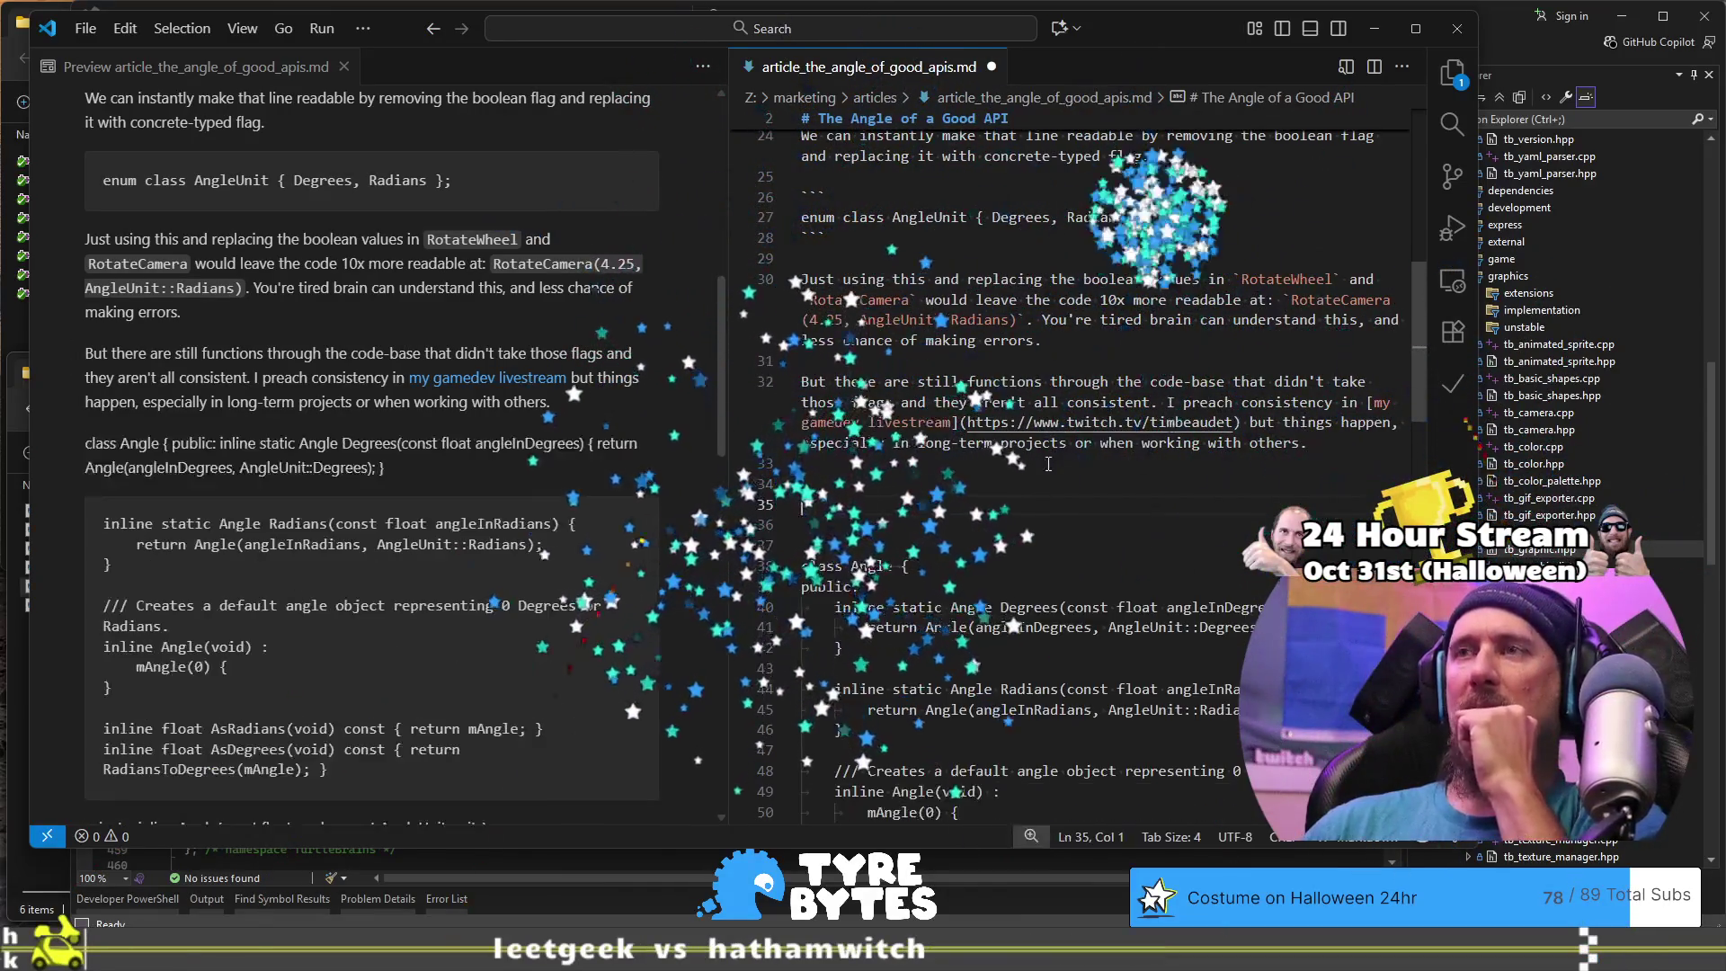
key("BackSpace")
key("BackSpace")
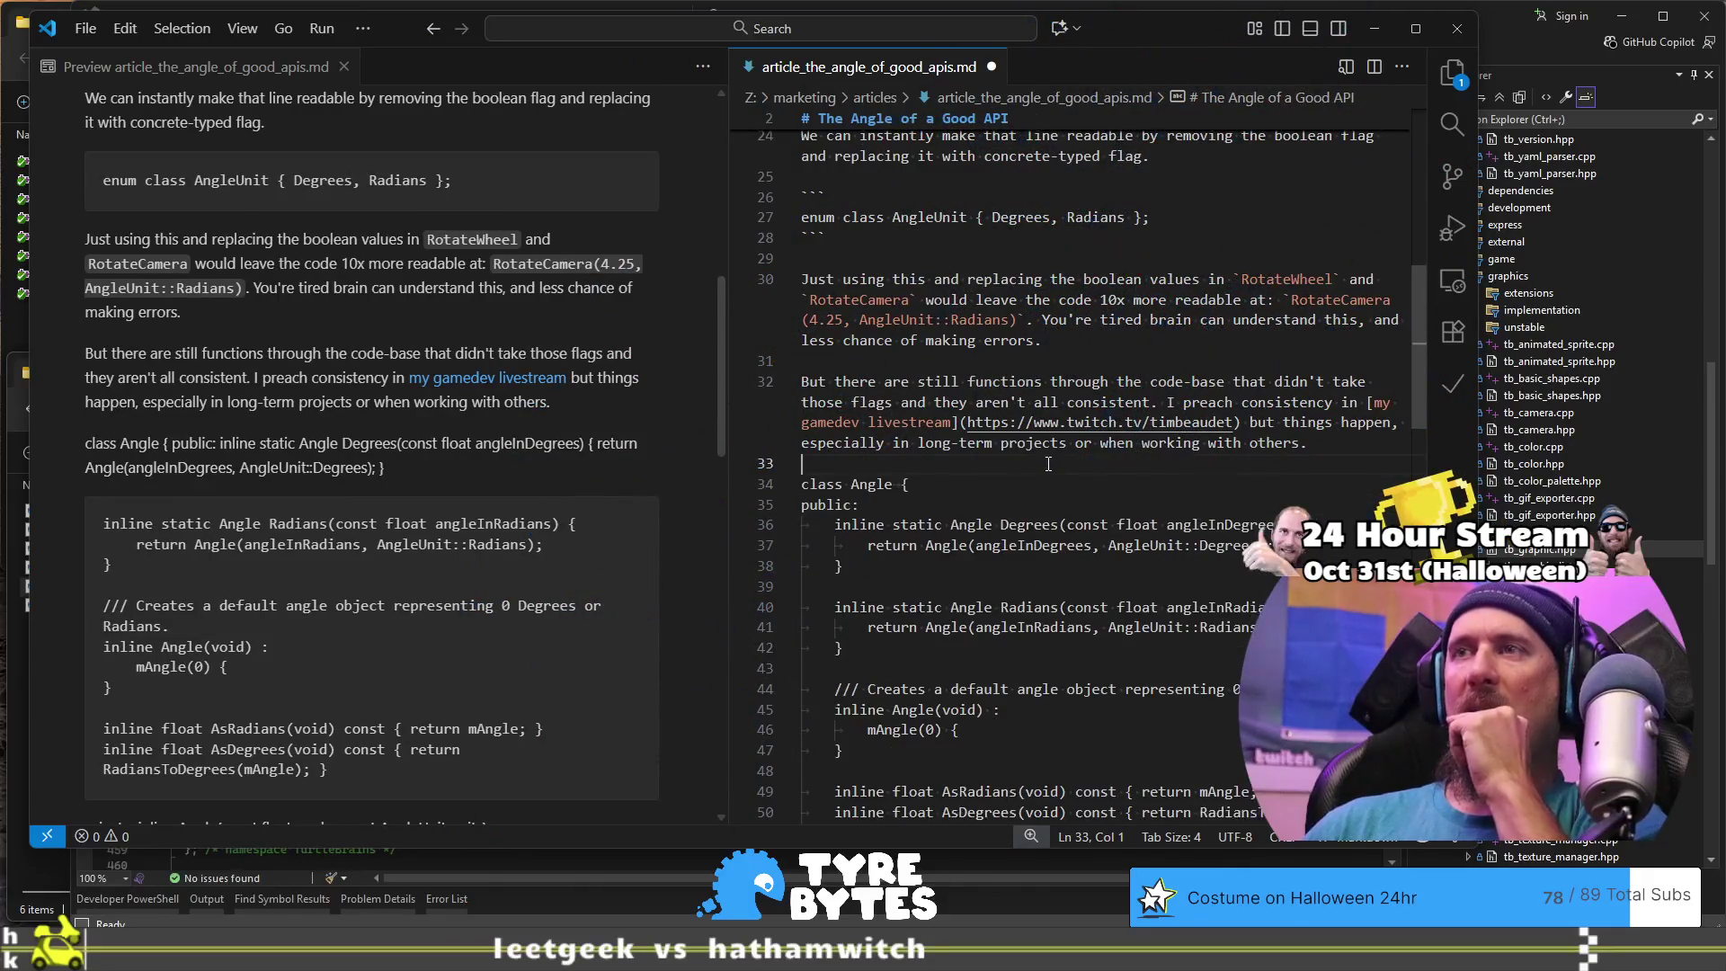
key("Return")
Step: Add a ``` fence before class Angle, check the rendered block, and place the cursor on the blank line above it
type("```")
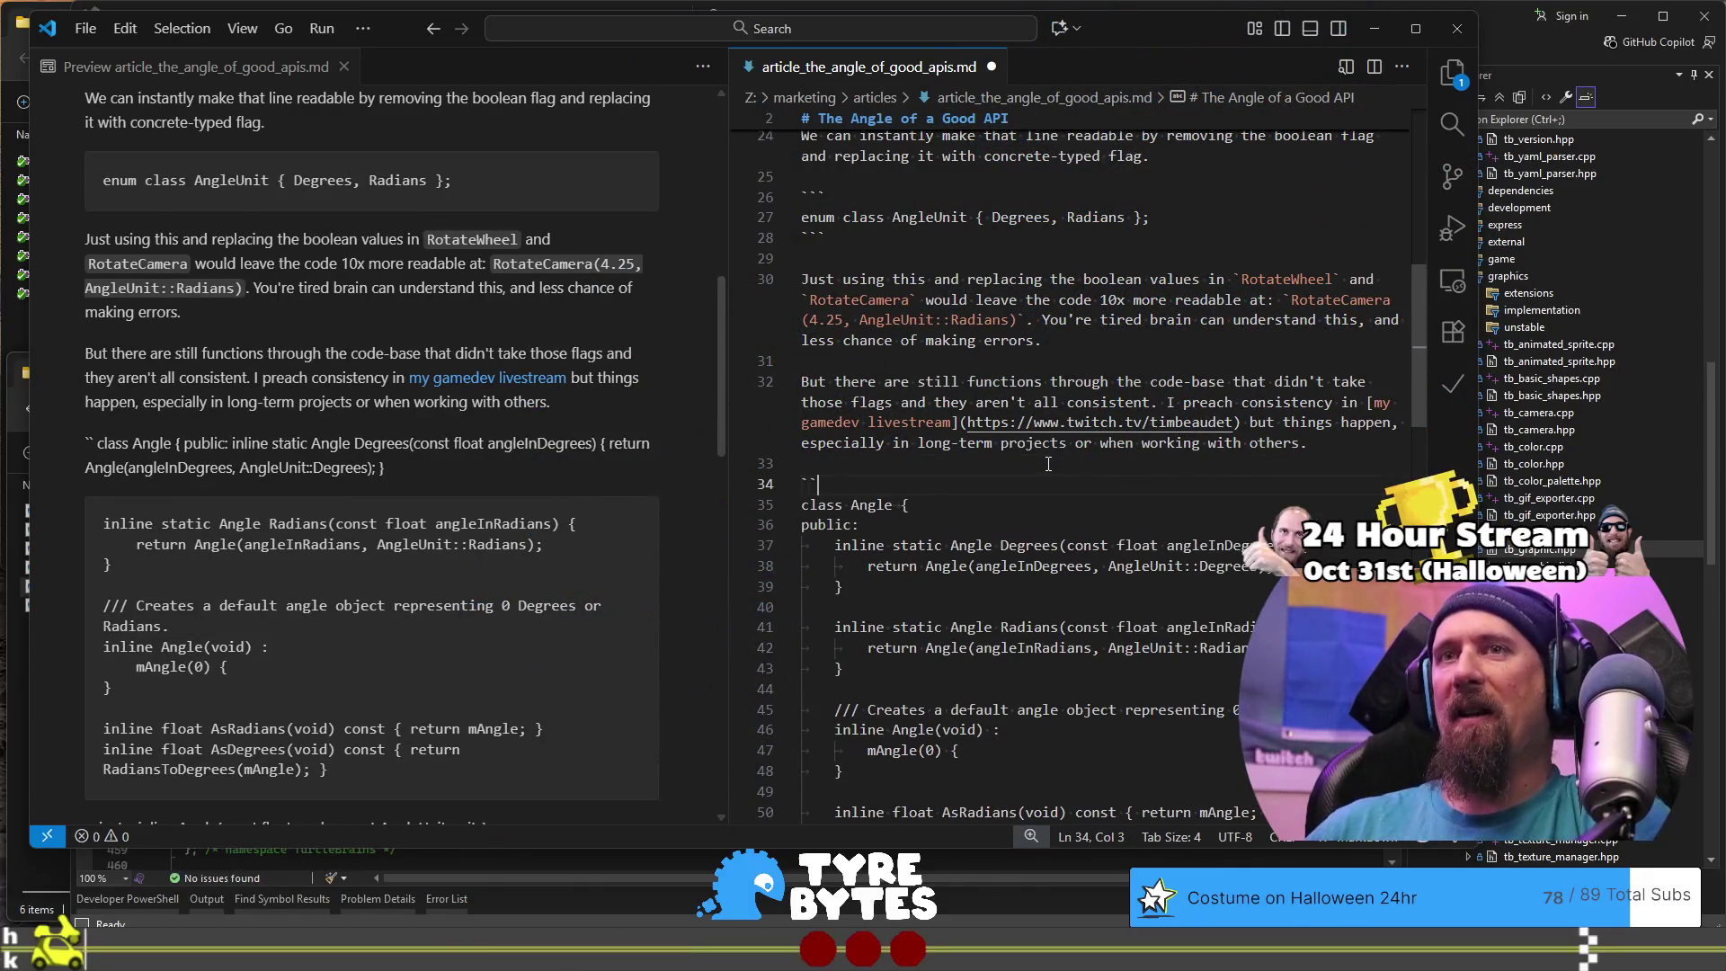
scroll(1049, 464, "down", 2)
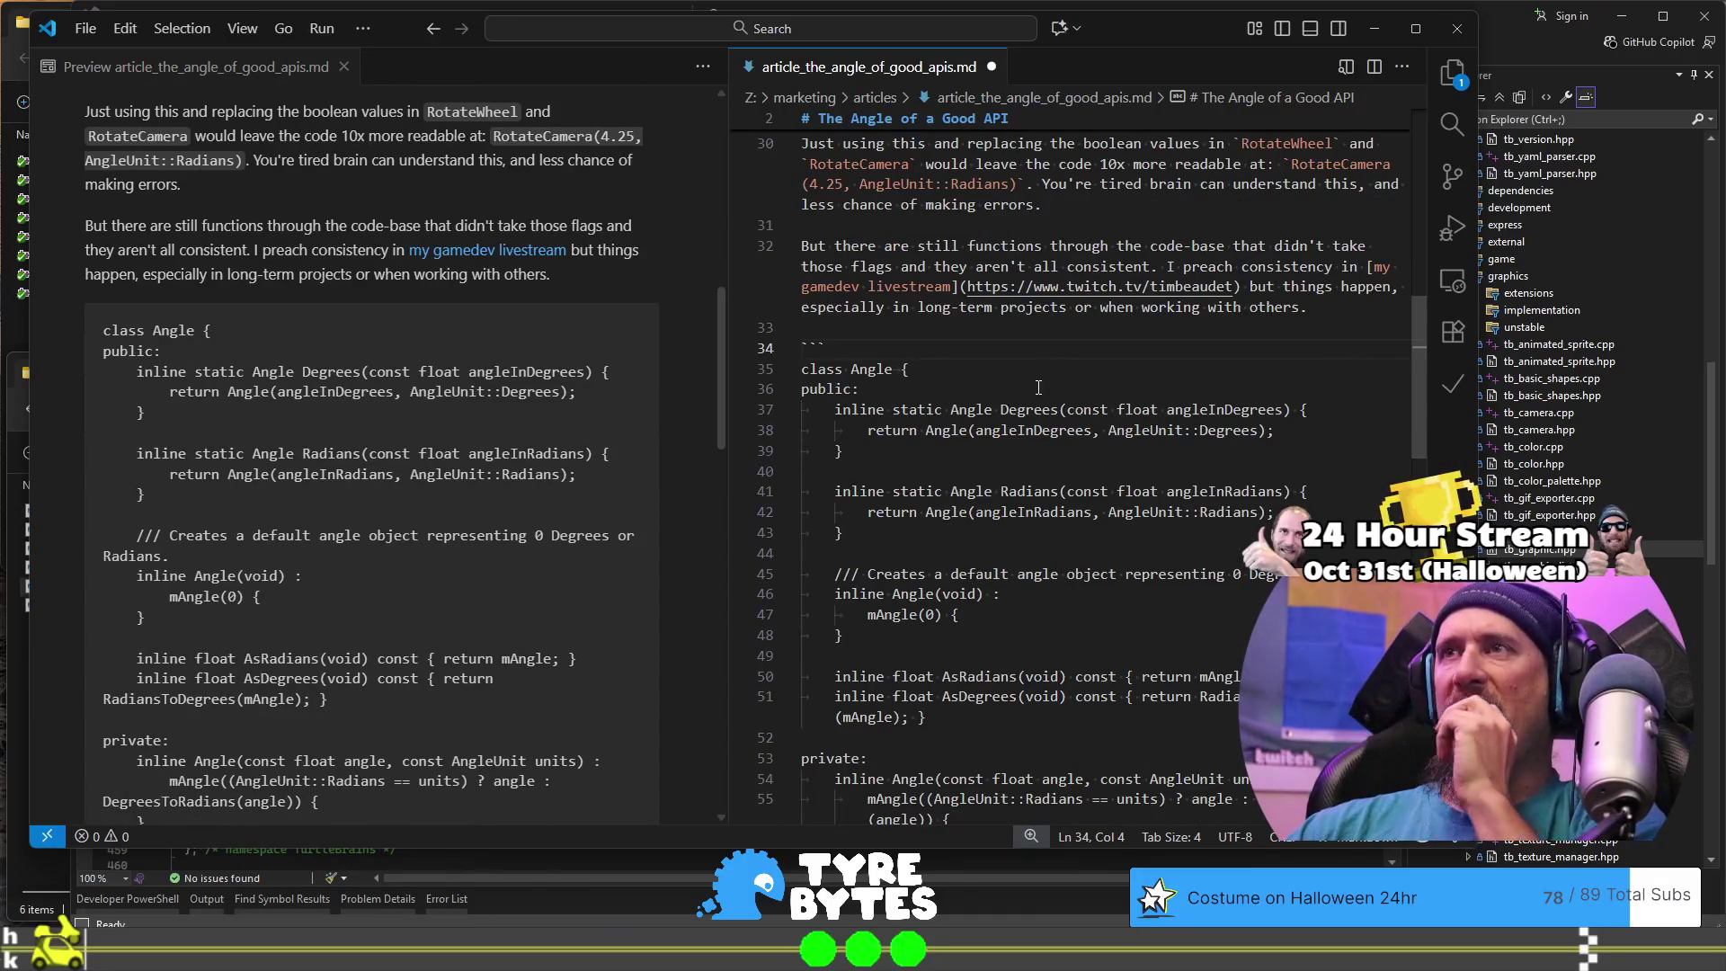
scroll(616, 392, "up", 1)
scroll(876, 469, "up", 3)
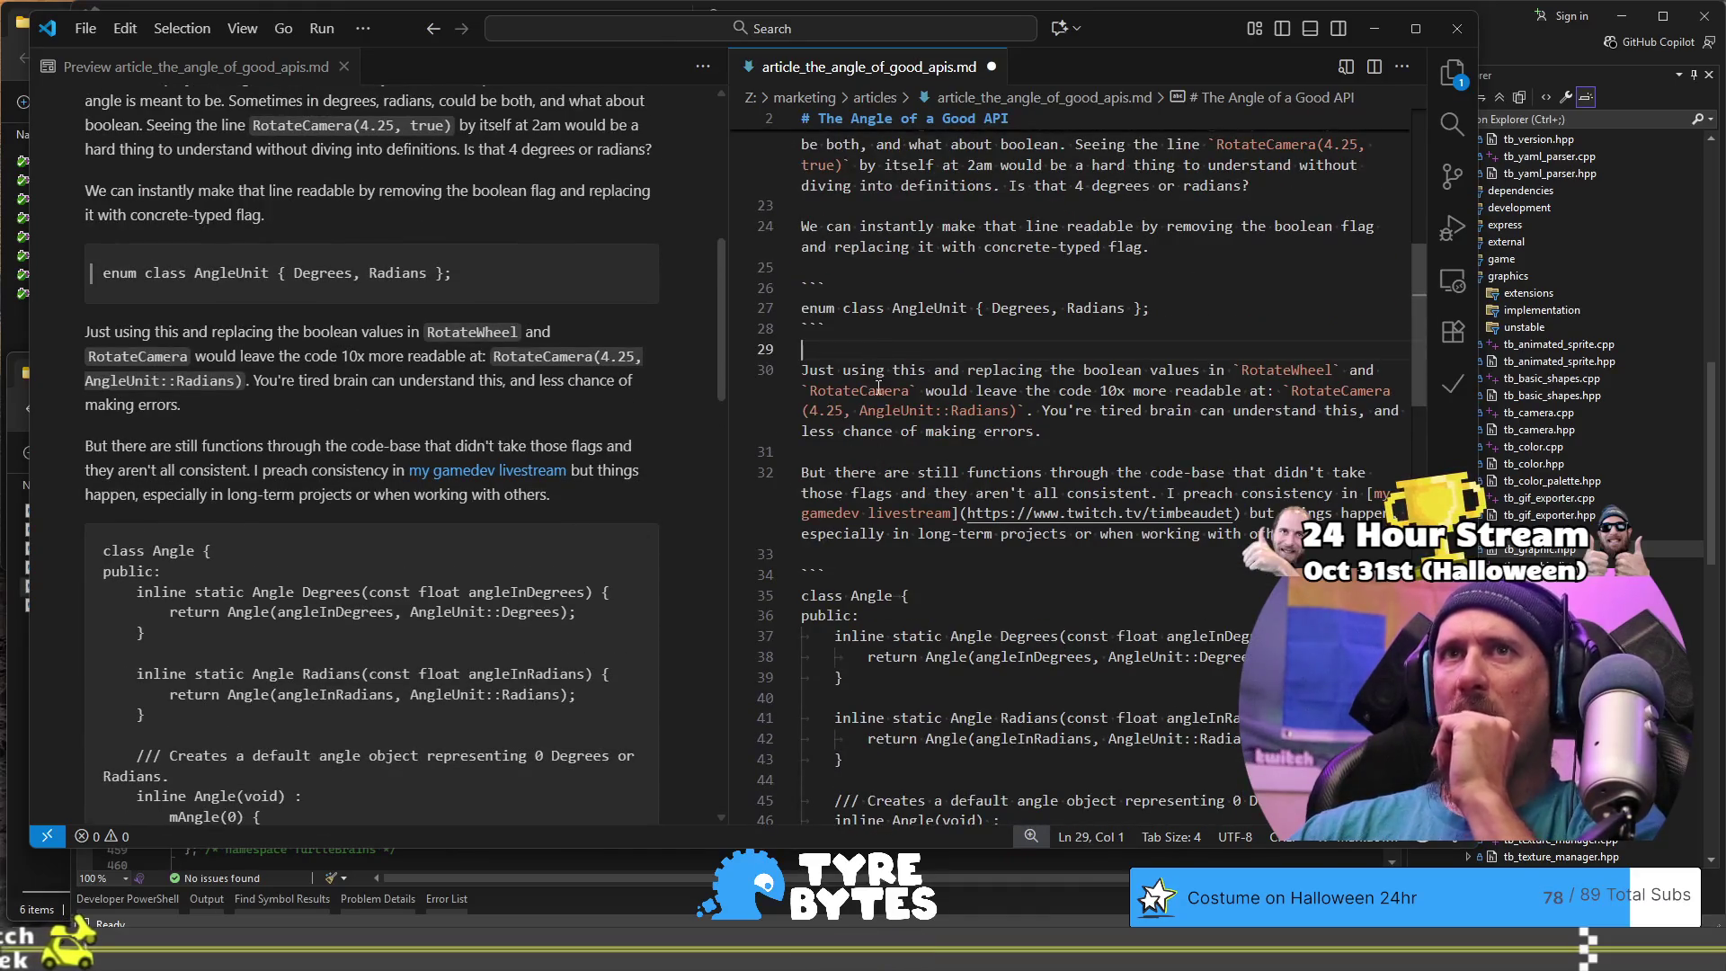
scroll(878, 388, "up", 8)
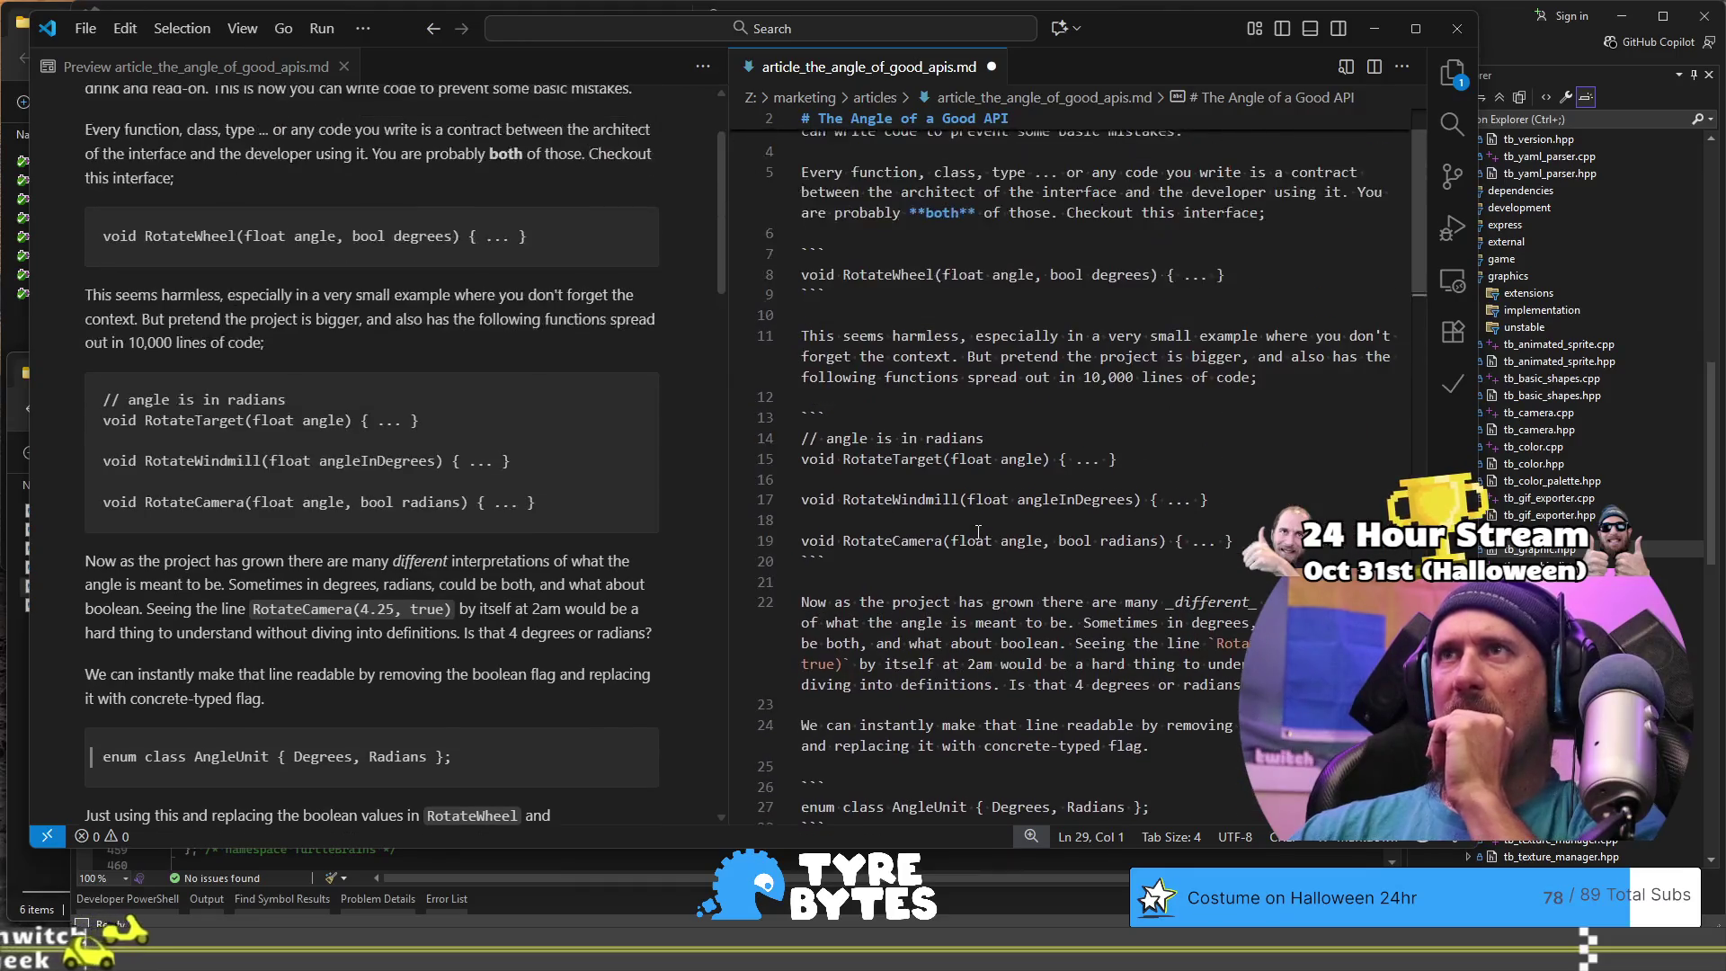
scroll(743, 526, "up", 2)
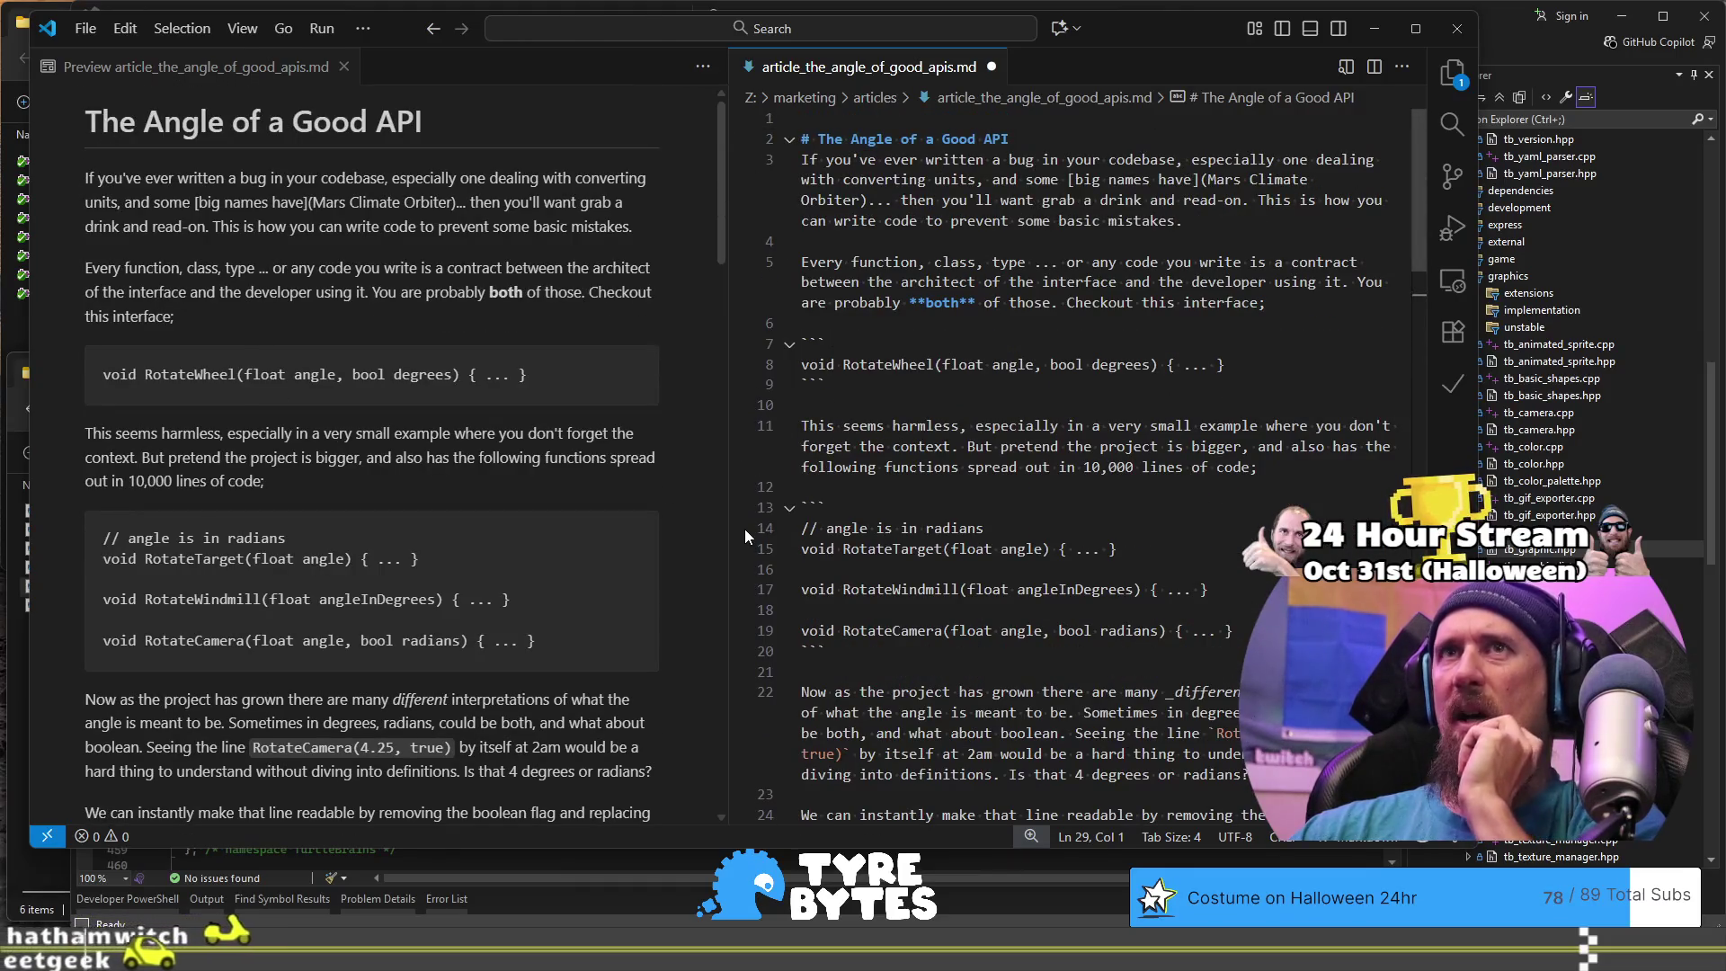
scroll(898, 486, "down", 6)
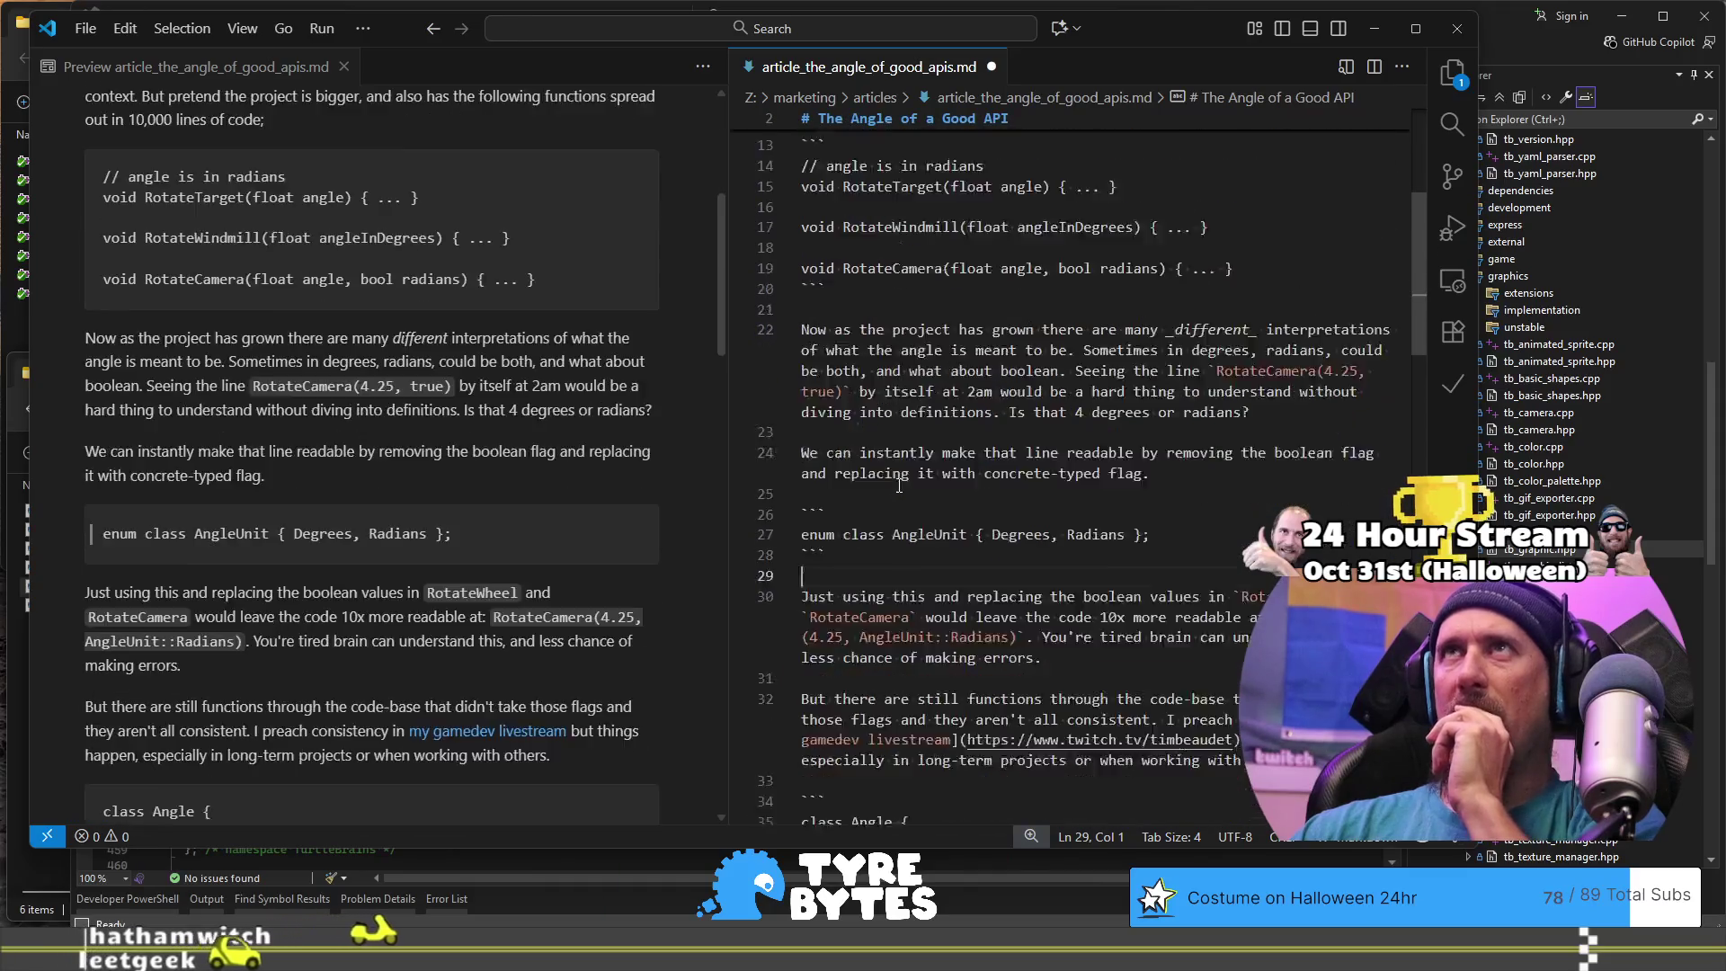
scroll(899, 486, "down", 3)
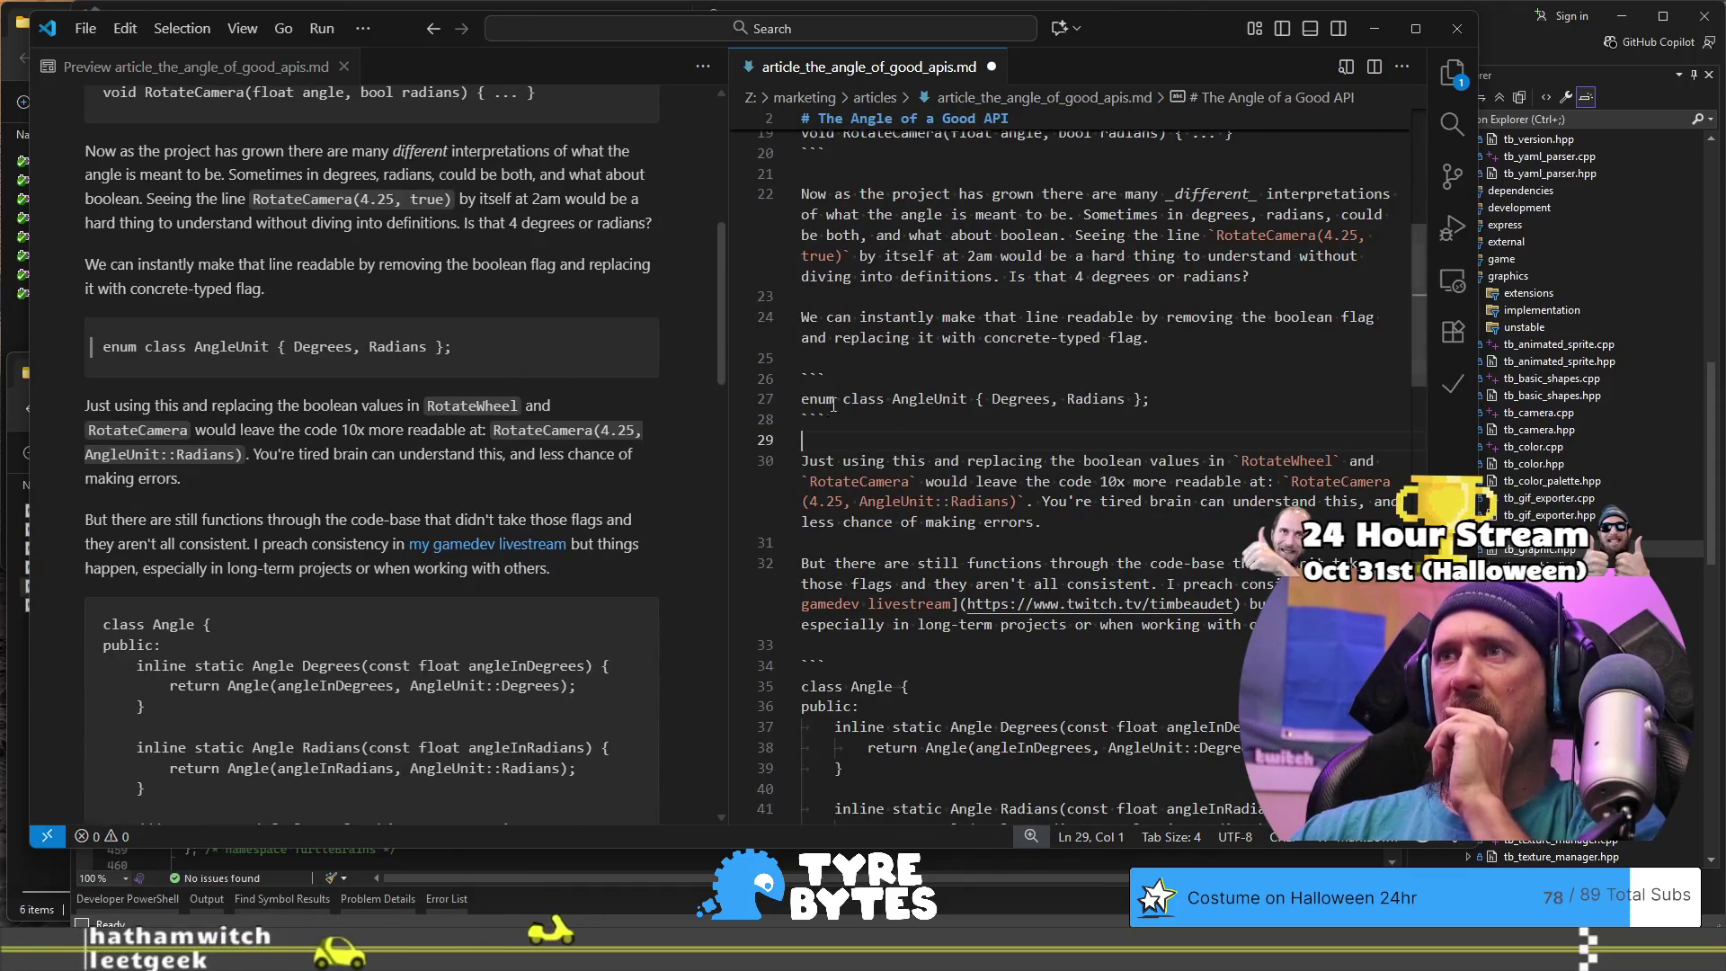
scroll(897, 493, "down", 4)
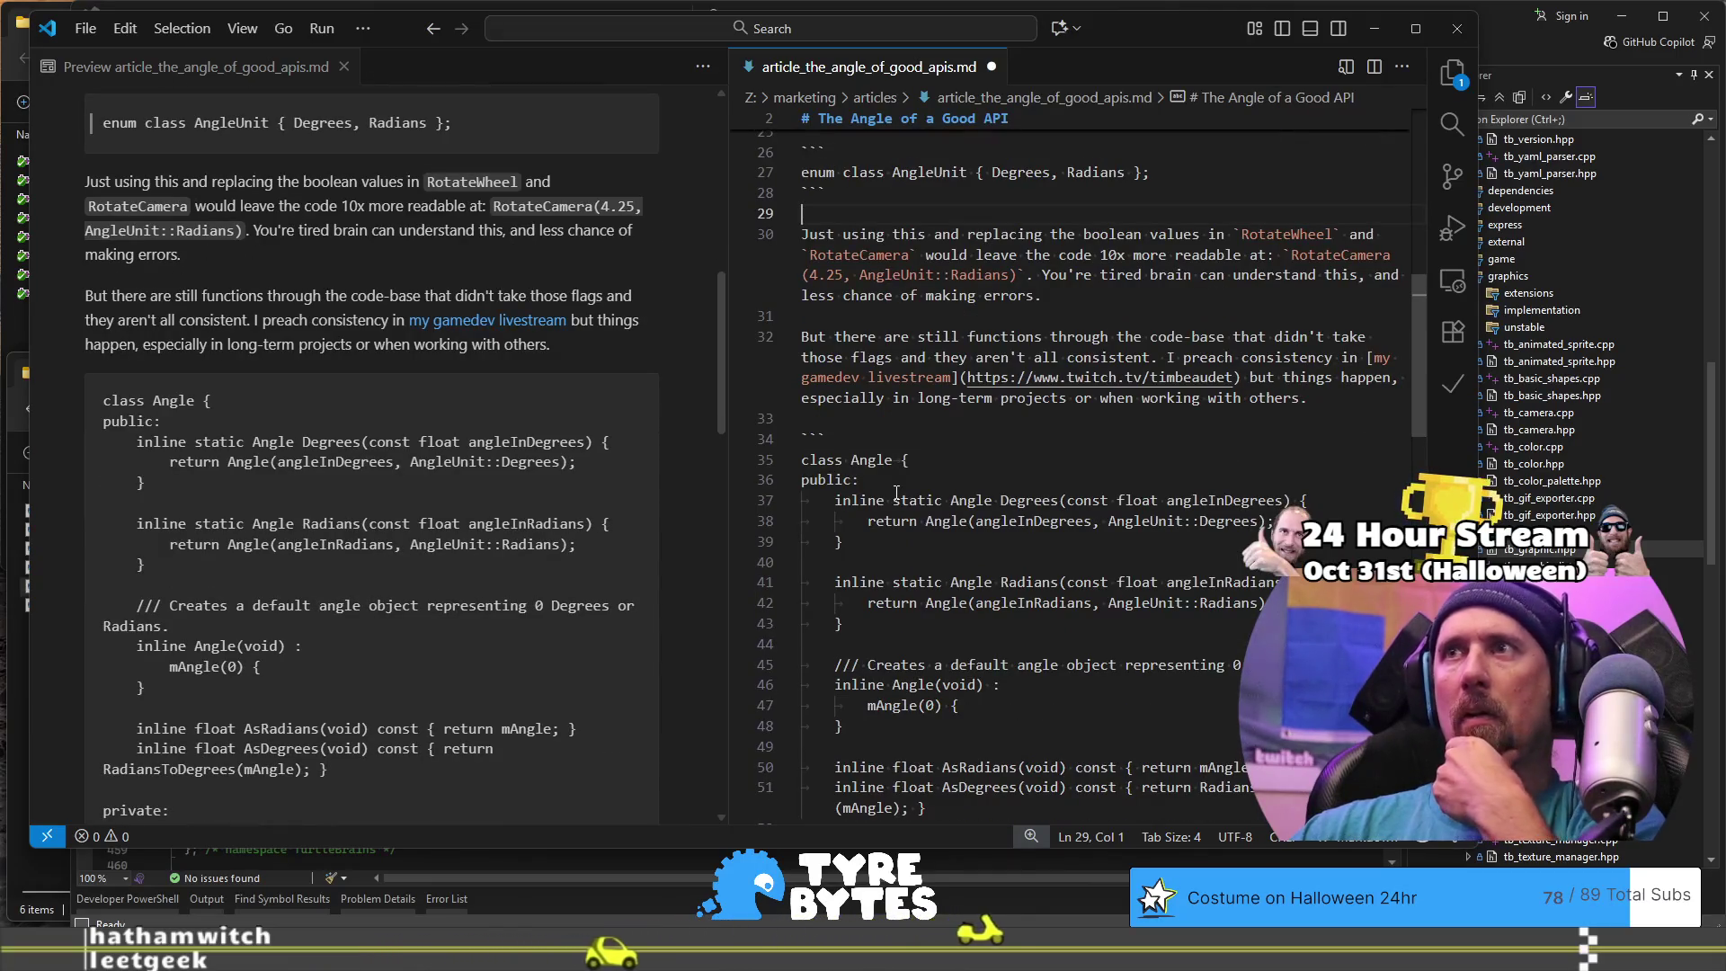
scroll(896, 493, "down", 1)
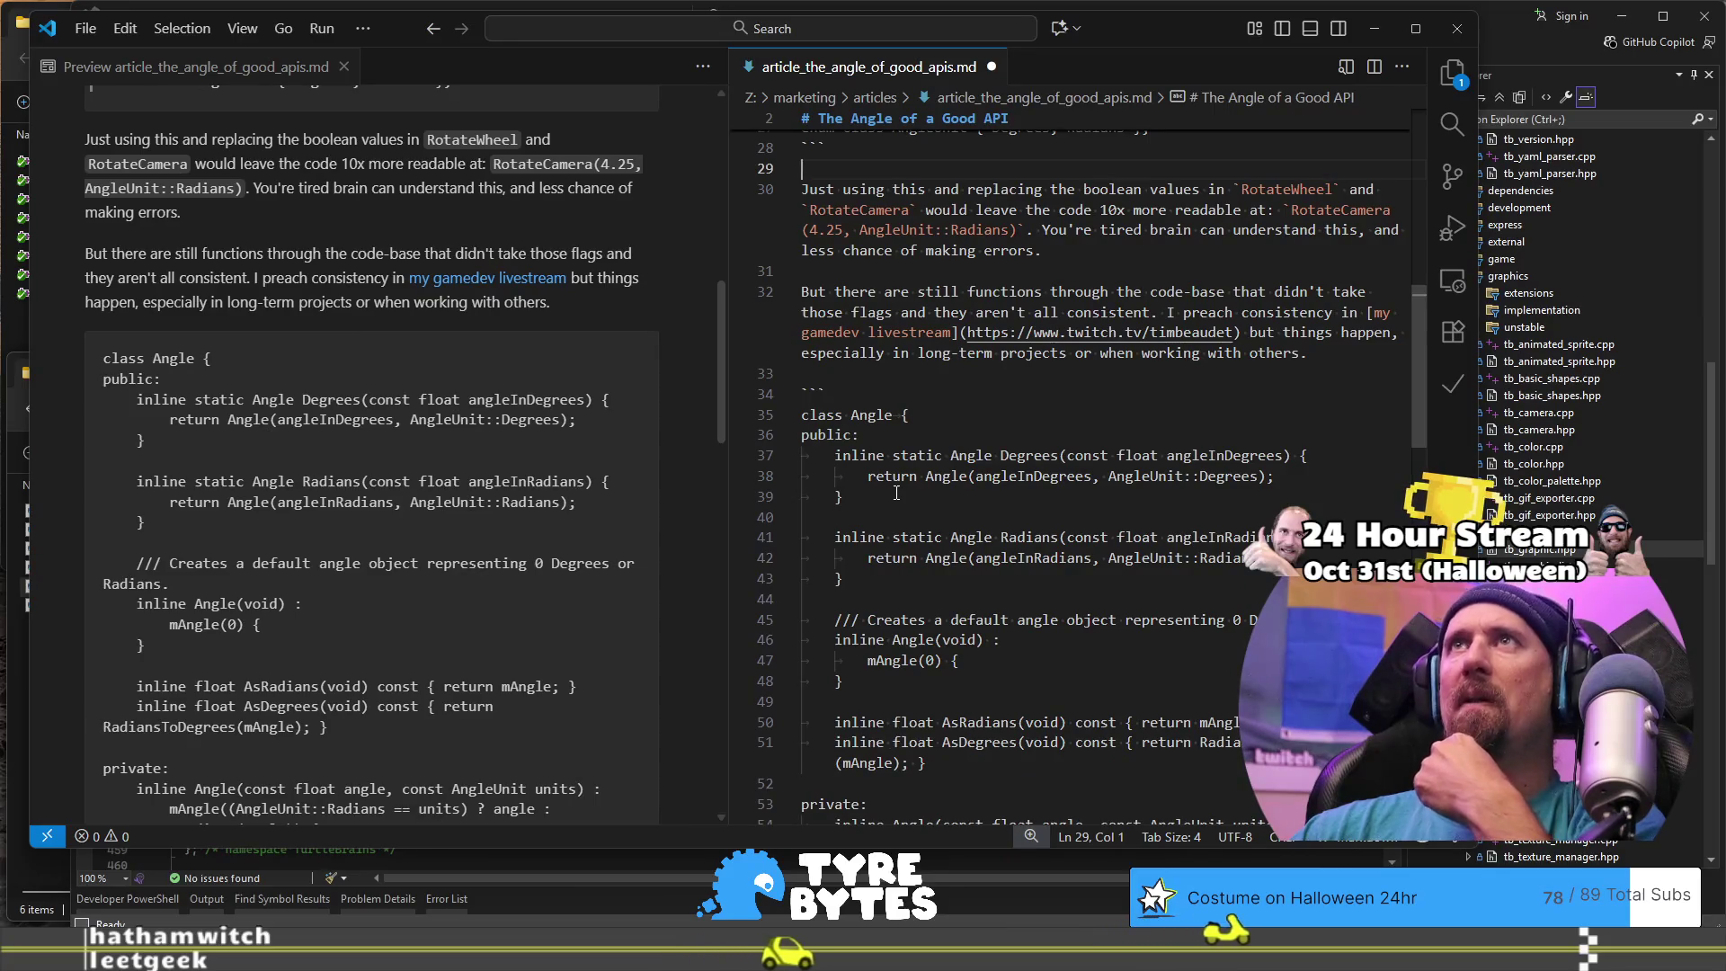
scroll(896, 493, "up", 1)
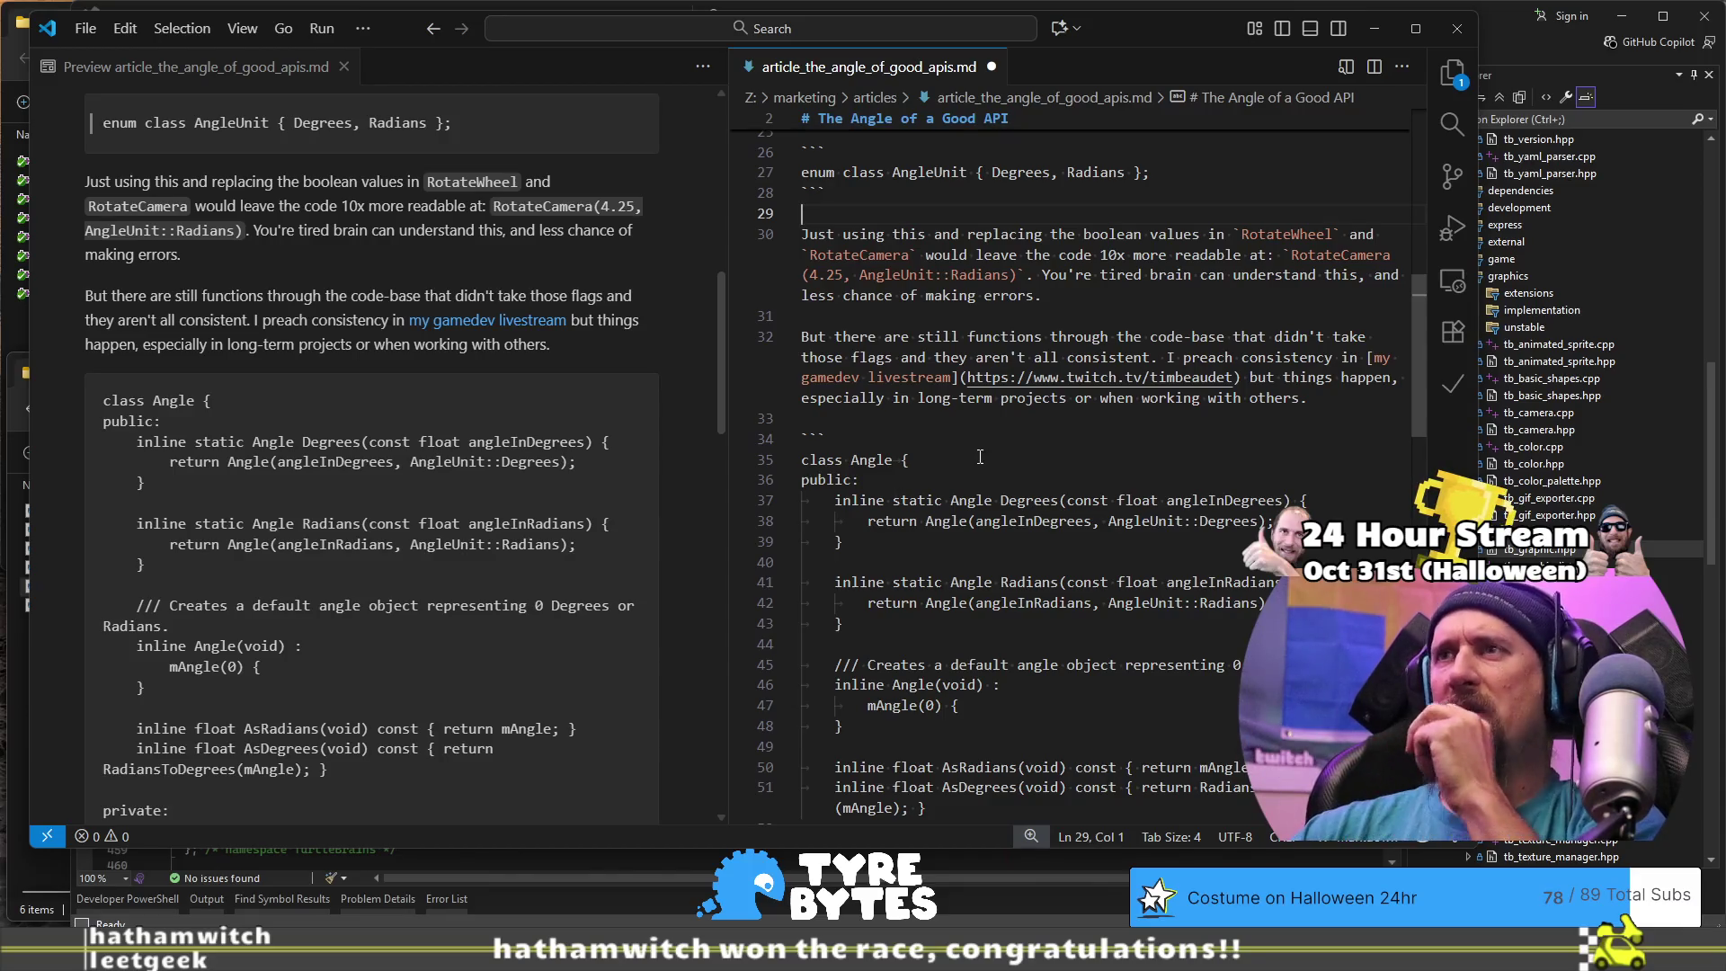
scroll(980, 457, "down", 3)
scroll(980, 457, "up", 1)
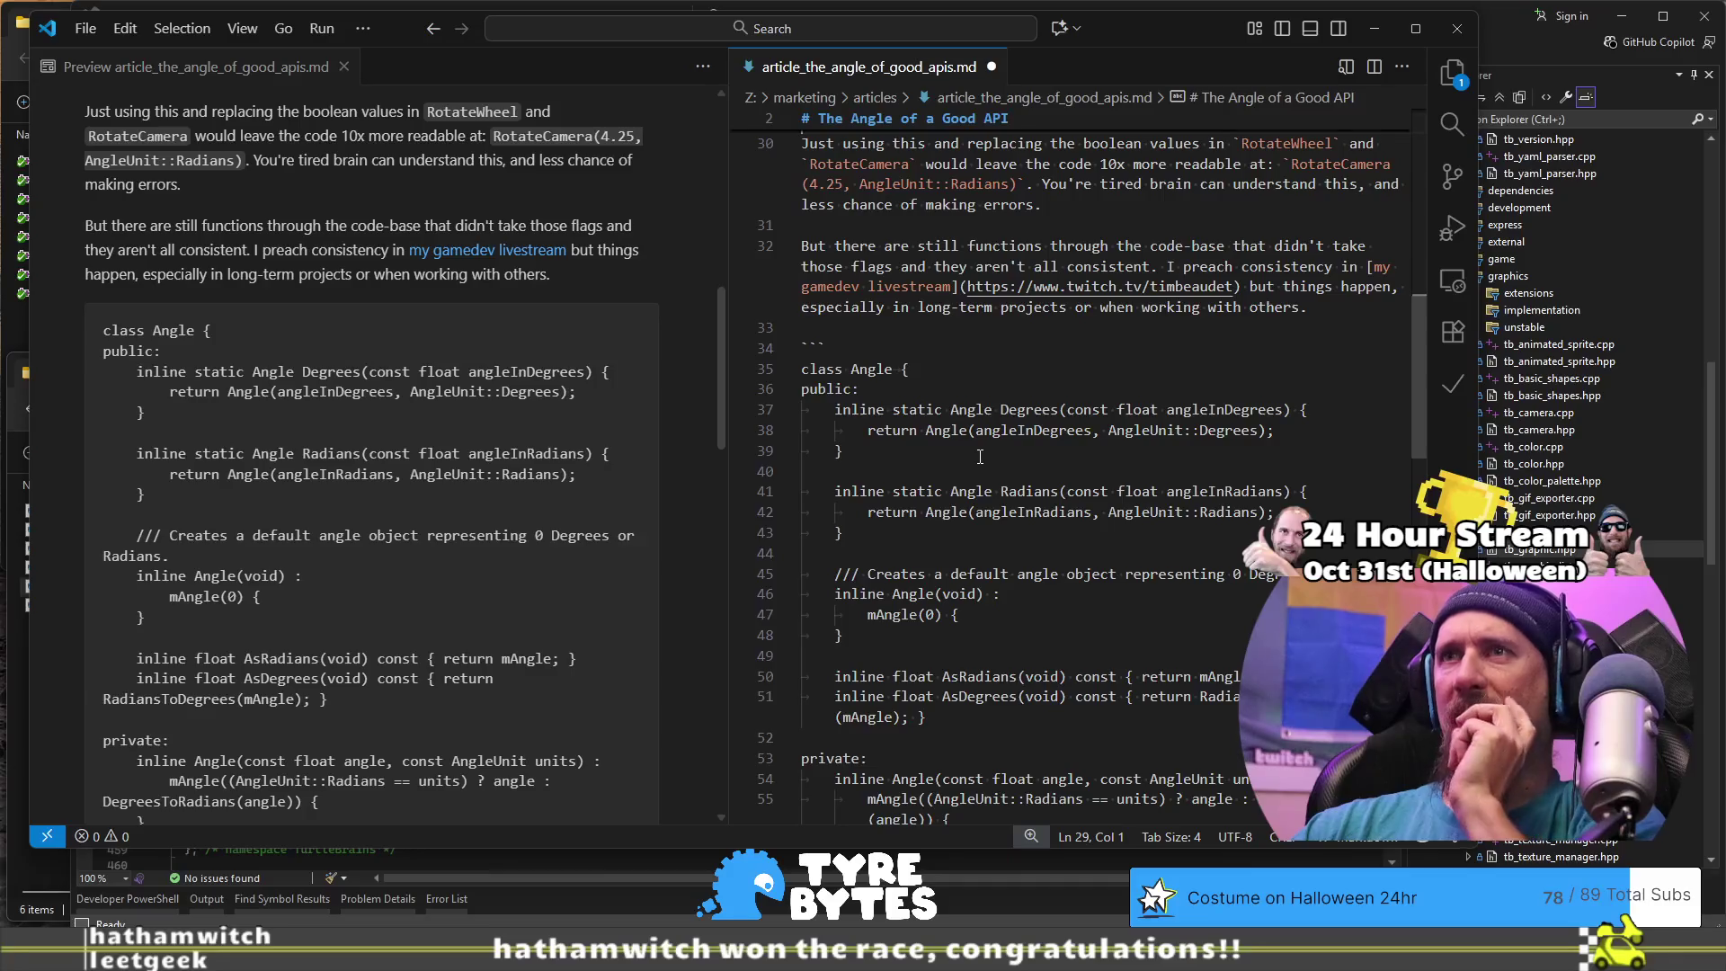
left_click(982, 370)
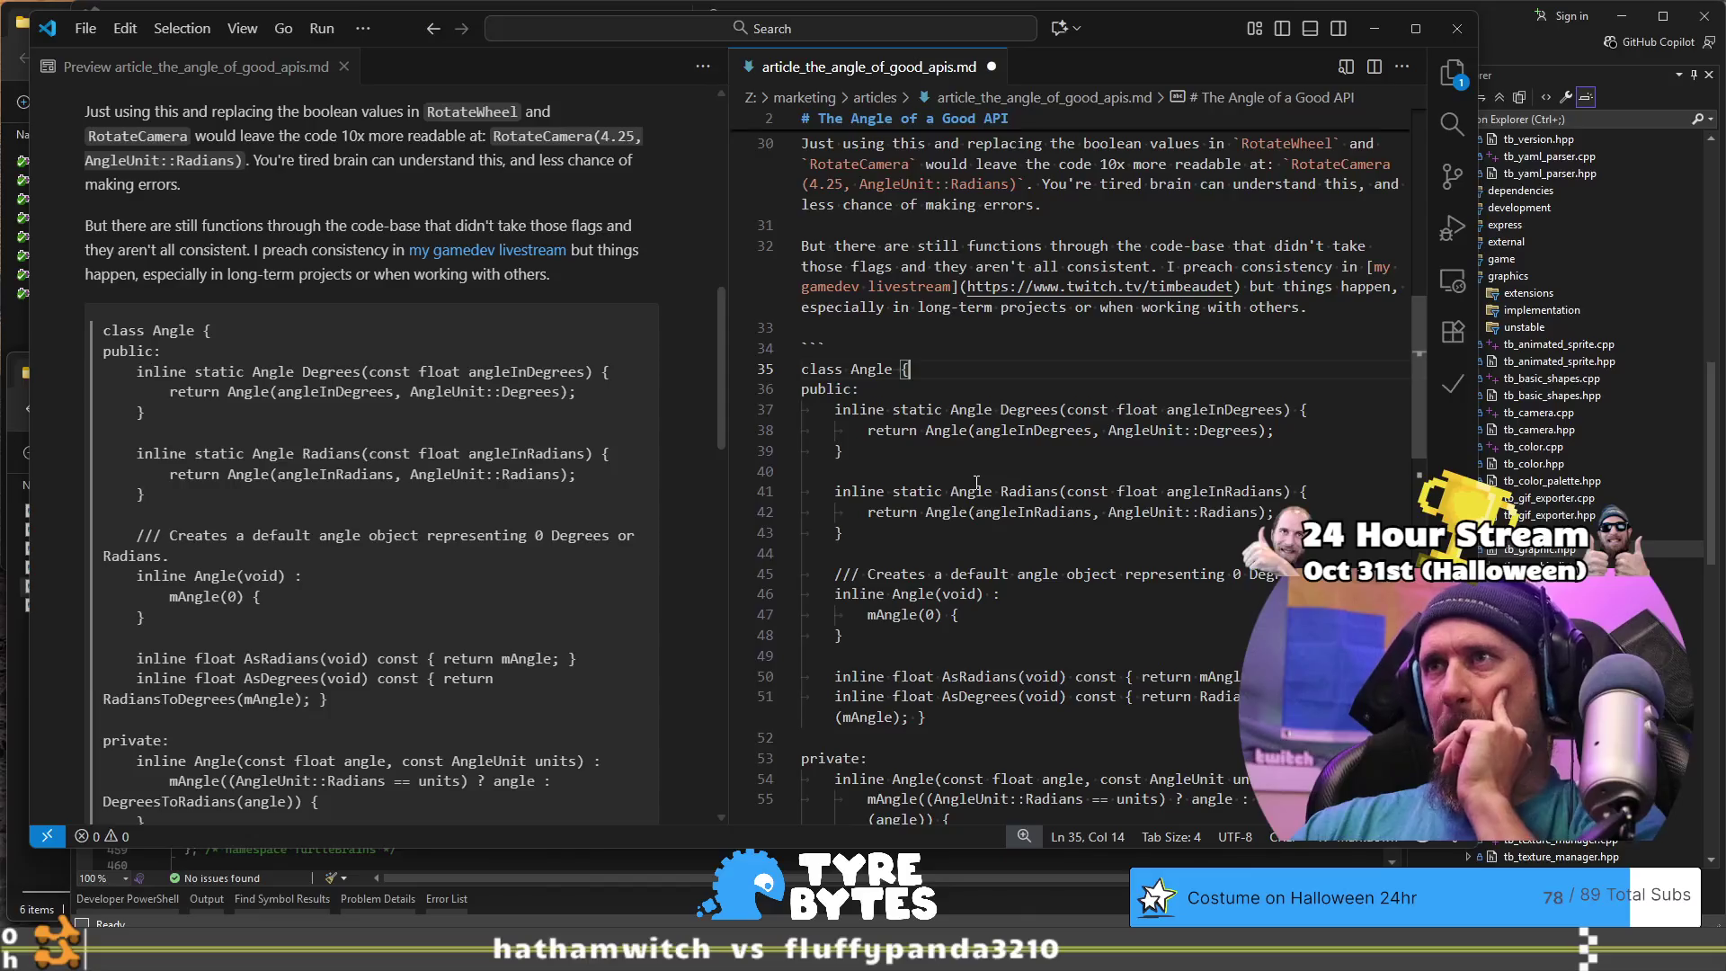
left_click(986, 323)
scroll(986, 316, "up", 2)
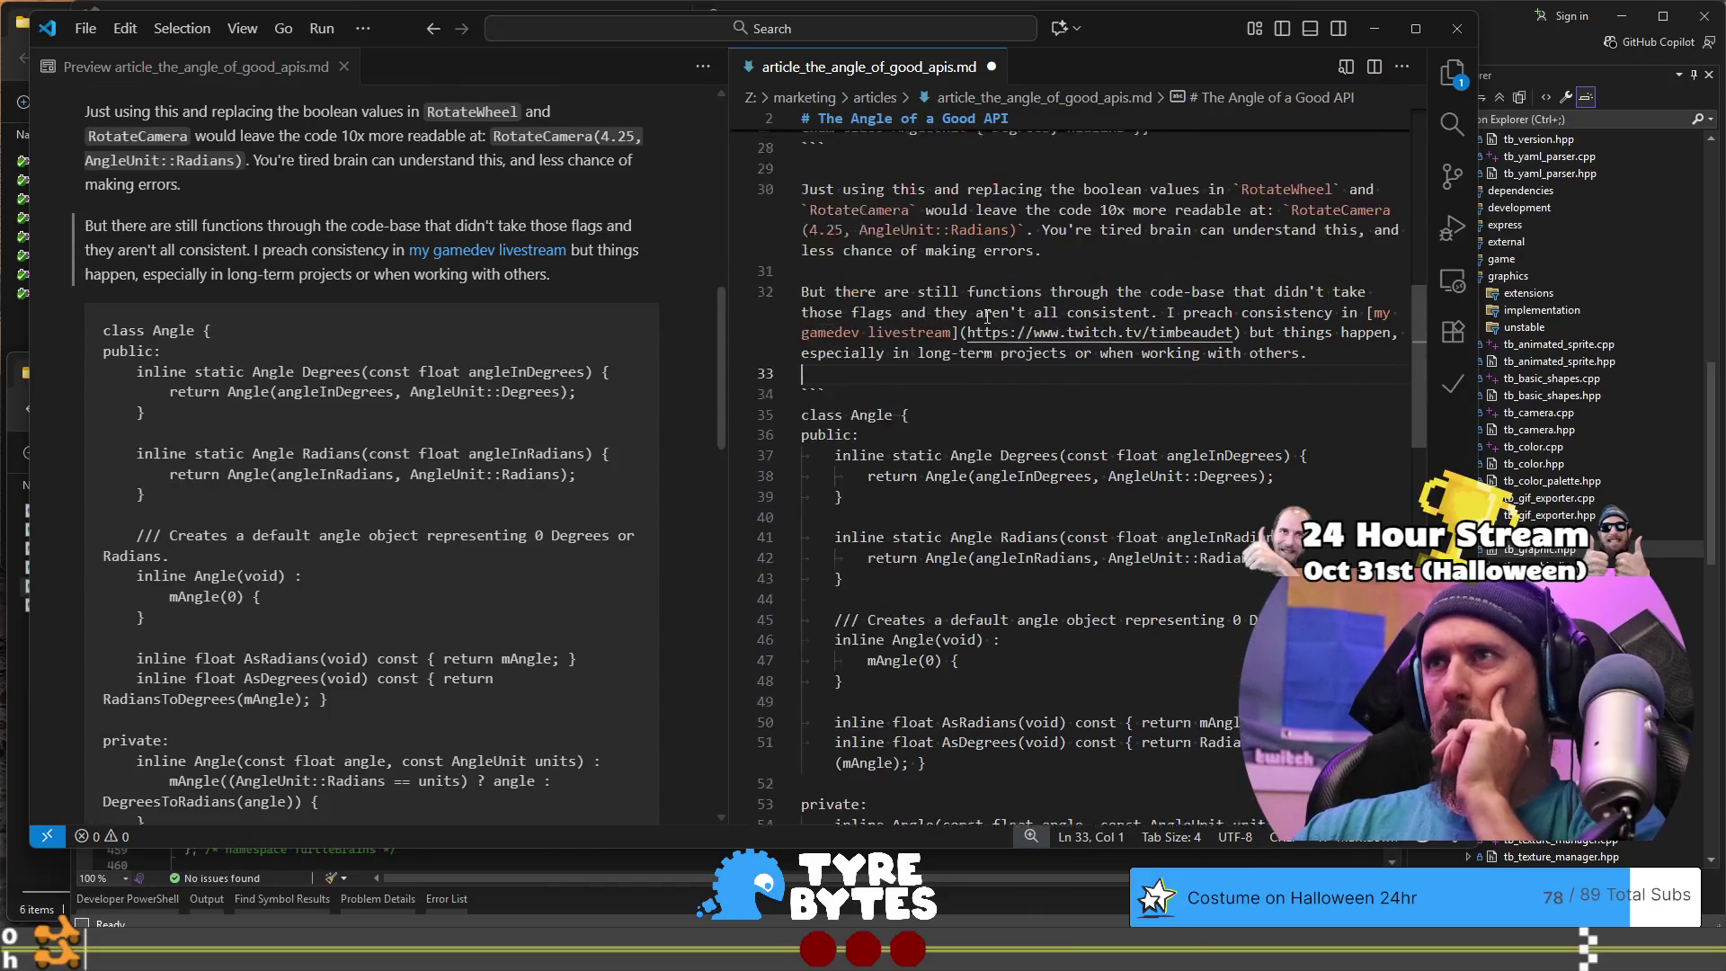
Step: Start a new paragraph above the code block reading 'Instead of passing a float we could create an'
key("Return")
key("Return")
key("Up")
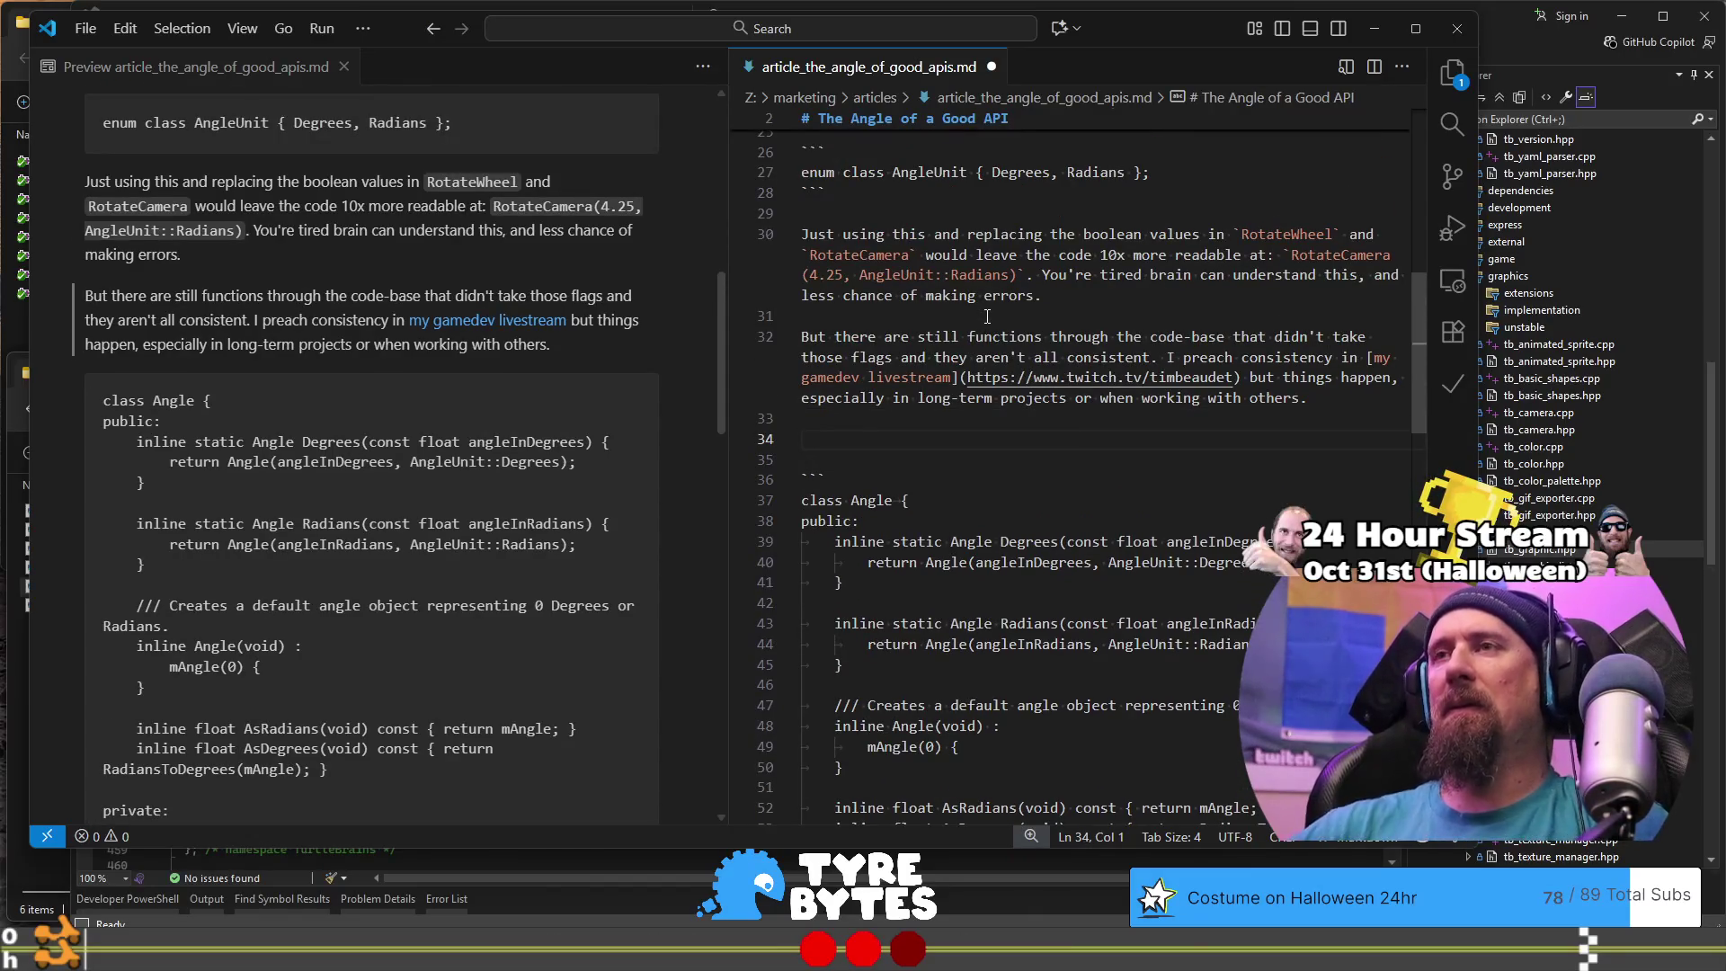
type("Instead of")
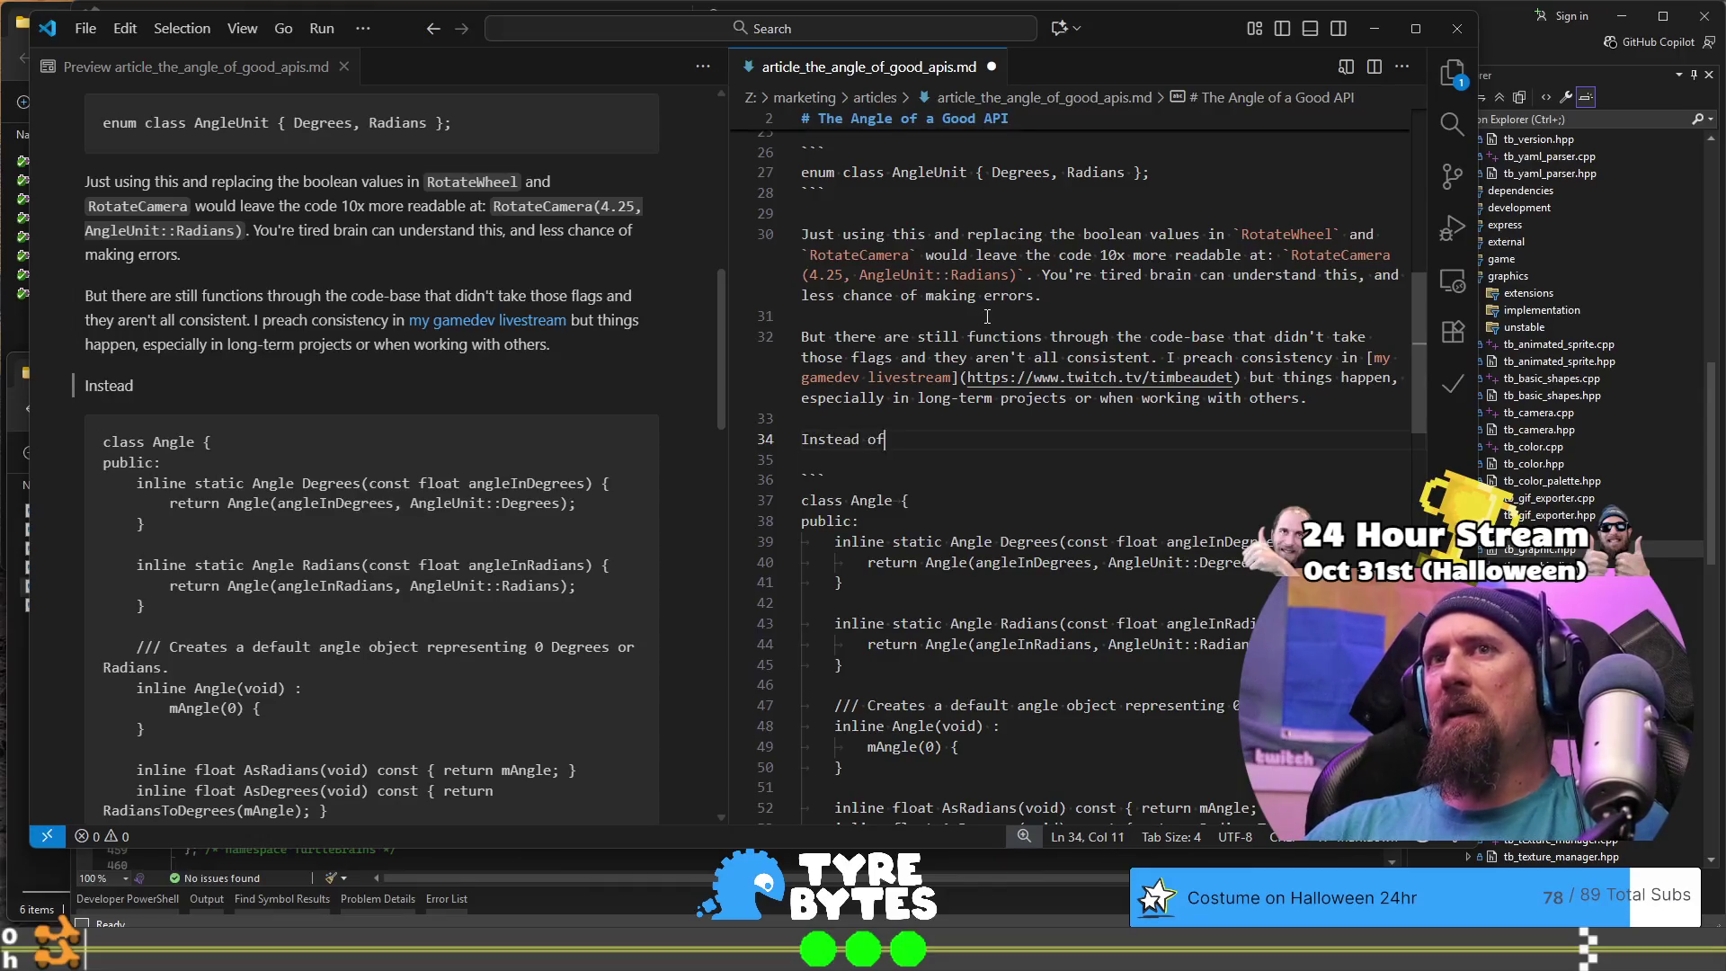
type(" passing a float we")
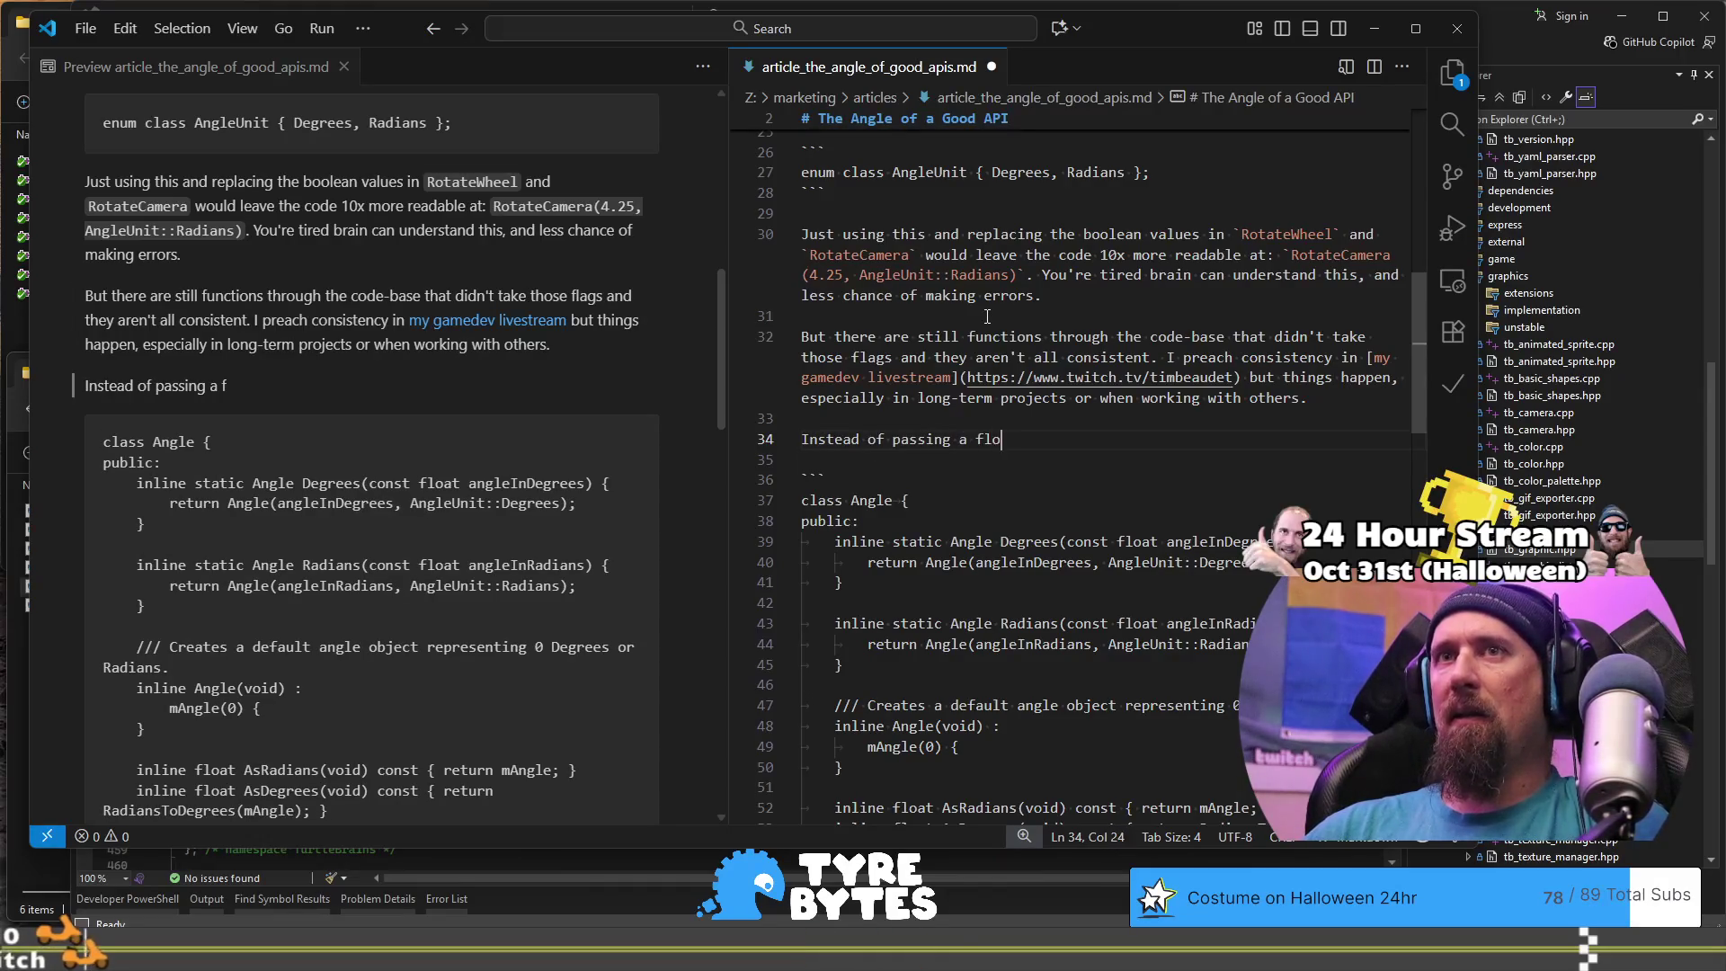
type(" cou")
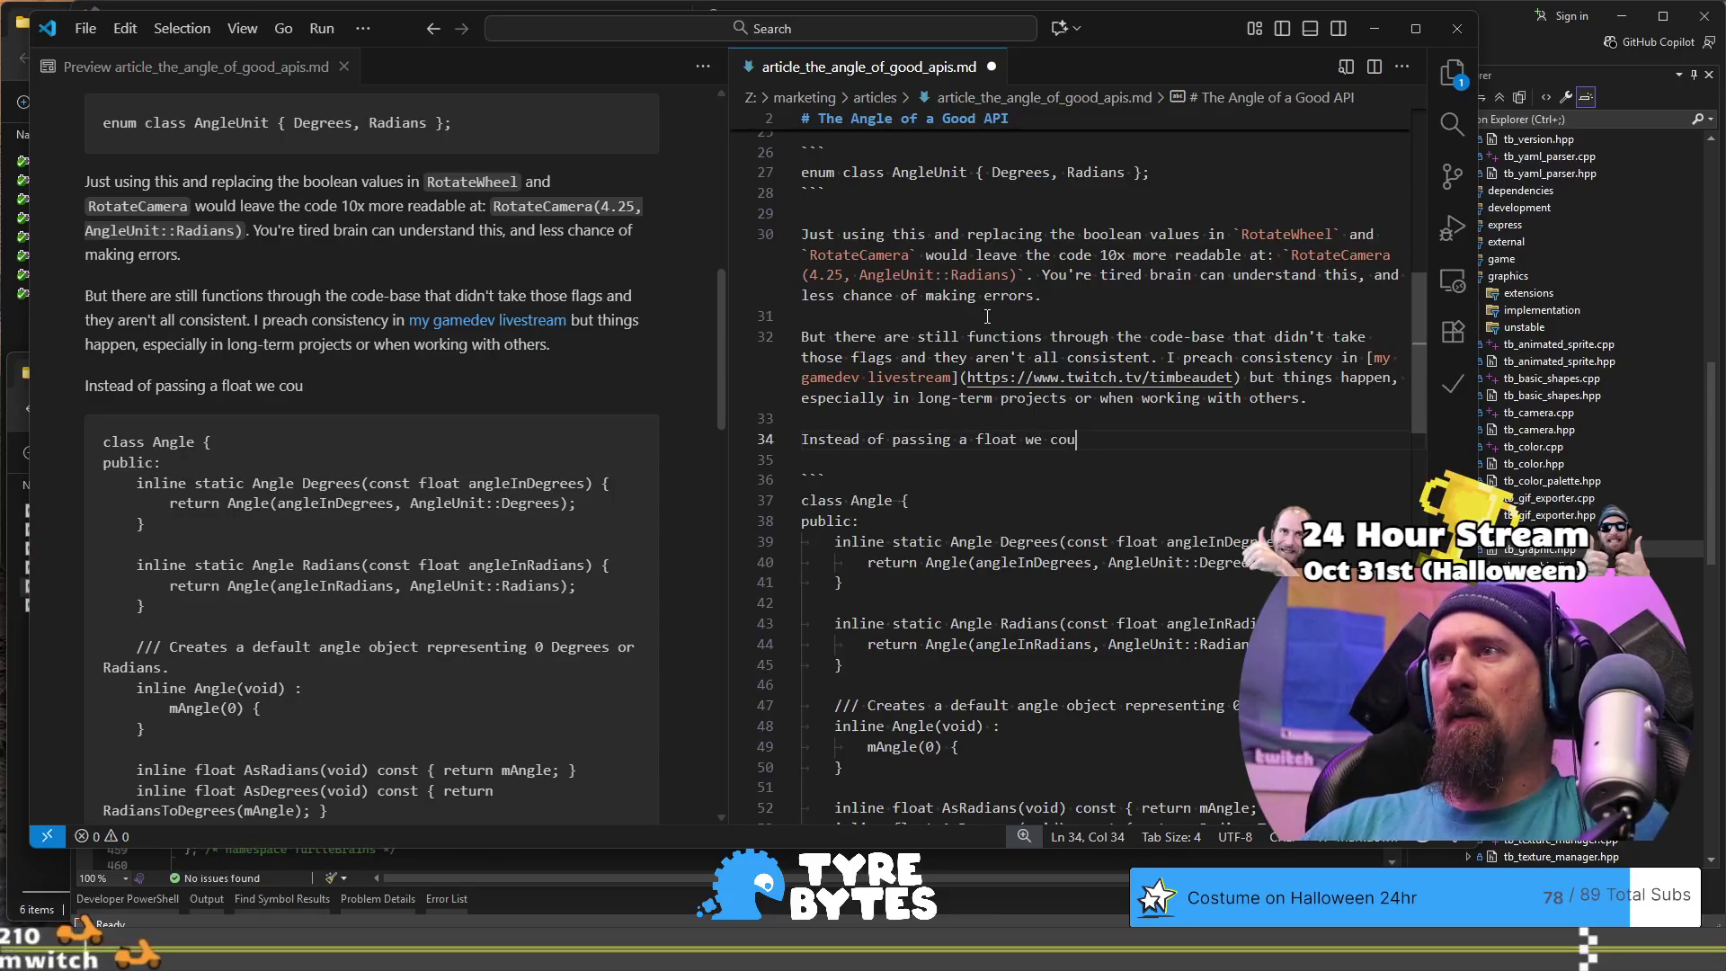
type("ld create a v")
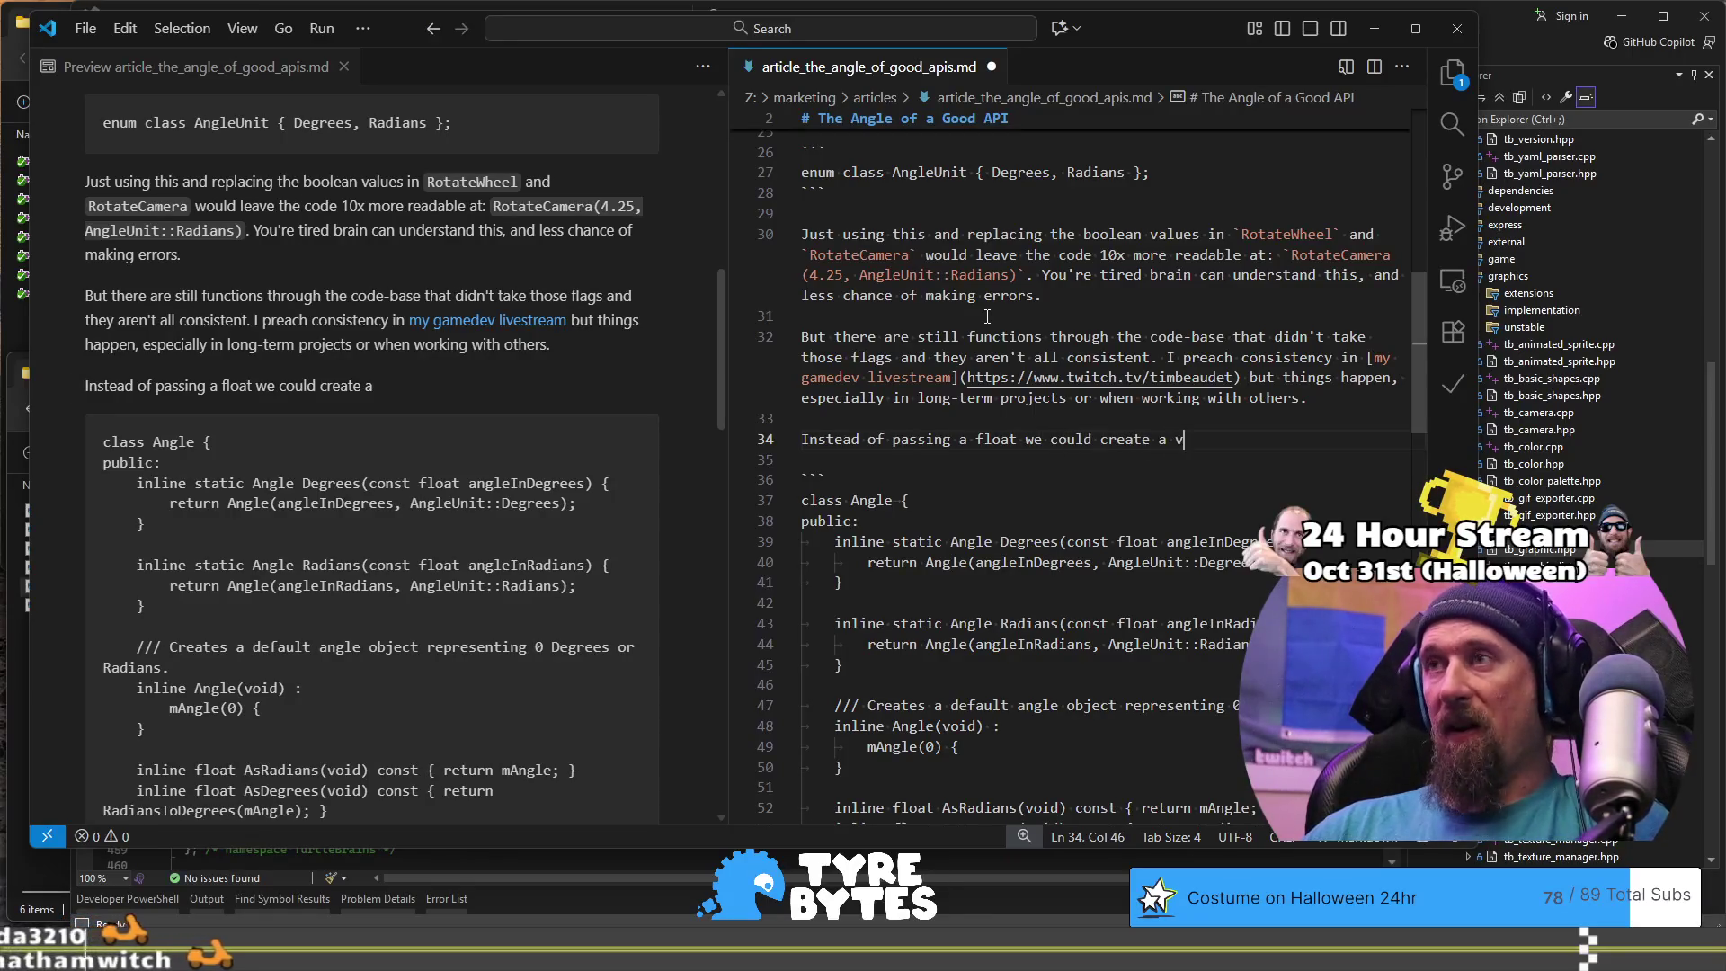
type("ery small, ")
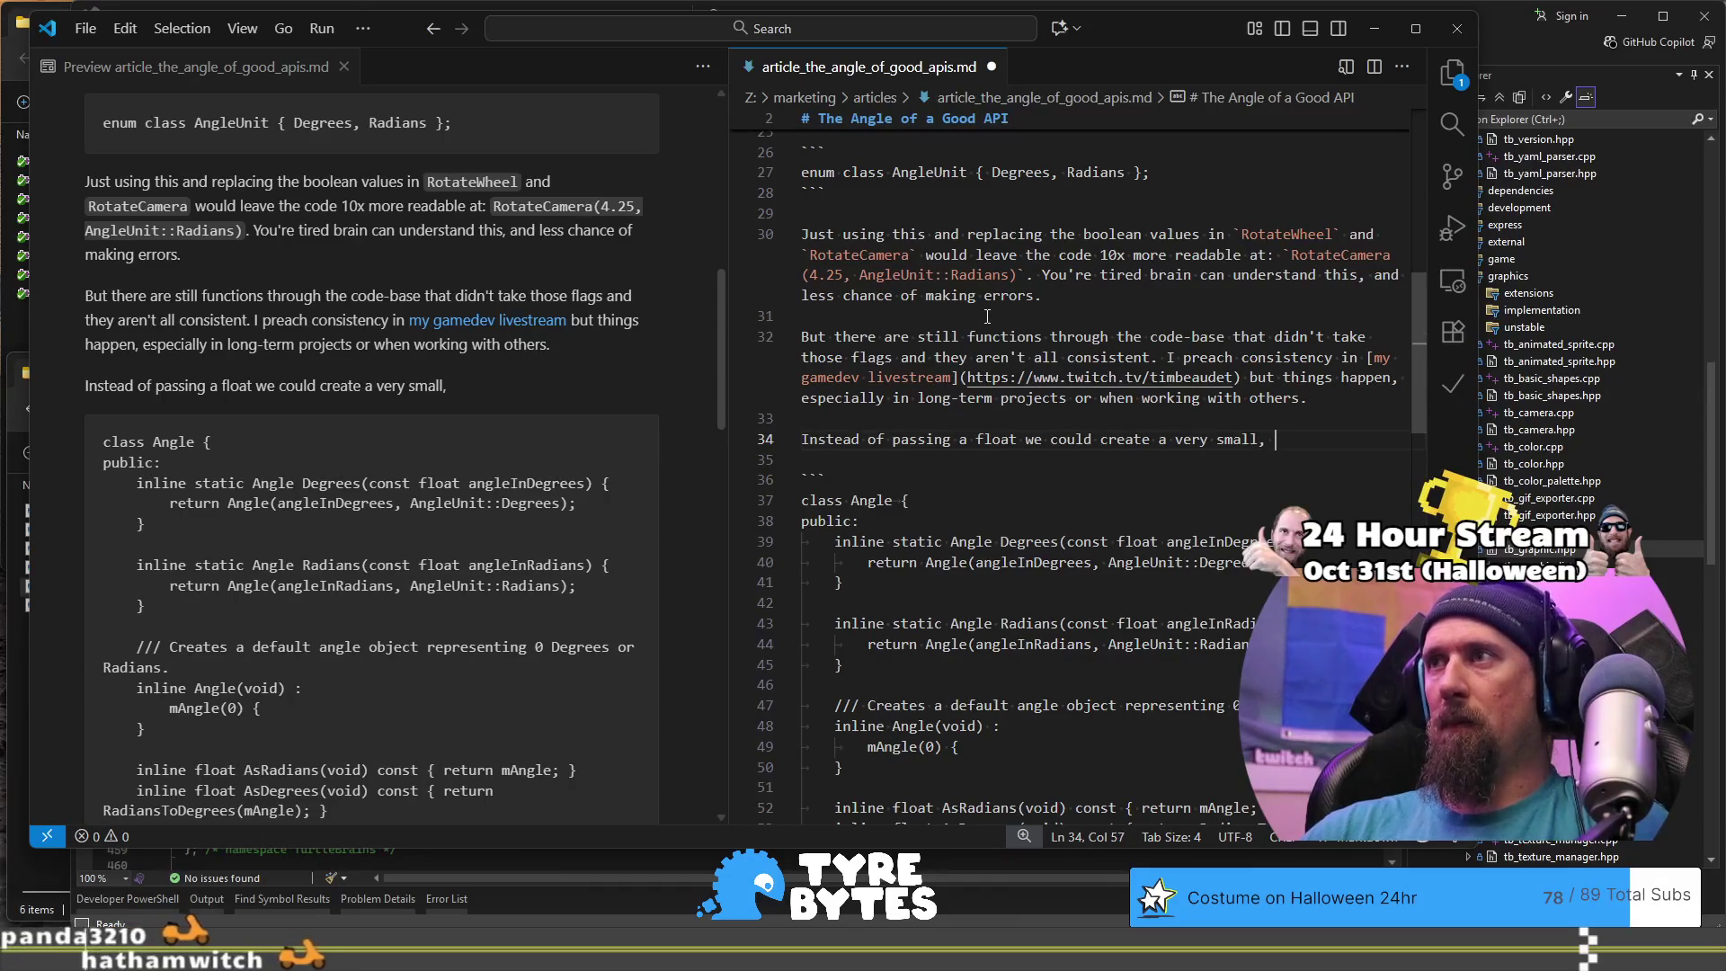
type("float sized ")
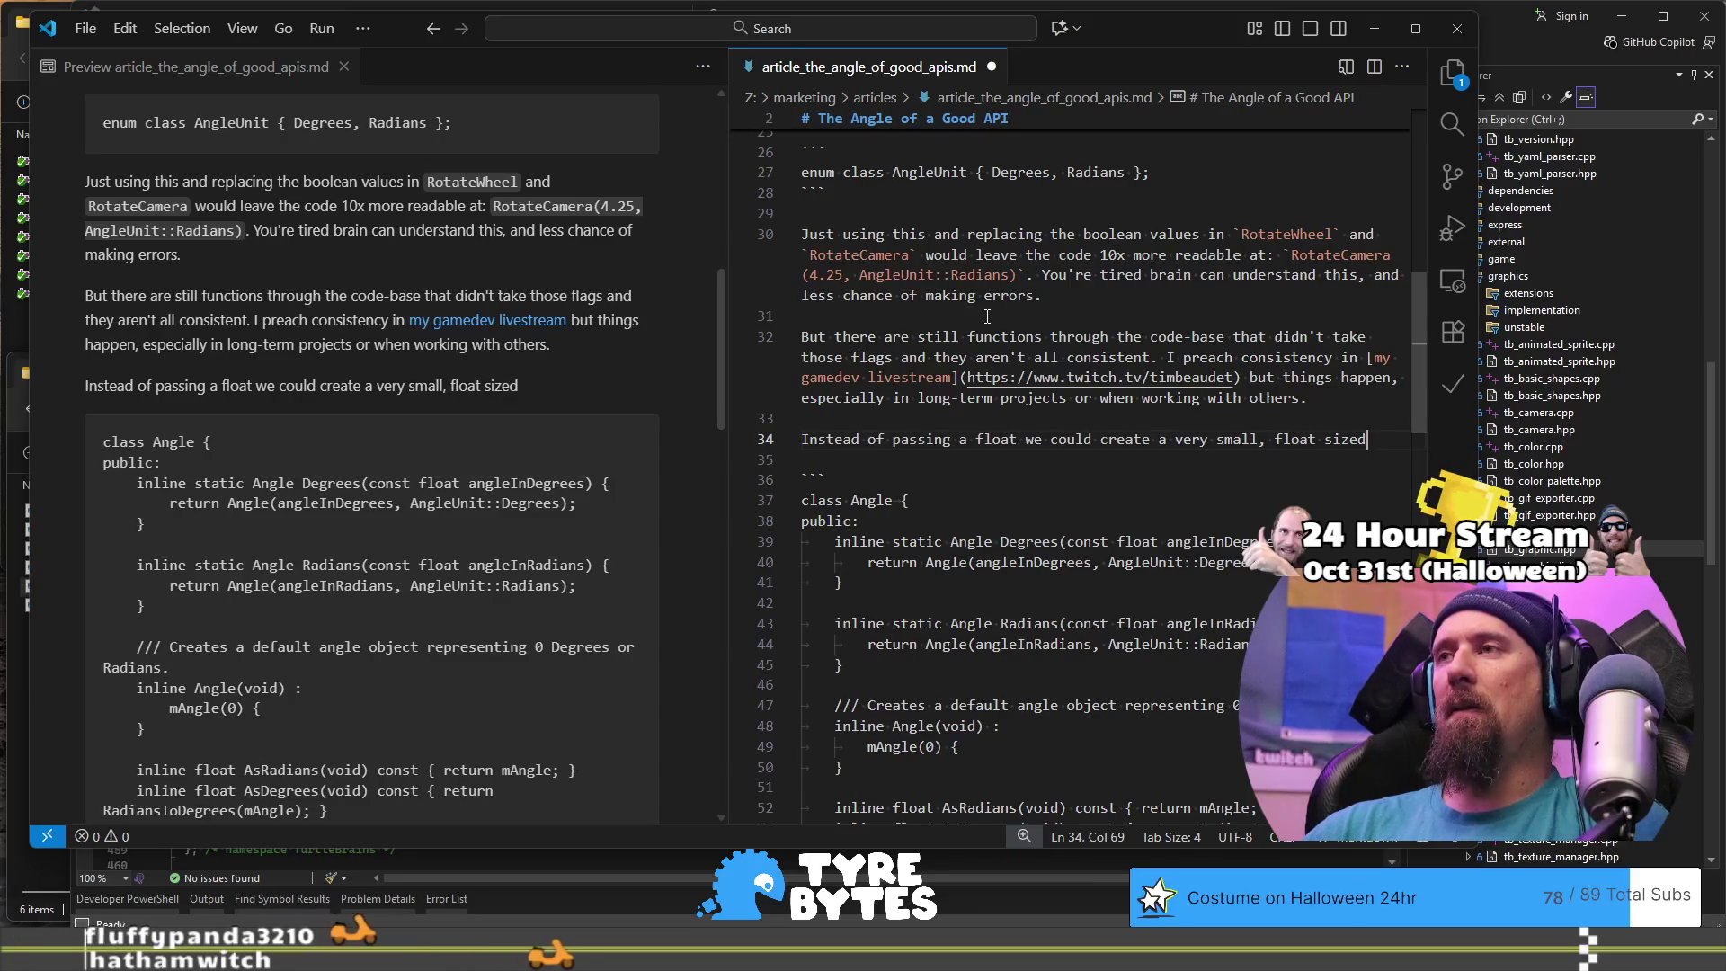
type("obje")
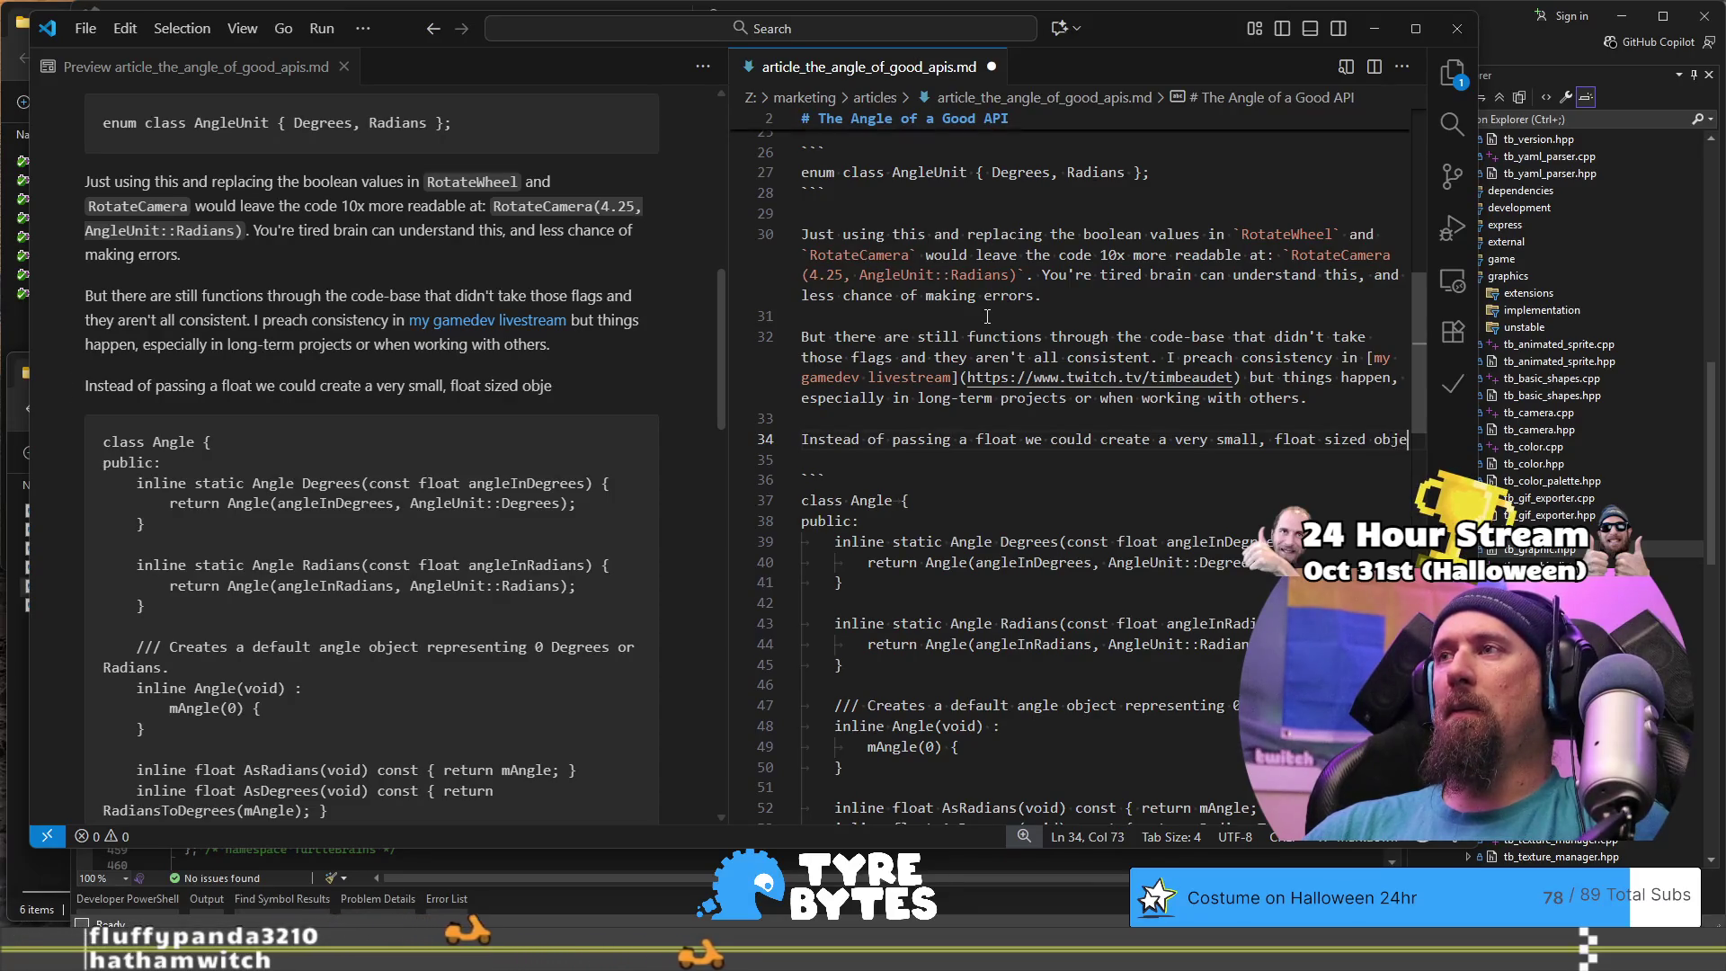
type("c")
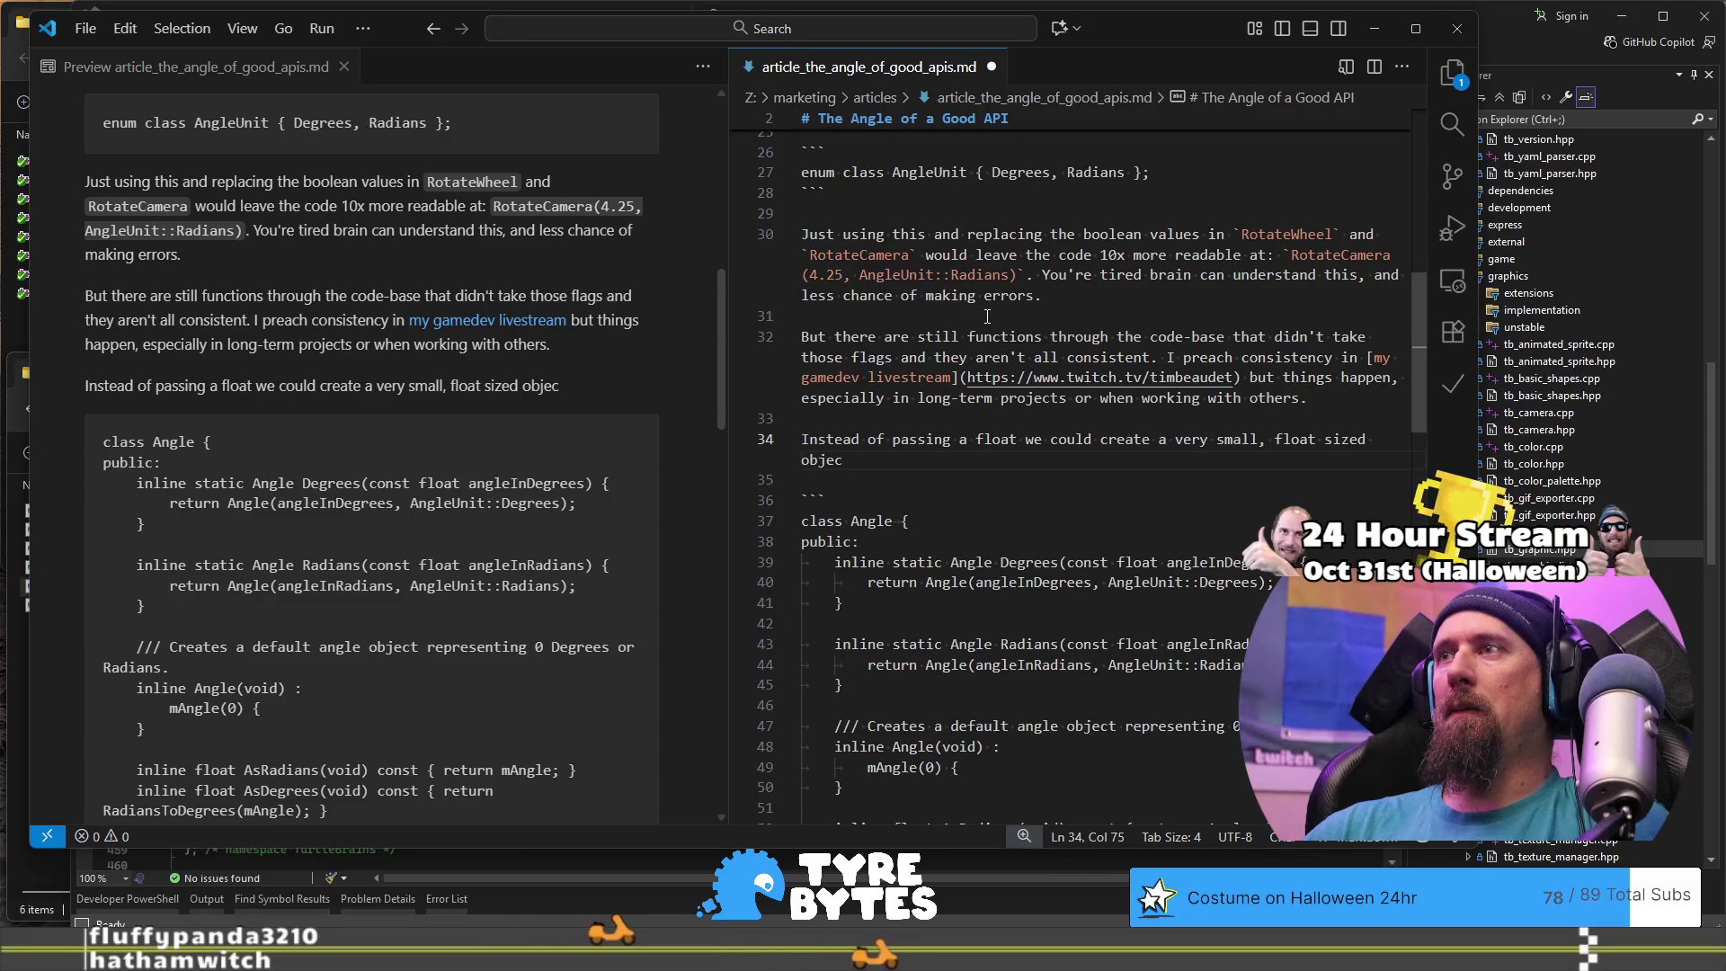
type("t")
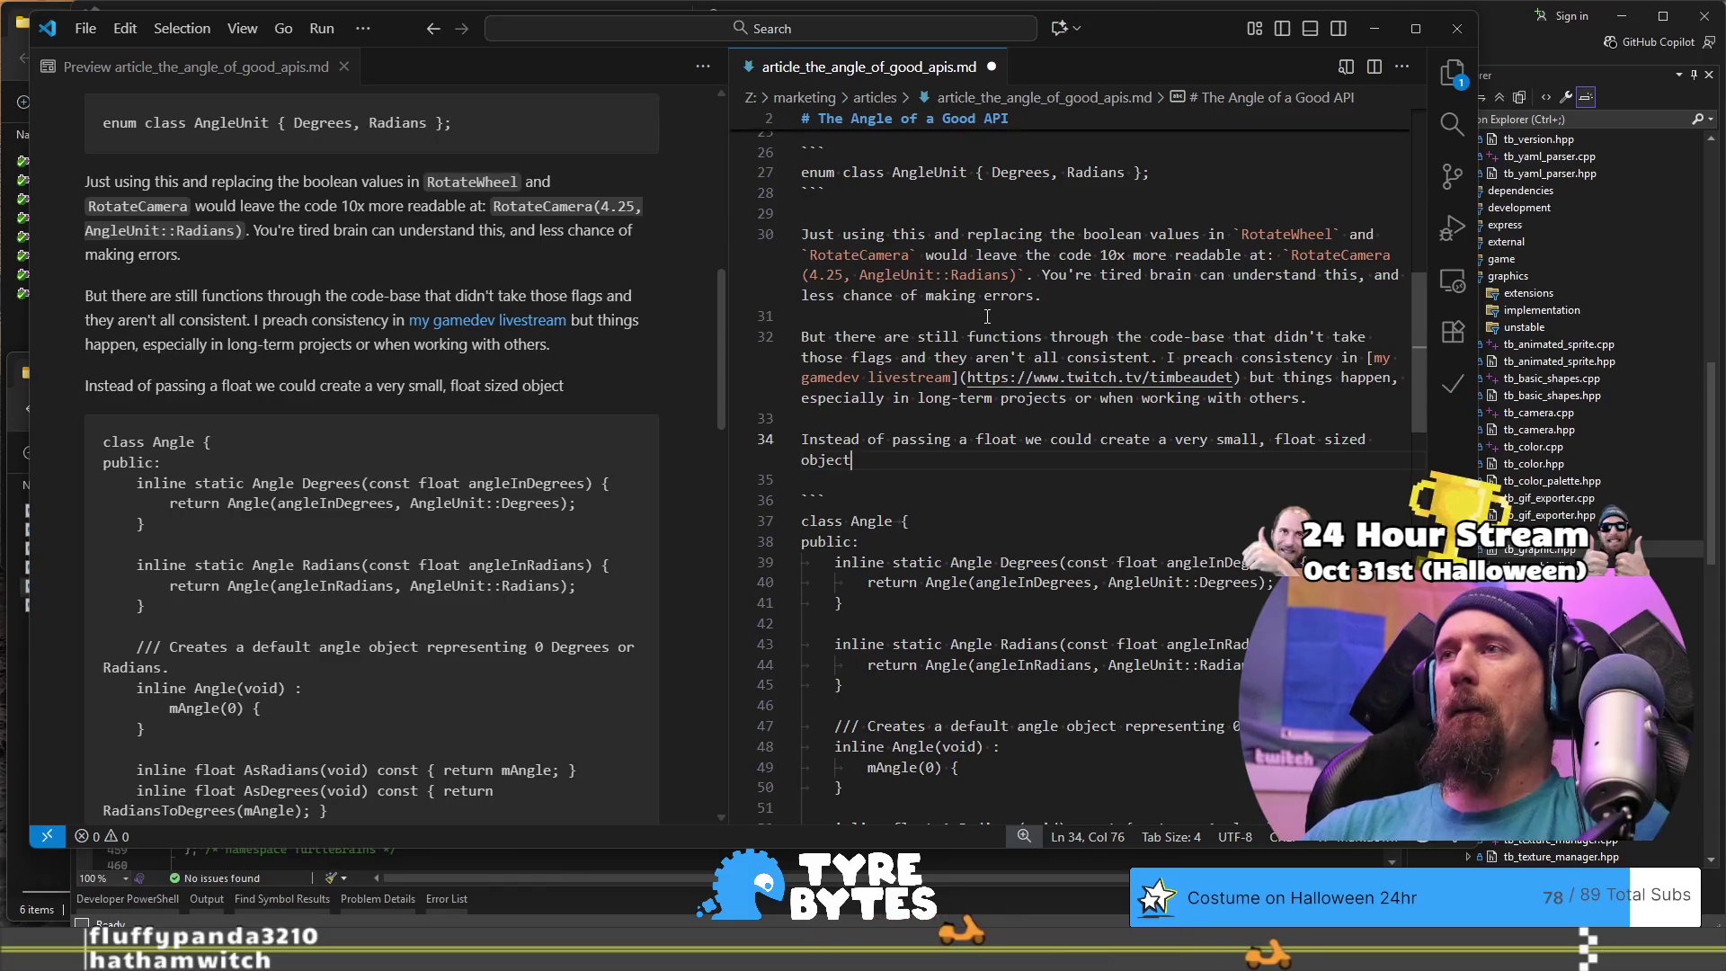
key("ctrl+shift+Left")
key("ctrl+shift+Left")
key("ctrl+shift+Left")
type("an o")
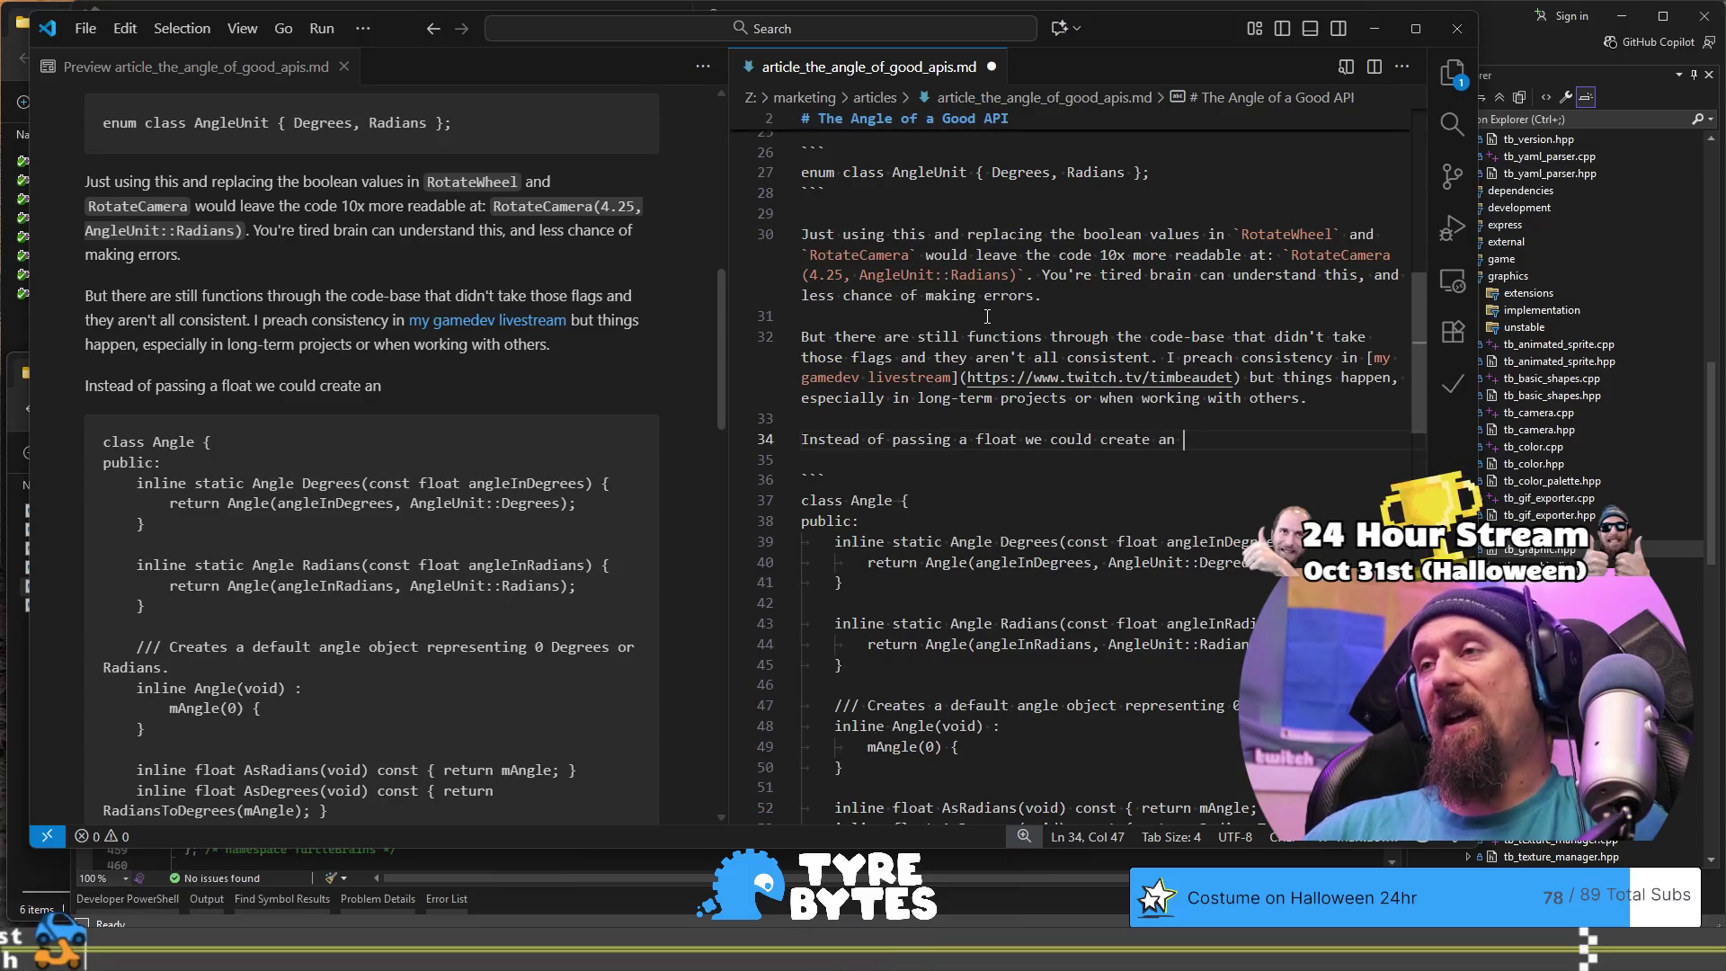
scroll(987, 317, "down", 5)
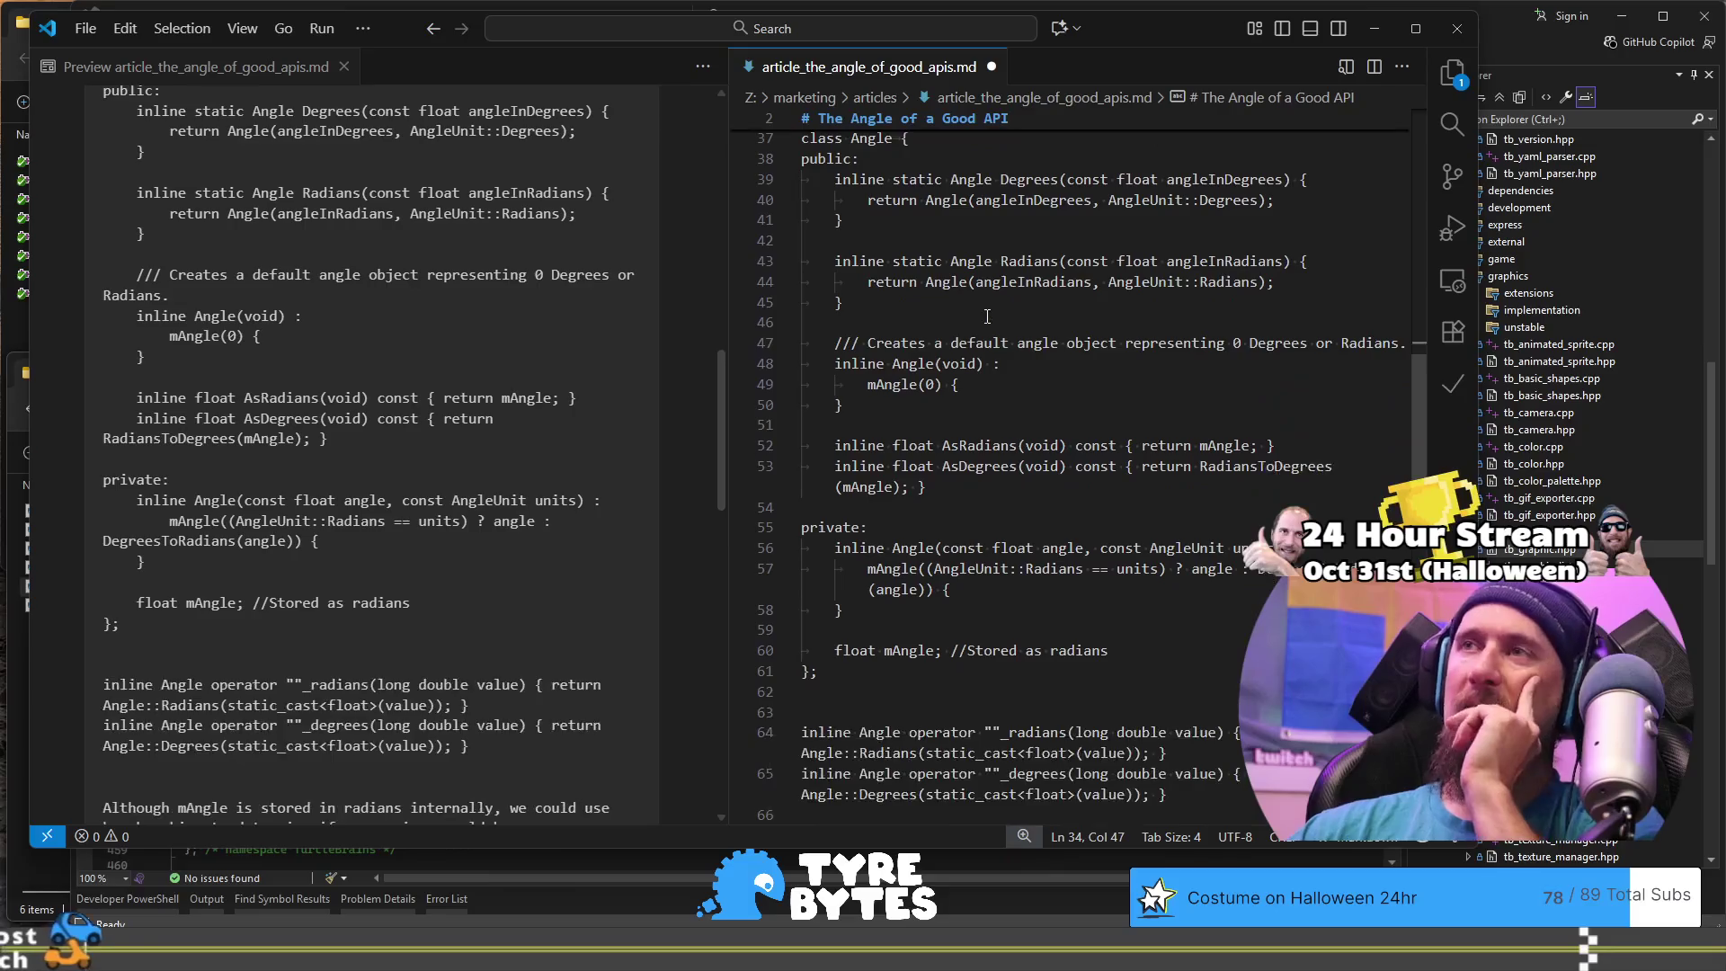
Step: Review the Angle class code, then return to the end of the new line-34 sentence
scroll(1066, 357, "down", 2)
scroll(1067, 357, "up", 4)
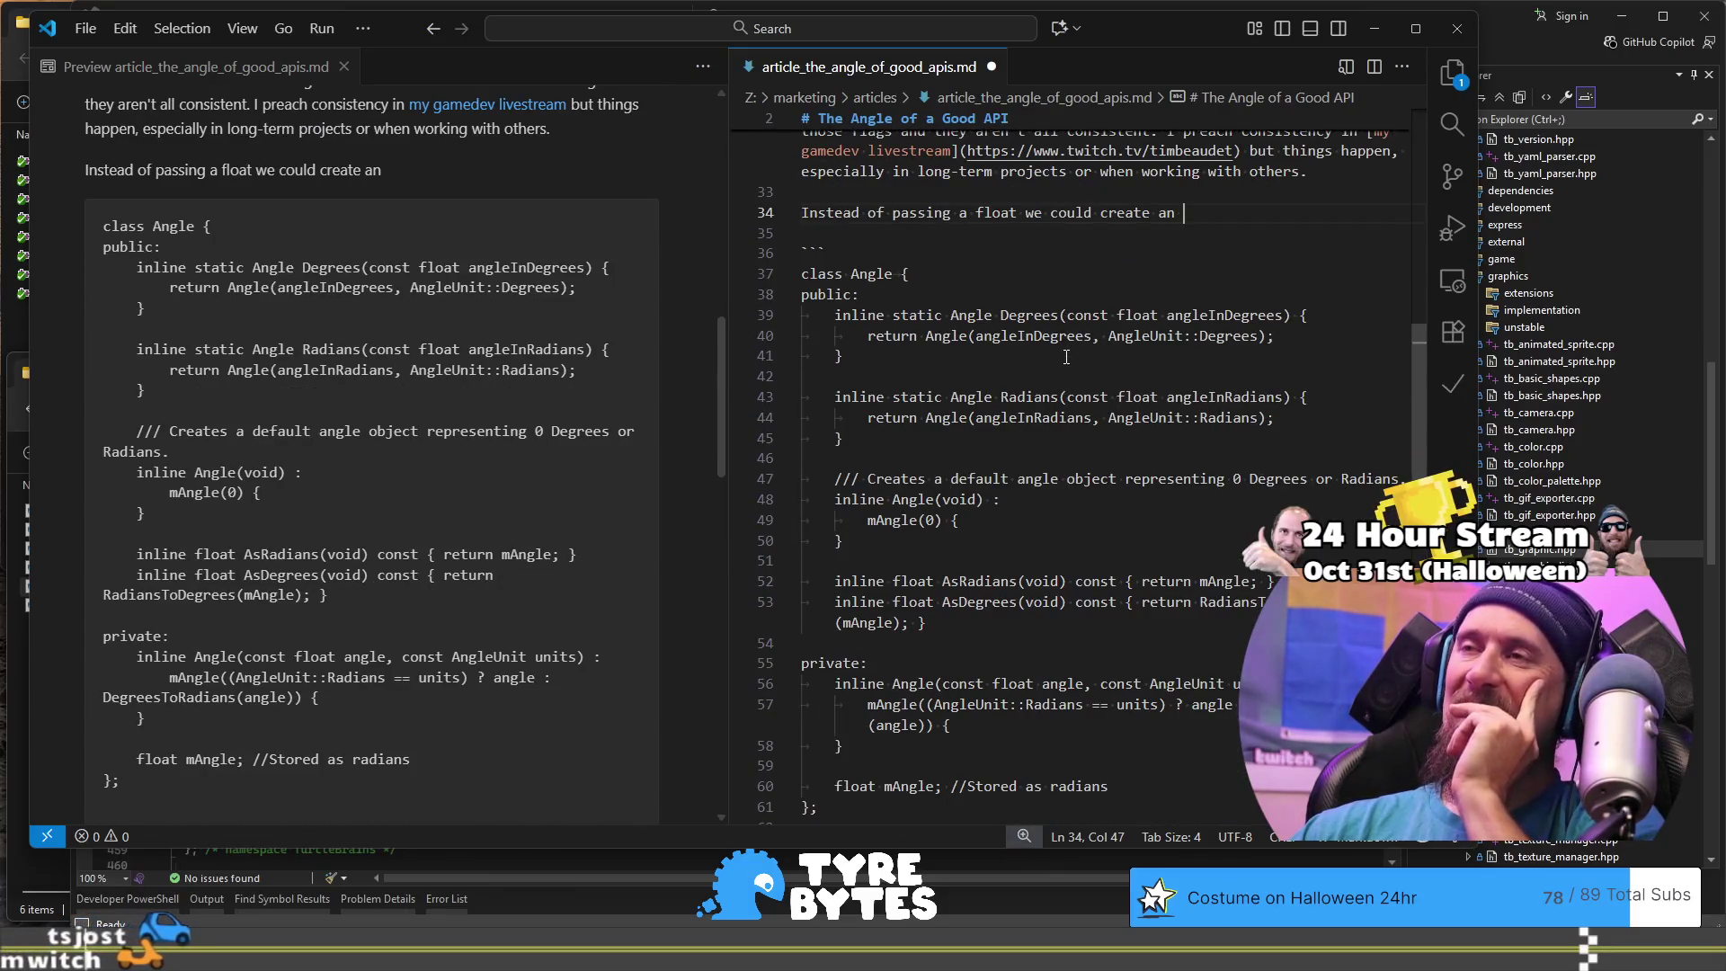
scroll(1066, 357, "down", 2)
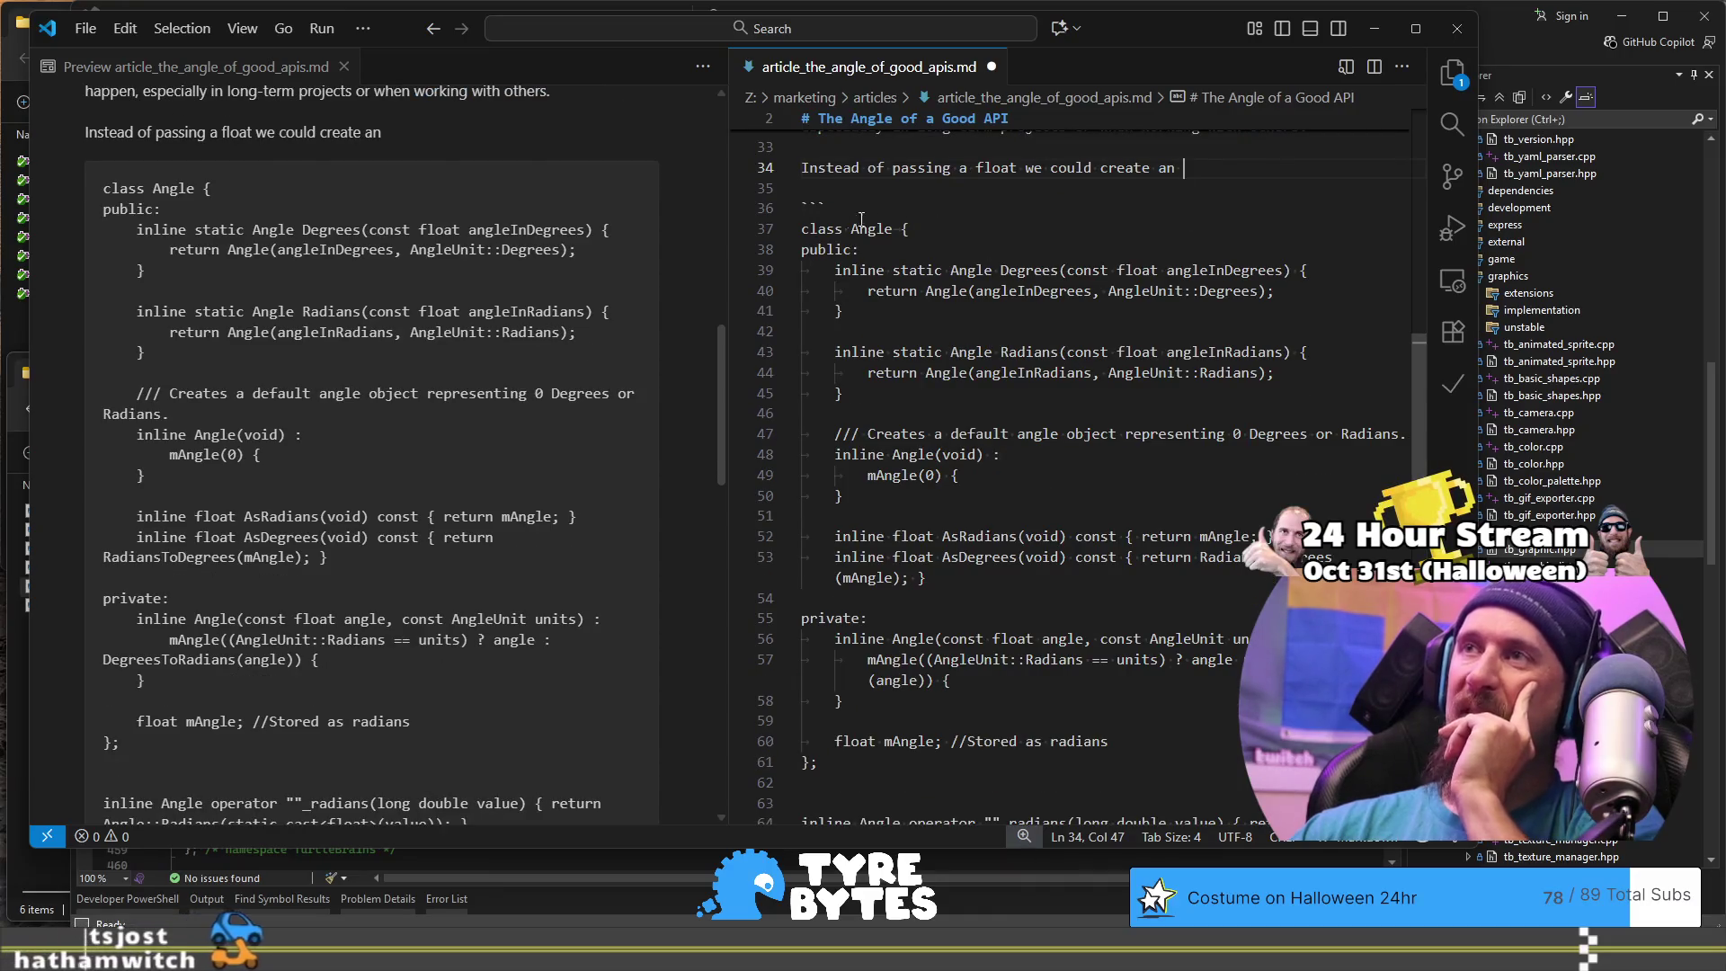
mouse_move(835, 228)
left_mouse_down()
mouse_move(944, 296)
mouse_move(1008, 721)
left_mouse_up()
scroll(1048, 405, "up", 1)
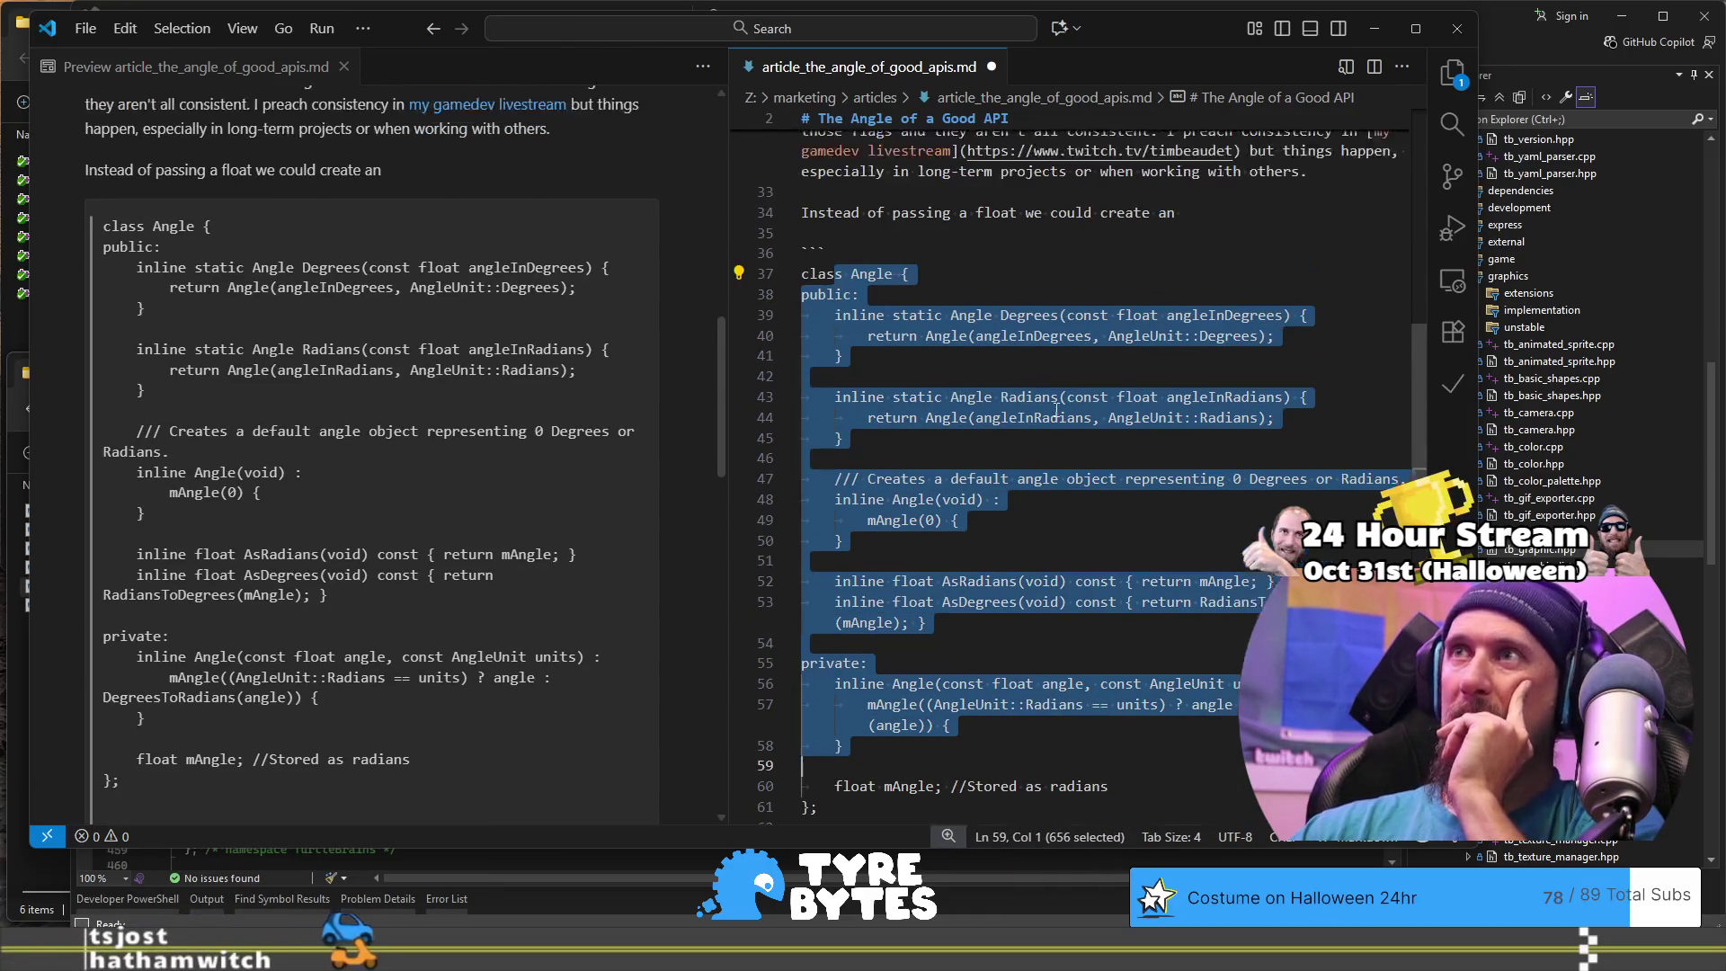
left_click(1172, 216)
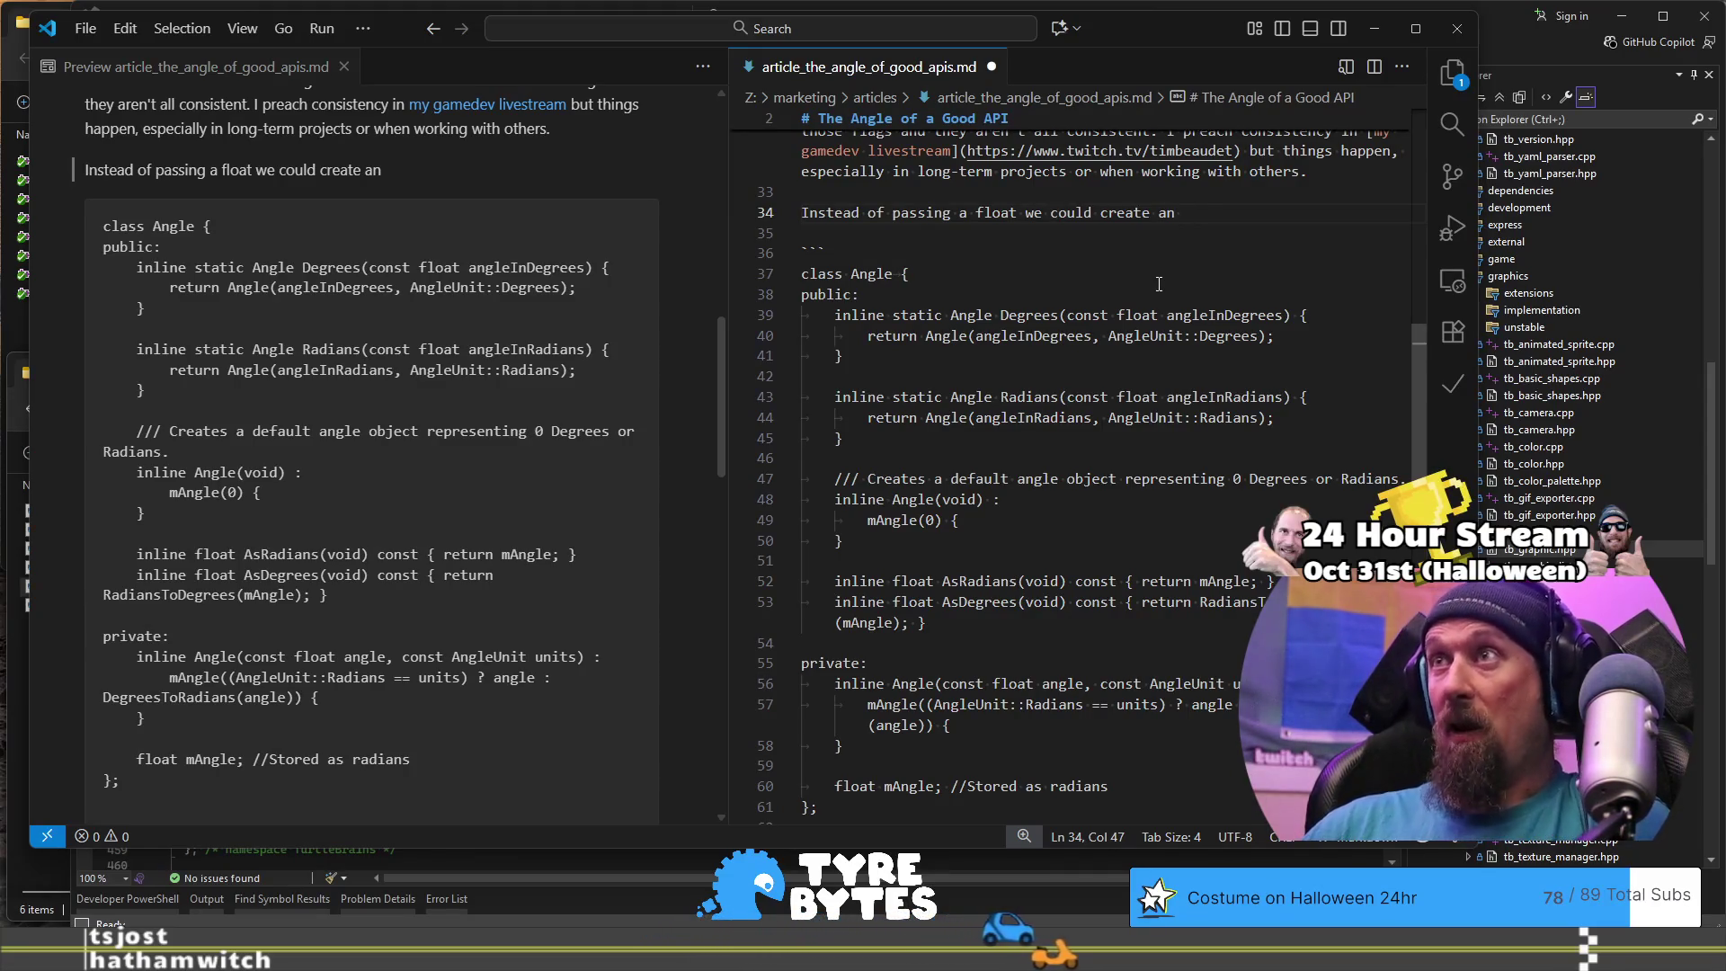
Step: Finish the sentence as 'our own `Angle` type that', with Angle formatted as inline code
type("type")
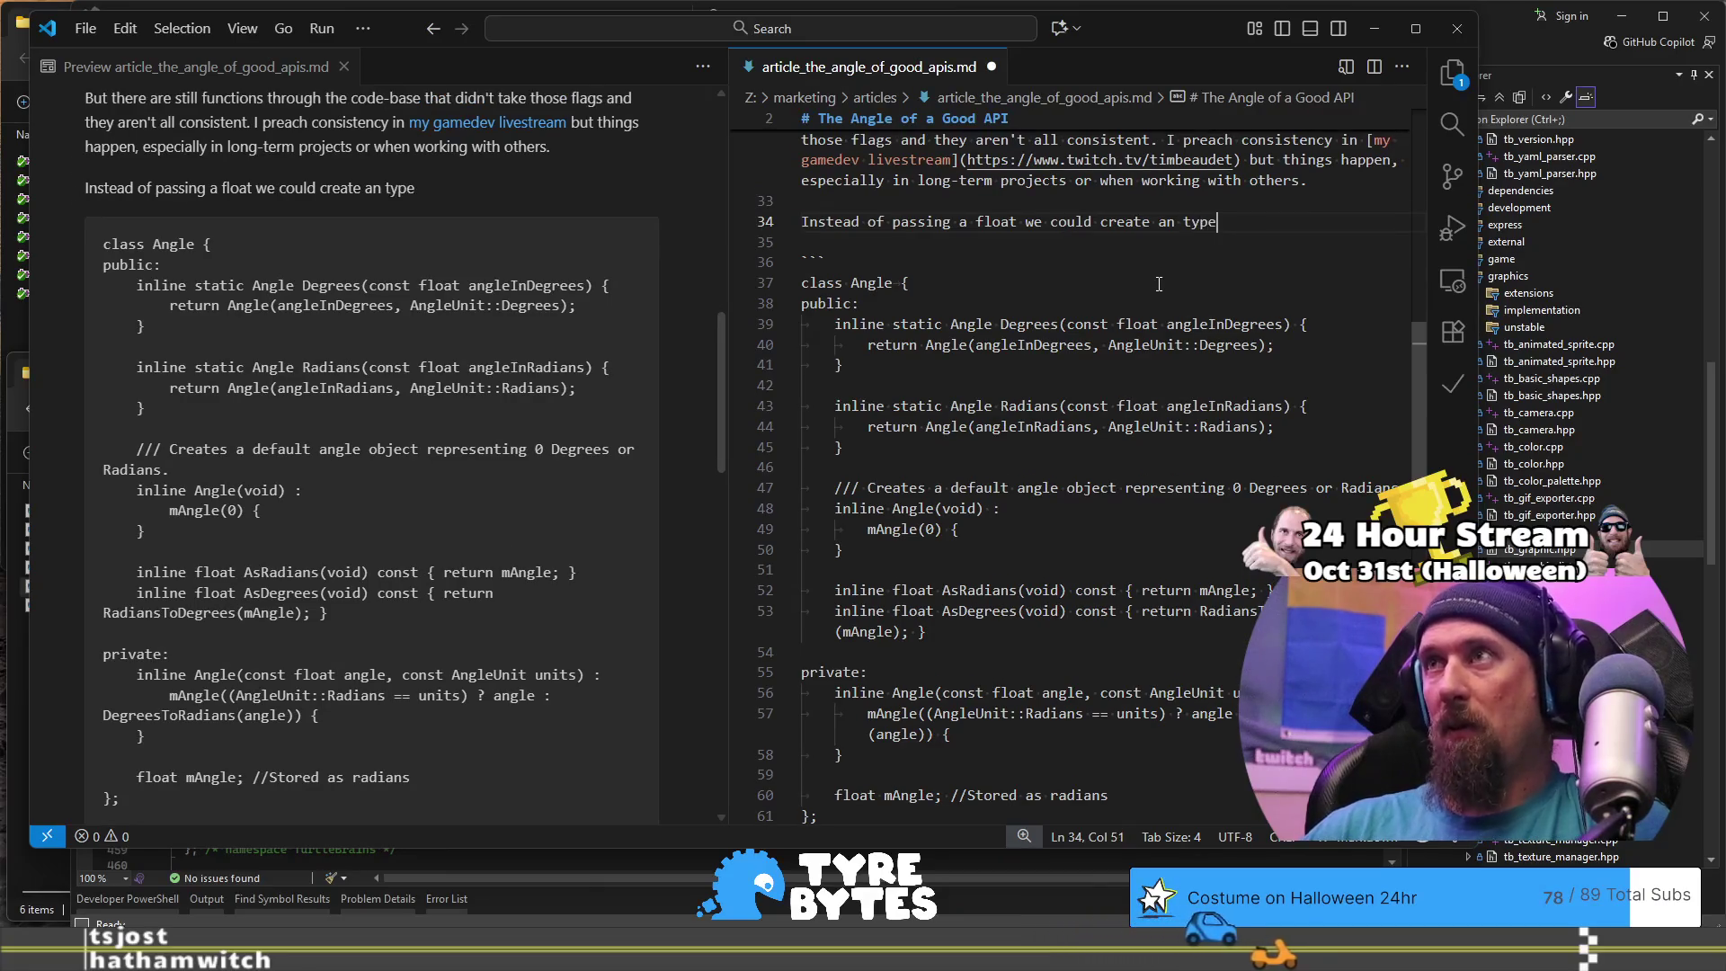
key("ctrl+Left")
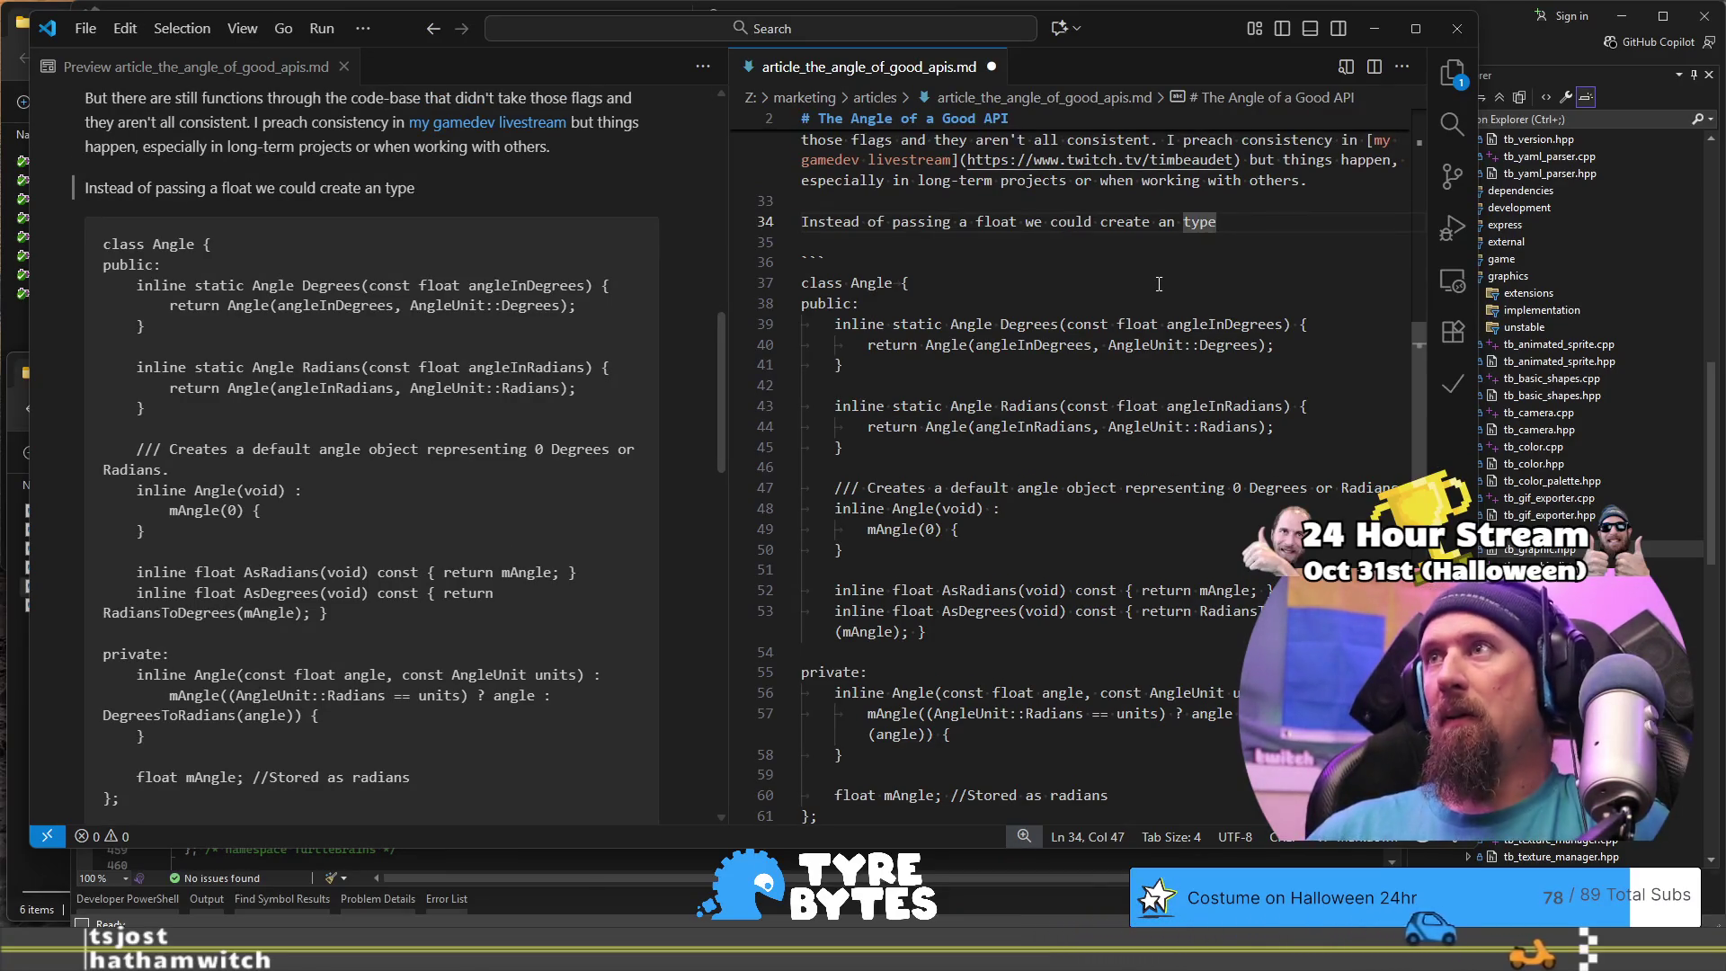
key("BackSpace")
key("BackSpace")
key("ctrl+shift+Right")
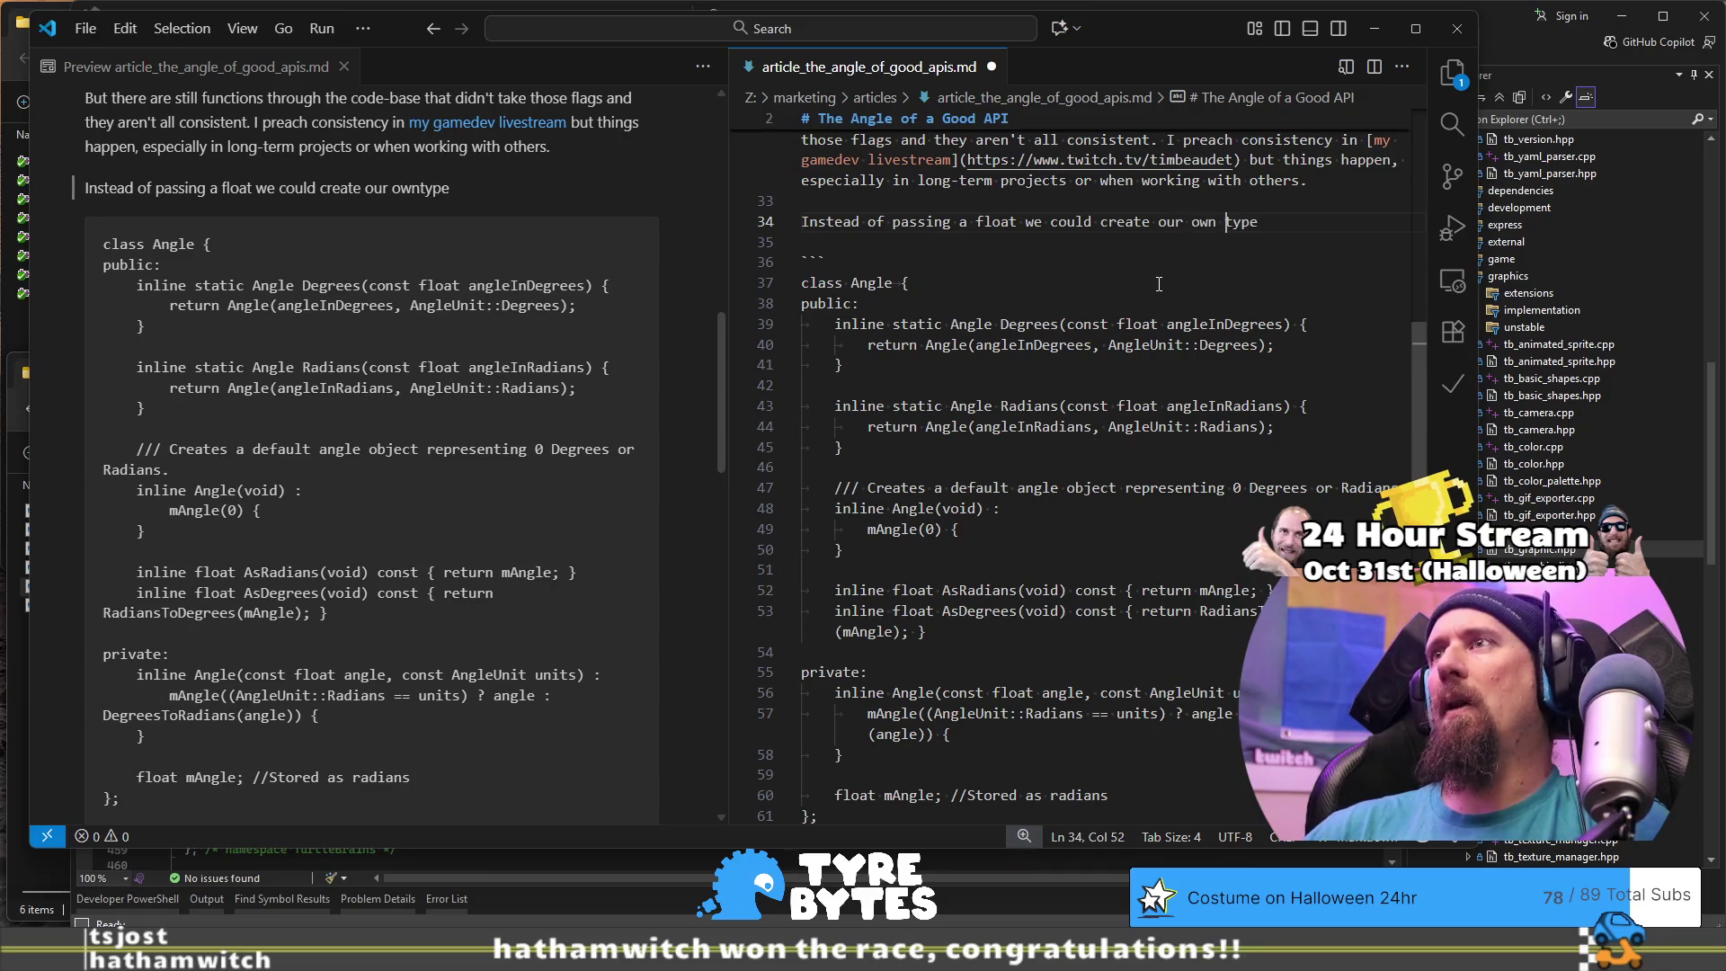
type("gle `")
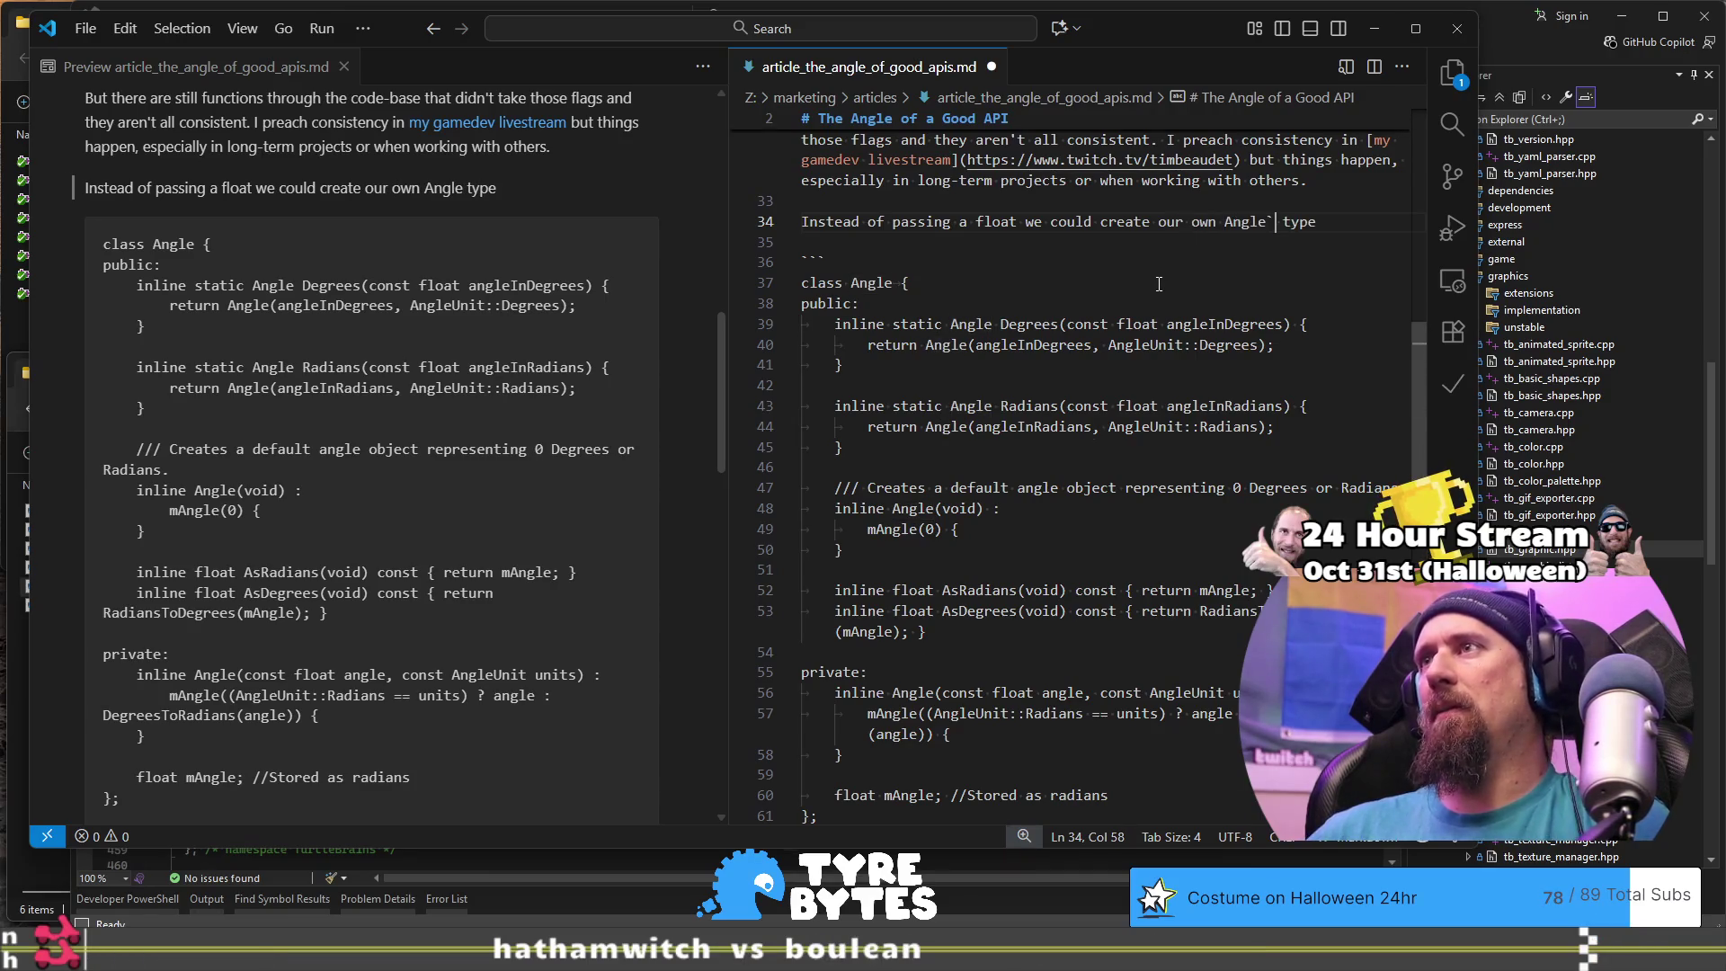
key("ctrl+Left")
type("`")
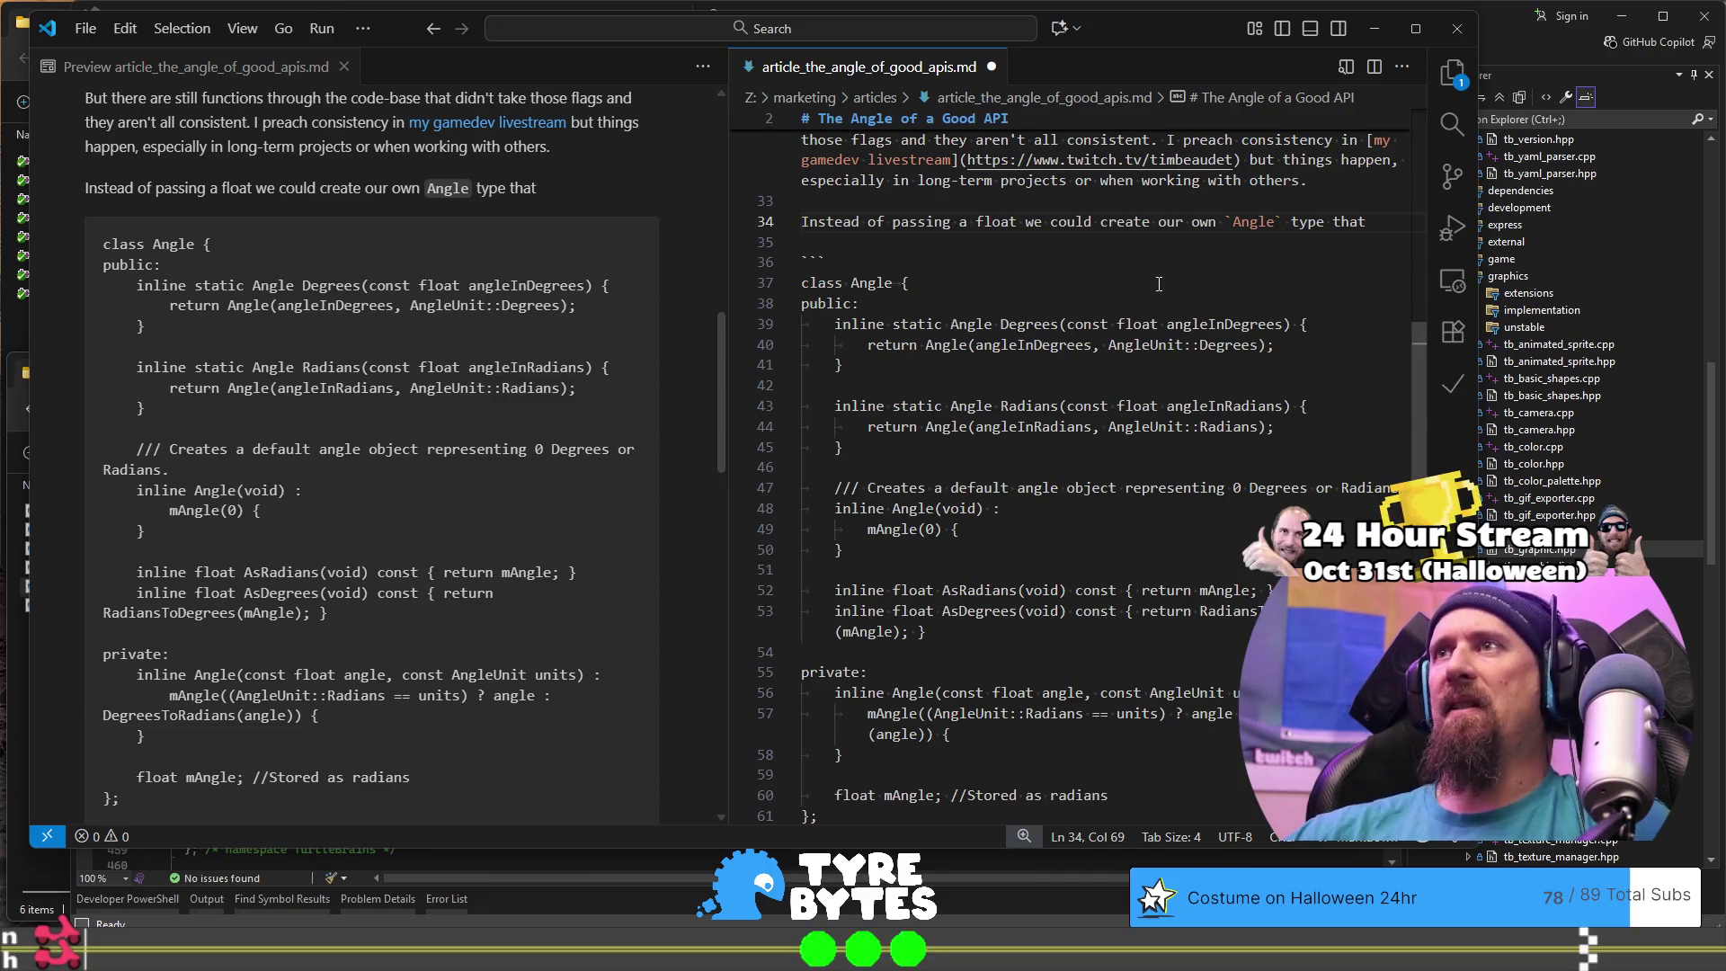
left_click(1022, 221)
scroll(1029, 360, "up", 4)
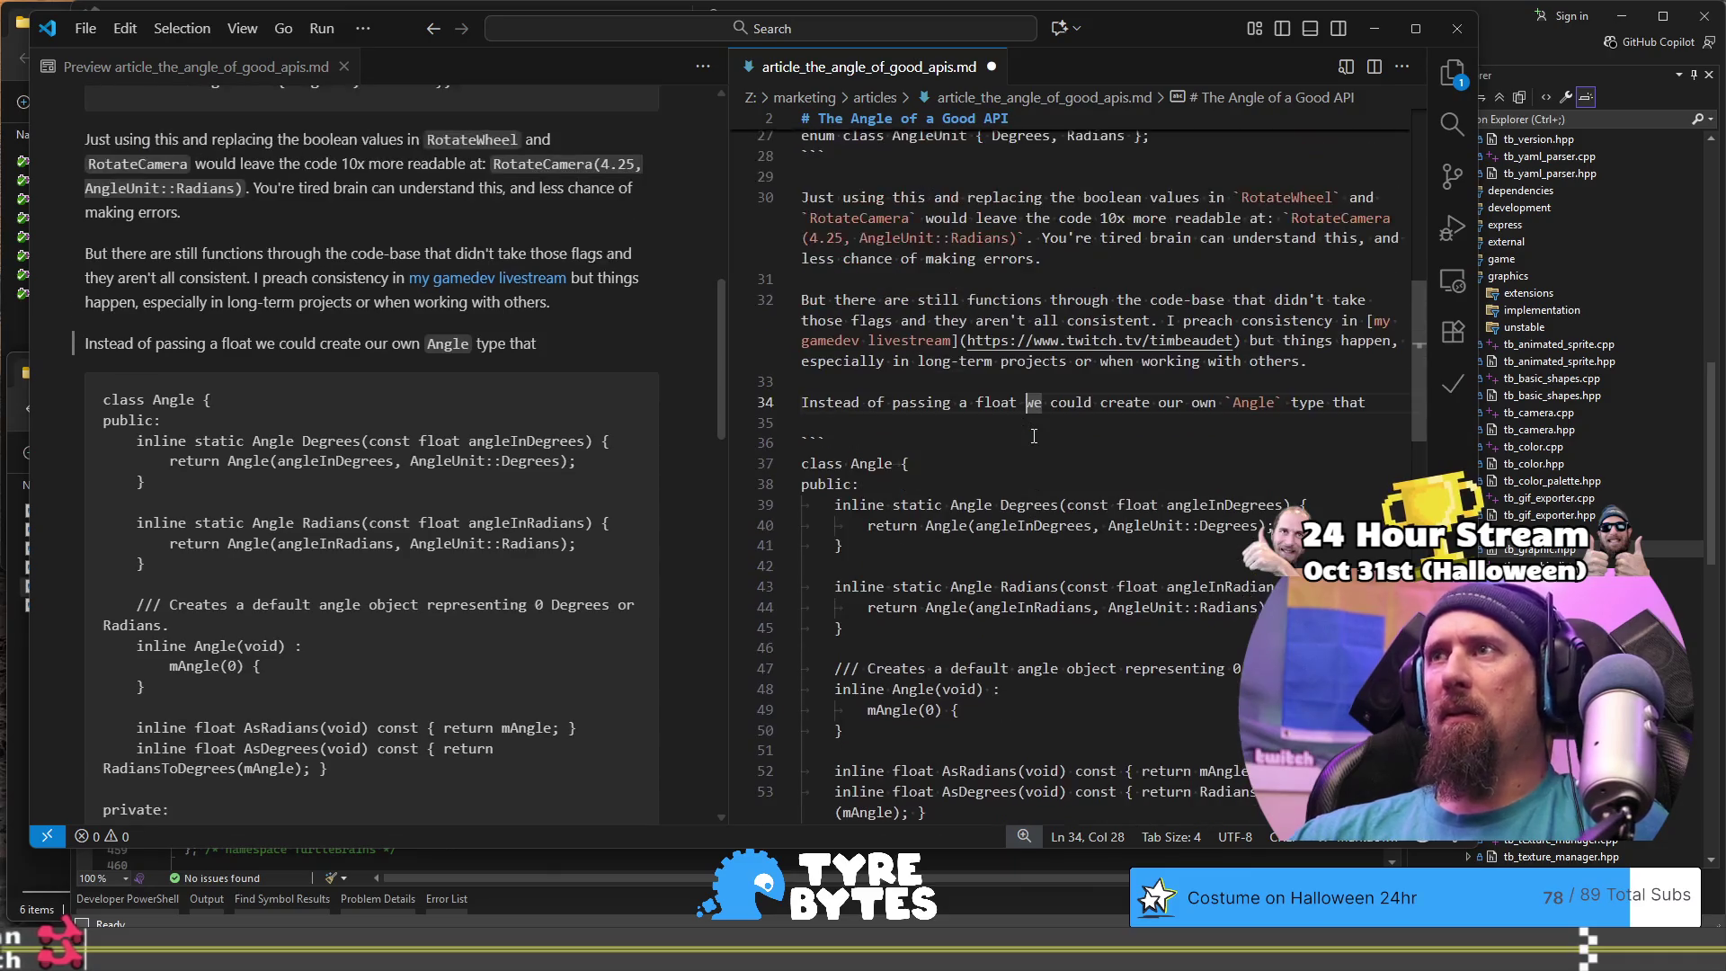